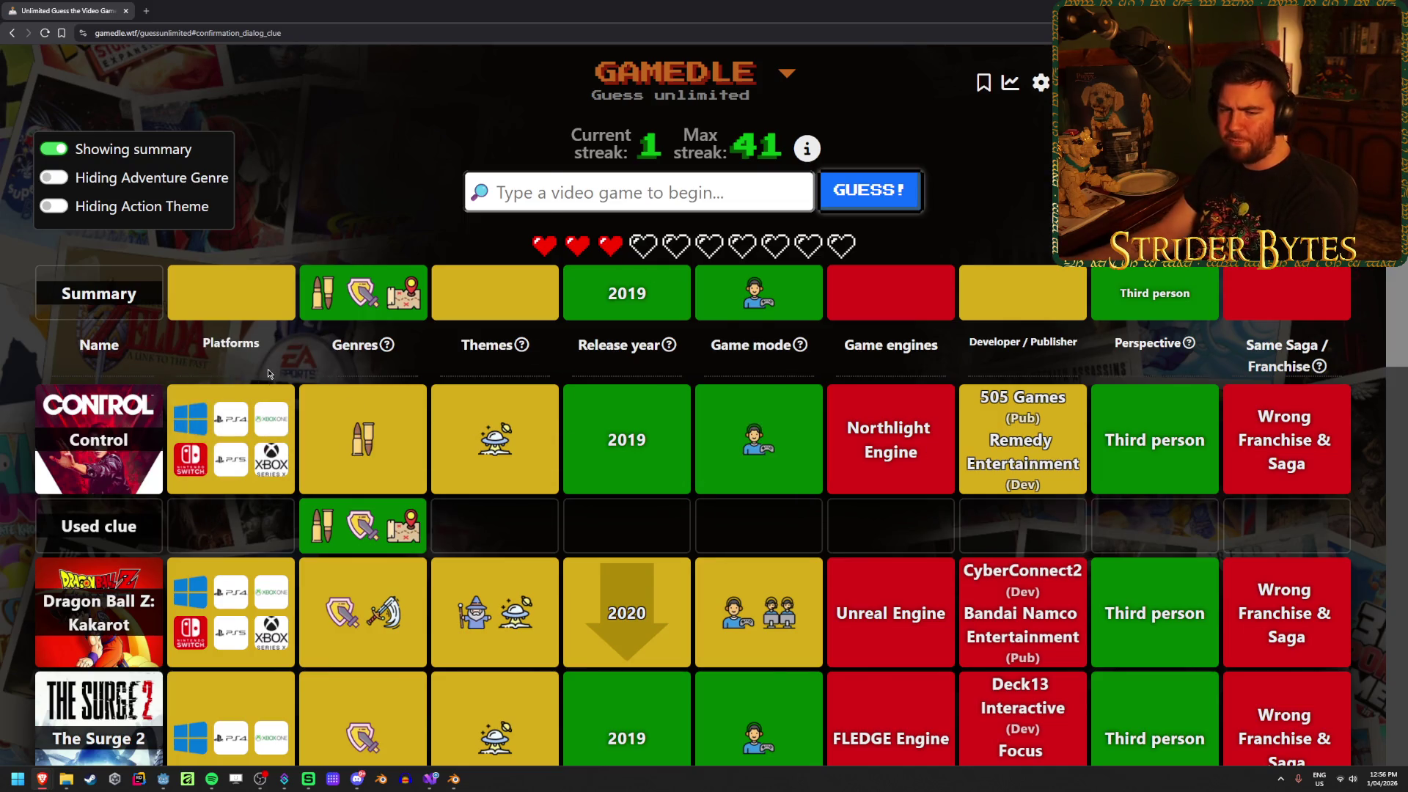
Search 'immortal' in the Gamedle guess box, then clear the unfinished search
{"action": "mouse_move", "coordinate": [322, 367]}
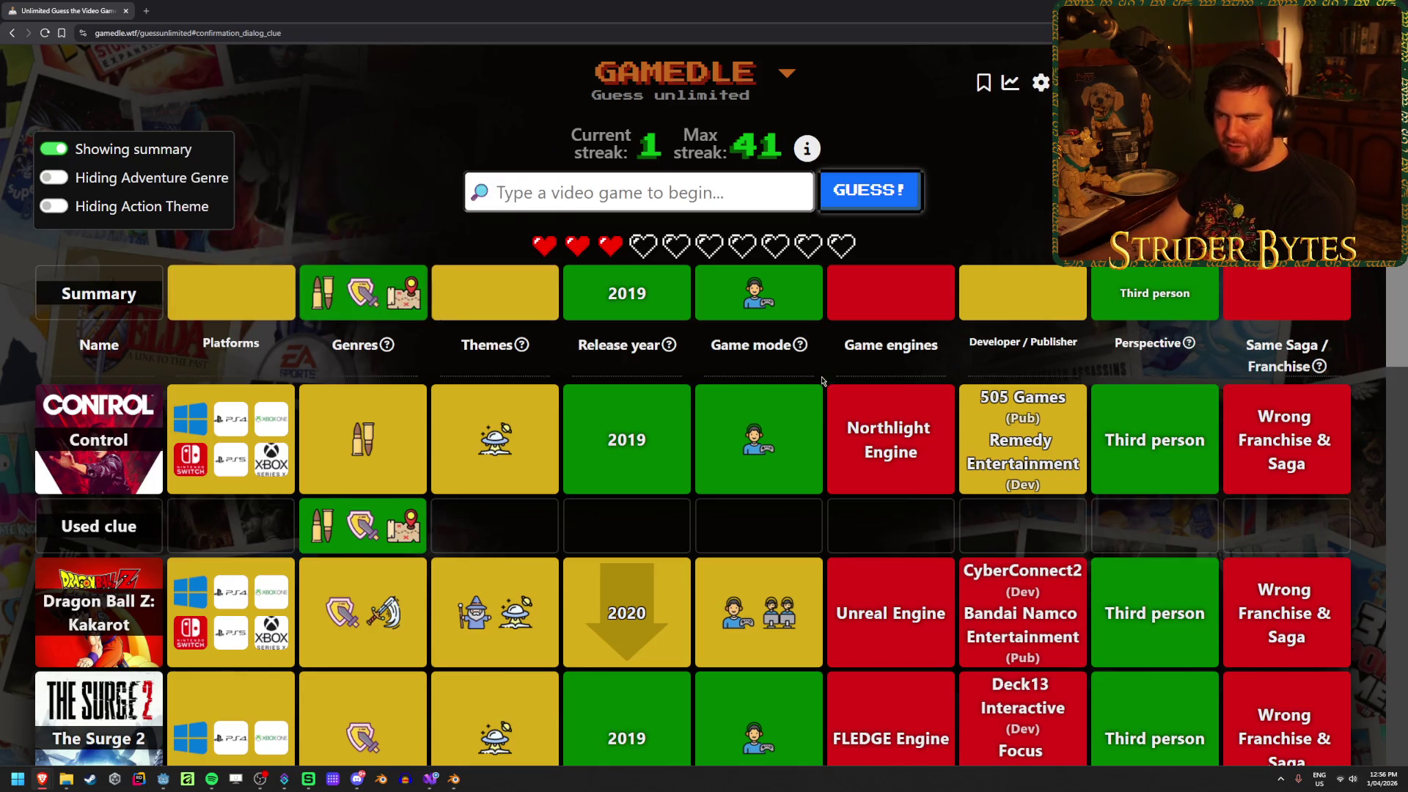
{"action": "mouse_move", "coordinate": [772, 447]}
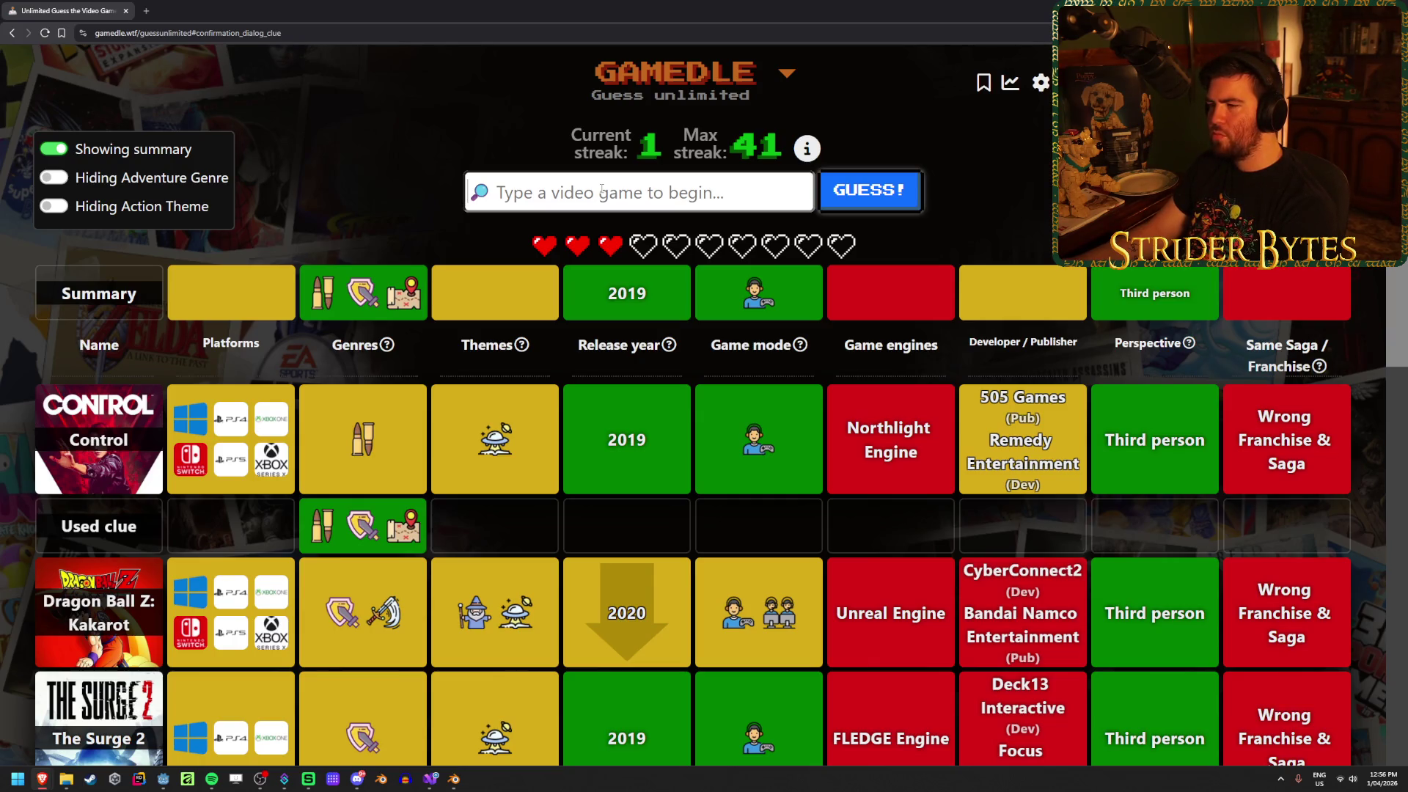
{"action": "type", "text": "immortal"}
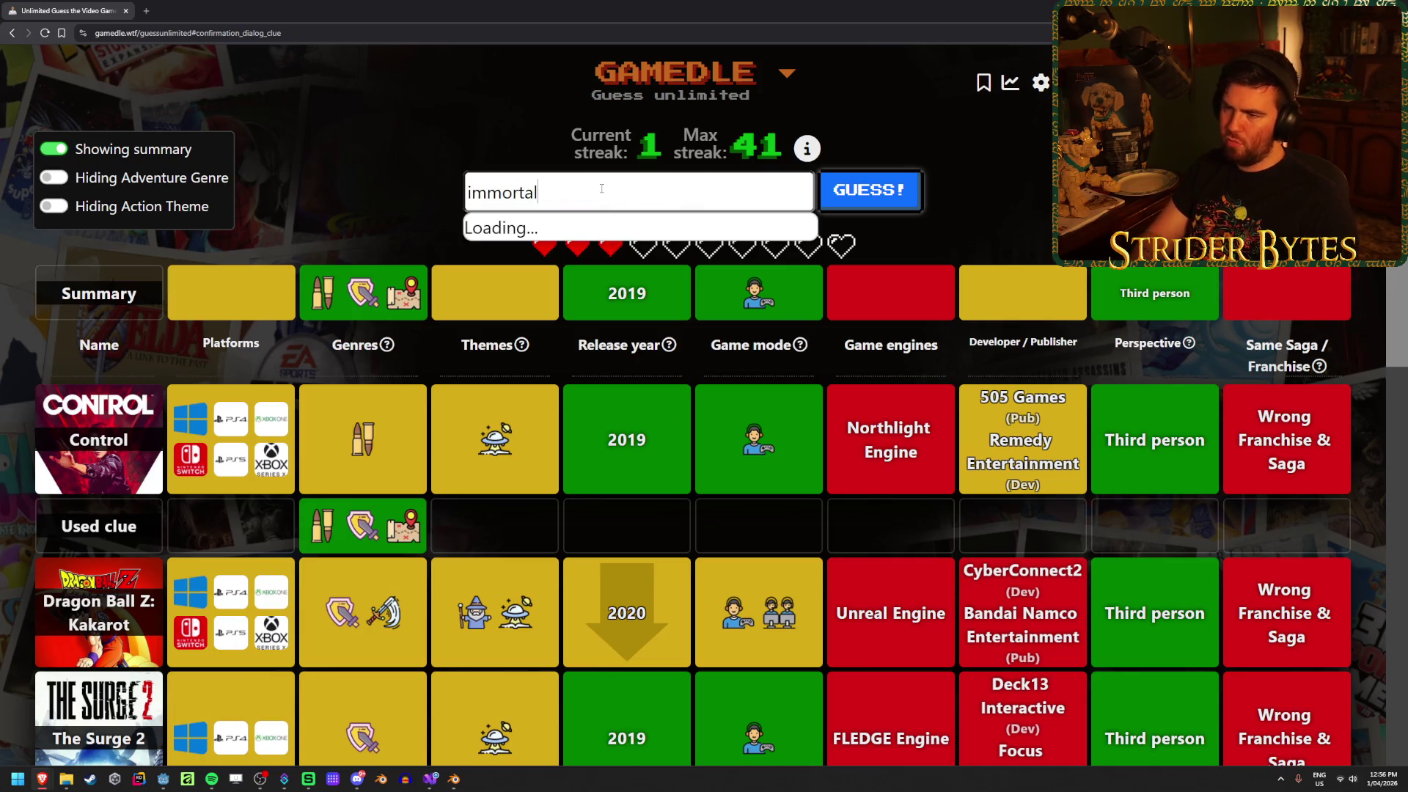
{"action": "key", "text": "ctrl+a"}
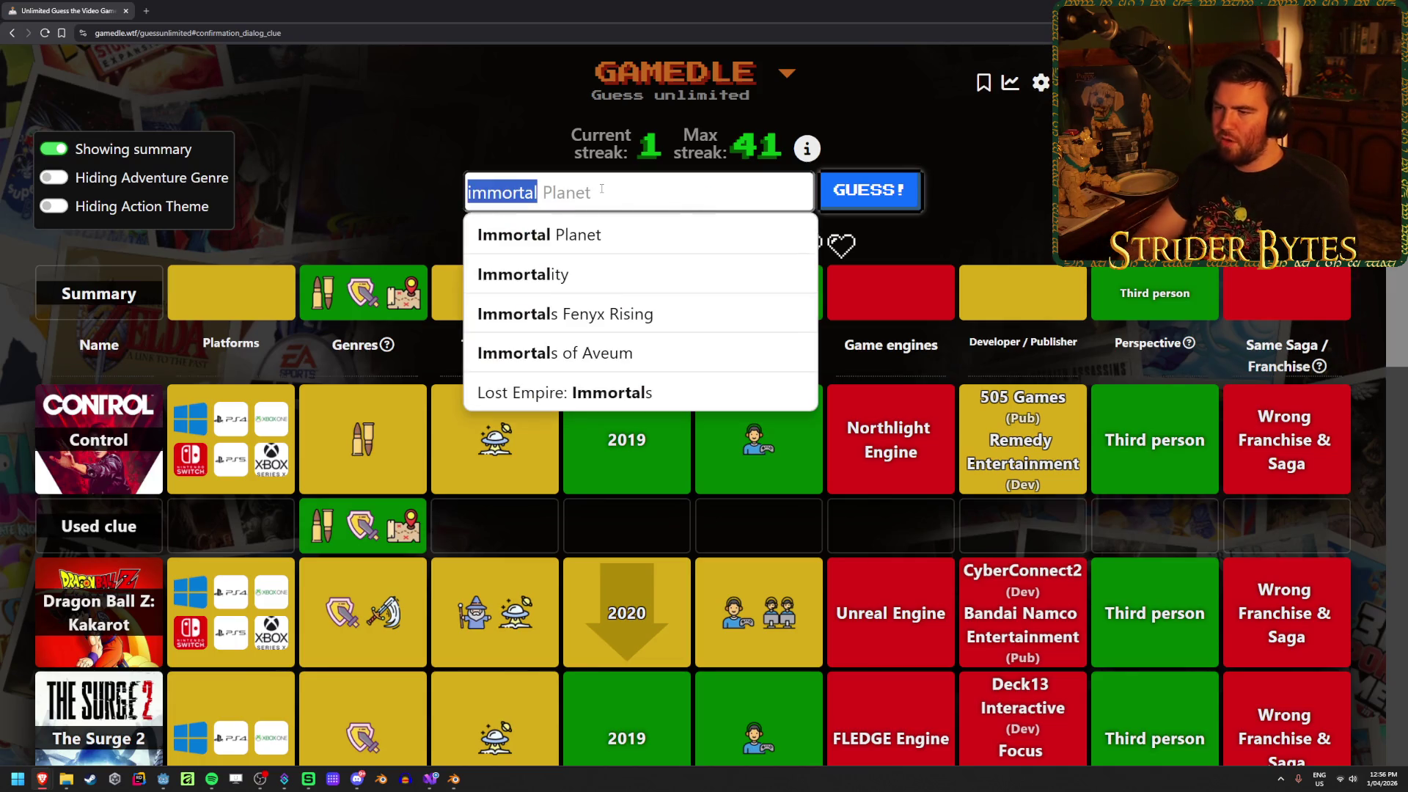
{"action": "key", "text": "BackSpace"}
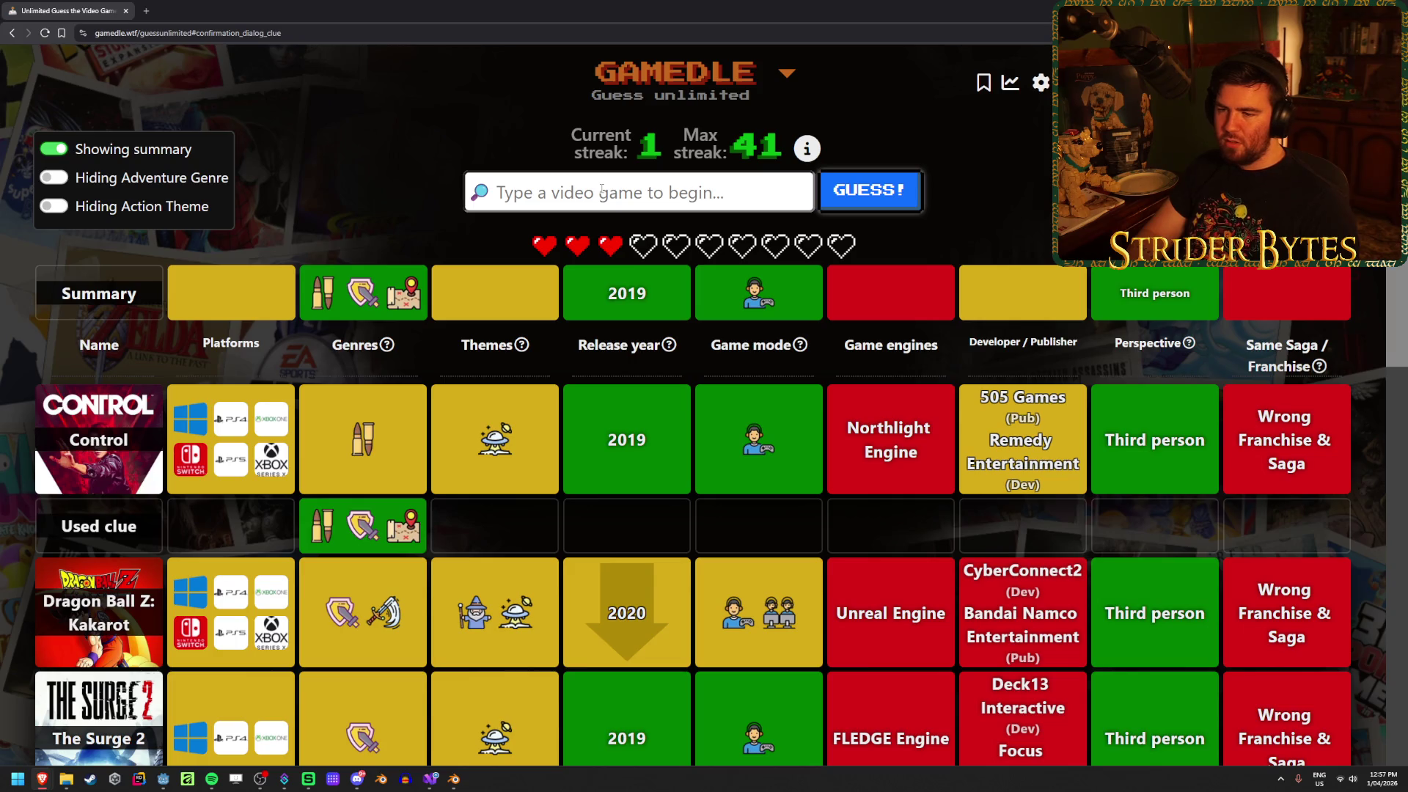
Review the board and try 'elex', which finds nothing, then erase it
{"action": "scroll", "coordinate": [330, 448], "scroll_direction": "down", "scroll_amount": 7}
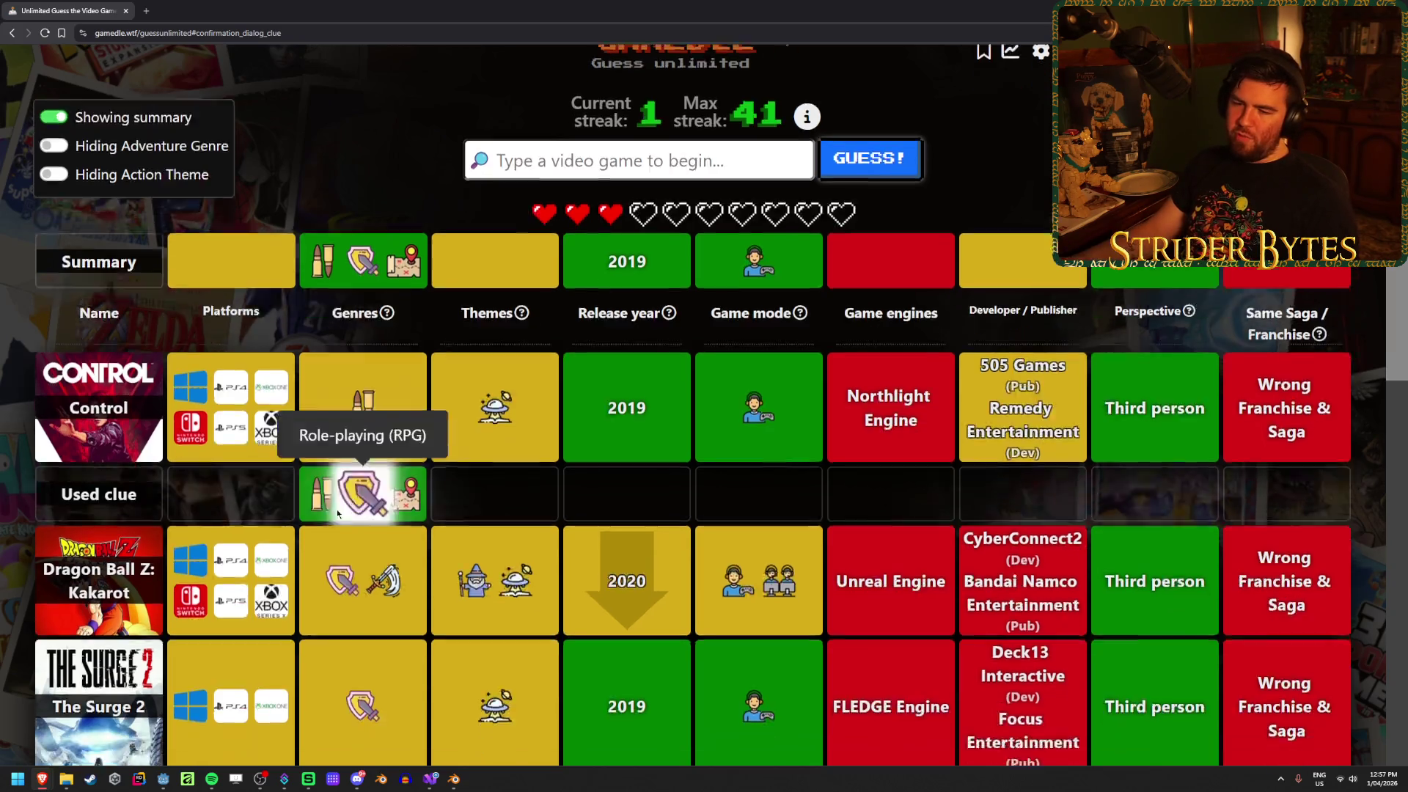
{"action": "scroll", "coordinate": [242, 501], "scroll_direction": "down", "scroll_amount": 1}
{"action": "scroll", "coordinate": [250, 513], "scroll_direction": "up", "scroll_amount": 8}
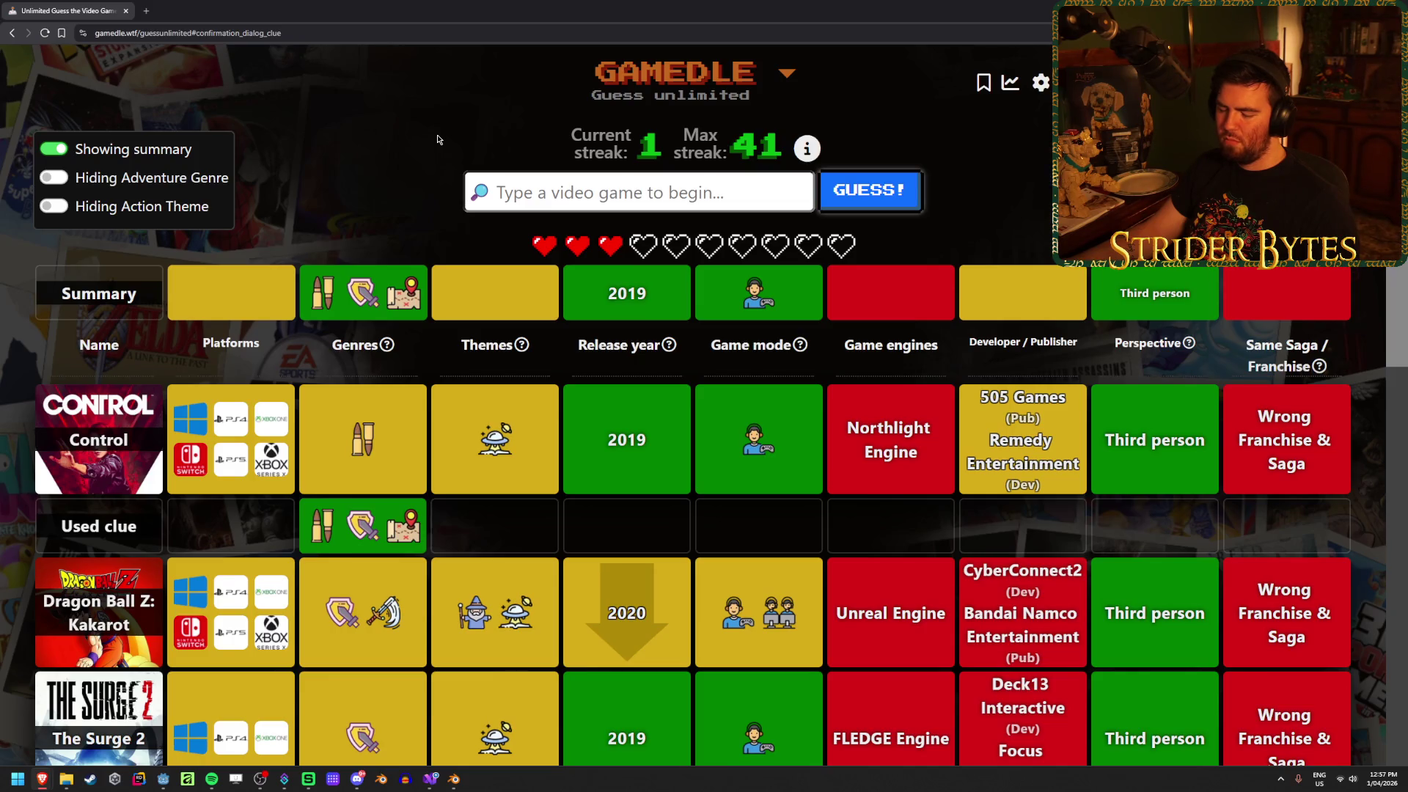
{"action": "scroll", "coordinate": [981, 630], "scroll_direction": "down", "scroll_amount": 3}
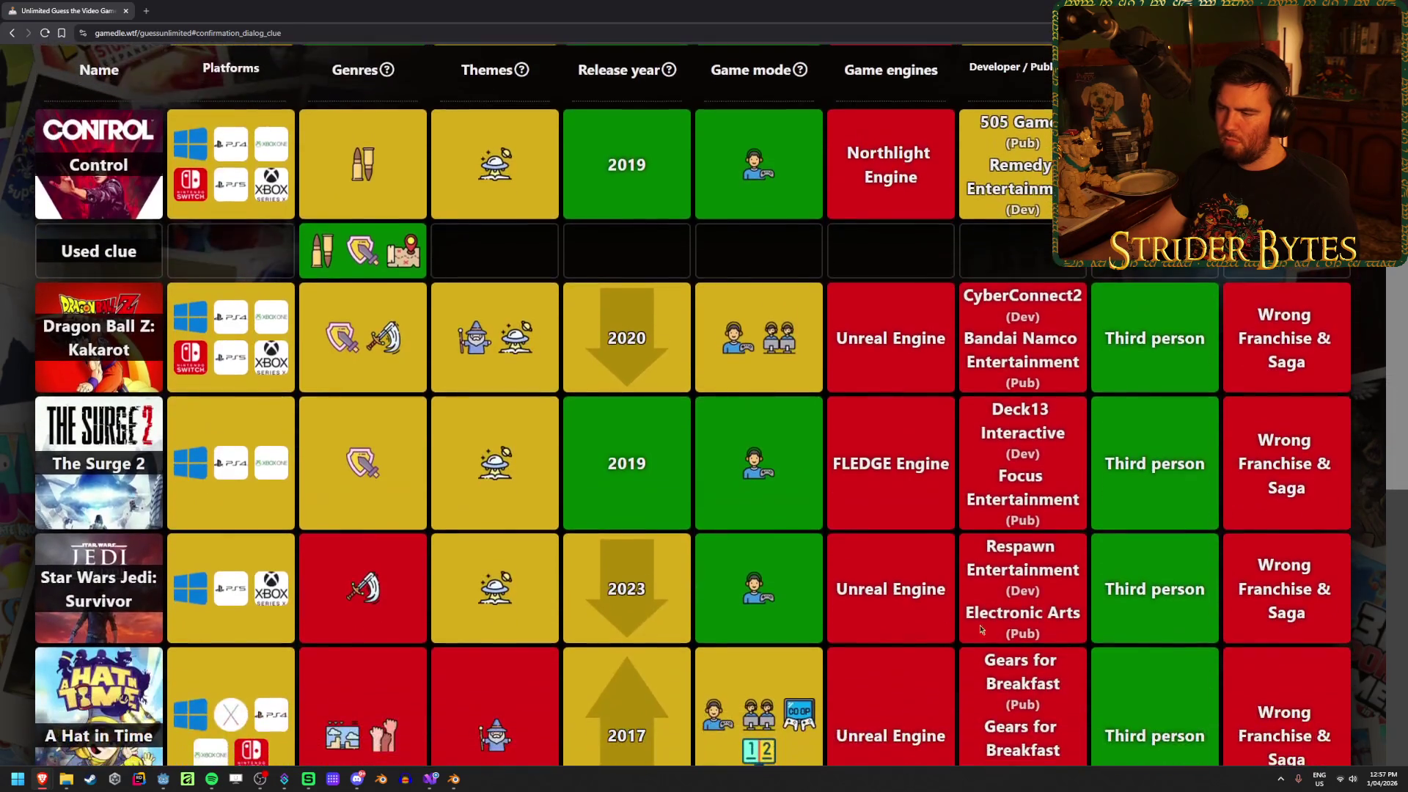
{"action": "scroll", "coordinate": [841, 609], "scroll_direction": "down", "scroll_amount": 3}
{"action": "scroll", "coordinate": [844, 607], "scroll_direction": "up", "scroll_amount": 6}
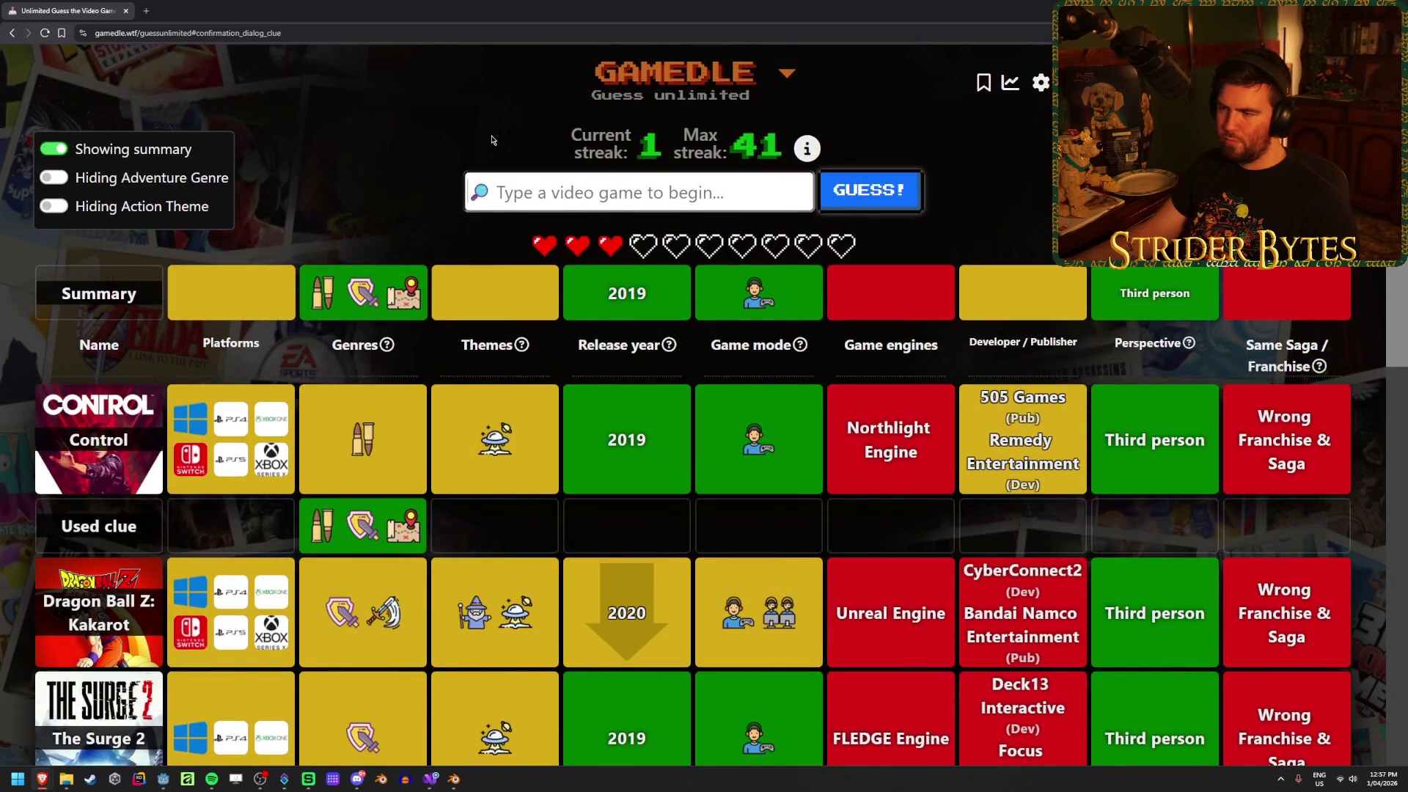
{"action": "type", "text": "elex"}
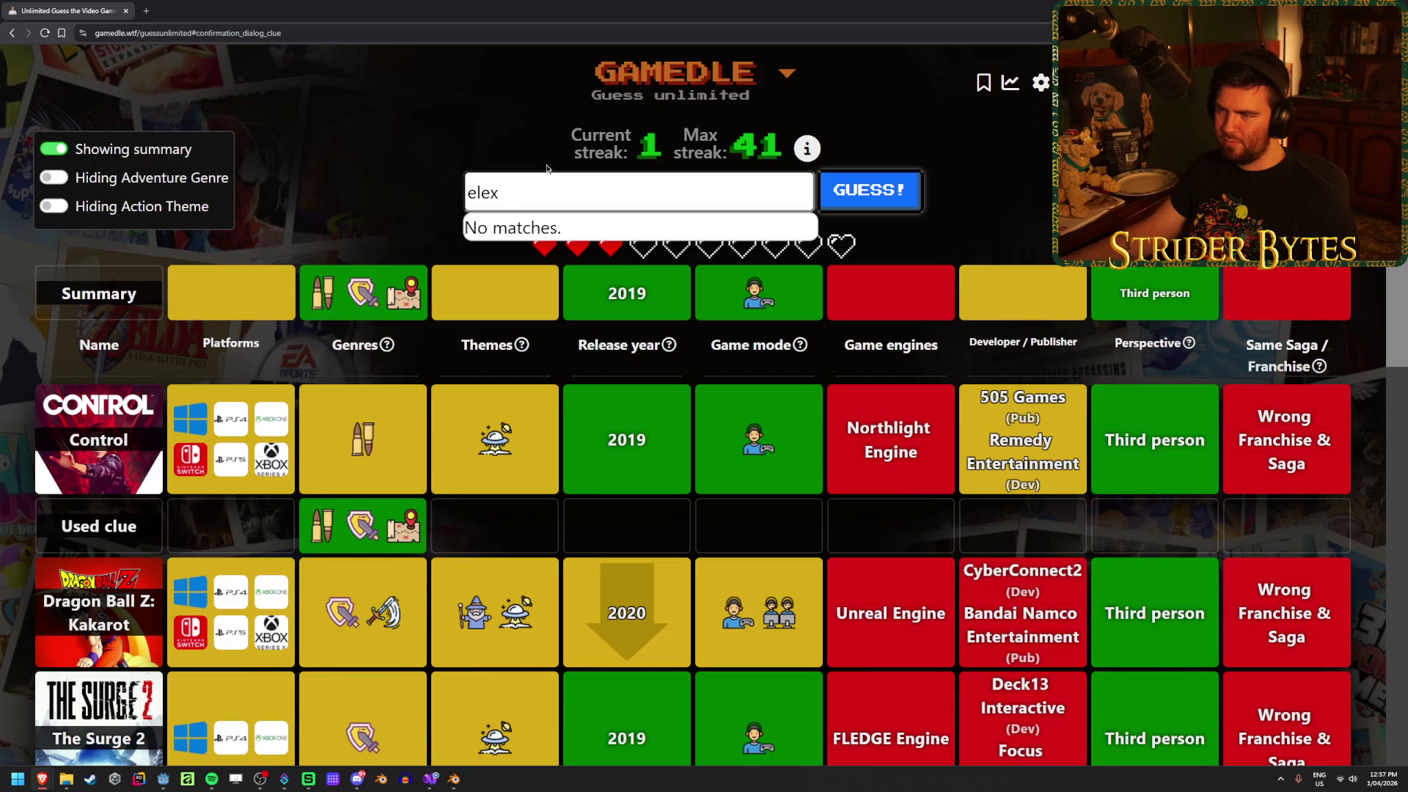
{"action": "key", "text": "BackSpace"}
{"action": "key", "text": "BackSpace"}
{"action": "key", "text": "BackSpace"}
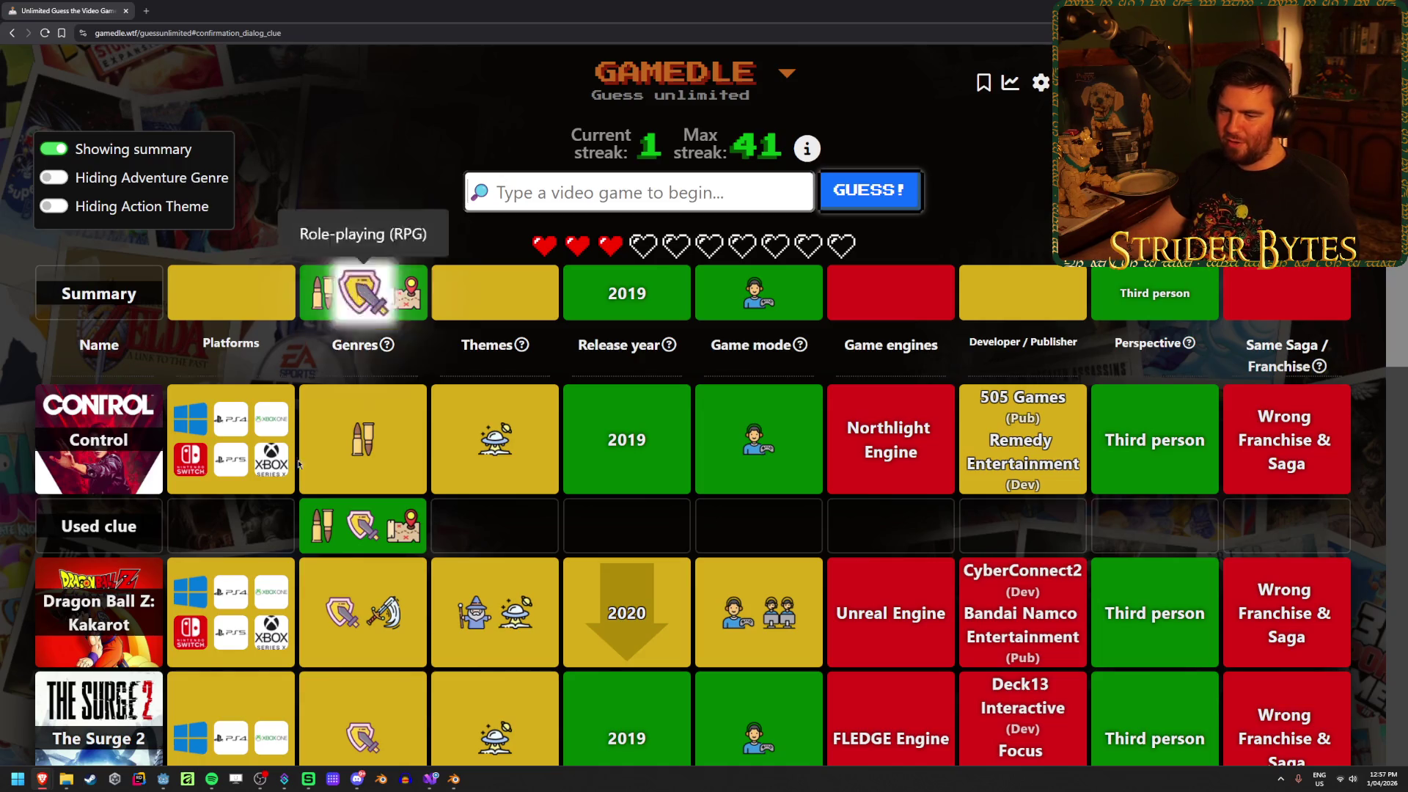
Guess Alan Wake II from the 'alan' suggestions, adding its 2023 row to the board
{"action": "scroll", "coordinate": [108, 501], "scroll_direction": "down", "scroll_amount": 5}
{"action": "scroll", "coordinate": [109, 501], "scroll_direction": "up", "scroll_amount": 5}
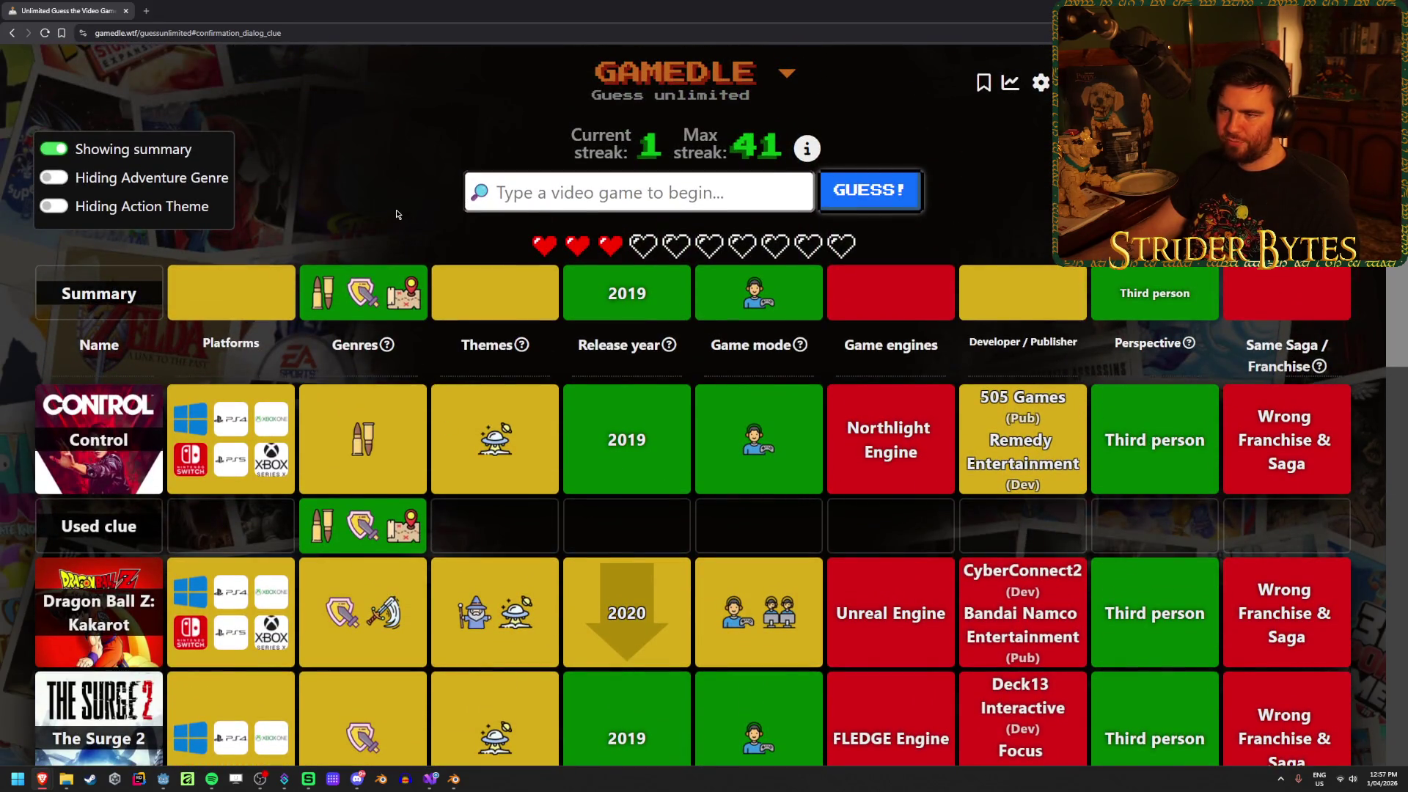
{"action": "type", "text": "alan"}
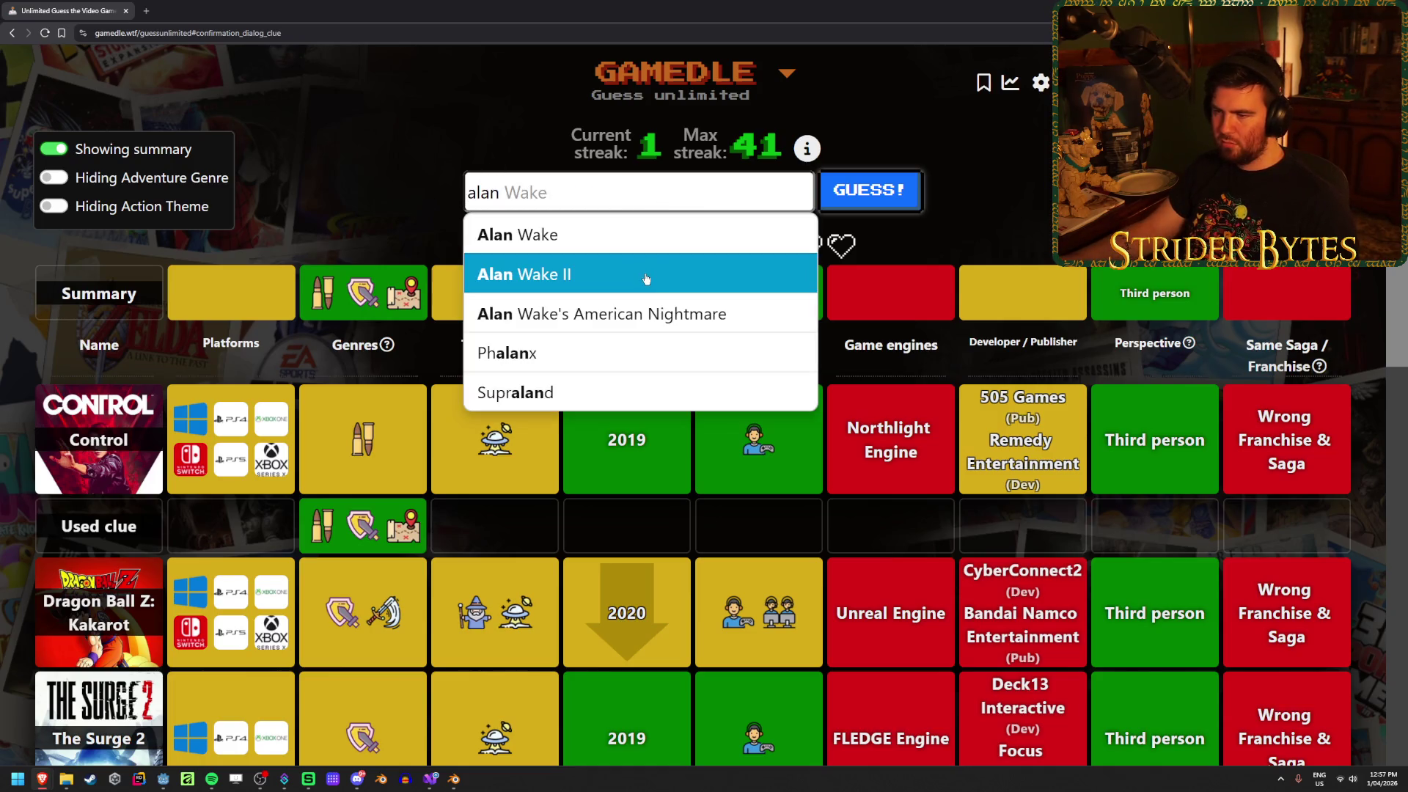
{"action": "left_click", "coordinate": [645, 278]}
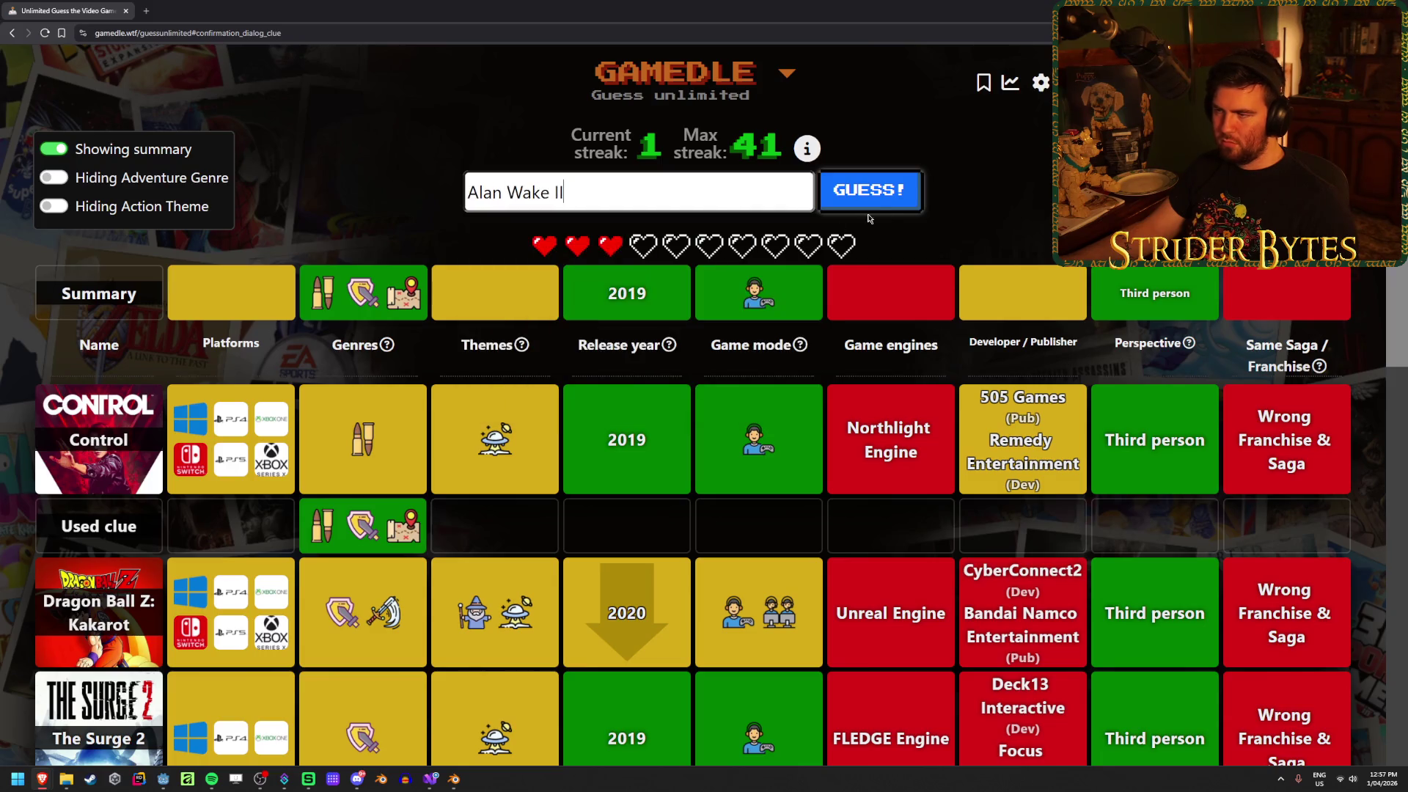
{"action": "key", "text": "Return"}
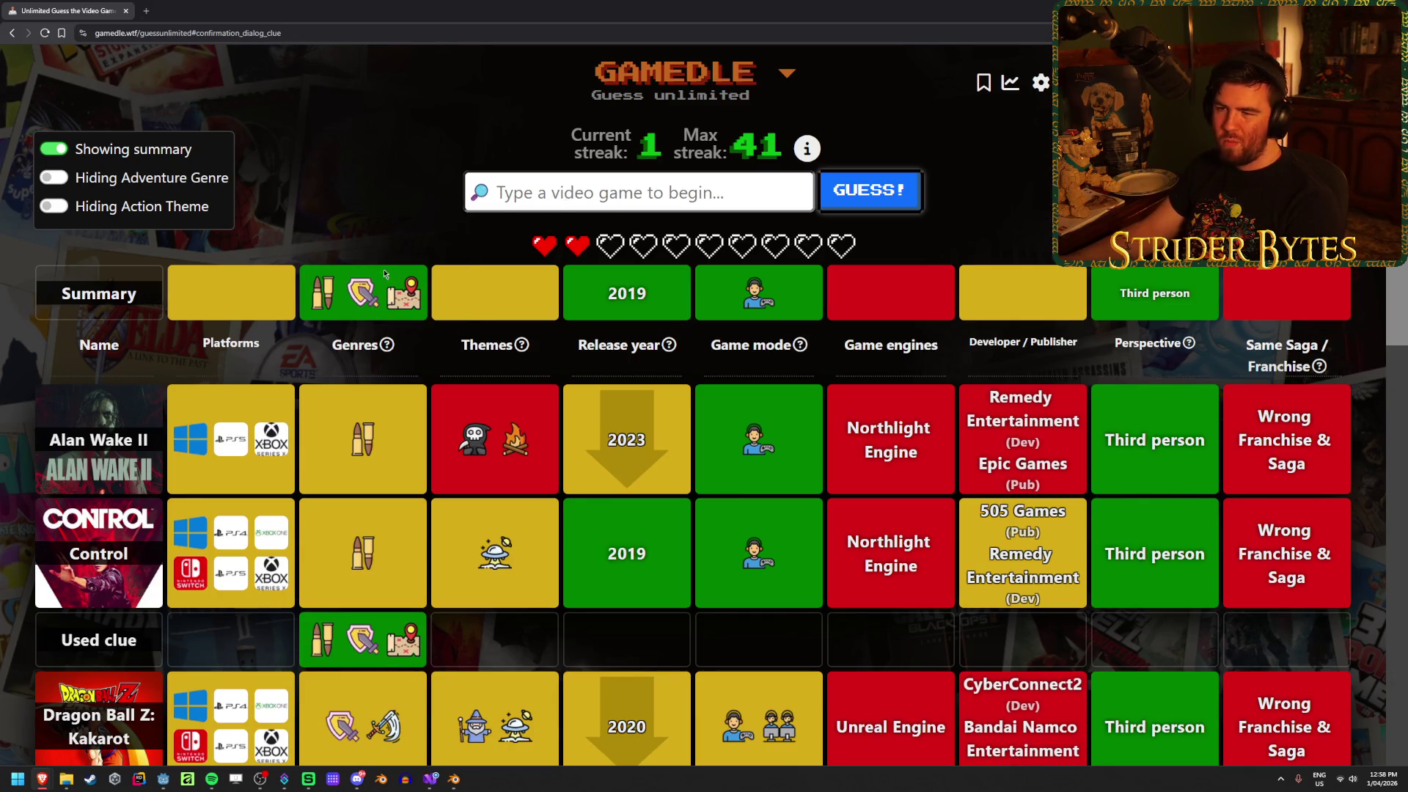
{"action": "mouse_move", "coordinate": [360, 292]}
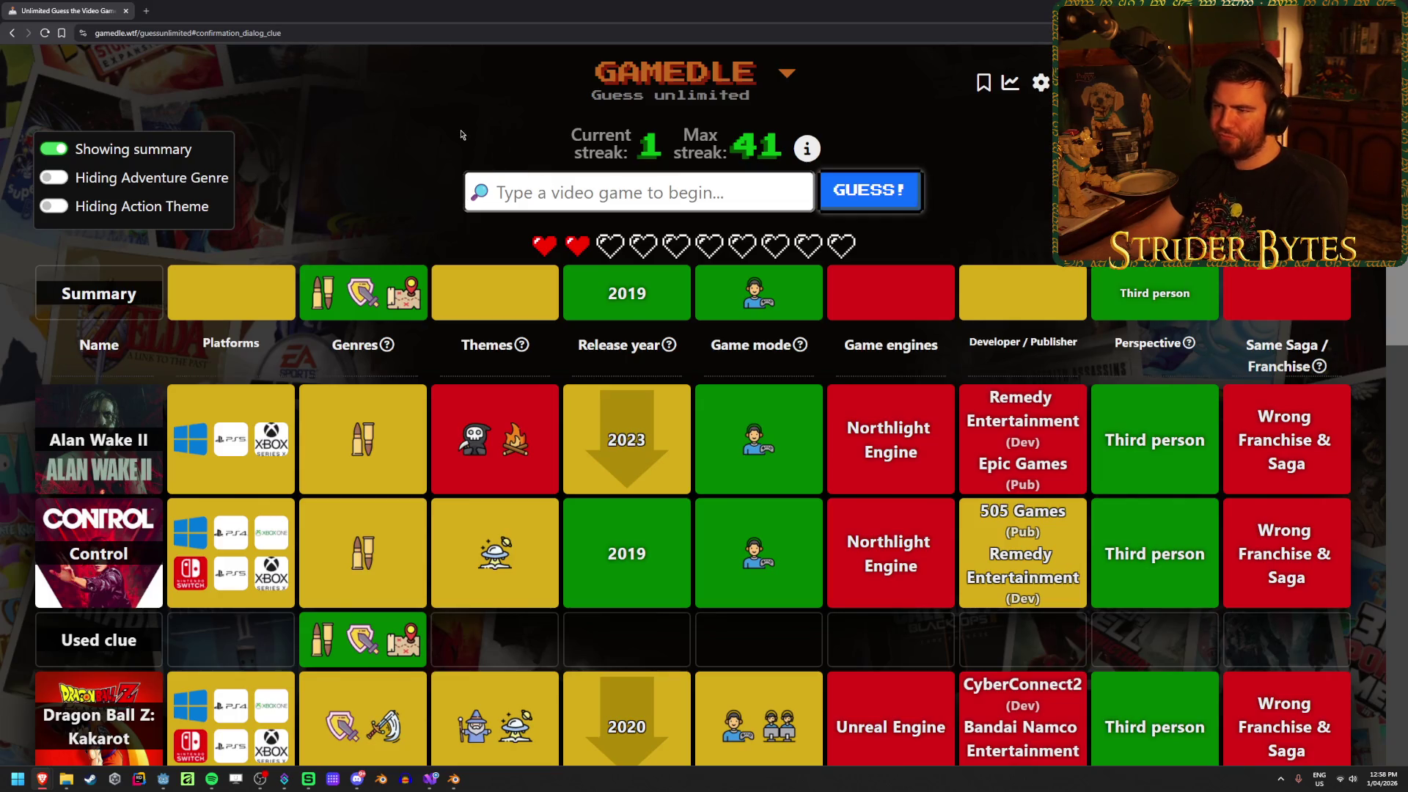
Submit Crackdown 3 from the 'crackdown' suggestions, adding its 2019 third-person clue row
{"action": "type", "text": "crackdown"}
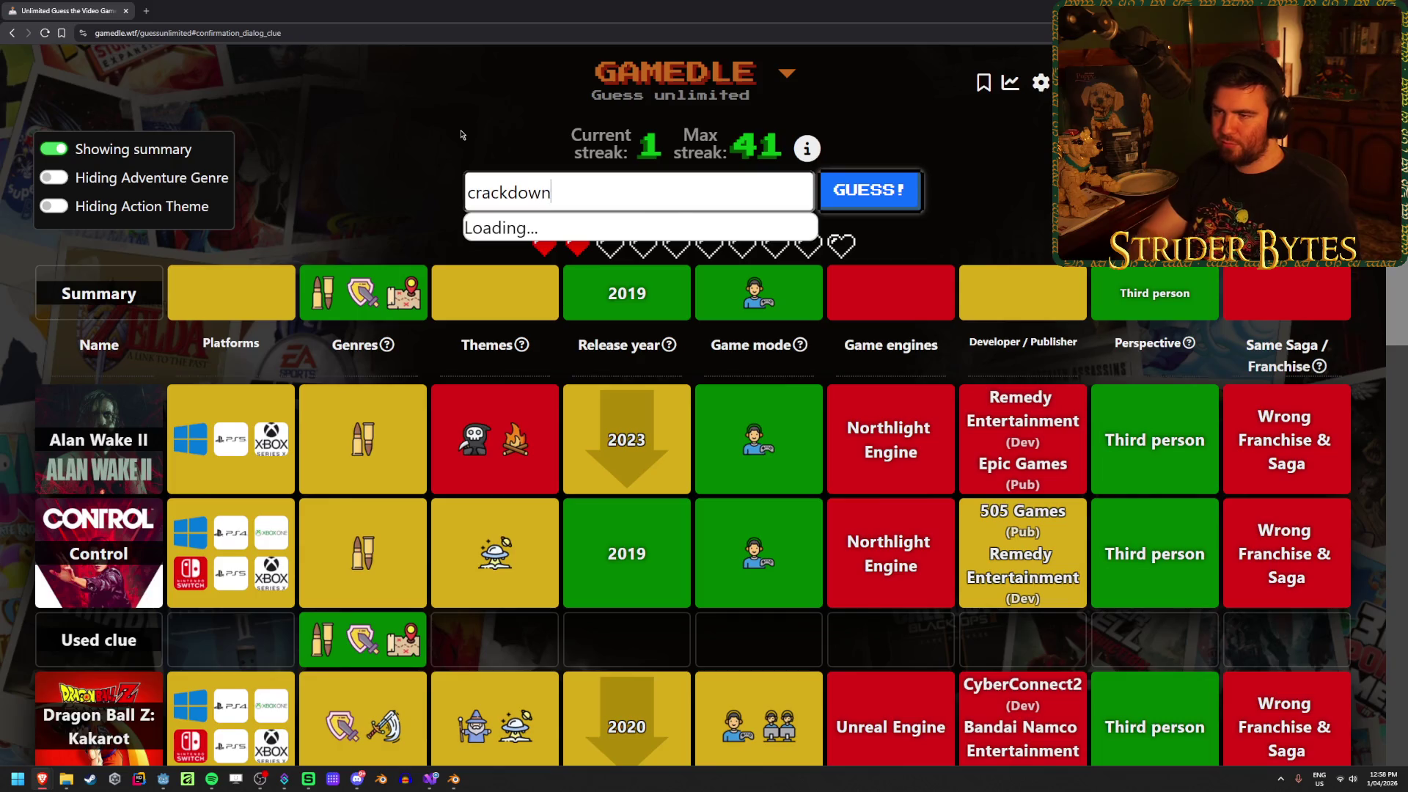
{"action": "key", "text": "Down"}
{"action": "key", "text": "Down"}
{"action": "key", "text": "Down"}
{"action": "key", "text": "Return"}
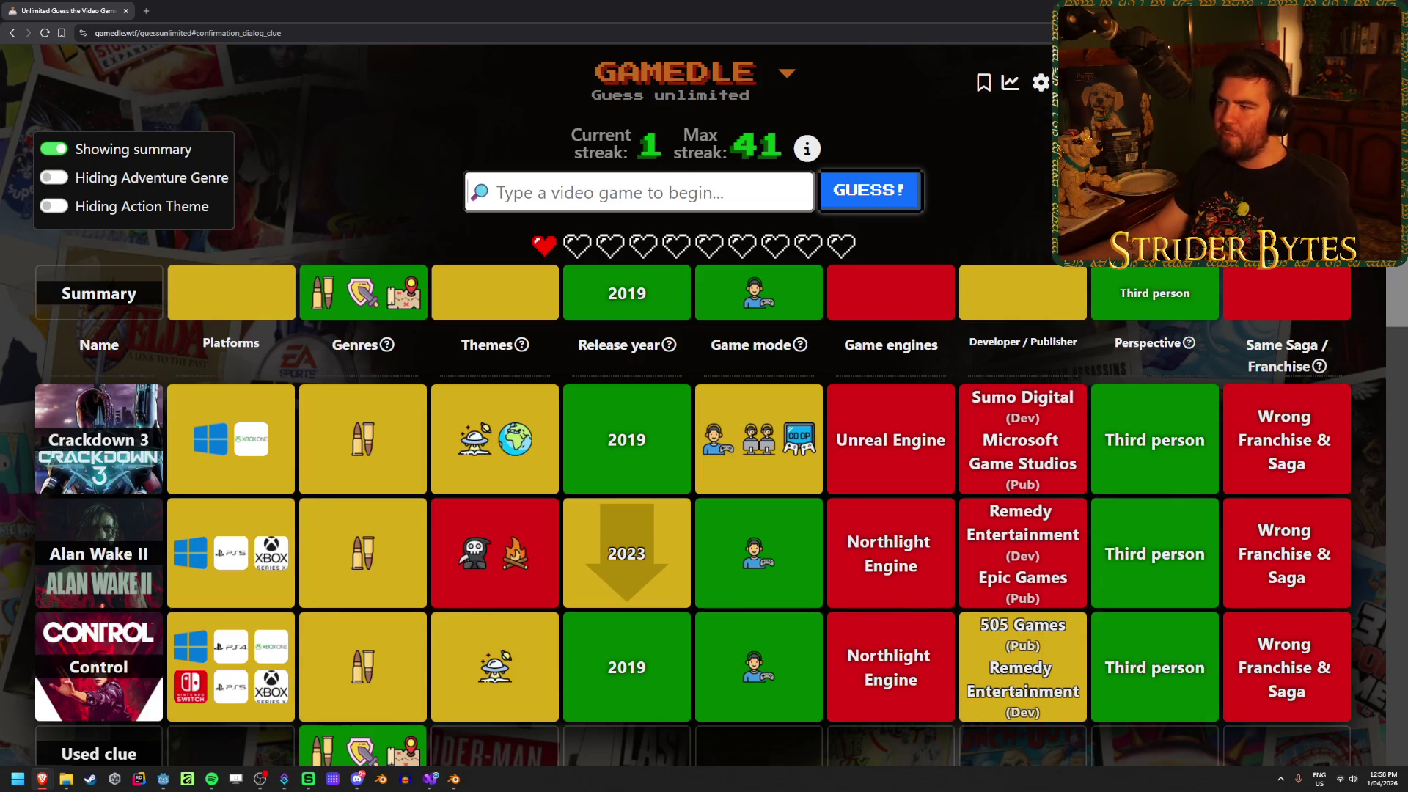
{"action": "mouse_move", "coordinate": [1191, 346]}
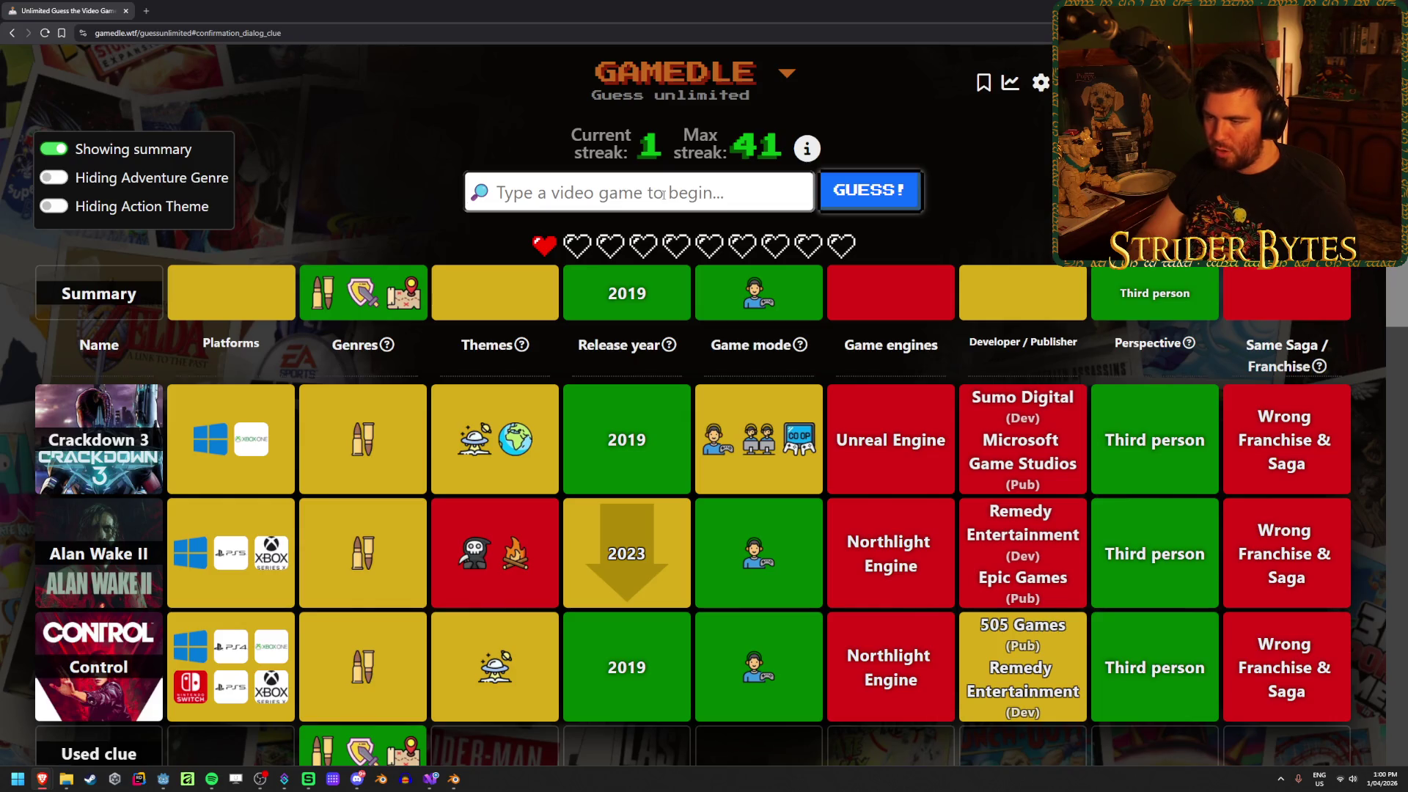
{"action": "type", "text": "marvel r"}
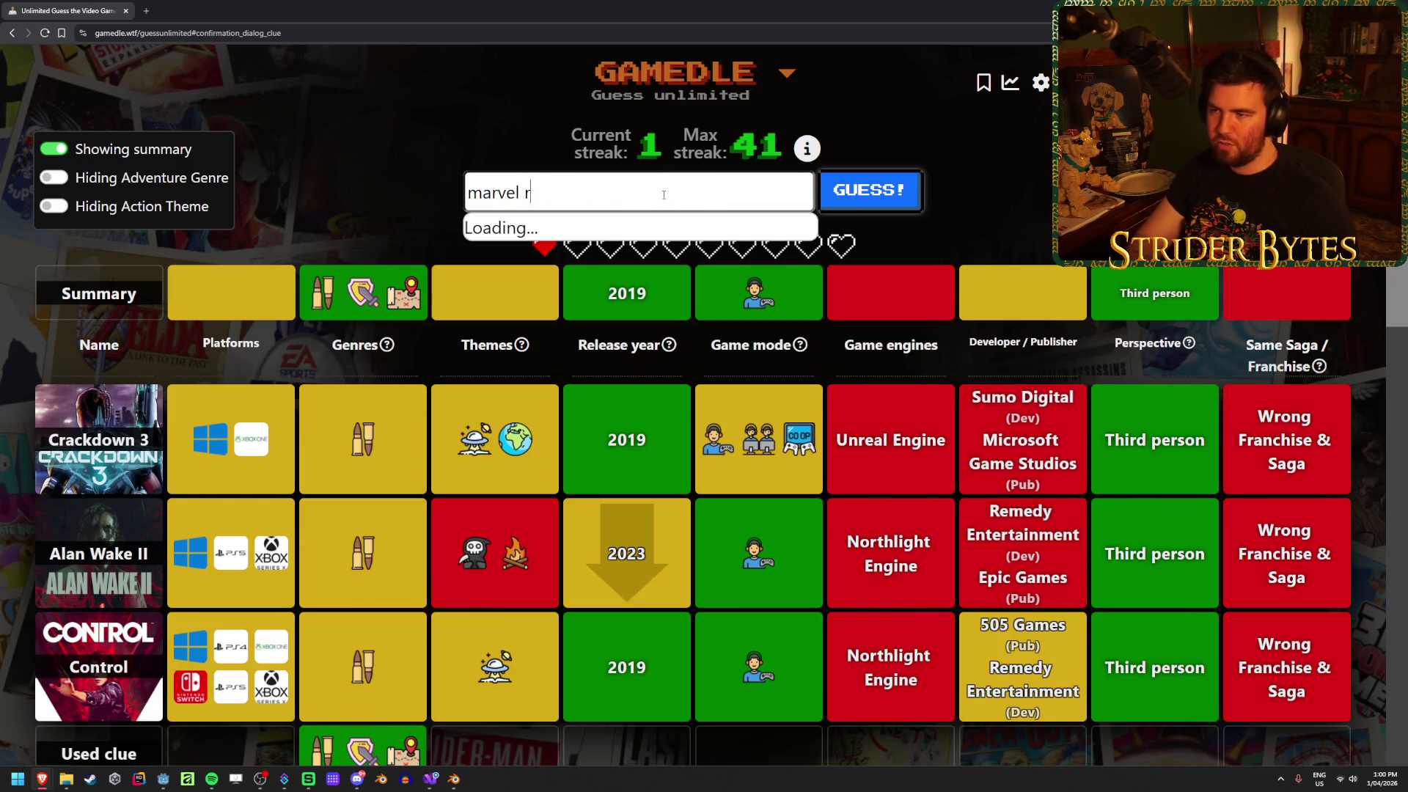
{"action": "type", "text": "ivals"}
Pick Marvel Rivals from the suggestions and submit it with GUESS!
{"action": "key", "text": "ctrl+a"}
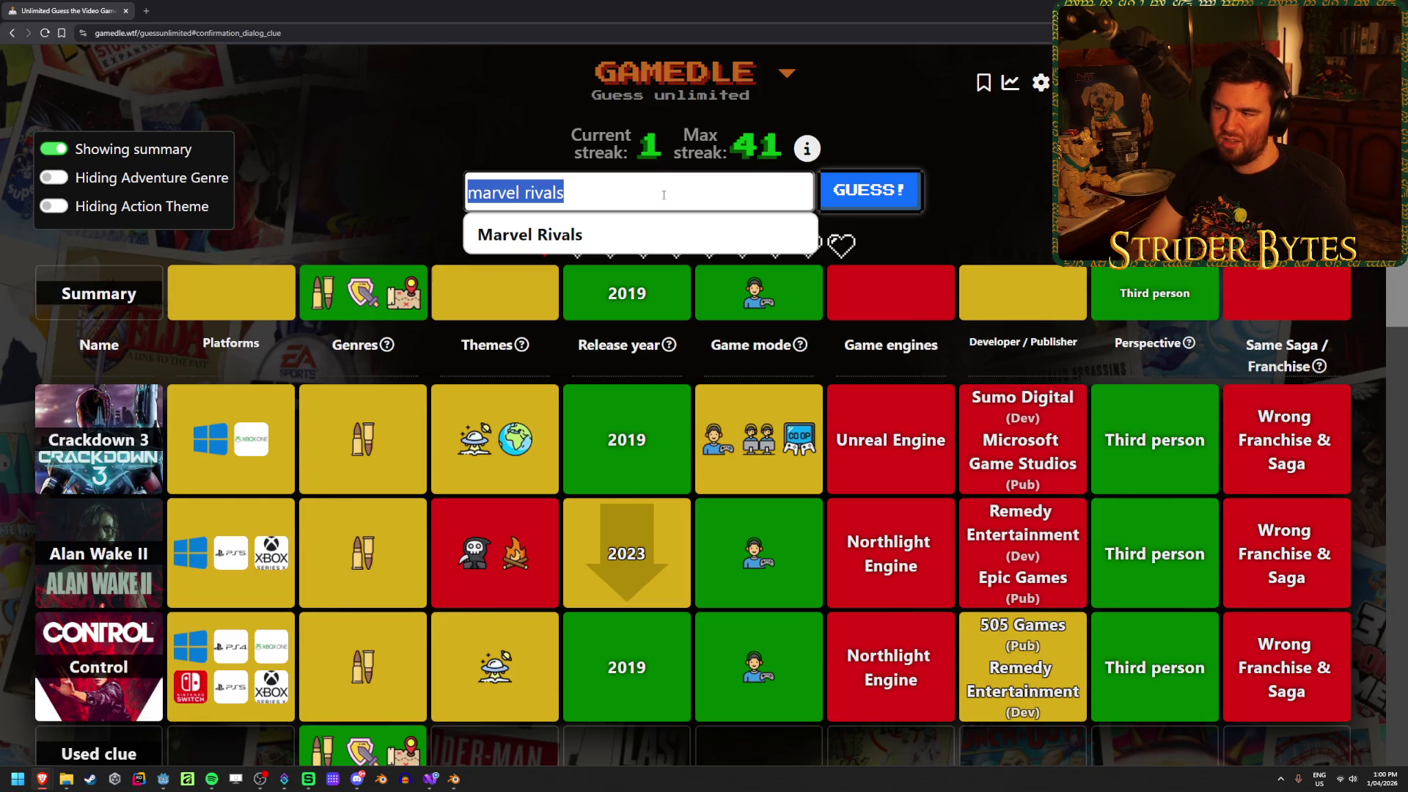
{"action": "left_click", "coordinate": [660, 234]}
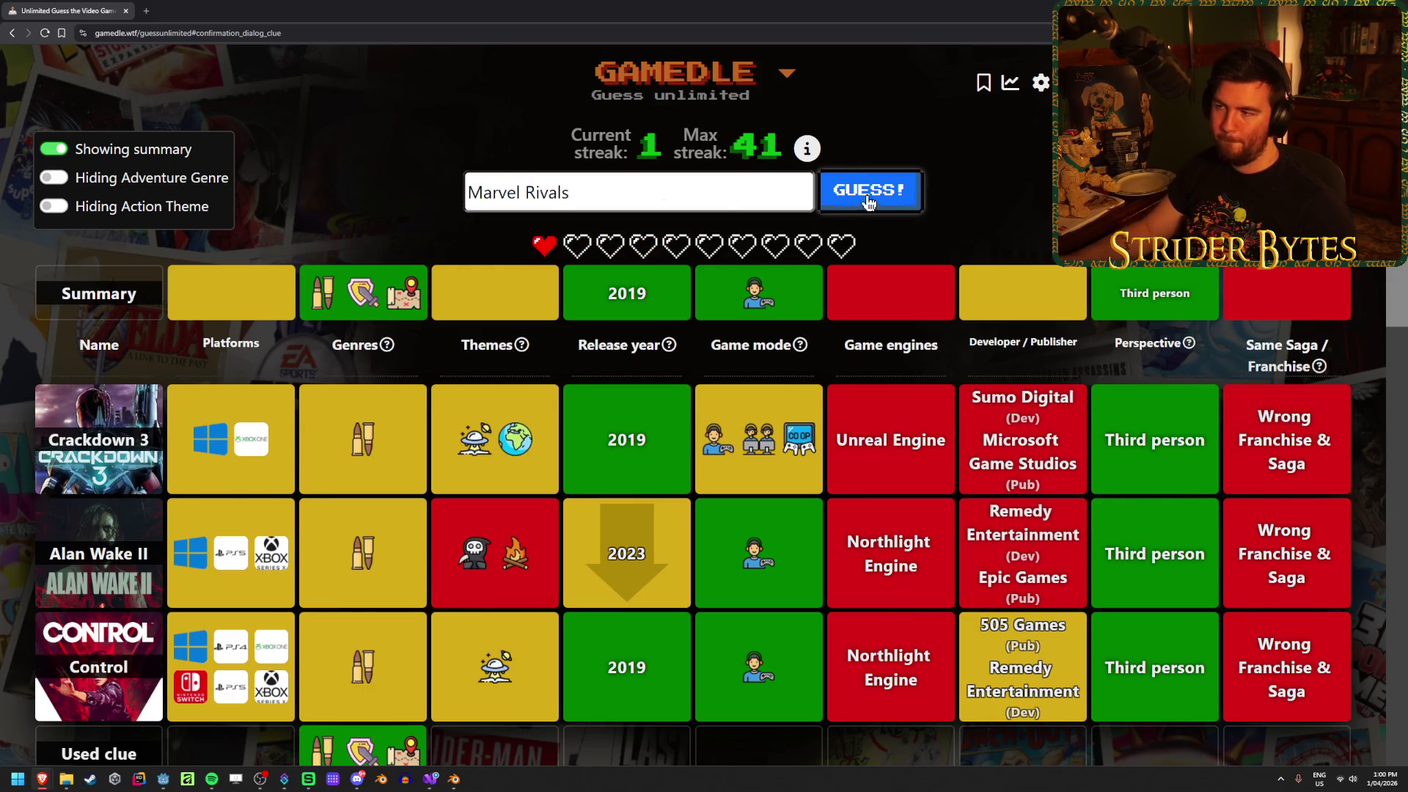
{"action": "left_click", "coordinate": [870, 198]}
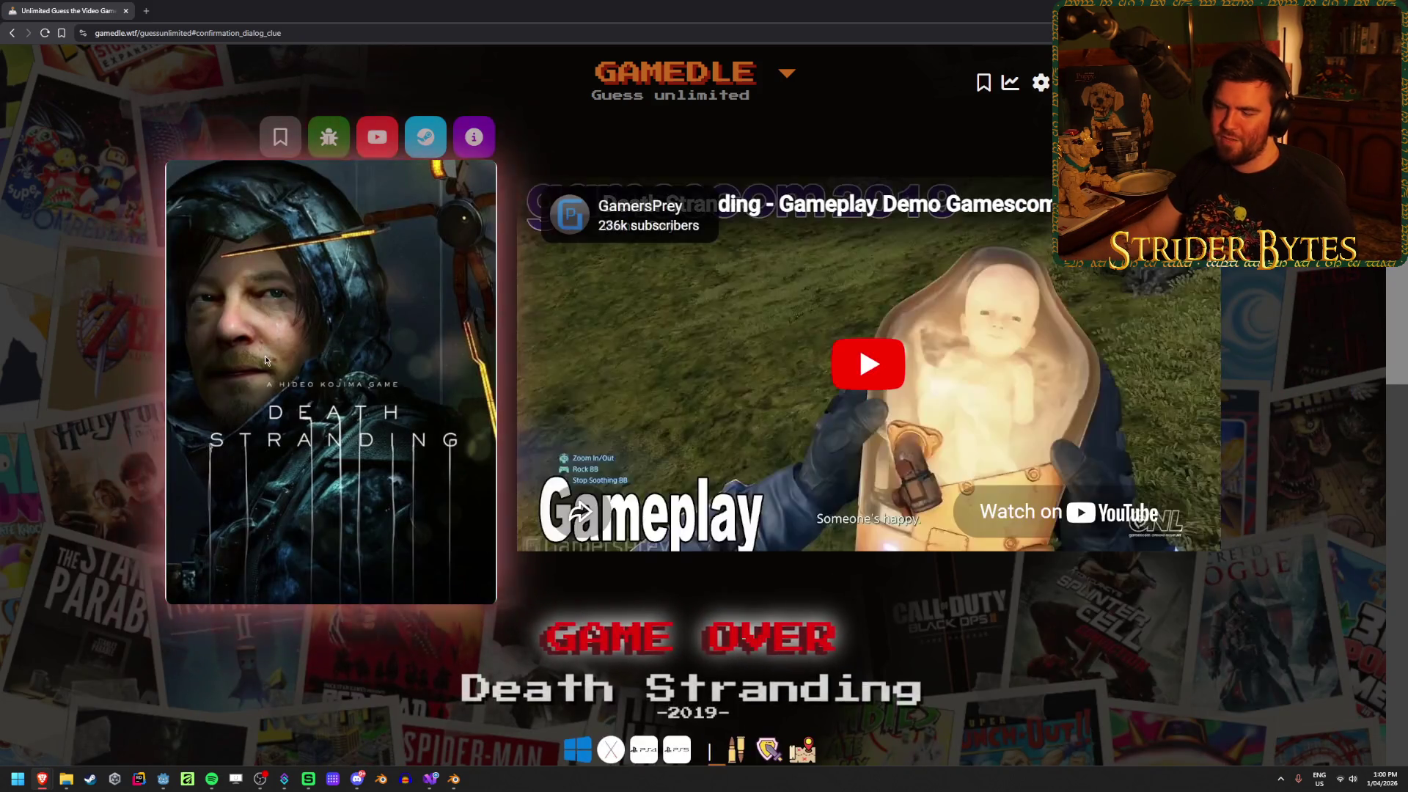
{"action": "scroll", "coordinate": [308, 425], "scroll_direction": "down", "scroll_amount": 6}
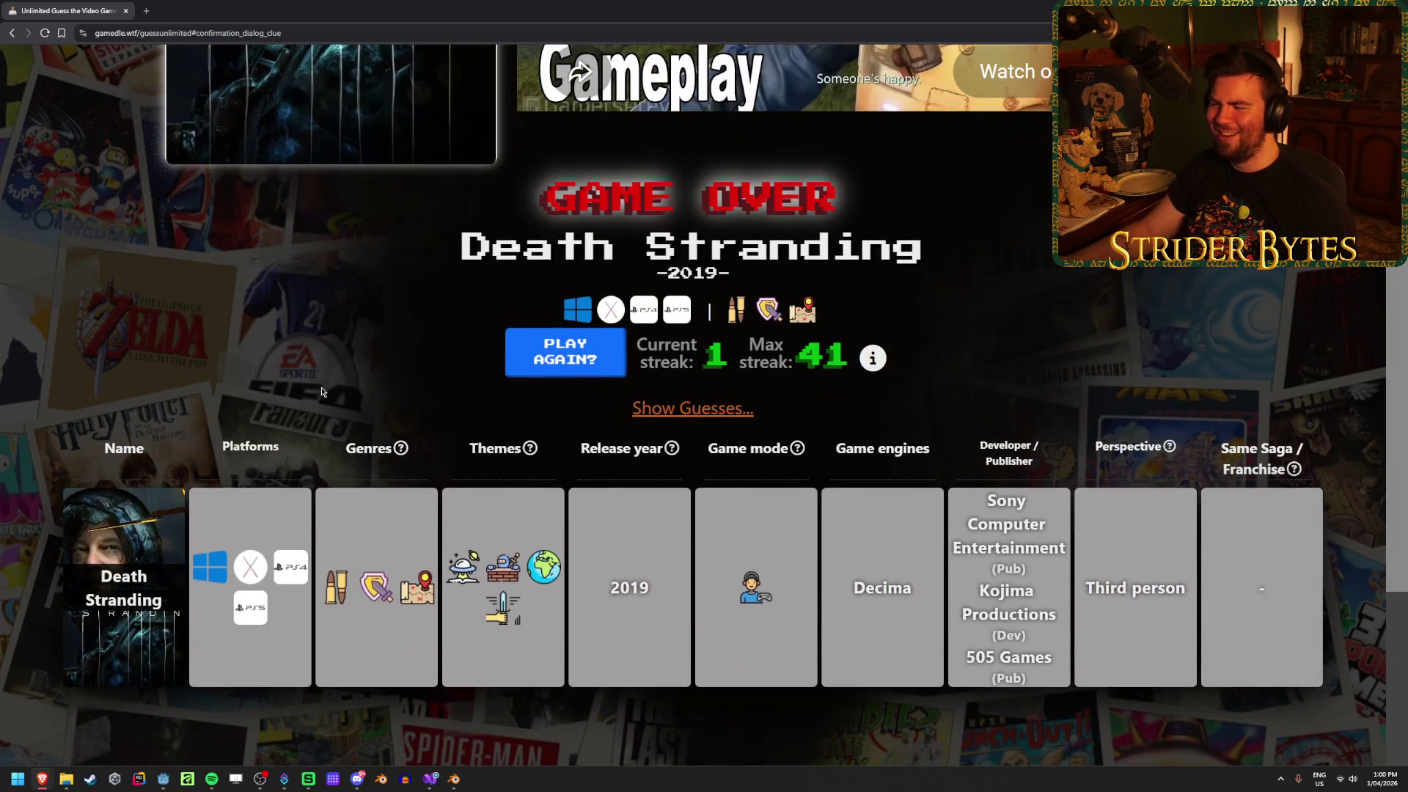
{"action": "scroll", "coordinate": [321, 395], "scroll_direction": "up", "scroll_amount": 1}
{"action": "scroll", "coordinate": [321, 392], "scroll_direction": "up", "scroll_amount": 5}
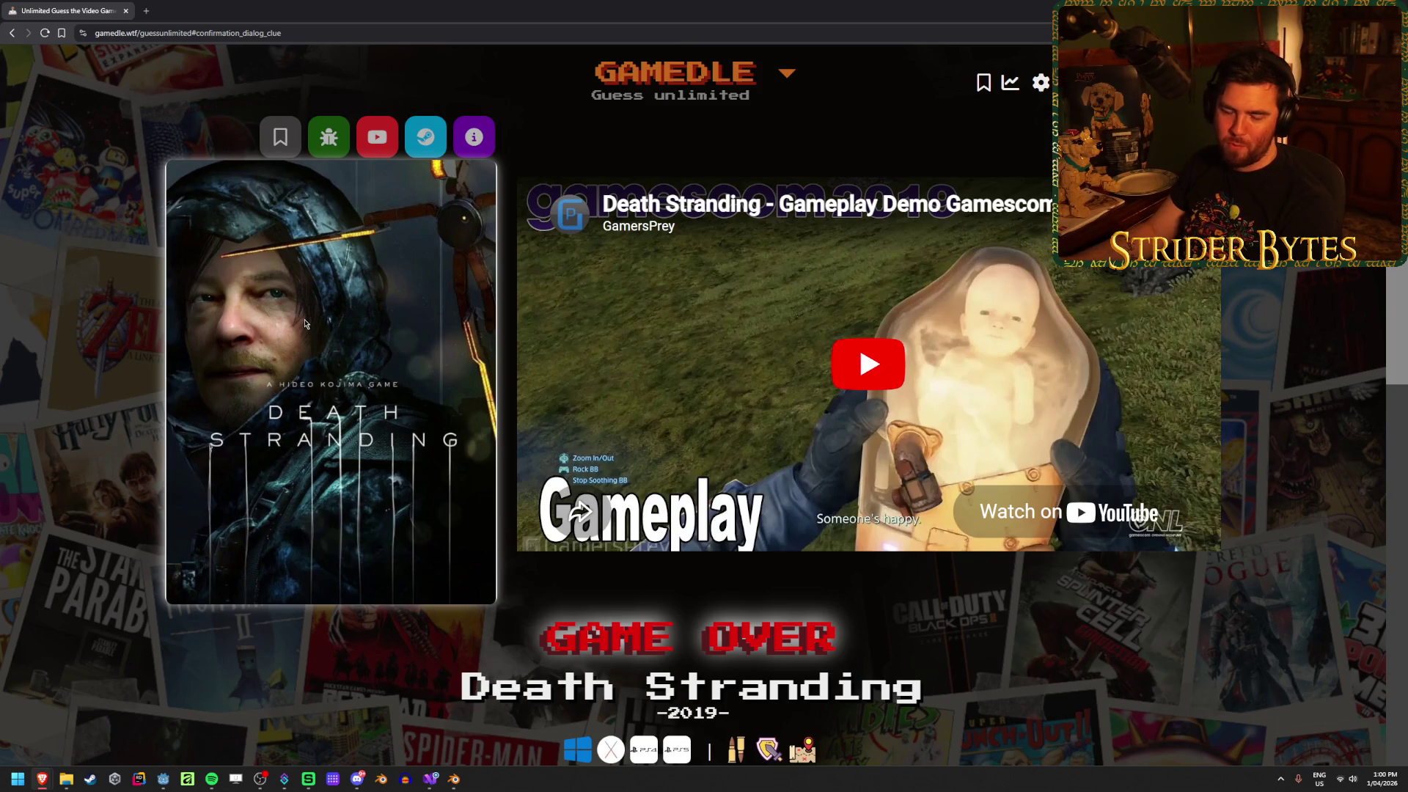
{"action": "scroll", "coordinate": [408, 393], "scroll_direction": "down", "scroll_amount": 5}
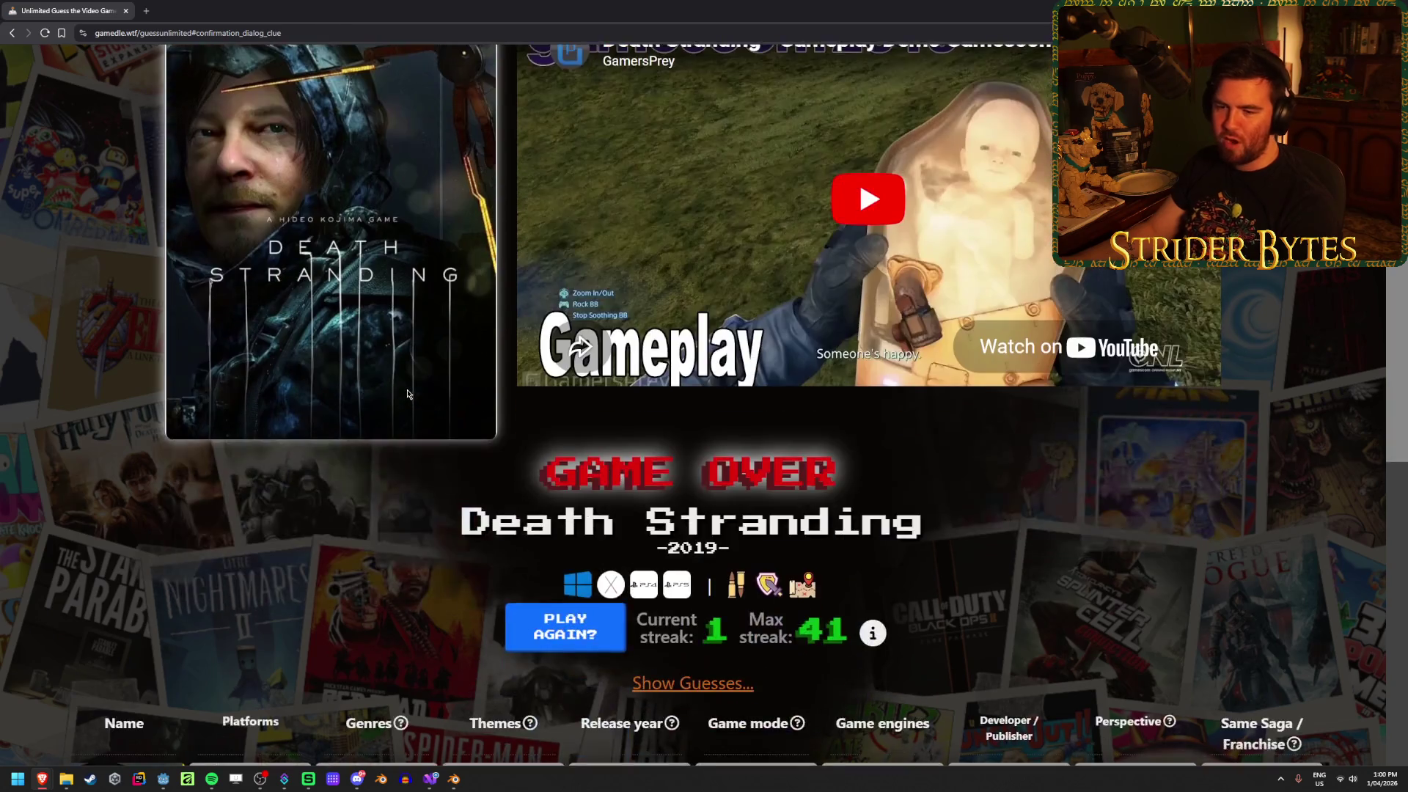
{"action": "scroll", "coordinate": [447, 388], "scroll_direction": "up", "scroll_amount": 5}
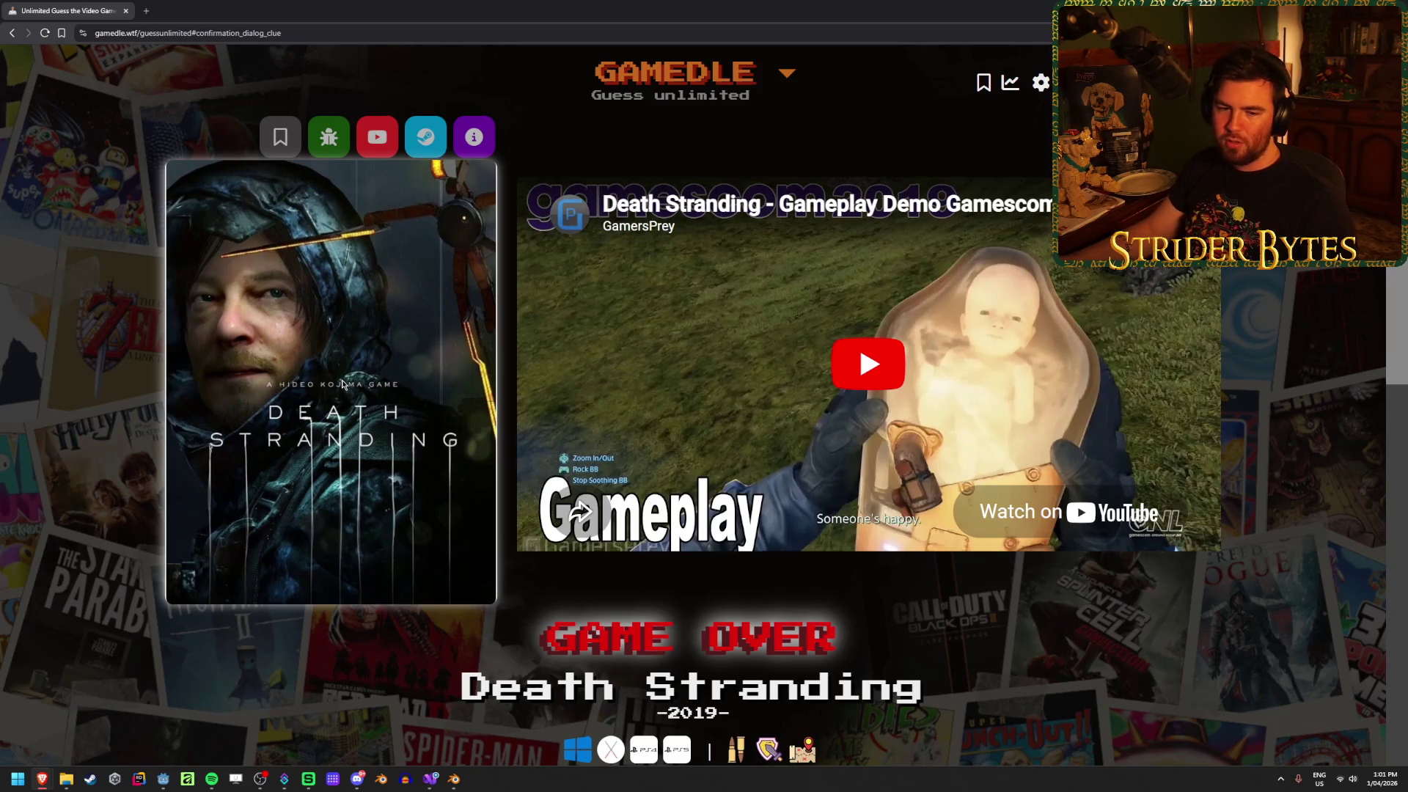
{"action": "scroll", "coordinate": [342, 384], "scroll_direction": "down", "scroll_amount": 3}
{"action": "scroll", "coordinate": [342, 384], "scroll_direction": "down", "scroll_amount": 3}
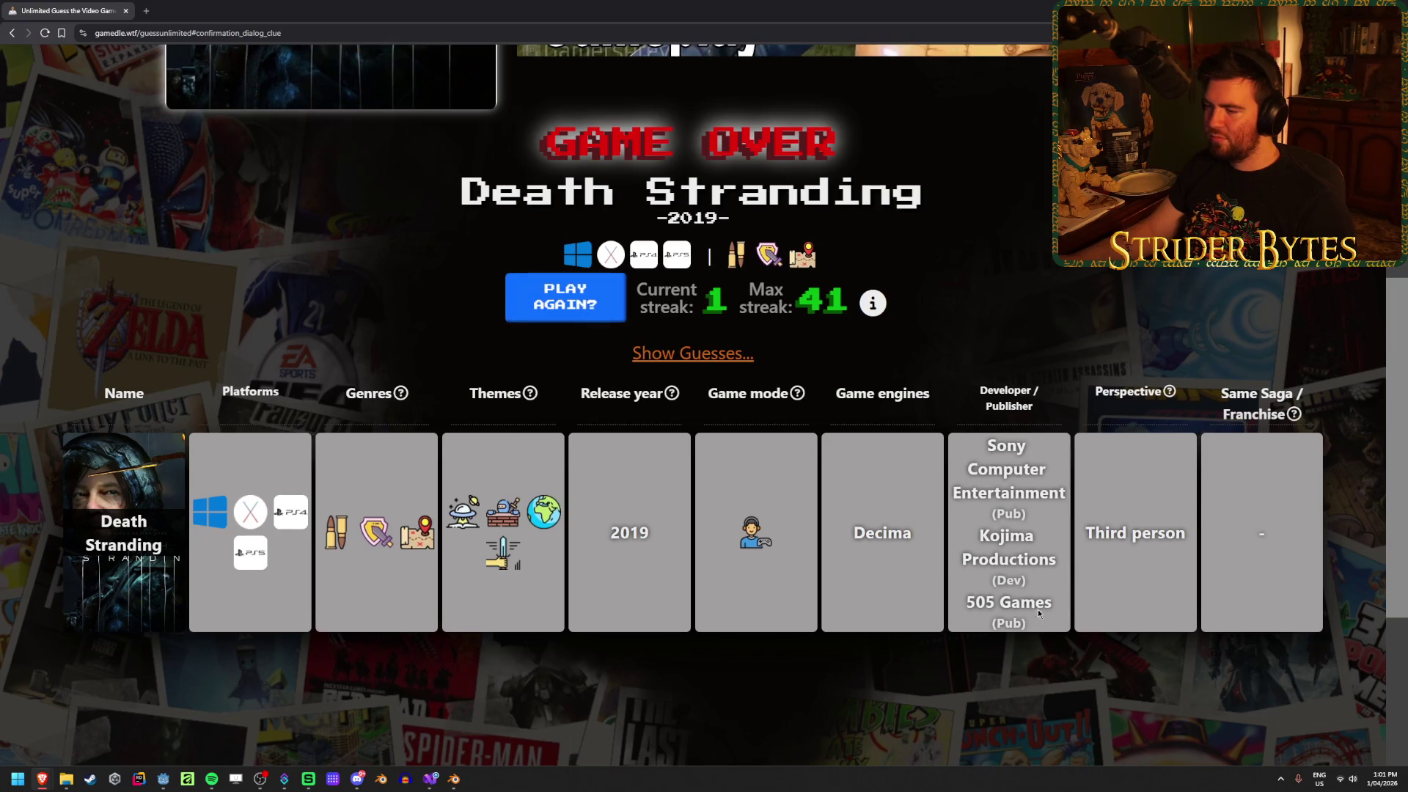
{"action": "scroll", "coordinate": [279, 470], "scroll_direction": "up", "scroll_amount": 5}
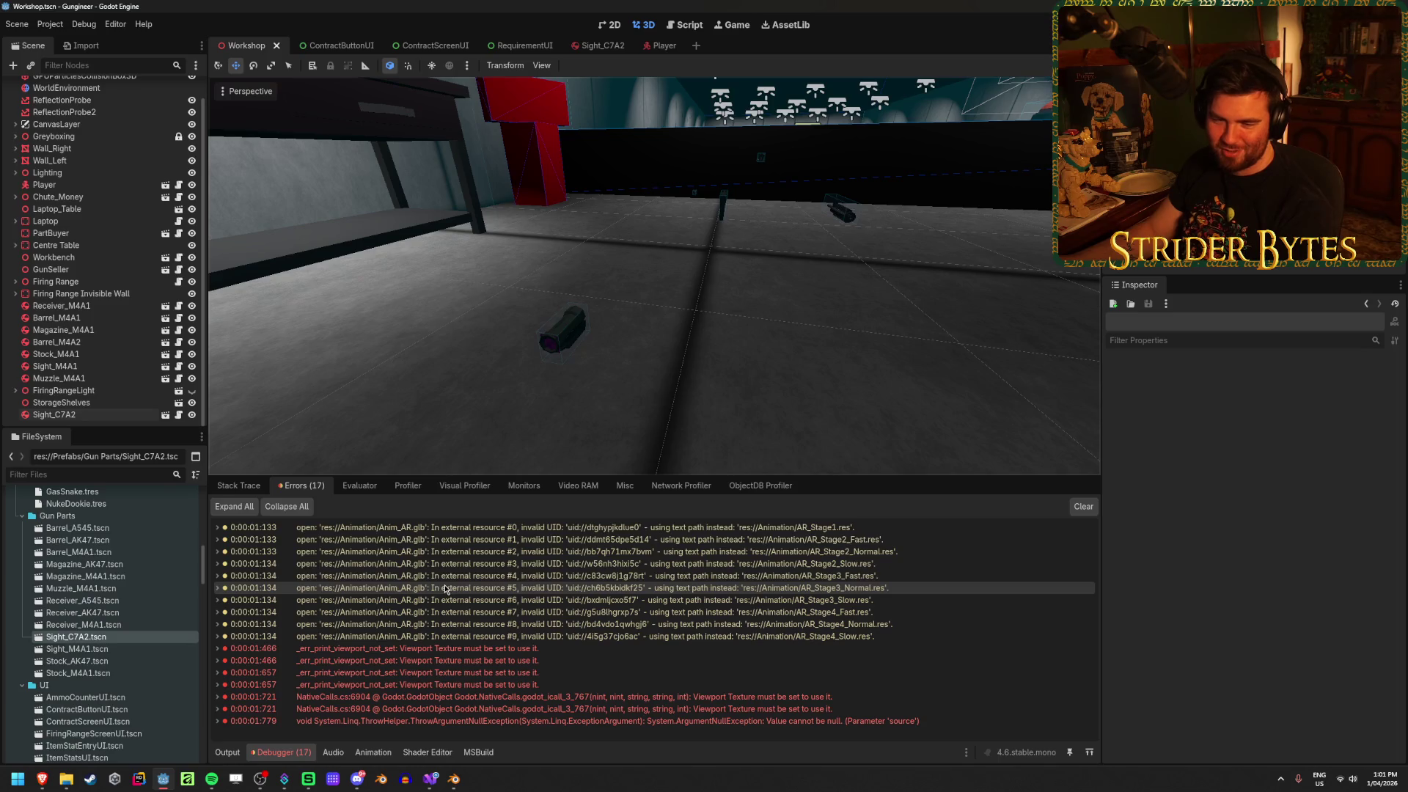
Check the viewport-texture-not-set error, then open Sight_C7A2.tscn in a new scene tab
{"action": "mouse_move", "coordinate": [445, 588]}
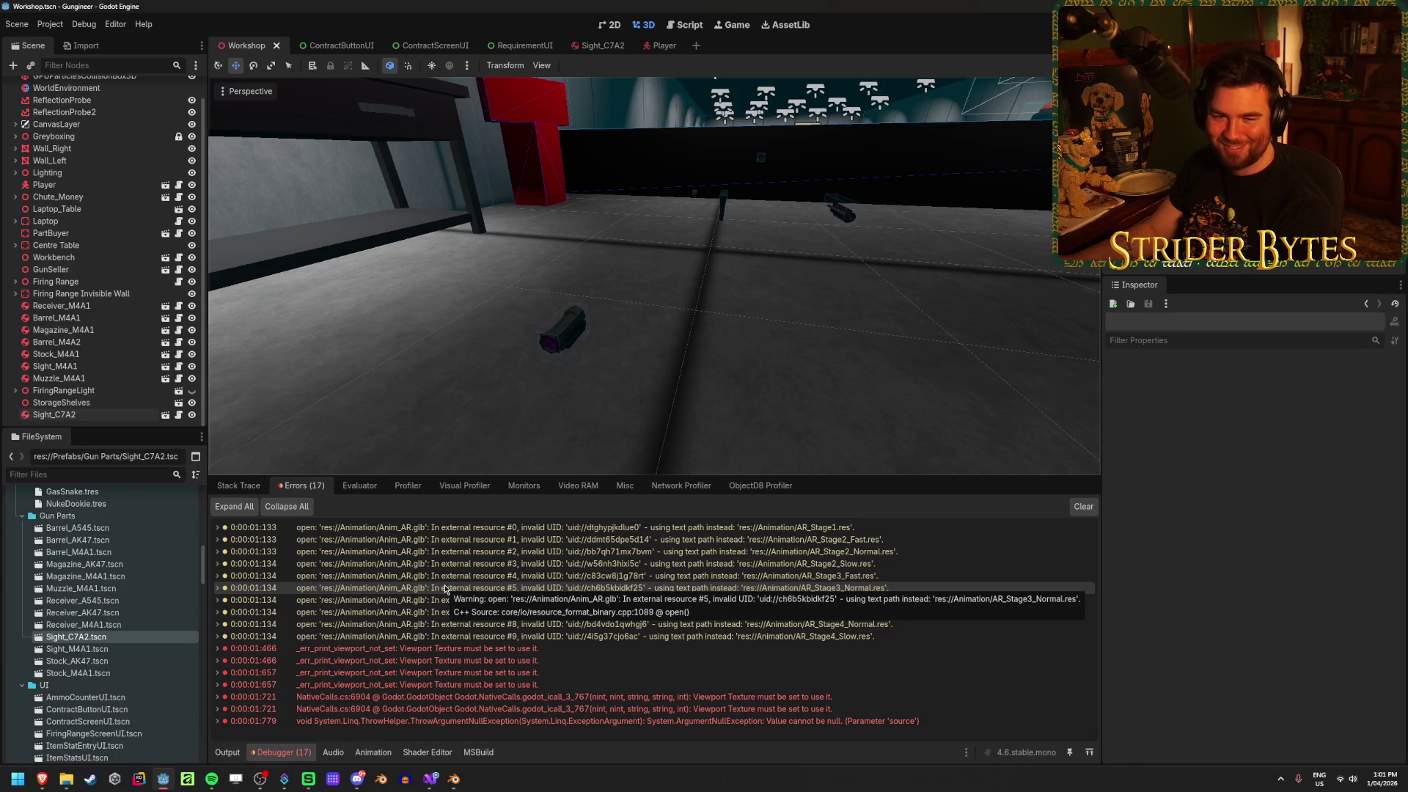
{"action": "left_click", "coordinate": [429, 648]}
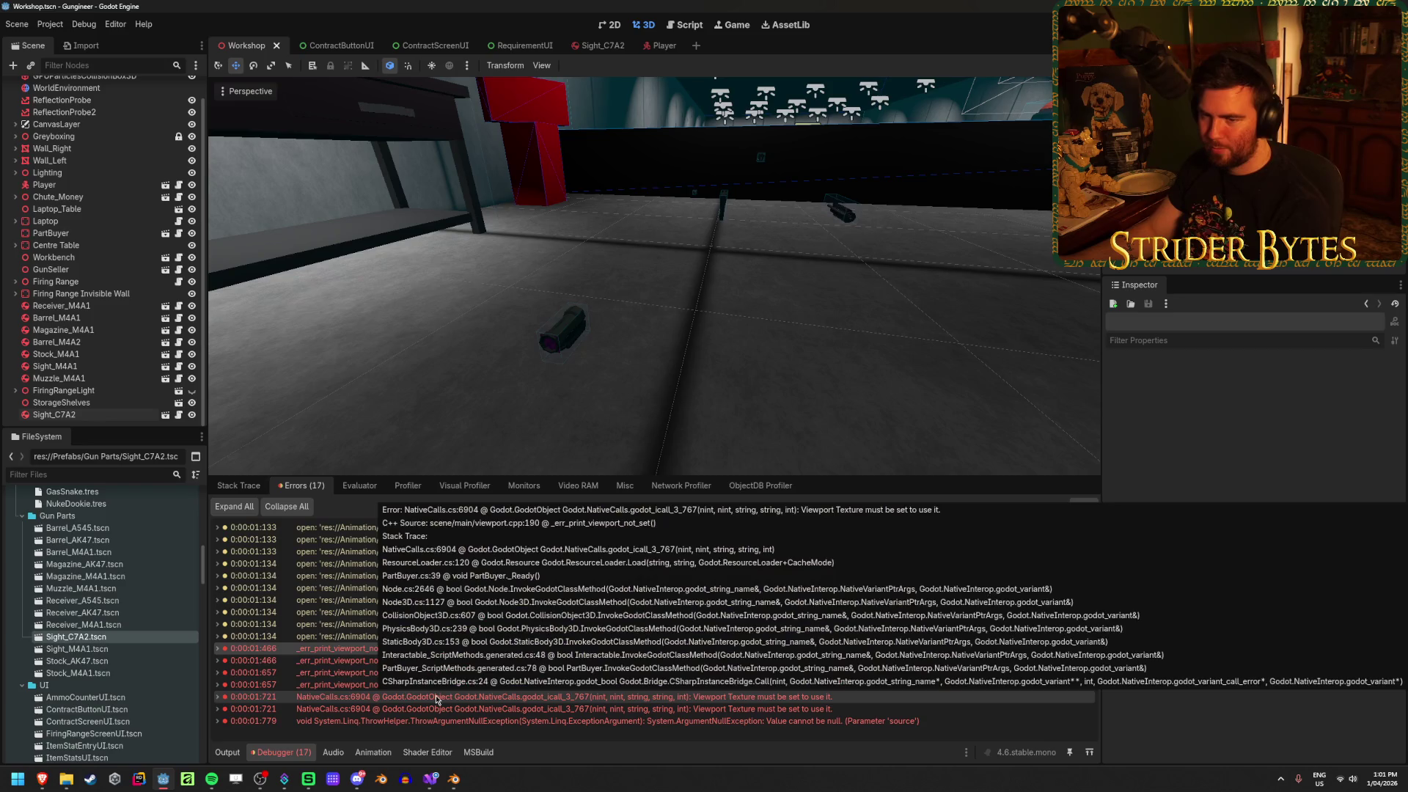
{"action": "left_click", "coordinate": [164, 415]}
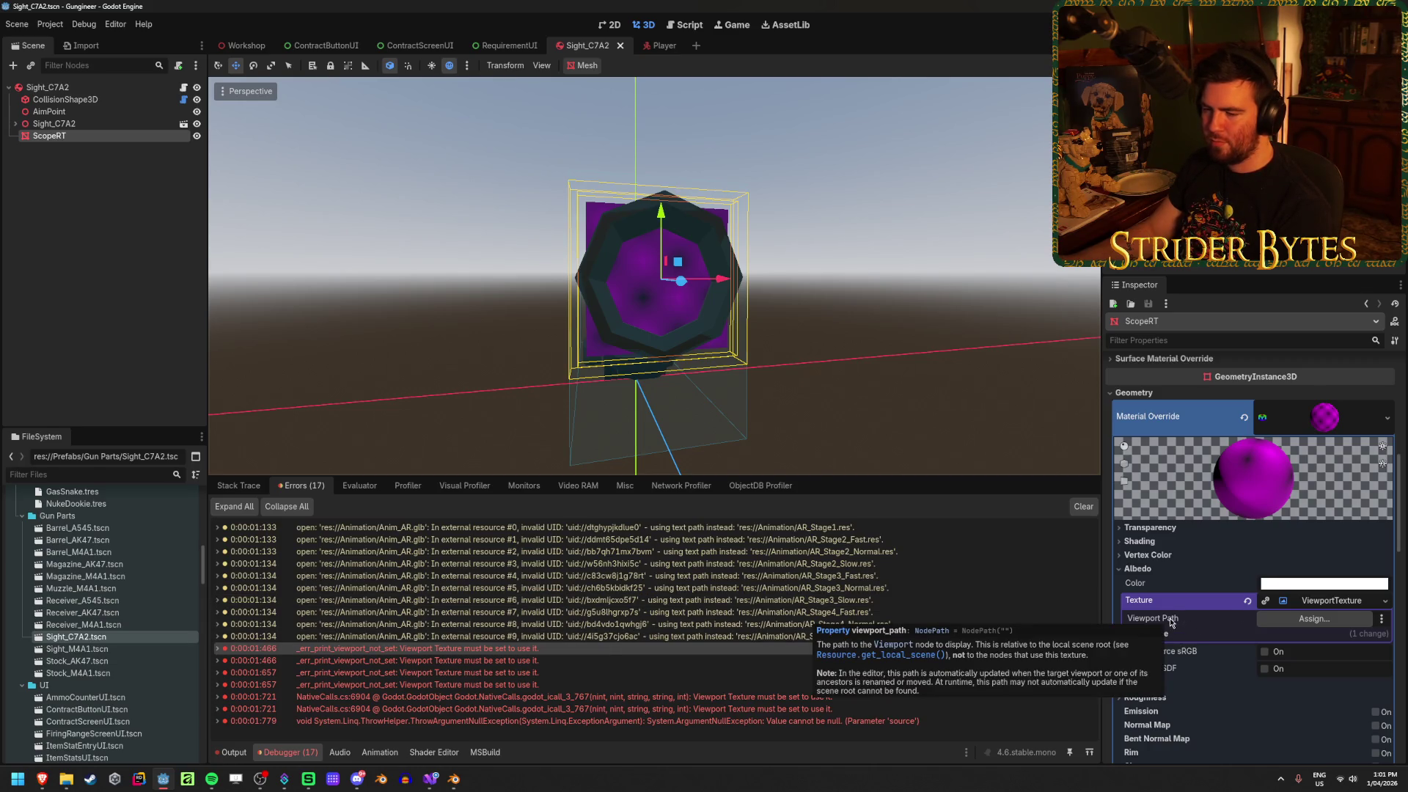
Add C7A2_Sight as the Sight_C7A2 root's single Meshes entry, save, and run the game
{"action": "left_click", "coordinate": [47, 88]}
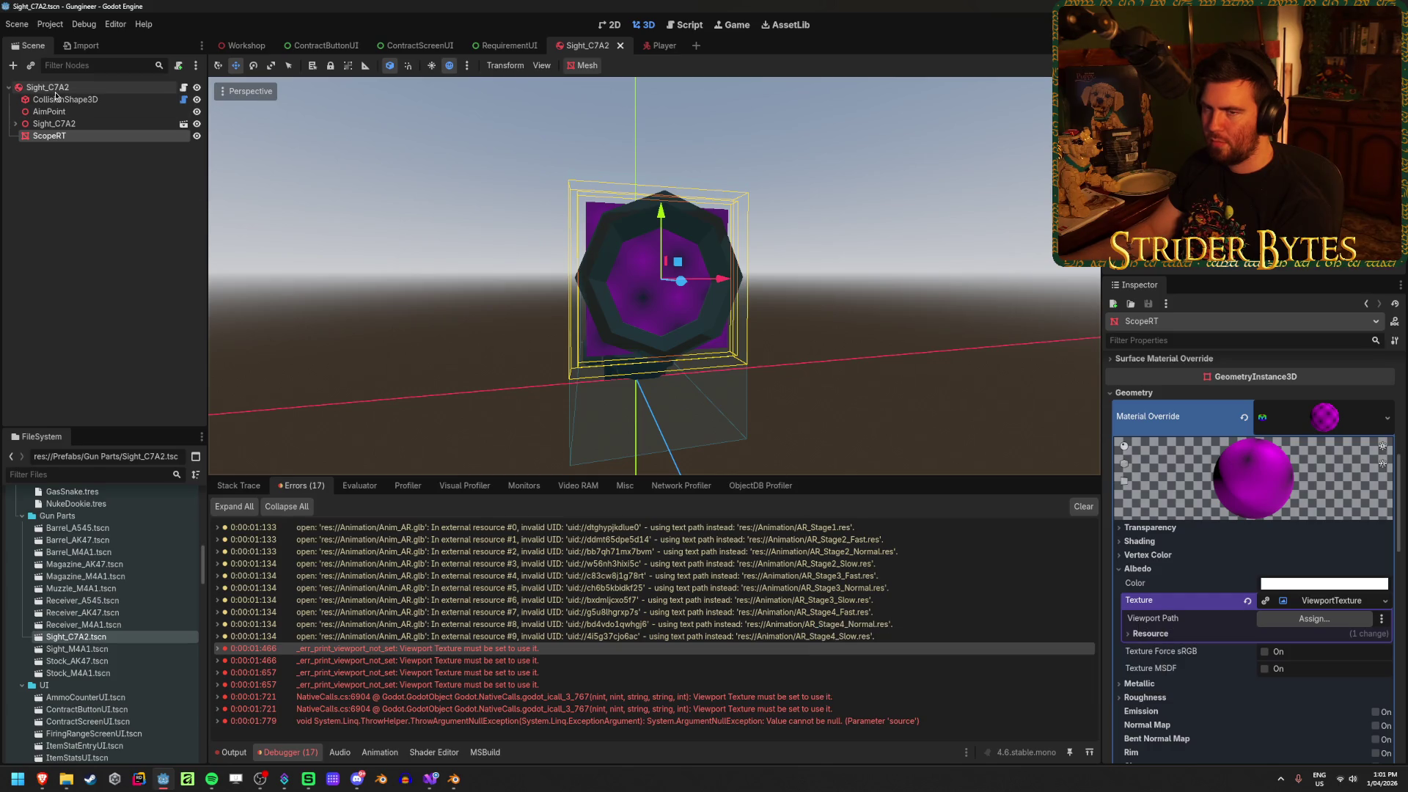
{"action": "left_click", "coordinate": [1317, 592]}
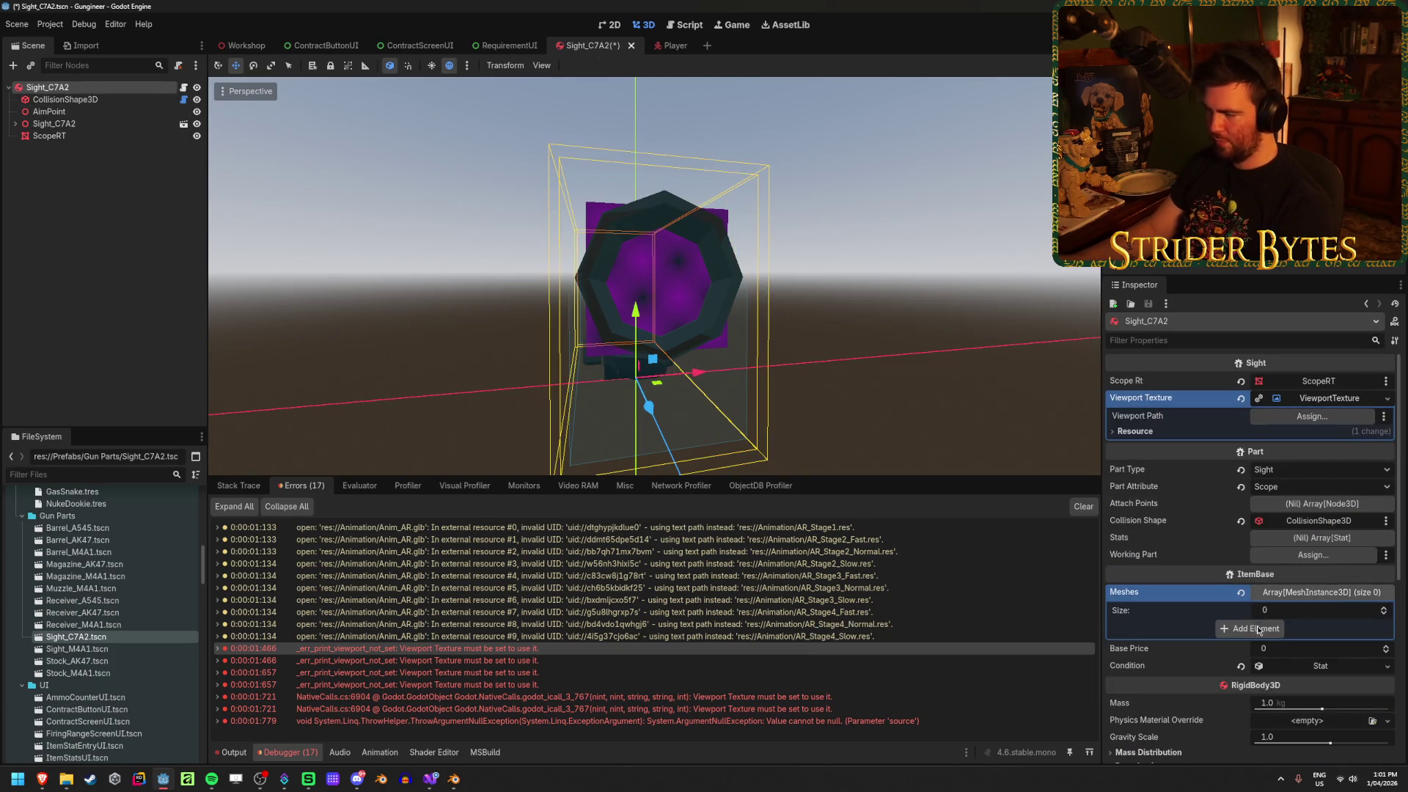
{"action": "left_click", "coordinate": [1274, 629]}
{"action": "left_click", "coordinate": [1304, 627]}
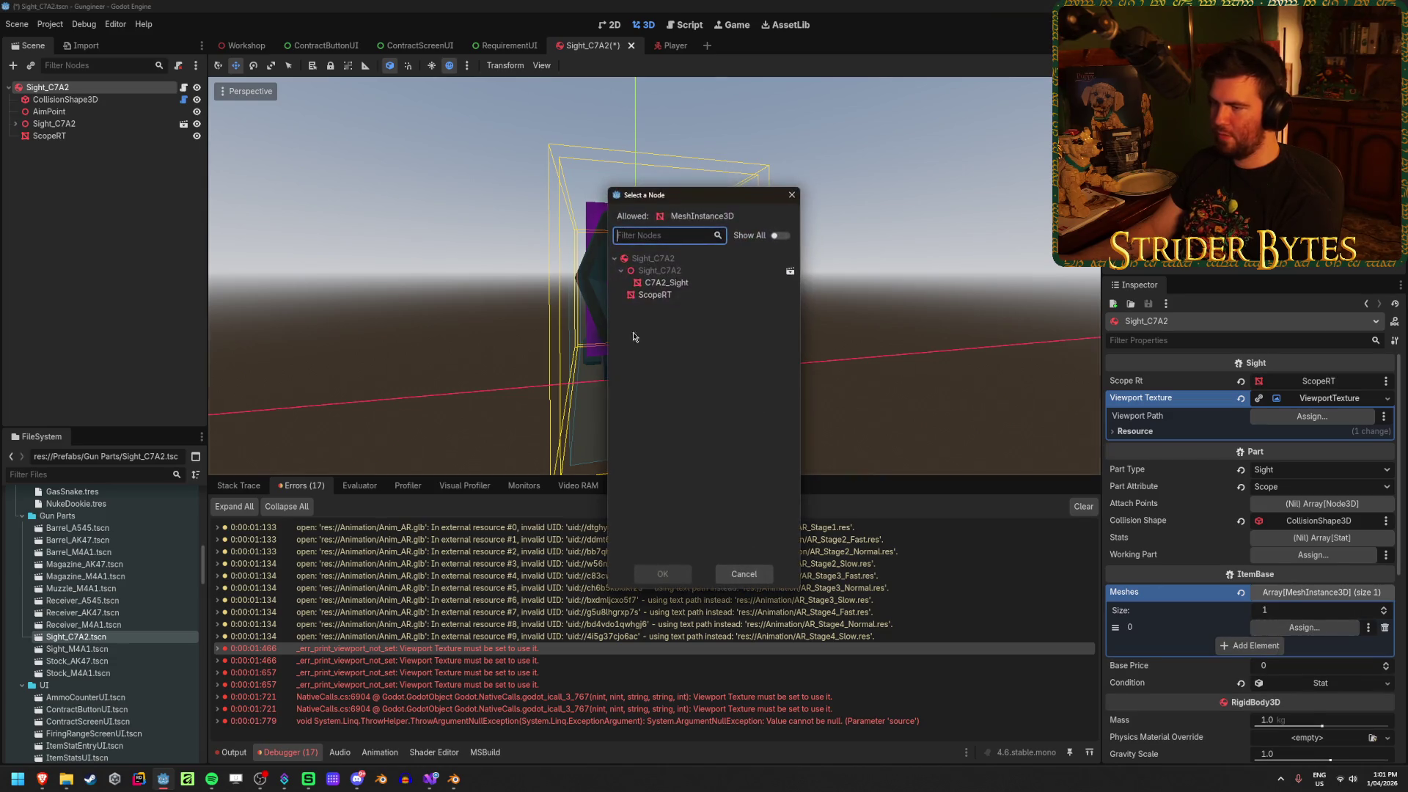
{"action": "left_click", "coordinate": [662, 574]}
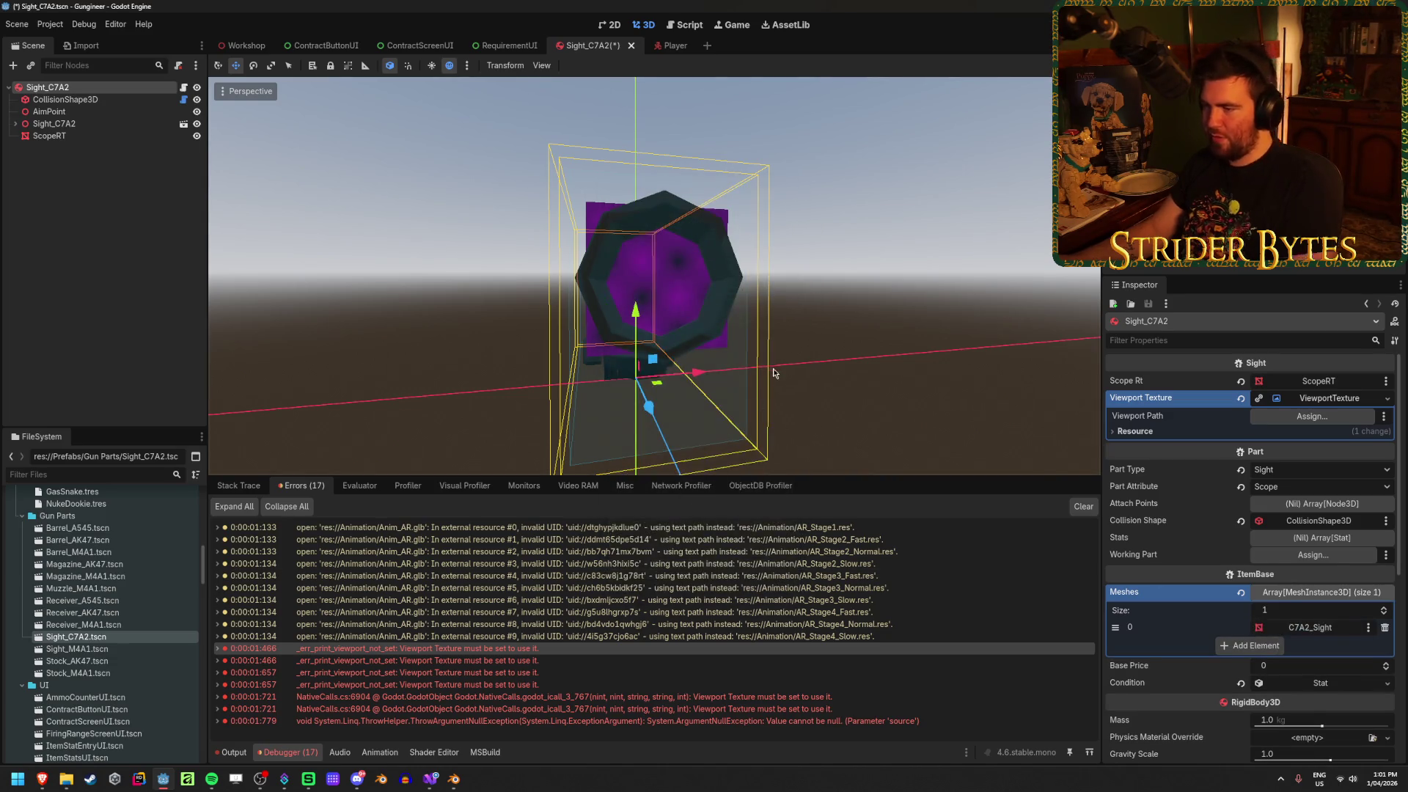
{"action": "key", "text": "ctrl+s"}
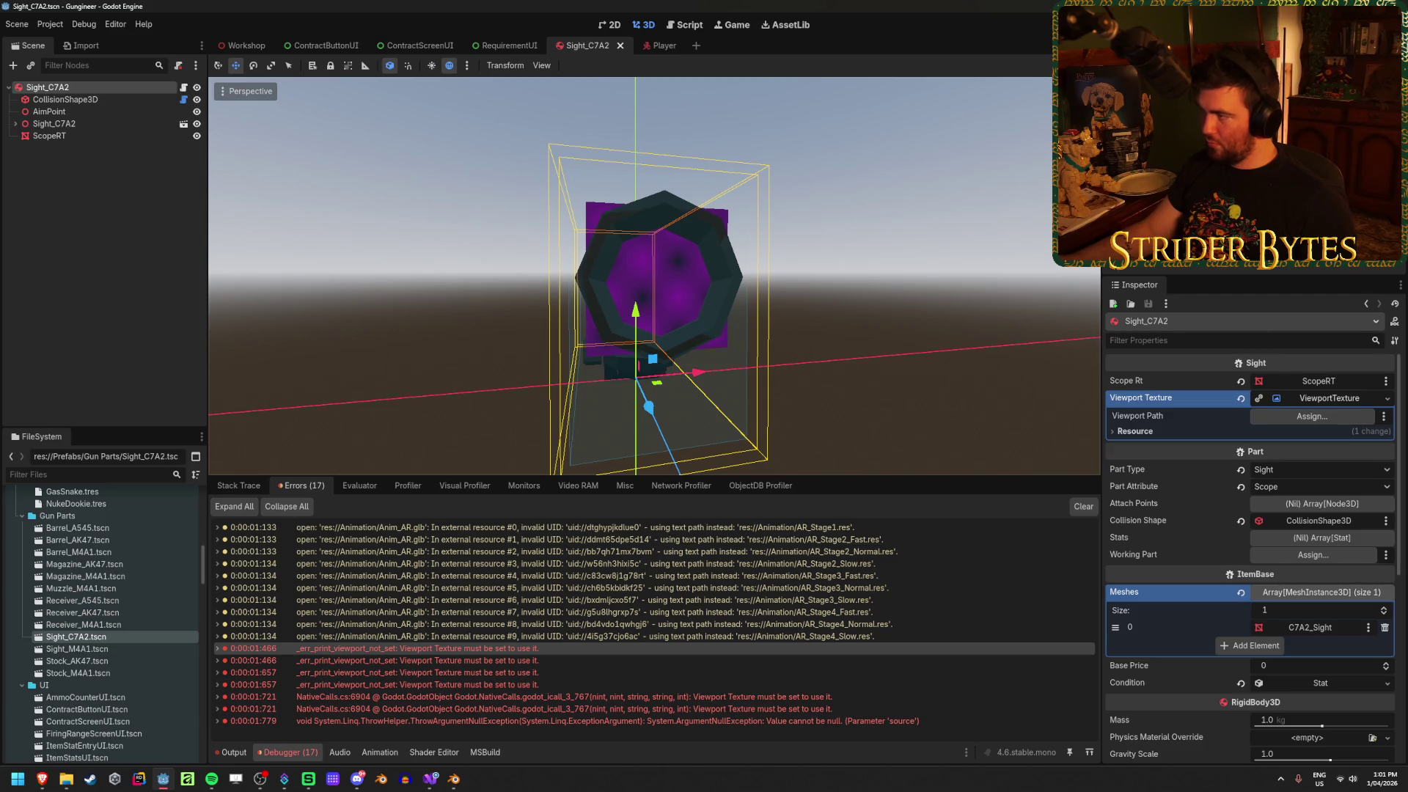
{"action": "key", "text": "F5"}
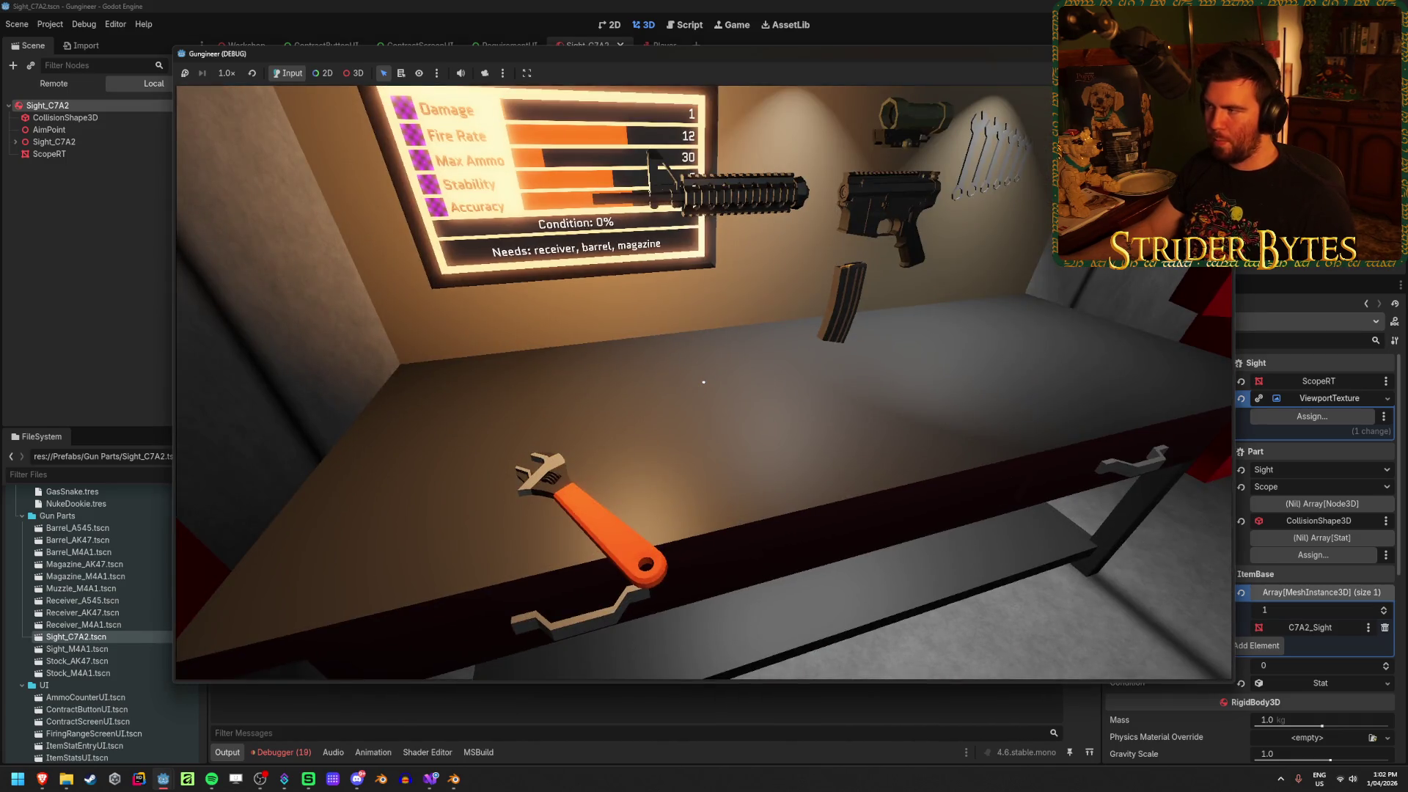
Stop the game and open the source of the Workbench.BuildGun NullReferenceException from its stack trace
{"action": "key", "text": "F8"}
{"action": "left_click", "coordinate": [302, 755]}
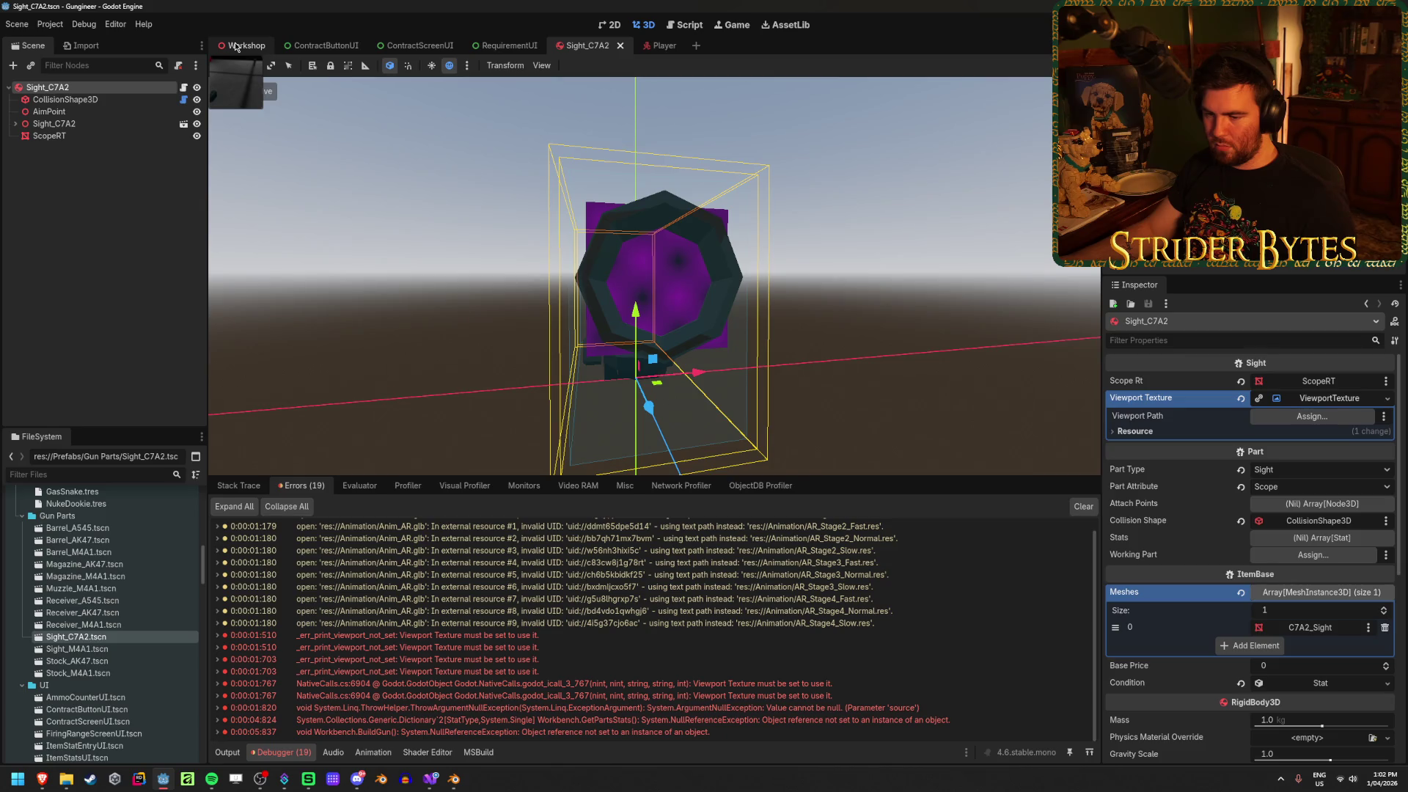
{"action": "left_click", "coordinate": [528, 731]}
{"action": "scroll", "coordinate": [538, 675], "scroll_direction": "down", "scroll_amount": 3}
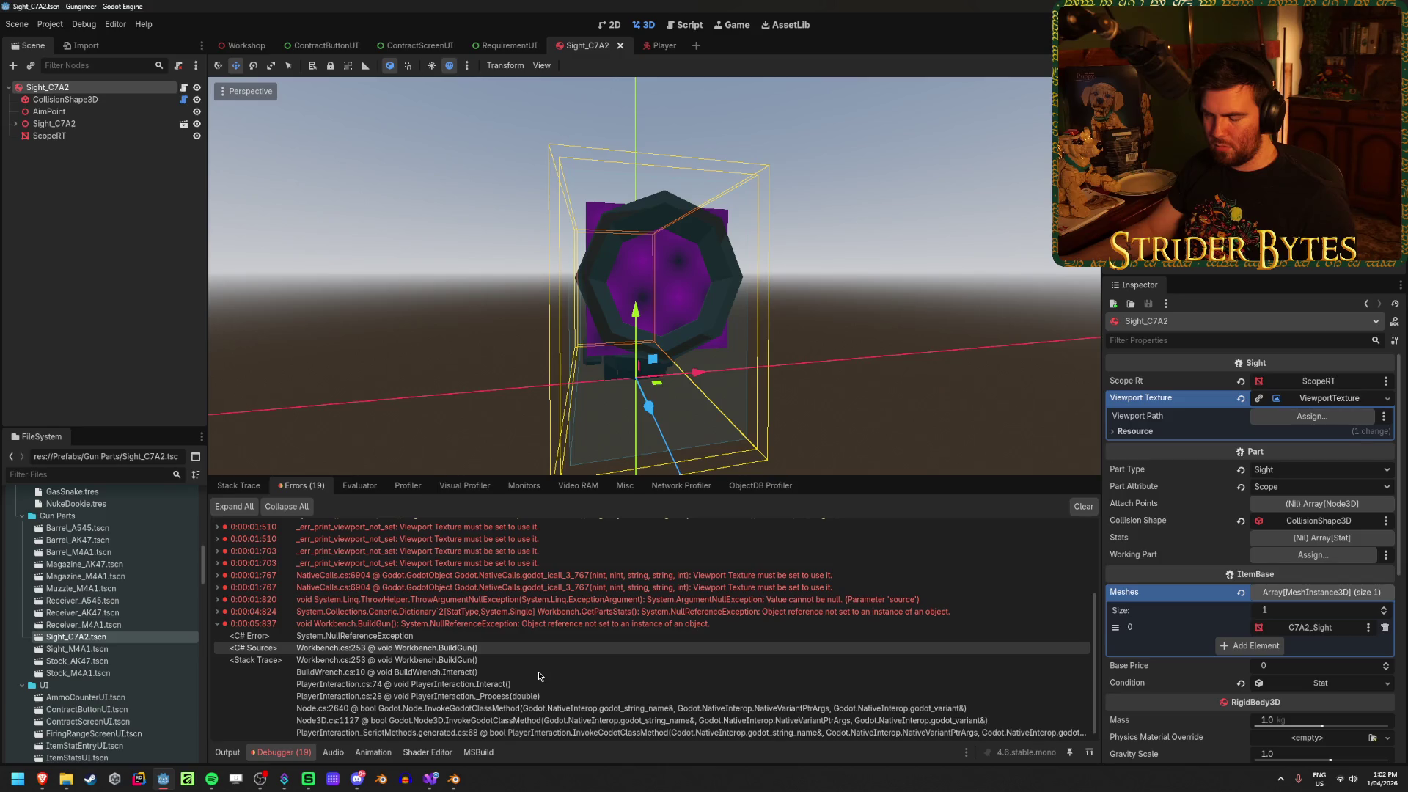
{"action": "double_click", "coordinate": [538, 696]}
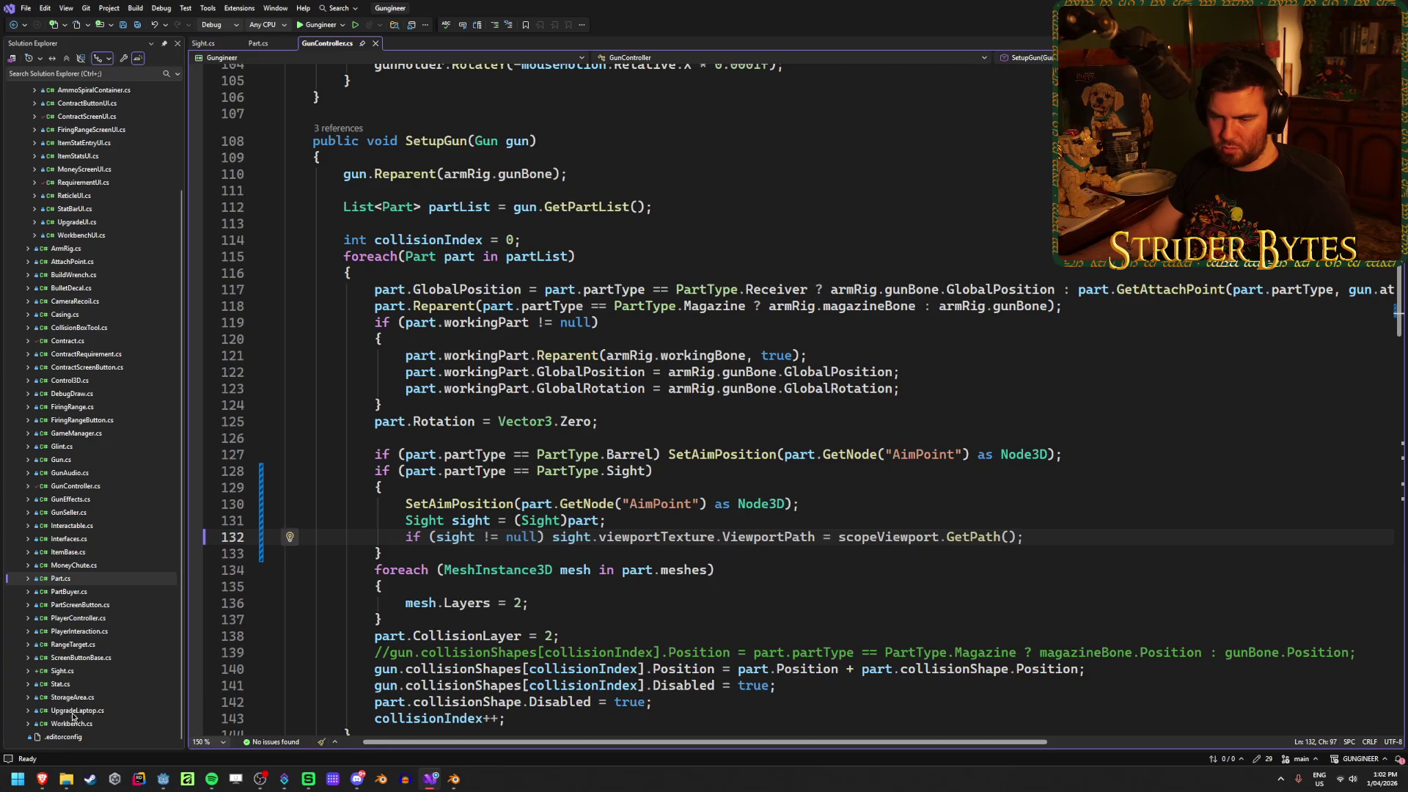
Open Workbench.cs and inspect the stats loop in BuildGun around line 253, then return to Godot
{"action": "double_click", "coordinate": [72, 721]}
{"action": "scroll", "coordinate": [588, 549], "scroll_direction": "down", "scroll_amount": 20}
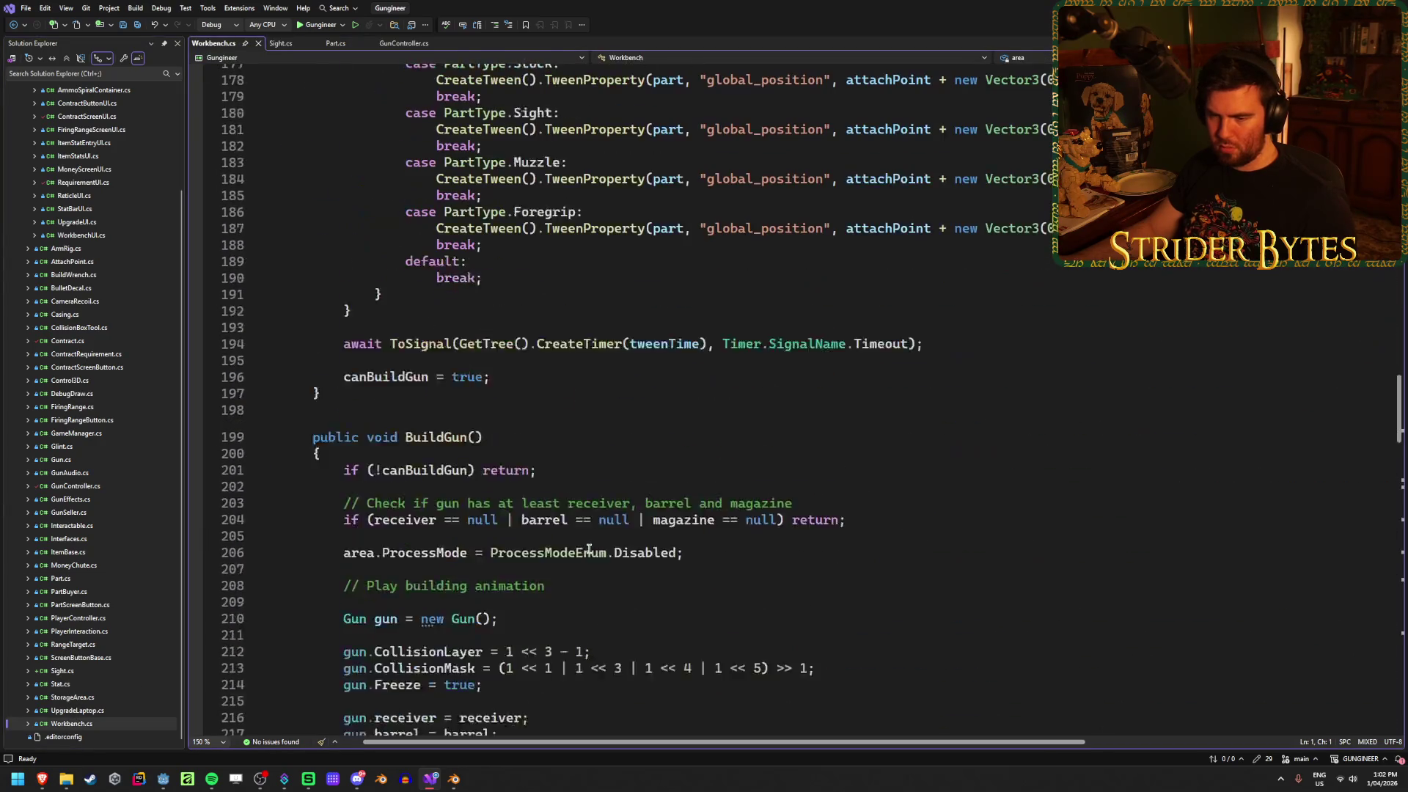
{"action": "scroll", "coordinate": [589, 550], "scroll_direction": "down", "scroll_amount": 15}
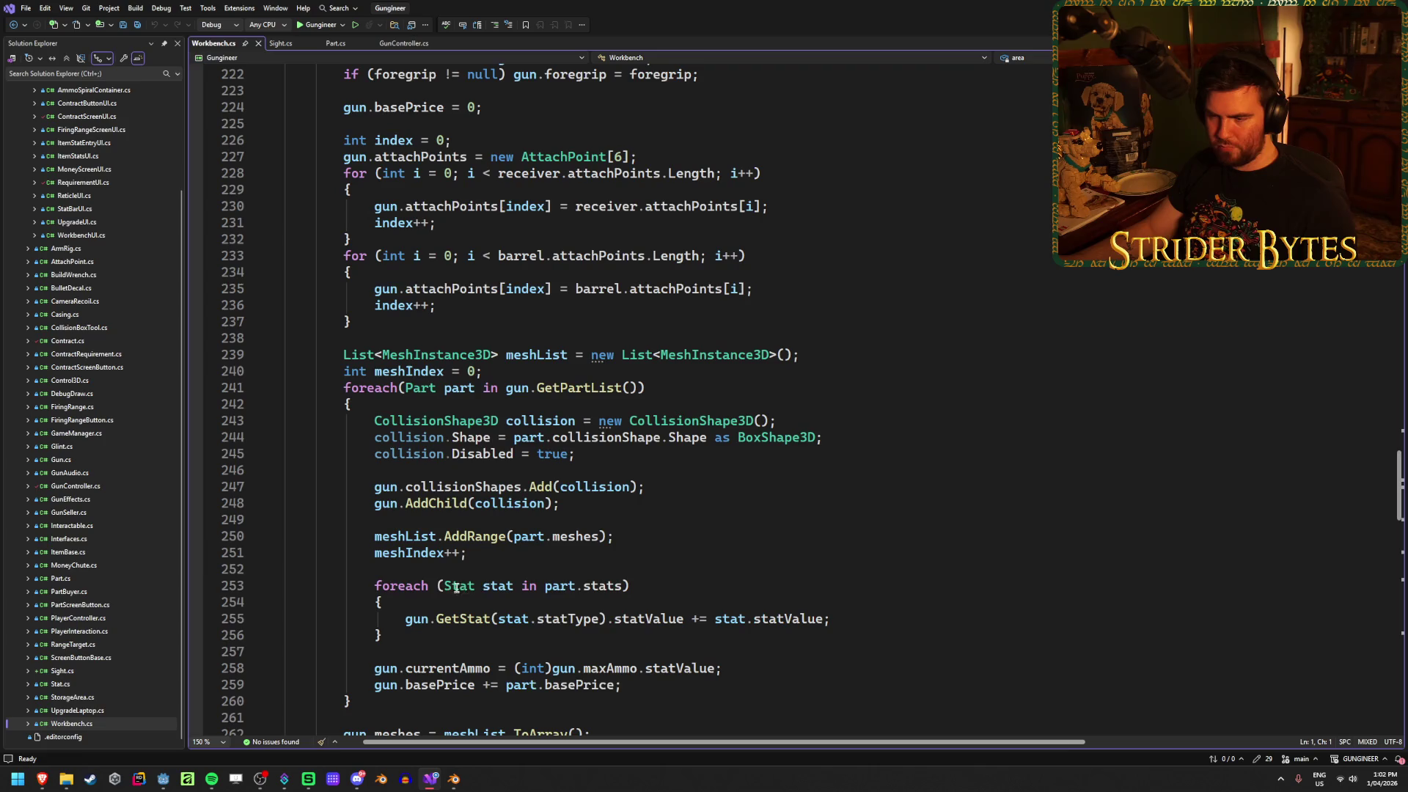
{"action": "left_click", "coordinate": [491, 585]}
{"action": "left_click", "coordinate": [664, 578]}
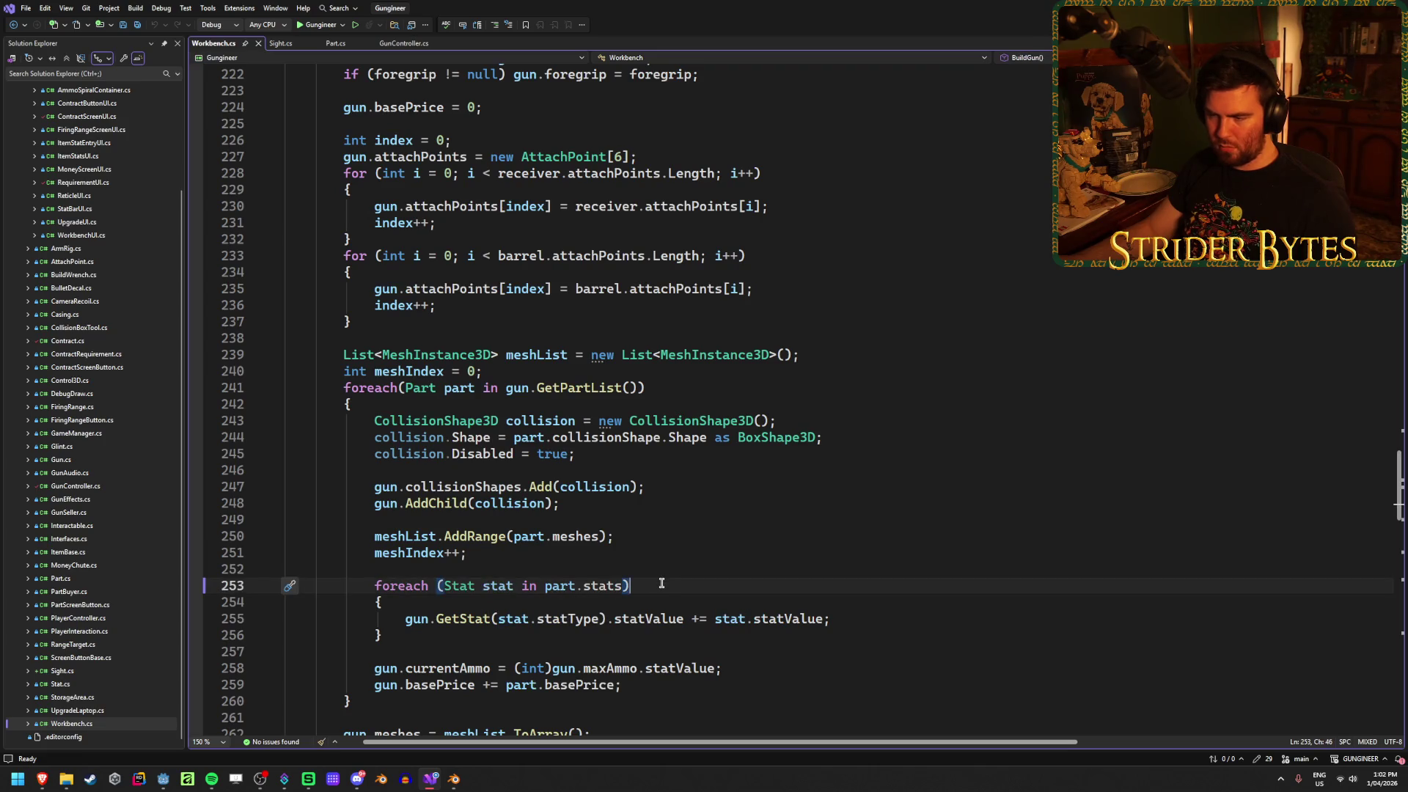
{"action": "scroll", "coordinate": [662, 583], "scroll_direction": "down", "scroll_amount": 1}
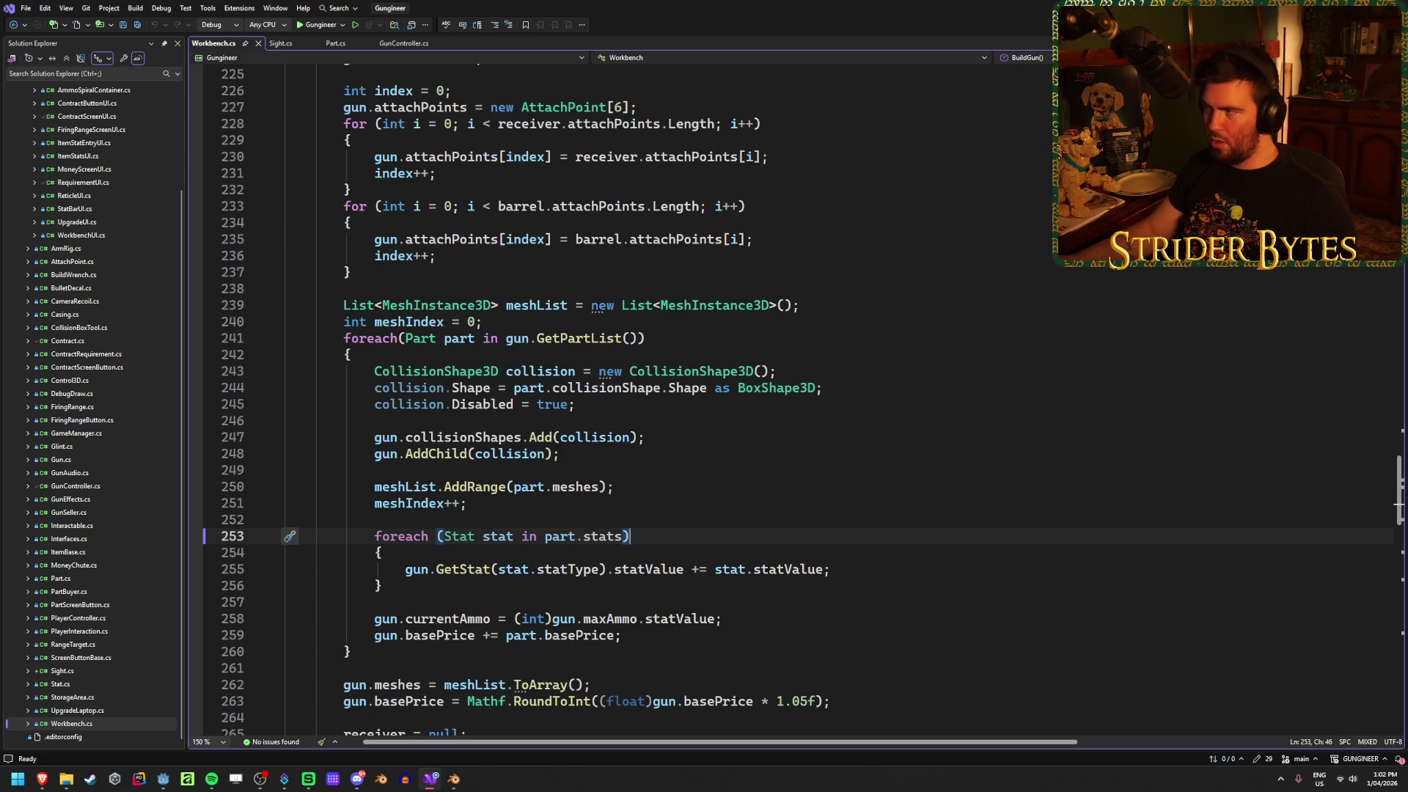
{"action": "key", "text": "alt+Tab"}
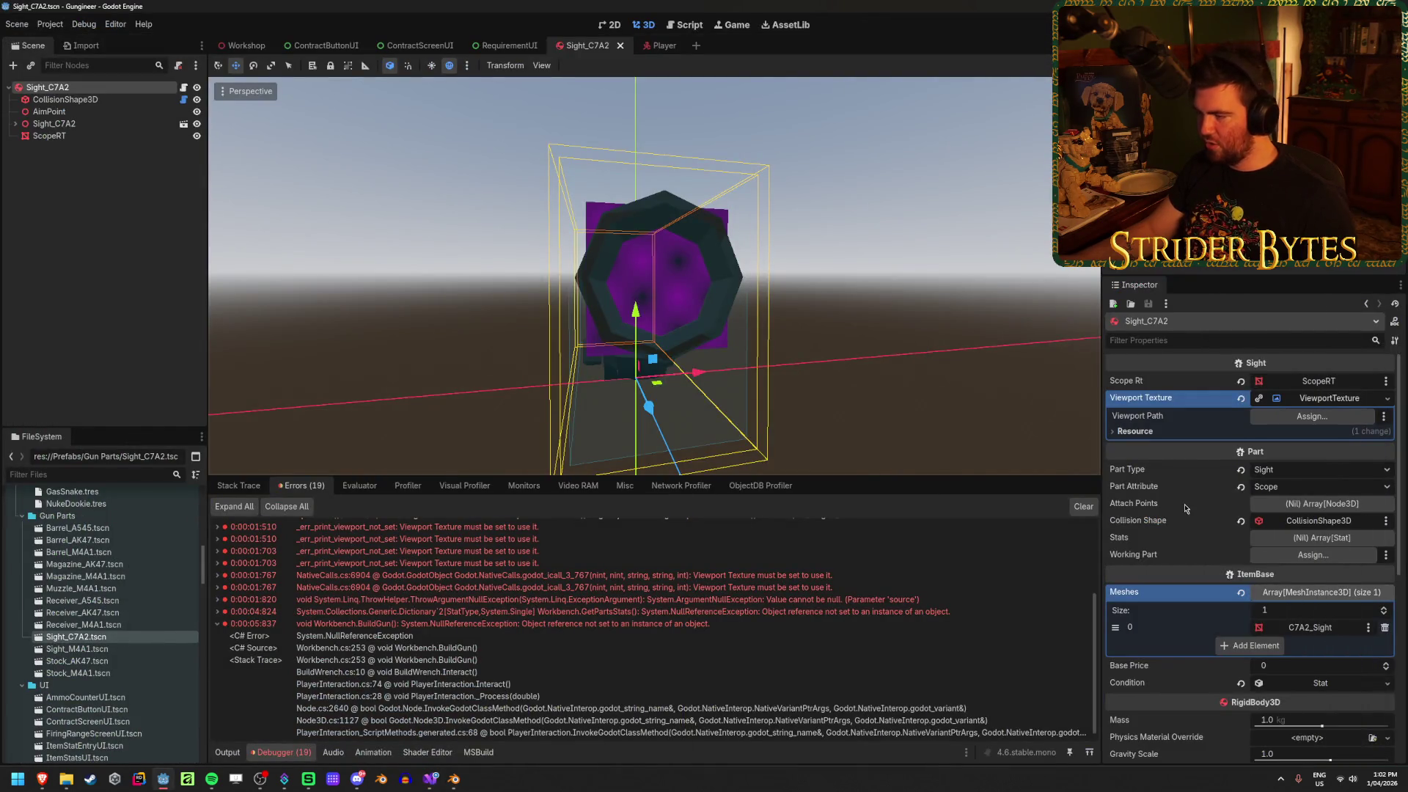
Give the sight an empty Stats array, save, and test-run the game up to the workbench
{"action": "left_click", "coordinate": [1327, 541]}
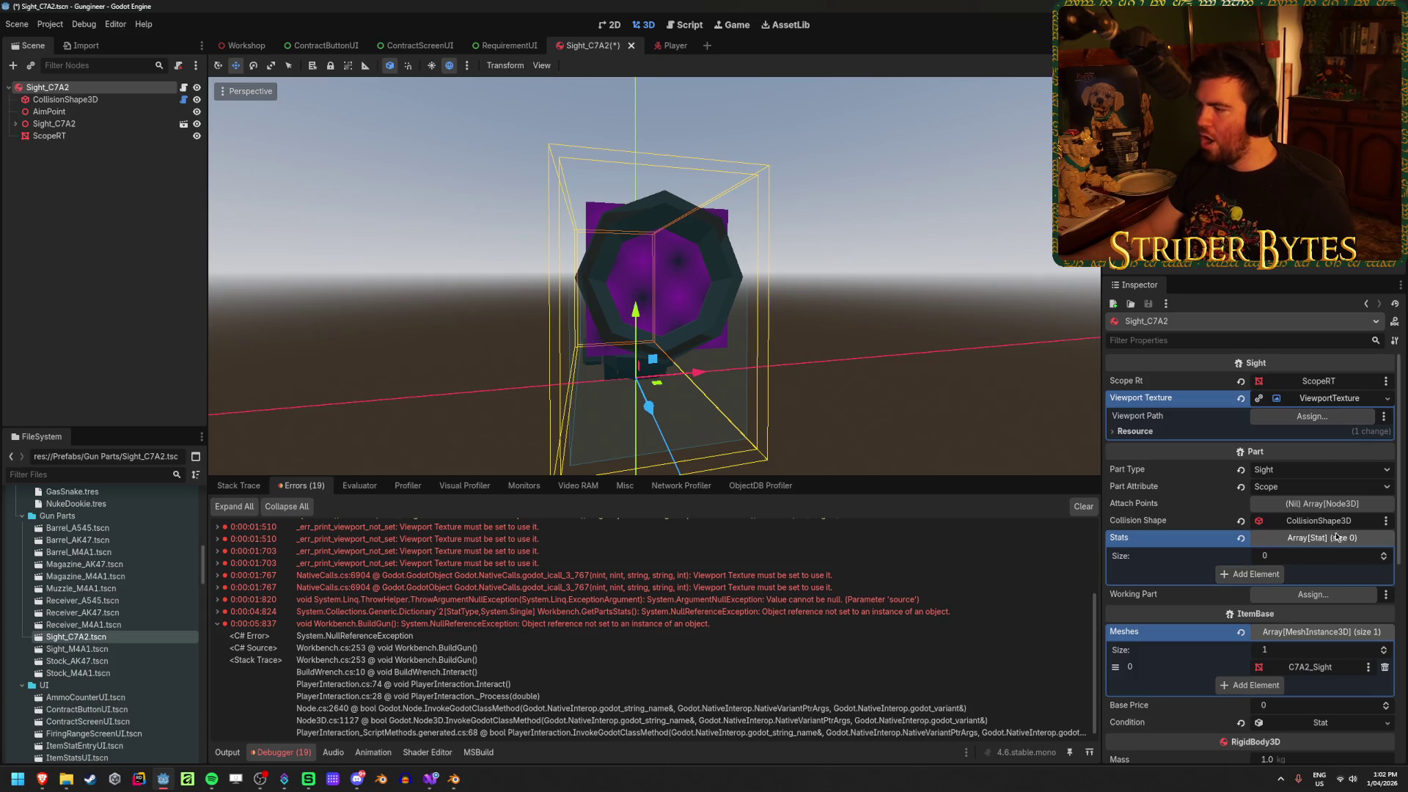
{"action": "key", "text": "ctrl+s"}
{"action": "key", "text": "F5"}
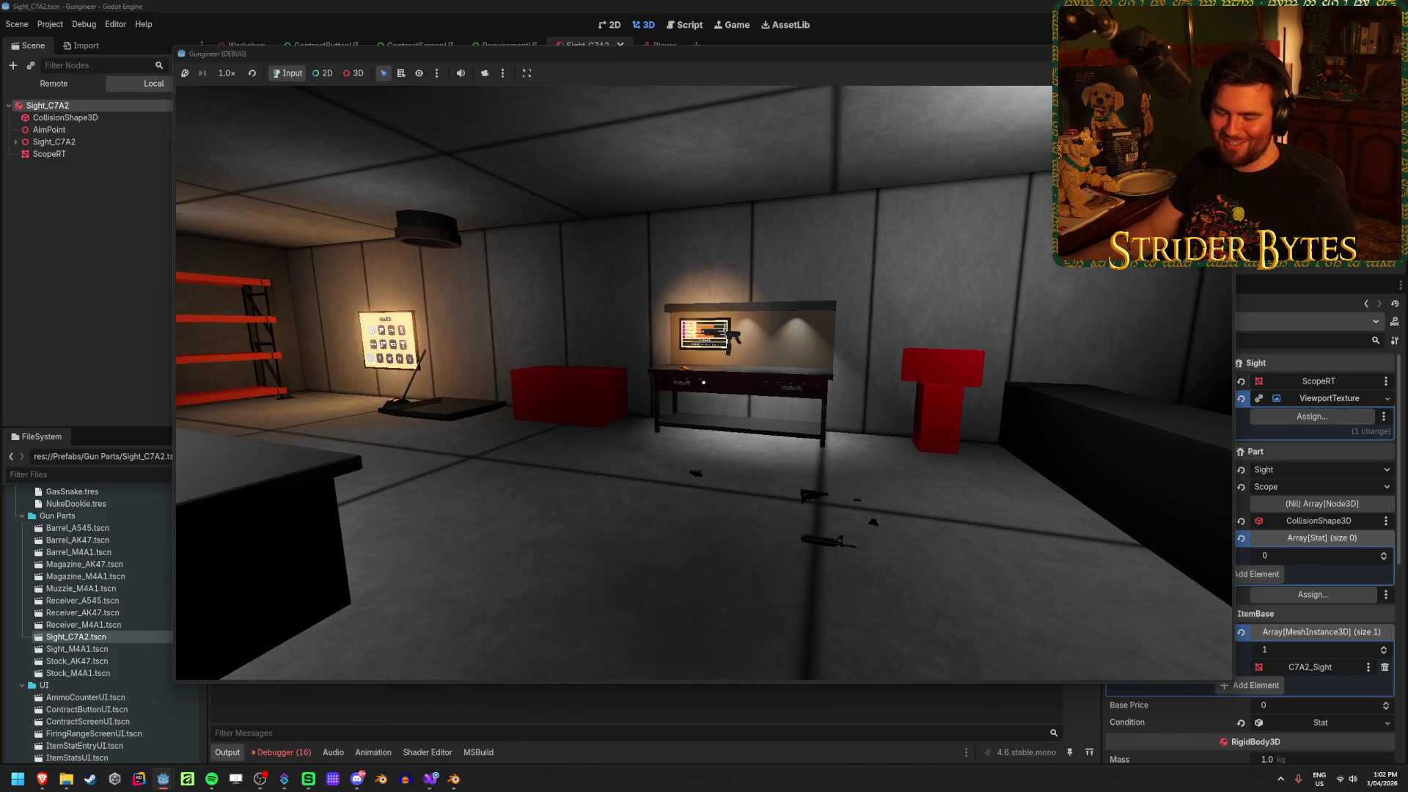
{"action": "key", "text": "w"}
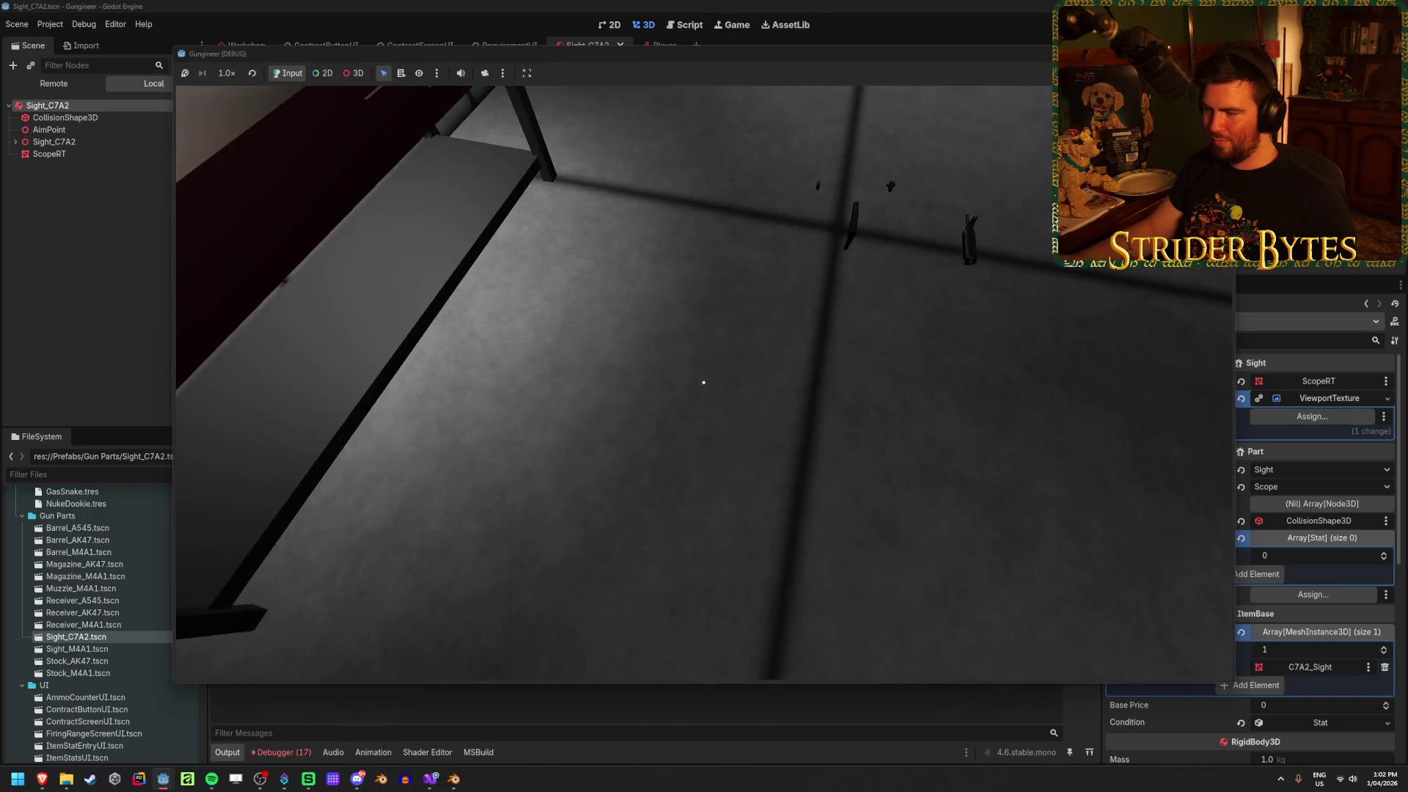
{"action": "key", "text": "F8"}
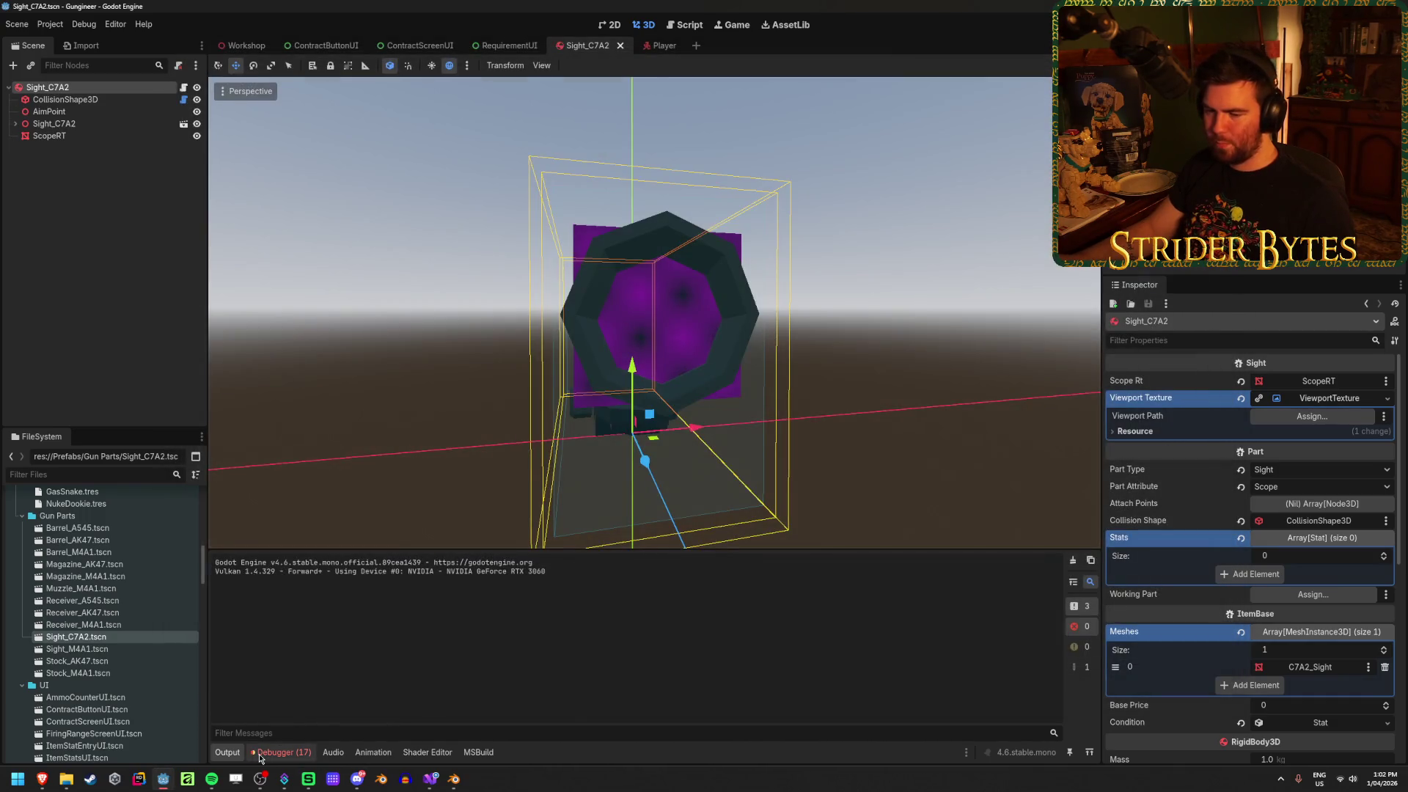
Expand the SetupGun NullReferenceException's stack trace and jump to its Workbench.cs line
{"action": "left_click", "coordinate": [259, 753]}
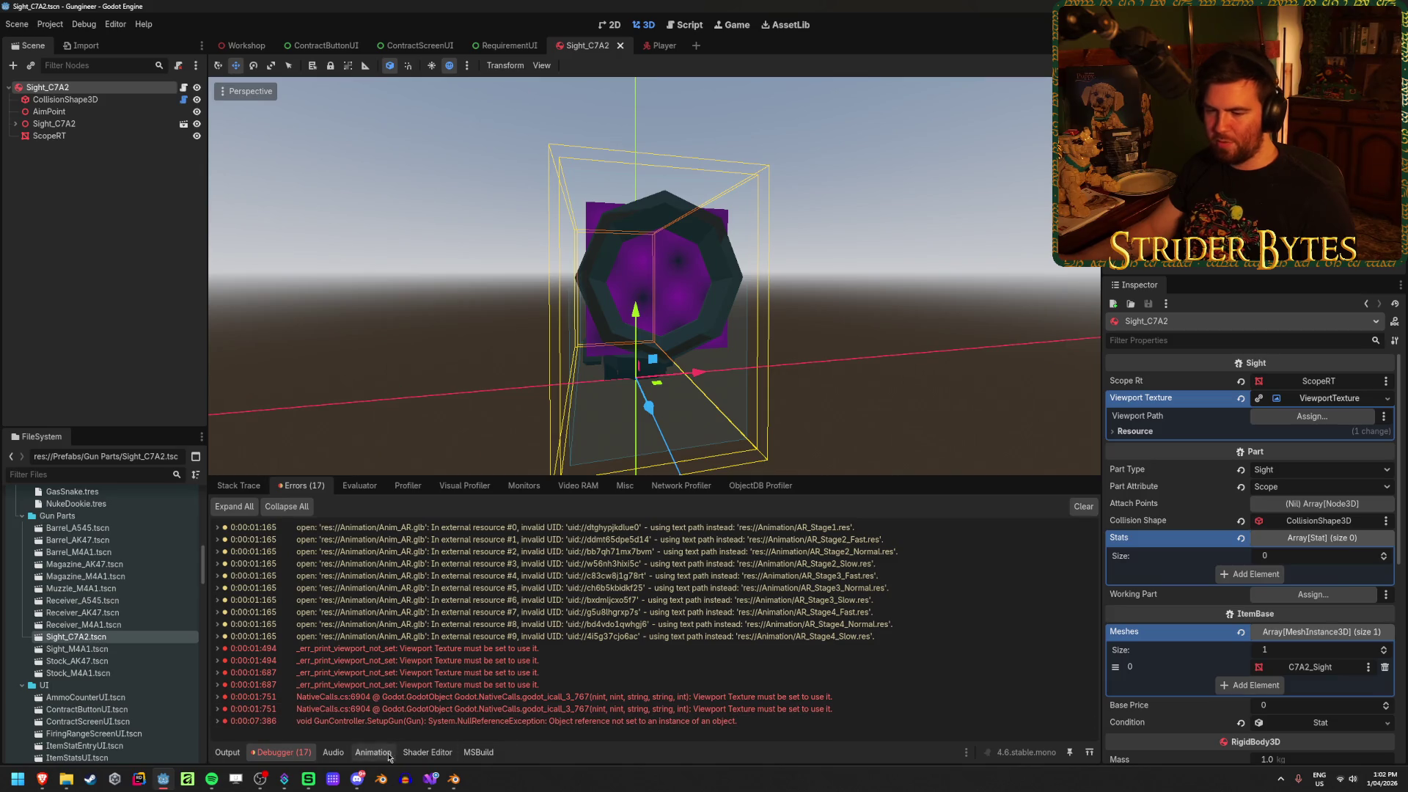
{"action": "left_click", "coordinate": [217, 722]}
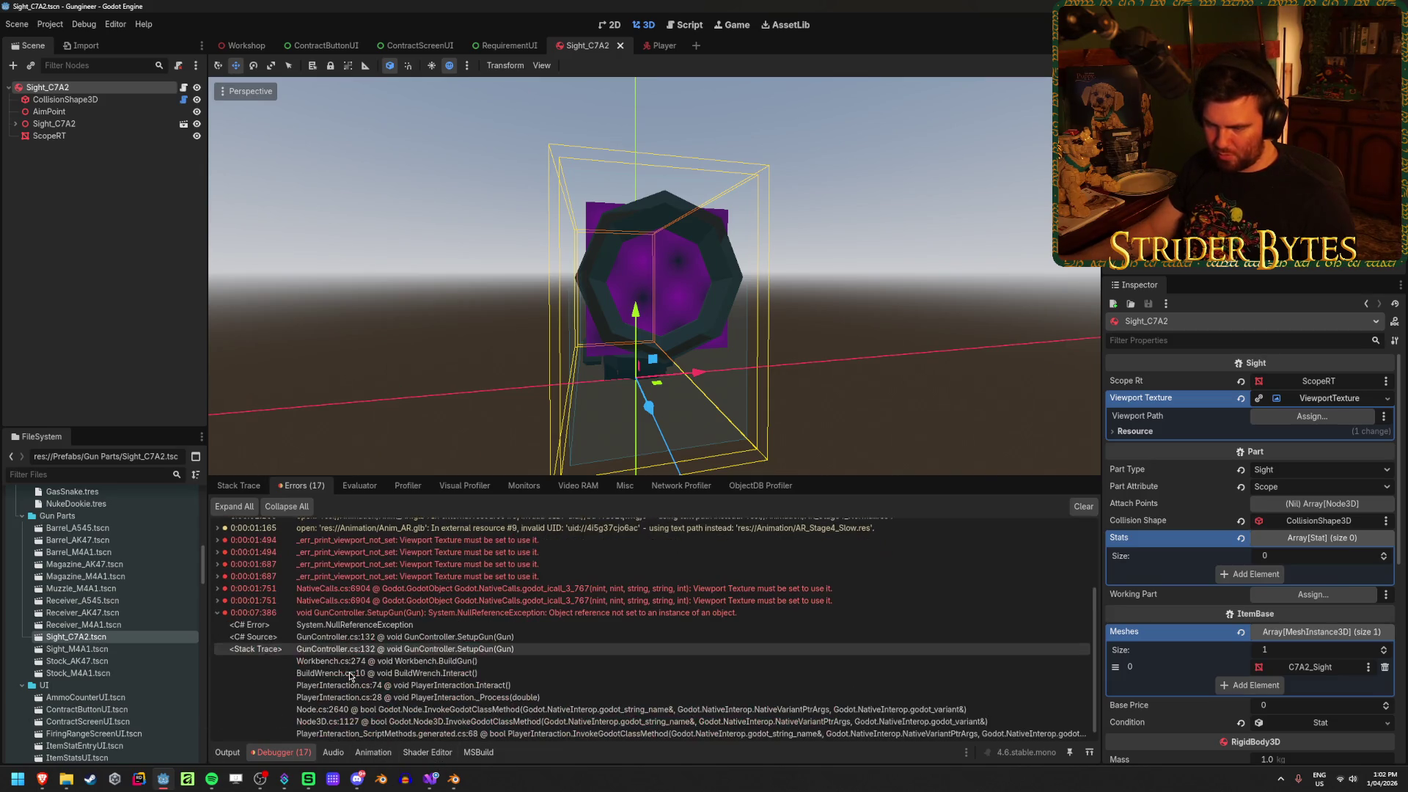
{"action": "double_click", "coordinate": [492, 657]}
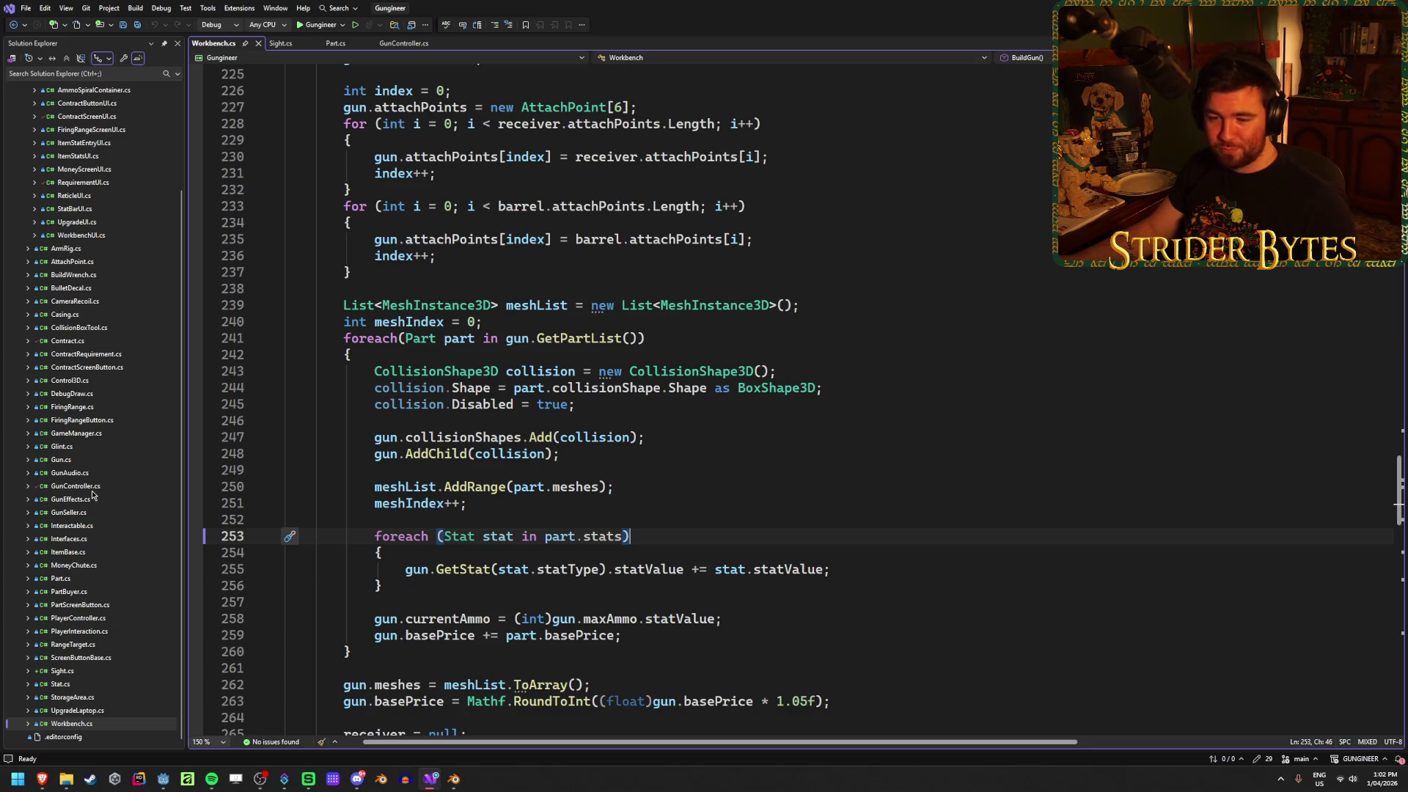
Look up the ViewportPath assignment on line 132 of GunController.cs's SetupGun, then return to Godot
{"action": "scroll", "coordinate": [93, 491], "scroll_direction": "up", "scroll_amount": 3}
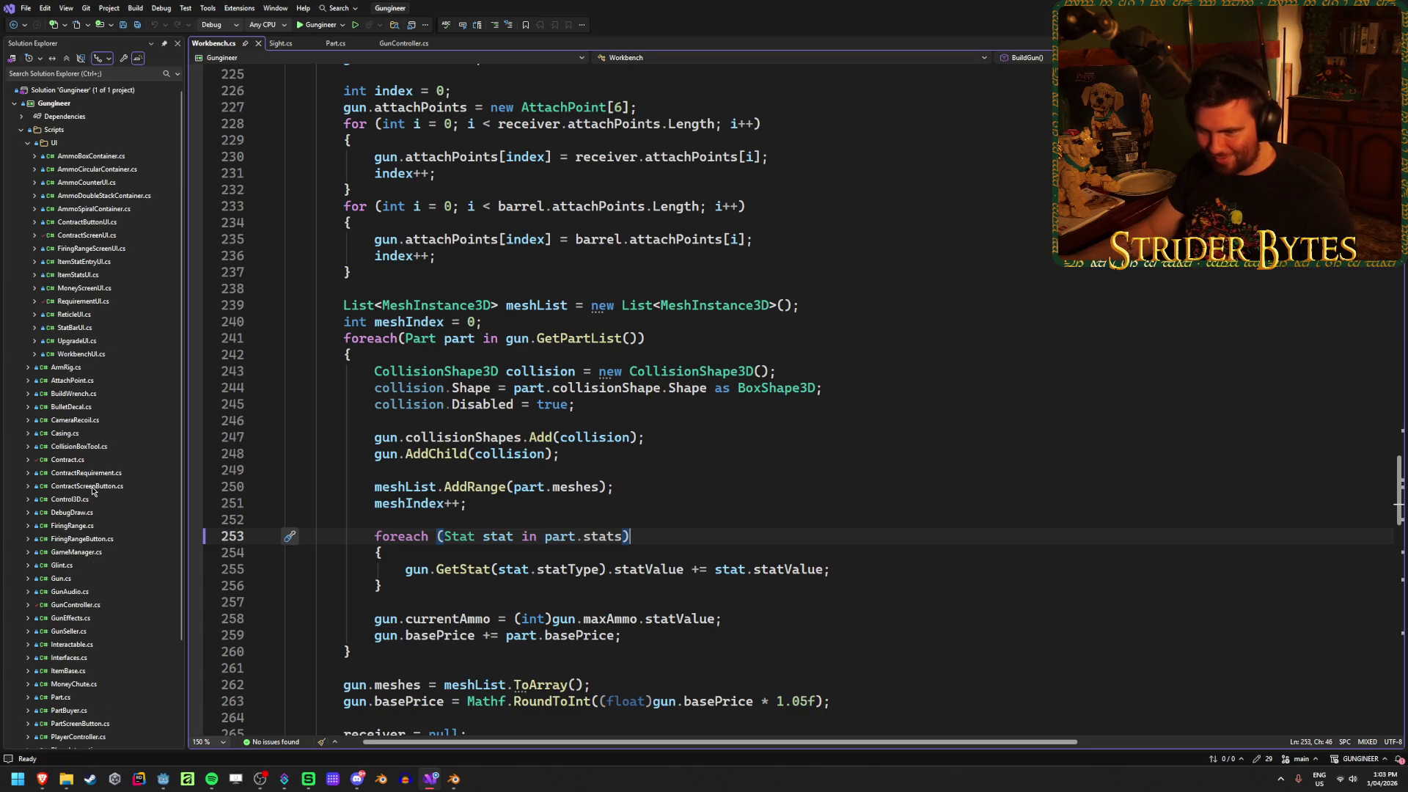
{"action": "left_click", "coordinate": [400, 43]}
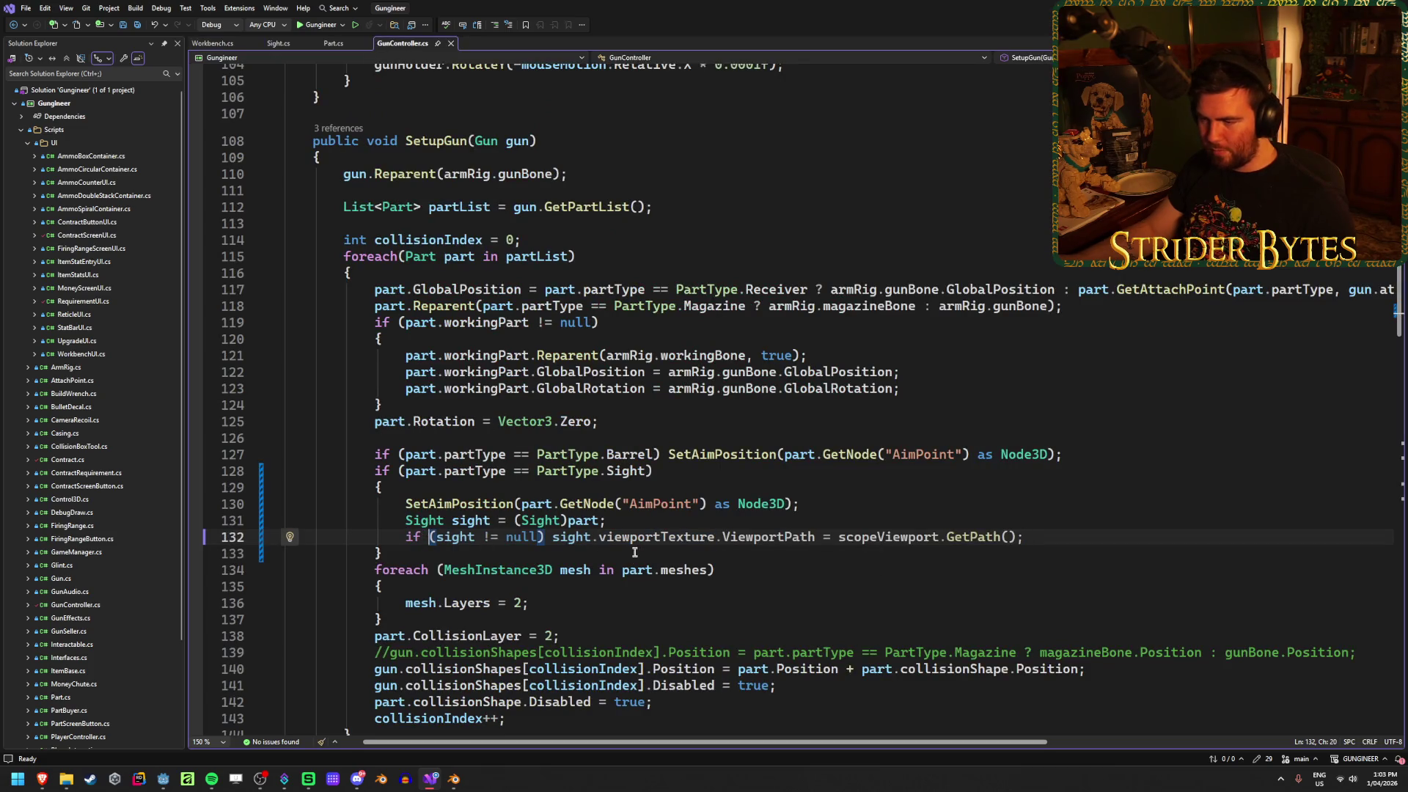
{"action": "left_click", "coordinate": [738, 537]}
{"action": "mouse_move", "coordinate": [738, 536]}
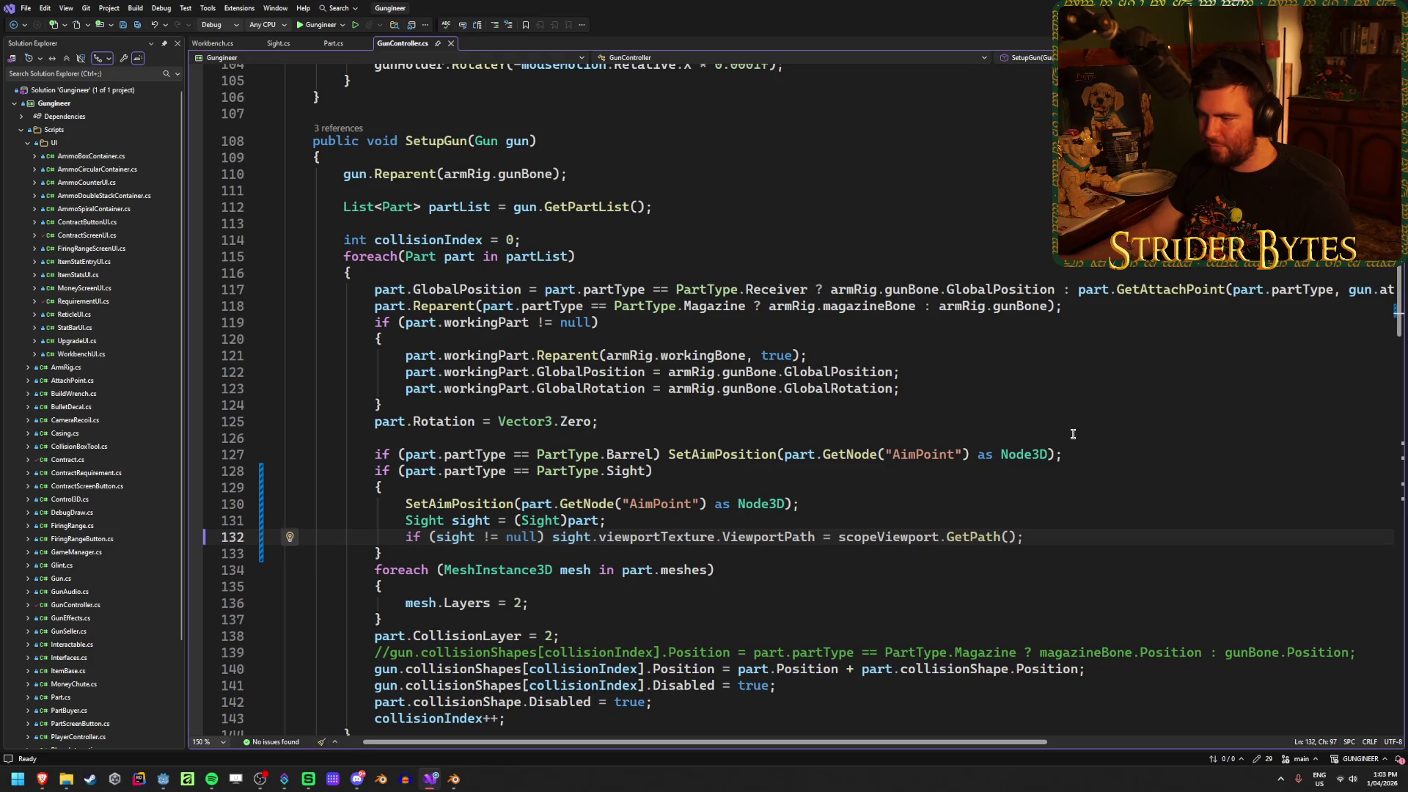
{"action": "key", "text": "alt+Tab"}
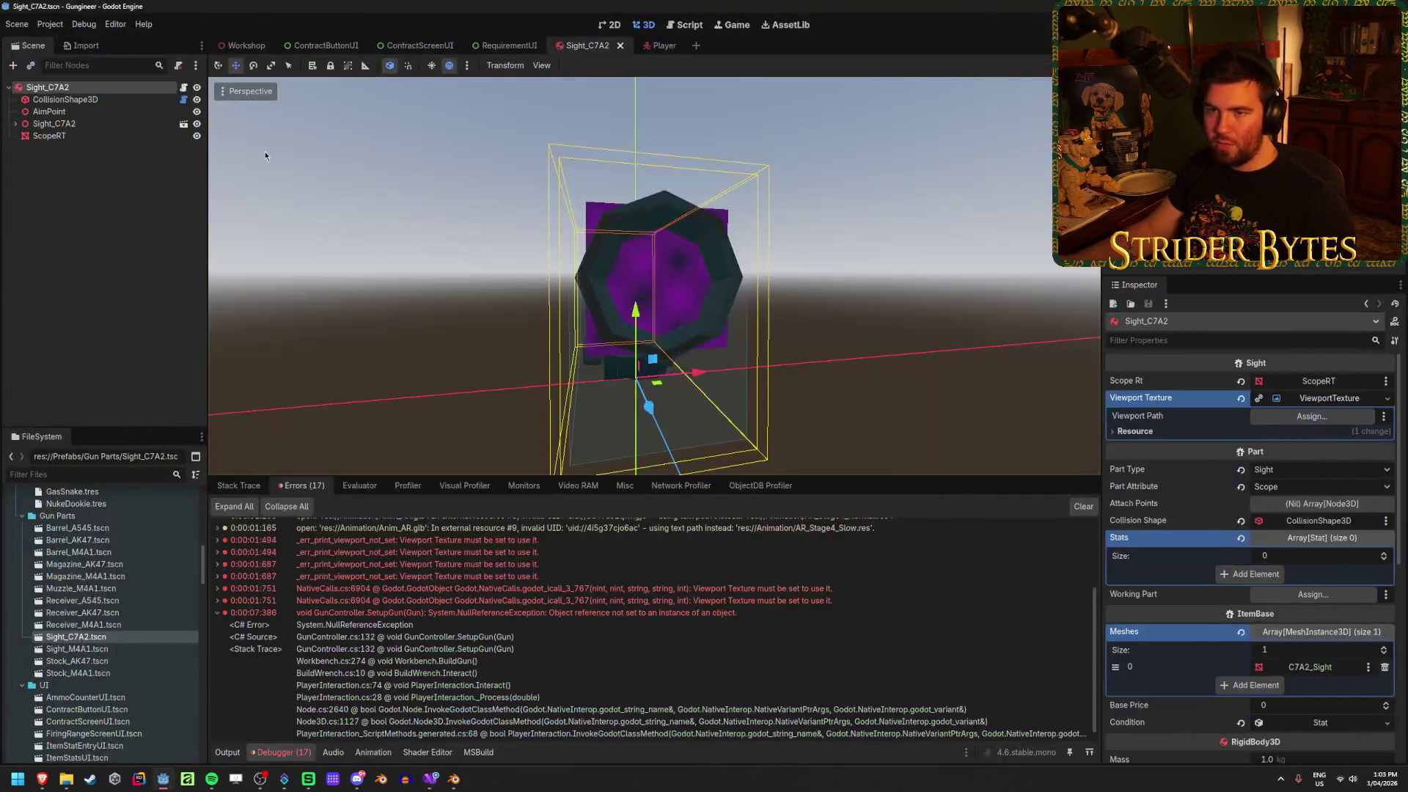
Assign the Gun Recoil SubViewport as GunController's Scope Viewport in the Player scene
{"action": "left_click", "coordinate": [659, 46]}
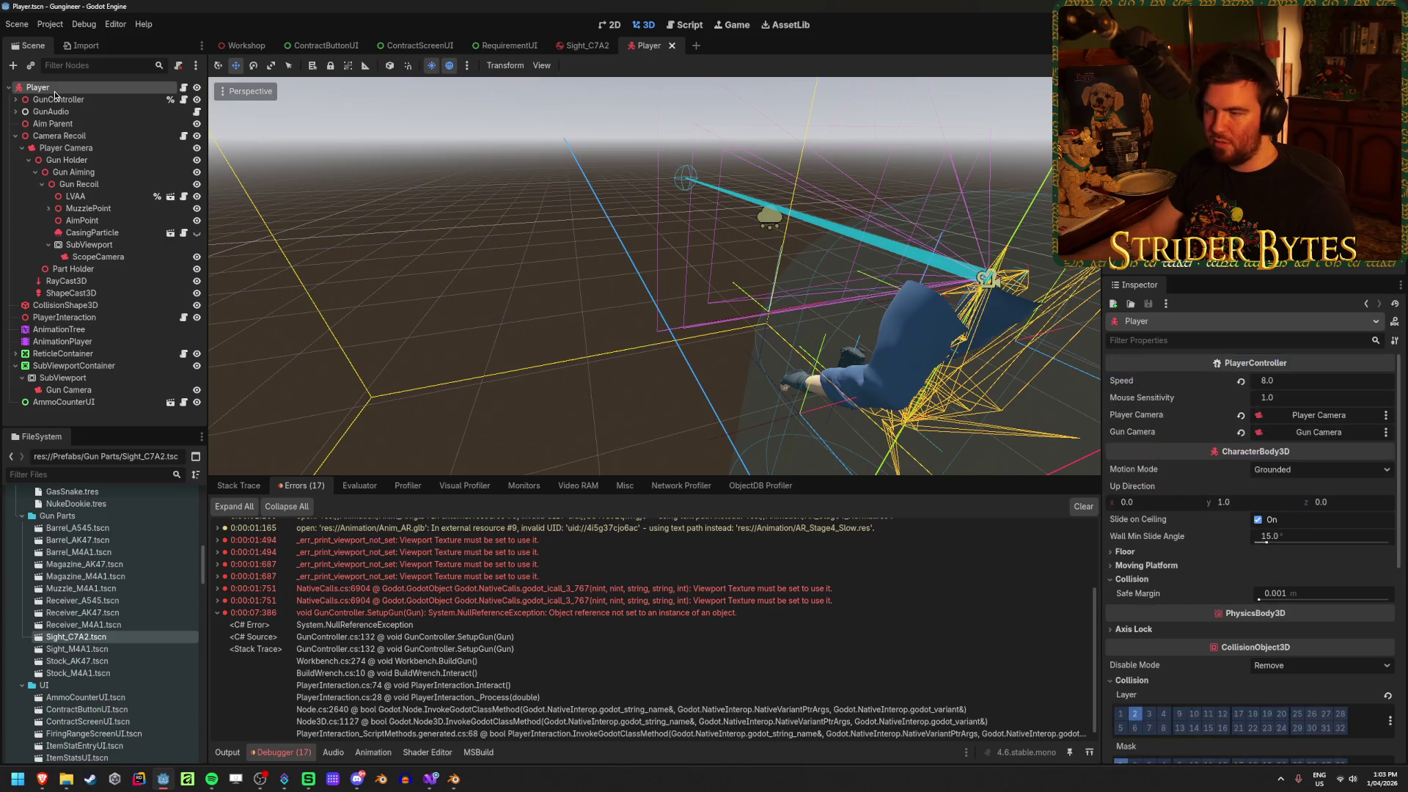
{"action": "left_click", "coordinate": [57, 99]}
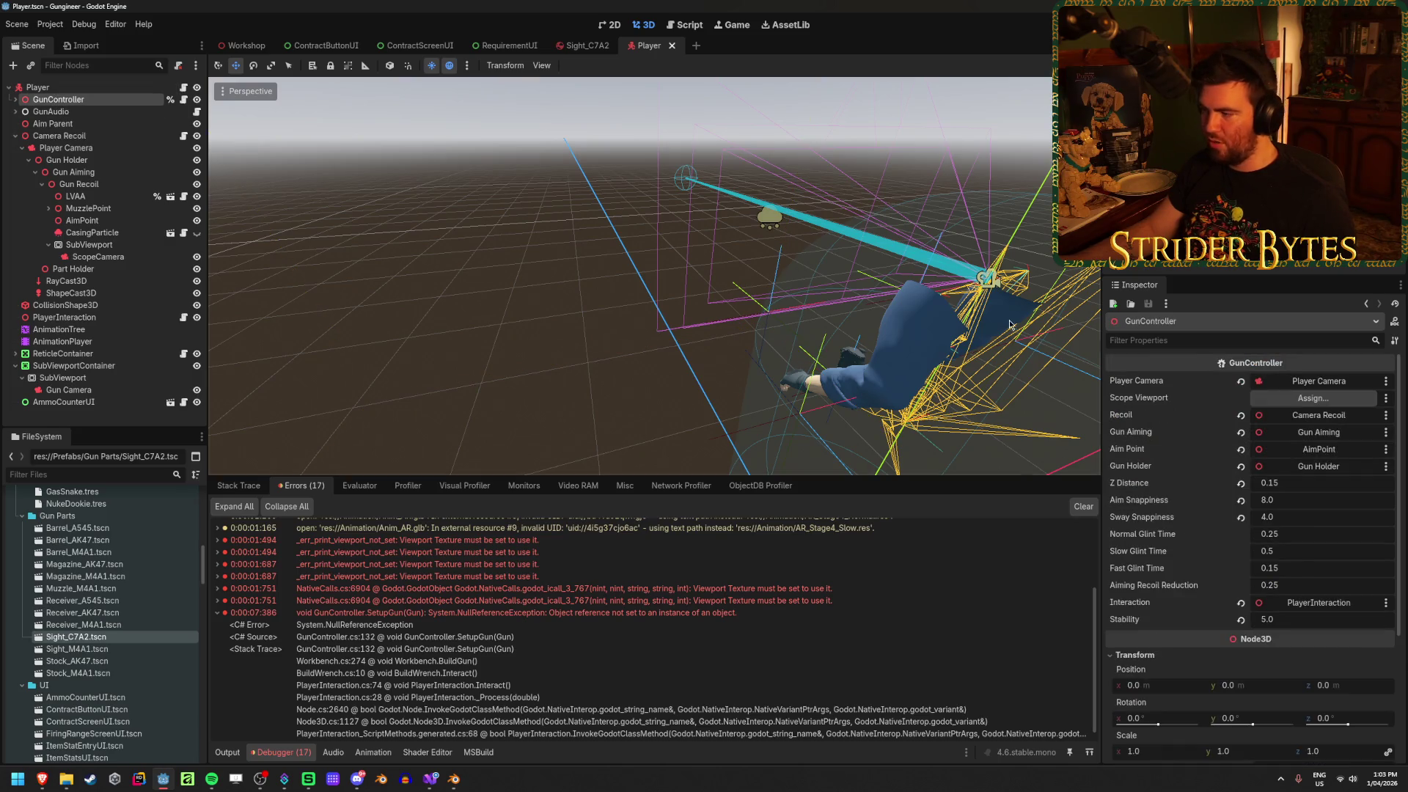
{"action": "left_click", "coordinate": [1261, 400]}
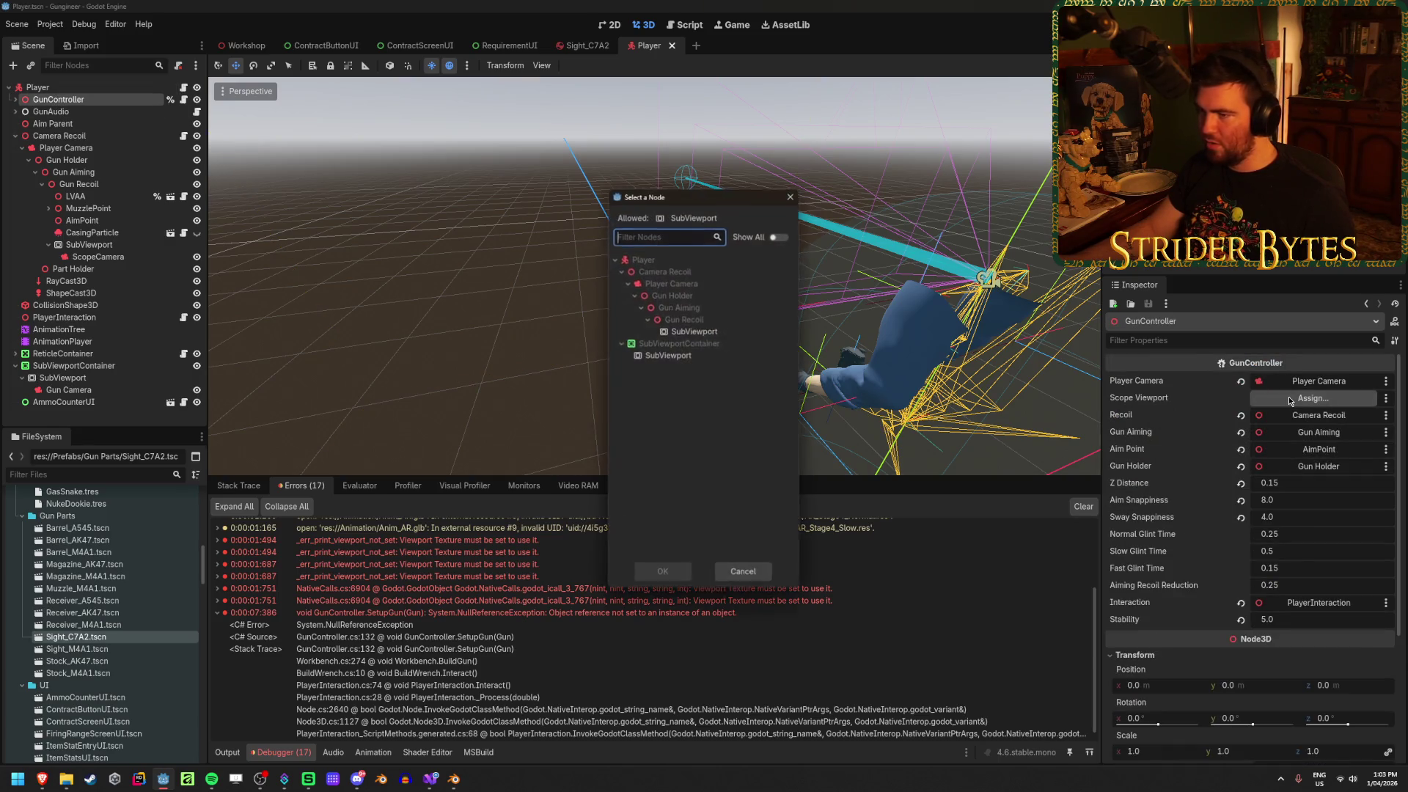
{"action": "left_click", "coordinate": [693, 330]}
{"action": "left_click", "coordinate": [662, 573]}
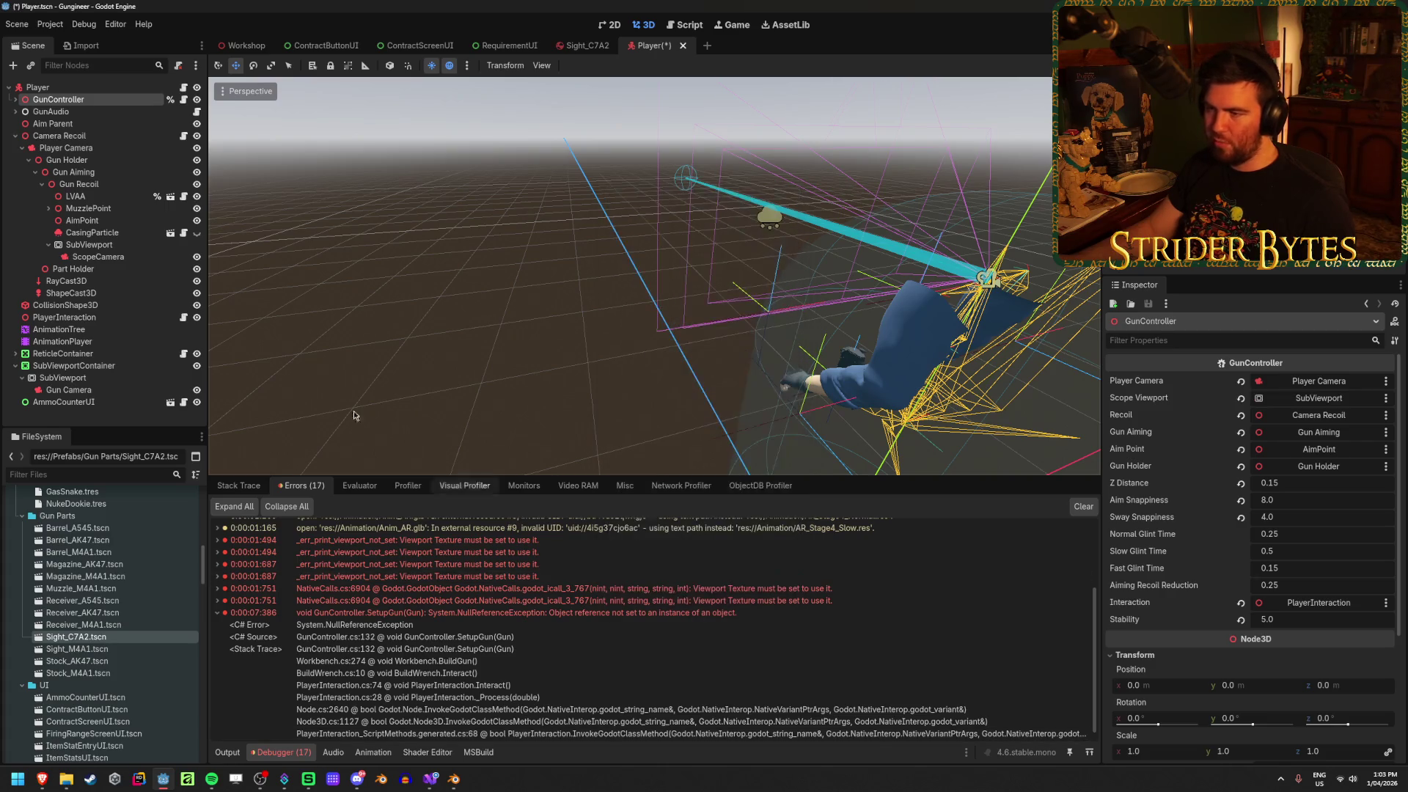
Rename the SubViewport to ScopeViewport, save the Player scene, and run the game
{"action": "left_click", "coordinate": [89, 242]}
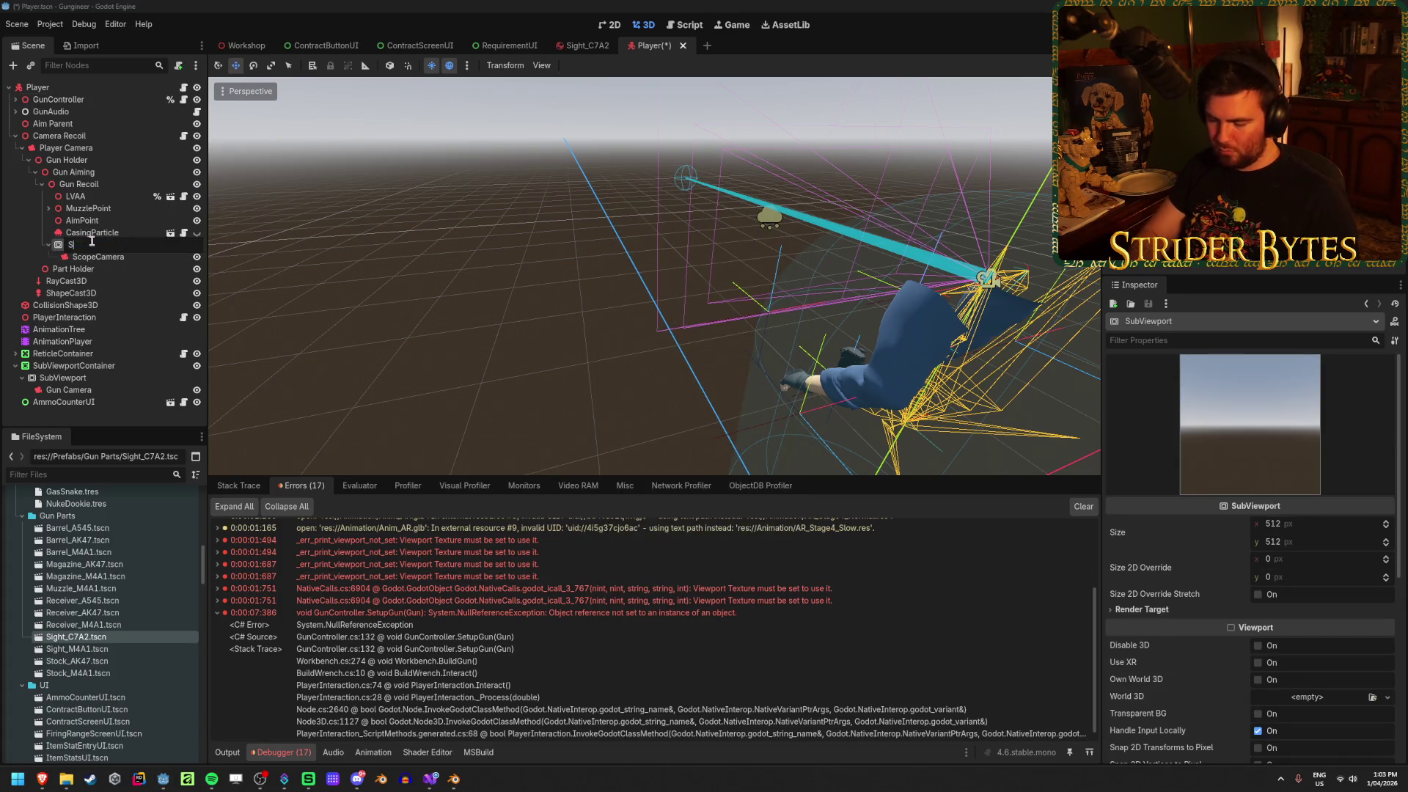
{"action": "type", "text": "rt"}
{"action": "key", "text": "Return"}
{"action": "key", "text": "ctrl+s"}
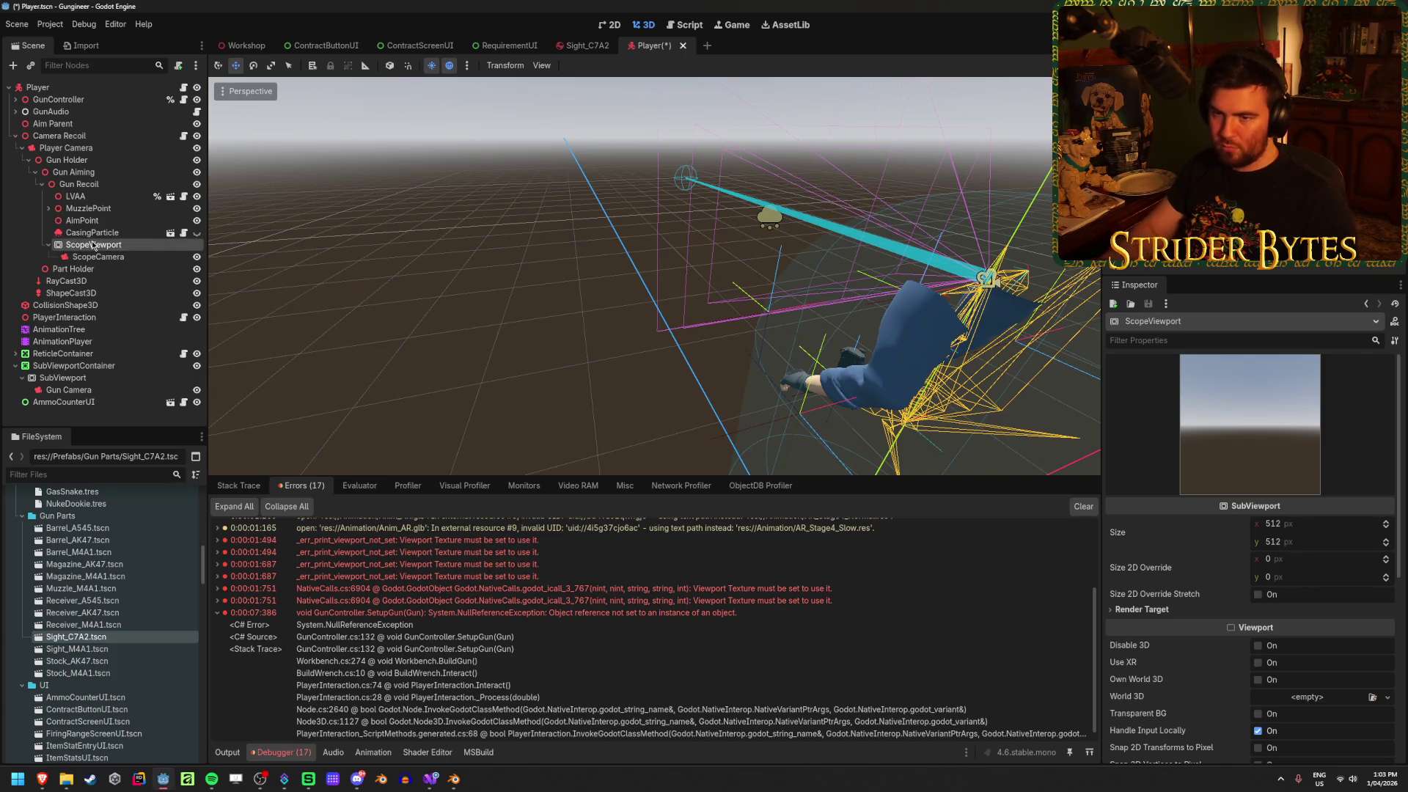
{"action": "left_click", "coordinate": [58, 99]}
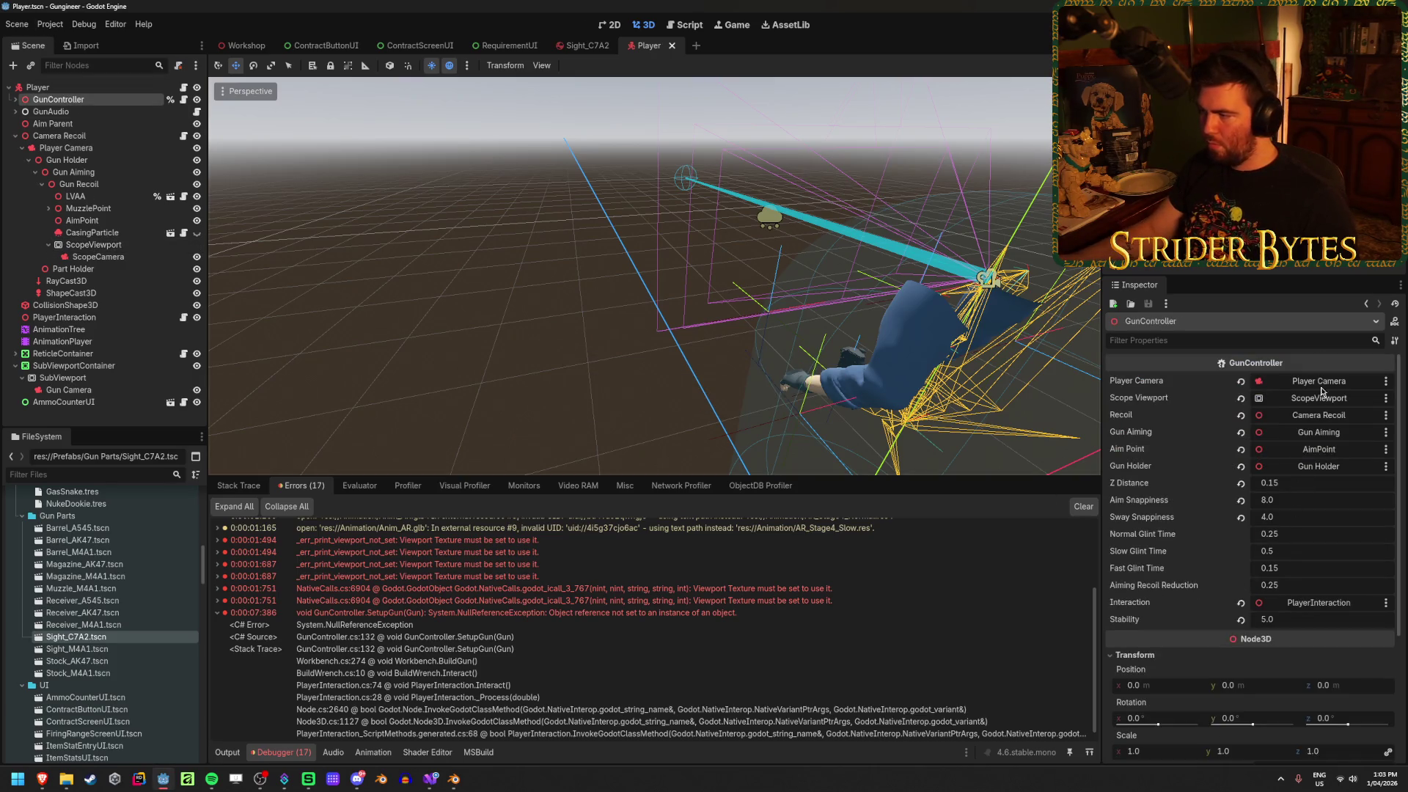
{"action": "key", "text": "F5"}
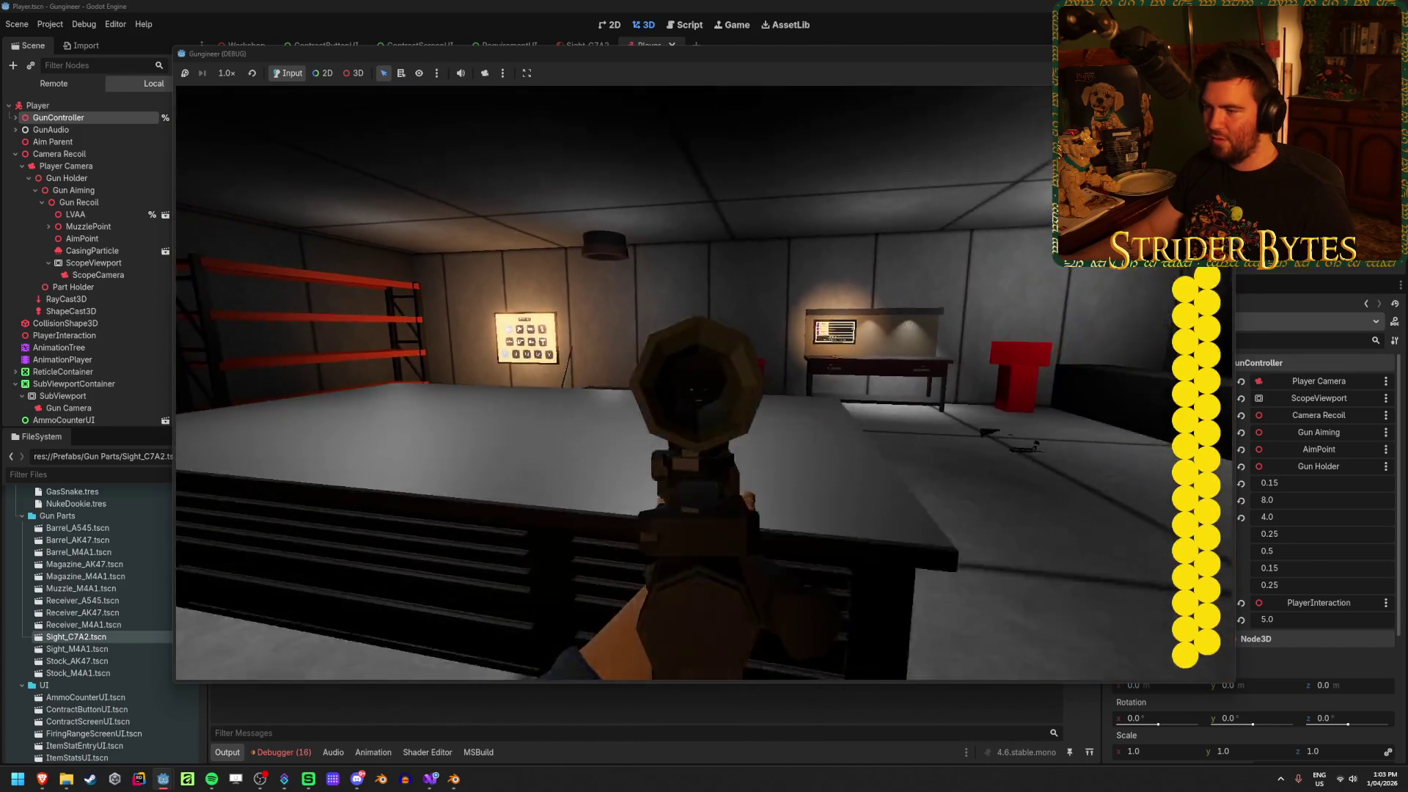
Stop the embedded test run with F8 to return to the Player scene
{"action": "key", "text": "F8"}
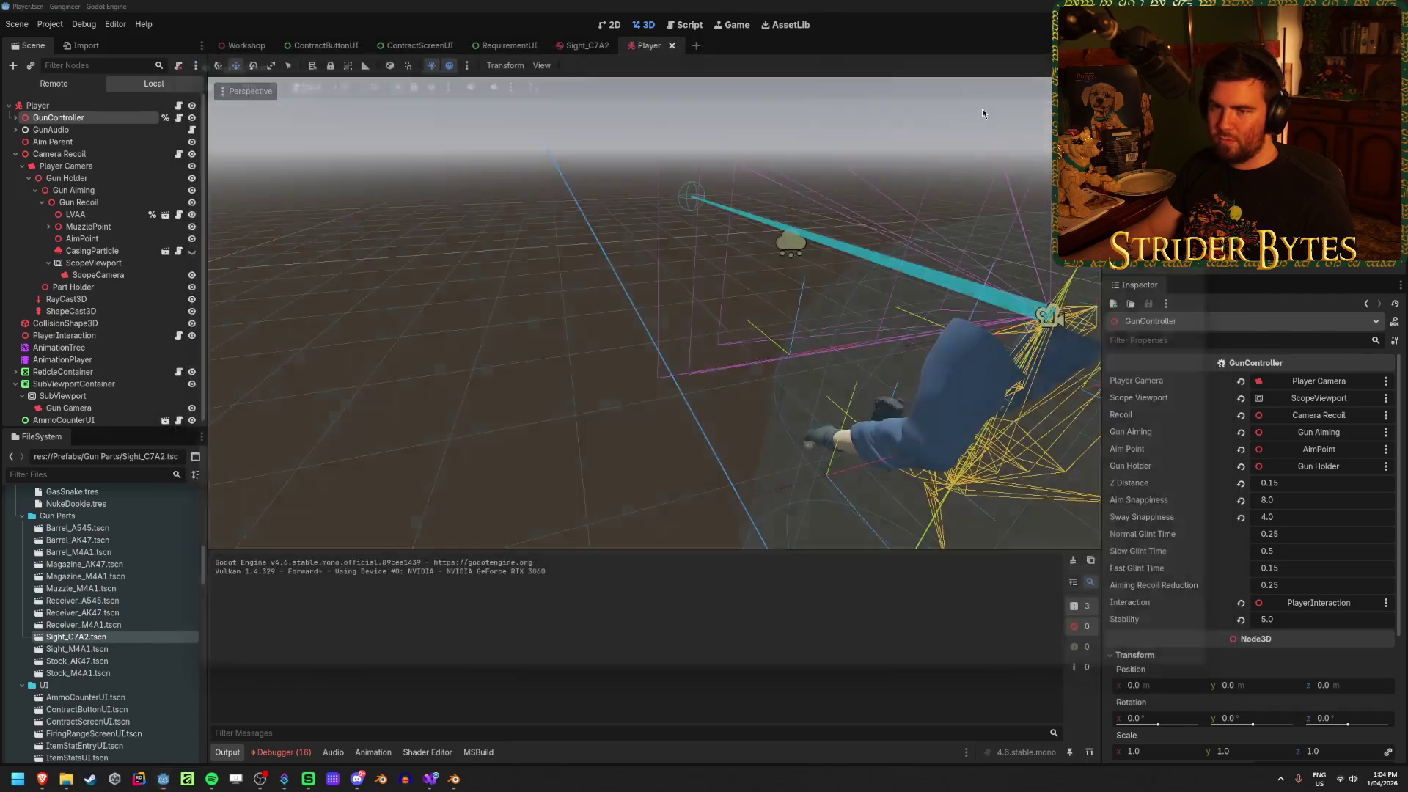
Shift ScopeCamera along X and Z, lower it slightly on Y, then run with F5
{"action": "left_click", "coordinate": [153, 262]}
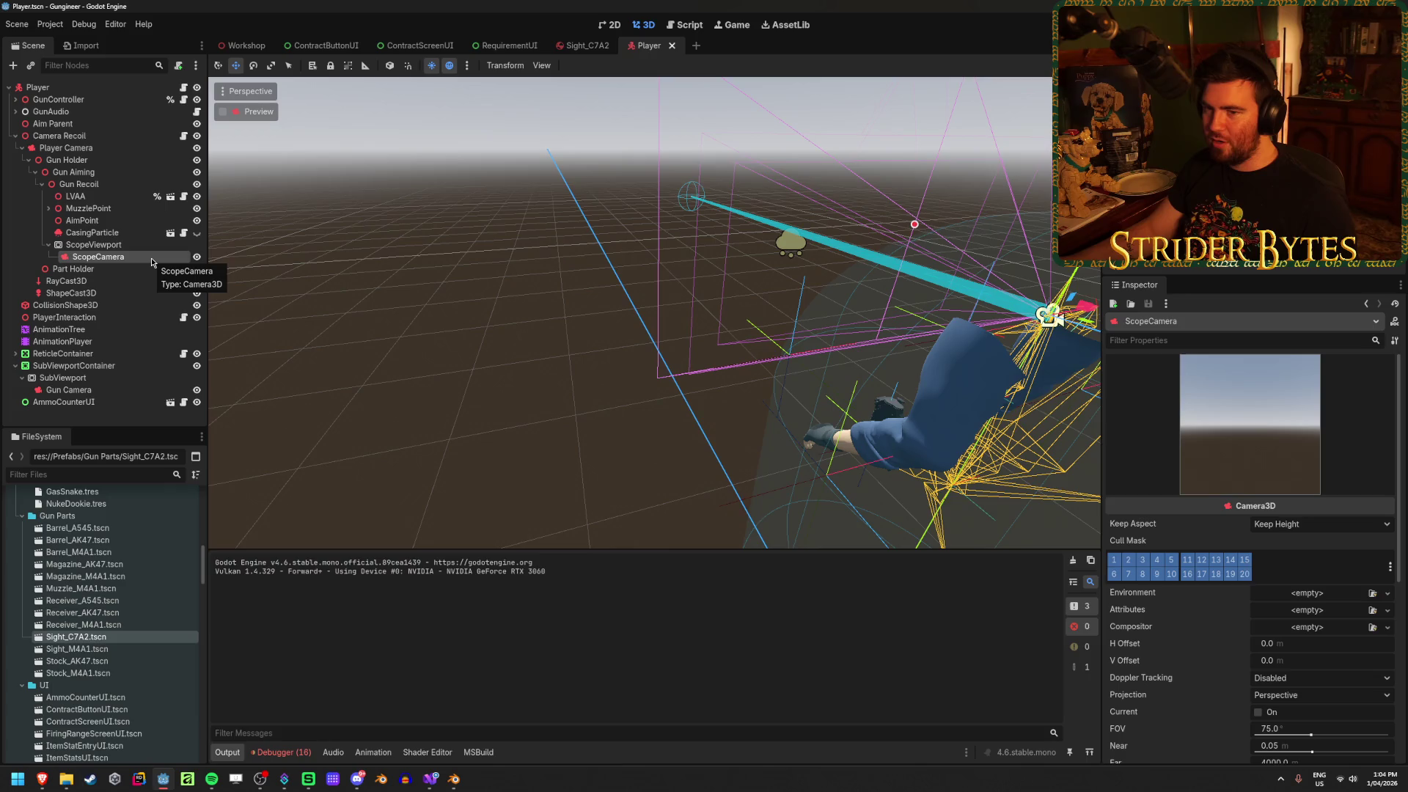
{"action": "scroll", "coordinate": [1335, 666], "scroll_direction": "down", "scroll_amount": 3}
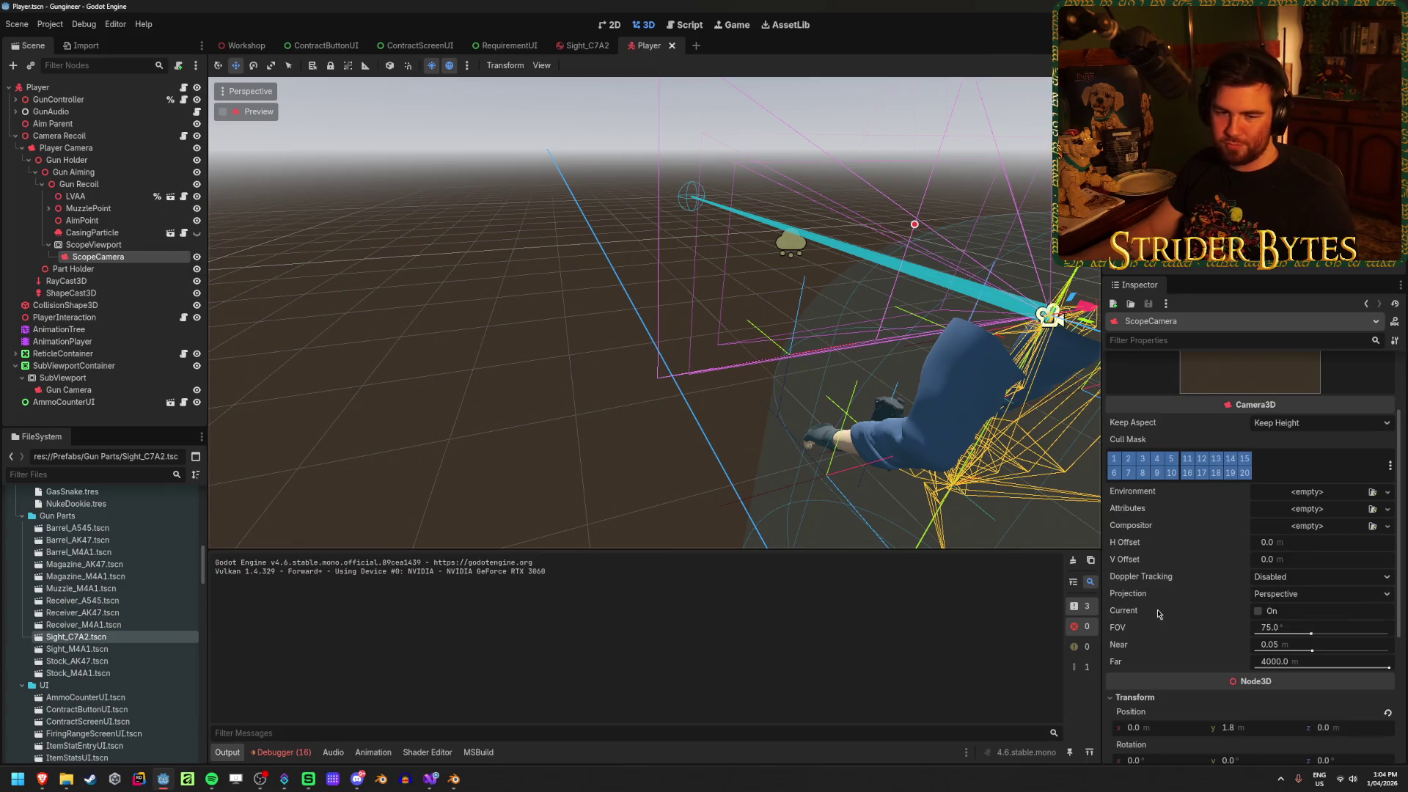
{"action": "scroll", "coordinate": [1157, 614], "scroll_direction": "up", "scroll_amount": 2}
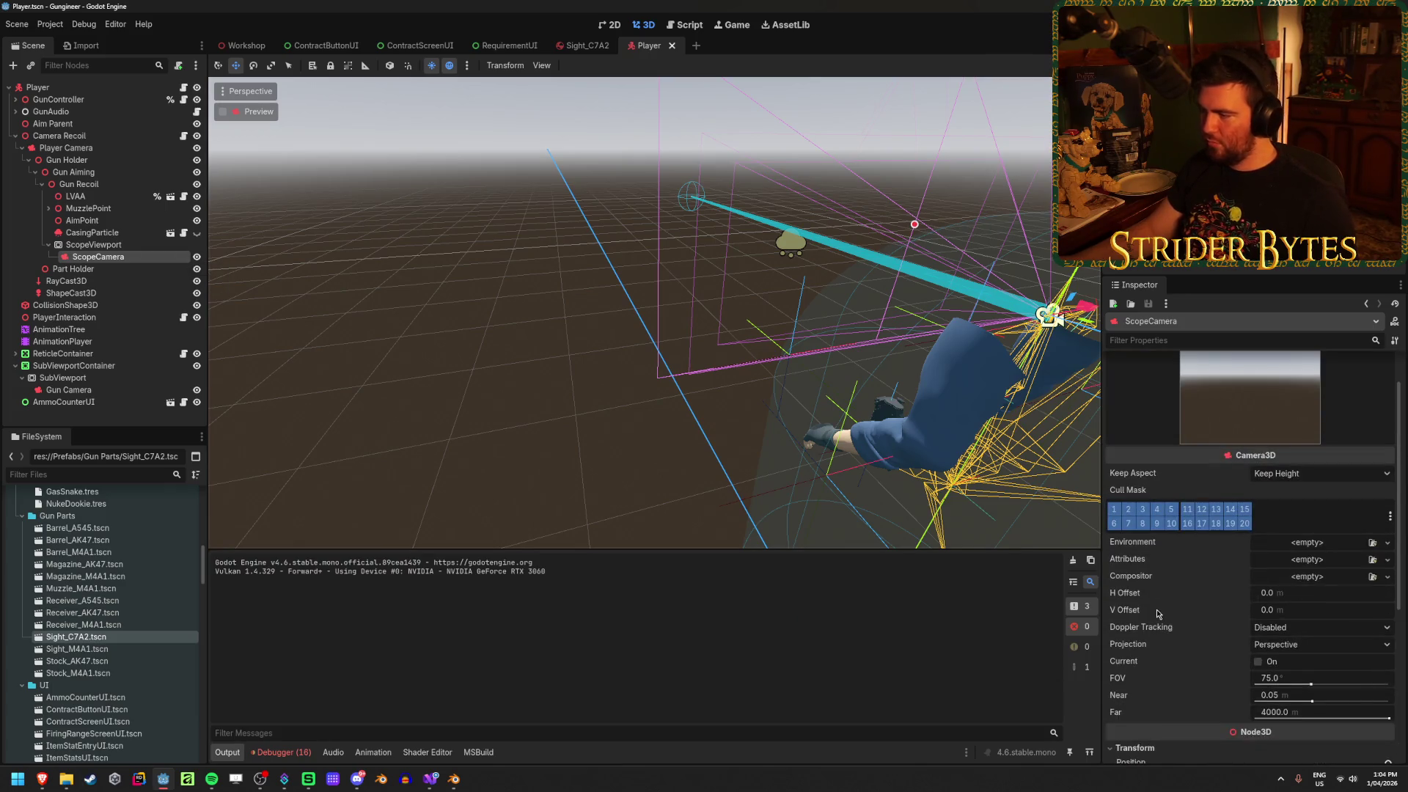
{"action": "scroll", "coordinate": [1157, 613], "scroll_direction": "down", "scroll_amount": 4}
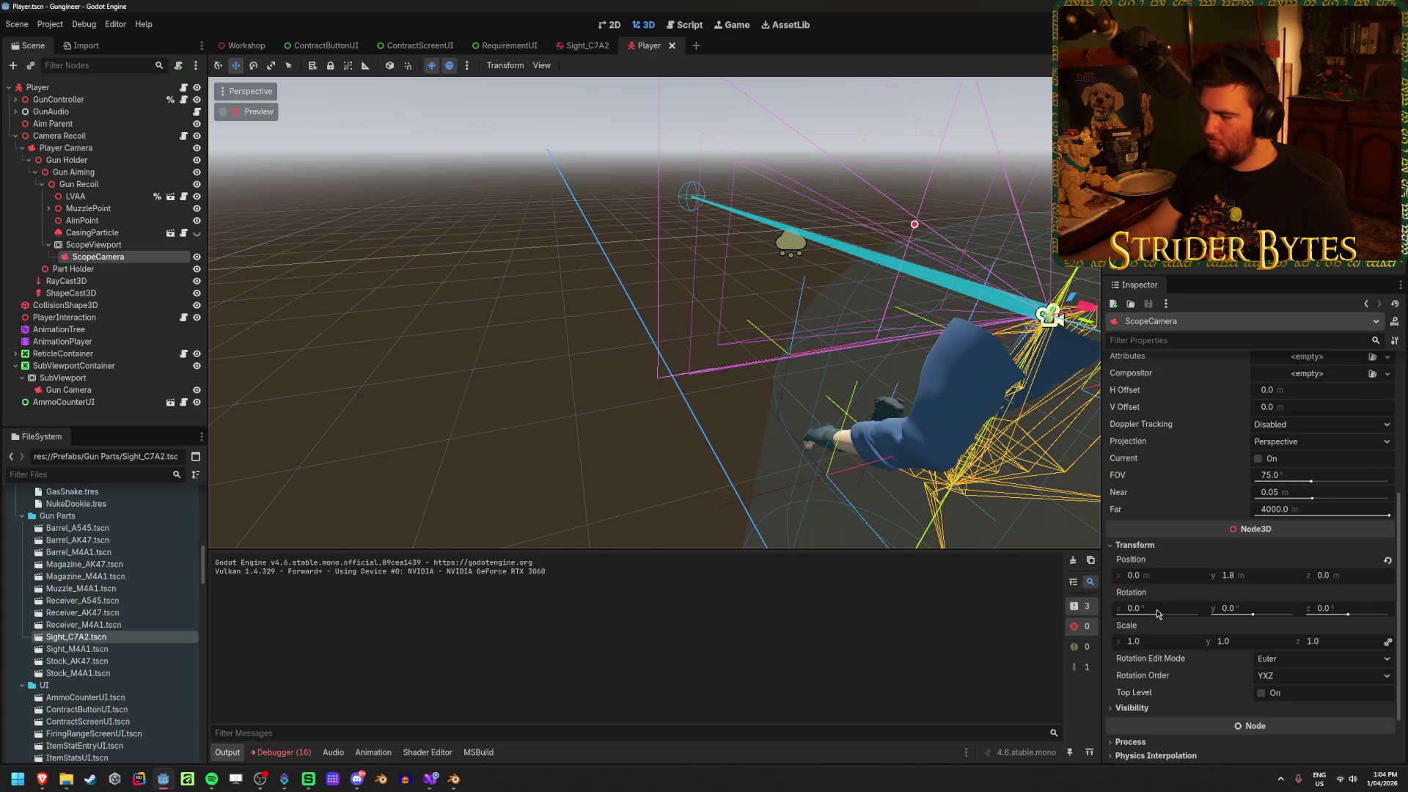
{"action": "scroll", "coordinate": [1157, 614], "scroll_direction": "up", "scroll_amount": 4}
{"action": "scroll", "coordinate": [1157, 613], "scroll_direction": "up", "scroll_amount": 1}
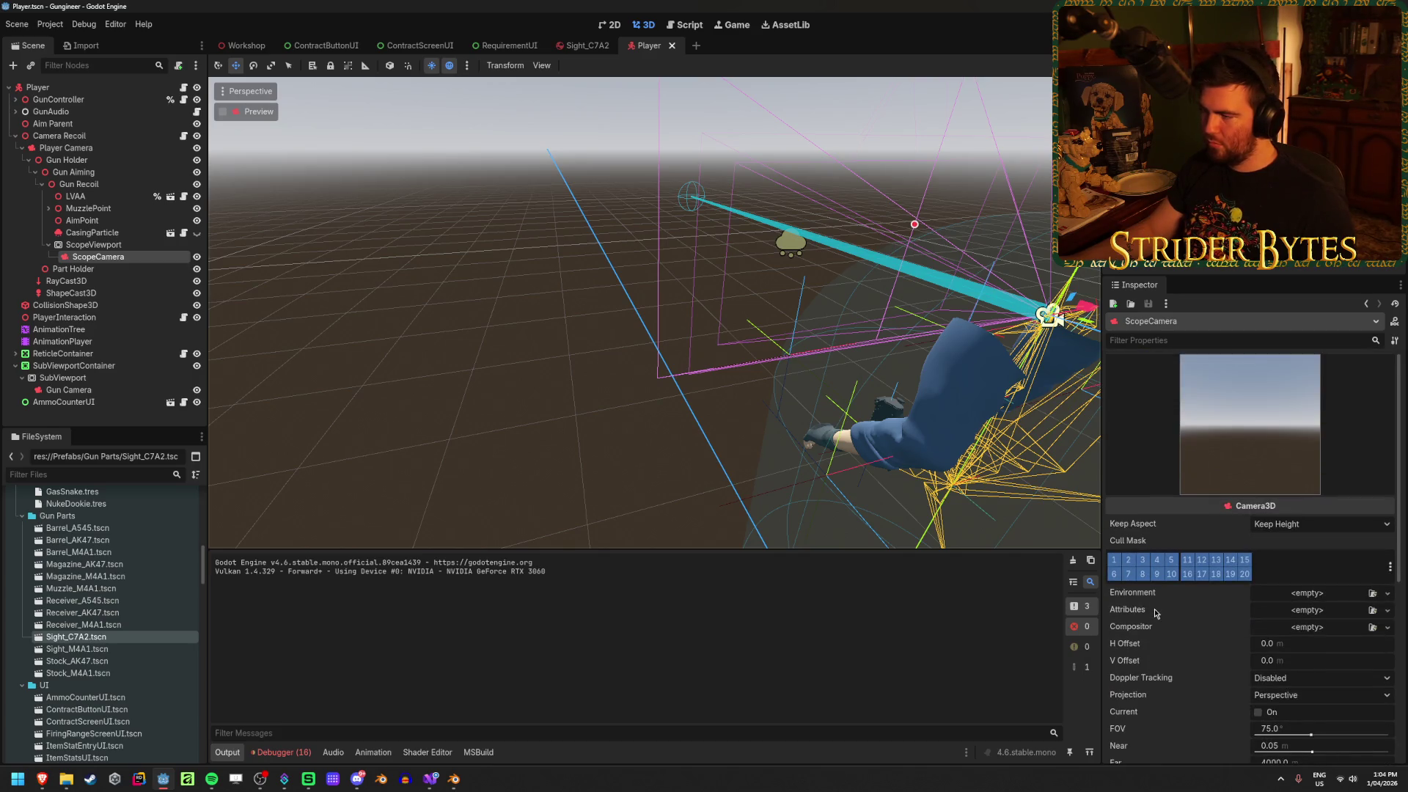
{"action": "left_click_drag", "start_coordinate": [596, 404], "coordinate": [596, 405]}
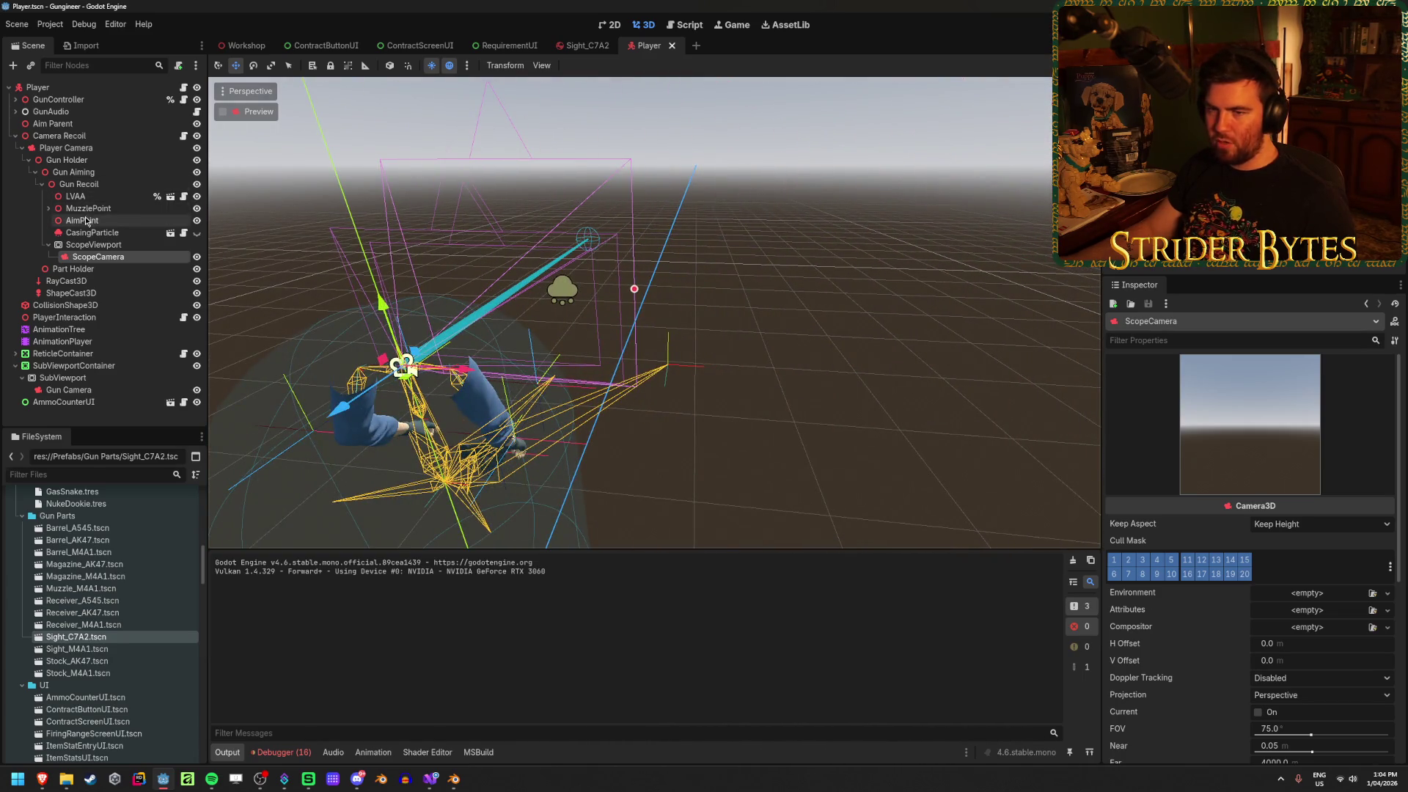
{"action": "left_click_drag", "start_coordinate": [463, 373], "coordinate": [505, 361]}
{"action": "mouse_move", "coordinate": [458, 414]}
{"action": "left_mouse_down"}
{"action": "mouse_move", "coordinate": [506, 377]}
{"action": "mouse_move", "coordinate": [492, 370]}
{"action": "left_mouse_up"}
{"action": "left_click_drag", "start_coordinate": [503, 279], "coordinate": [506, 290]}
{"action": "key", "text": "F5"}
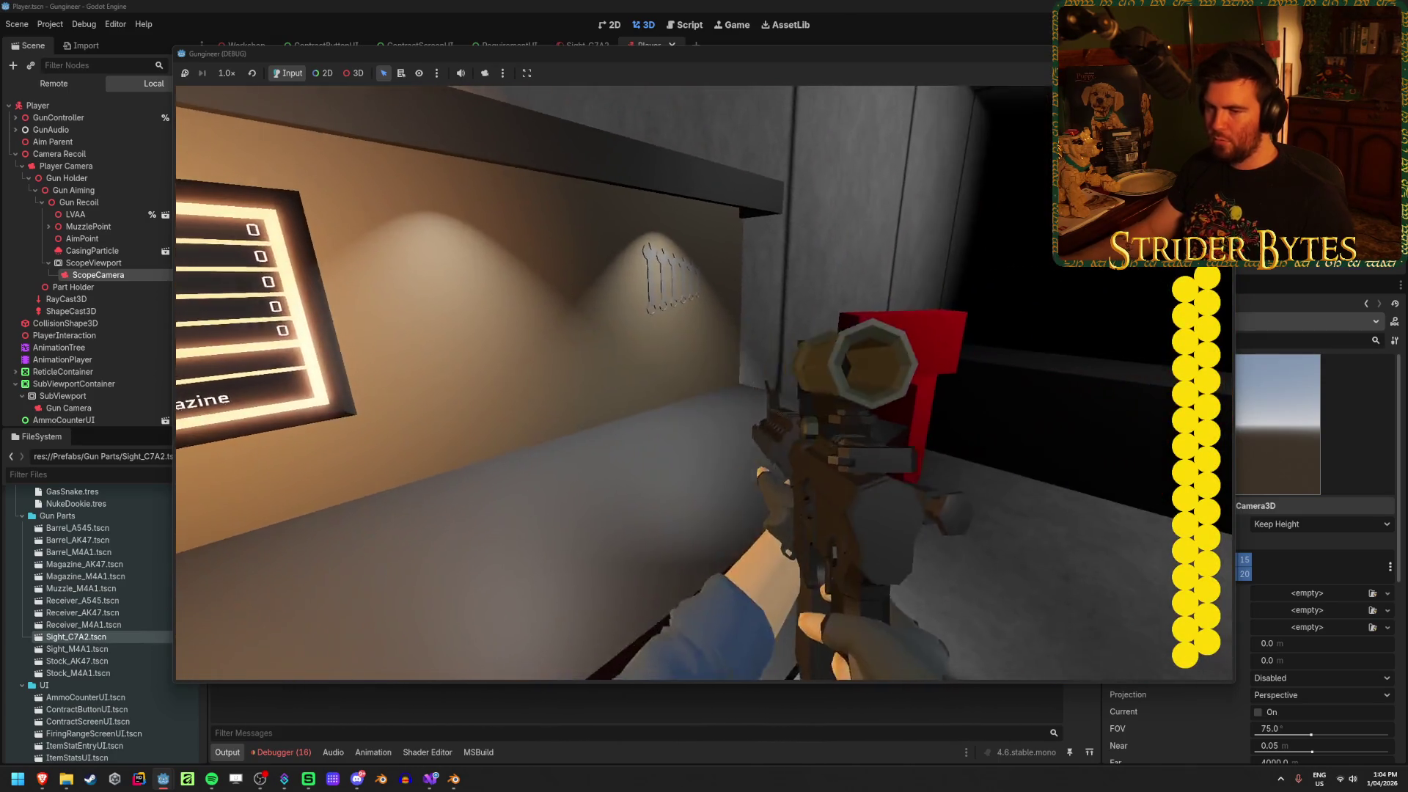
Switch the Scene dock to Remote and expand Workshop through Player's camera and gun nodes
{"action": "left_click", "coordinate": [54, 83]}
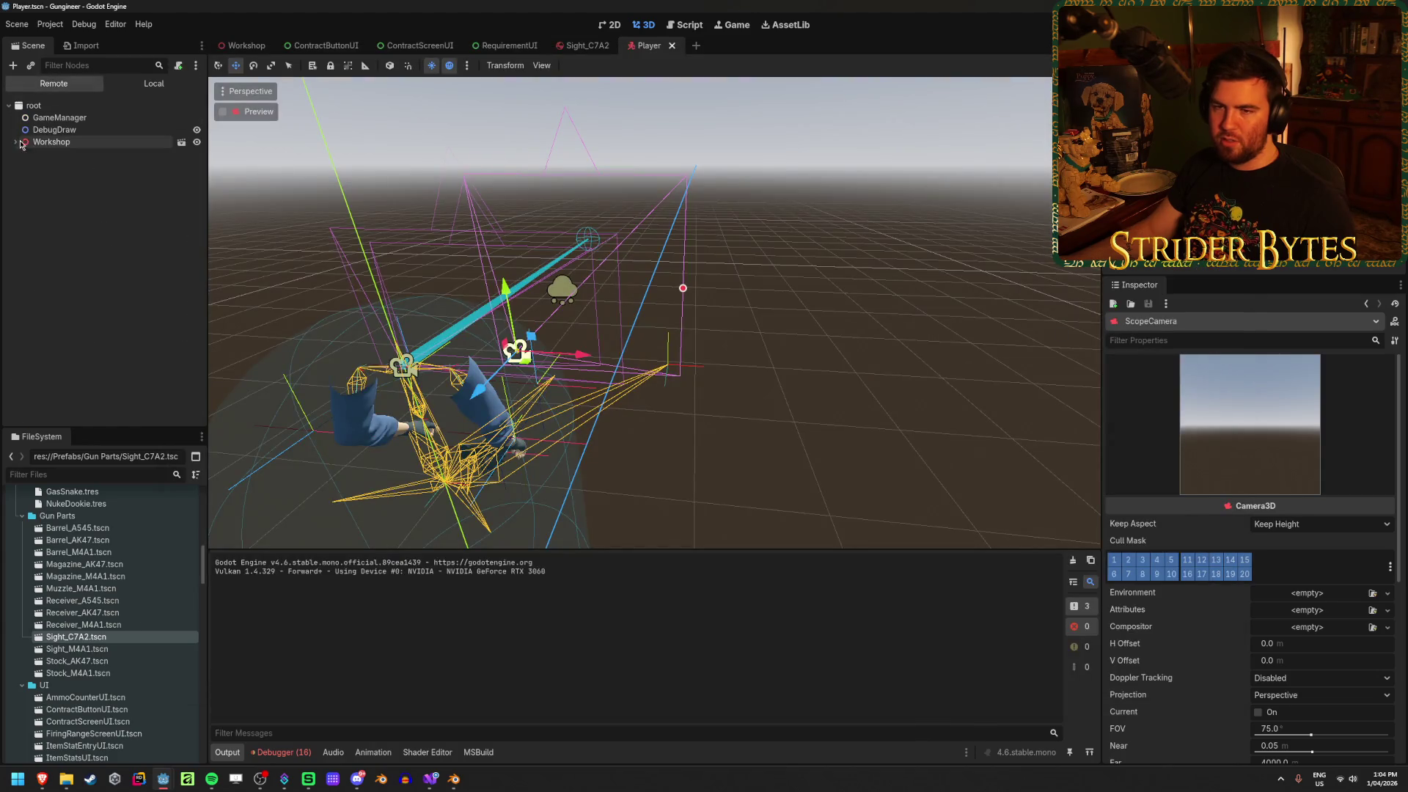
{"action": "left_click", "coordinate": [17, 143]}
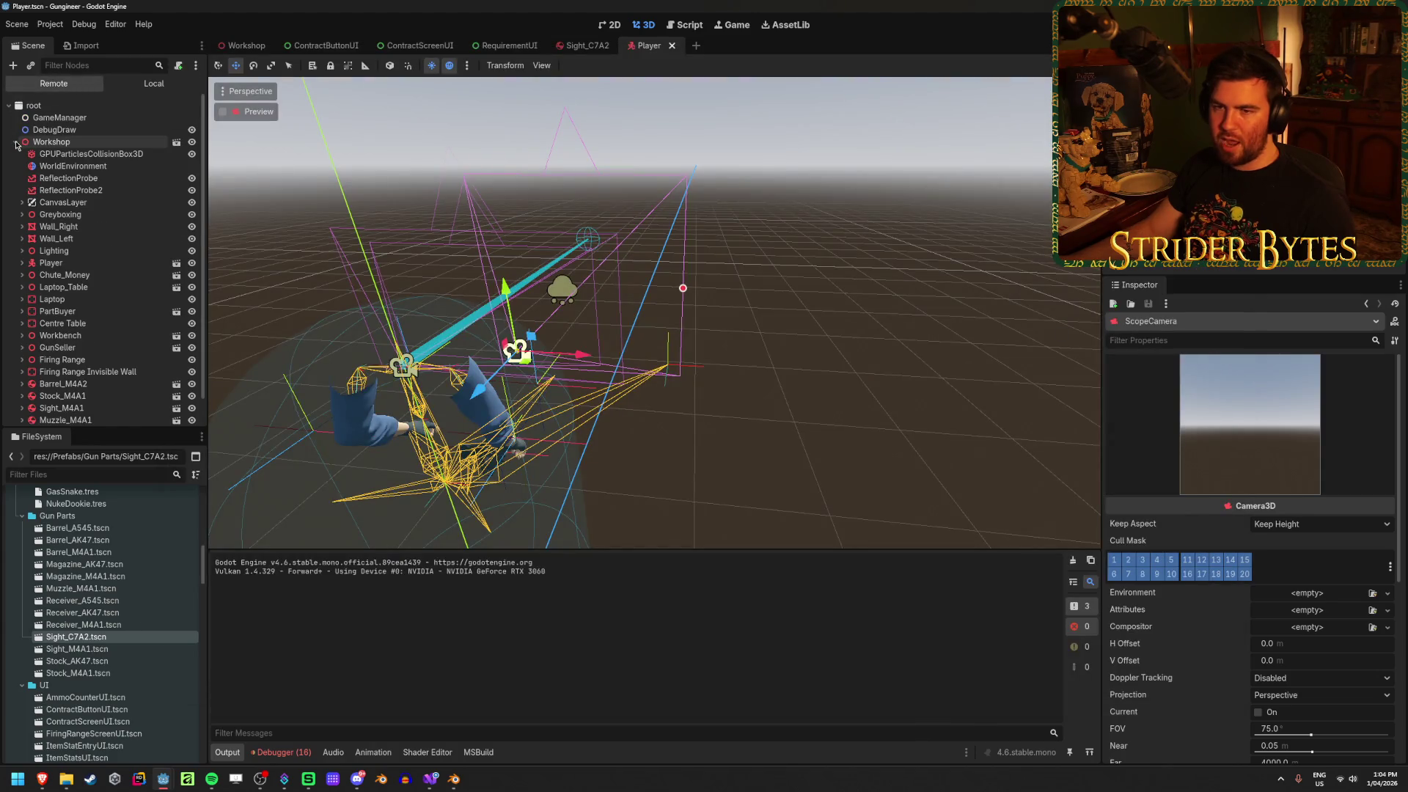
{"action": "left_click", "coordinate": [20, 263]}
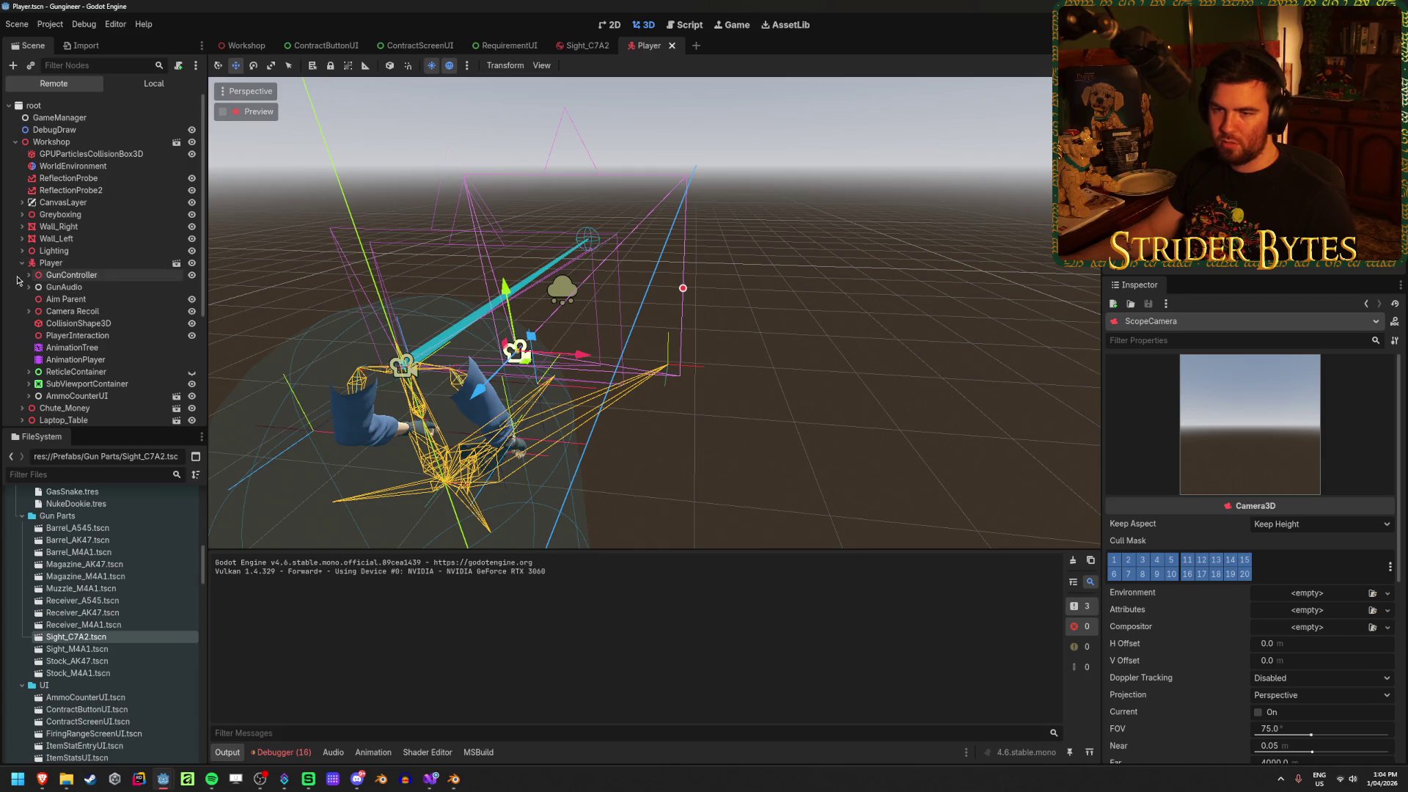
{"action": "left_click", "coordinate": [28, 312]}
{"action": "left_click", "coordinate": [36, 324]}
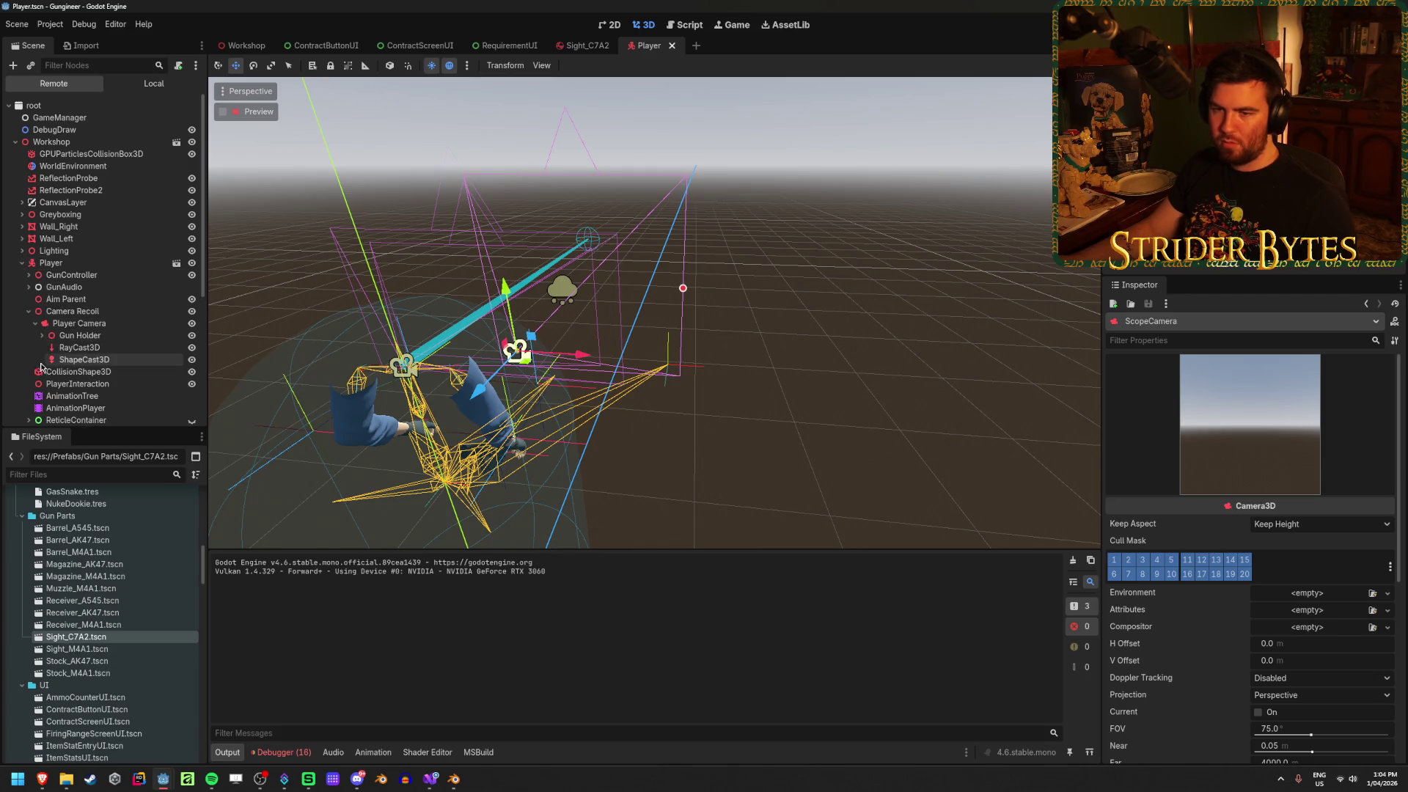
{"action": "left_click", "coordinate": [42, 335]}
{"action": "left_click", "coordinate": [48, 348]}
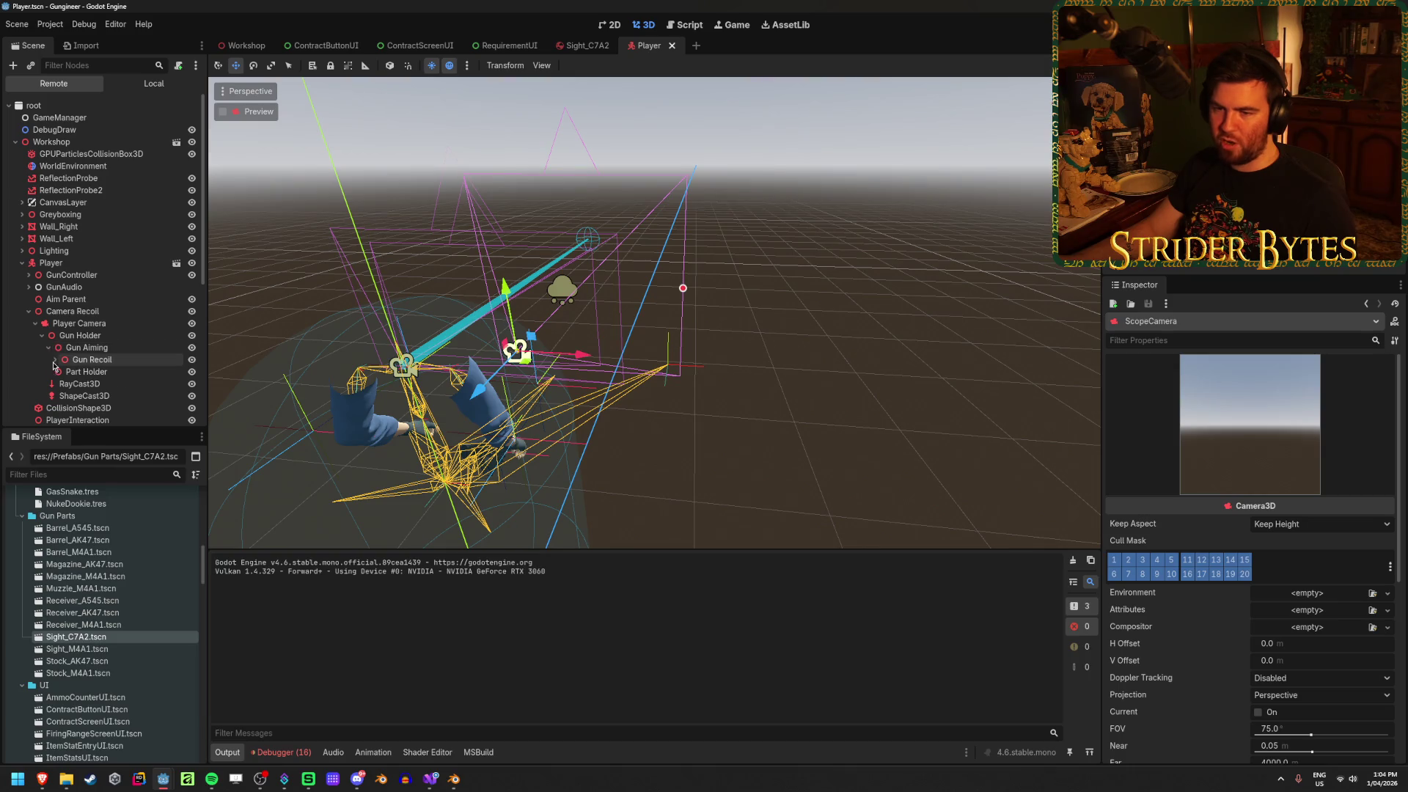
{"action": "left_click", "coordinate": [55, 359]}
Select the live ScopeCamera, at position 0.243, 1.728, -0.244, and bring the game window back
{"action": "scroll", "coordinate": [129, 367], "scroll_direction": "down", "scroll_amount": 3}
{"action": "left_click", "coordinate": [61, 340]}
{"action": "left_click", "coordinate": [112, 352]}
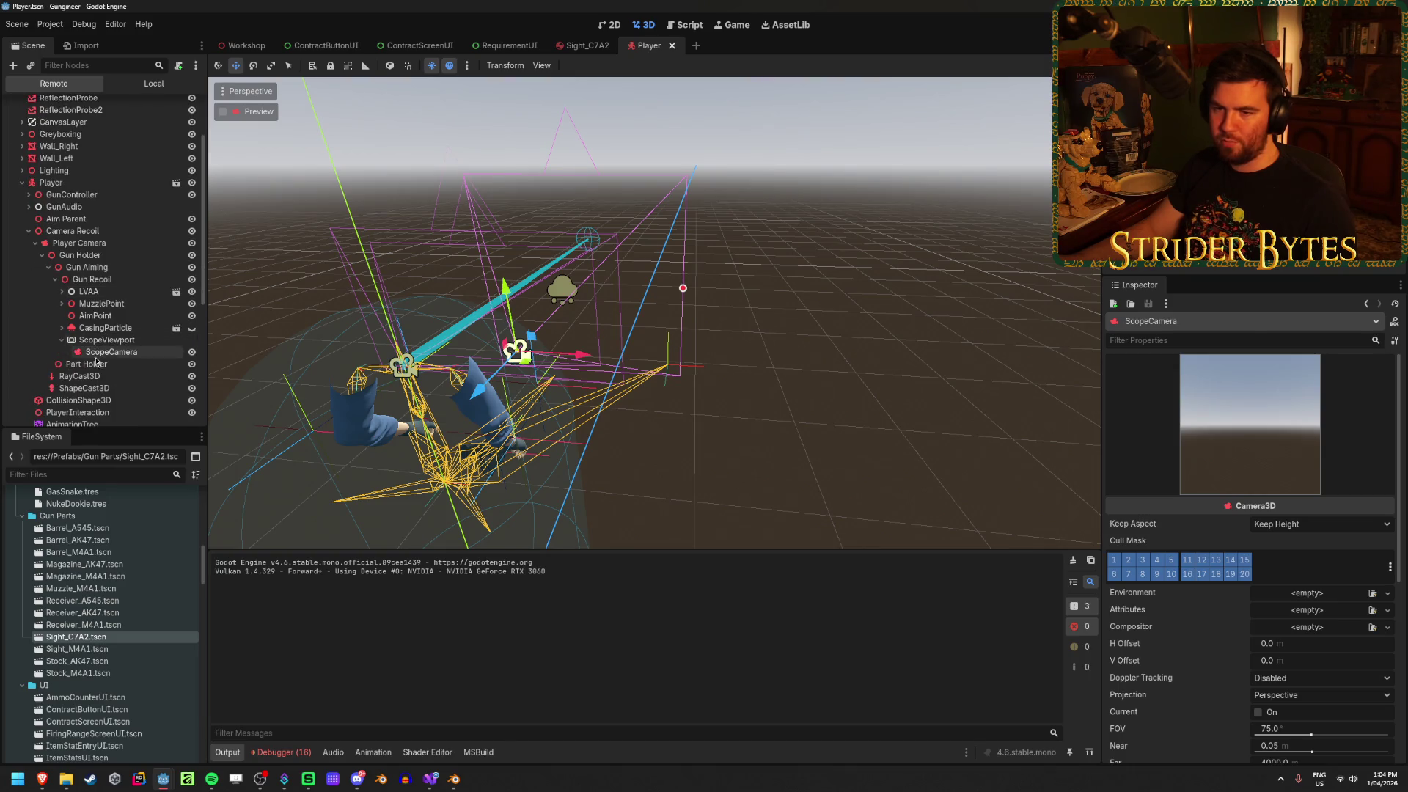
{"action": "scroll", "coordinate": [1192, 523], "scroll_direction": "down", "scroll_amount": 5}
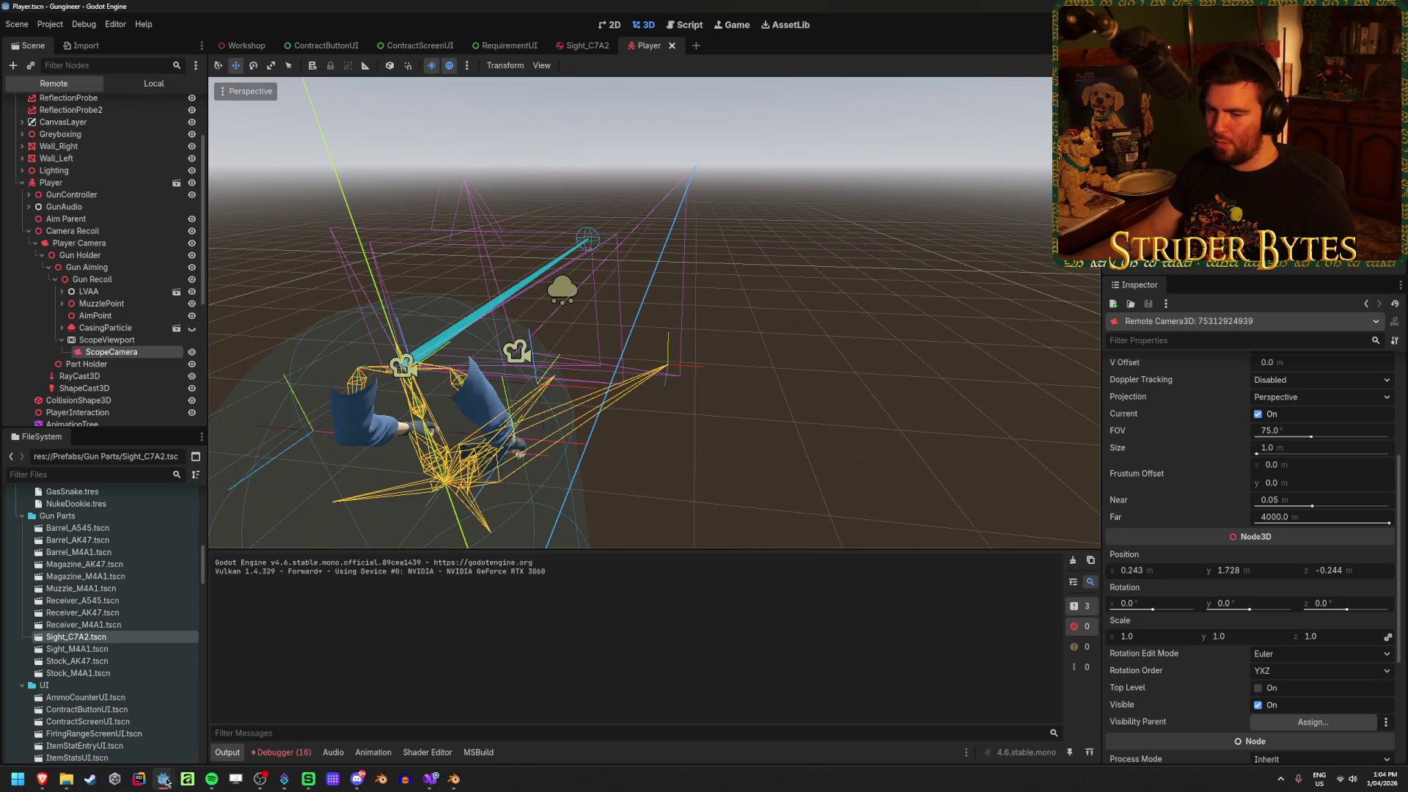
{"action": "mouse_move", "coordinate": [165, 782]}
{"action": "left_click", "coordinate": [223, 719]}
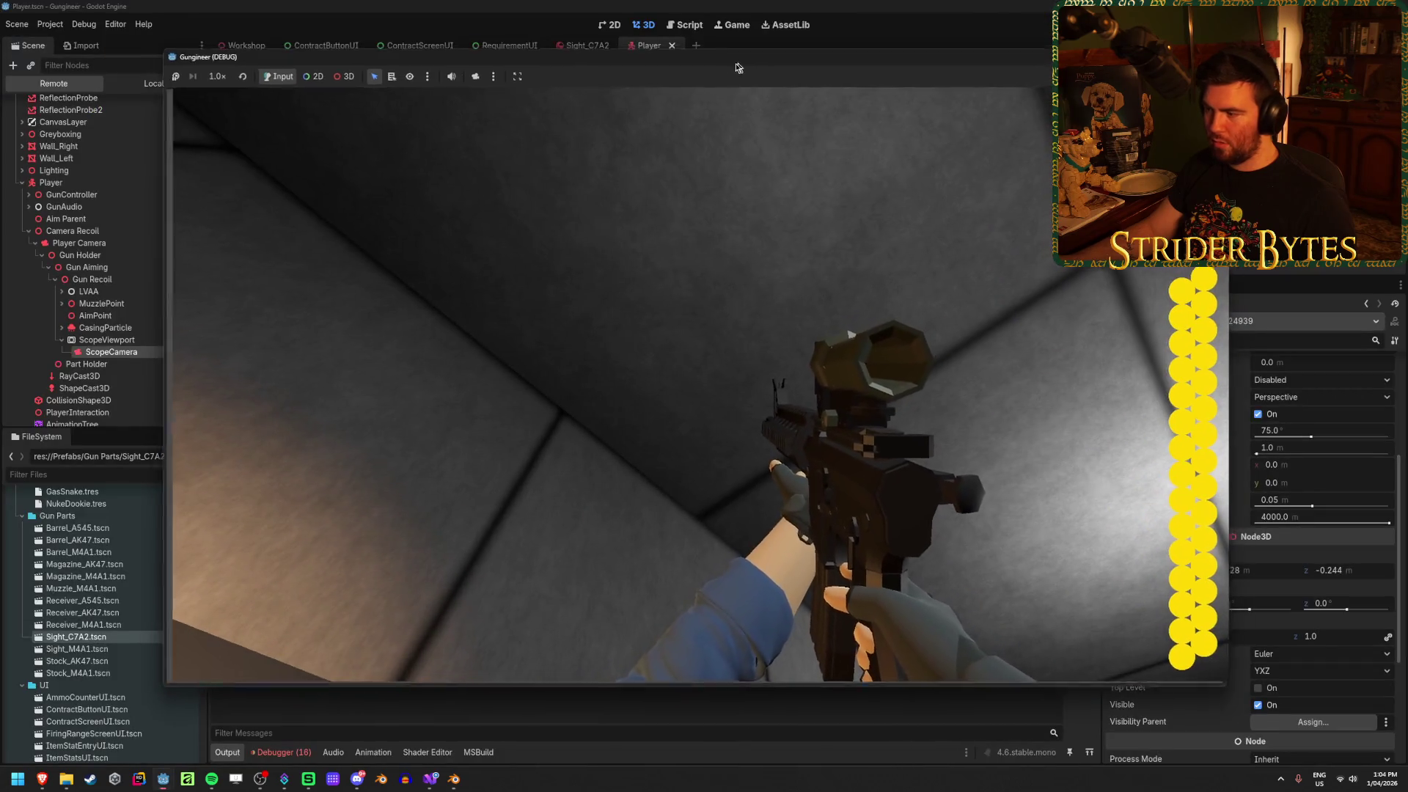
Stop the game with F8 and switch to the Sight_C7A2 scene tab
{"action": "left_click_drag", "start_coordinate": [737, 68], "coordinate": [591, 60]}
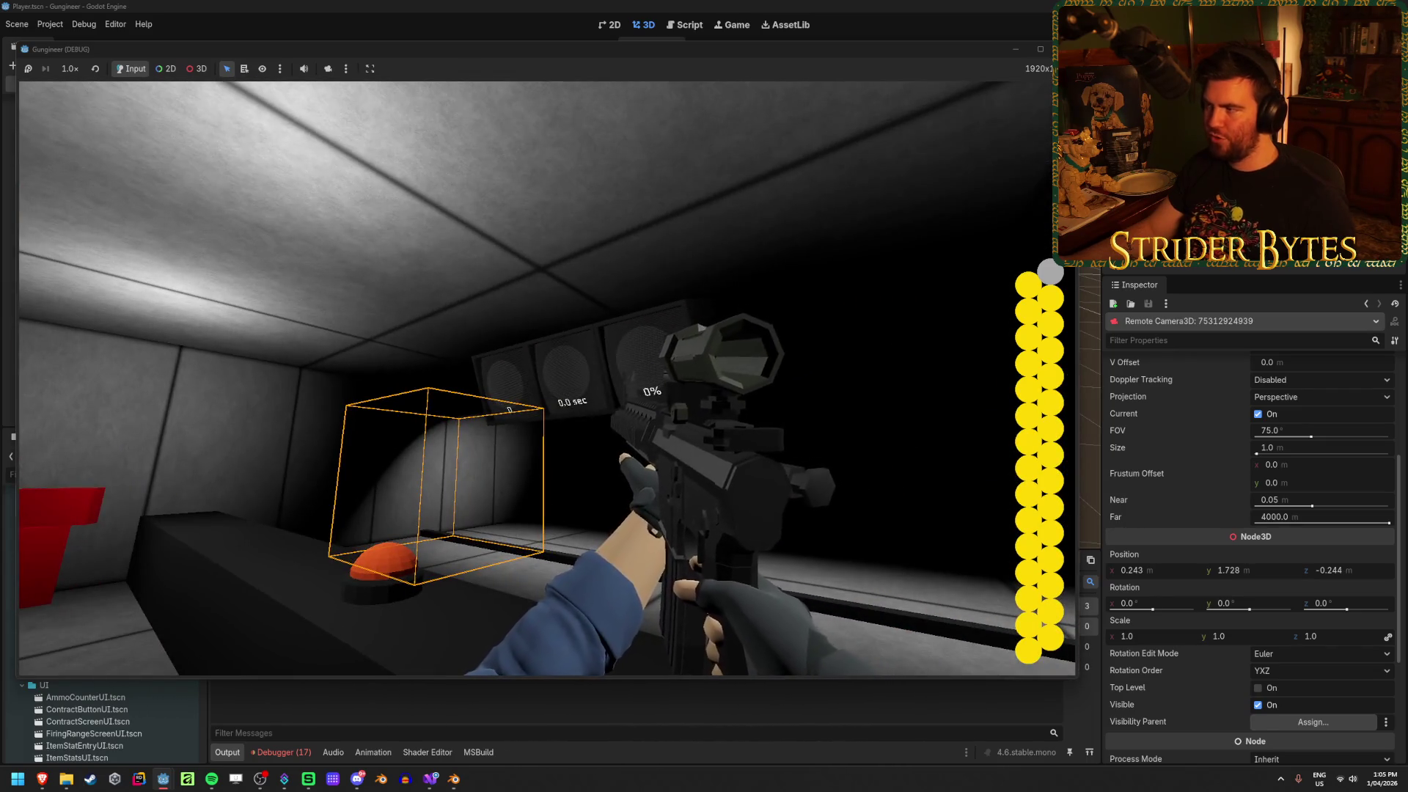
{"action": "key", "text": "F8"}
{"action": "left_click", "coordinate": [587, 46]}
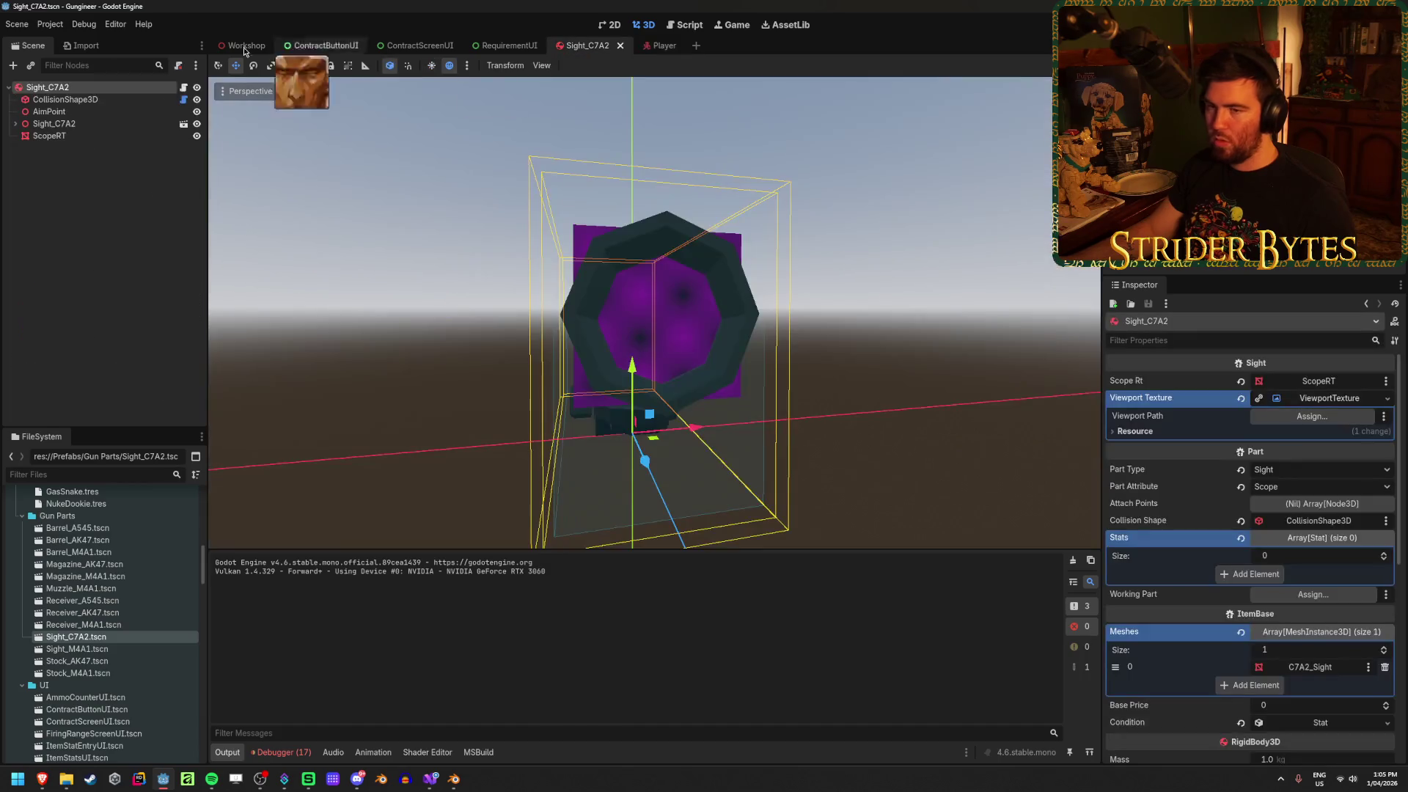
{"action": "scroll", "coordinate": [1144, 511], "scroll_direction": "down", "scroll_amount": 8}
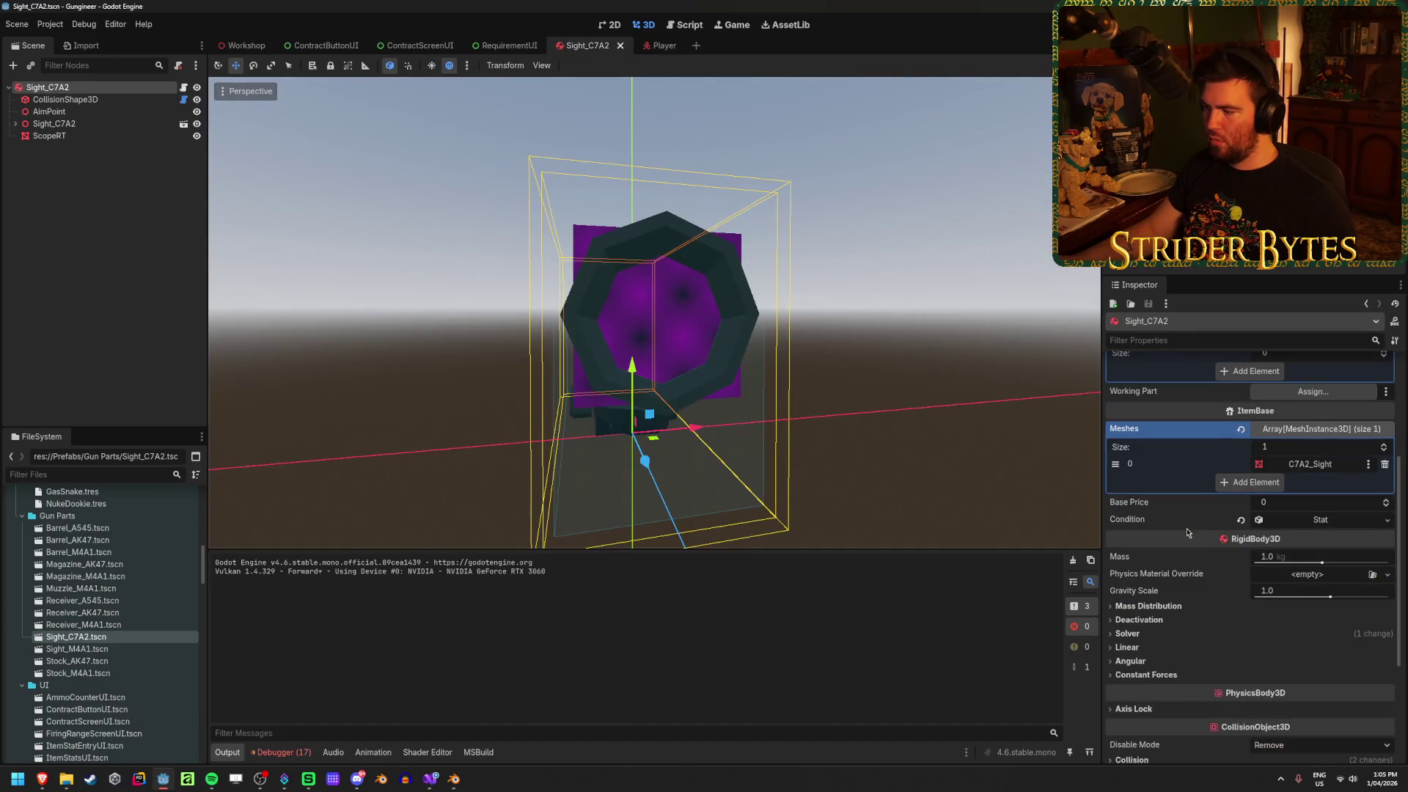
Put ScopeRT on render layer 2 only, save Sight_C7A2, clear the output, and rerun
{"action": "left_click", "coordinate": [86, 139]}
{"action": "scroll", "coordinate": [1200, 585], "scroll_direction": "down", "scroll_amount": 10}
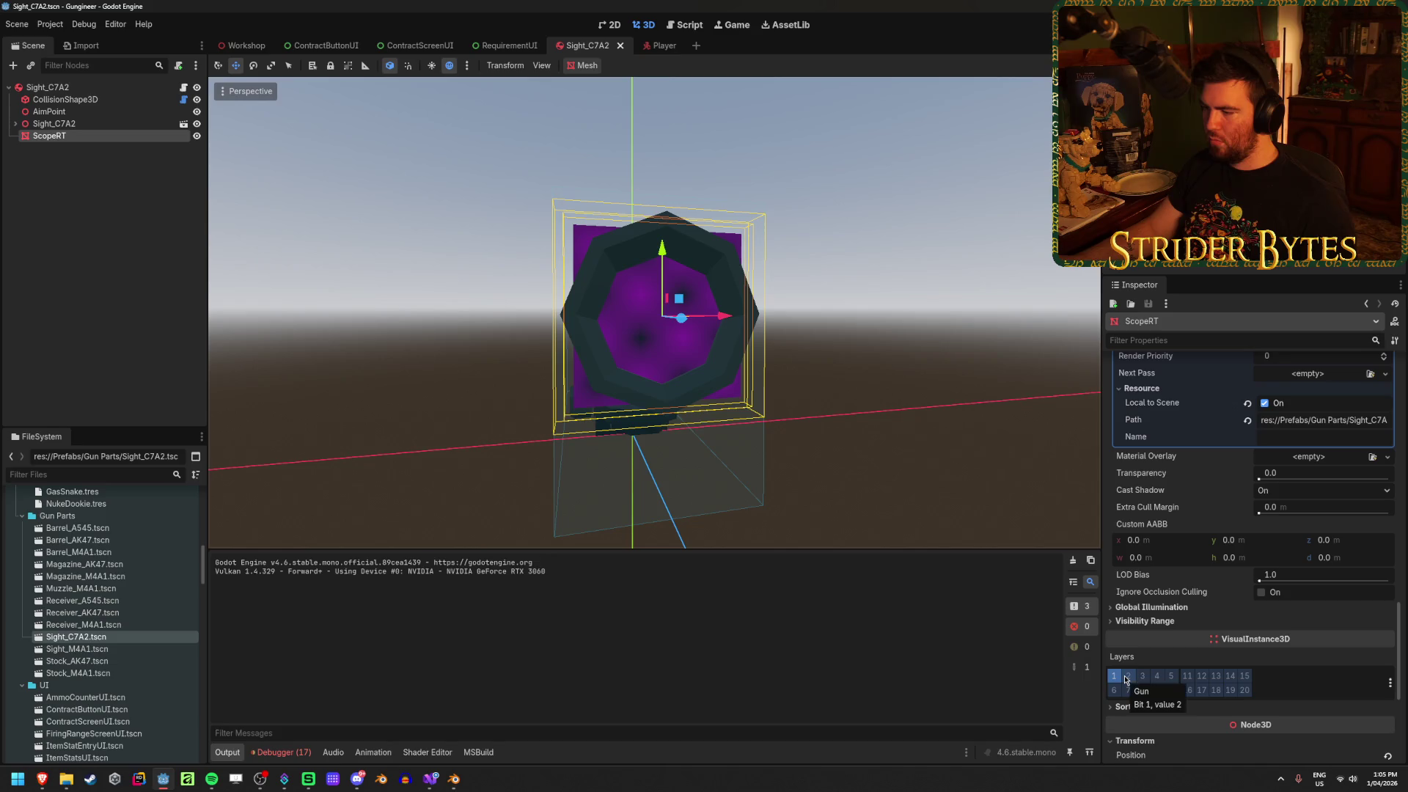
{"action": "left_click", "coordinate": [1127, 679]}
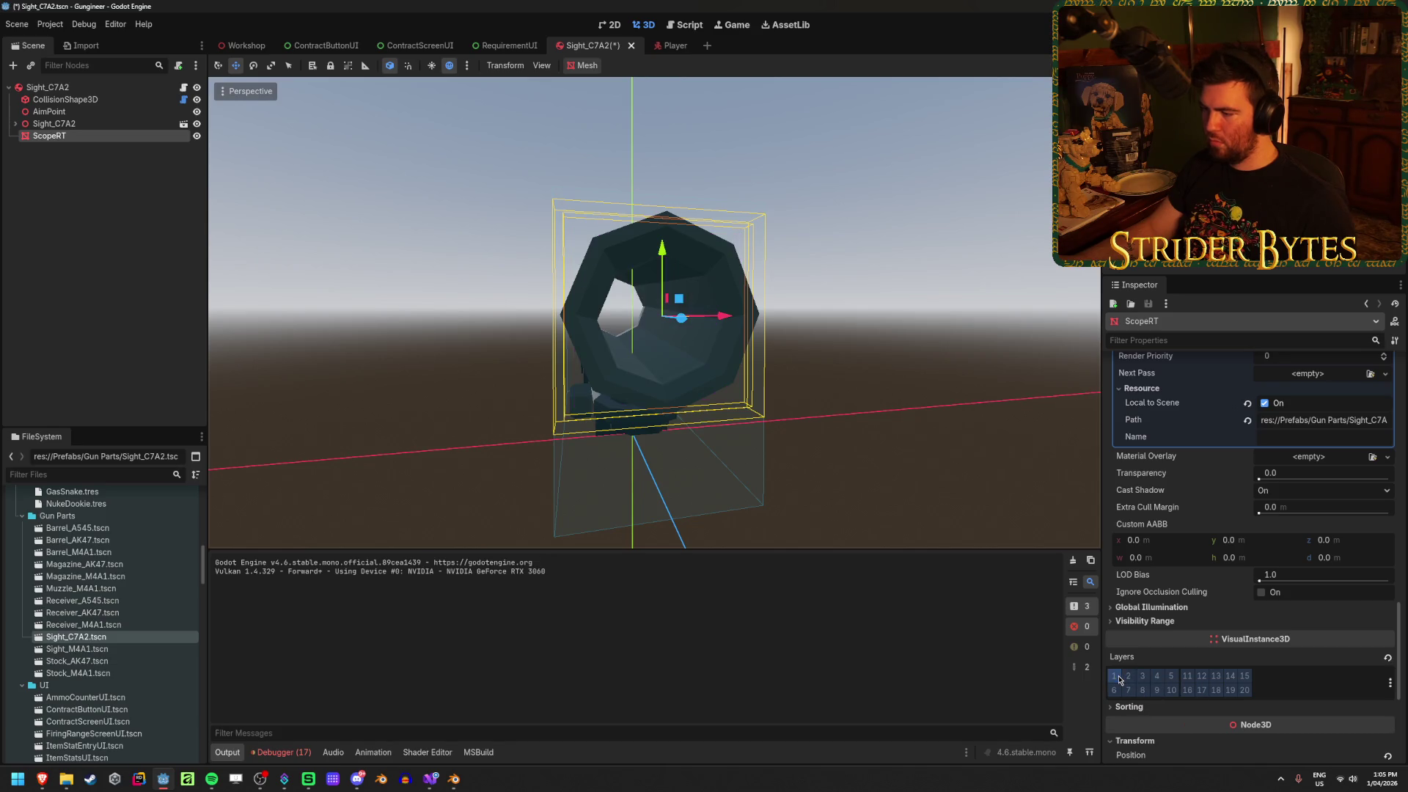
{"action": "key", "text": "ctrl+s"}
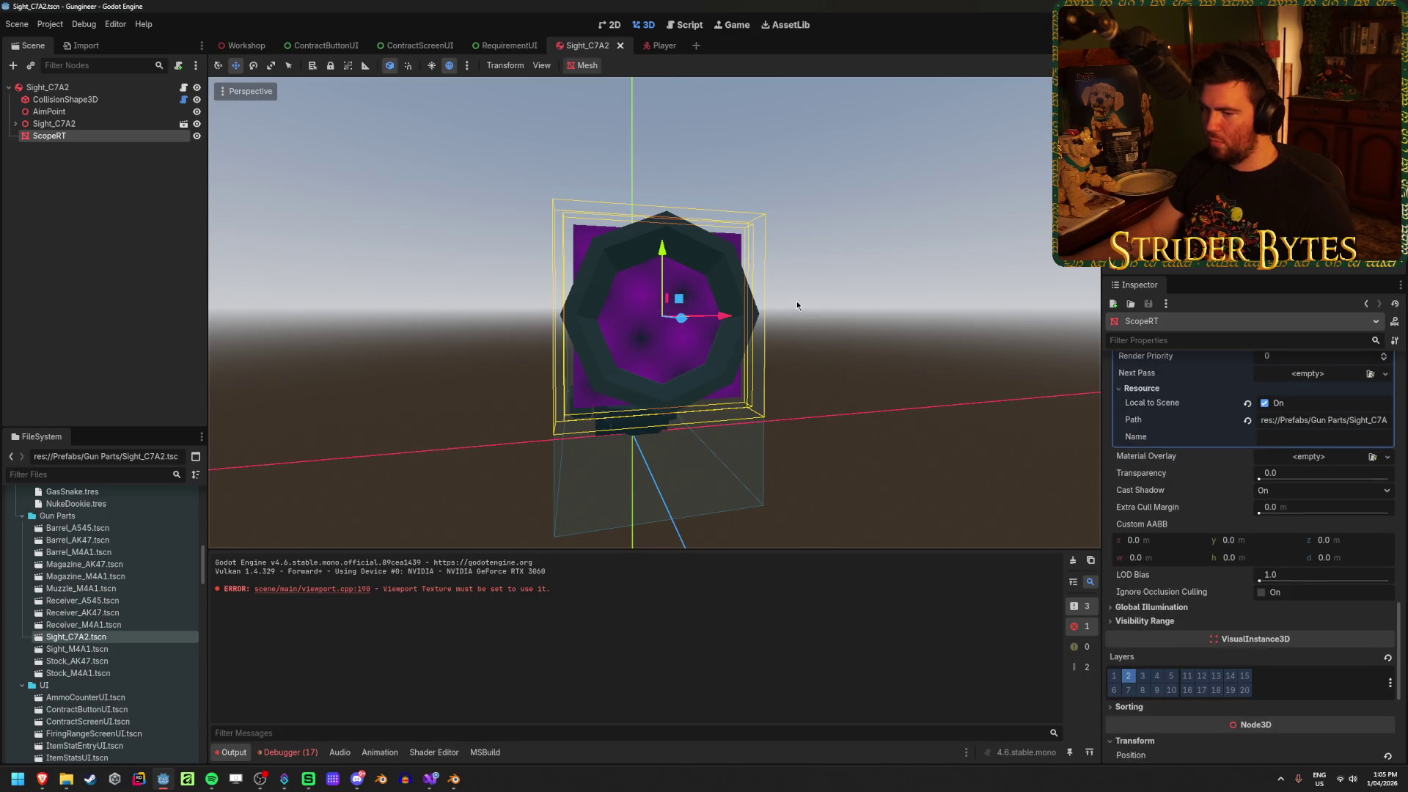
{"action": "left_click", "coordinate": [1074, 562]}
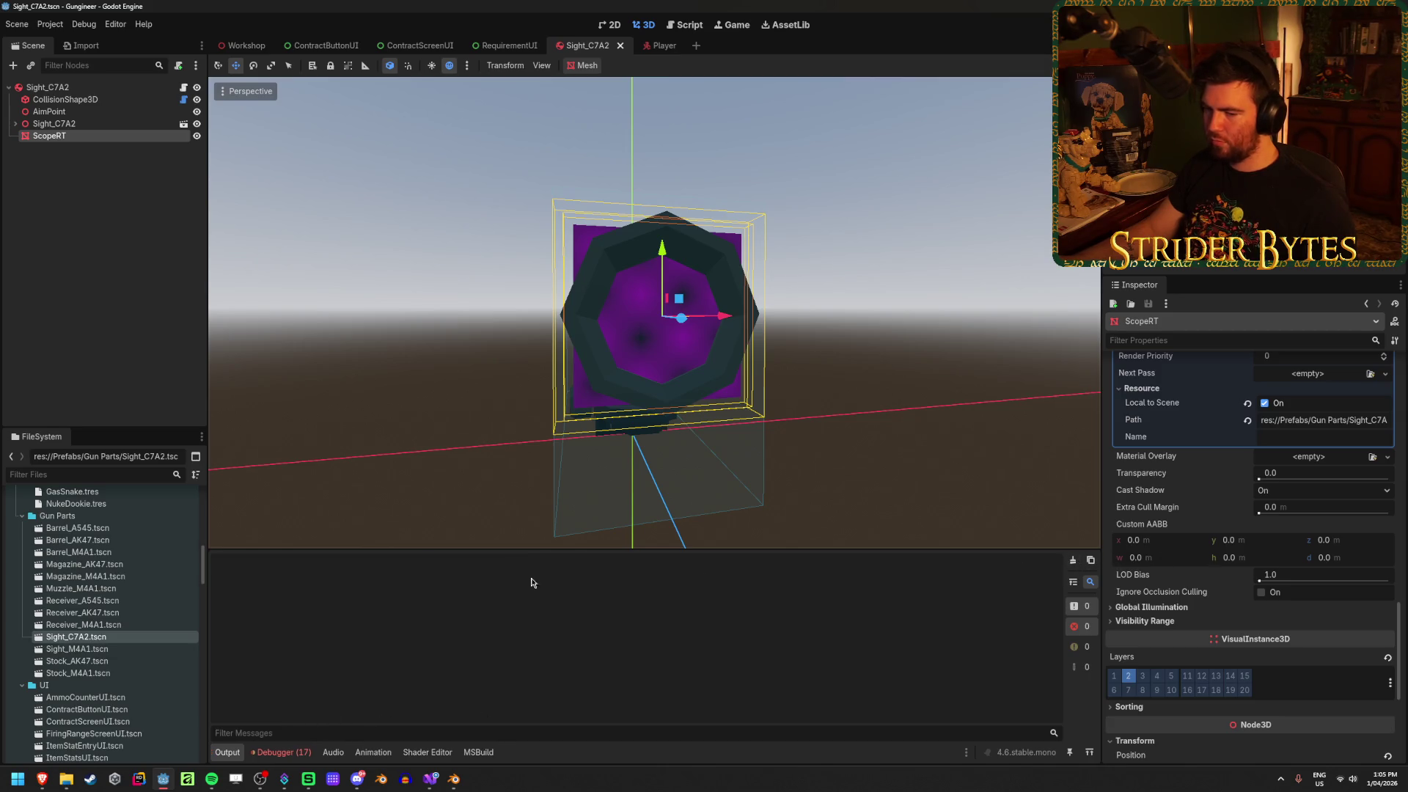
{"action": "key", "text": "F5"}
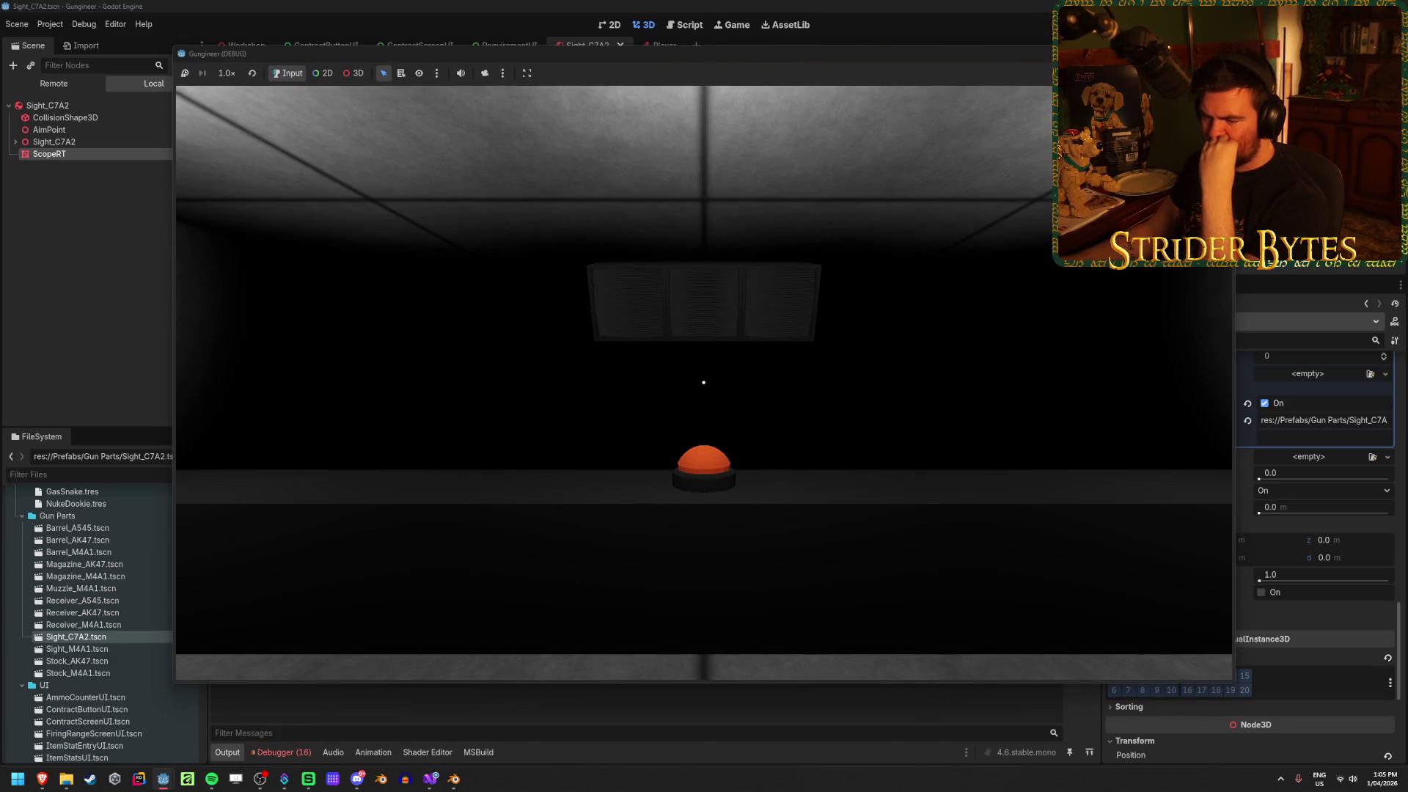
Walk back, then toward the firing range scoreboard in the game, and stop it with F8
{"action": "key", "text": "s"}
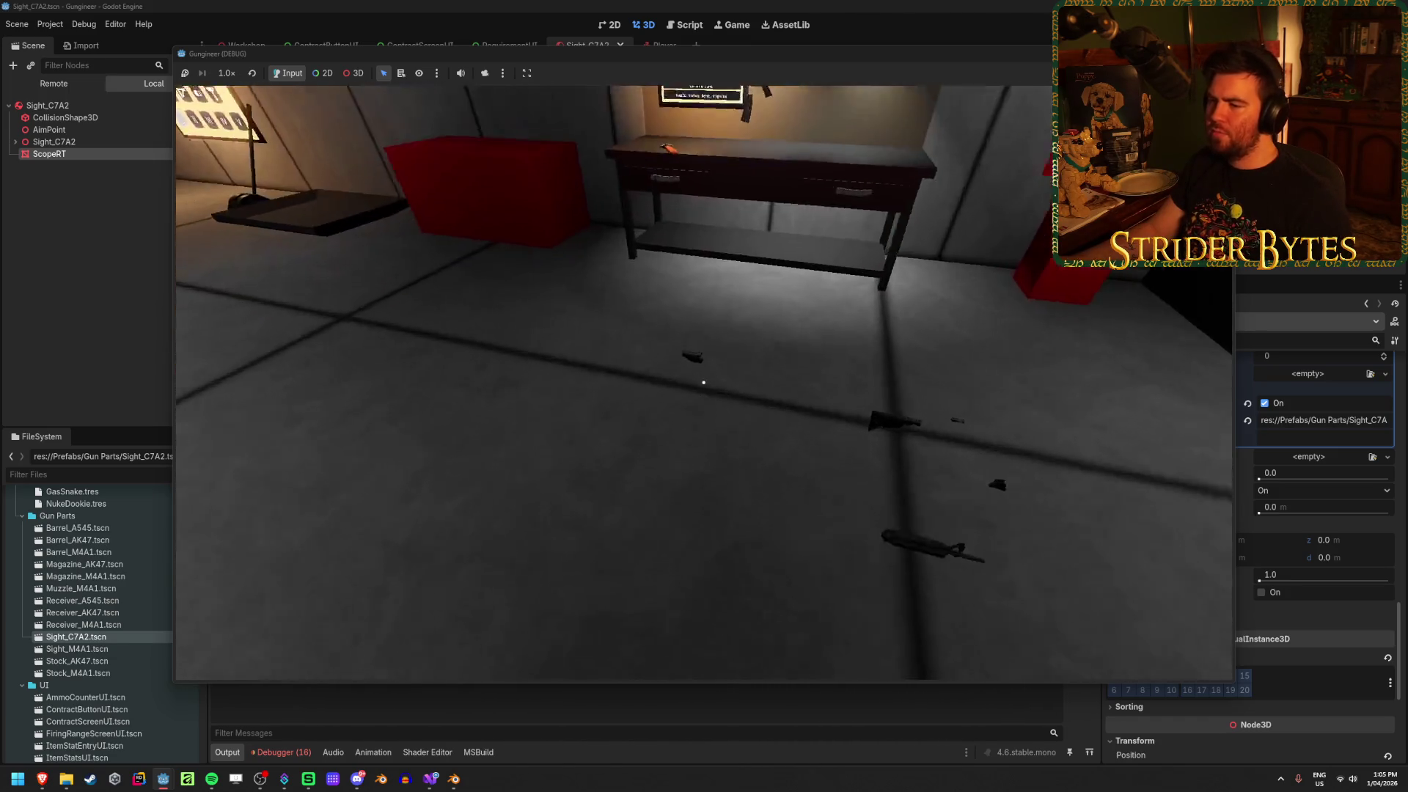
{"action": "mouse_move", "coordinate": [703, 382]}
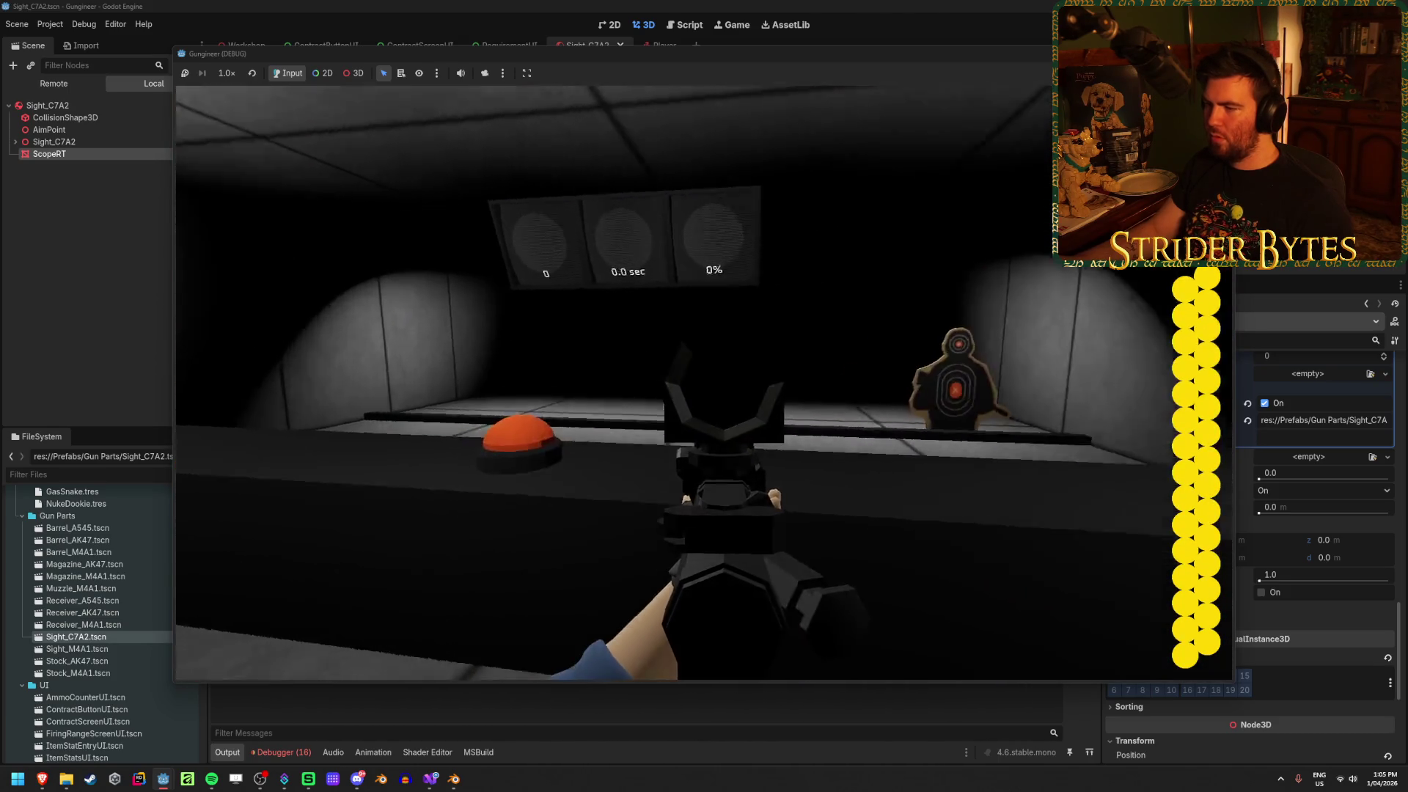
{"action": "key", "text": "w"}
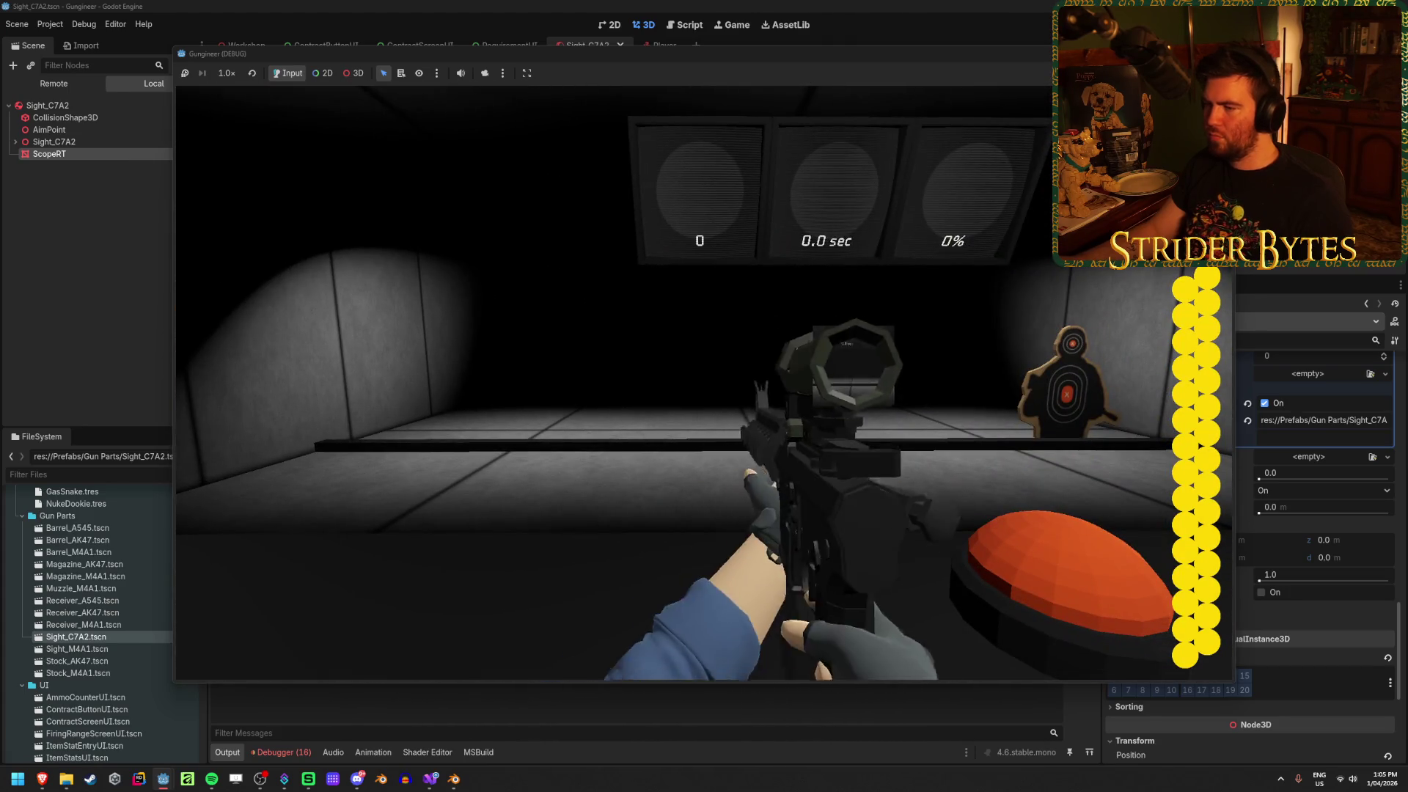
{"action": "key", "text": "F8"}
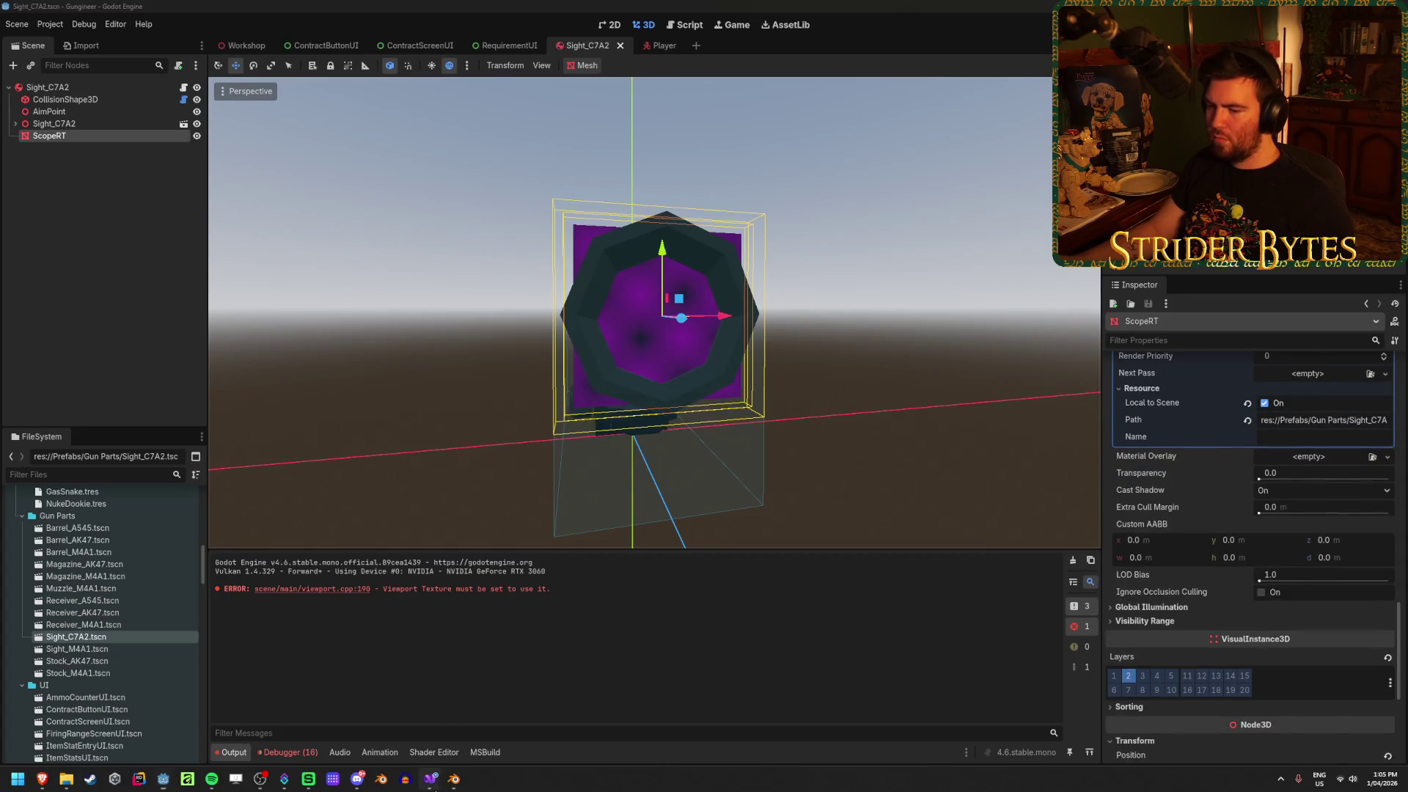
{"action": "left_click", "coordinate": [430, 778]}
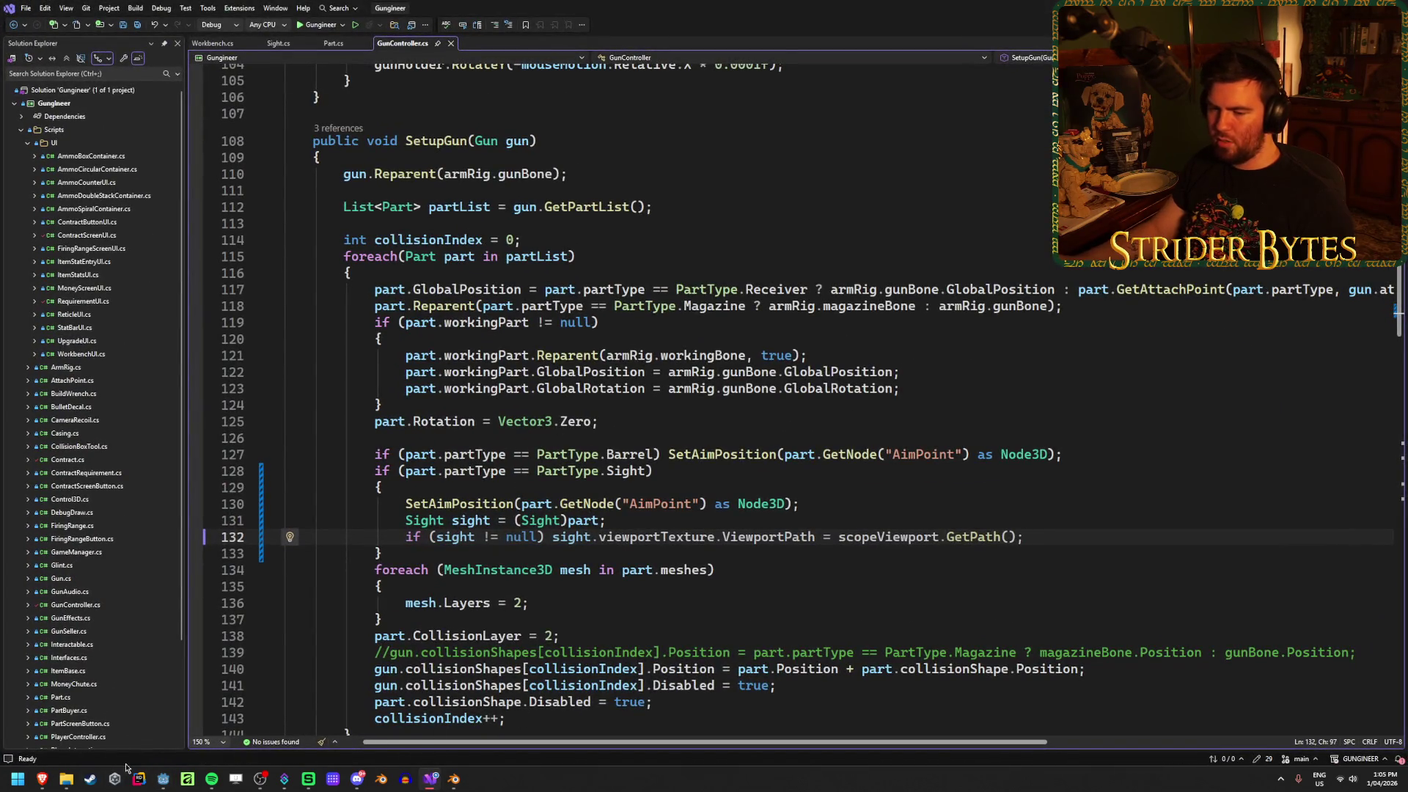
{"action": "left_click", "coordinate": [163, 779]}
{"action": "left_click", "coordinate": [649, 45]}
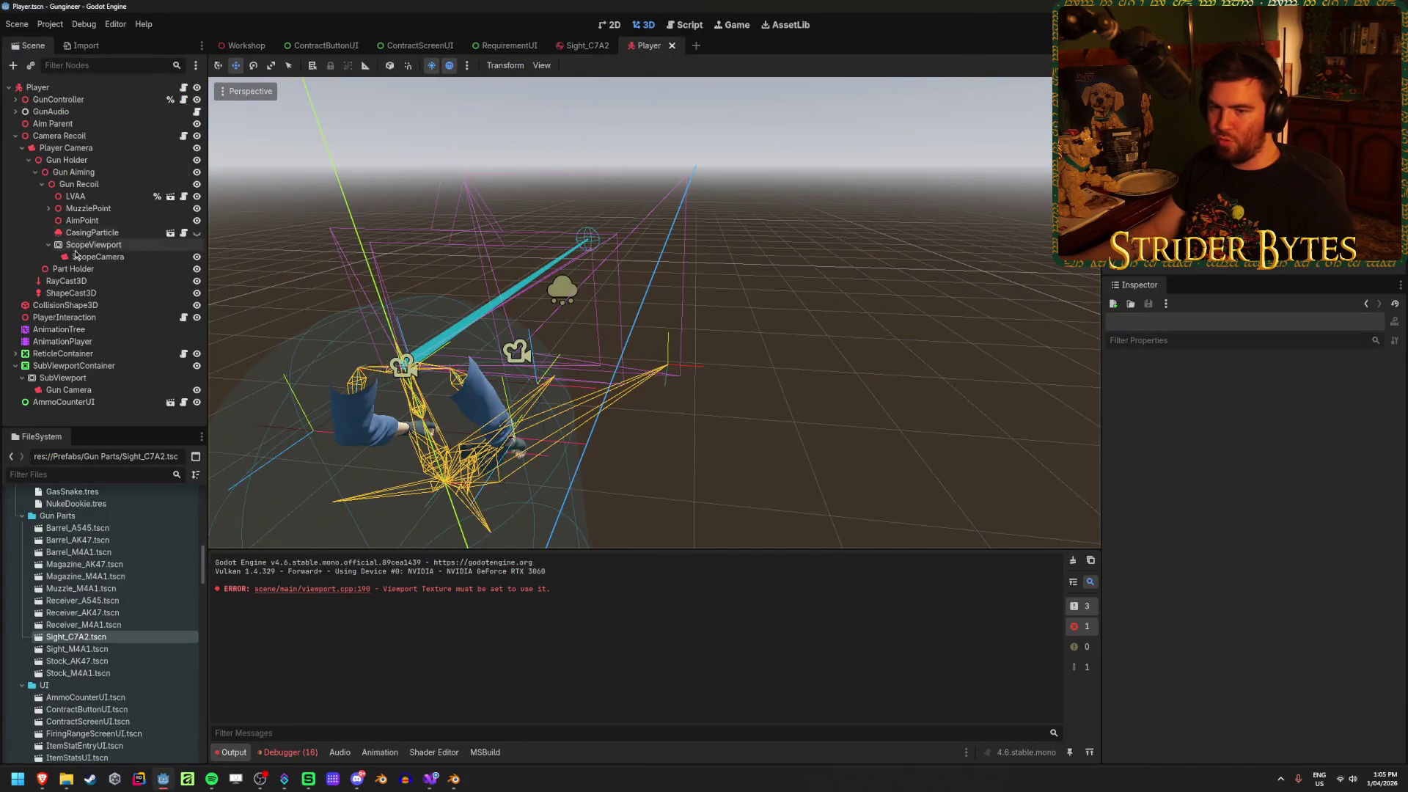
{"action": "left_click", "coordinate": [587, 46]}
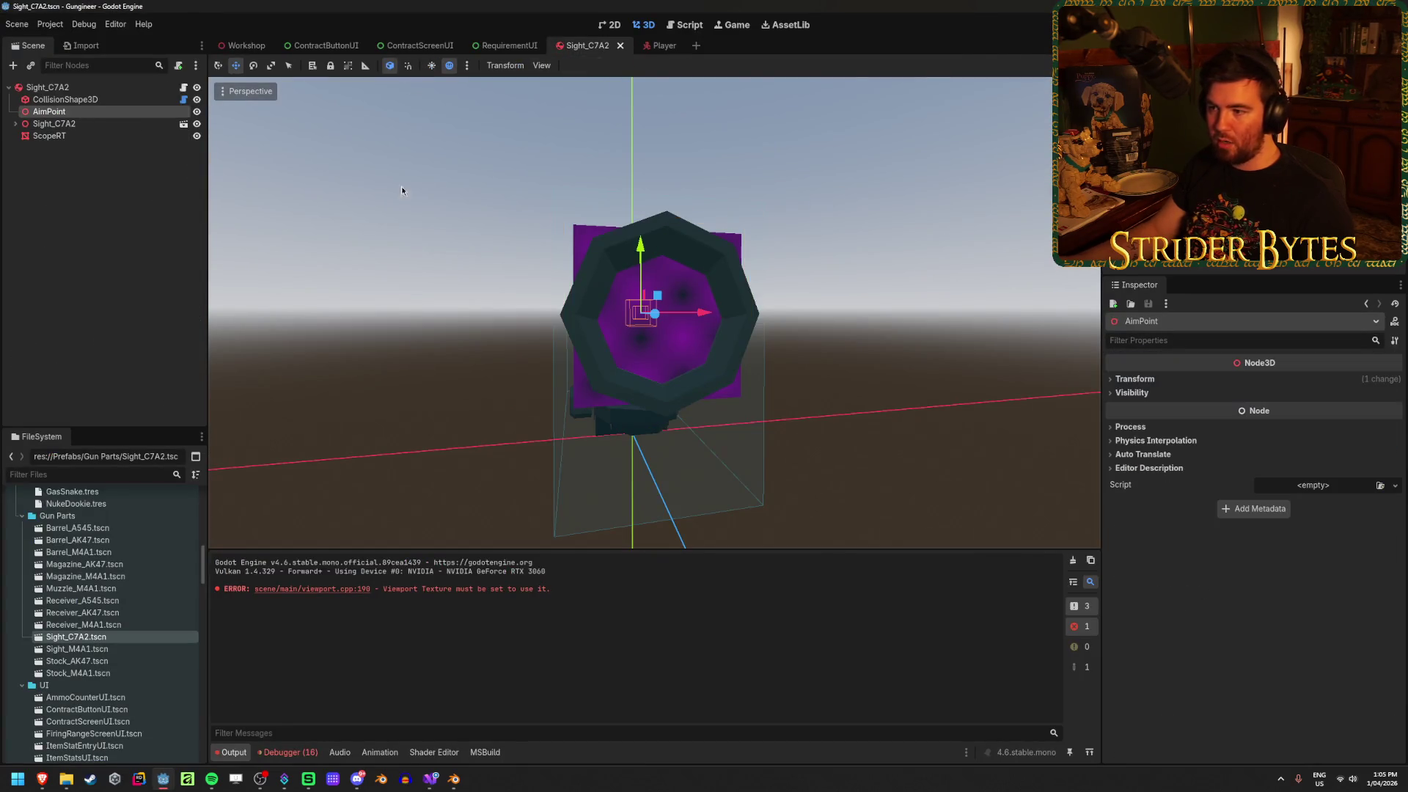
{"action": "mouse_move", "coordinate": [402, 186]}
{"action": "left_mouse_down"}
{"action": "mouse_move", "coordinate": [657, 372]}
{"action": "mouse_move", "coordinate": [682, 321]}
{"action": "mouse_move", "coordinate": [308, 317]}
{"action": "left_mouse_up"}
{"action": "scroll", "coordinate": [682, 321], "scroll_direction": "up", "scroll_amount": 5}
{"action": "key", "text": "alt+Tab"}
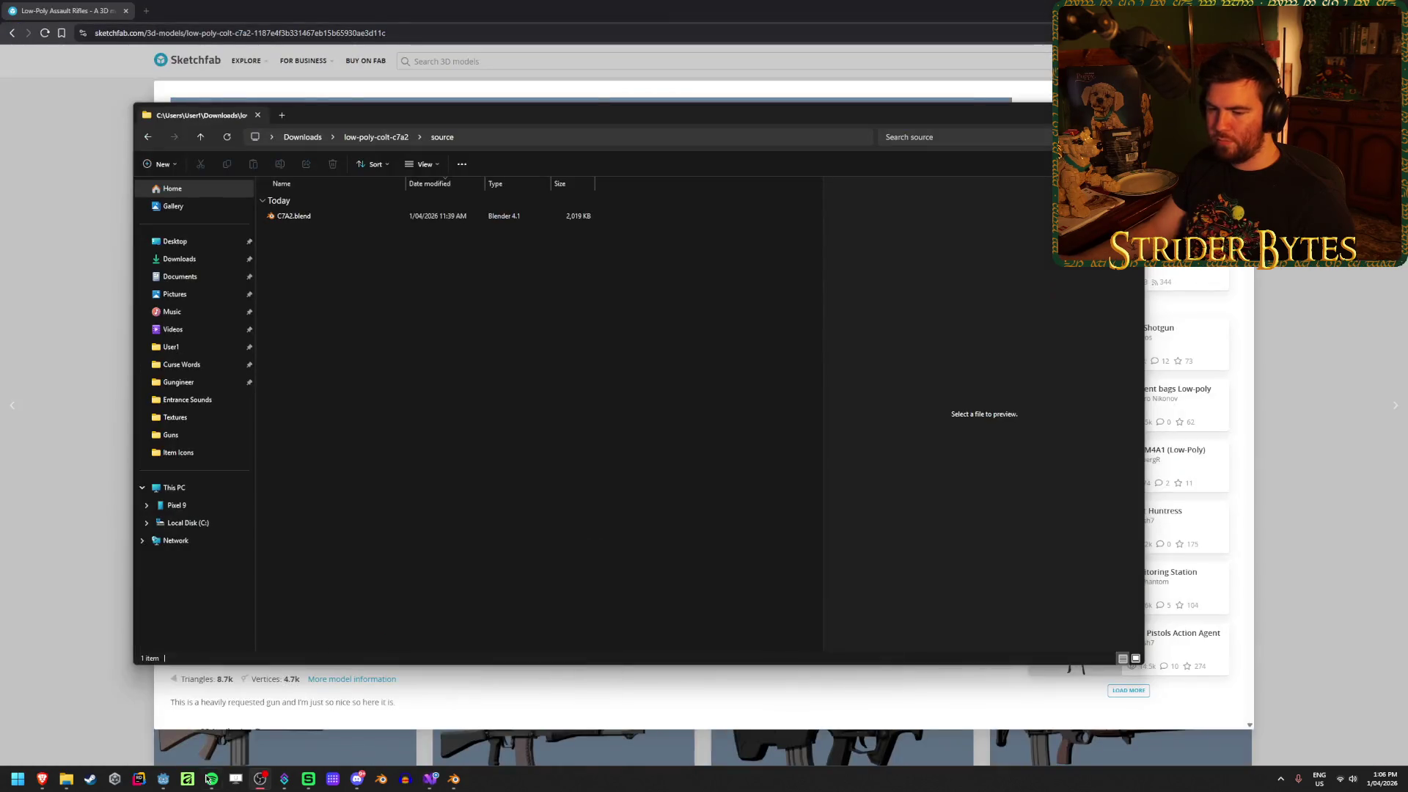
{"action": "left_click", "coordinate": [163, 778]}
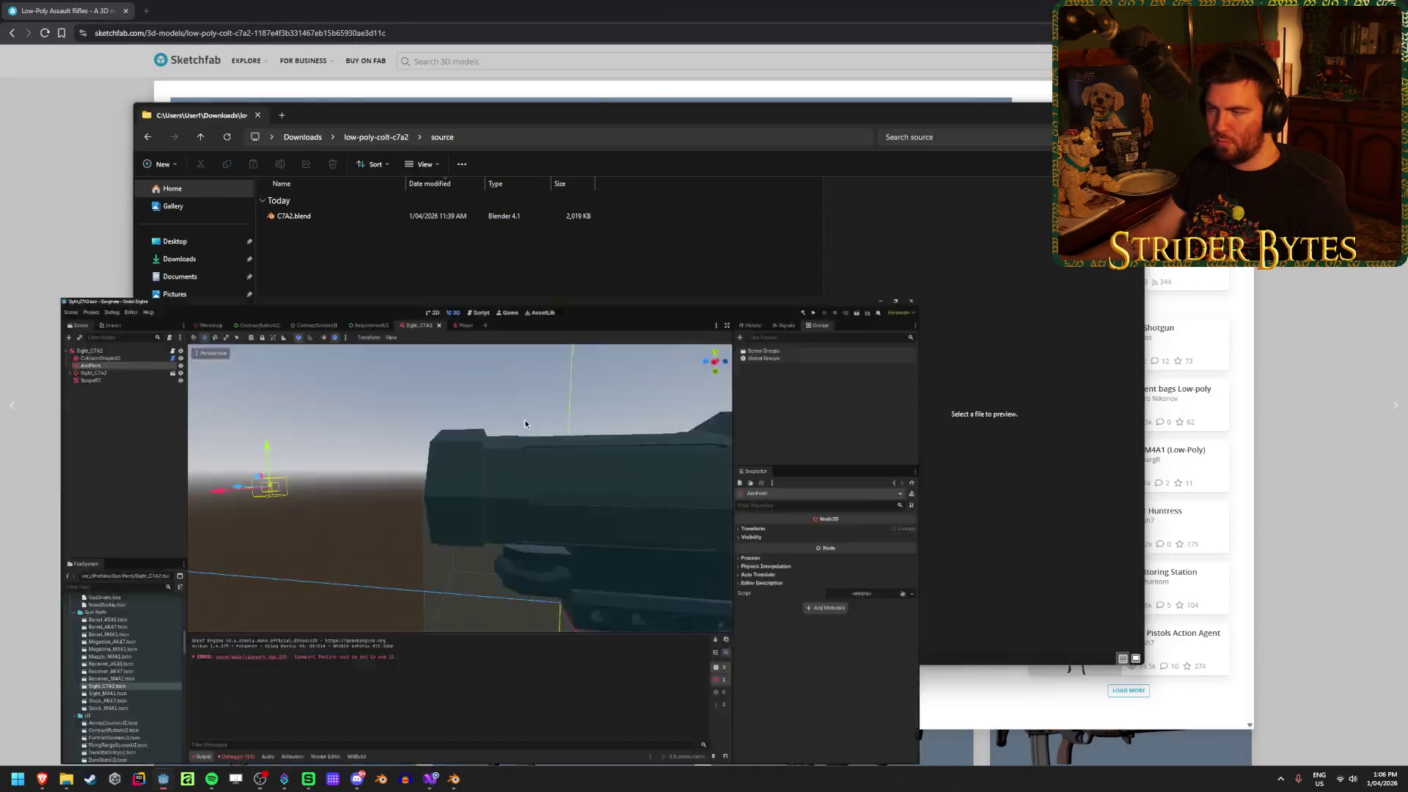
{"action": "key", "text": "F5"}
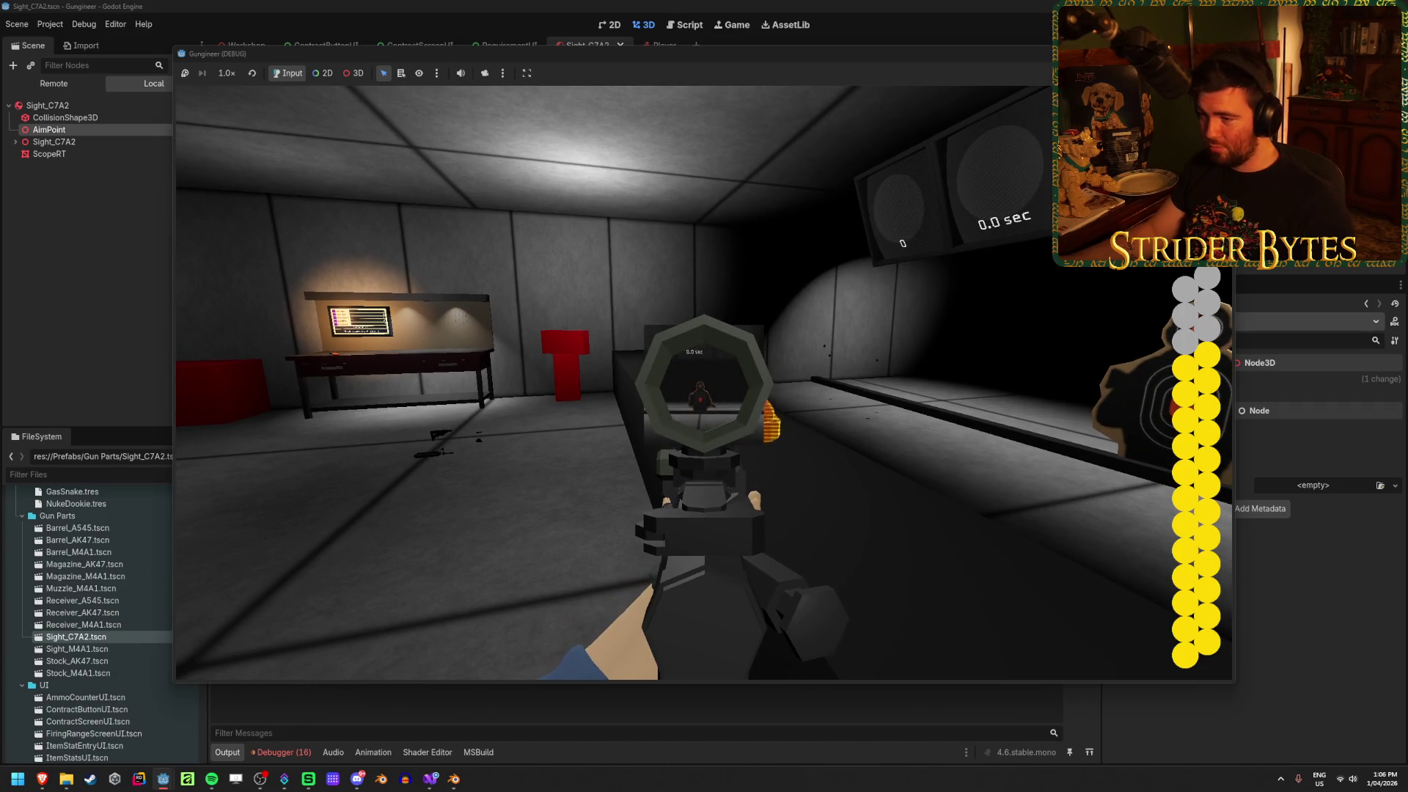
{"action": "key", "text": "F8"}
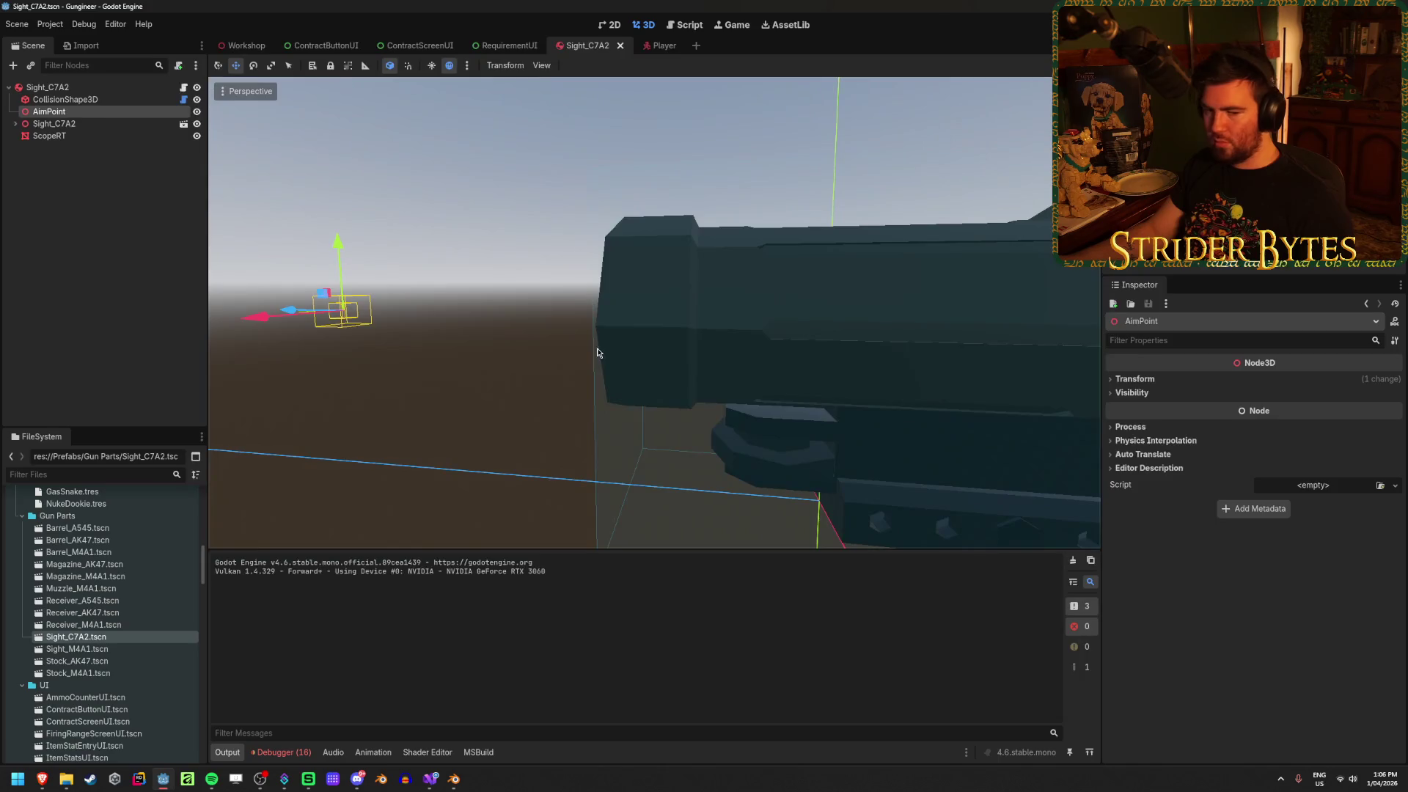
Set AimPoint's Transform position z to 0.5, then run the game with F5
{"action": "scroll", "coordinate": [621, 326], "scroll_direction": "down", "scroll_amount": 8}
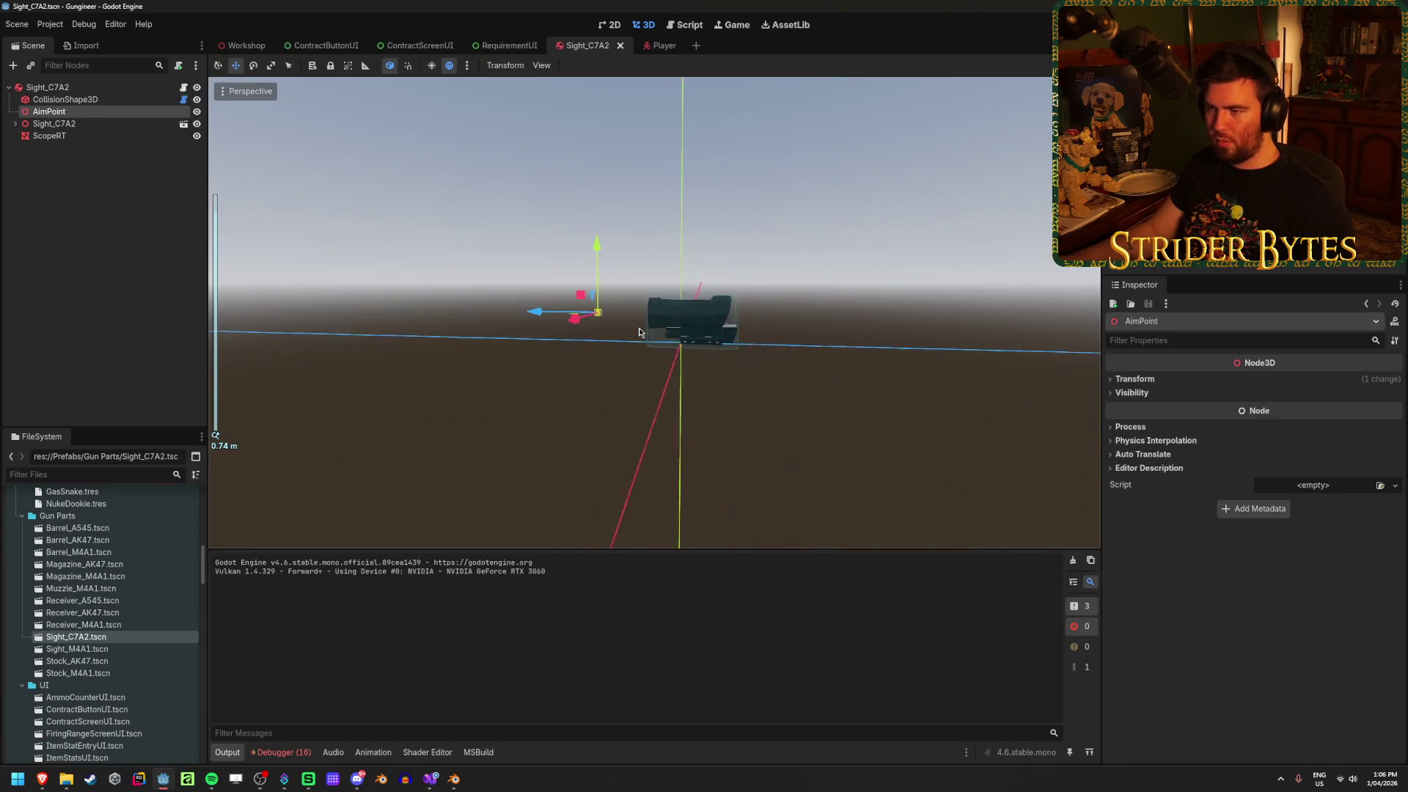
{"action": "left_click", "coordinate": [1153, 381]}
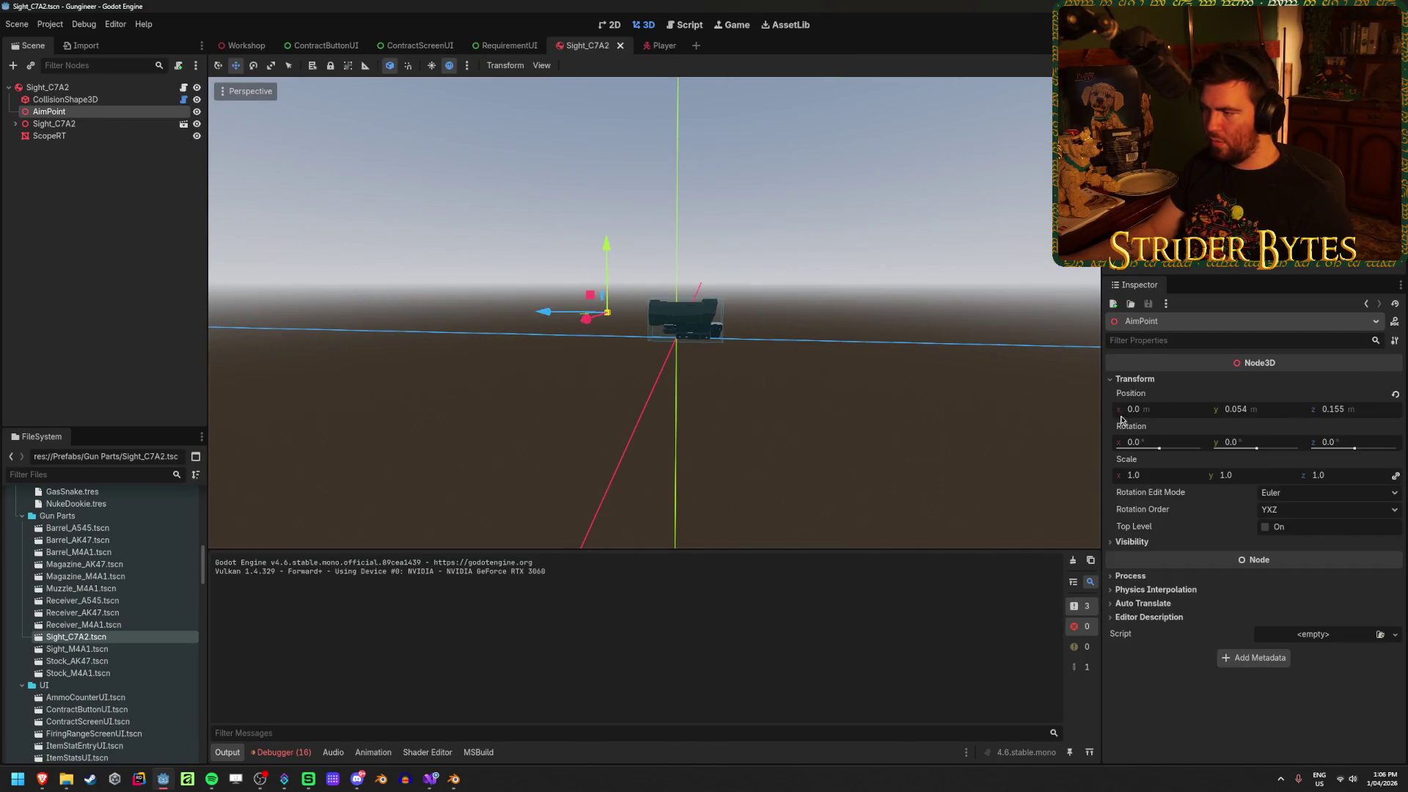
{"action": "left_click_drag", "start_coordinate": [546, 317], "coordinate": [390, 315]}
{"action": "left_click", "coordinate": [1357, 411]}
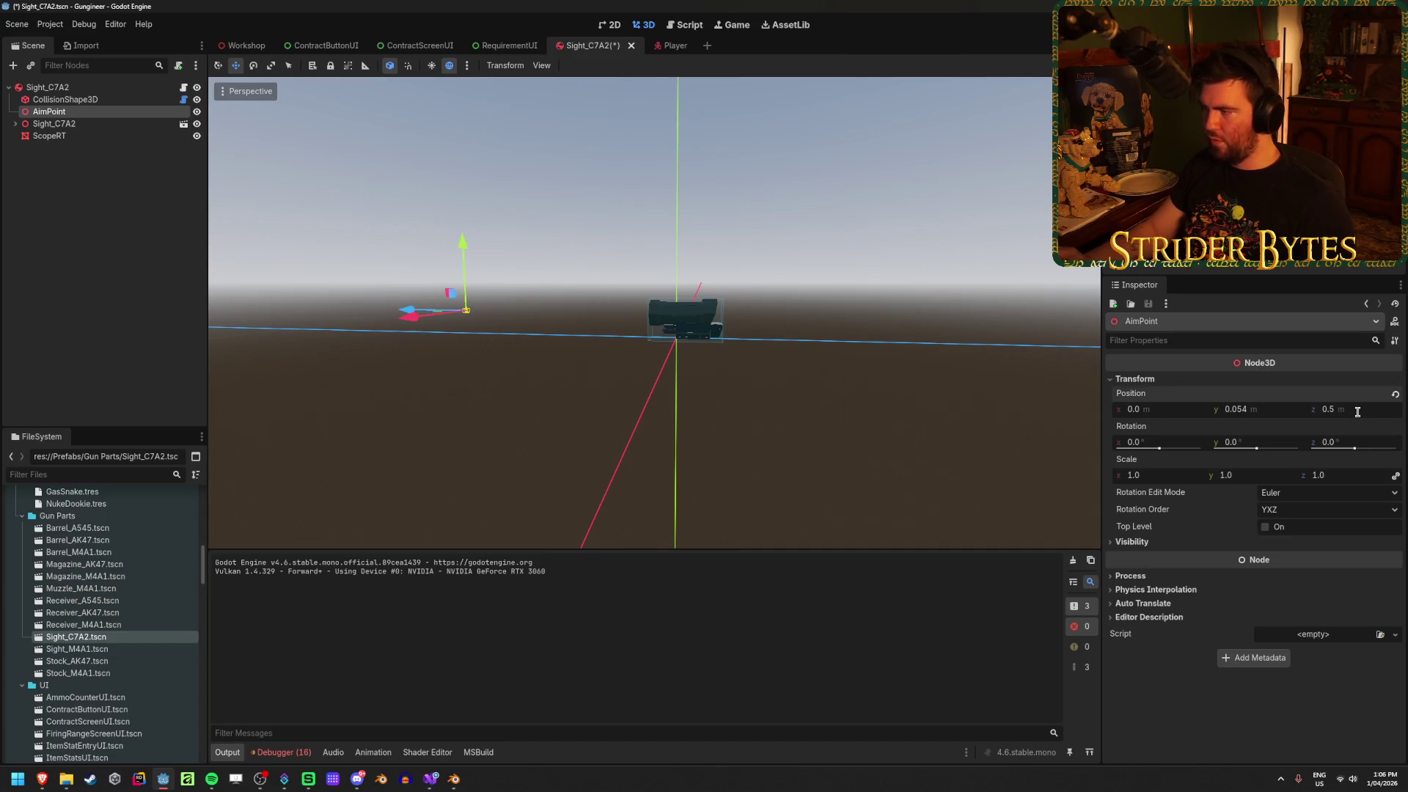
{"action": "key", "text": "F5"}
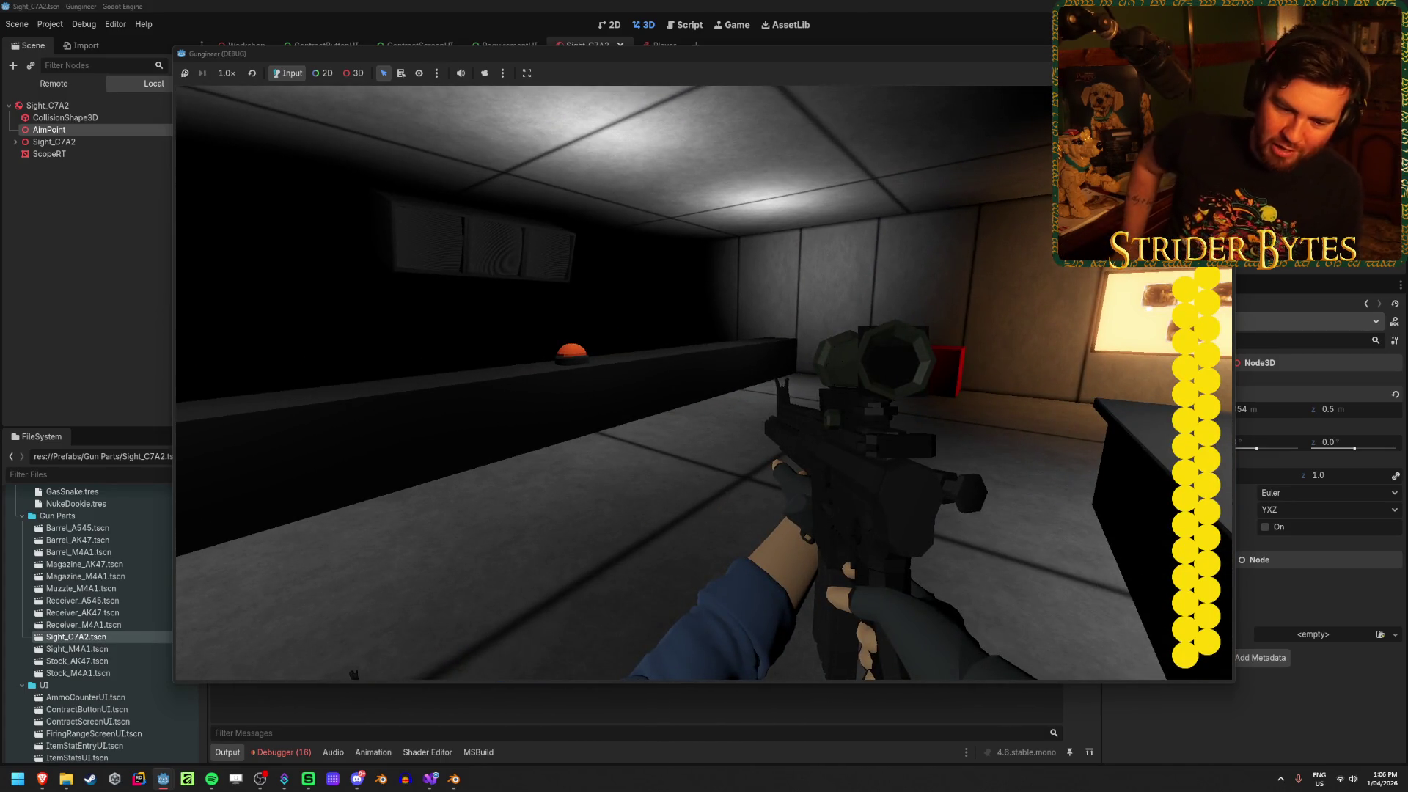
Walk toward the counter and back away with the sight, stop the game, and reselect AimPoint
{"action": "key", "text": "w"}
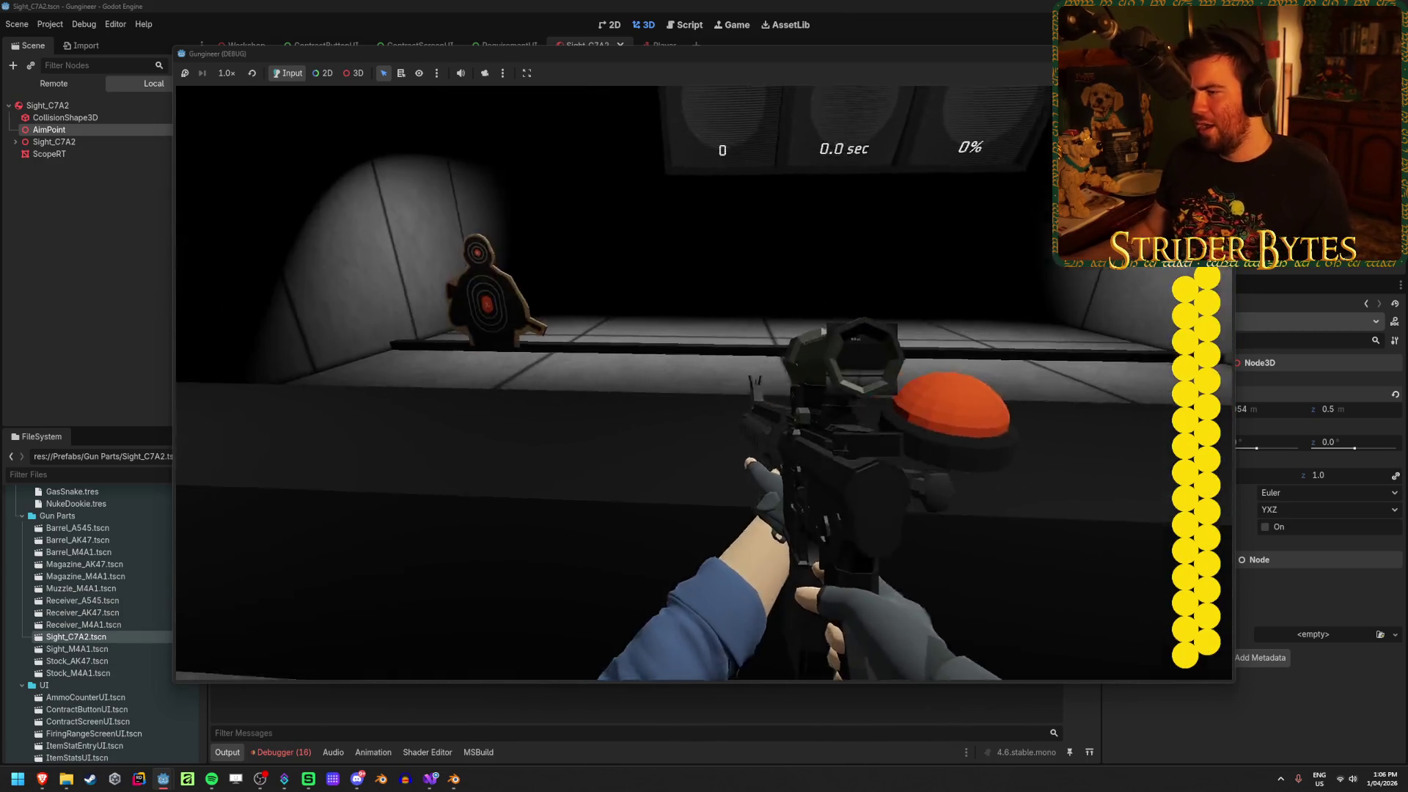
{"action": "key", "text": "s"}
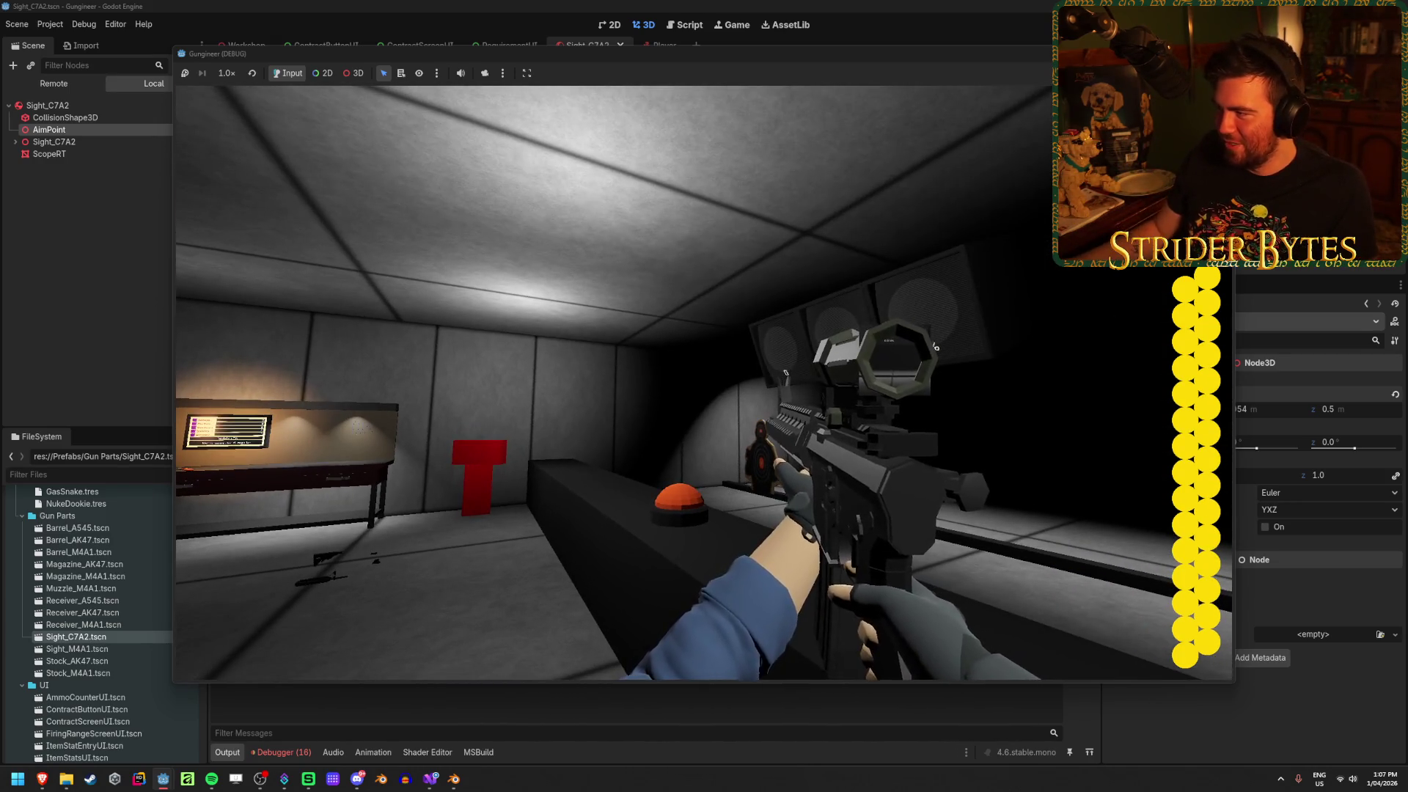
{"action": "key", "text": "F8"}
{"action": "left_click", "coordinate": [354, 256]}
{"action": "left_click", "coordinate": [151, 111]}
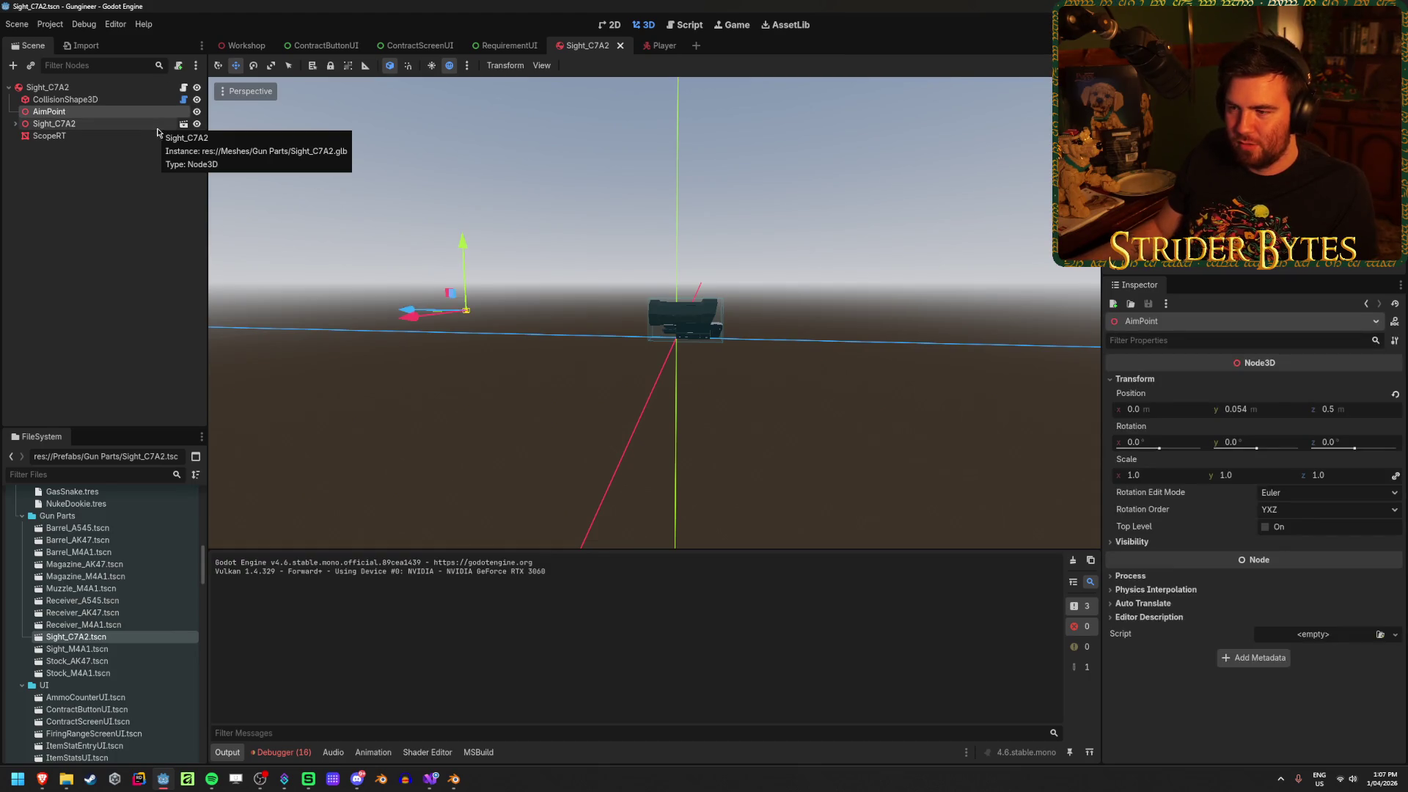
Switch to the Player scene, orbit around the rig, and select its AimPoint node
{"action": "left_click_drag", "start_coordinate": [785, 370], "coordinate": [620, 393]}
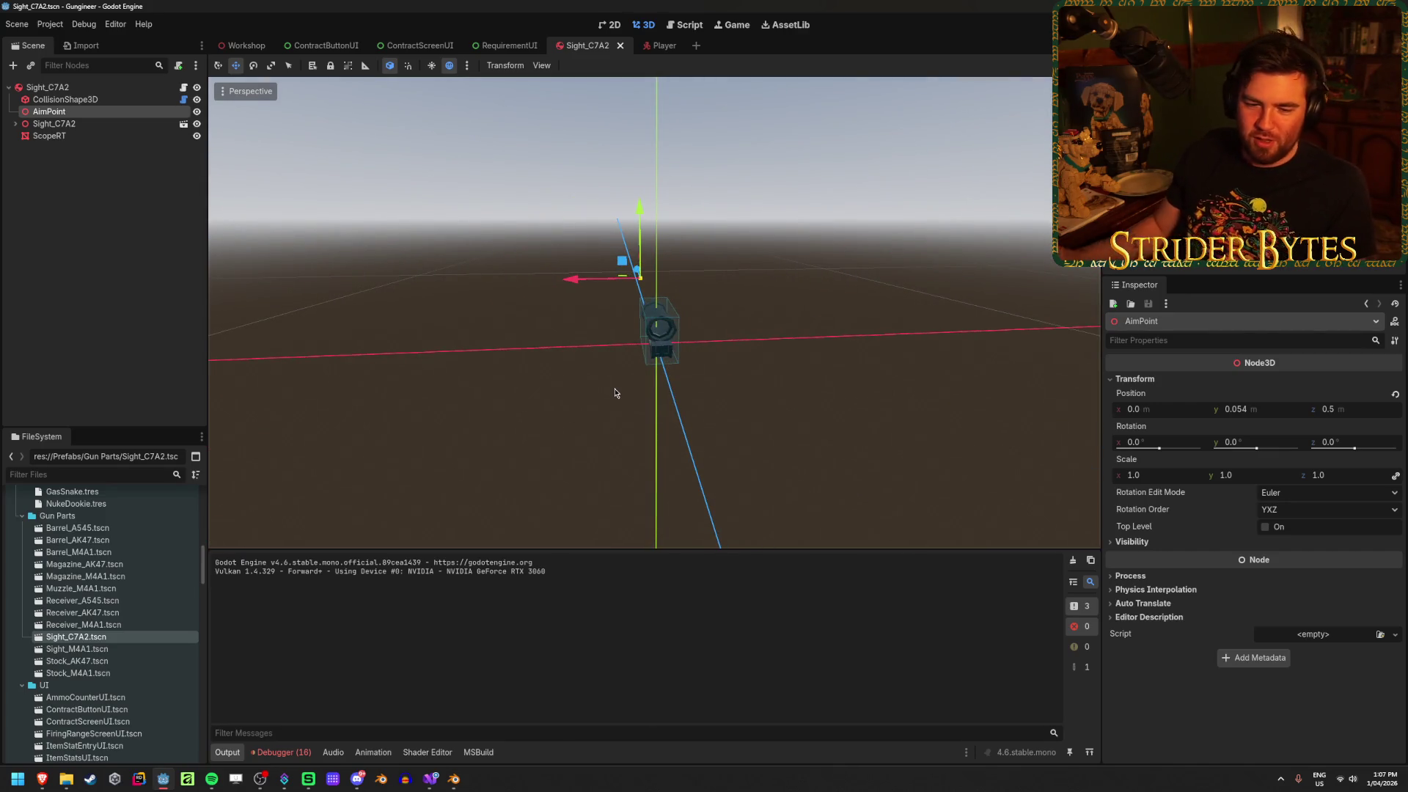
{"action": "left_click", "coordinate": [115, 233]}
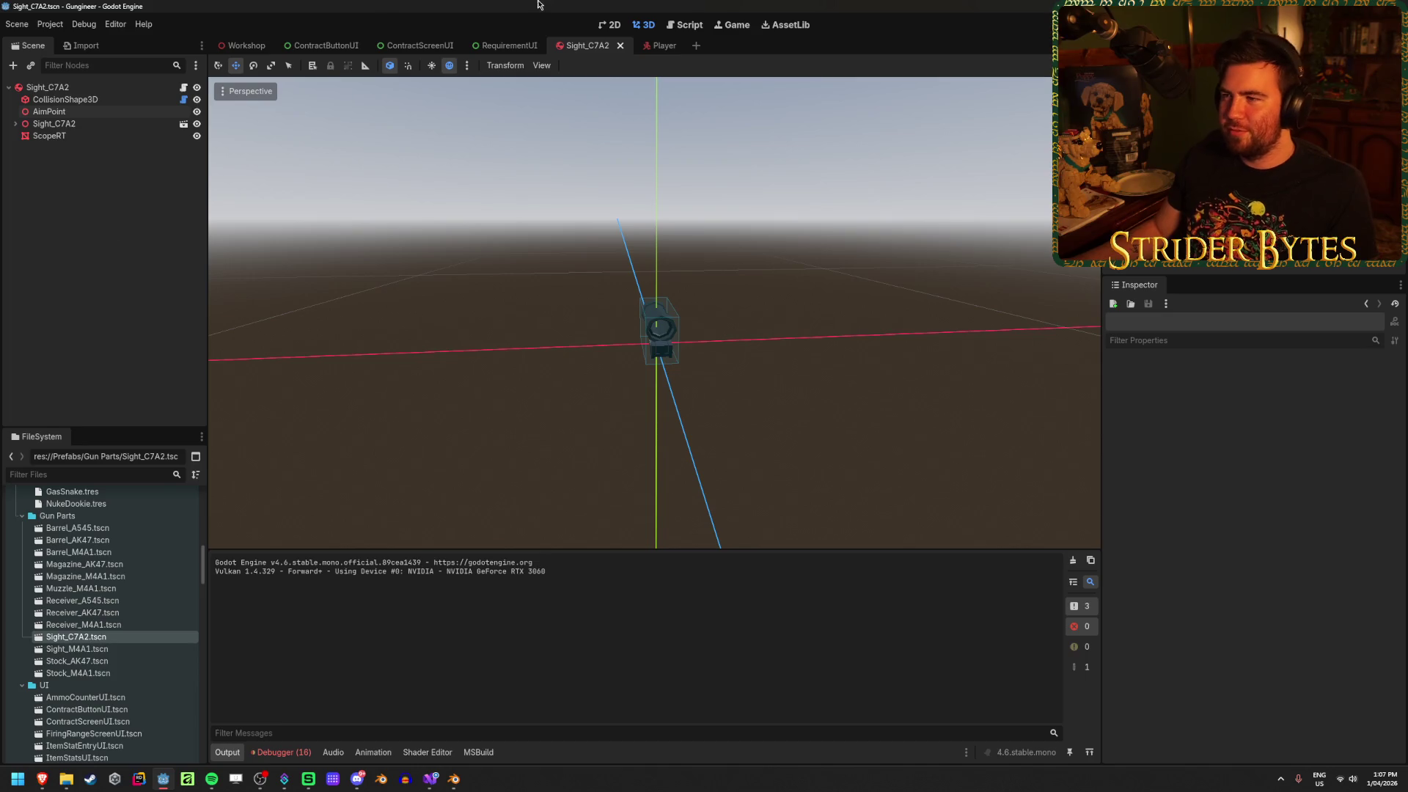
{"action": "left_click", "coordinate": [660, 46]}
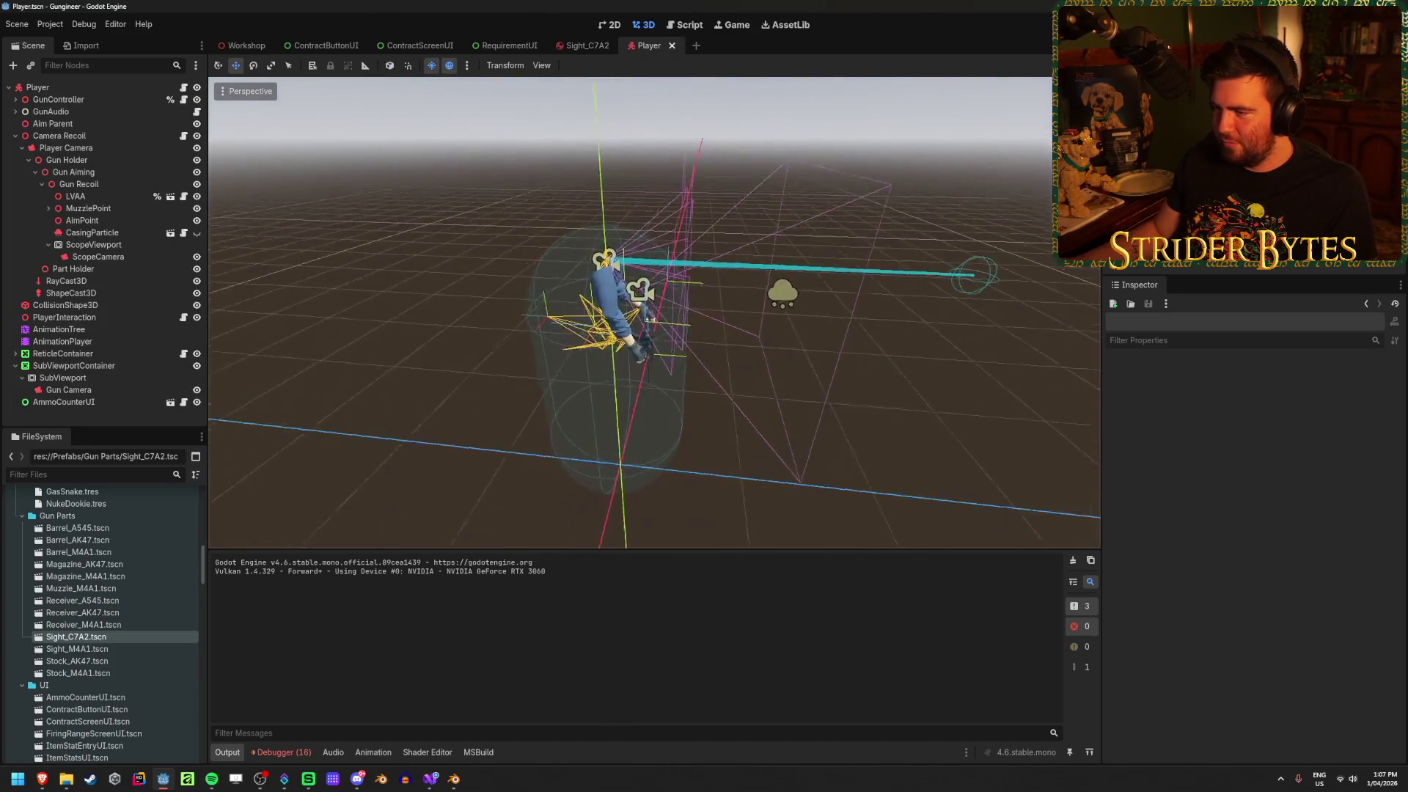
{"action": "mouse_move", "coordinate": [953, 432]}
{"action": "left_mouse_down"}
{"action": "mouse_move", "coordinate": [752, 431]}
{"action": "mouse_move", "coordinate": [866, 440]}
{"action": "mouse_move", "coordinate": [733, 411]}
{"action": "mouse_move", "coordinate": [806, 382]}
{"action": "left_mouse_up"}
{"action": "left_click_drag", "start_coordinate": [709, 519], "coordinate": [513, 432]}
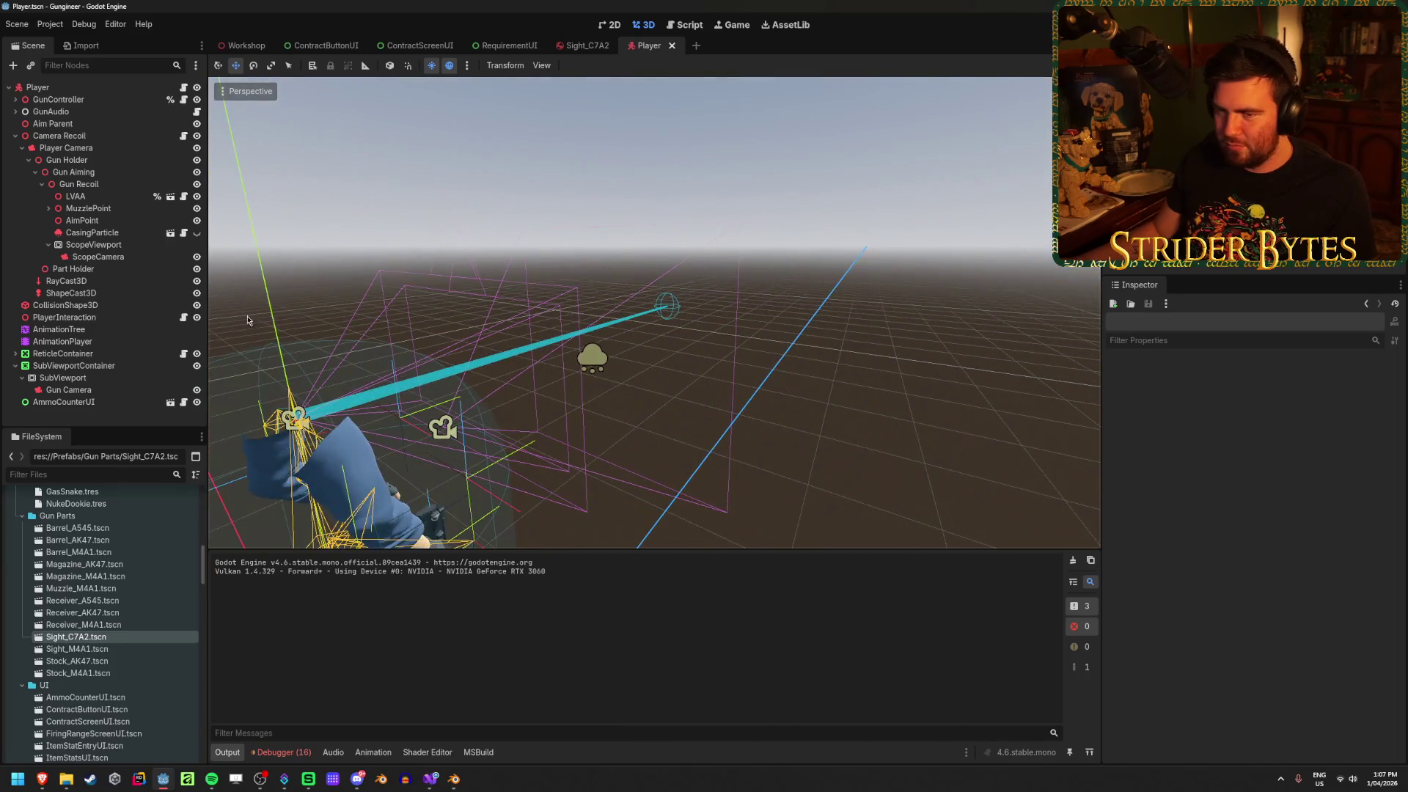
{"action": "left_click", "coordinate": [102, 222]}
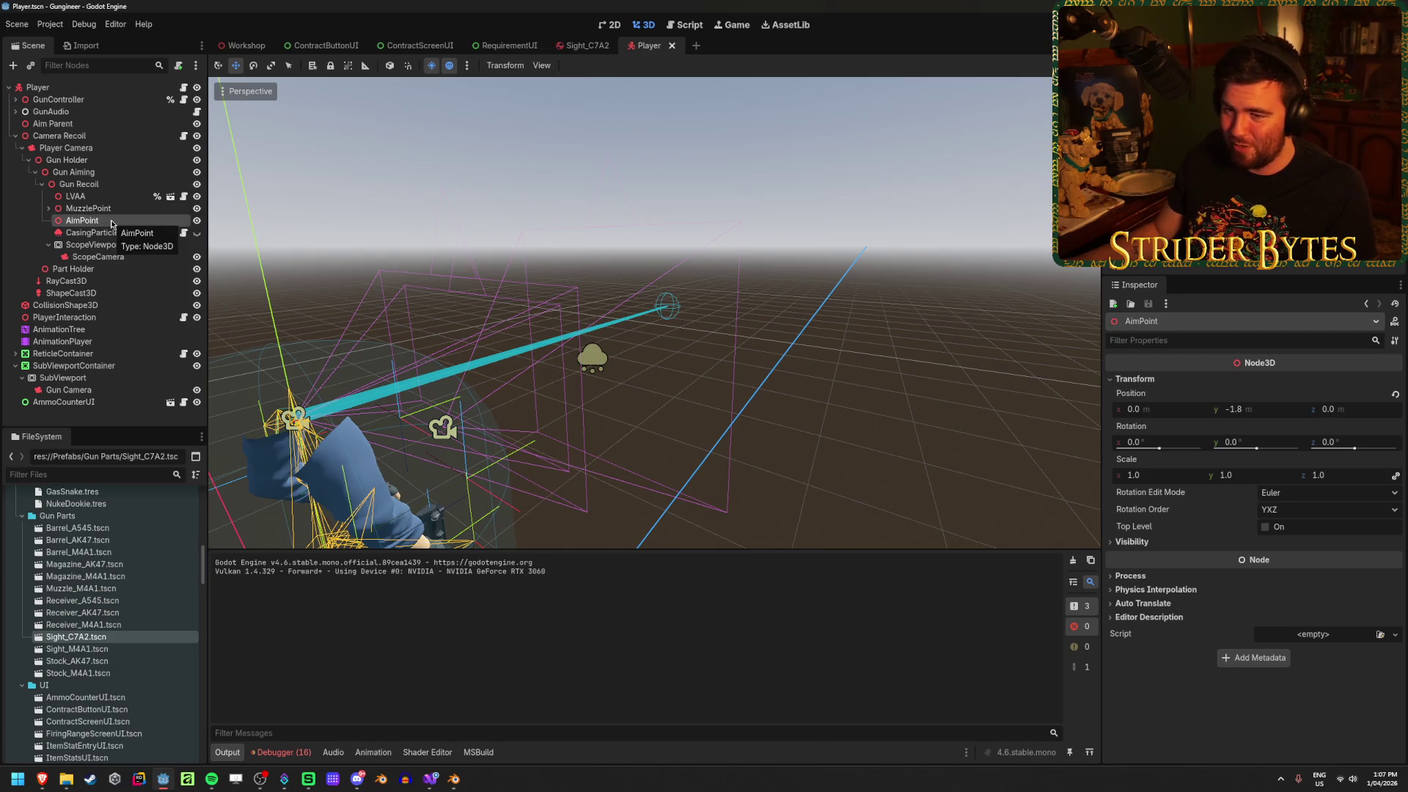
Expand and collapse the Viewport Texture error in Debugger > Errors, then return to Sight_C7A2
{"action": "left_click", "coordinate": [281, 752]}
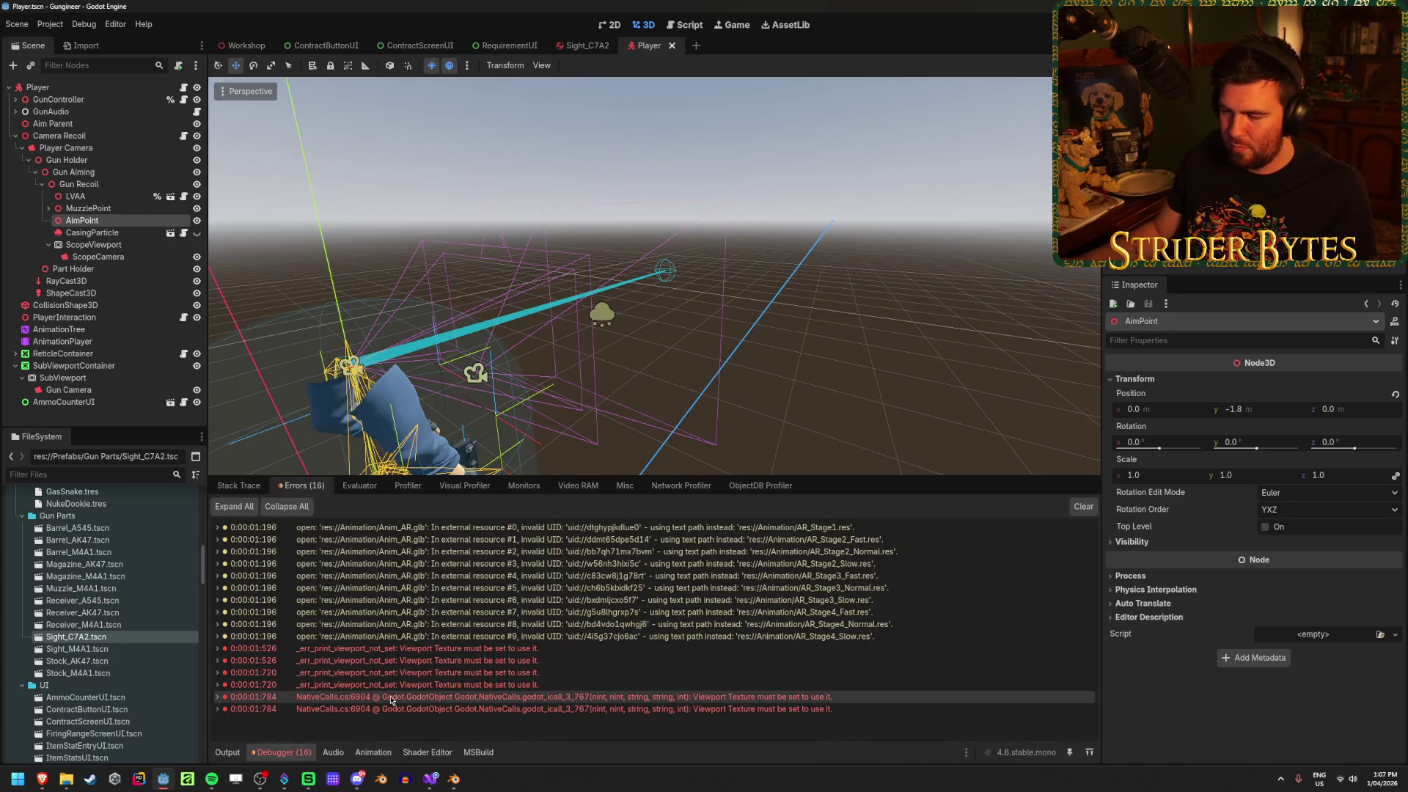
{"action": "left_click", "coordinate": [219, 698]}
{"action": "scroll", "coordinate": [367, 660], "scroll_direction": "down", "scroll_amount": 3}
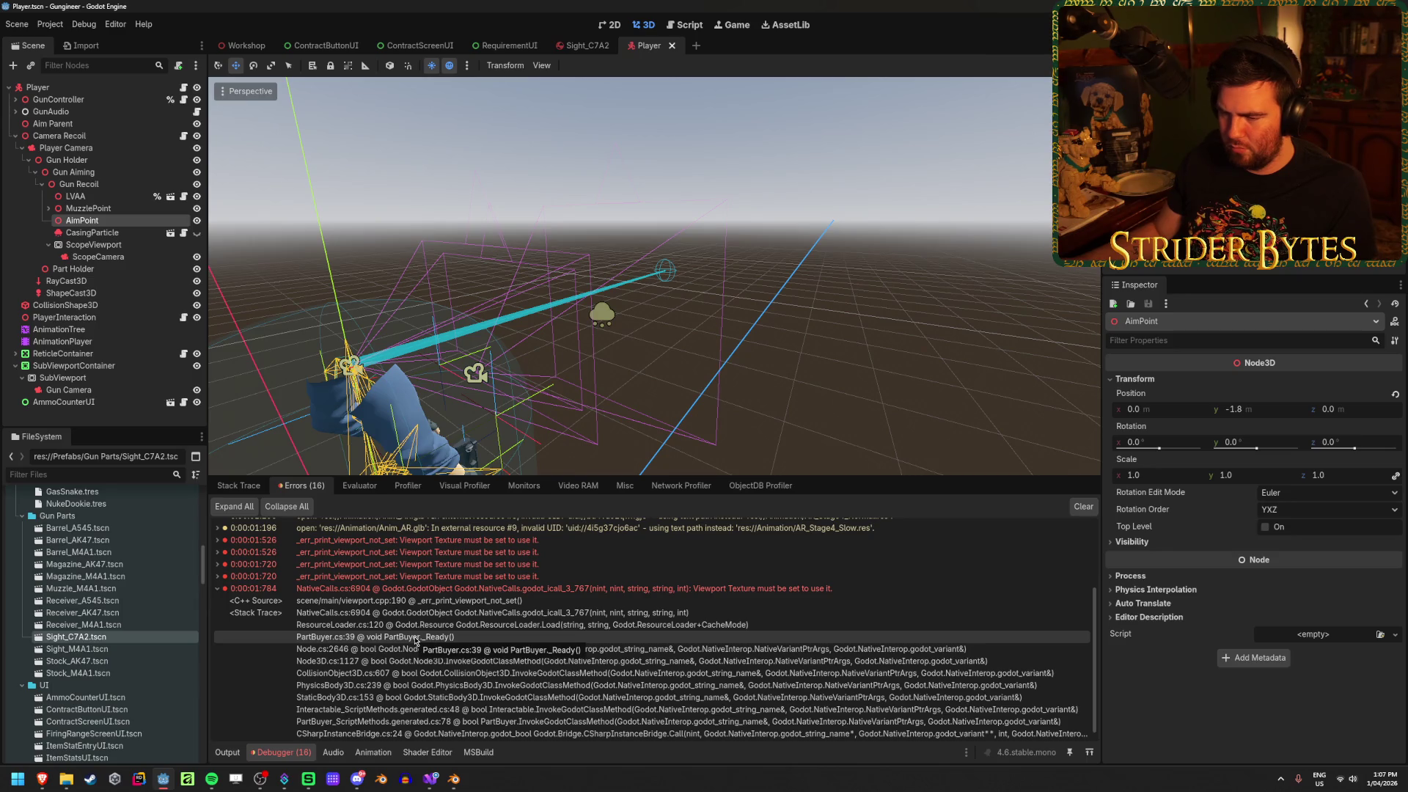
{"action": "left_click", "coordinate": [219, 589]}
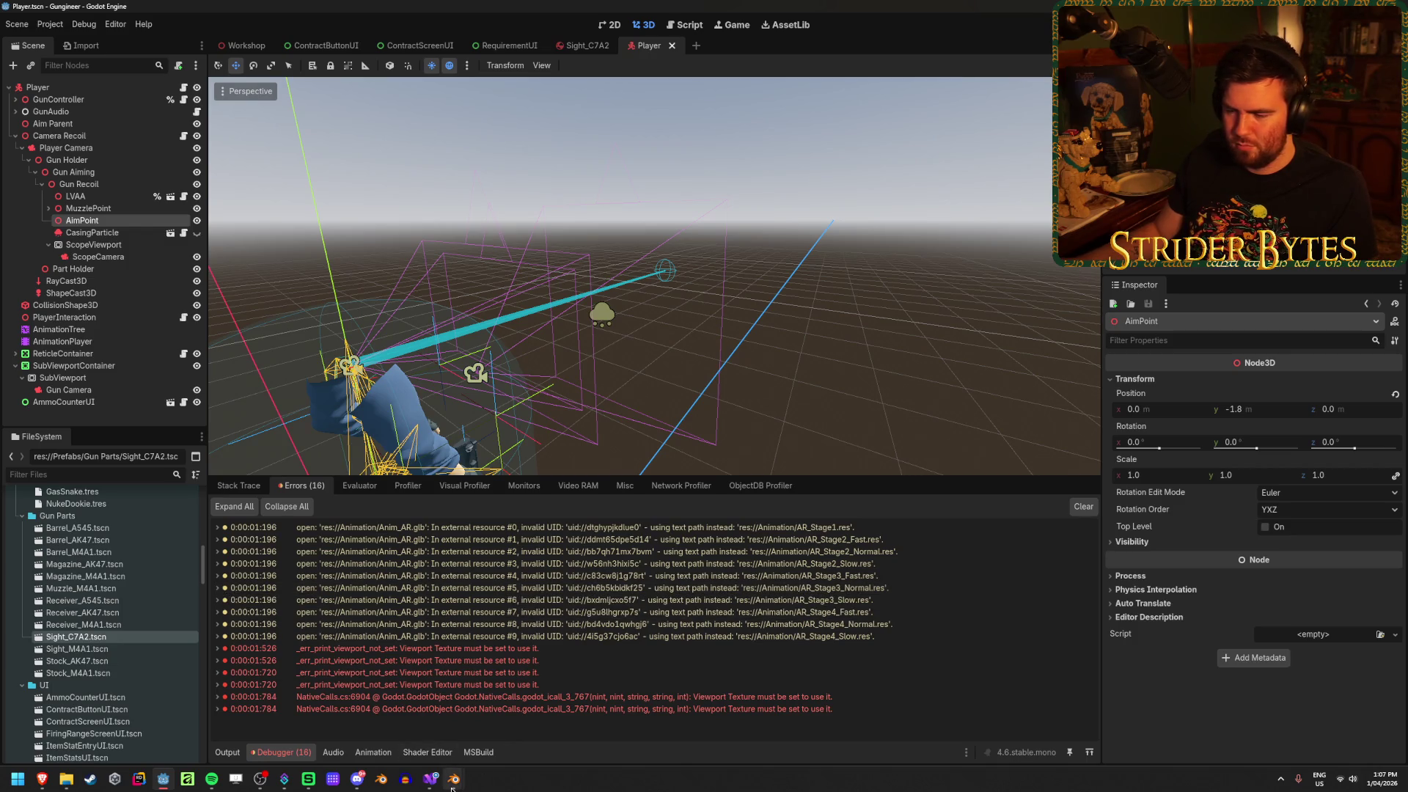
{"action": "mouse_move", "coordinate": [452, 788]}
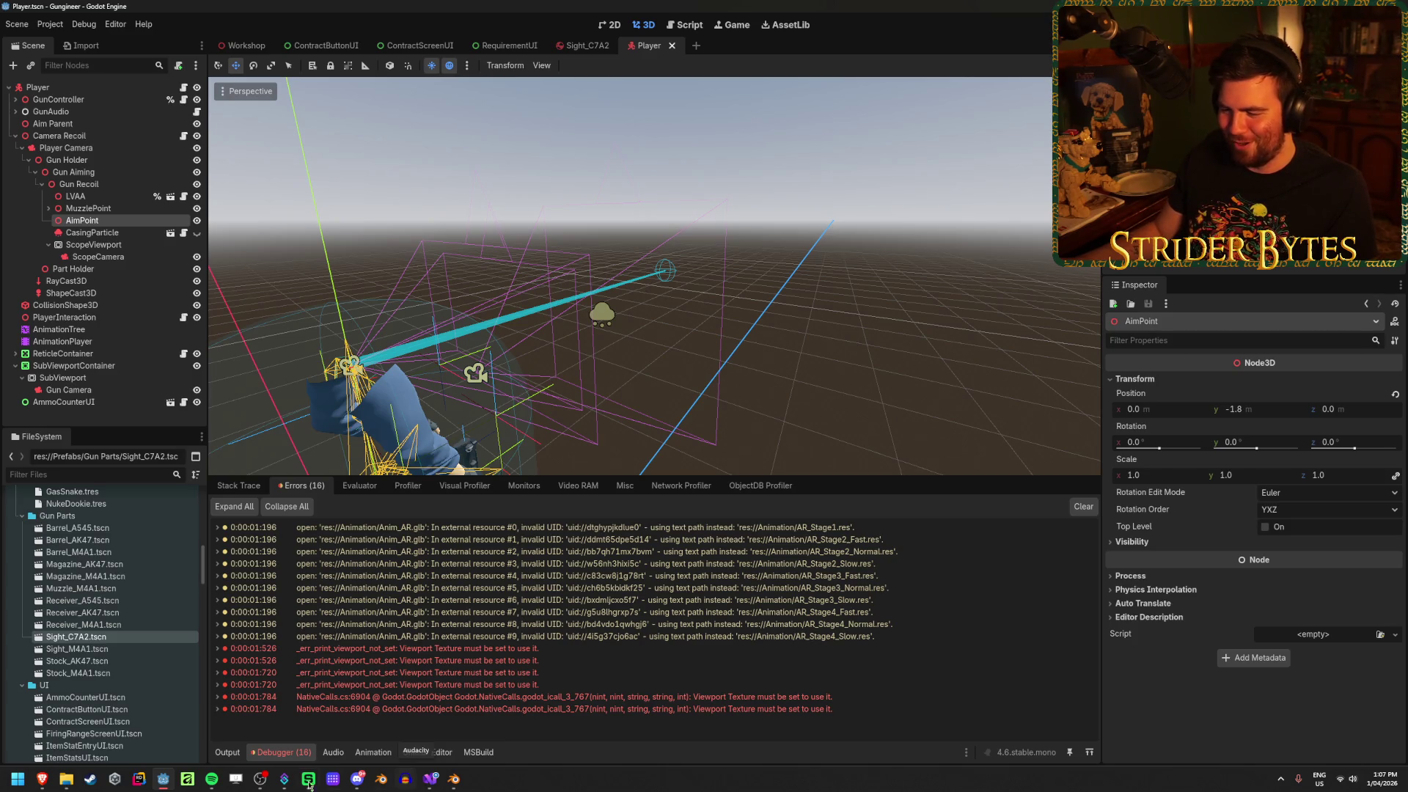
{"action": "left_click", "coordinate": [583, 45]}
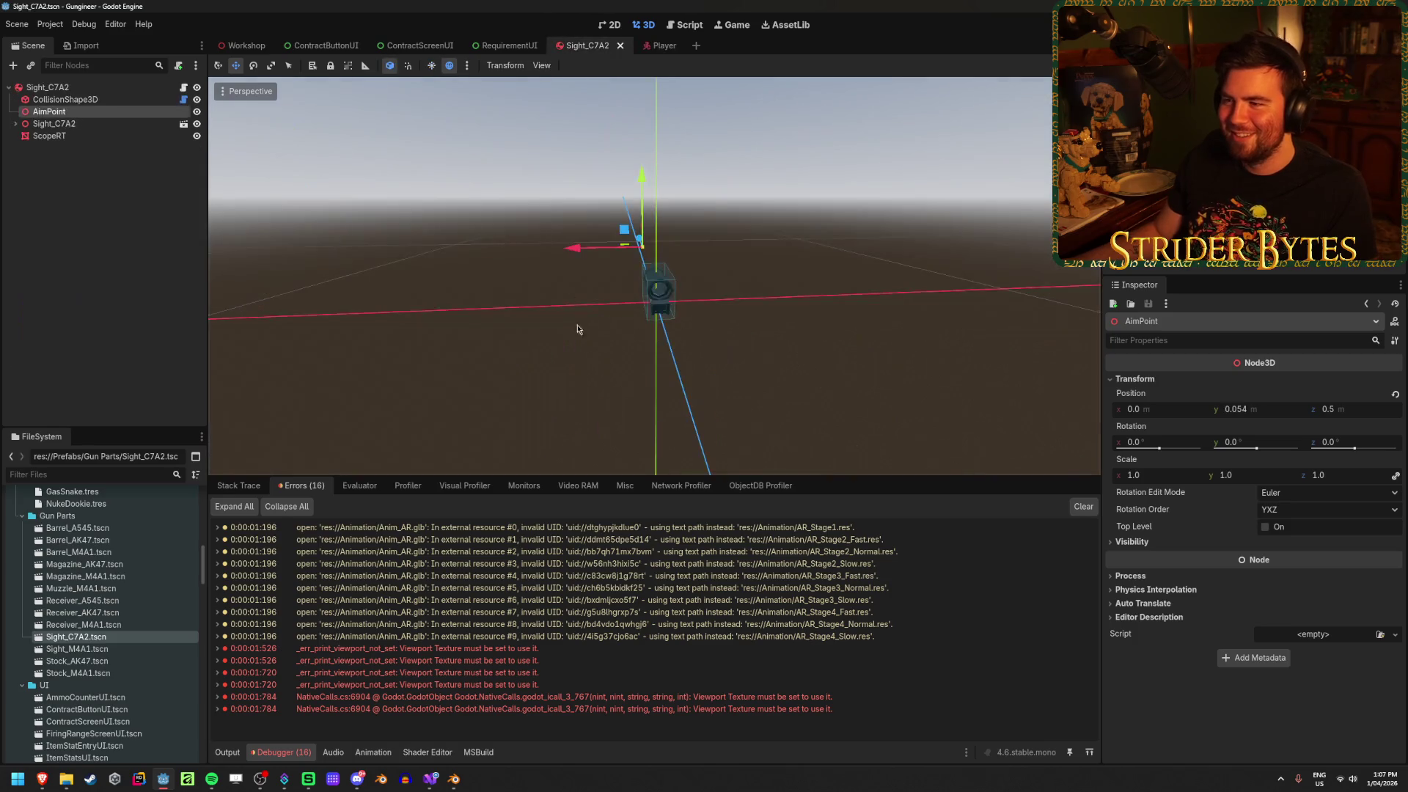
Orbit around the sight, drag AimPoint's blue Z handle back to -0.597, then run with F5
{"action": "mouse_move", "coordinate": [568, 382]}
{"action": "left_mouse_down"}
{"action": "mouse_move", "coordinate": [635, 362]}
{"action": "mouse_move", "coordinate": [675, 387]}
{"action": "mouse_move", "coordinate": [767, 385]}
{"action": "mouse_move", "coordinate": [745, 314]}
{"action": "mouse_move", "coordinate": [579, 333]}
{"action": "mouse_move", "coordinate": [905, 310]}
{"action": "mouse_move", "coordinate": [869, 334]}
{"action": "mouse_move", "coordinate": [701, 380]}
{"action": "mouse_move", "coordinate": [547, 385]}
{"action": "mouse_move", "coordinate": [308, 355]}
{"action": "left_mouse_up"}
{"action": "scroll", "coordinate": [665, 373], "scroll_direction": "up", "scroll_amount": 2}
{"action": "scroll", "coordinate": [665, 373], "scroll_direction": "up", "scroll_amount": 10}
{"action": "scroll", "coordinate": [808, 343], "scroll_direction": "down", "scroll_amount": 3}
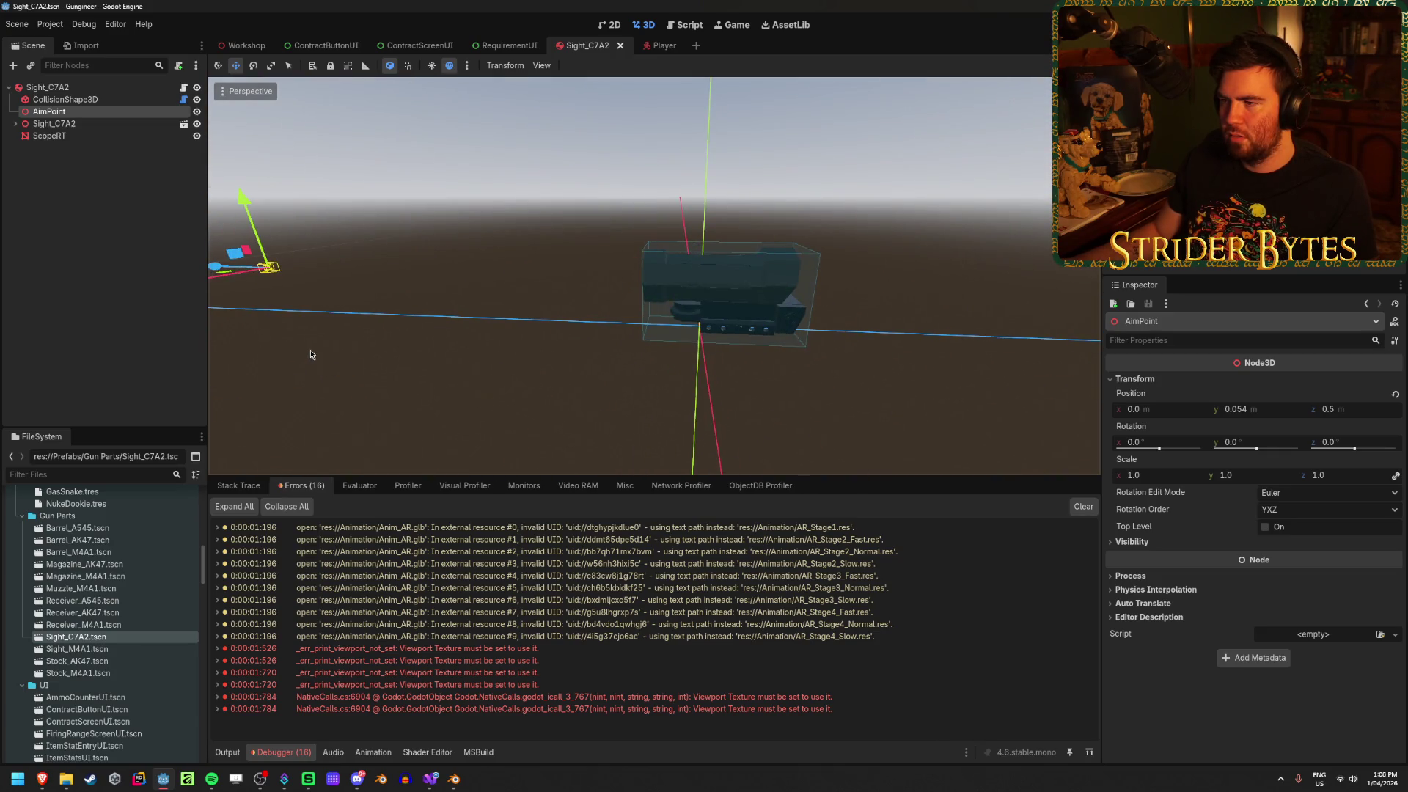
{"action": "scroll", "coordinate": [715, 305], "scroll_direction": "up", "scroll_amount": 3}
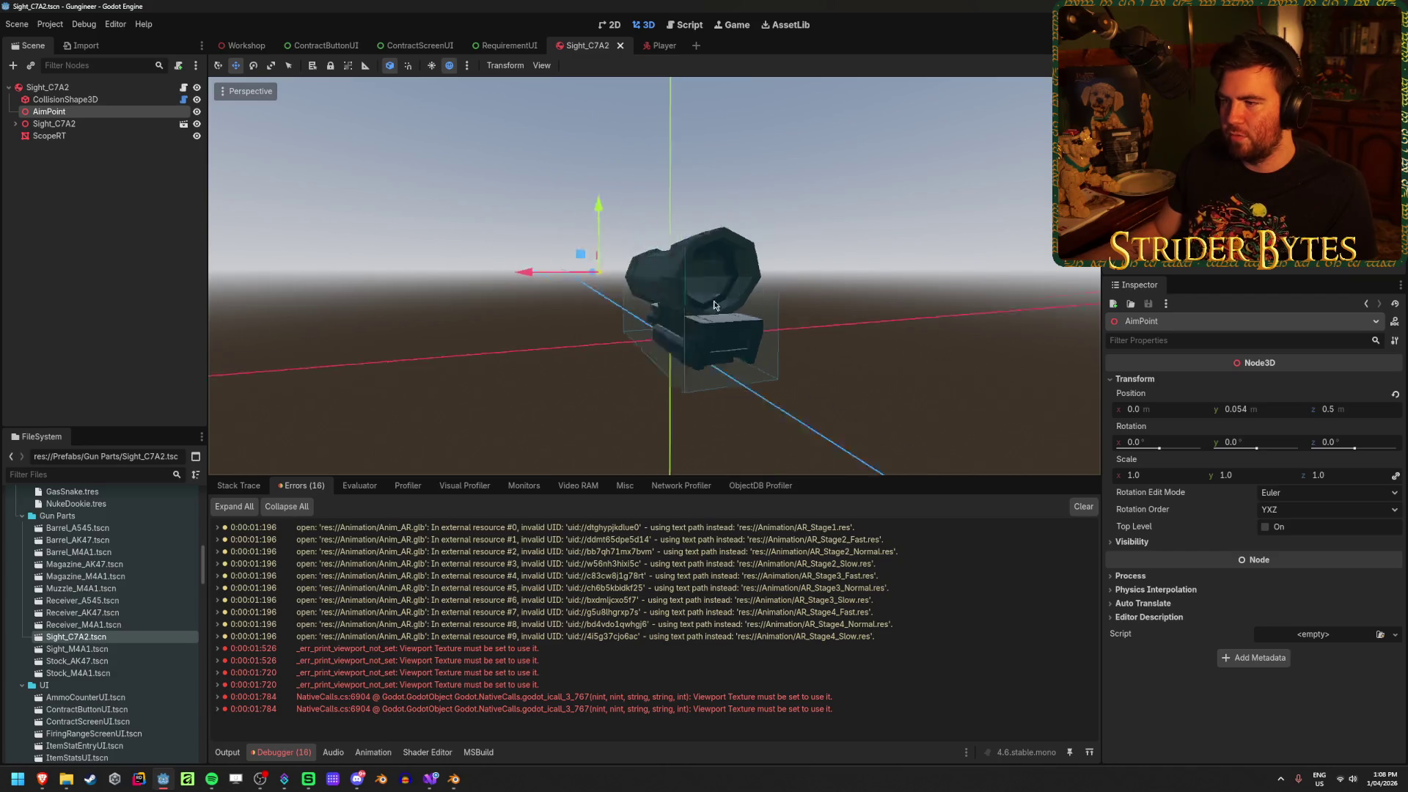
{"action": "scroll", "coordinate": [715, 305], "scroll_direction": "down", "scroll_amount": 3}
{"action": "left_click_drag", "start_coordinate": [714, 305], "coordinate": [531, 352]}
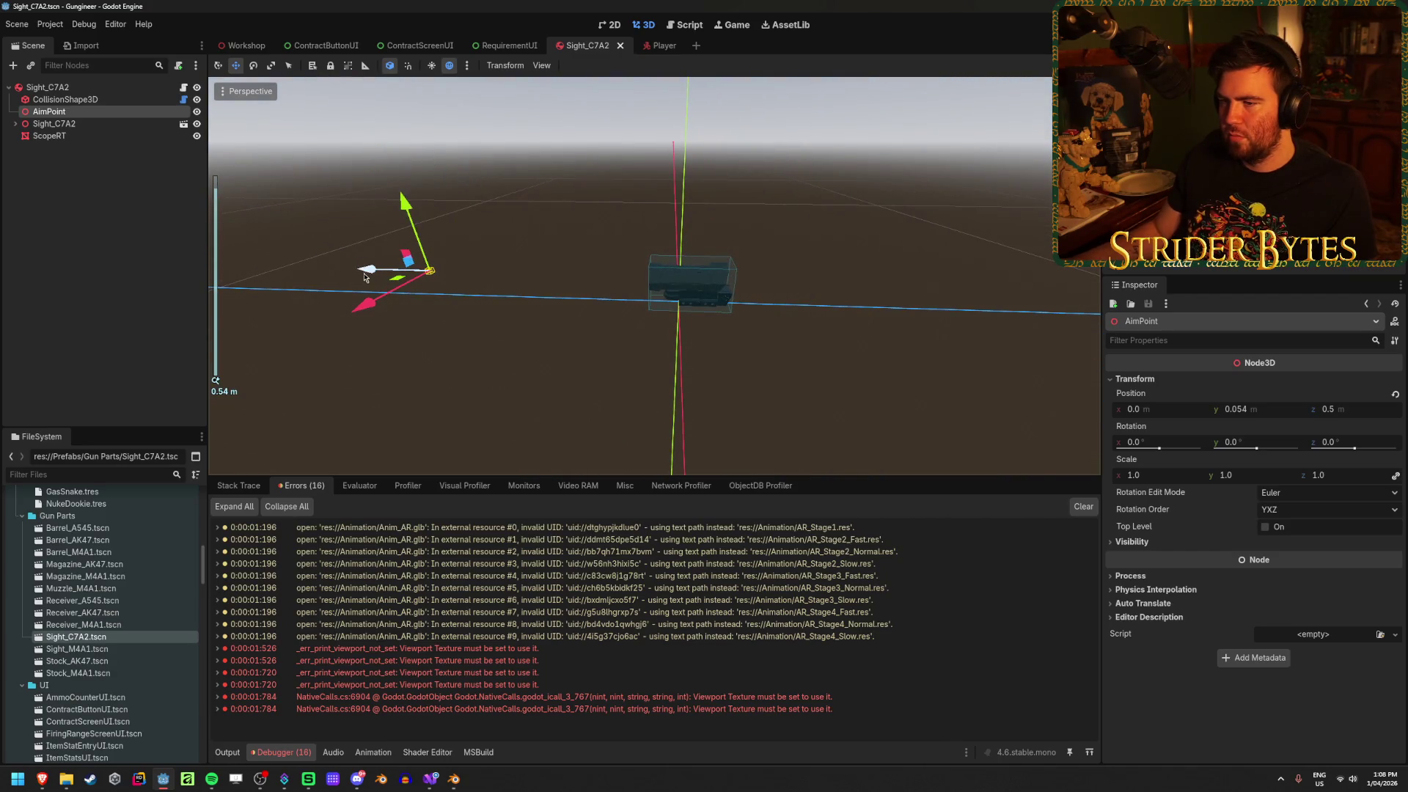
{"action": "mouse_move", "coordinate": [364, 277]}
{"action": "left_mouse_down"}
{"action": "mouse_move", "coordinate": [994, 297]}
{"action": "mouse_move", "coordinate": [946, 284]}
{"action": "left_mouse_up"}
{"action": "key", "text": "F5"}
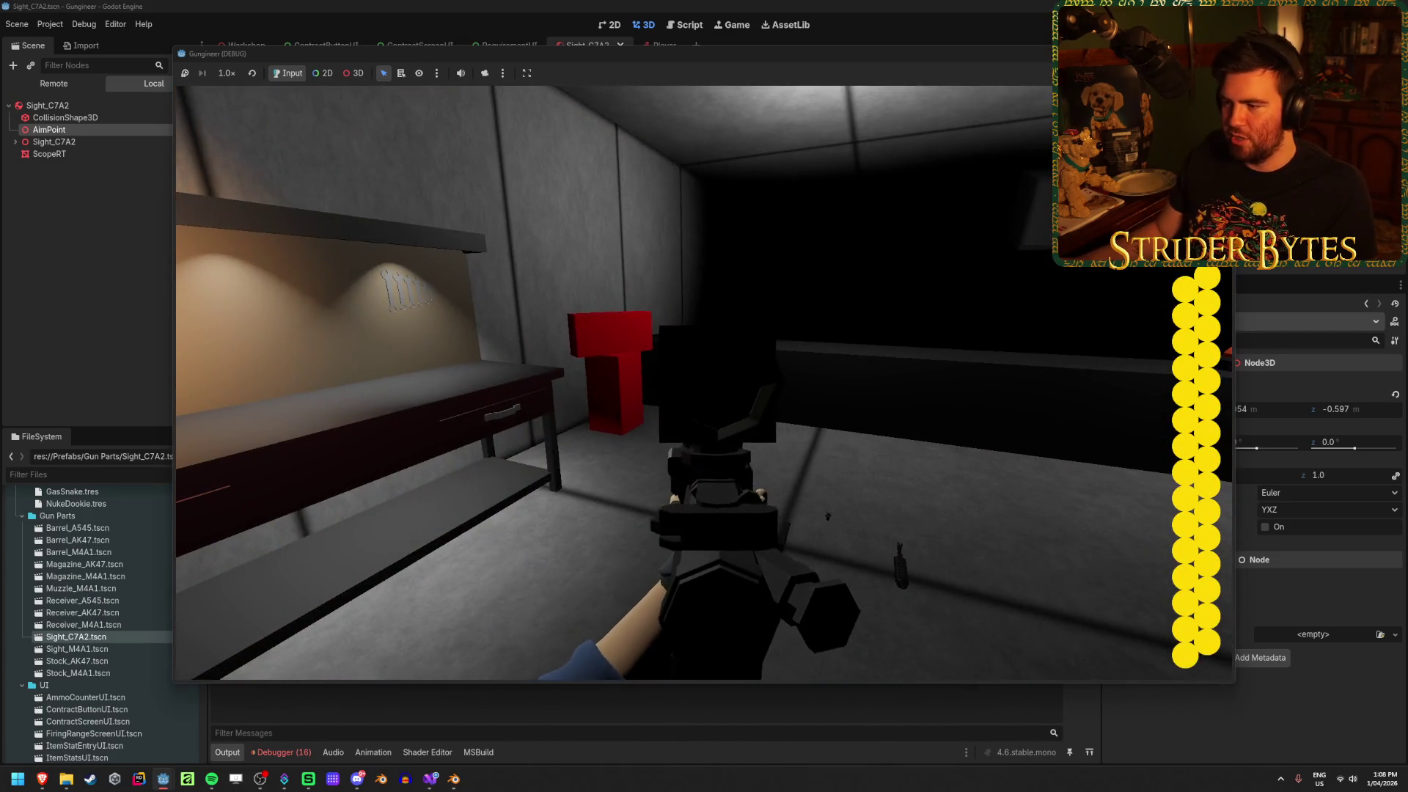
Stop the game, move the sight's AimPoint to z 0.5, and save Sight_C7A2
{"action": "key", "text": "F8"}
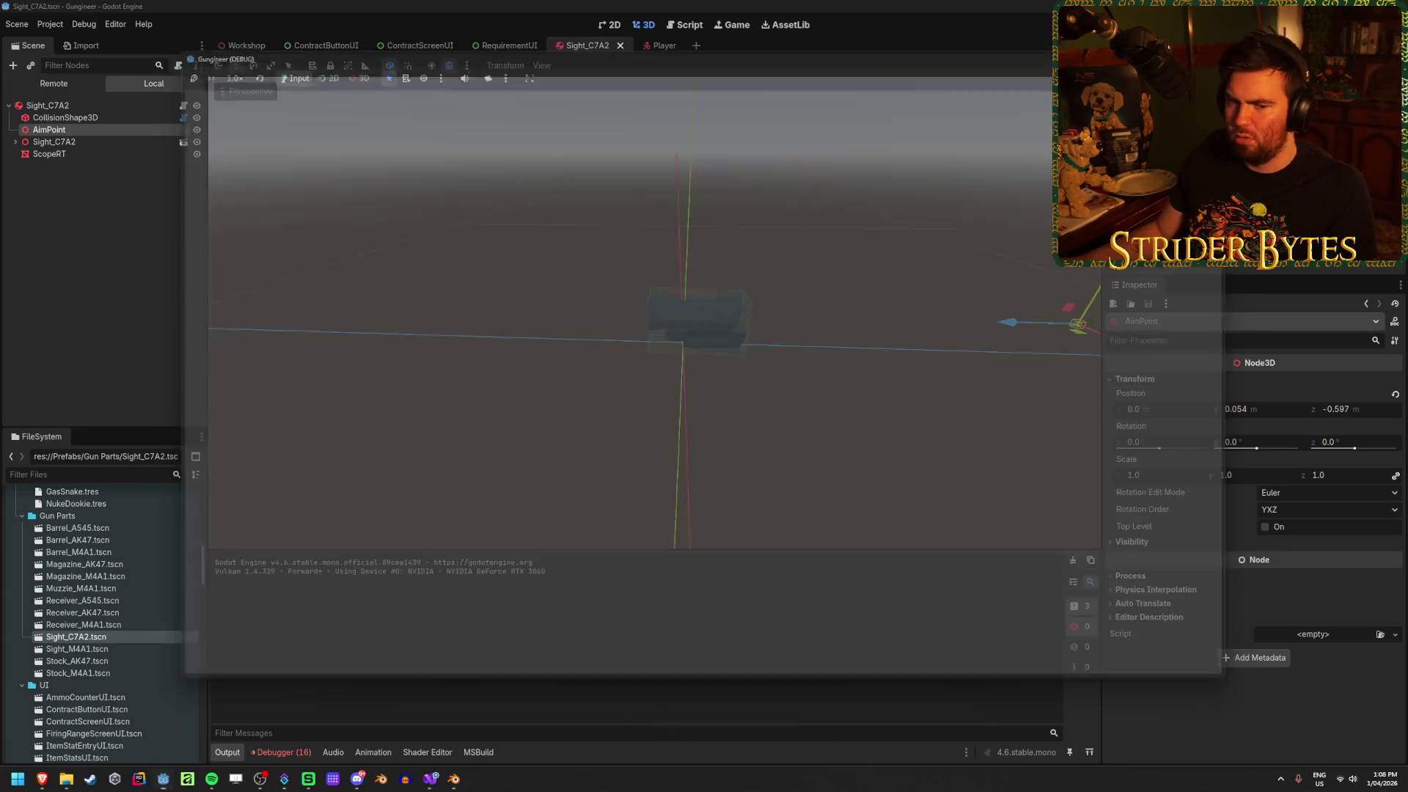
{"action": "left_click_drag", "start_coordinate": [609, 423], "coordinate": [865, 368]}
{"action": "left_click_drag", "start_coordinate": [978, 314], "coordinate": [357, 314]}
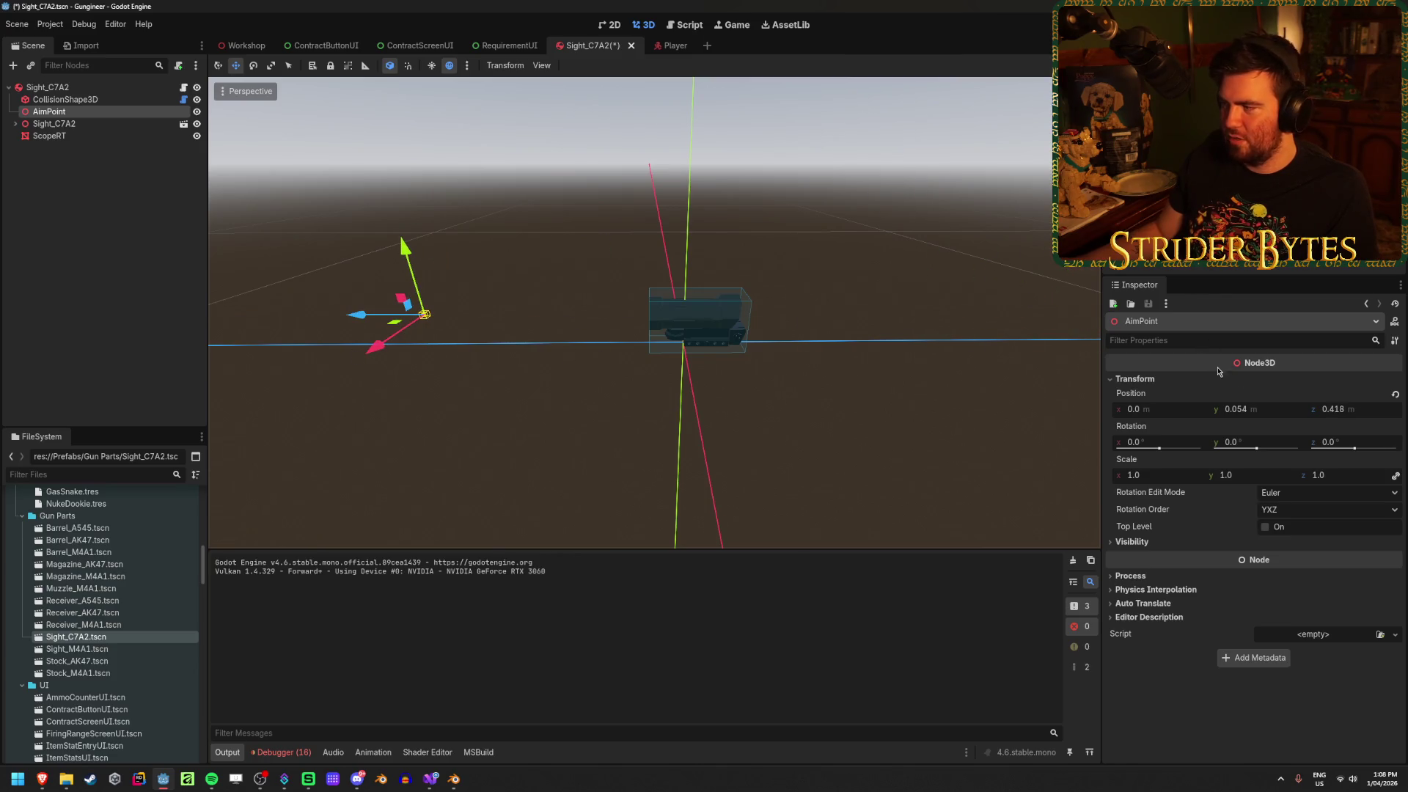
{"action": "left_click", "coordinate": [1339, 410]}
{"action": "key", "text": "Return"}
{"action": "key", "text": "ctrl+s"}
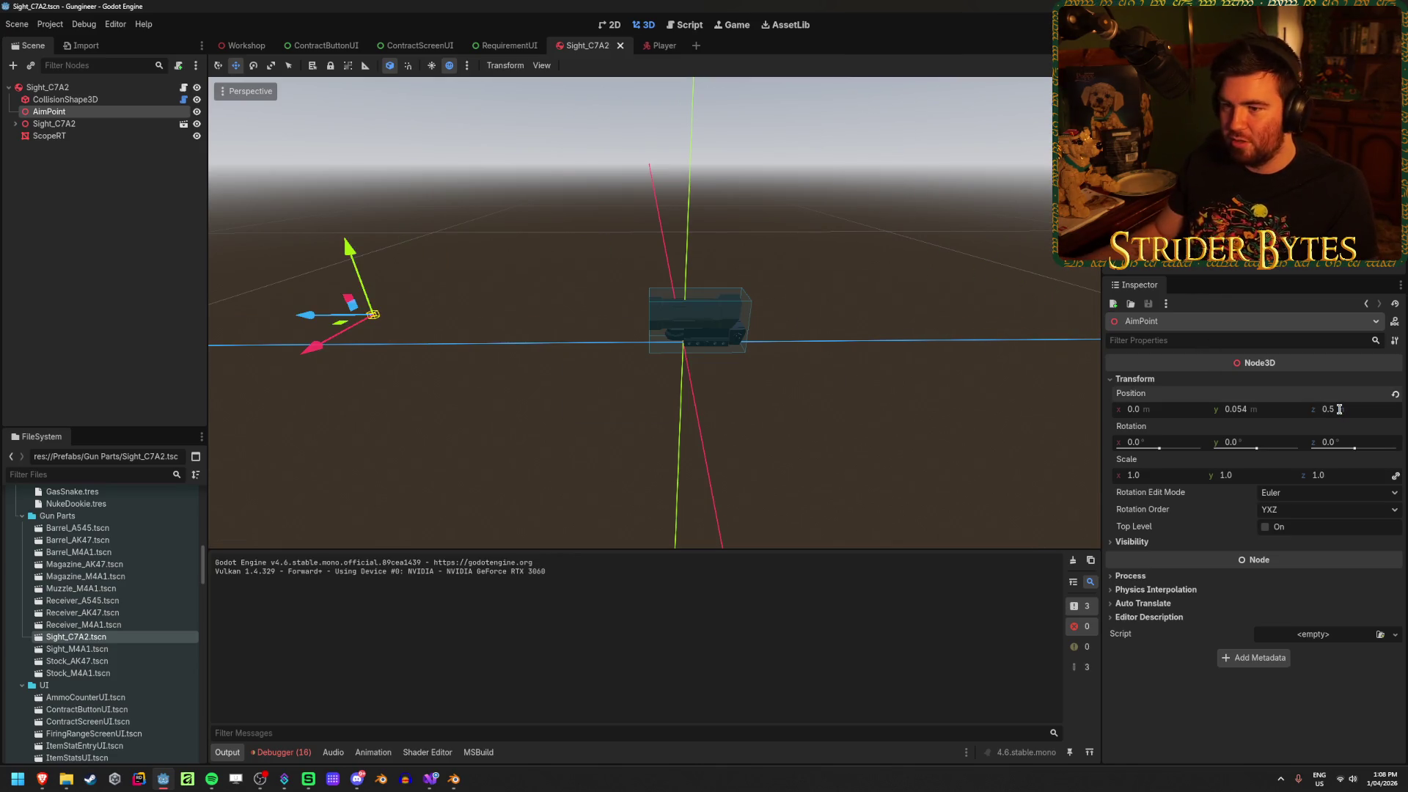
Collapse Stats, Meshes and Viewport Texture on the Sight_C7A2 root, then reopen GunController.cs at line 130
{"action": "left_click", "coordinate": [228, 228]}
{"action": "left_click", "coordinate": [48, 87]}
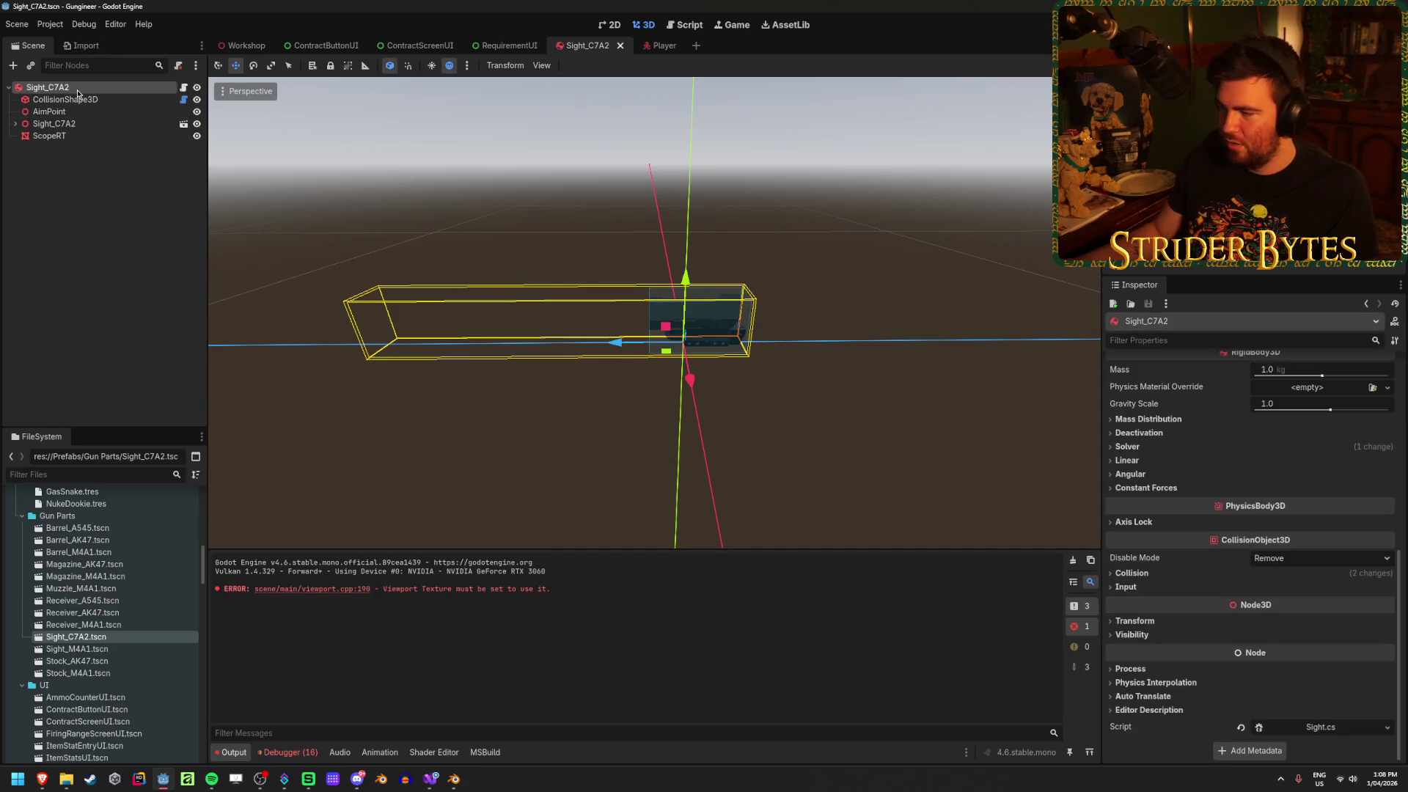
{"action": "scroll", "coordinate": [1156, 525], "scroll_direction": "up", "scroll_amount": 5}
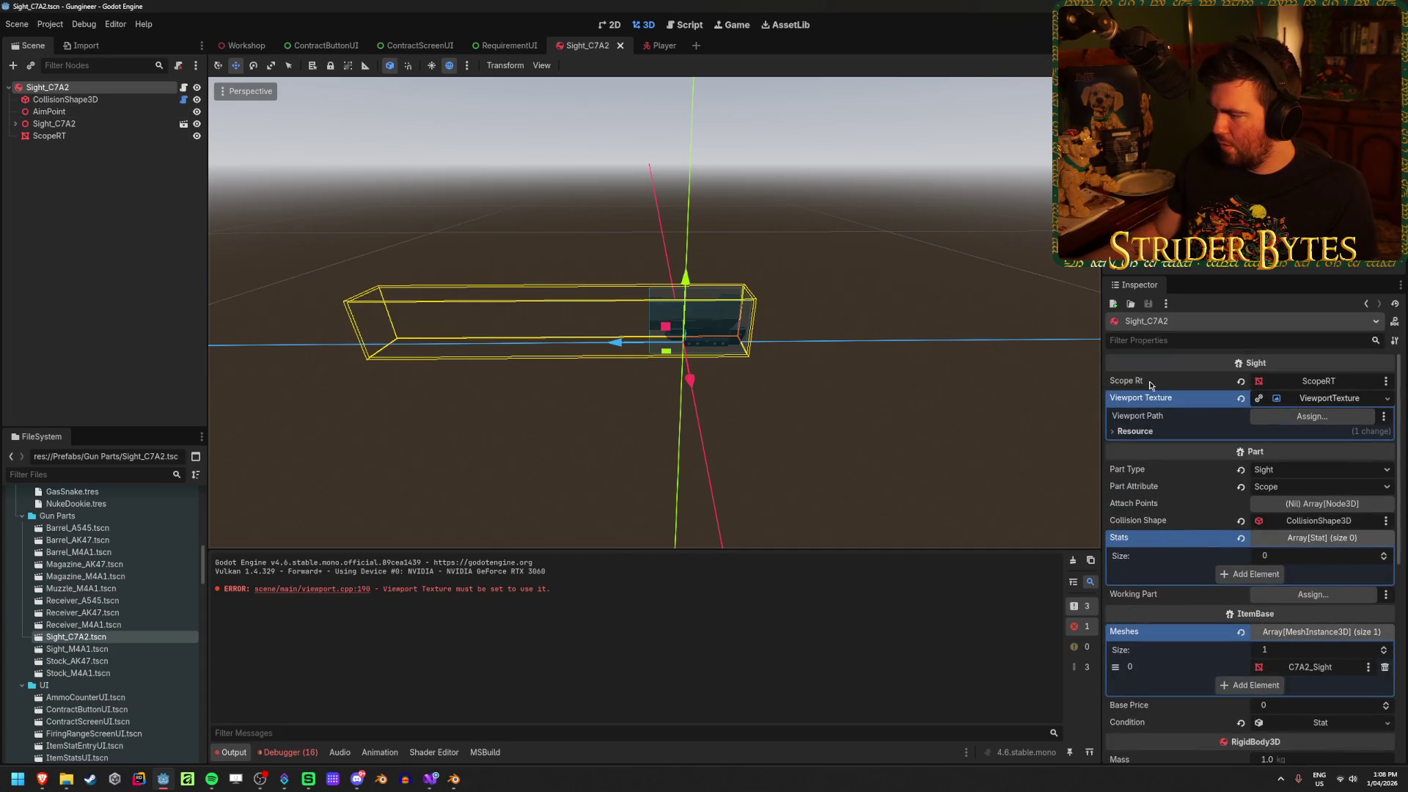
{"action": "left_click", "coordinate": [1331, 540]}
{"action": "left_click", "coordinate": [1331, 593]}
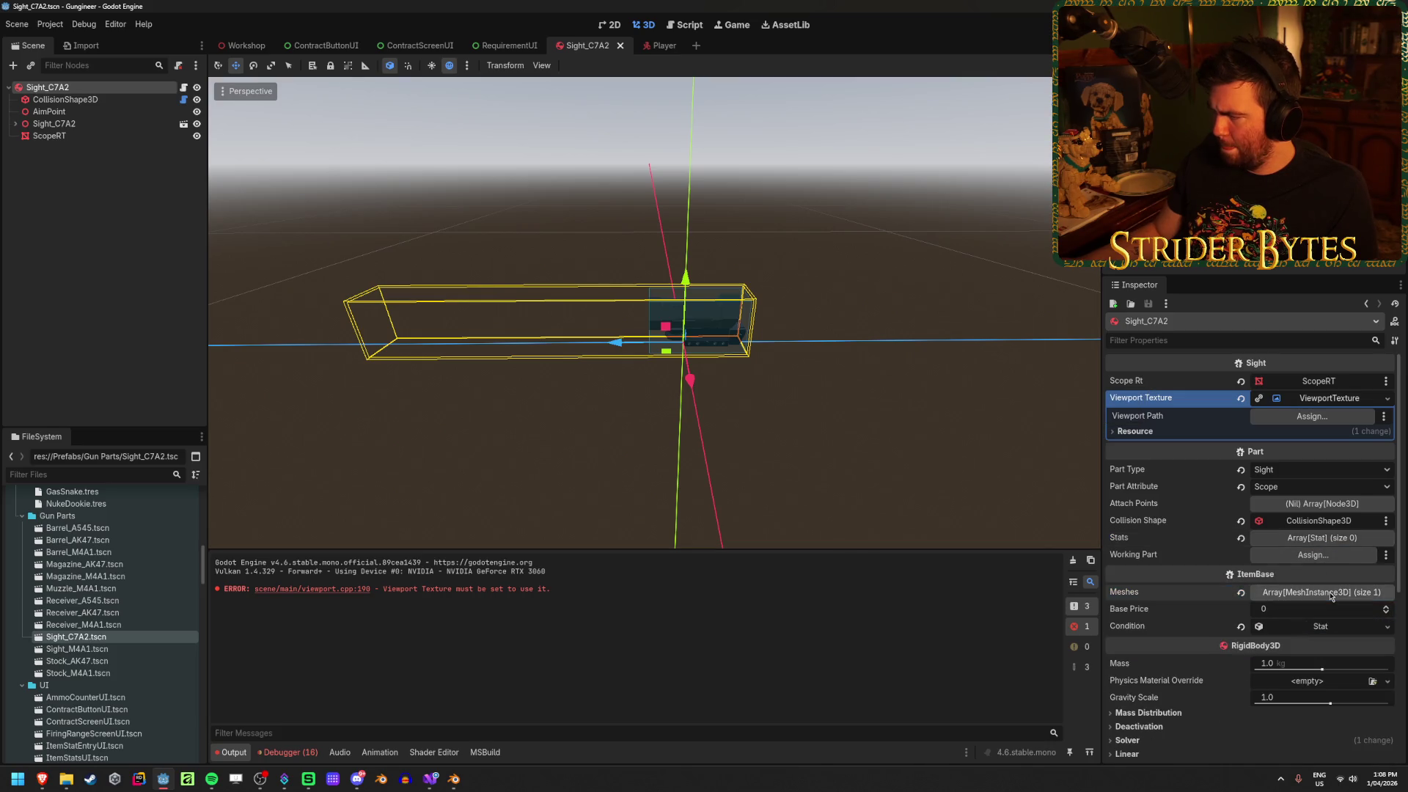
{"action": "left_click", "coordinate": [1316, 402]}
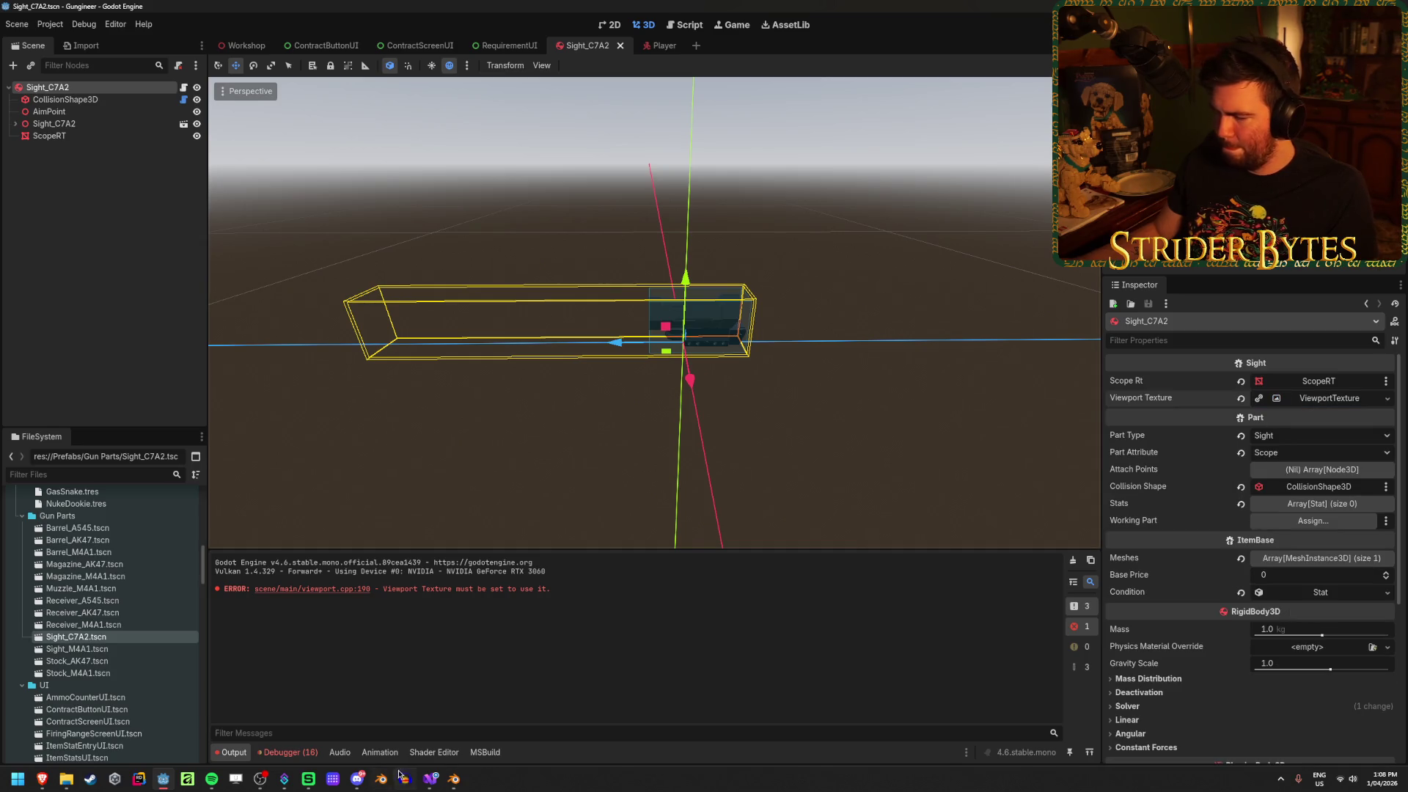
{"action": "left_click", "coordinate": [437, 786]}
{"action": "left_click", "coordinate": [820, 504]}
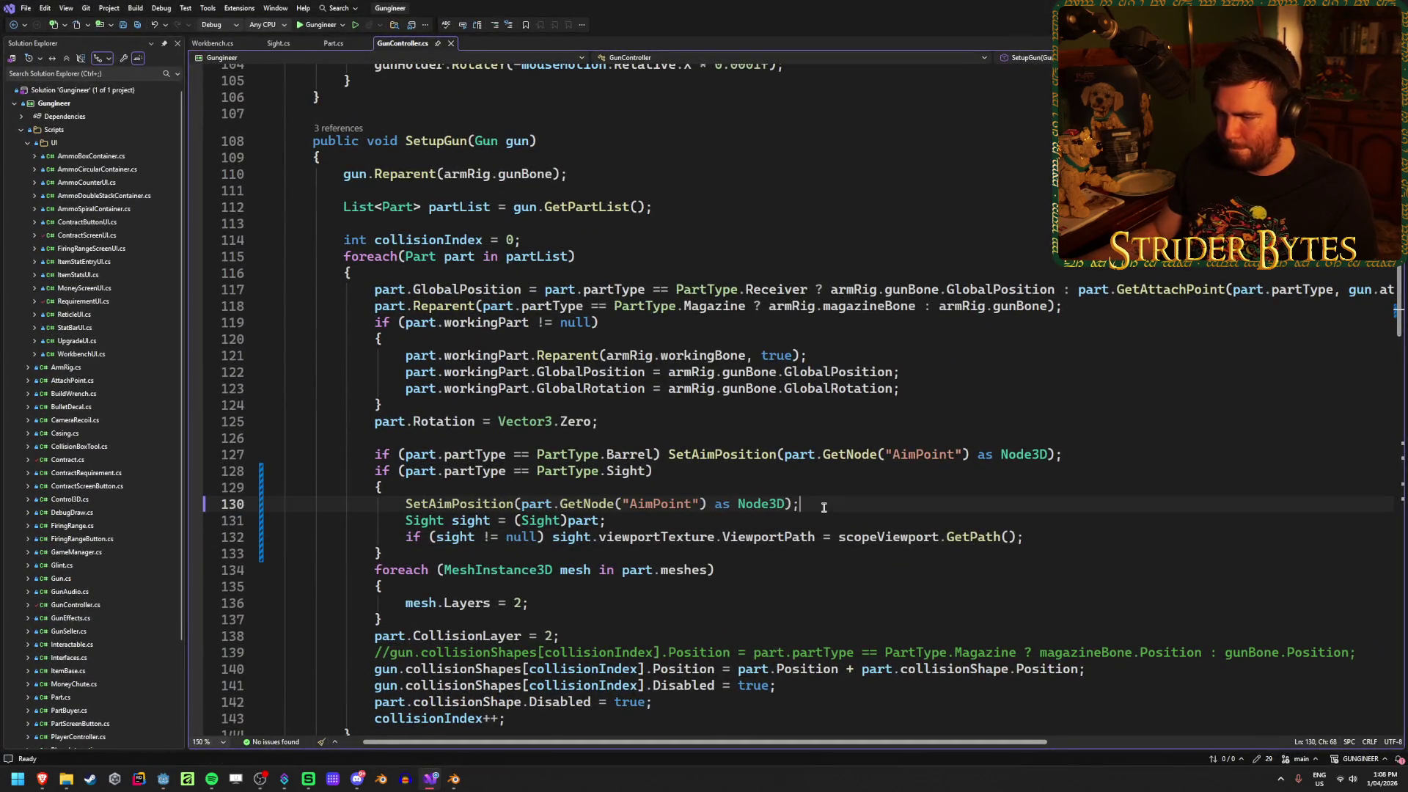
Check what part and GetNode refer to on line 130 of GunController.cs
{"action": "left_click", "coordinate": [531, 505]}
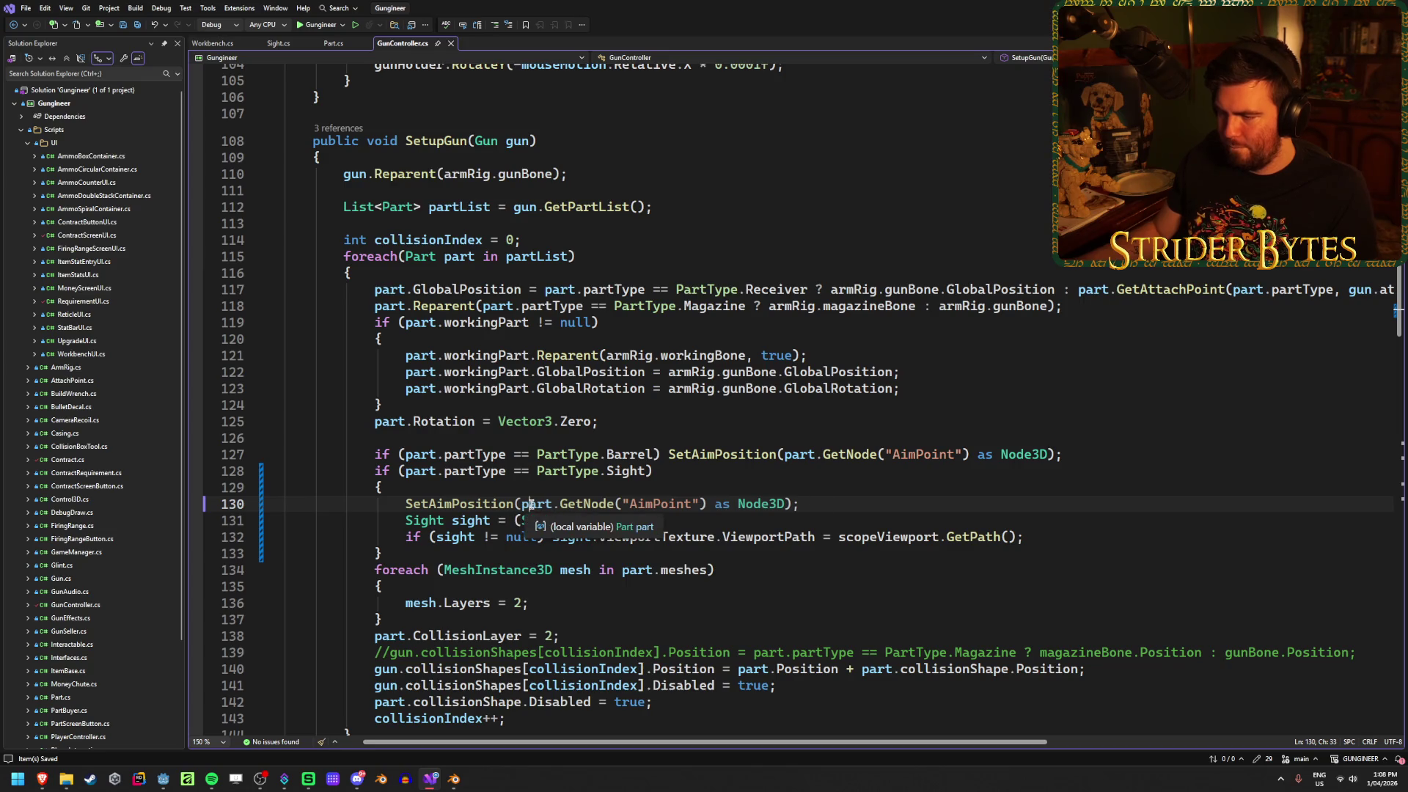
{"action": "left_click", "coordinate": [580, 504]}
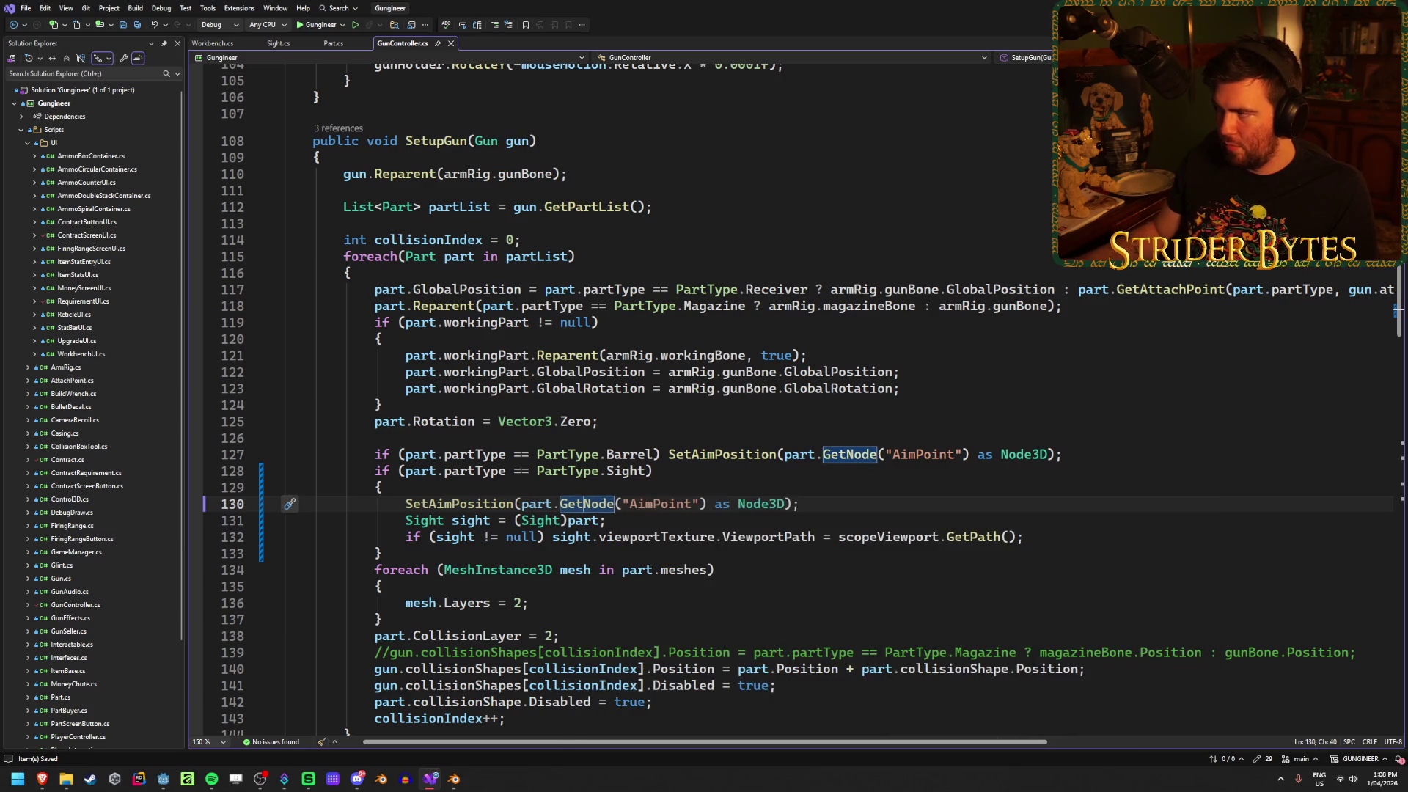
{"action": "key", "text": "alt+Tab"}
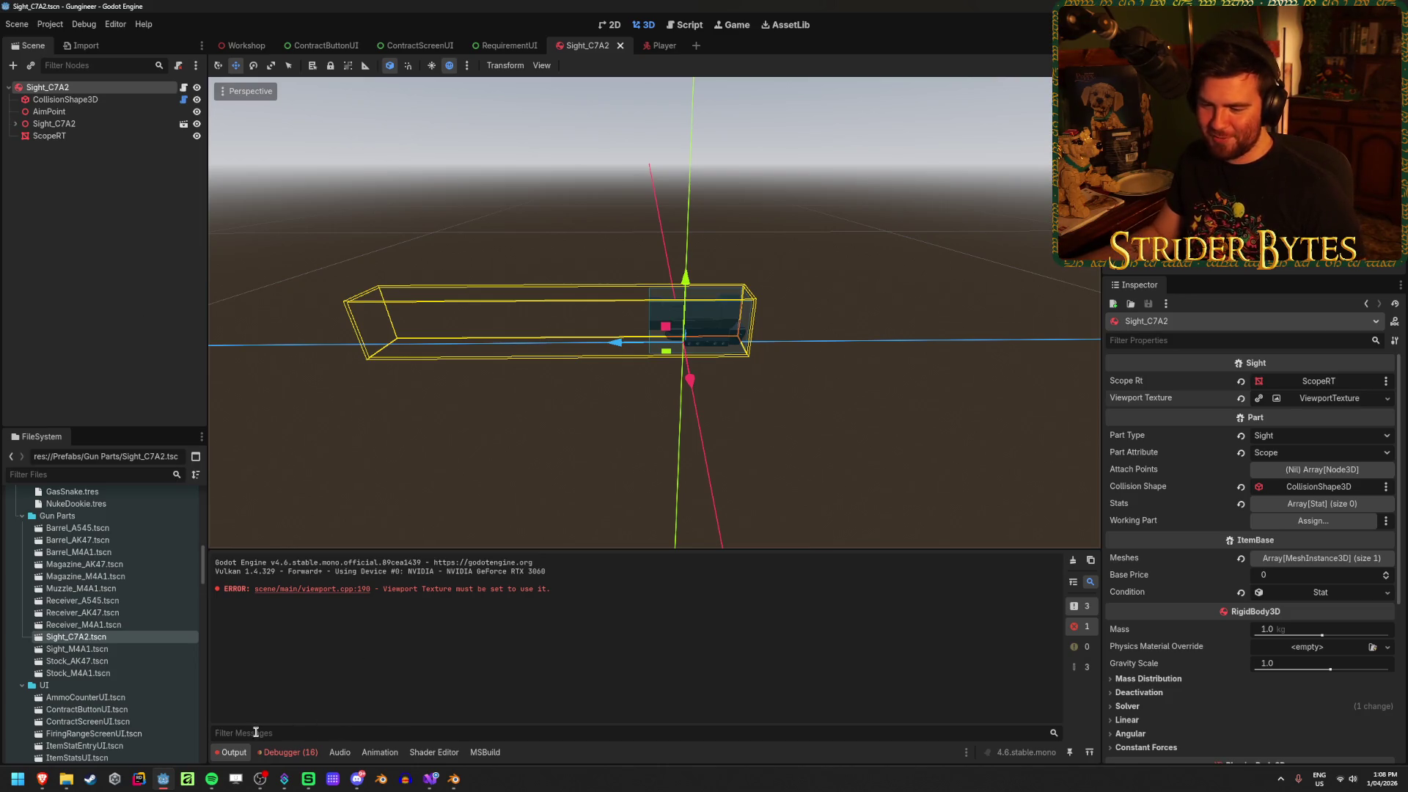
{"action": "left_click", "coordinate": [430, 780]}
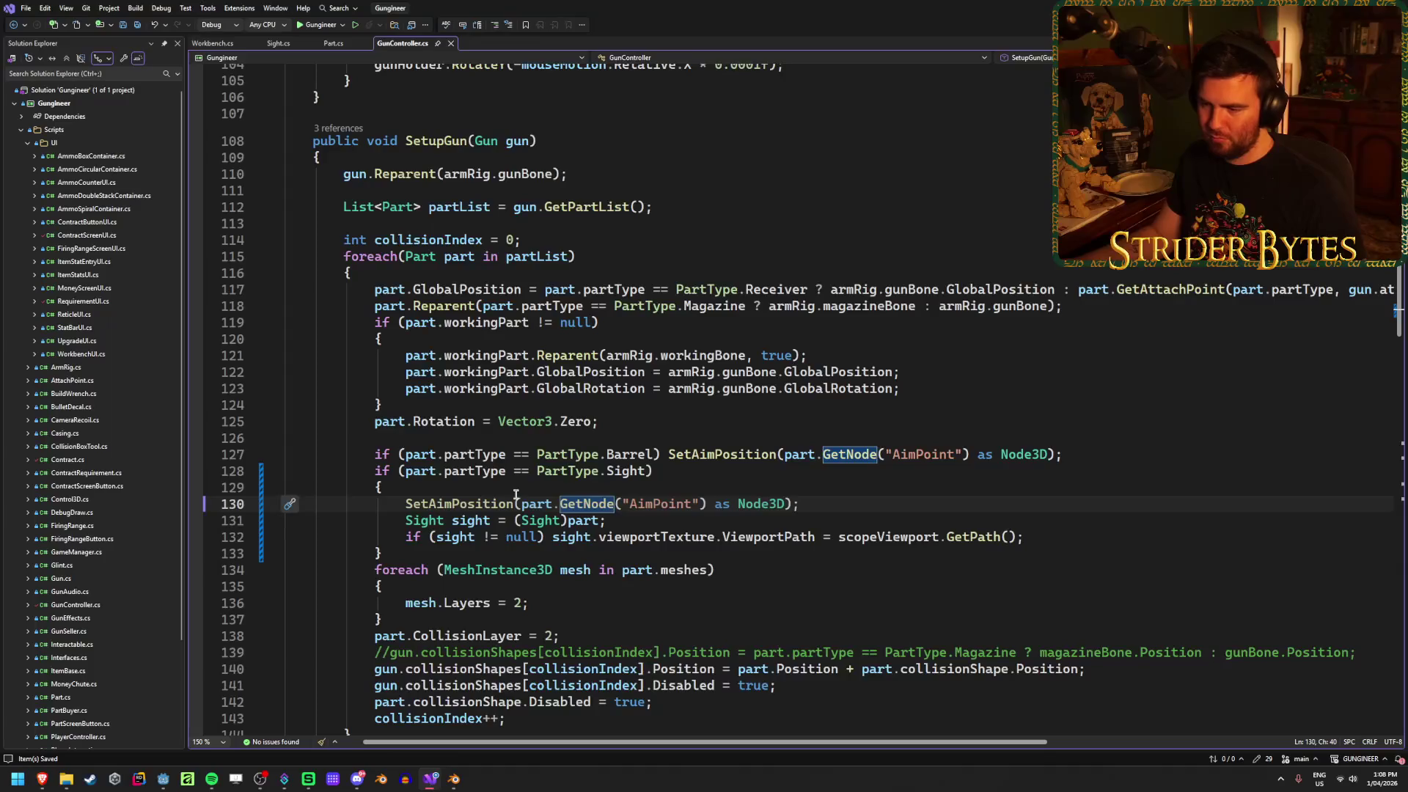
{"action": "left_click", "coordinate": [821, 503]}
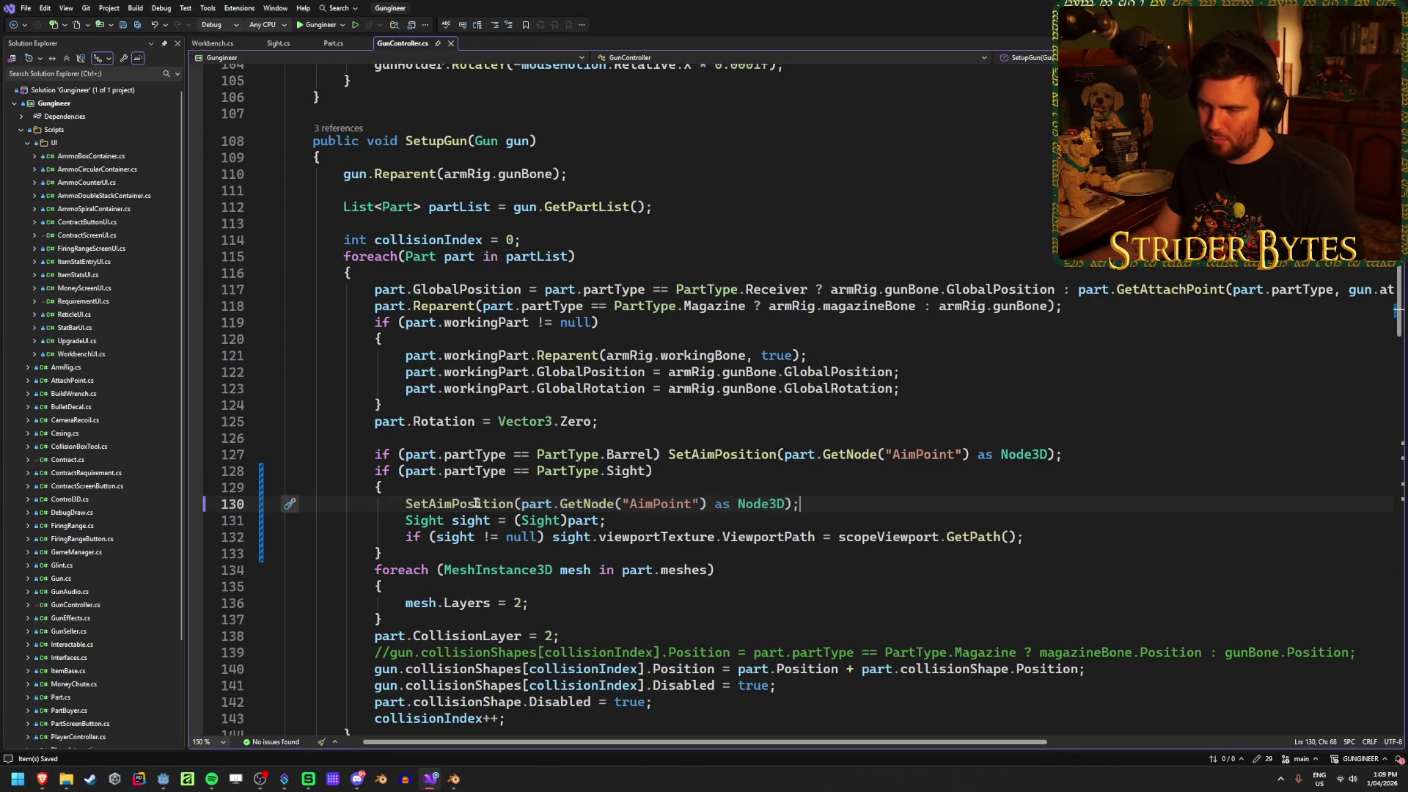
Return to the Godot editor showing the Sight_C7A2 scene
{"action": "left_click", "coordinate": [168, 785]}
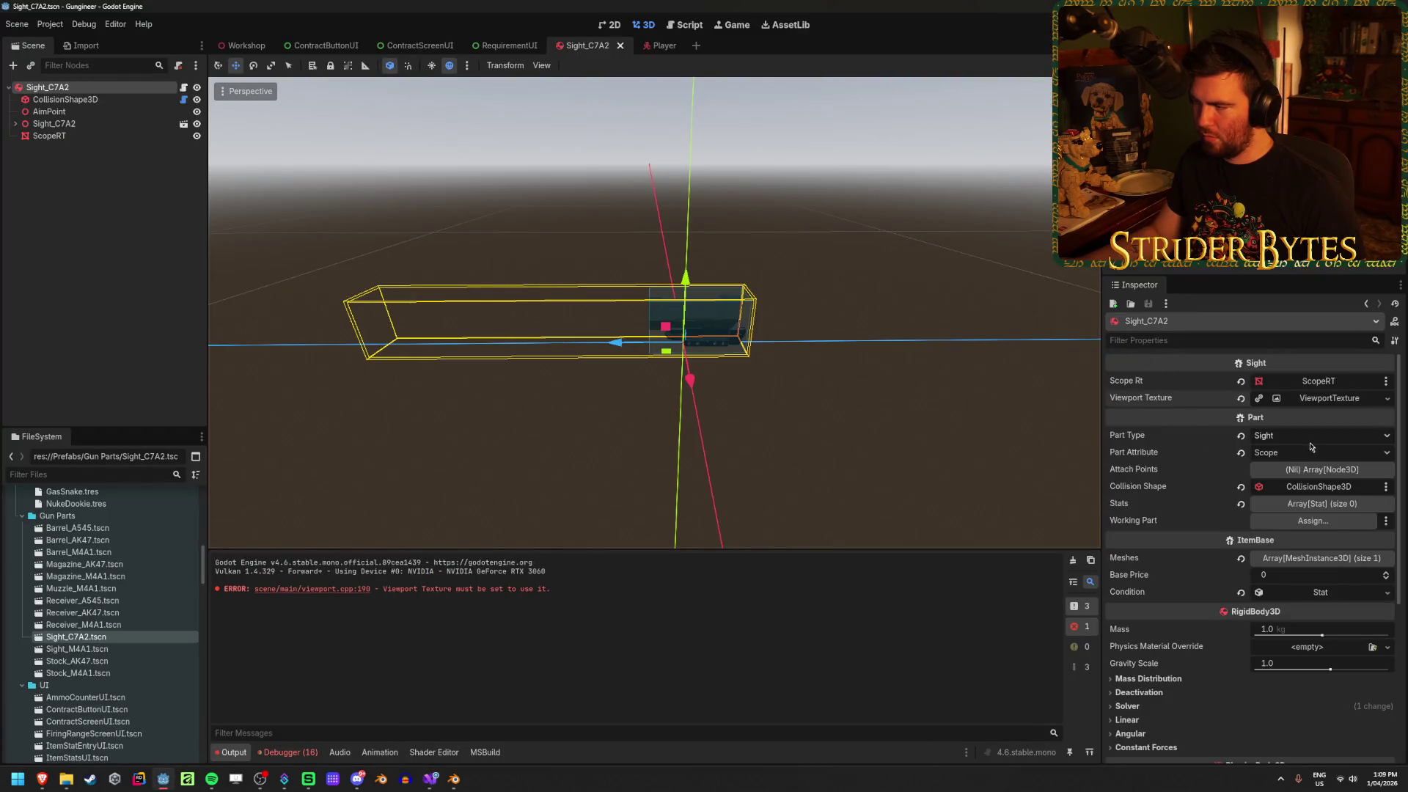
{"action": "key", "text": "alt+Tab"}
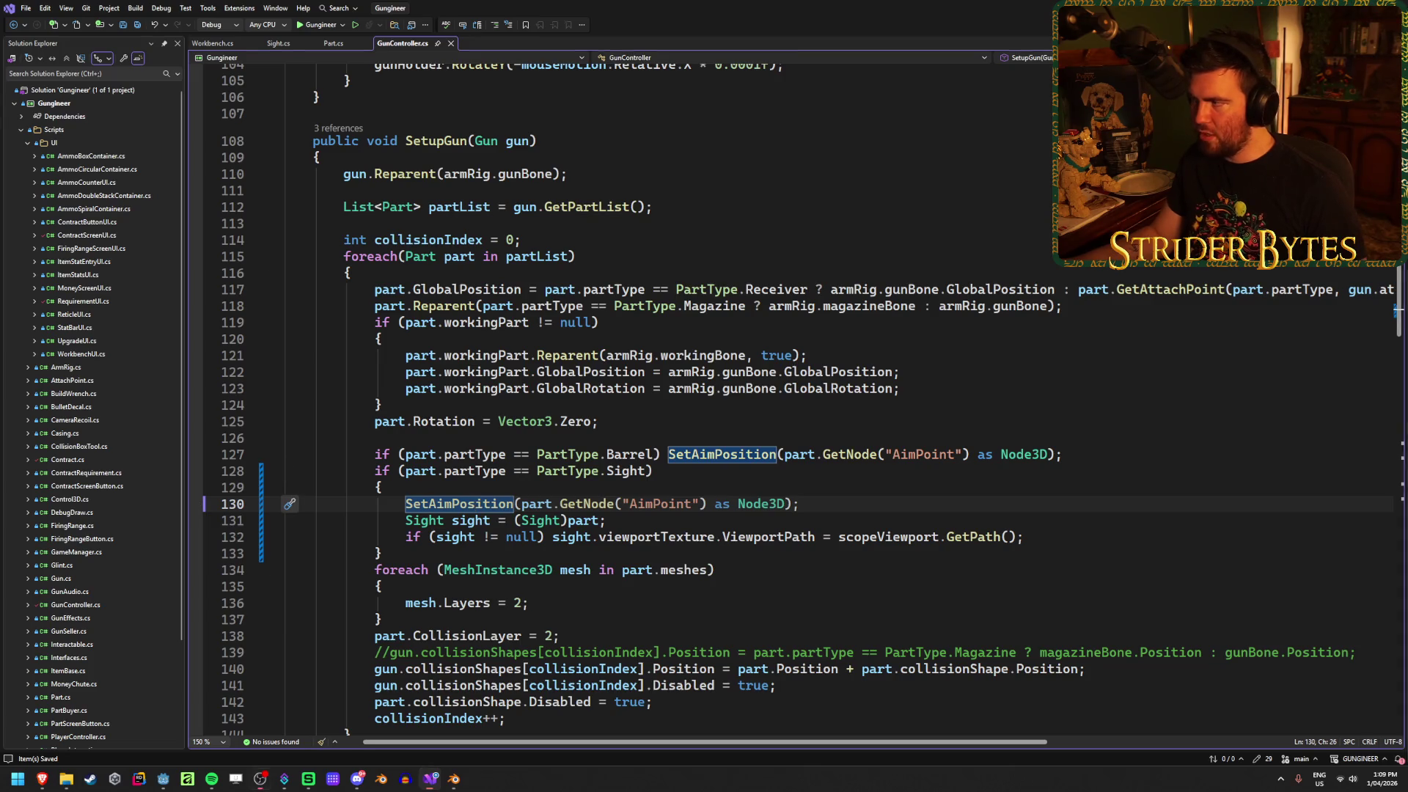
{"action": "key", "text": "alt+Tab"}
{"action": "left_click", "coordinate": [163, 779]}
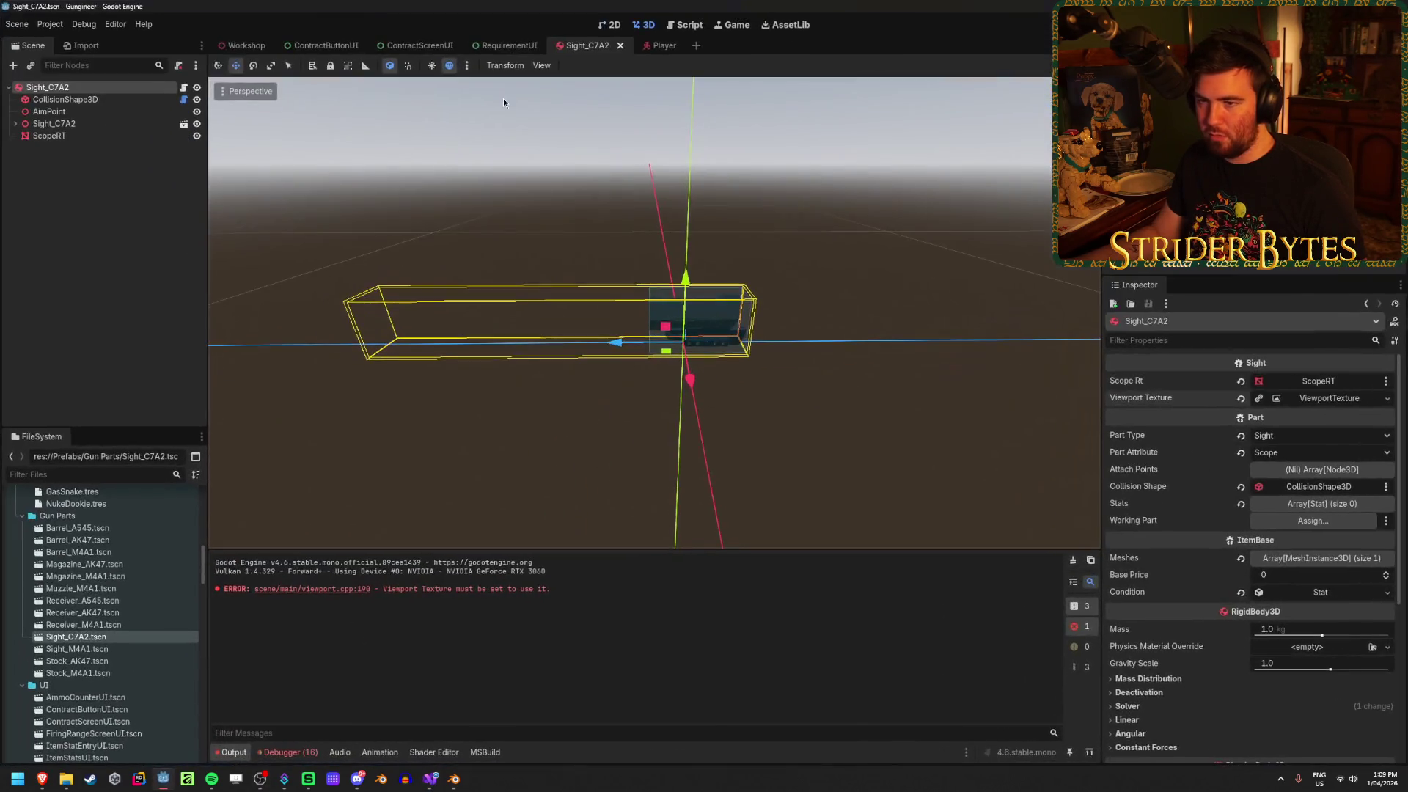
Build and run the game, then browse the contracts' requirement panels
{"action": "key", "text": "F5"}
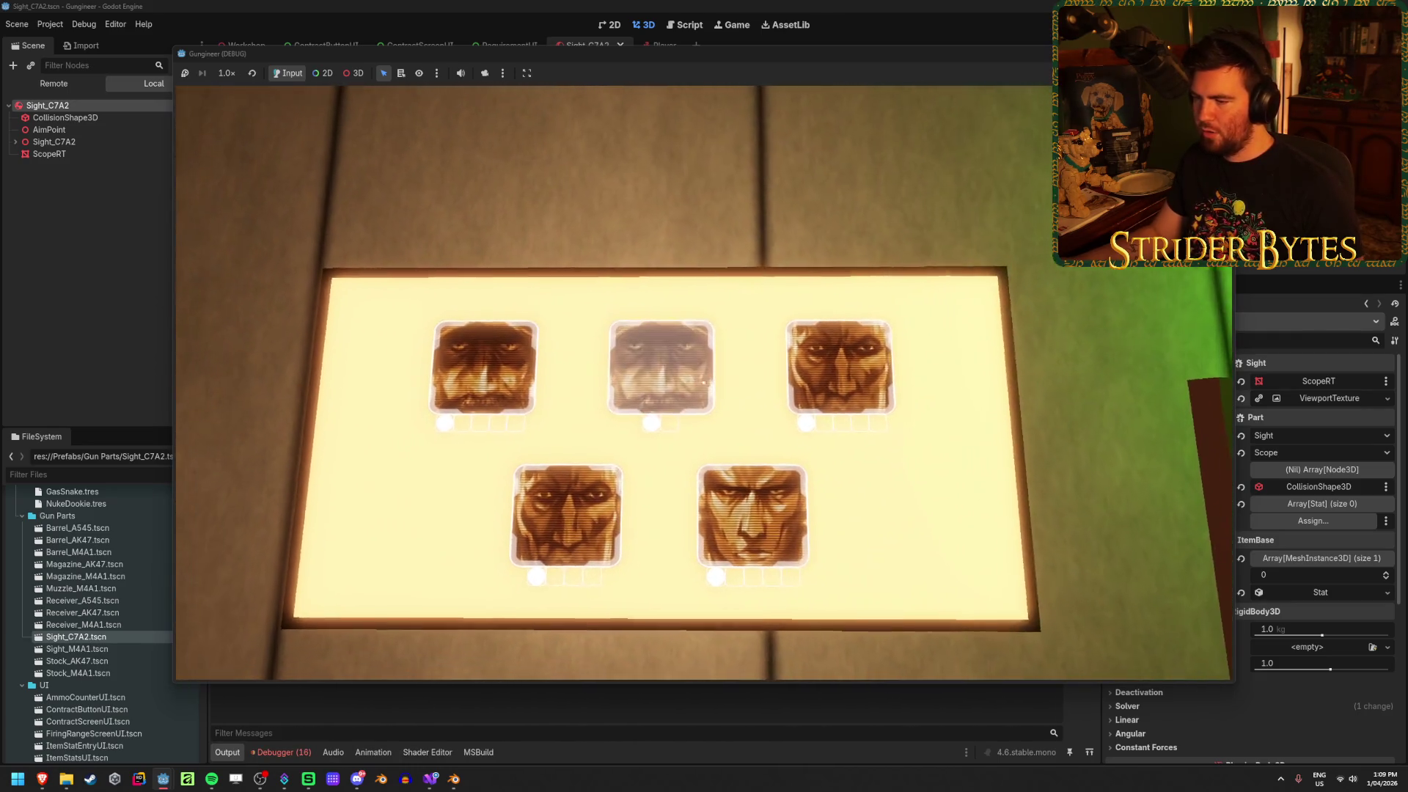
{"action": "left_click", "coordinate": [703, 383]}
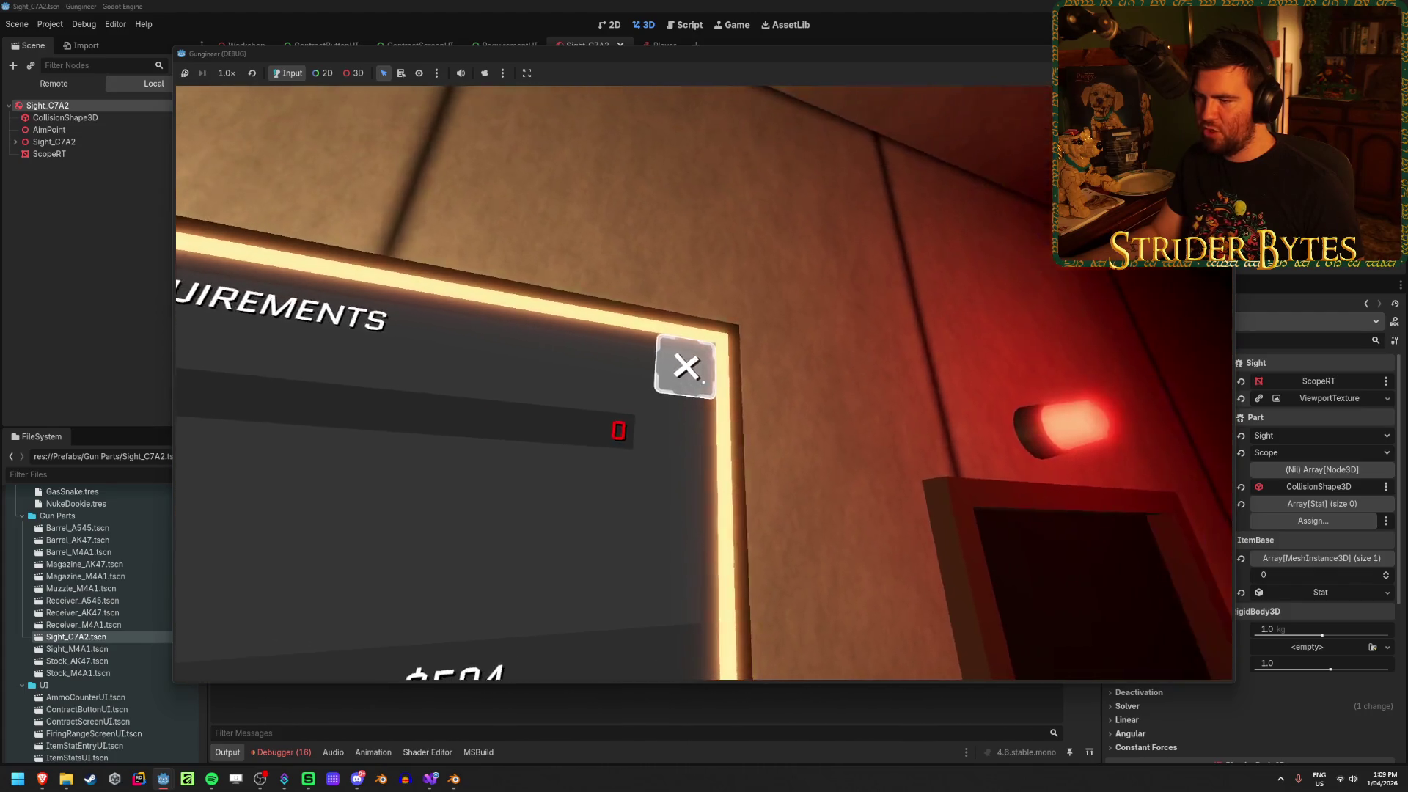
{"action": "left_click", "coordinate": [704, 382]}
{"action": "left_click", "coordinate": [704, 383]}
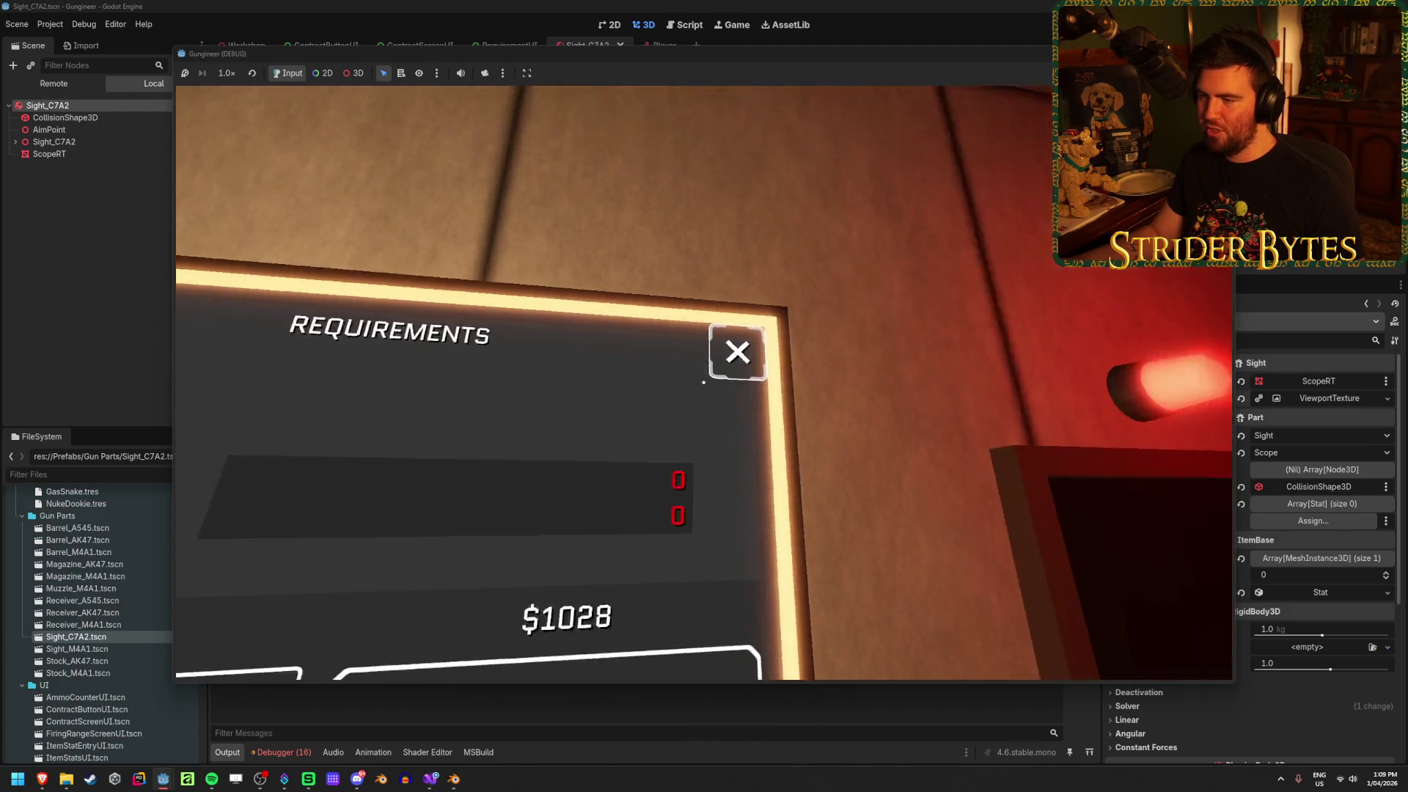
{"action": "left_click", "coordinate": [704, 383]}
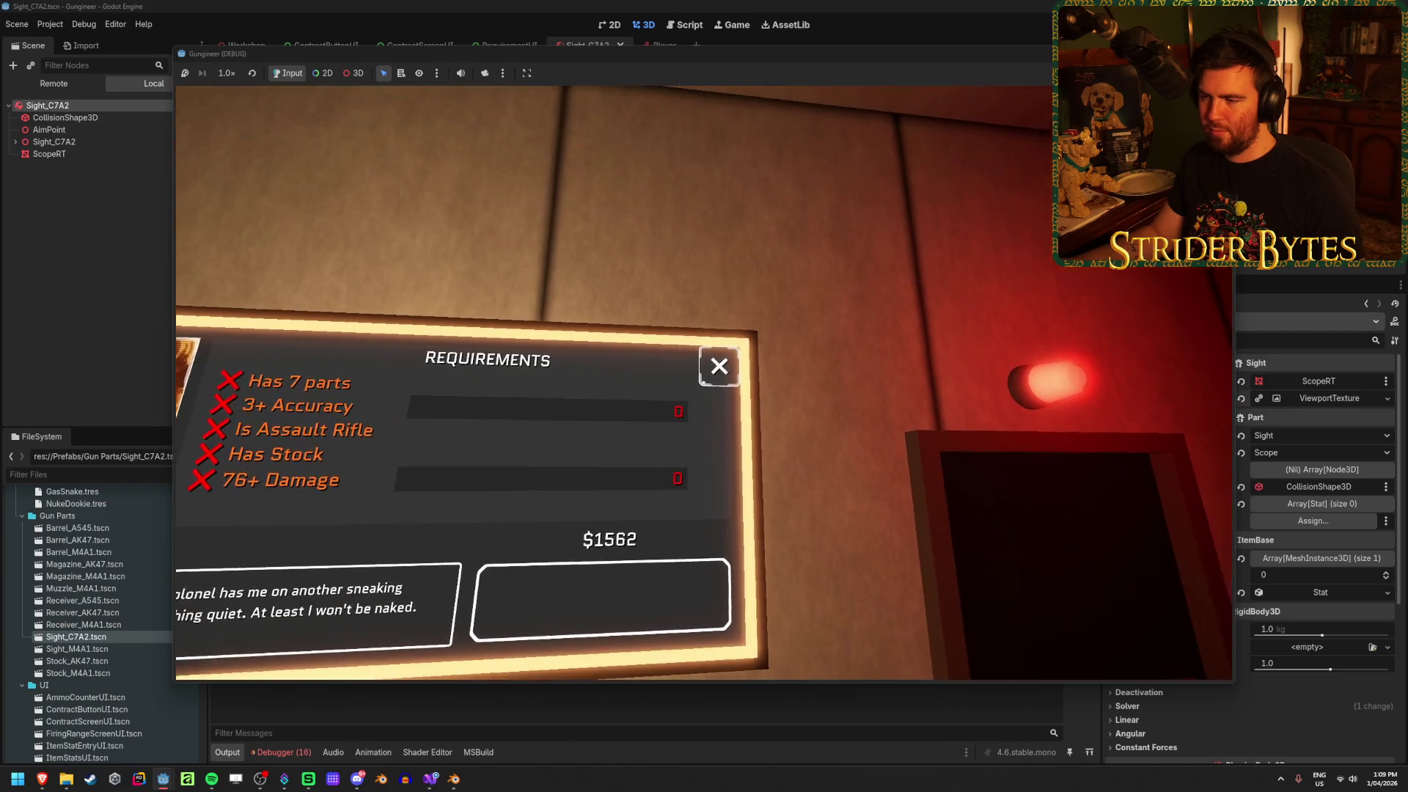
{"action": "left_click", "coordinate": [704, 383]}
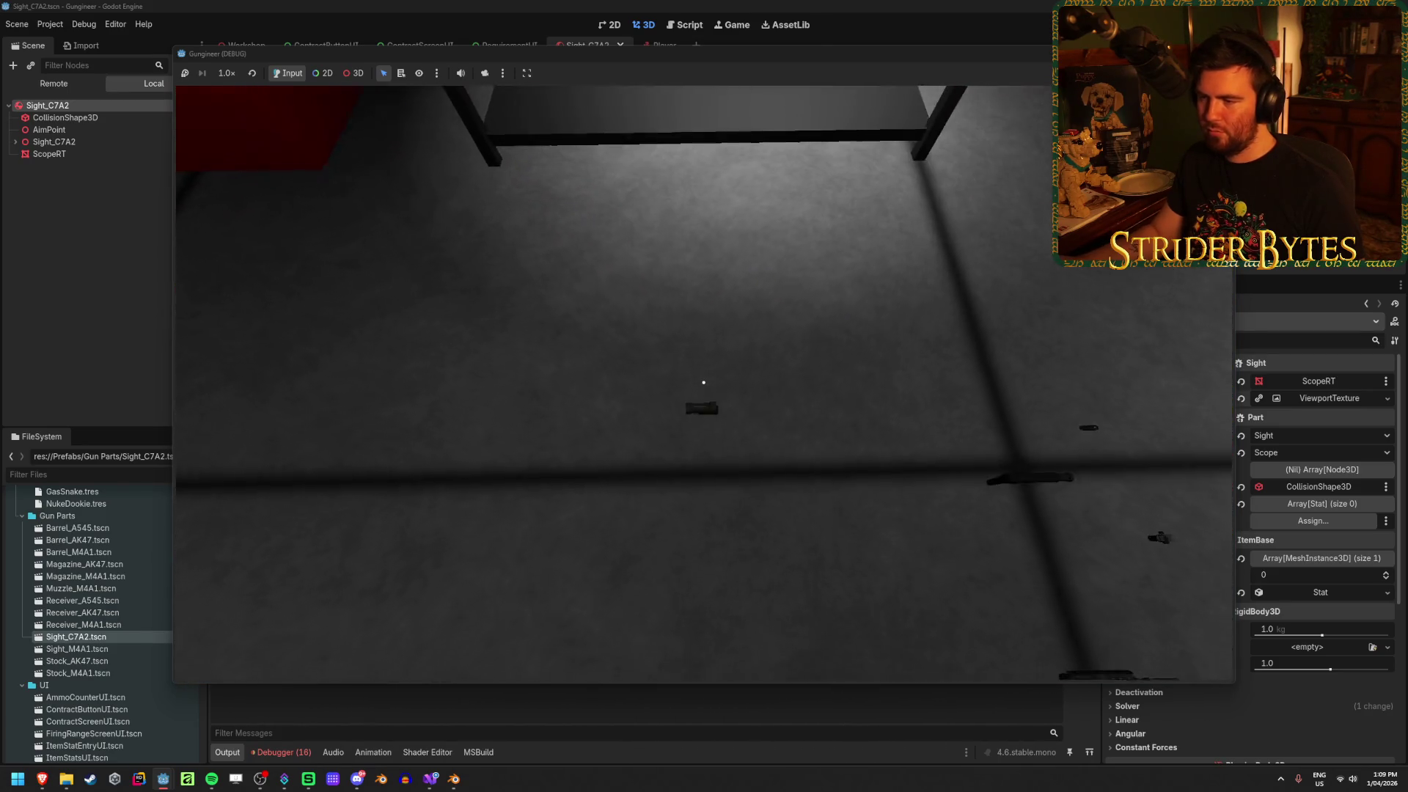
Take the scoped rifle from the workbench and view the running game's Remote scene tree
{"action": "left_click", "coordinate": [704, 383]}
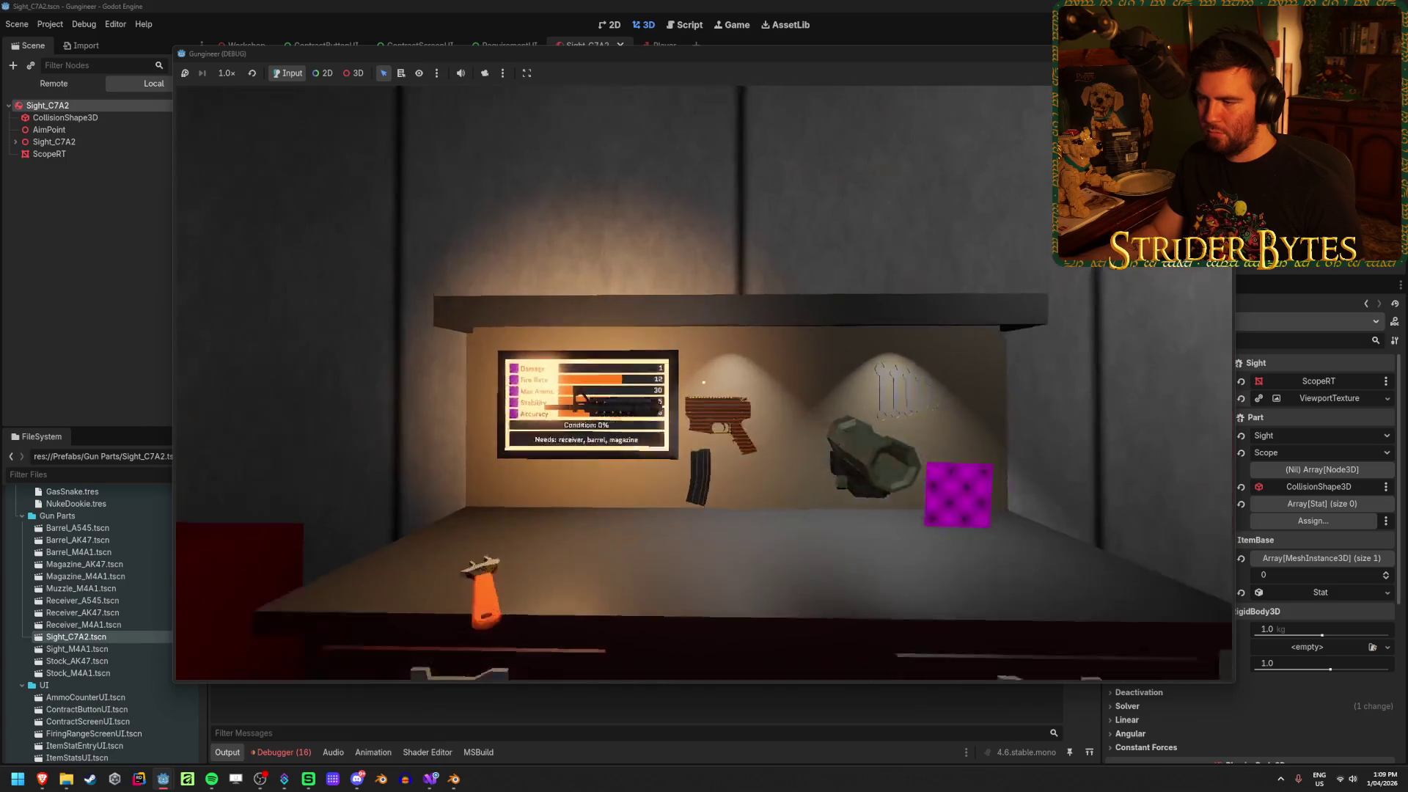
{"action": "key", "text": "Escape"}
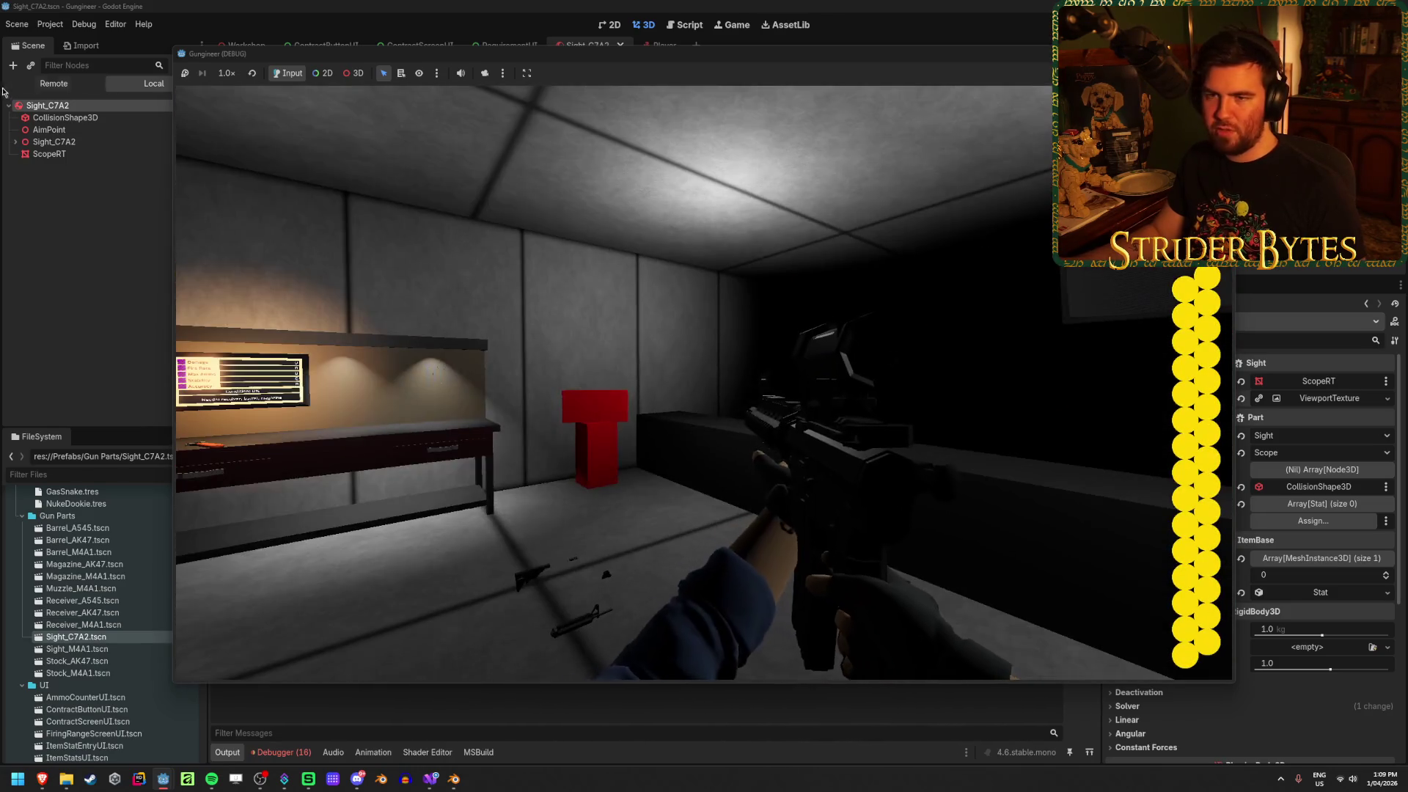
{"action": "left_click", "coordinate": [44, 84]}
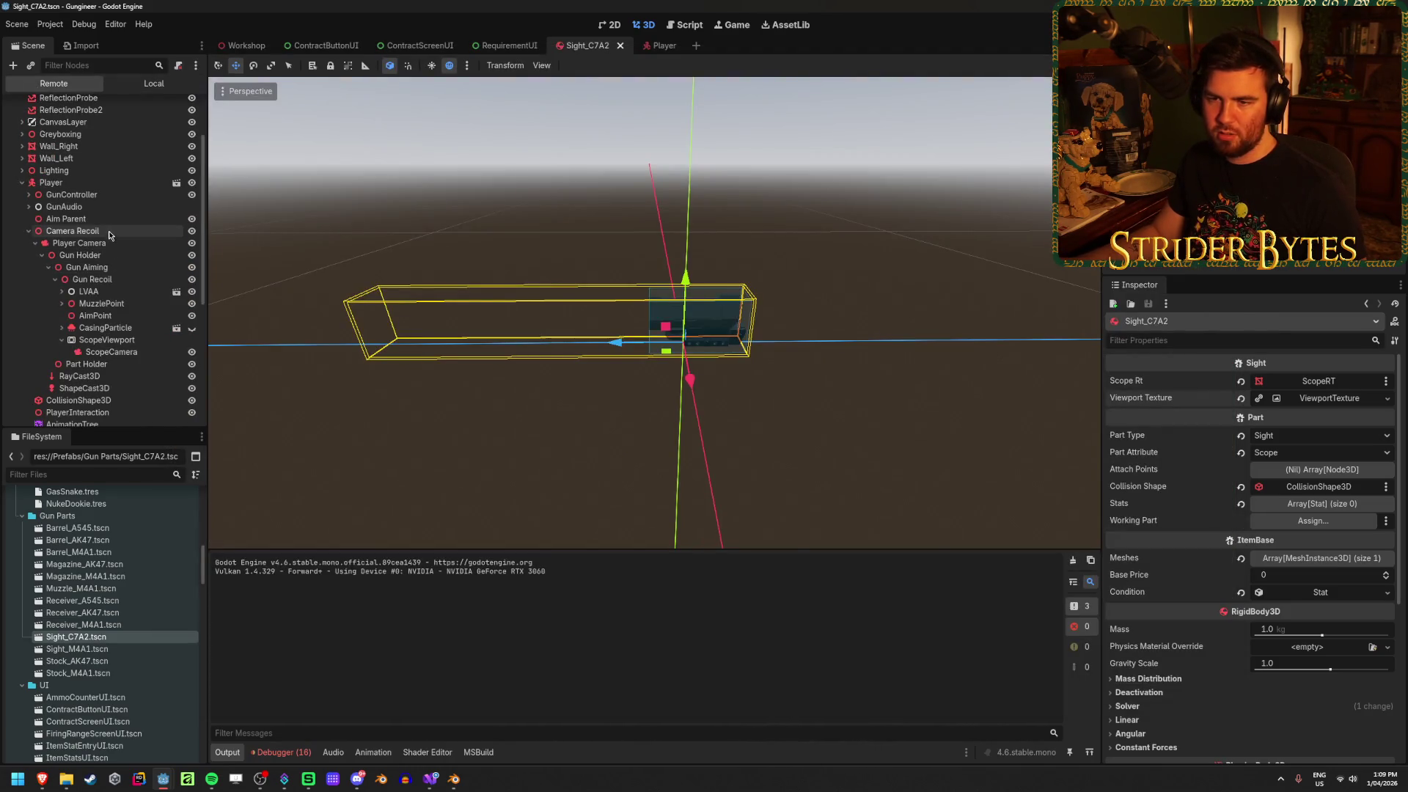
Inspect the live AimPoint at position 0, -1.8, 0, try aiming in game, then stop it
{"action": "left_click", "coordinate": [124, 316]}
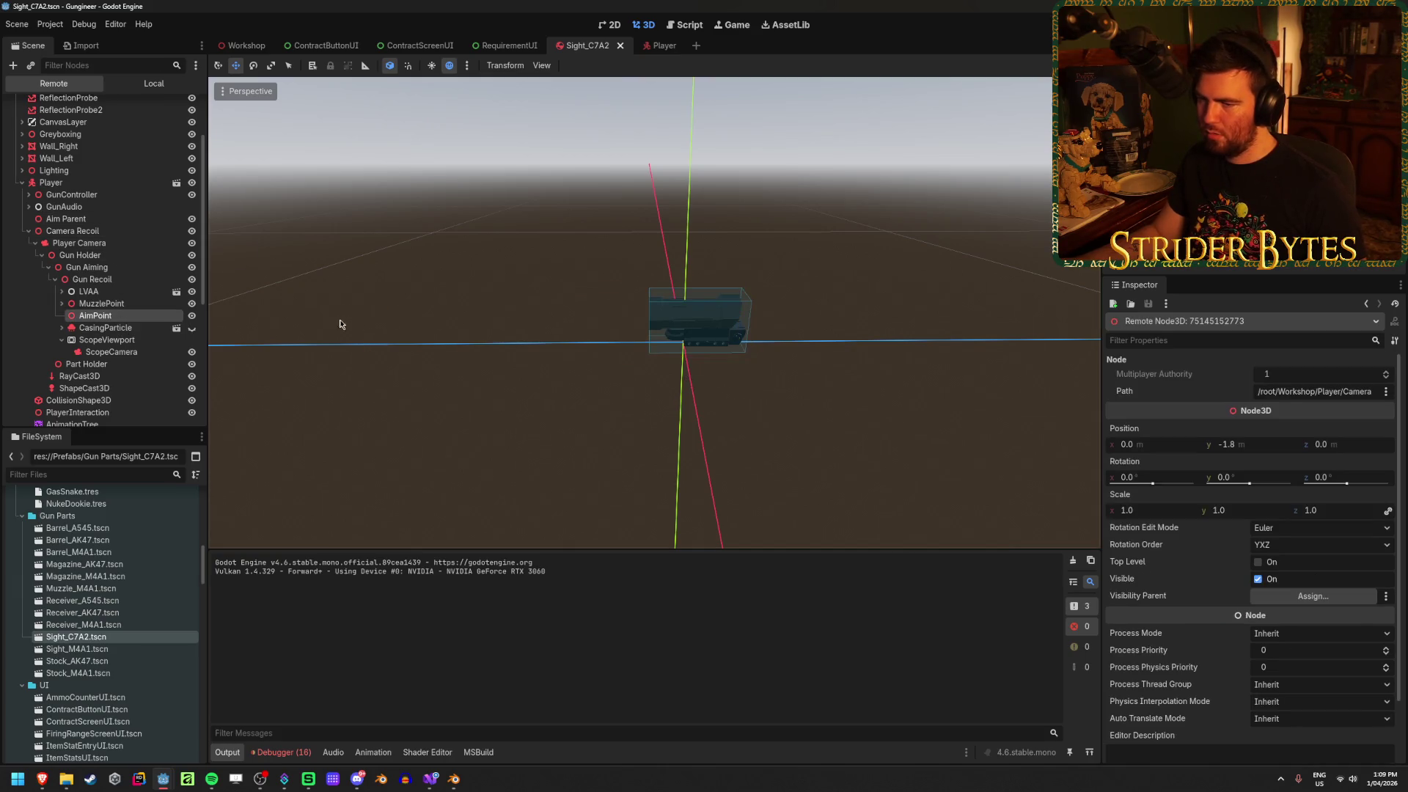
{"action": "mouse_move", "coordinate": [163, 779]}
{"action": "left_click", "coordinate": [225, 722]}
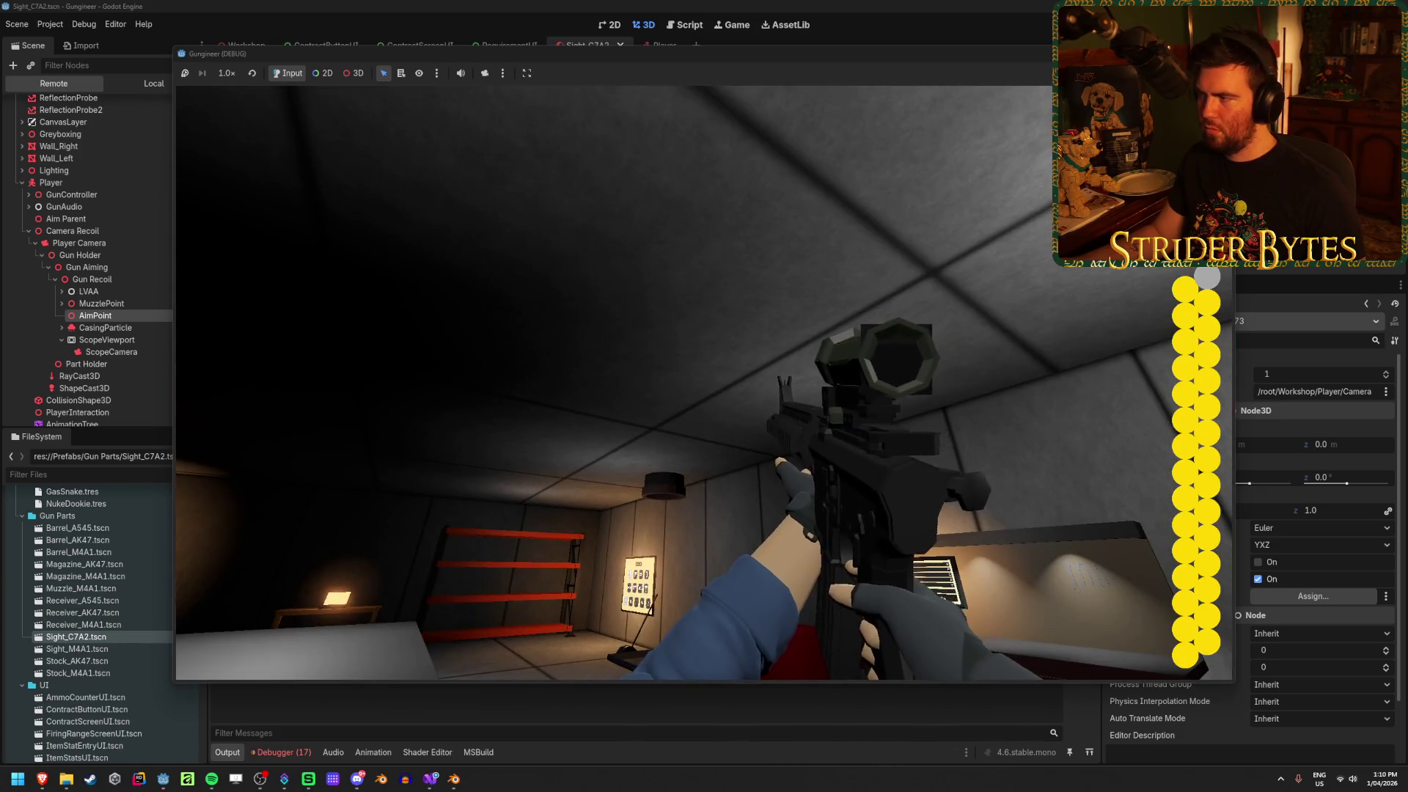
{"action": "key", "text": "F8"}
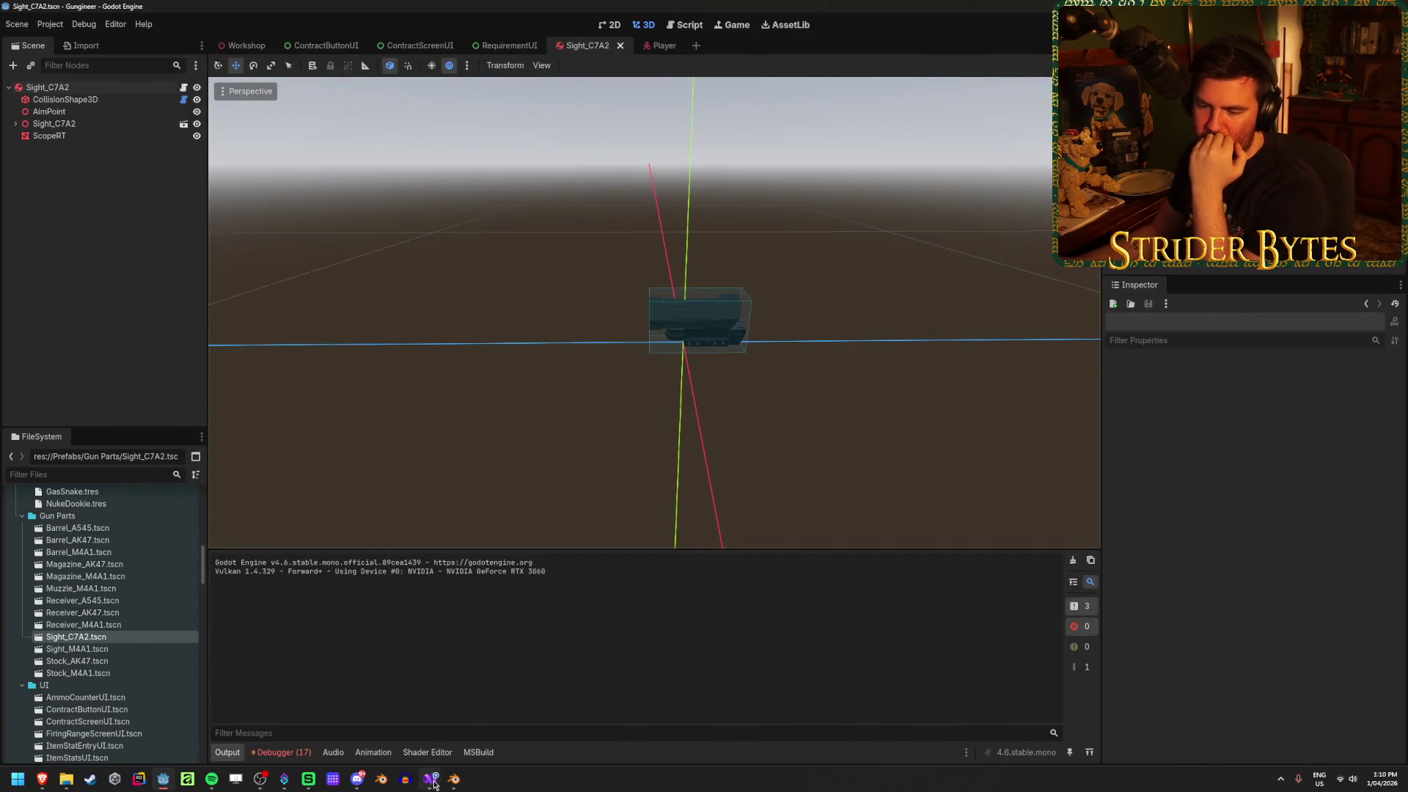
Scroll through GunController.cs, examining aimPosition and targetAimPosition on line 174
{"action": "left_click", "coordinate": [430, 778]}
{"action": "scroll", "coordinate": [114, 438], "scroll_direction": "down", "scroll_amount": 2}
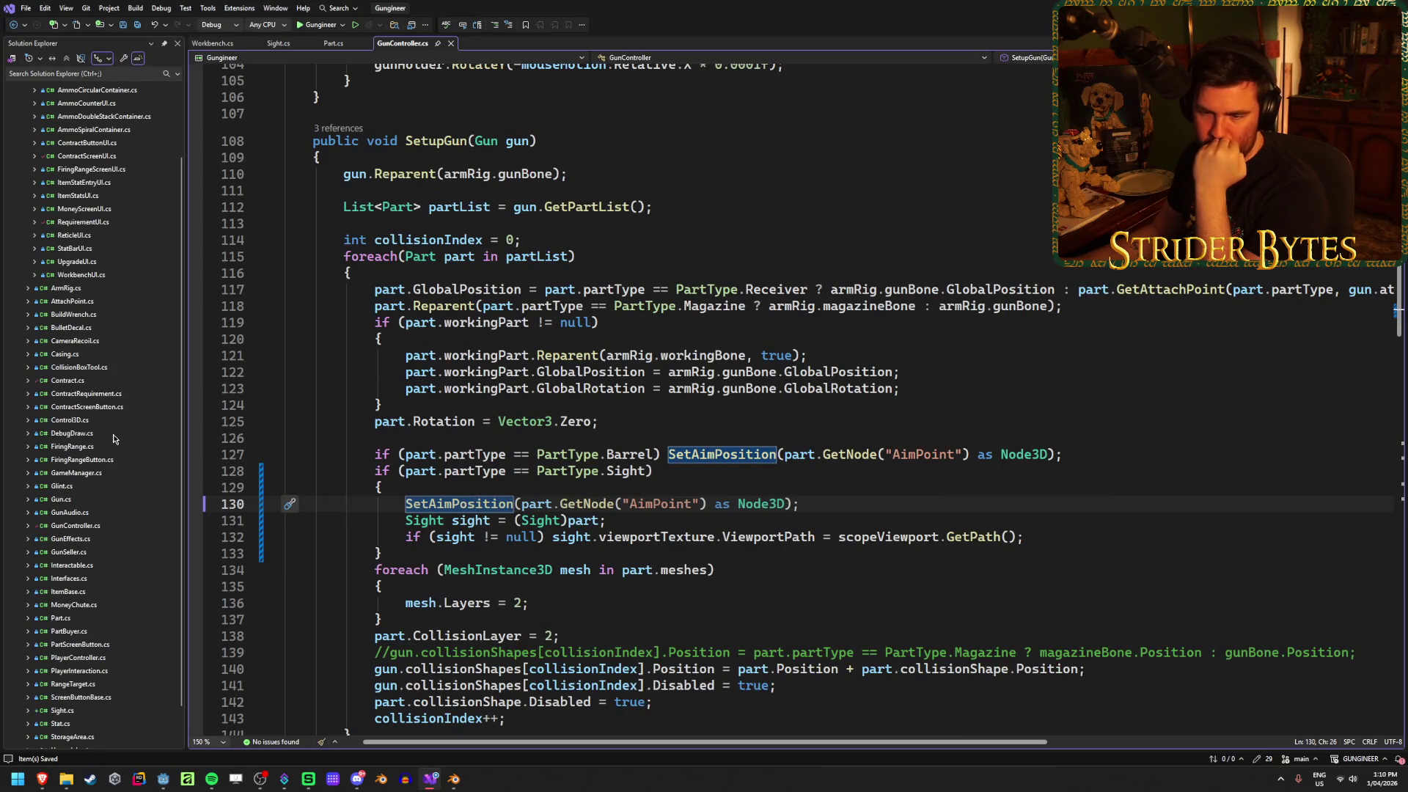
{"action": "scroll", "coordinate": [423, 468], "scroll_direction": "up", "scroll_amount": 15}
{"action": "scroll", "coordinate": [439, 514], "scroll_direction": "down", "scroll_amount": 9}
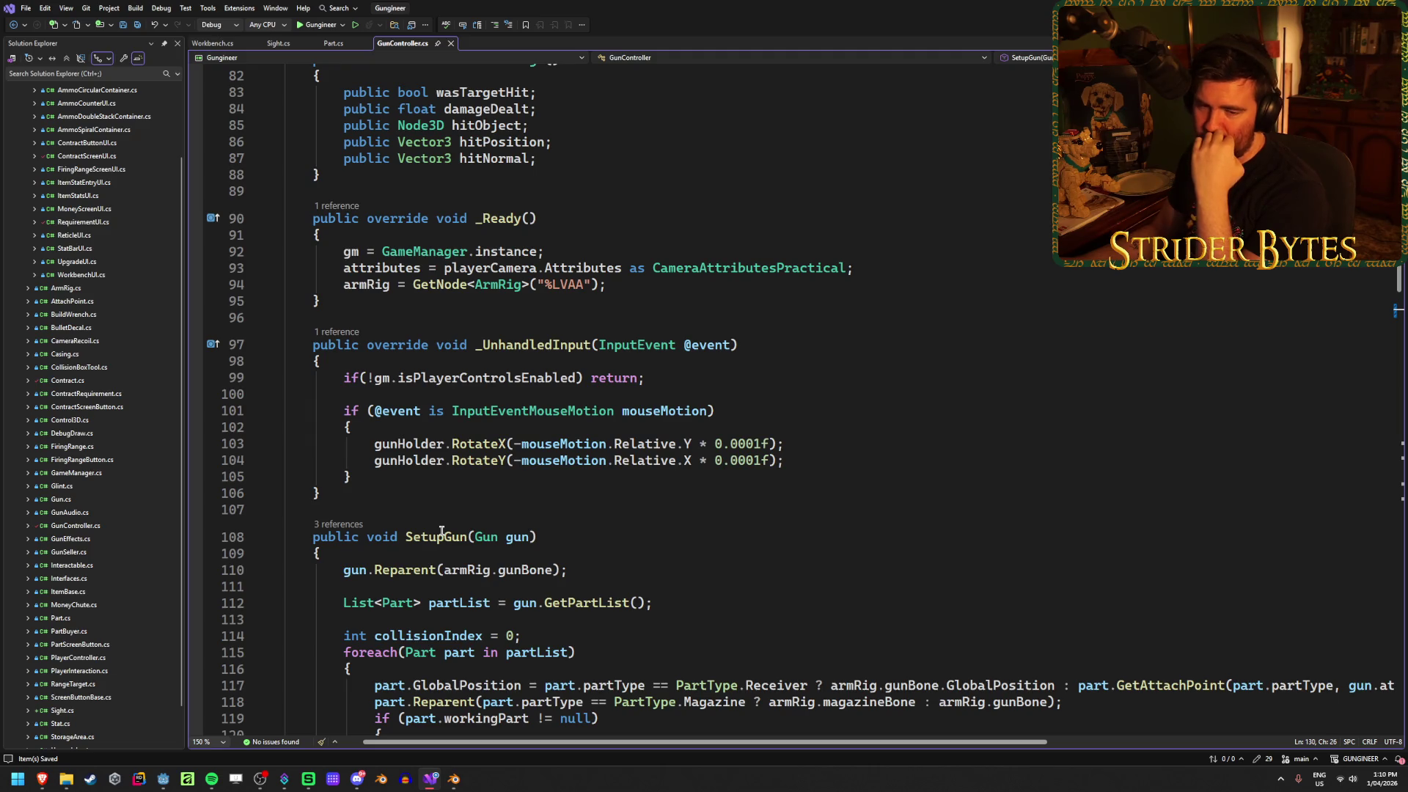
{"action": "scroll", "coordinate": [440, 528], "scroll_direction": "down", "scroll_amount": 20}
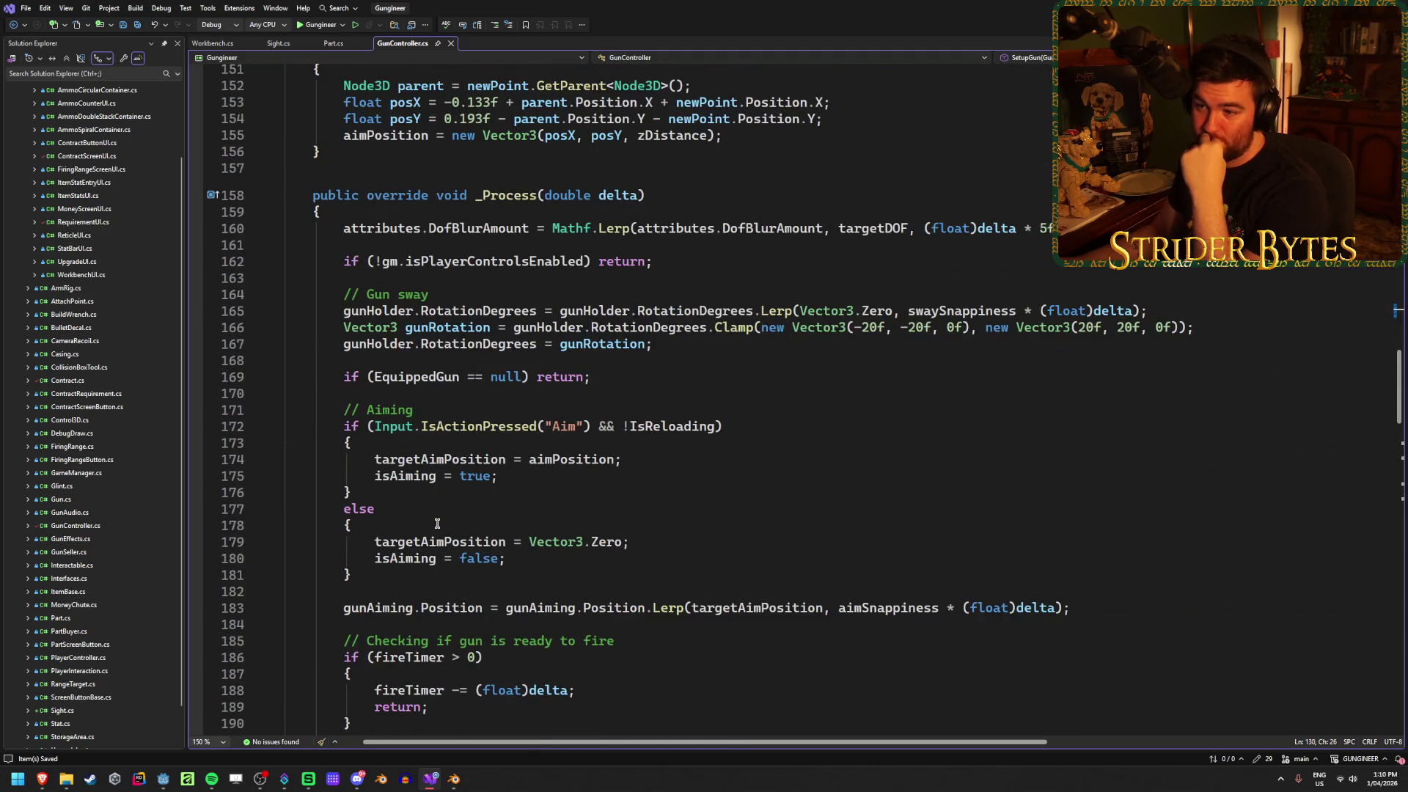
{"action": "scroll", "coordinate": [431, 525], "scroll_direction": "down", "scroll_amount": 1}
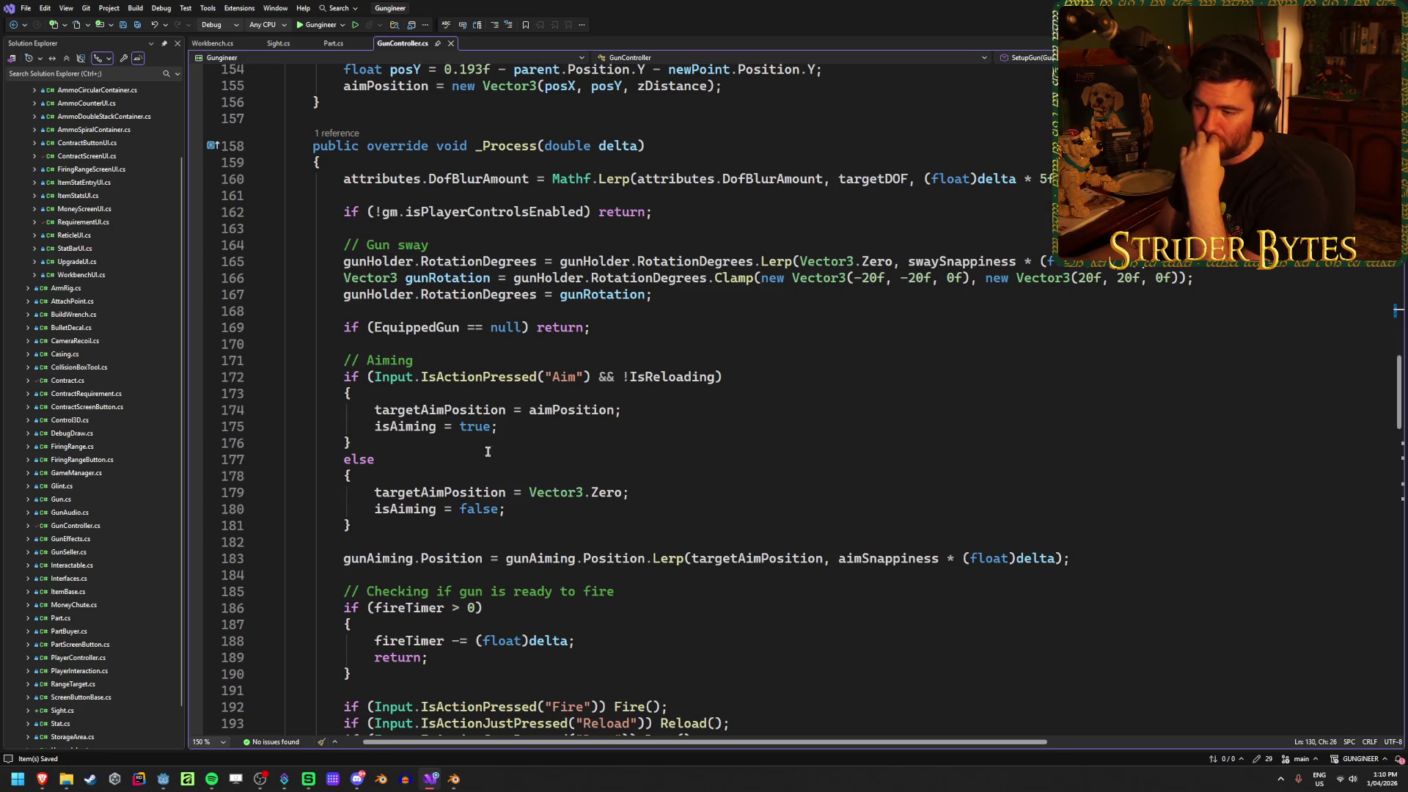
{"action": "left_click", "coordinate": [560, 413]}
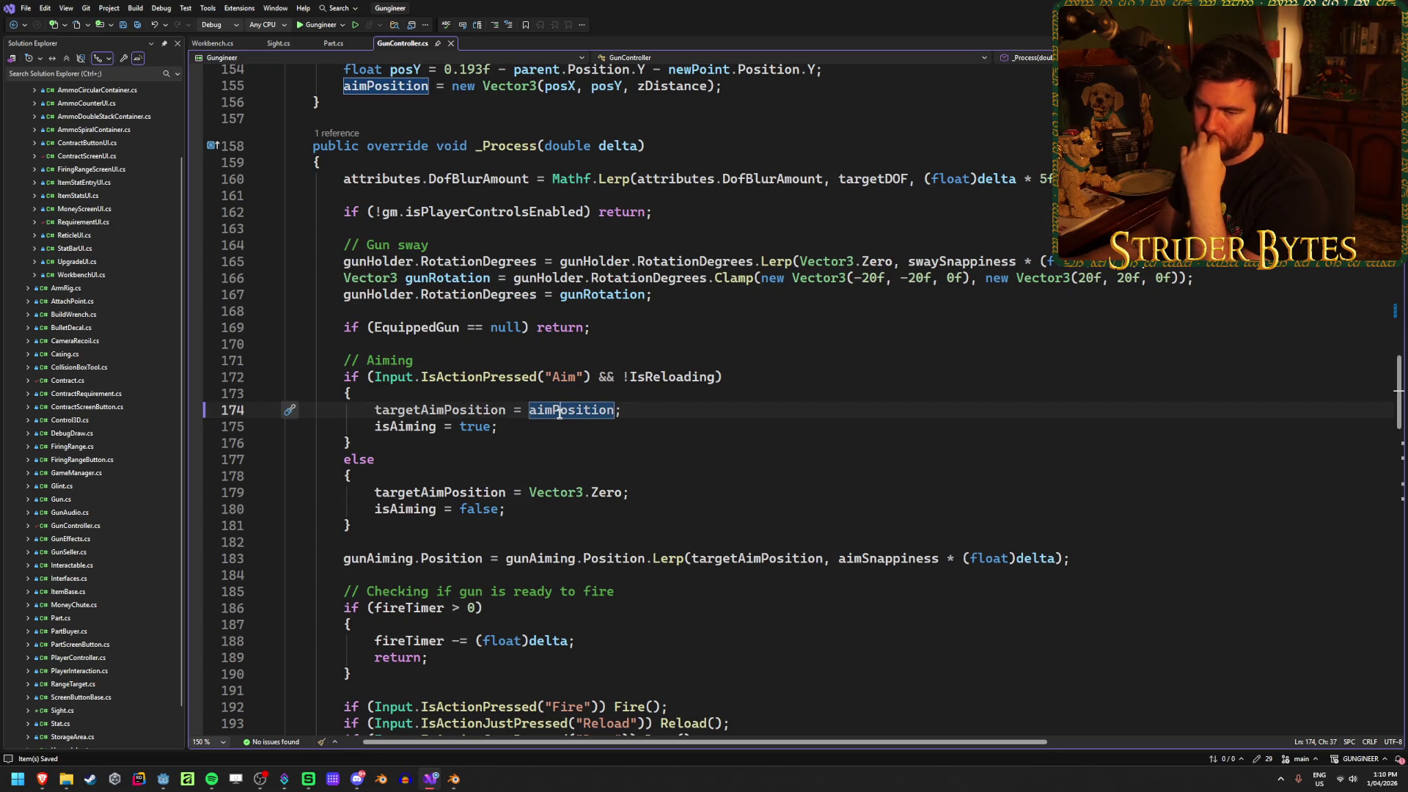
{"action": "scroll", "coordinate": [559, 413], "scroll_direction": "down", "scroll_amount": 8}
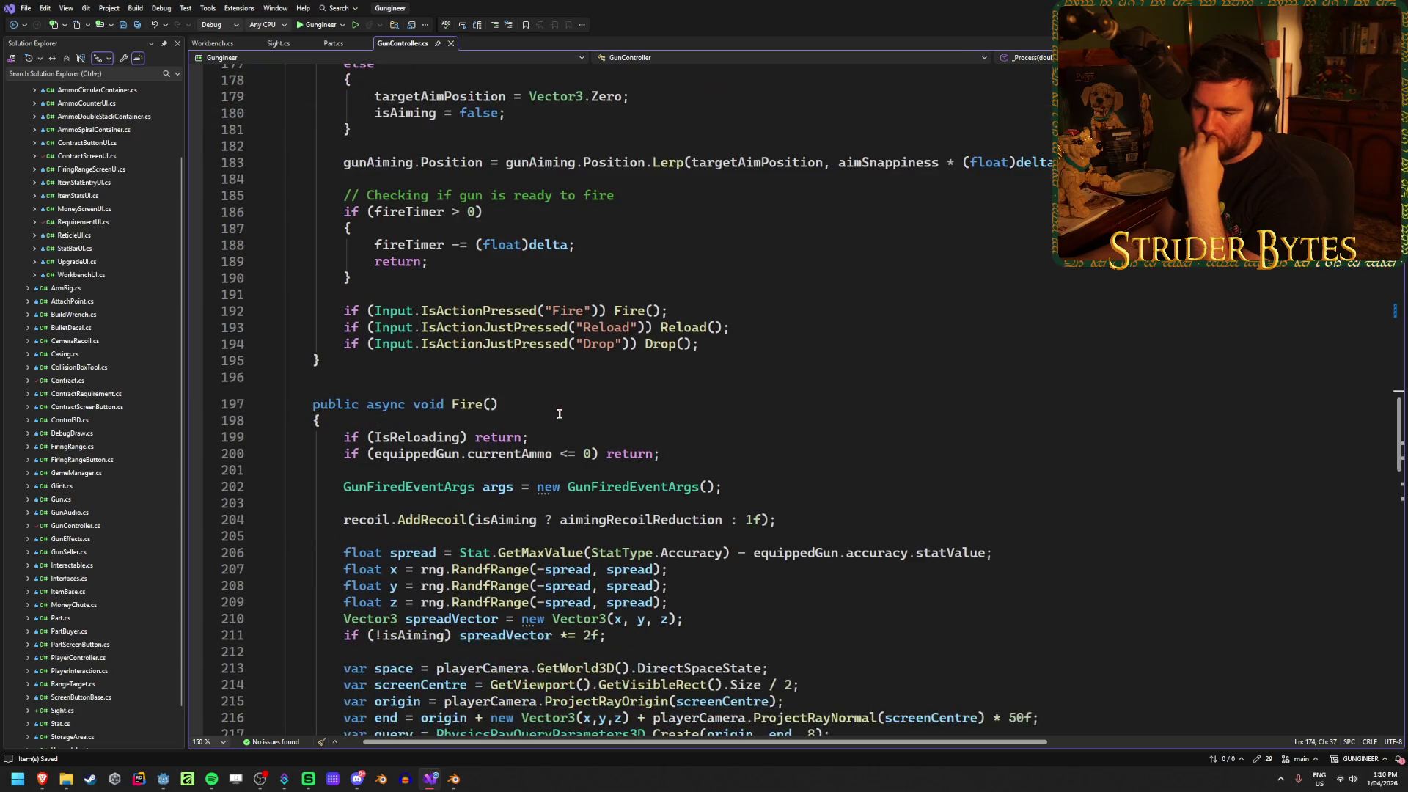
{"action": "scroll", "coordinate": [559, 415], "scroll_direction": "up", "scroll_amount": 9}
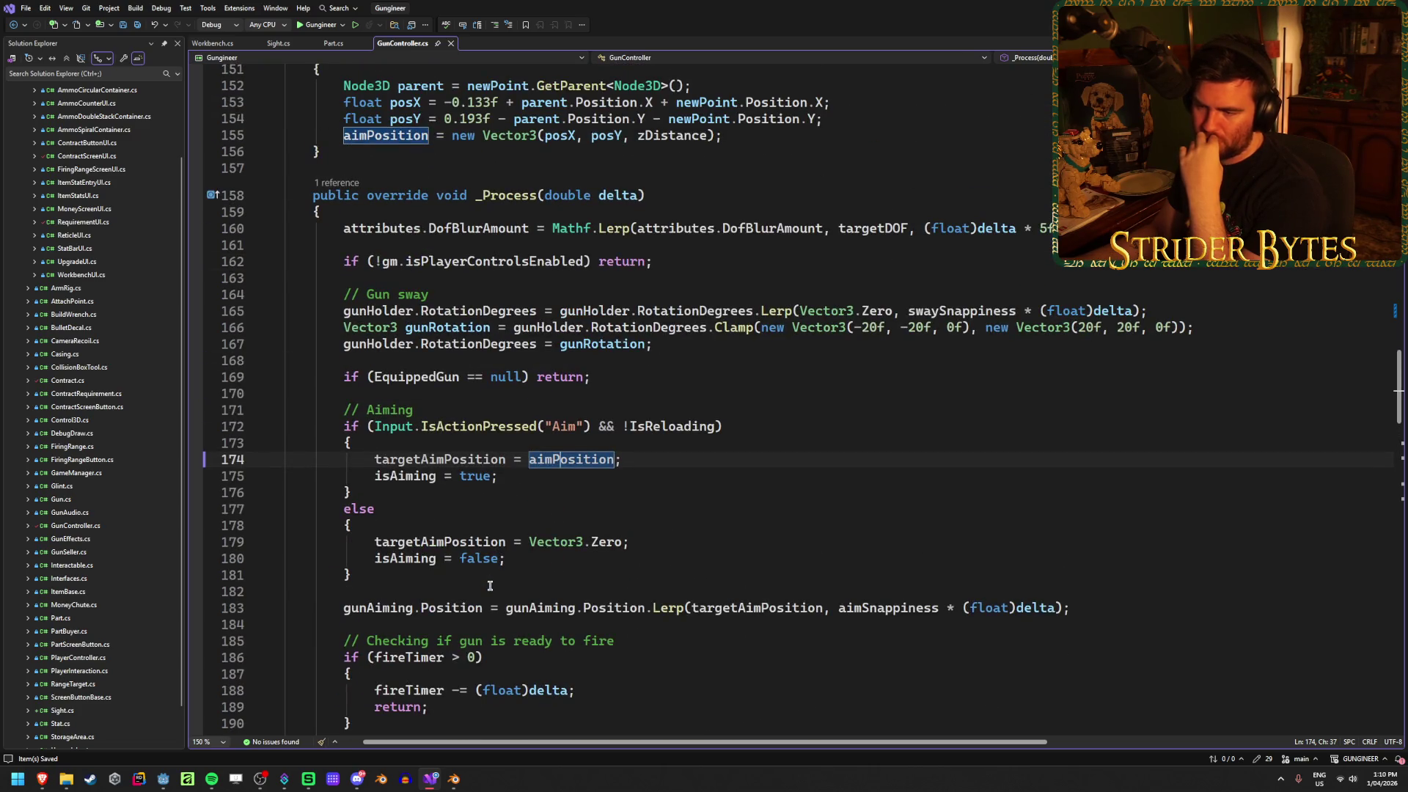
{"action": "left_click", "coordinate": [458, 459]}
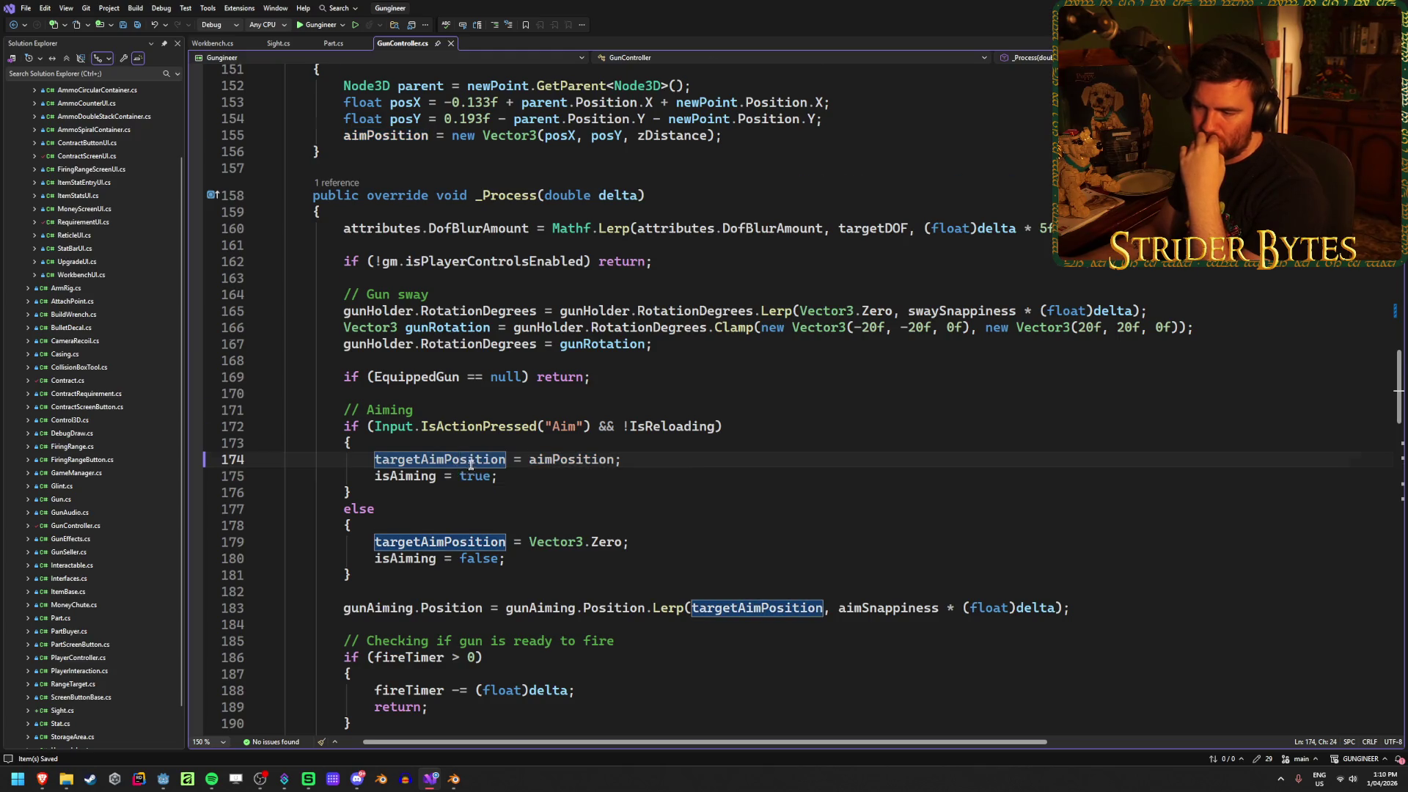
{"action": "scroll", "coordinate": [656, 552], "scroll_direction": "down", "scroll_amount": 3}
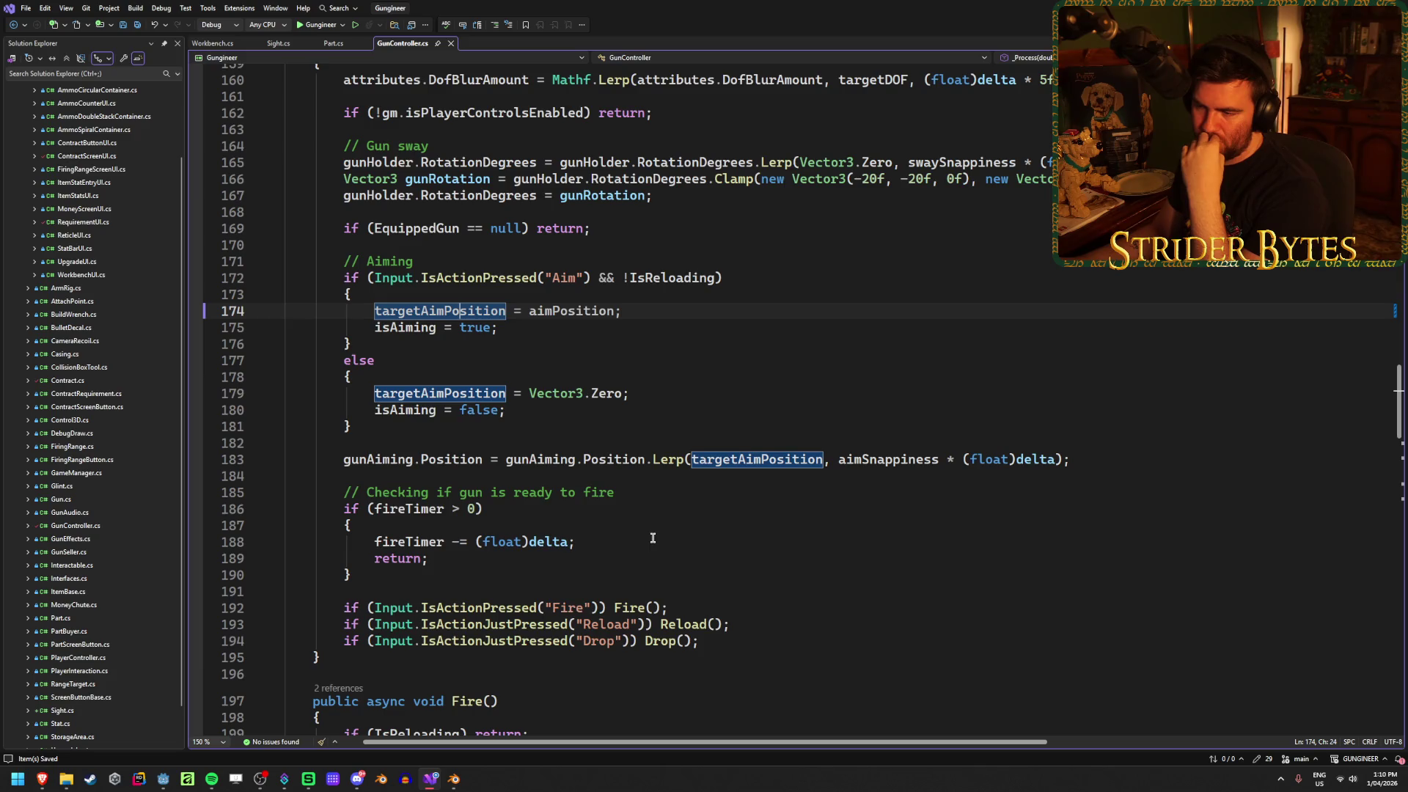
{"action": "scroll", "coordinate": [742, 511], "scroll_direction": "down", "scroll_amount": 5}
{"action": "scroll", "coordinate": [743, 511], "scroll_direction": "down", "scroll_amount": 20}
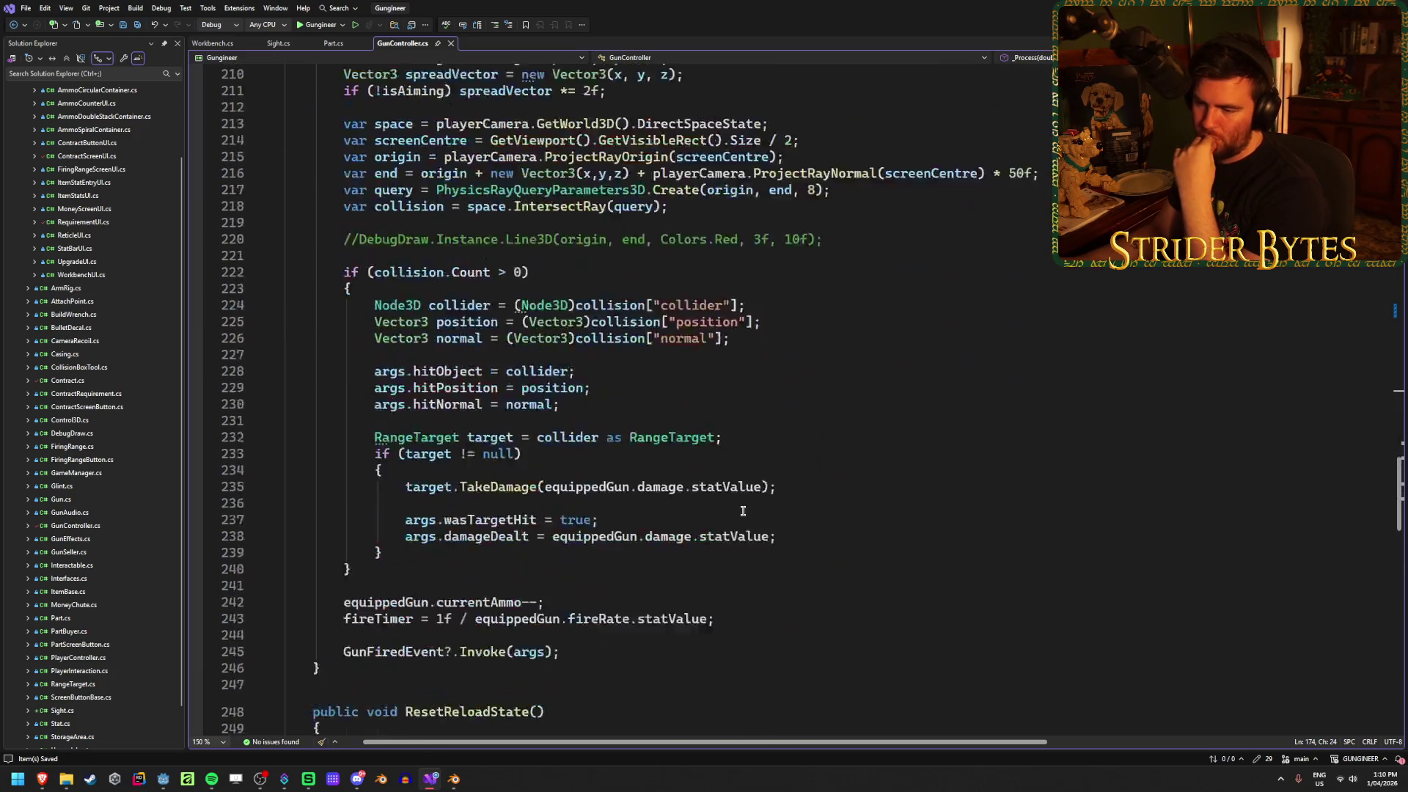
{"action": "scroll", "coordinate": [743, 511], "scroll_direction": "down", "scroll_amount": 5}
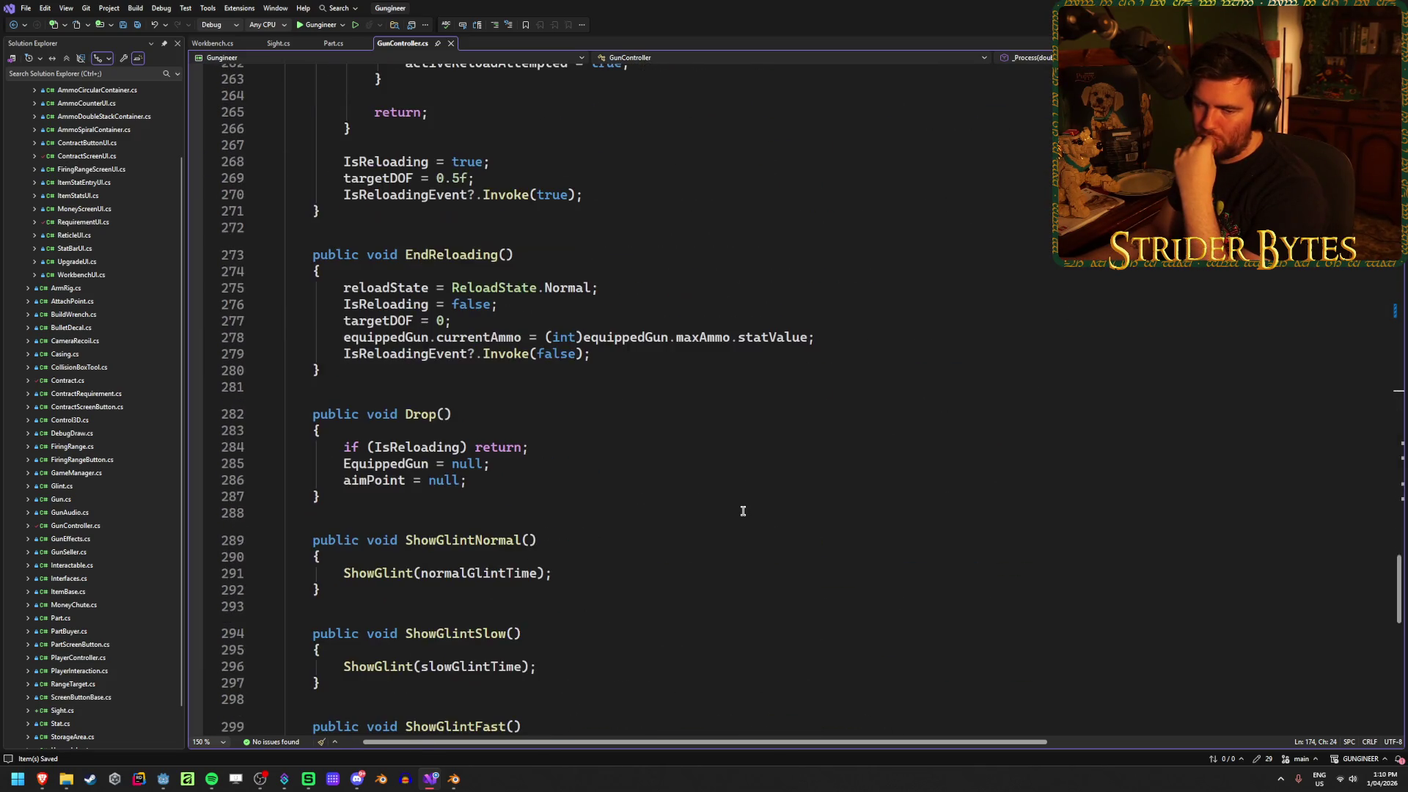
{"action": "scroll", "coordinate": [743, 511], "scroll_direction": "down", "scroll_amount": 9}
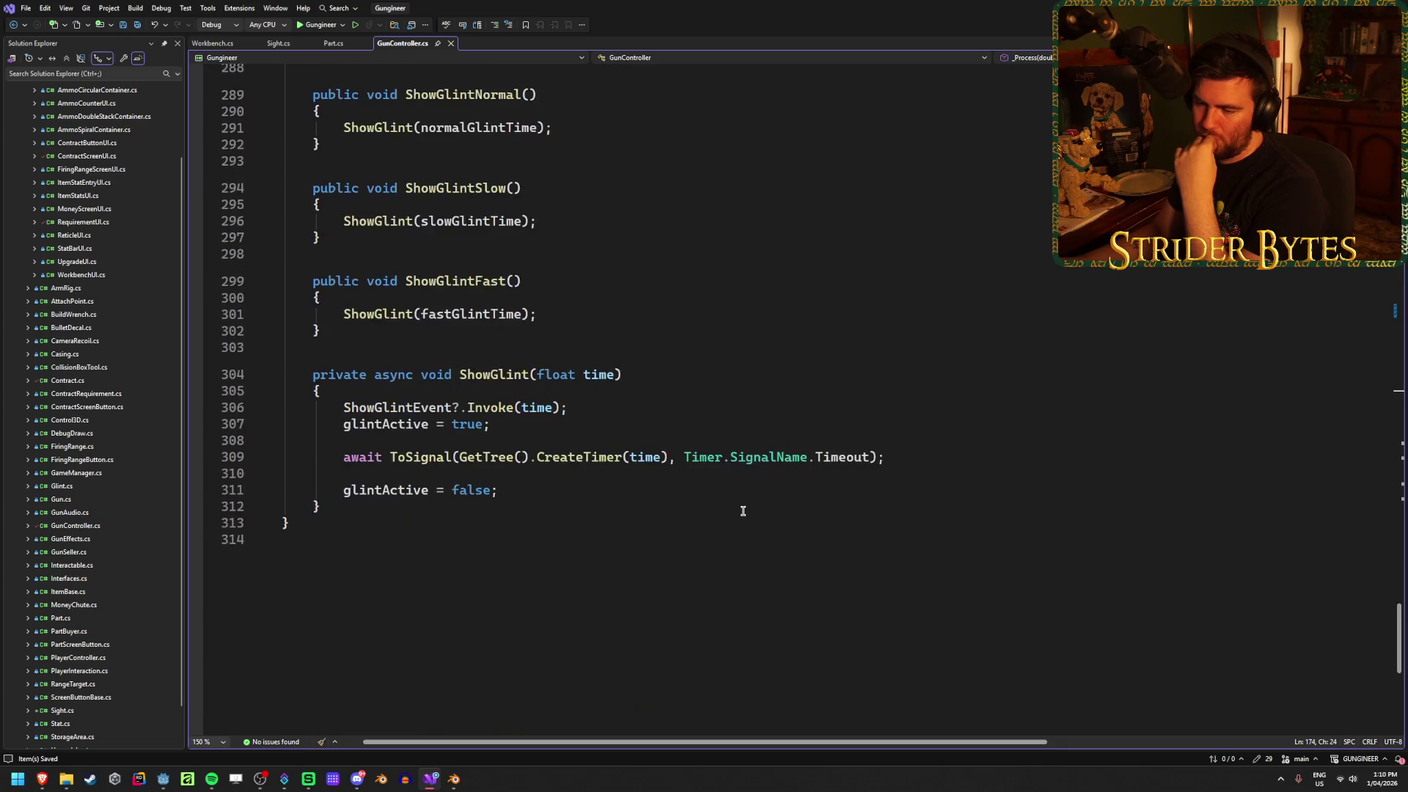
{"action": "scroll", "coordinate": [743, 511], "scroll_direction": "up", "scroll_amount": 5}
{"action": "scroll", "coordinate": [743, 511], "scroll_direction": "up", "scroll_amount": 20}
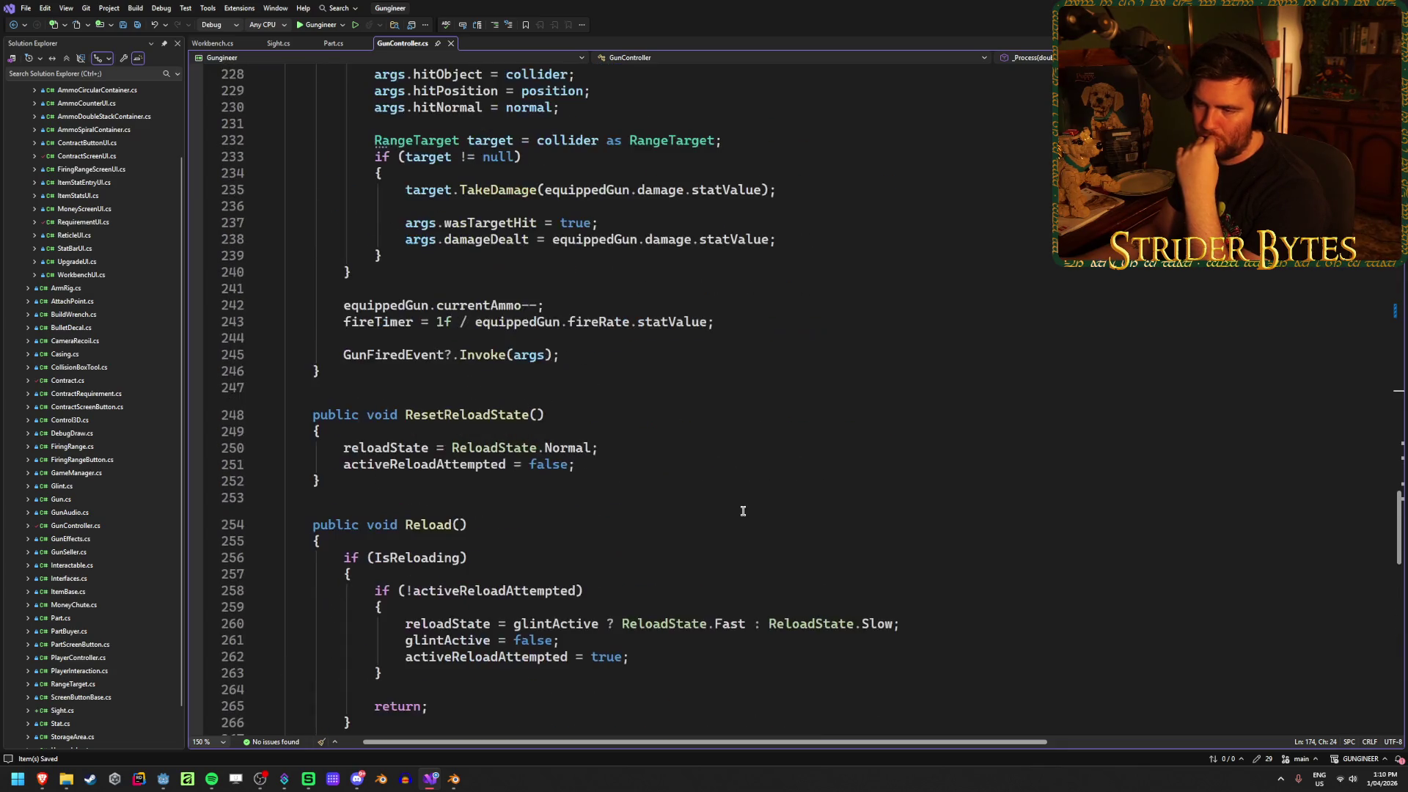
{"action": "scroll", "coordinate": [743, 511], "scroll_direction": "up", "scroll_amount": 16}
{"action": "scroll", "coordinate": [743, 511], "scroll_direction": "up", "scroll_amount": 20}
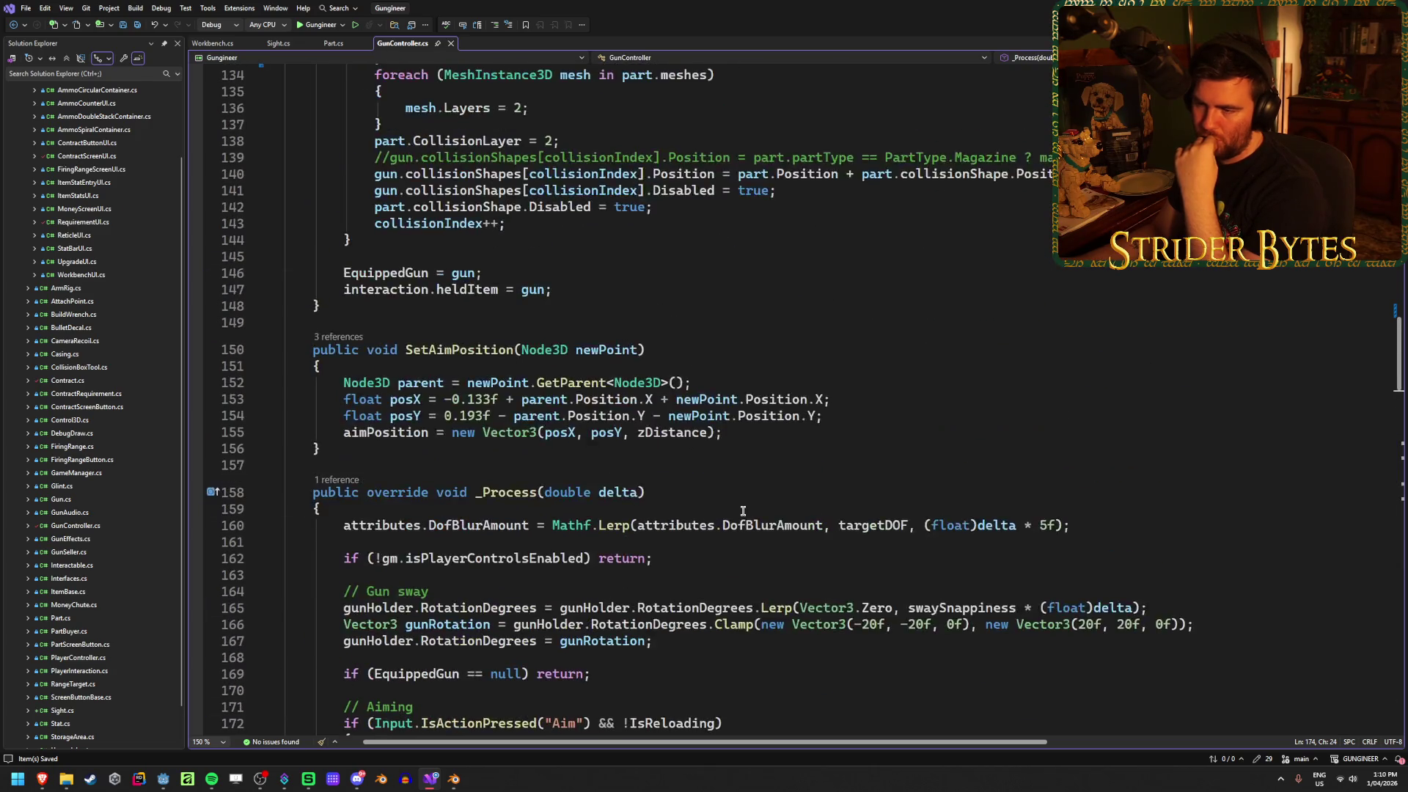
{"action": "scroll", "coordinate": [743, 511], "scroll_direction": "up", "scroll_amount": 5}
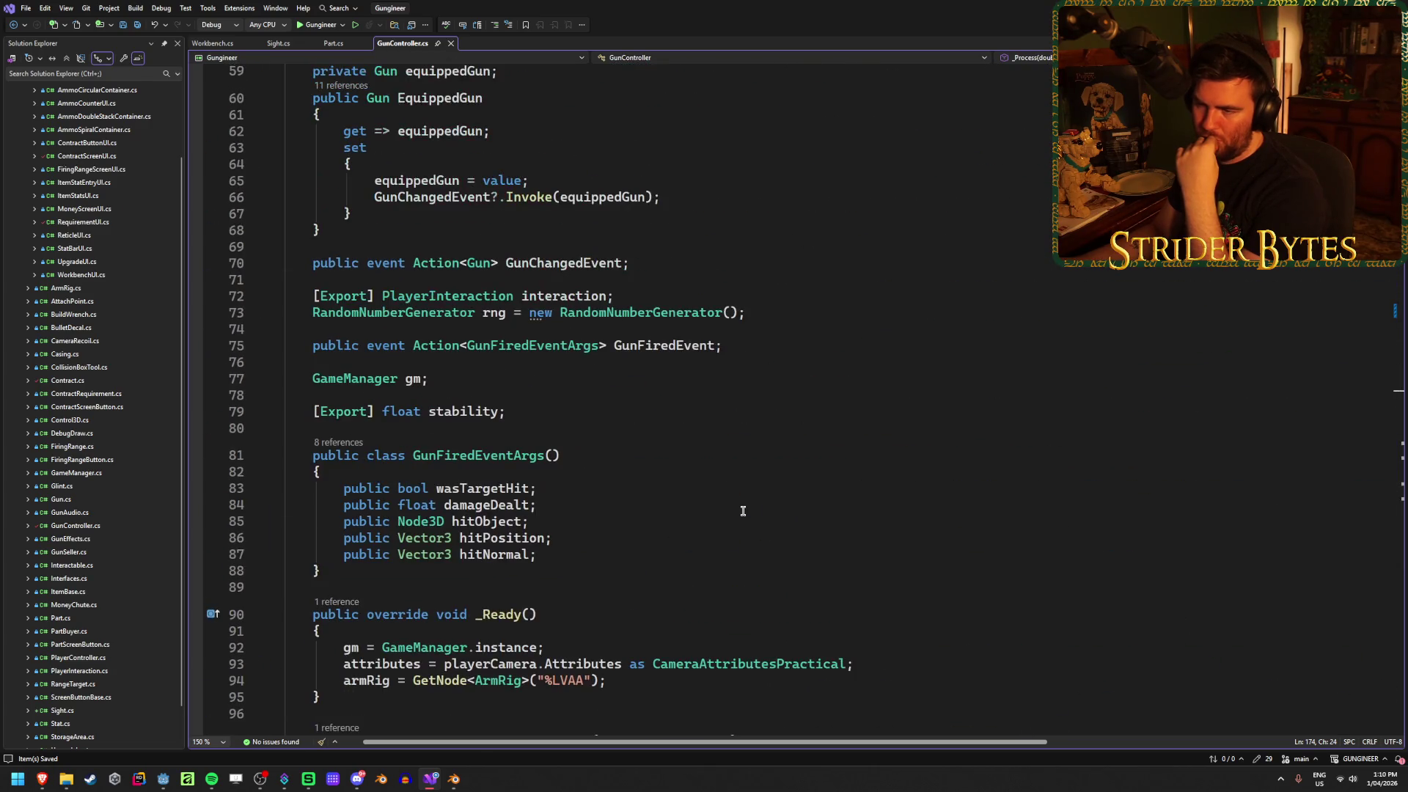
{"action": "scroll", "coordinate": [742, 511], "scroll_direction": "down", "scroll_amount": 20}
{"action": "scroll", "coordinate": [742, 511], "scroll_direction": "up", "scroll_amount": 6}
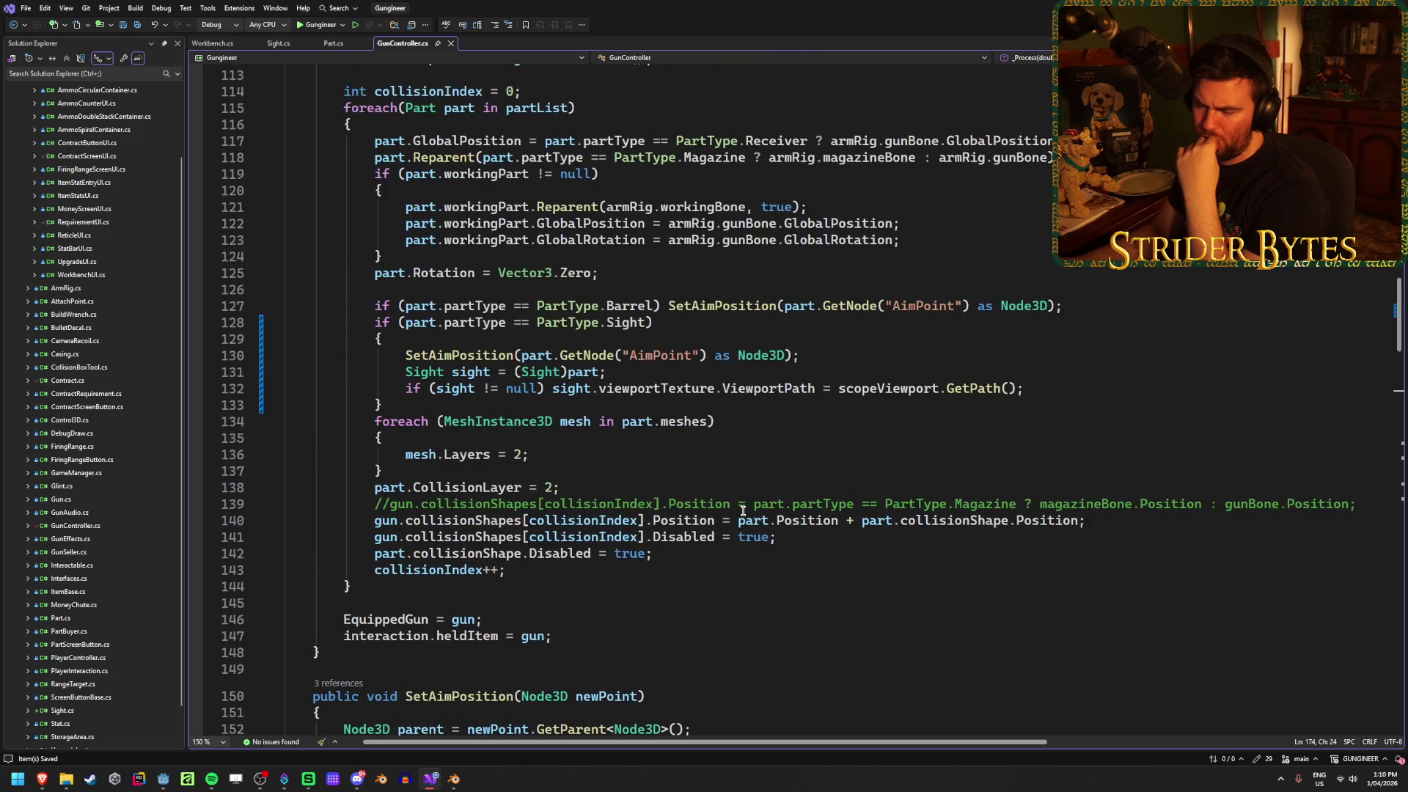
Highlight every SetAimPosition use, find the line building aimPosition, then open Godot's Player scene
{"action": "left_click", "coordinate": [446, 355]}
{"action": "scroll", "coordinate": [447, 355], "scroll_direction": "down", "scroll_amount": 4}
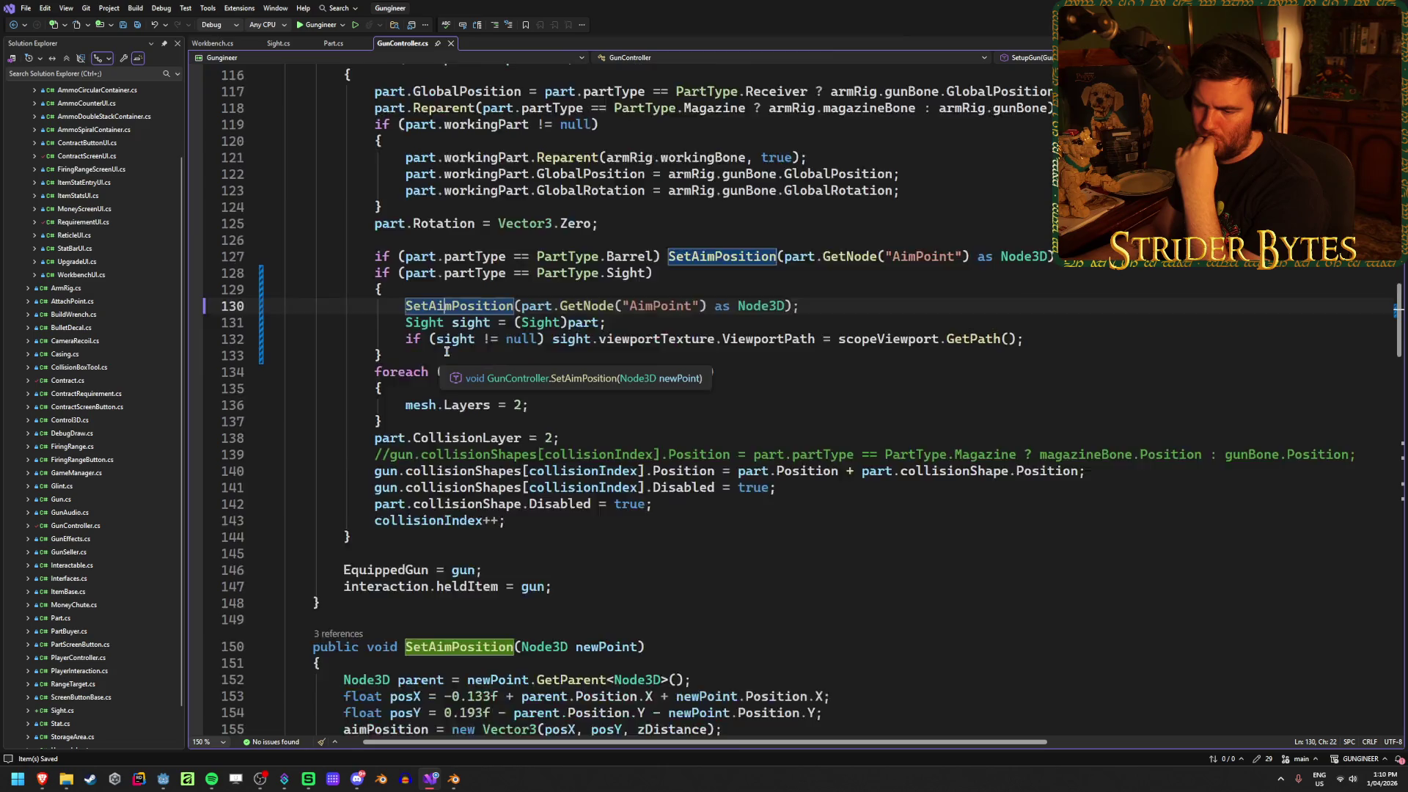
{"action": "scroll", "coordinate": [543, 443], "scroll_direction": "down", "scroll_amount": 2}
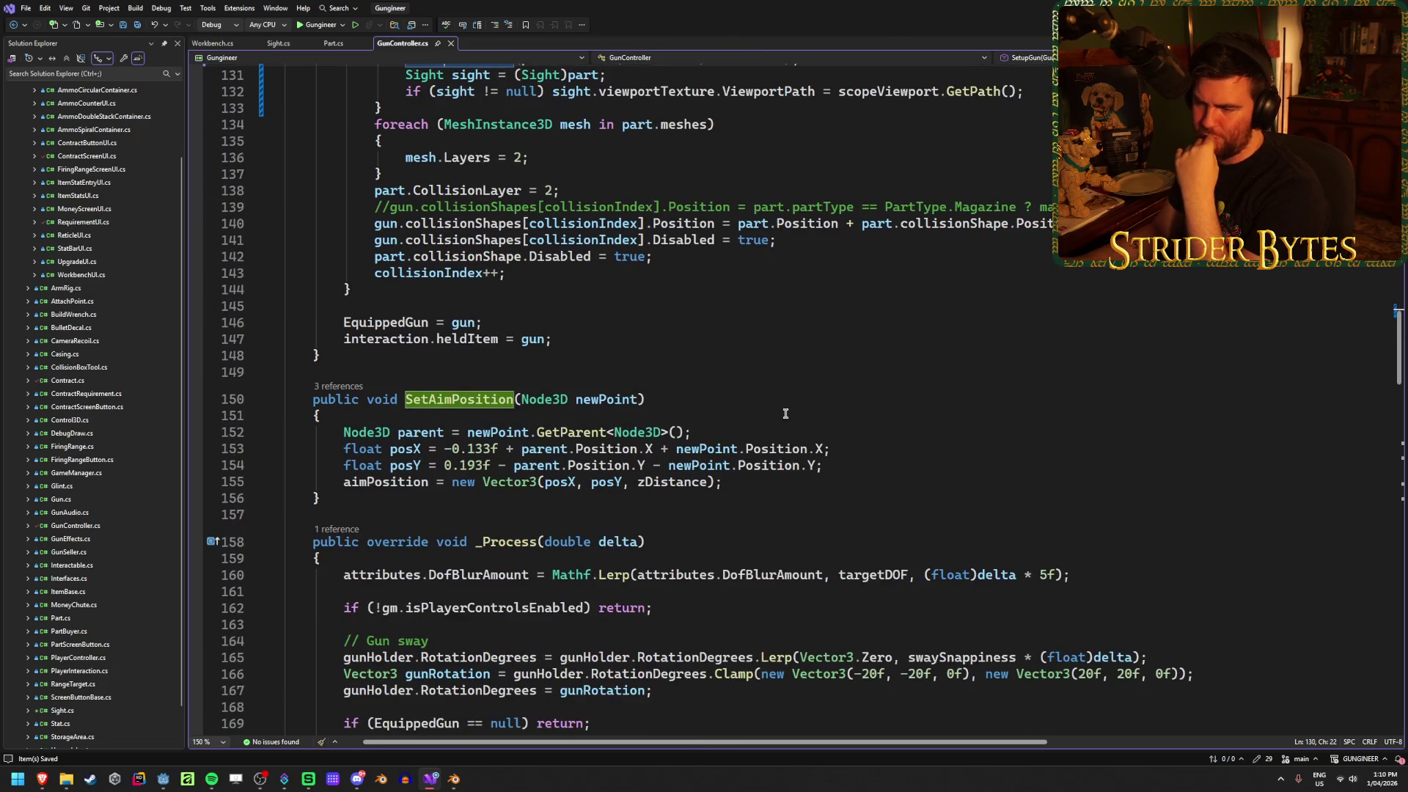
{"action": "left_click", "coordinate": [769, 482]}
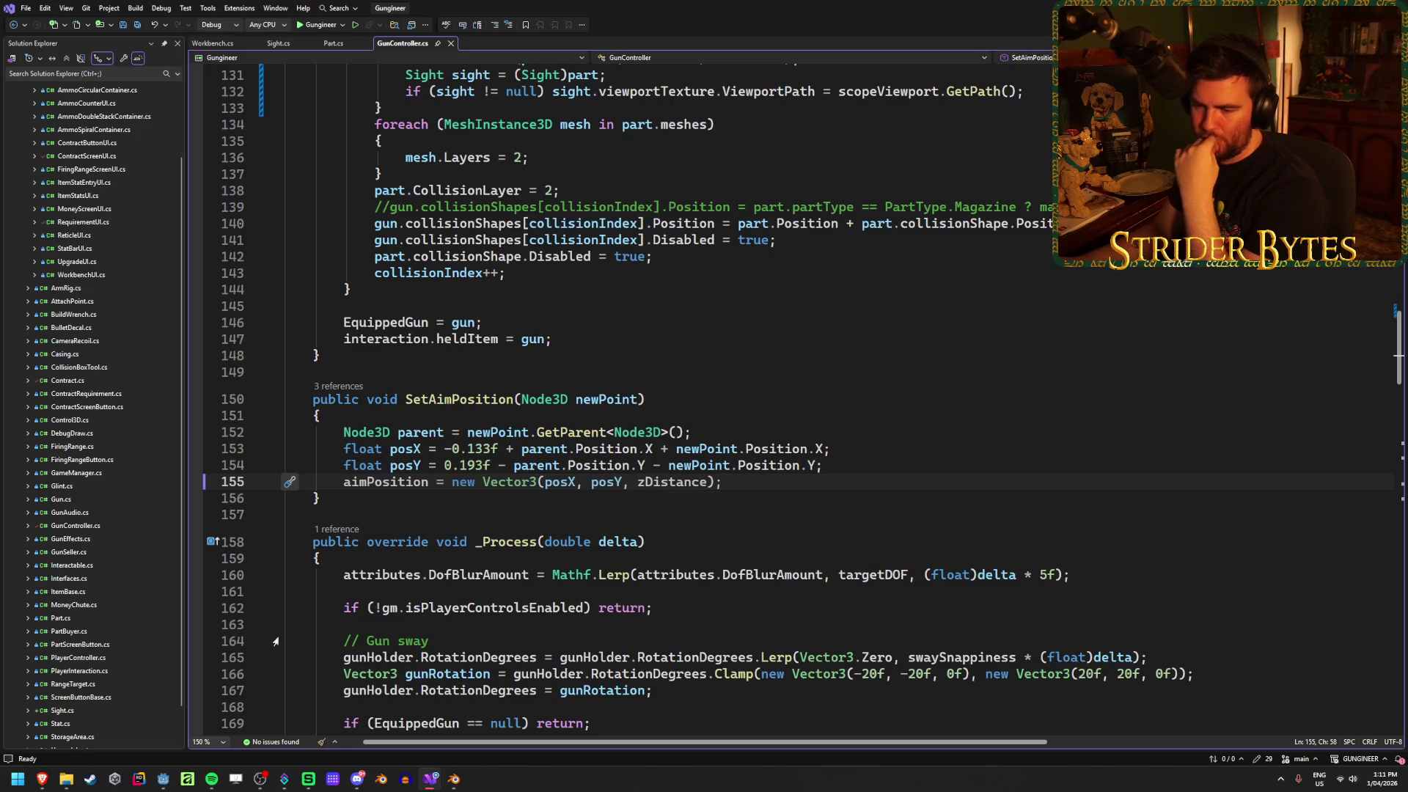
{"action": "left_click", "coordinate": [166, 778]}
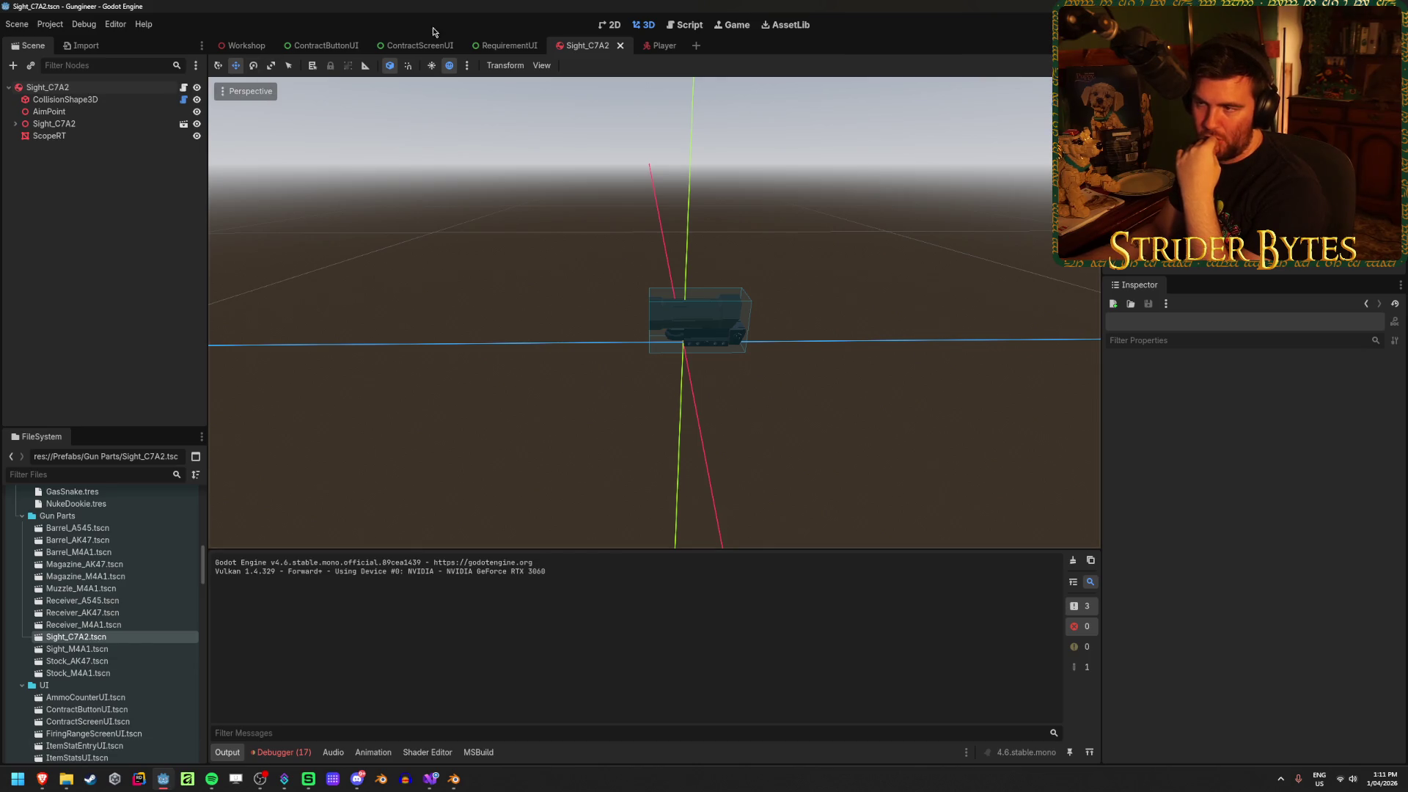
{"action": "left_click", "coordinate": [649, 45]}
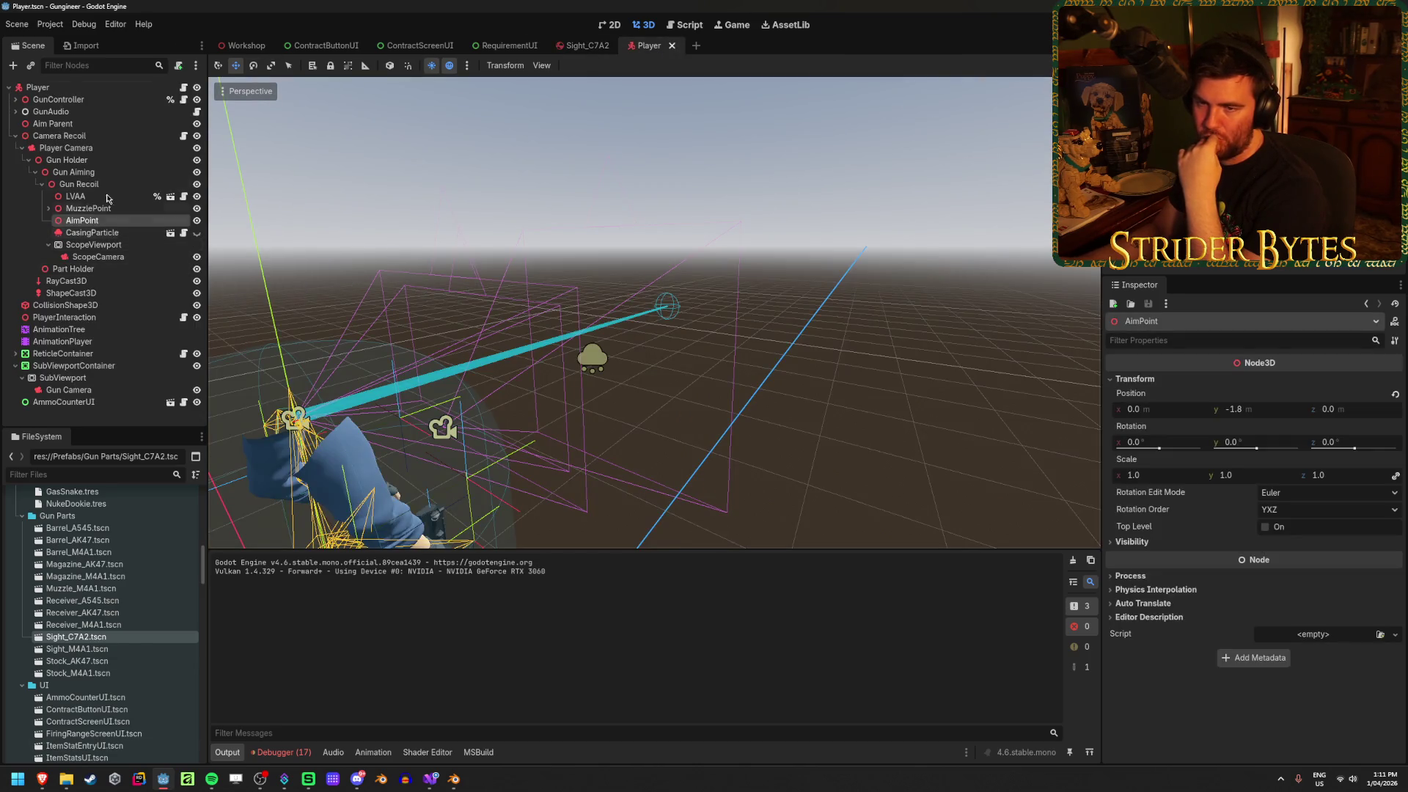
Check the Player's GunController Z Distance of 0.15, then go back to the GunController script
{"action": "left_click", "coordinate": [114, 102]}
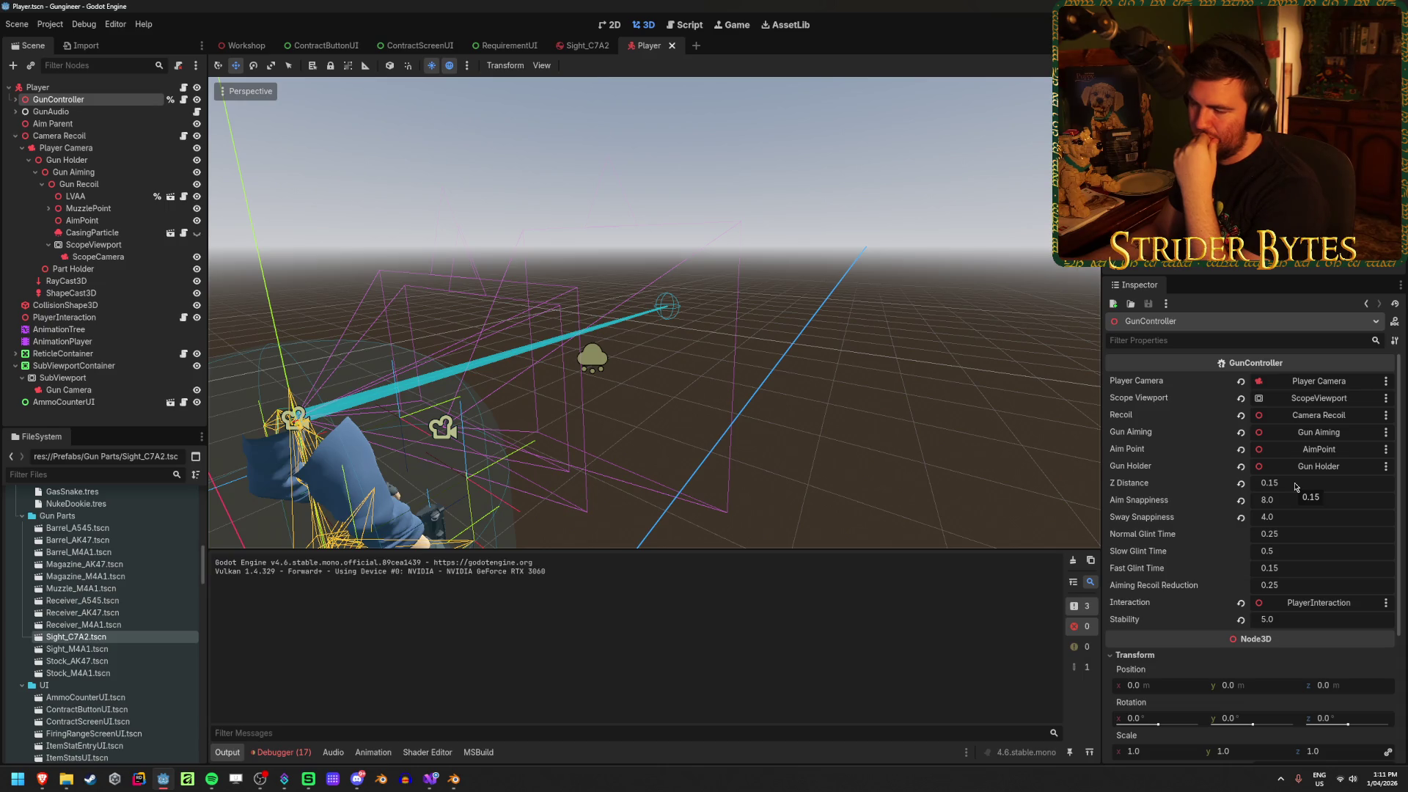
{"action": "left_click", "coordinate": [437, 782]}
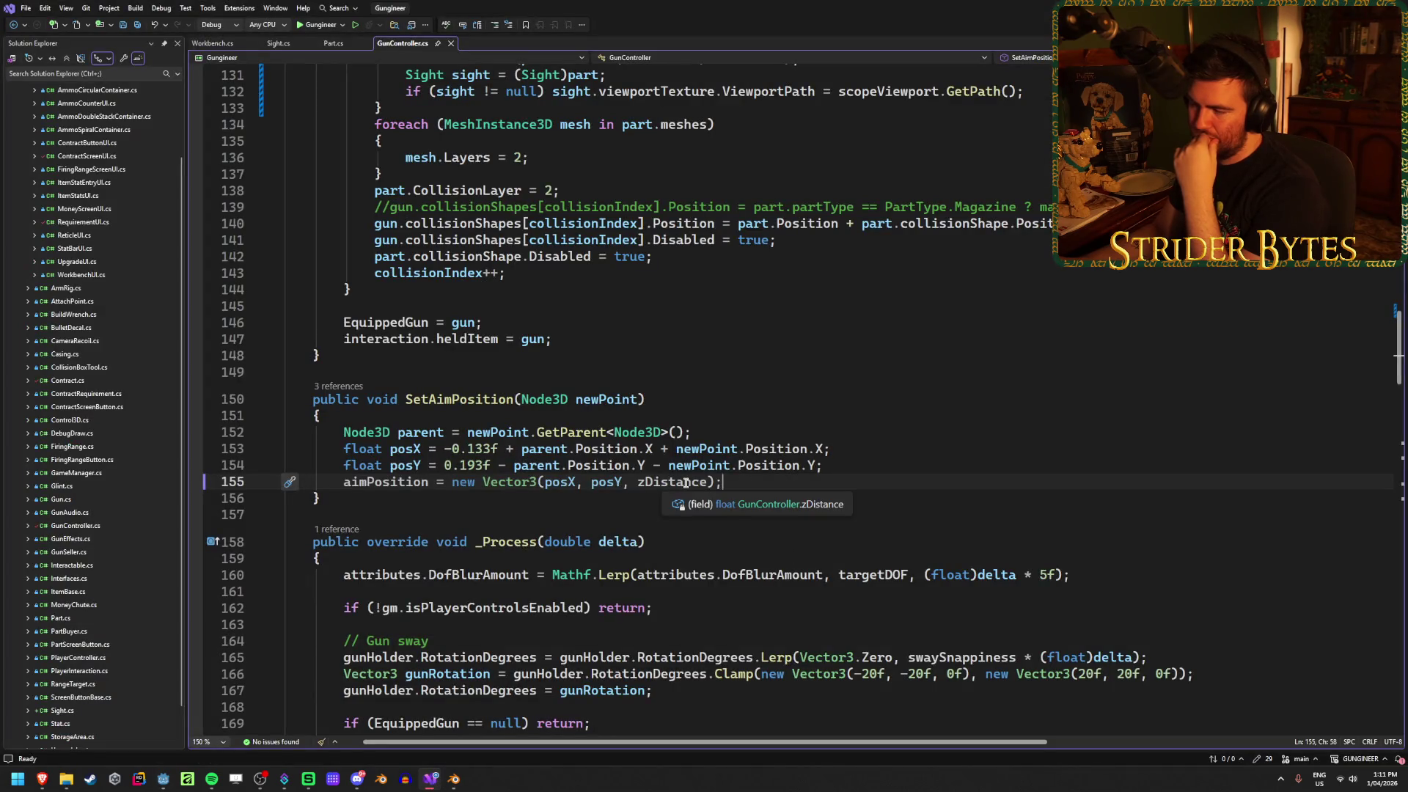
Replace zDistance with newPoint.Position.Z in SetAimPosition's aimPosition line
{"action": "left_click", "coordinate": [483, 453]}
{"action": "left_click", "coordinate": [865, 448]}
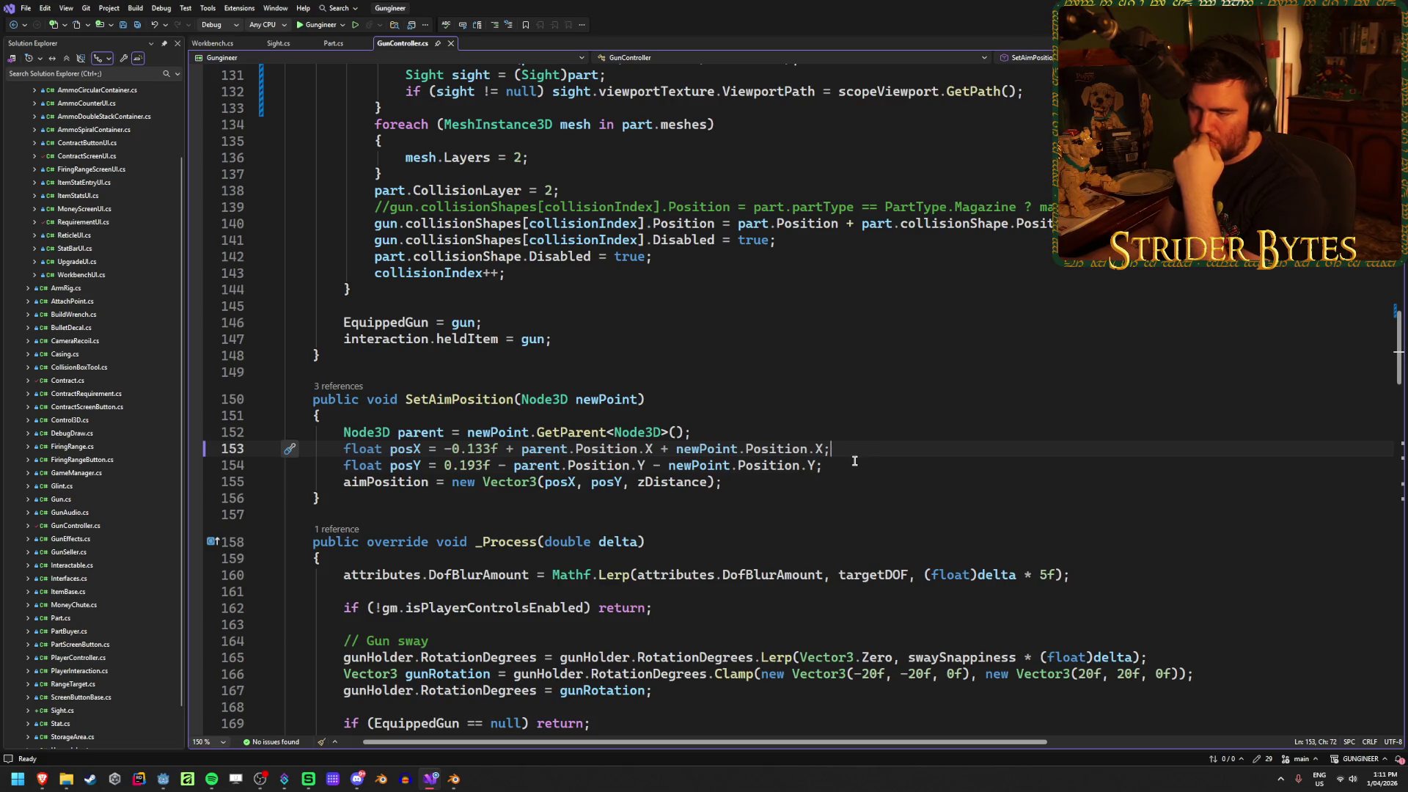
{"action": "key", "text": "Down"}
{"action": "key", "text": "Down"}
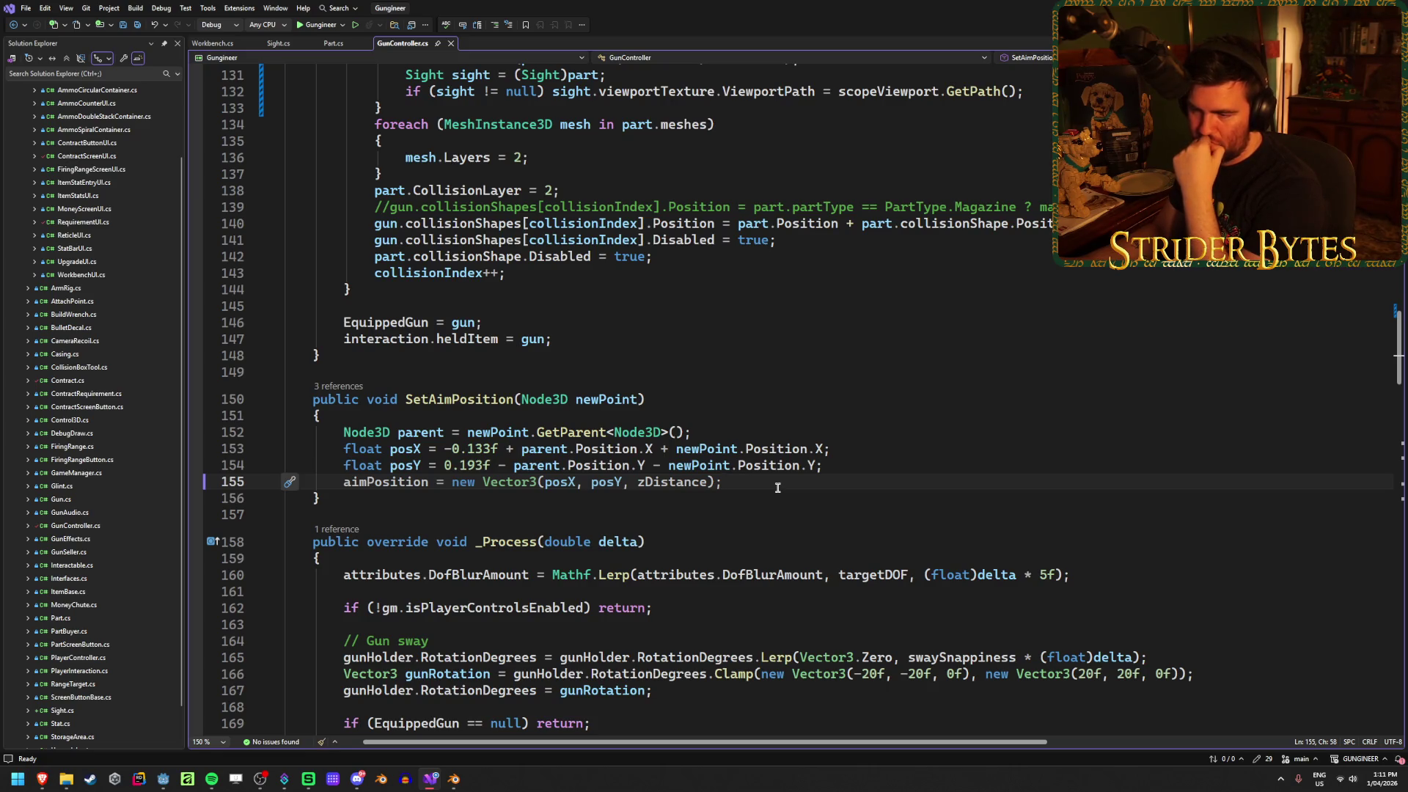
{"action": "double_click", "coordinate": [664, 482]}
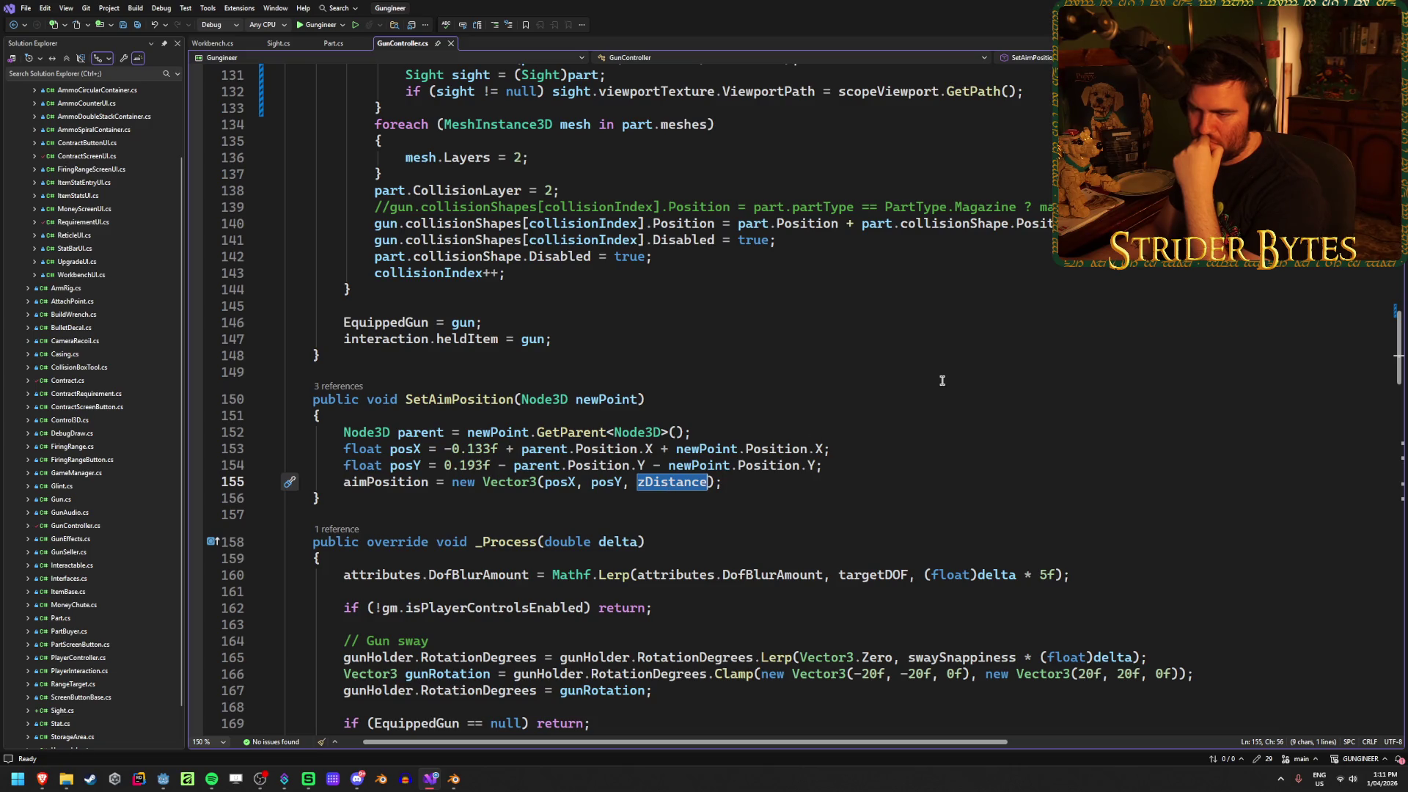
{"action": "type", "text": "new"}
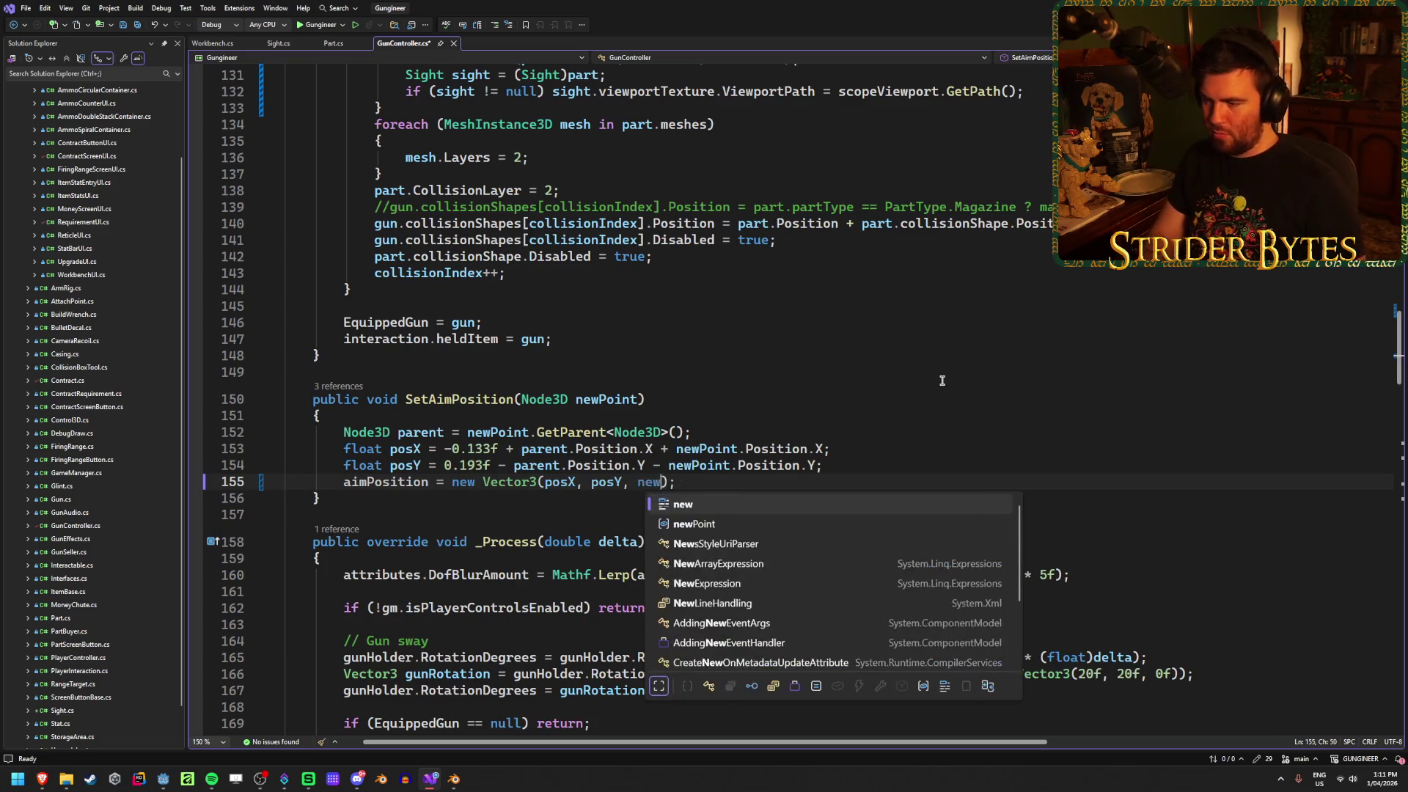
{"action": "key", "text": "Down"}
{"action": "key", "text": "Tab"}
{"action": "type", "text": "."}
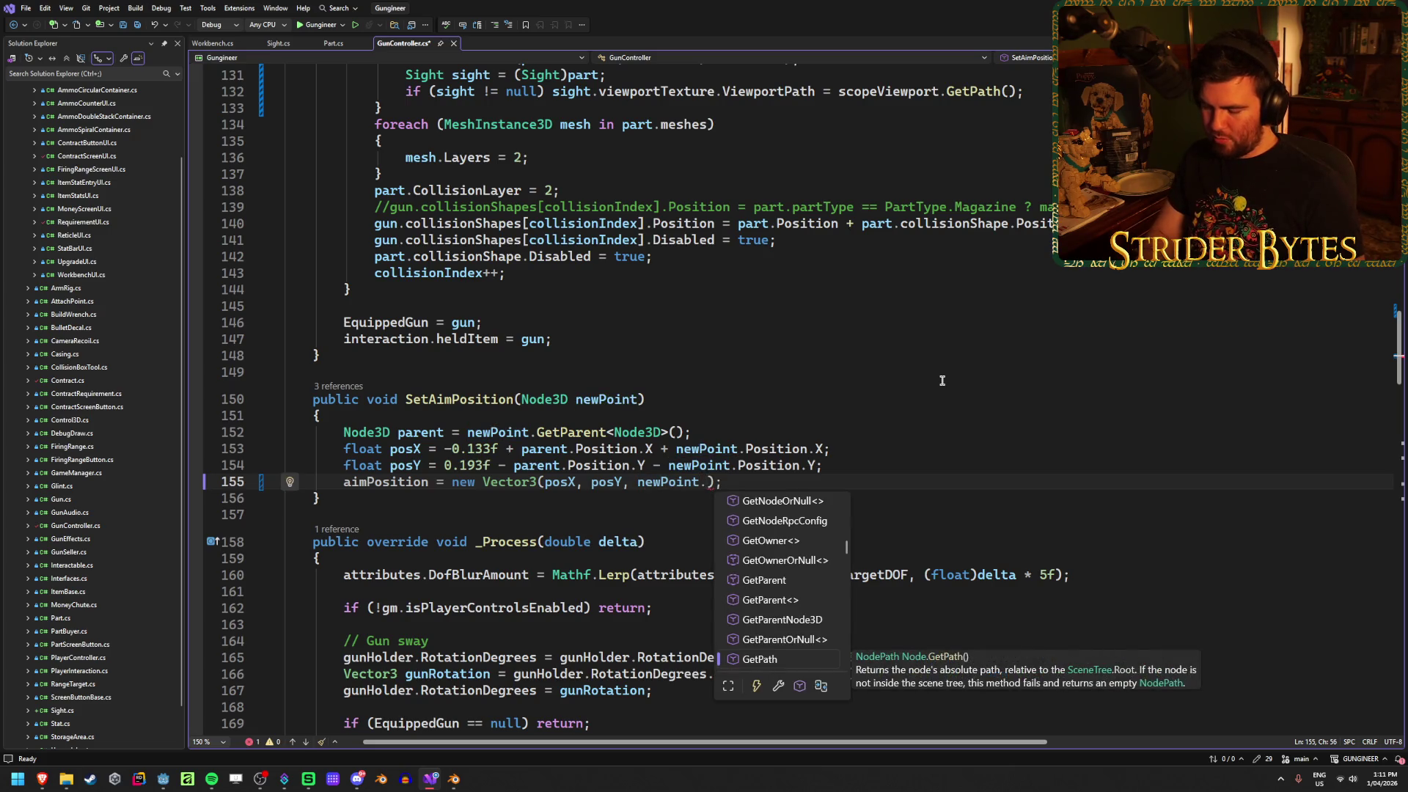
{"action": "type", "text": "Z"}
{"action": "key", "text": "BackSpace"}
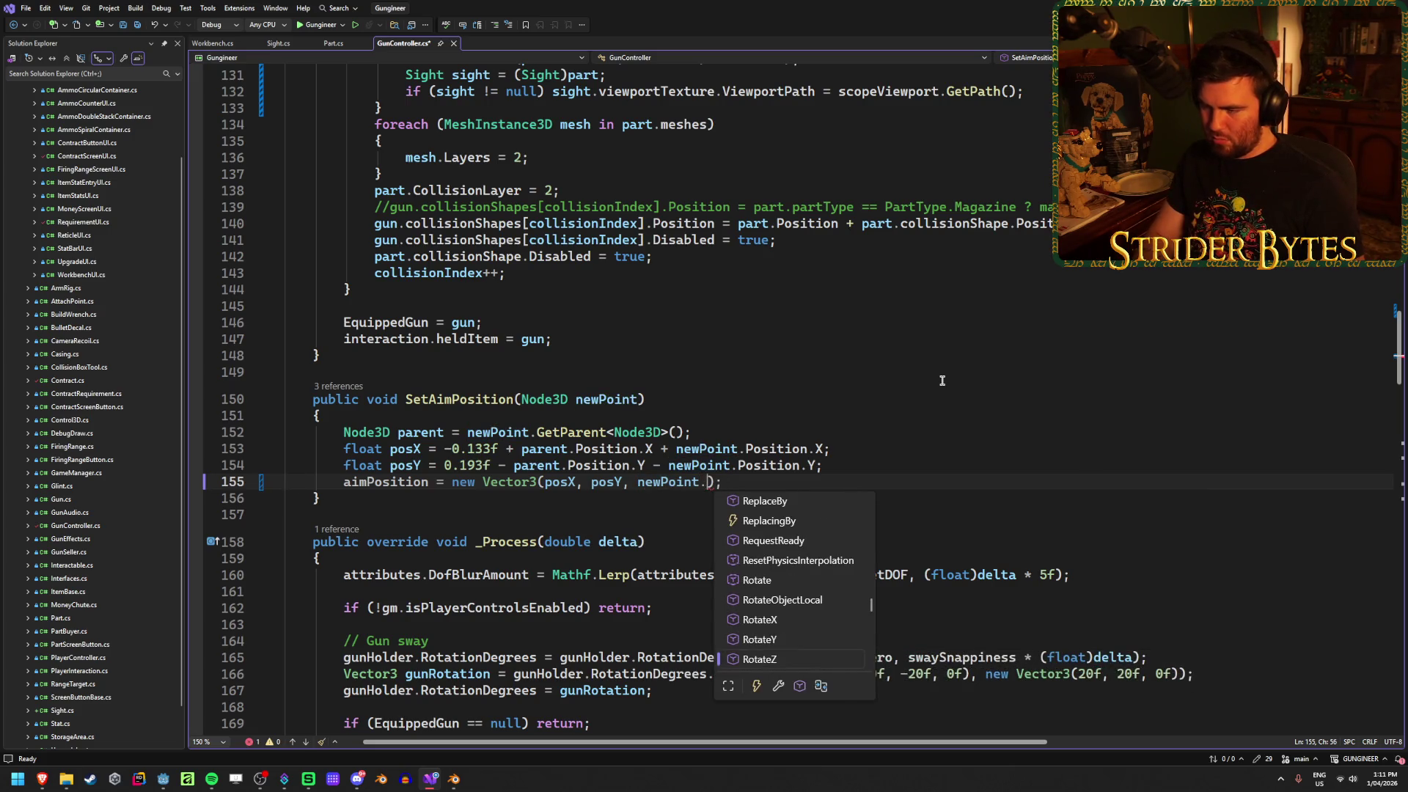
{"action": "type", "text": "Pos"}
{"action": "key", "text": "Tab"}
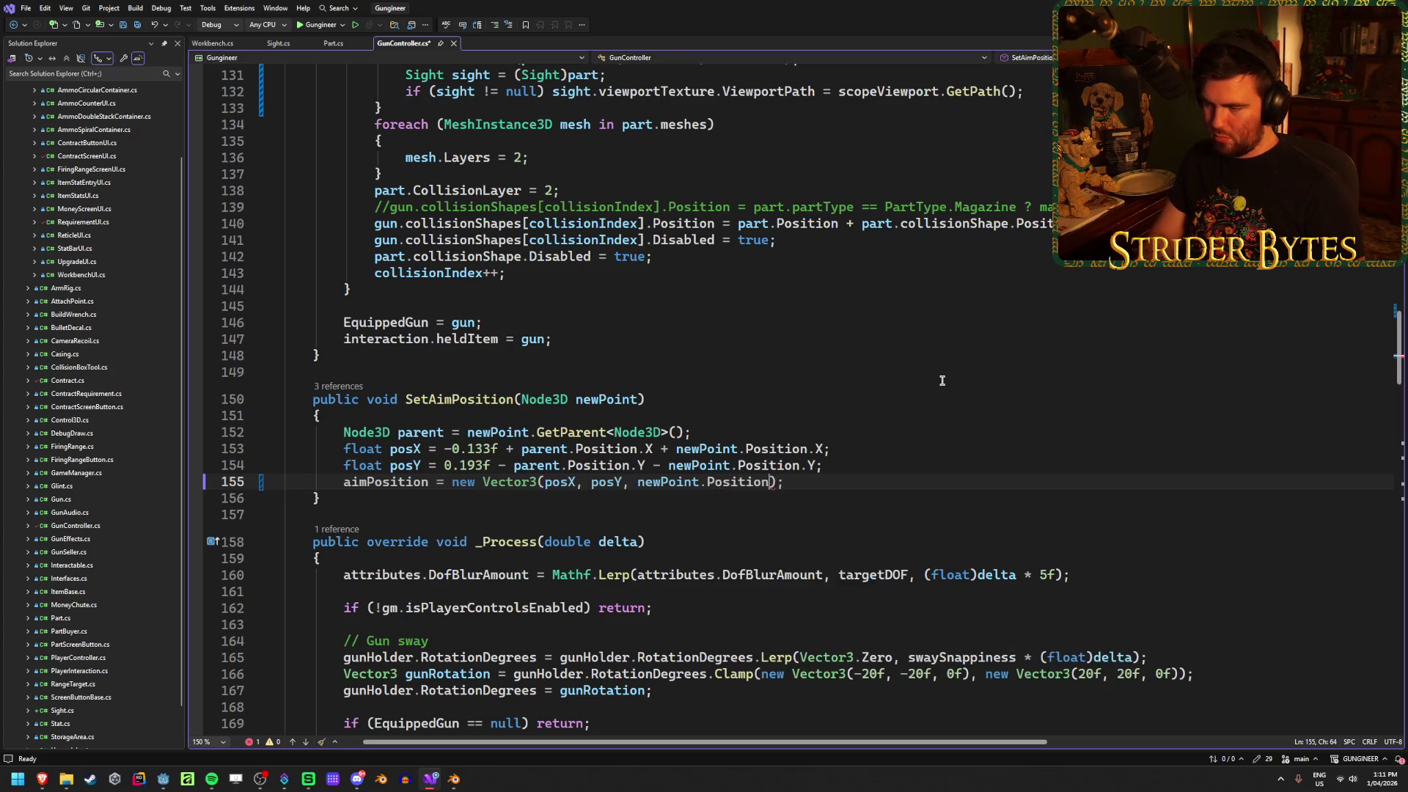
{"action": "type", "text": ".Z"}
Save GunController.cs and switch back to Godot to test the change
{"action": "key", "text": "ctrl+s"}
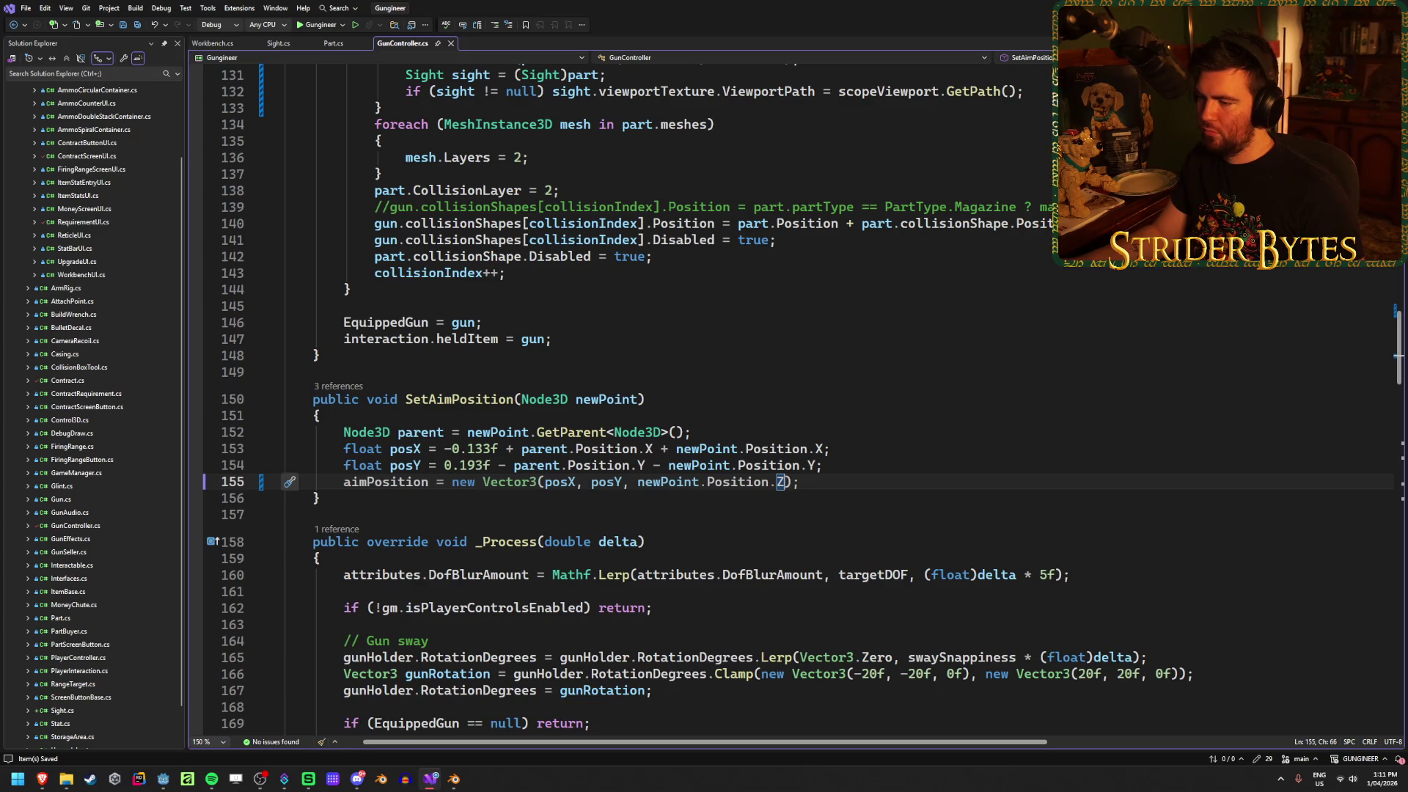
{"action": "mouse_move", "coordinate": [742, 479]}
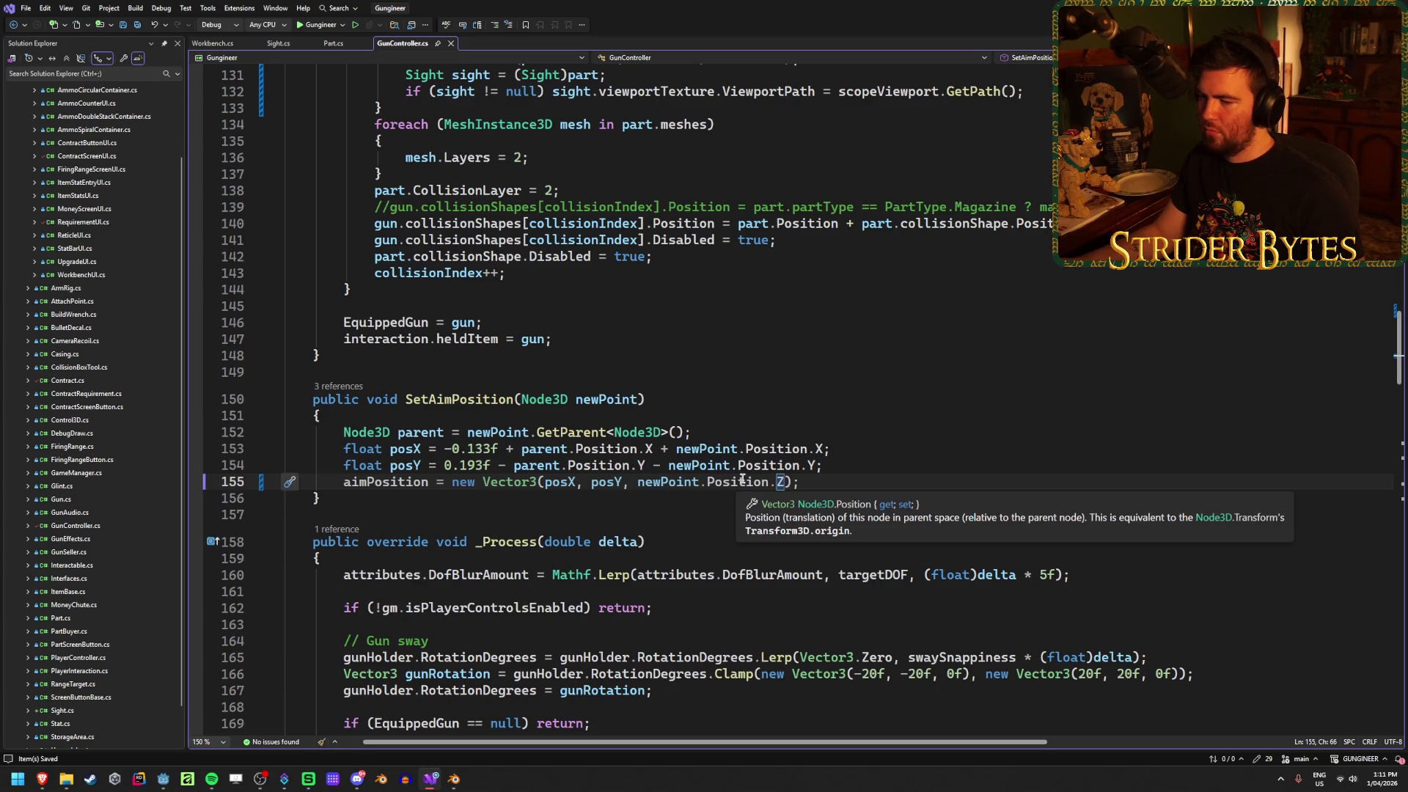
{"action": "key", "text": "alt+Tab"}
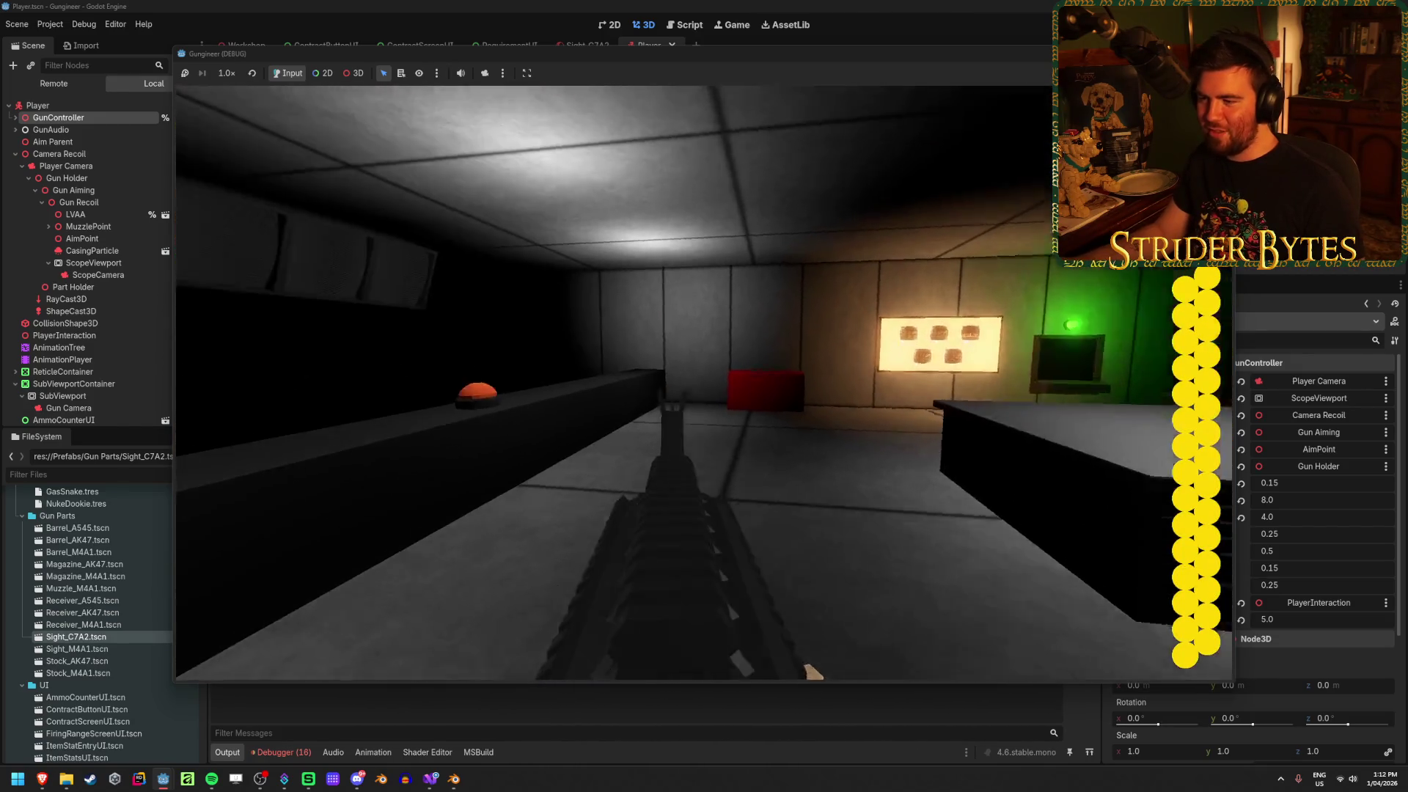
Stop the test run of the updated aim code and reopen the Sight_C7A2 scene
{"action": "key", "text": "F8"}
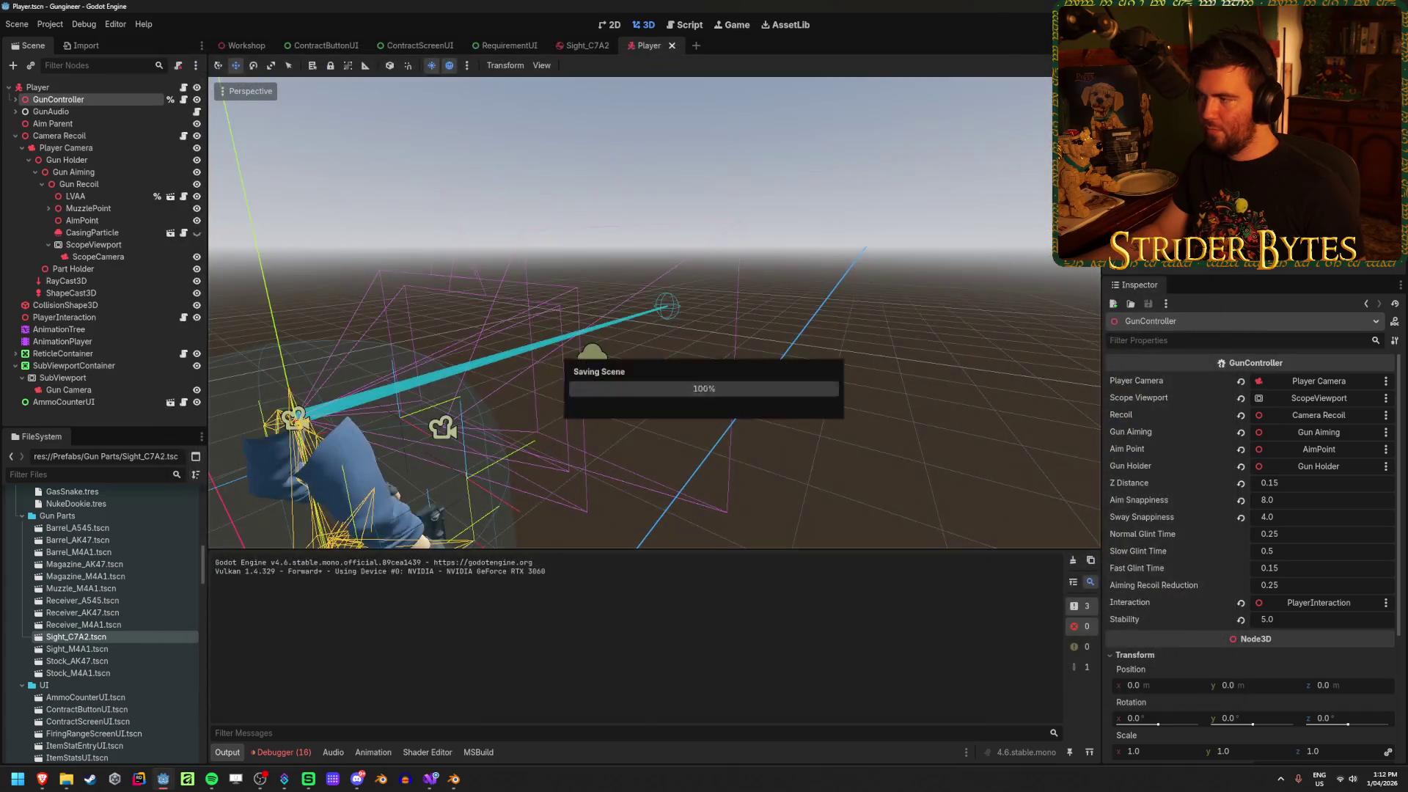
{"action": "left_click", "coordinate": [582, 45]}
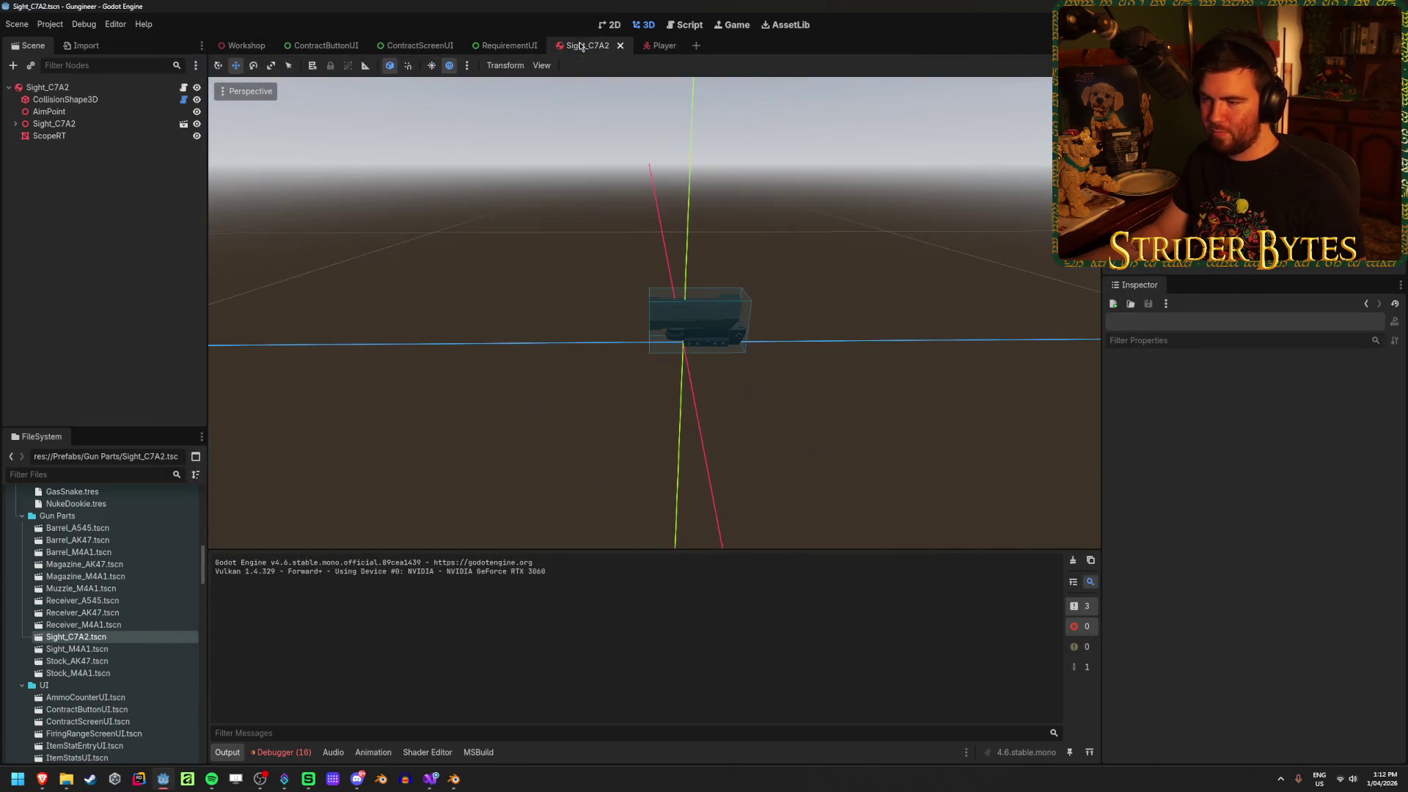
Set AimPoint's Z to 0.1, run the game to check the scope, then stop it
{"action": "left_click", "coordinate": [105, 110]}
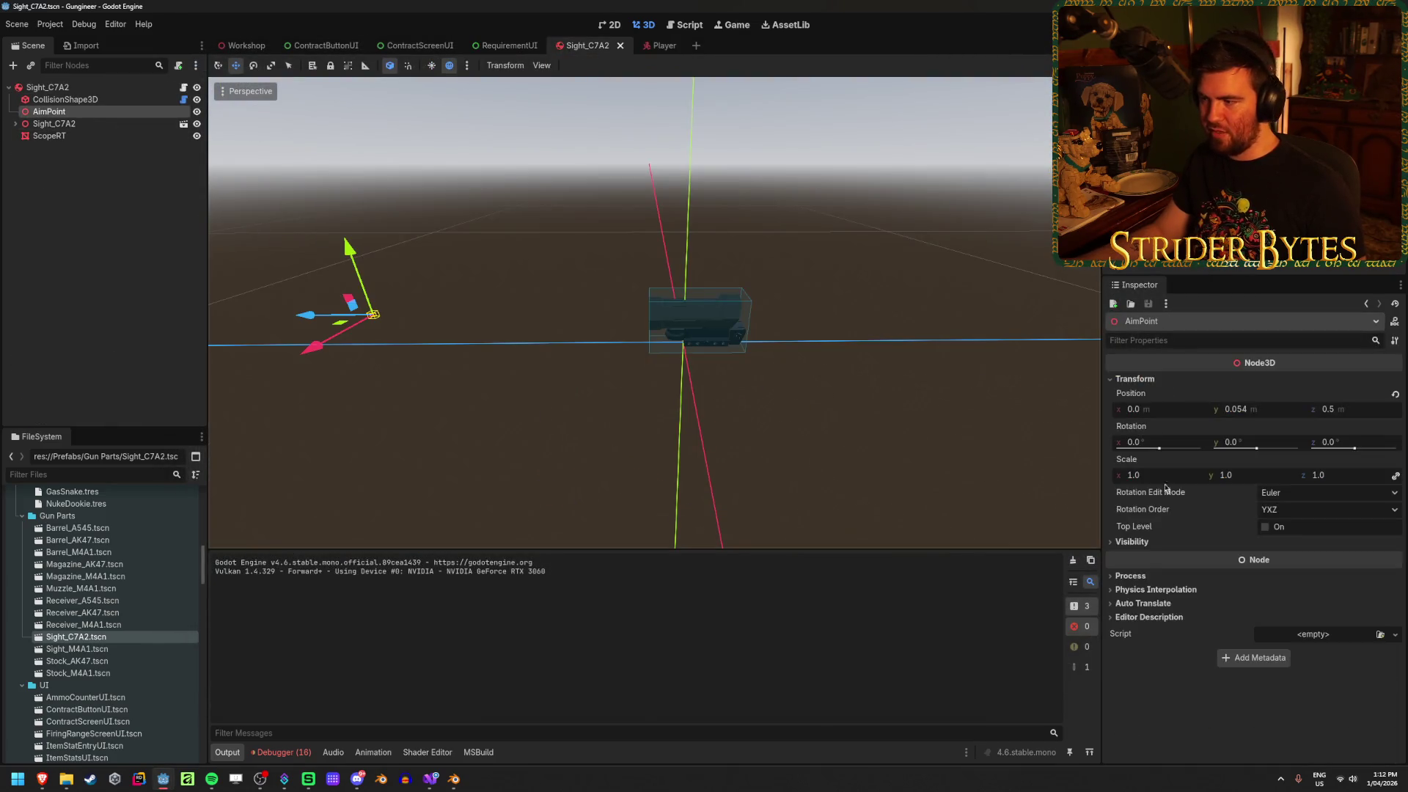
{"action": "left_click", "coordinate": [1347, 409]}
{"action": "key", "text": "Return"}
{"action": "key", "text": "F5"}
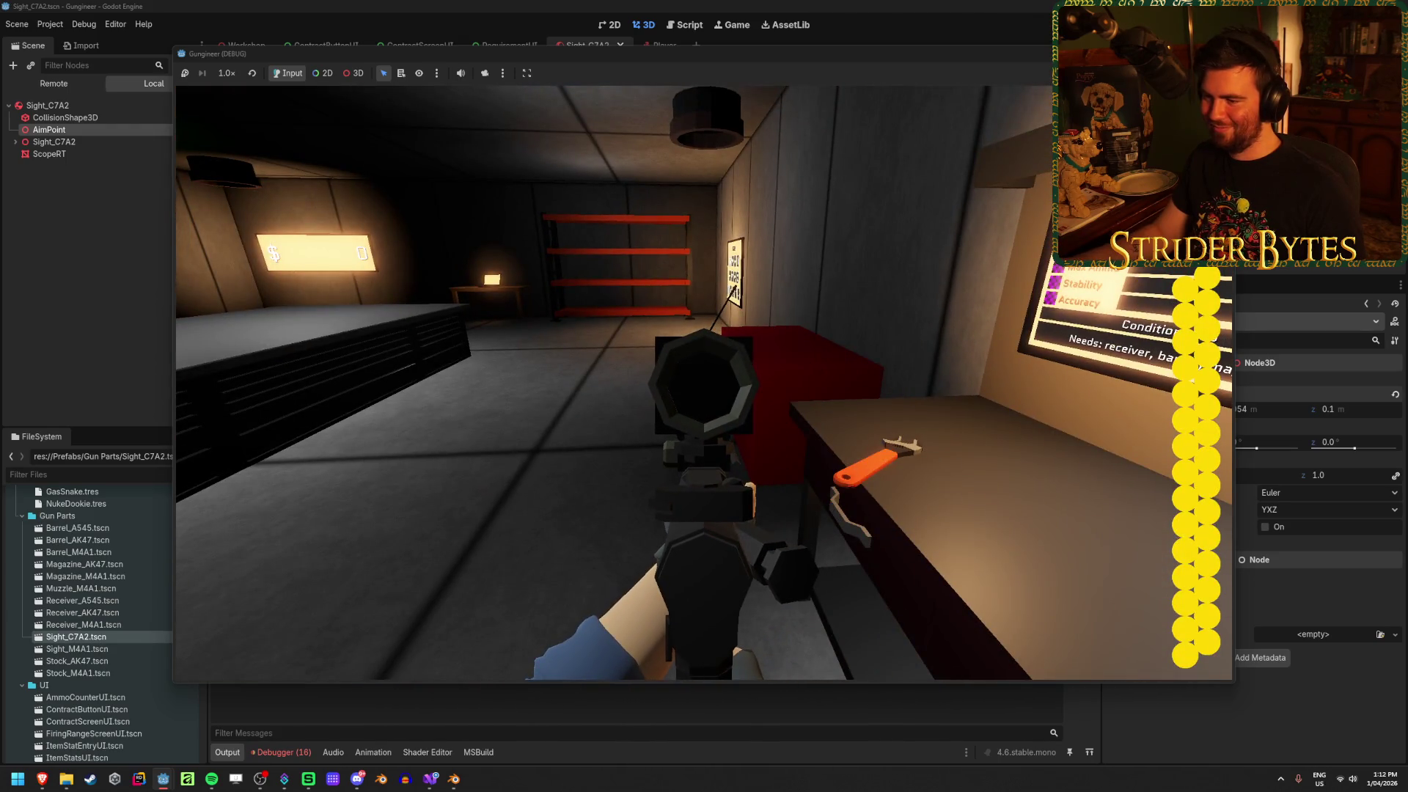
{"action": "key", "text": "F8"}
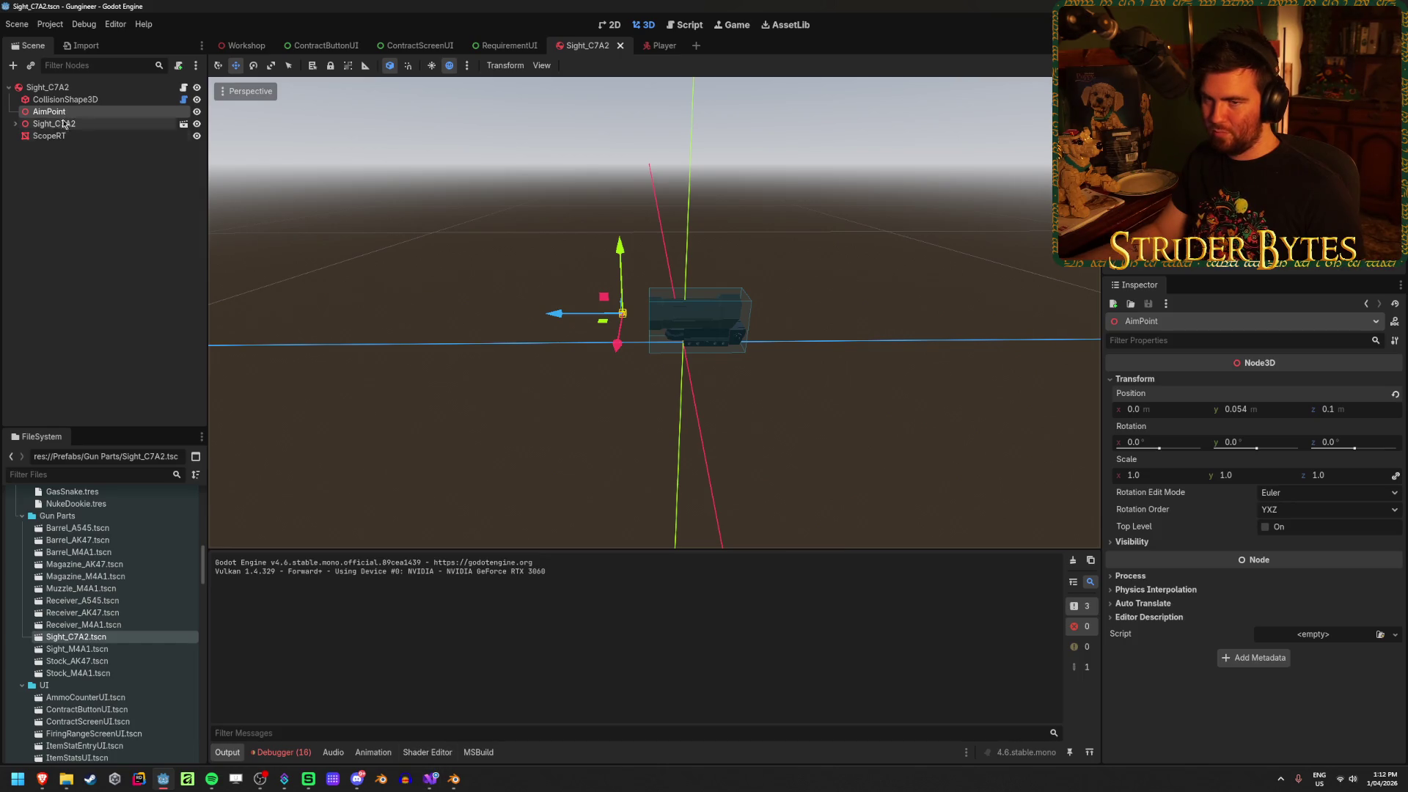
Reselect AimPoint and change its Z position to 0.25
{"action": "left_click", "coordinate": [66, 100]}
{"action": "left_click", "coordinate": [69, 112]}
{"action": "left_click", "coordinate": [1357, 409]}
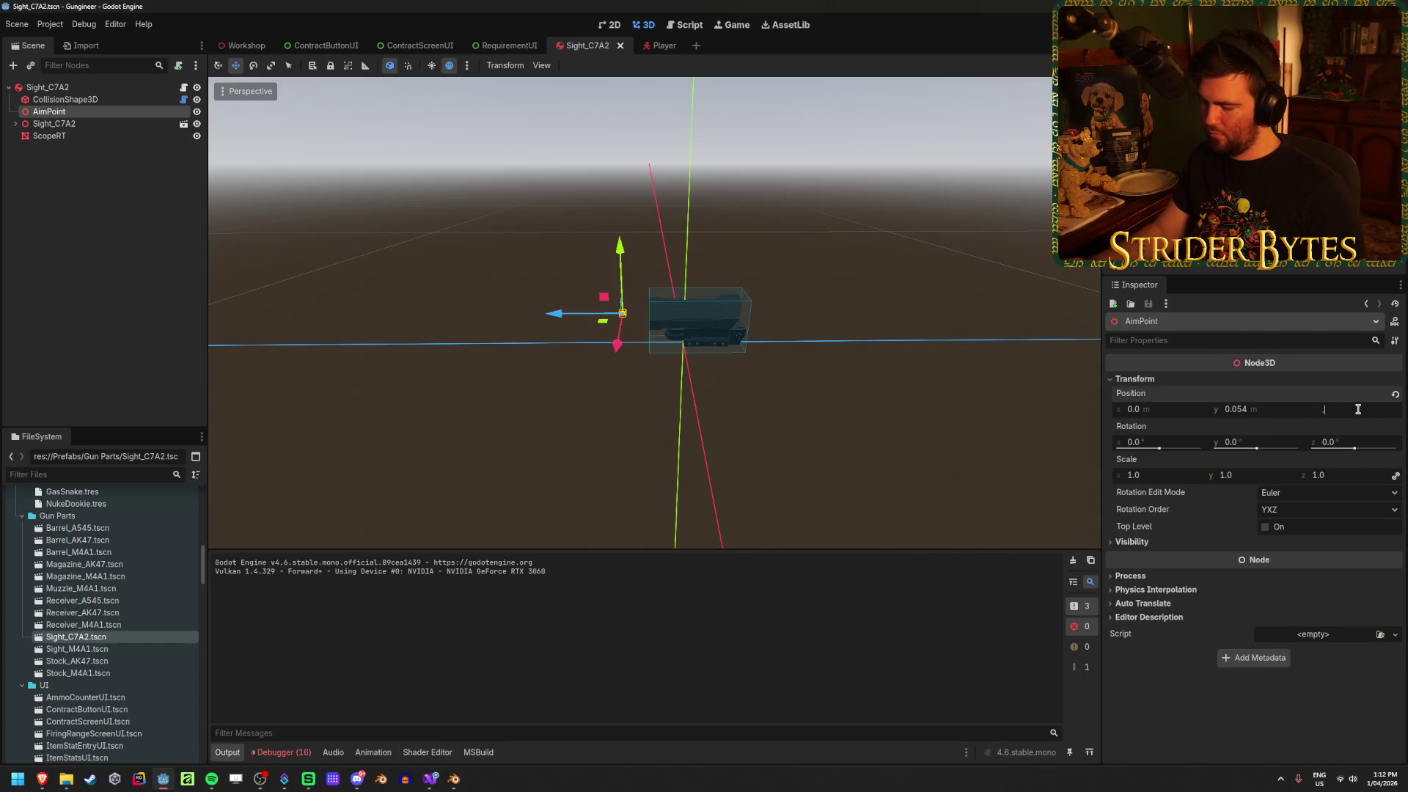
{"action": "type", "text": "0.25"}
{"action": "key", "text": "Return"}
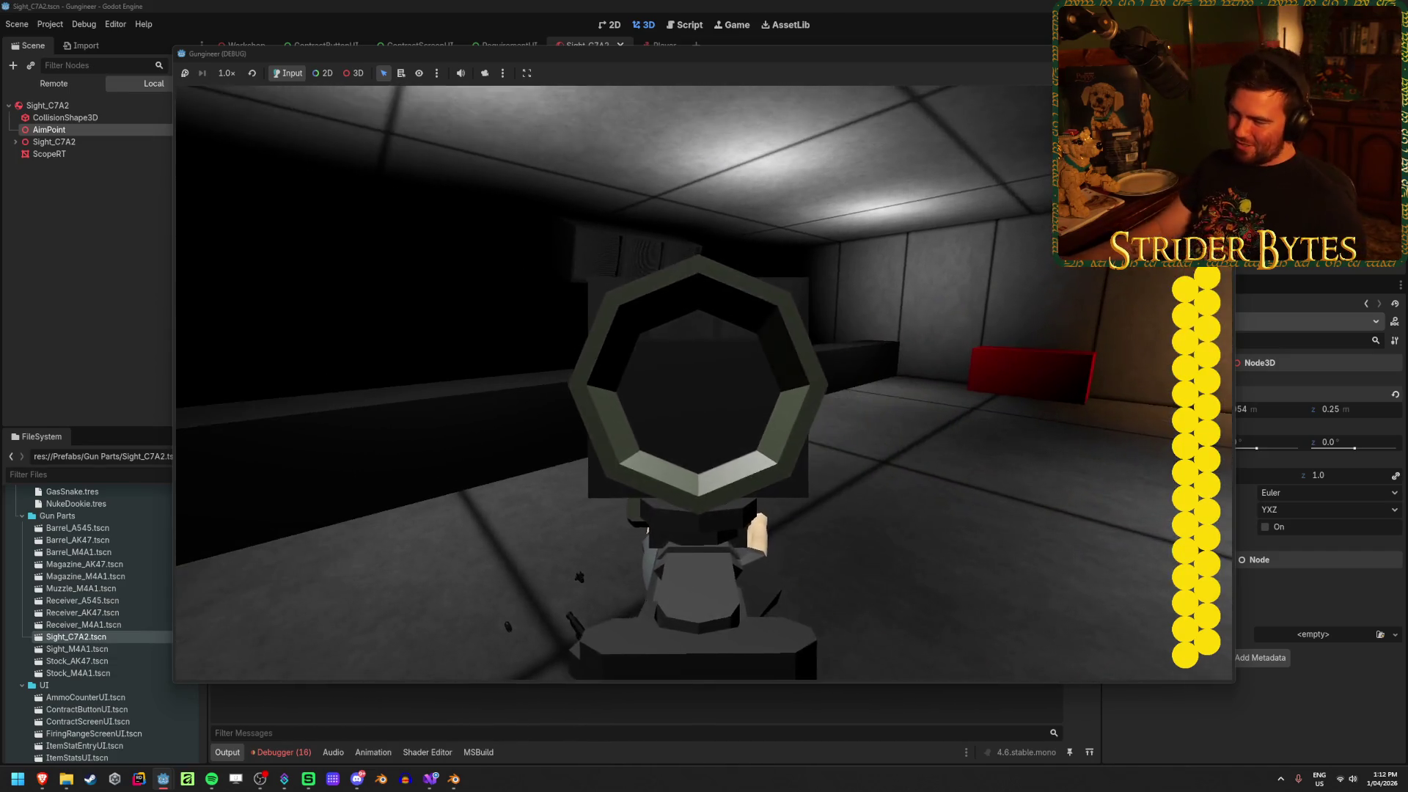
Stop the previous run, then aim through the C7A2 scope and fire seven shots
{"action": "right_click", "coordinate": [704, 382]}
{"action": "key", "text": "F8"}
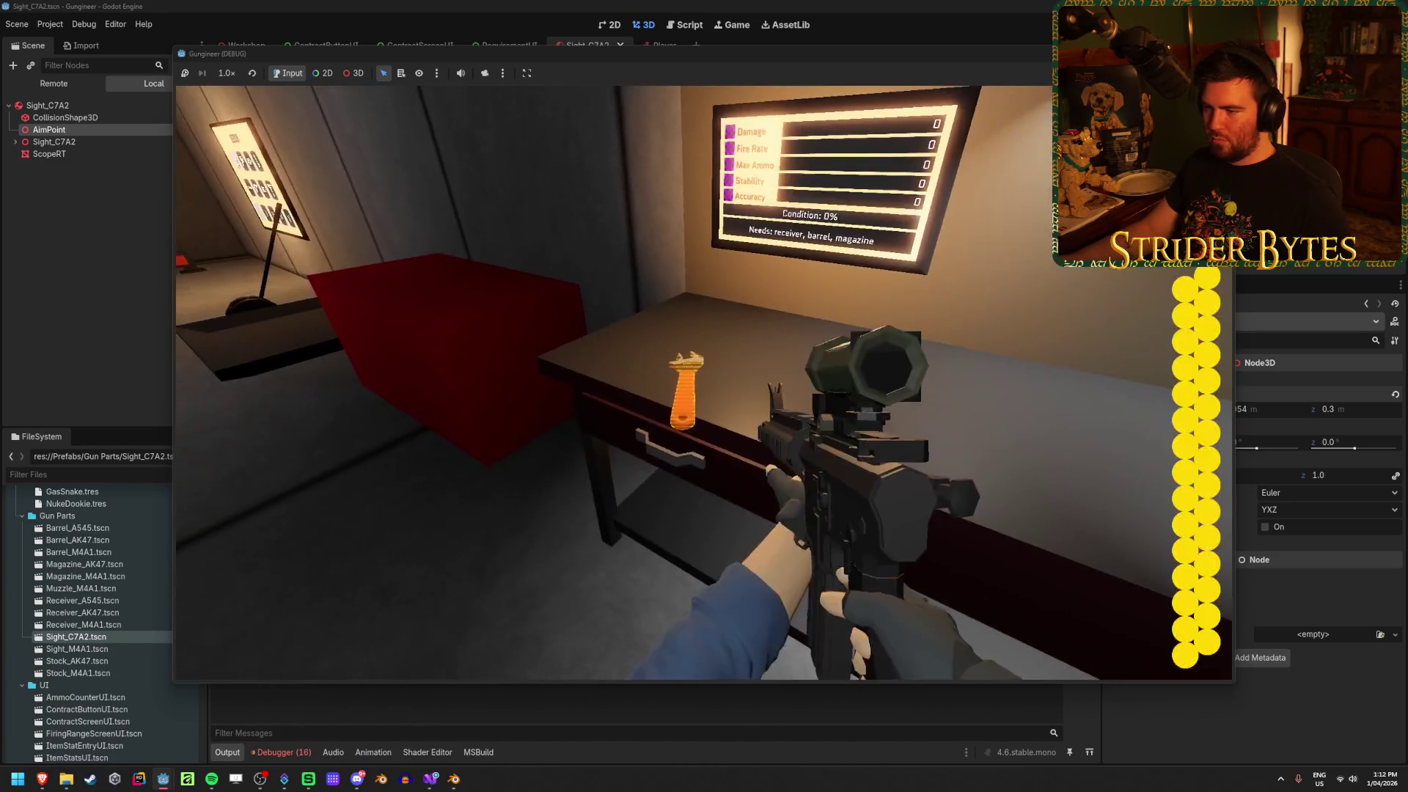
{"action": "right_click", "coordinate": [703, 382]}
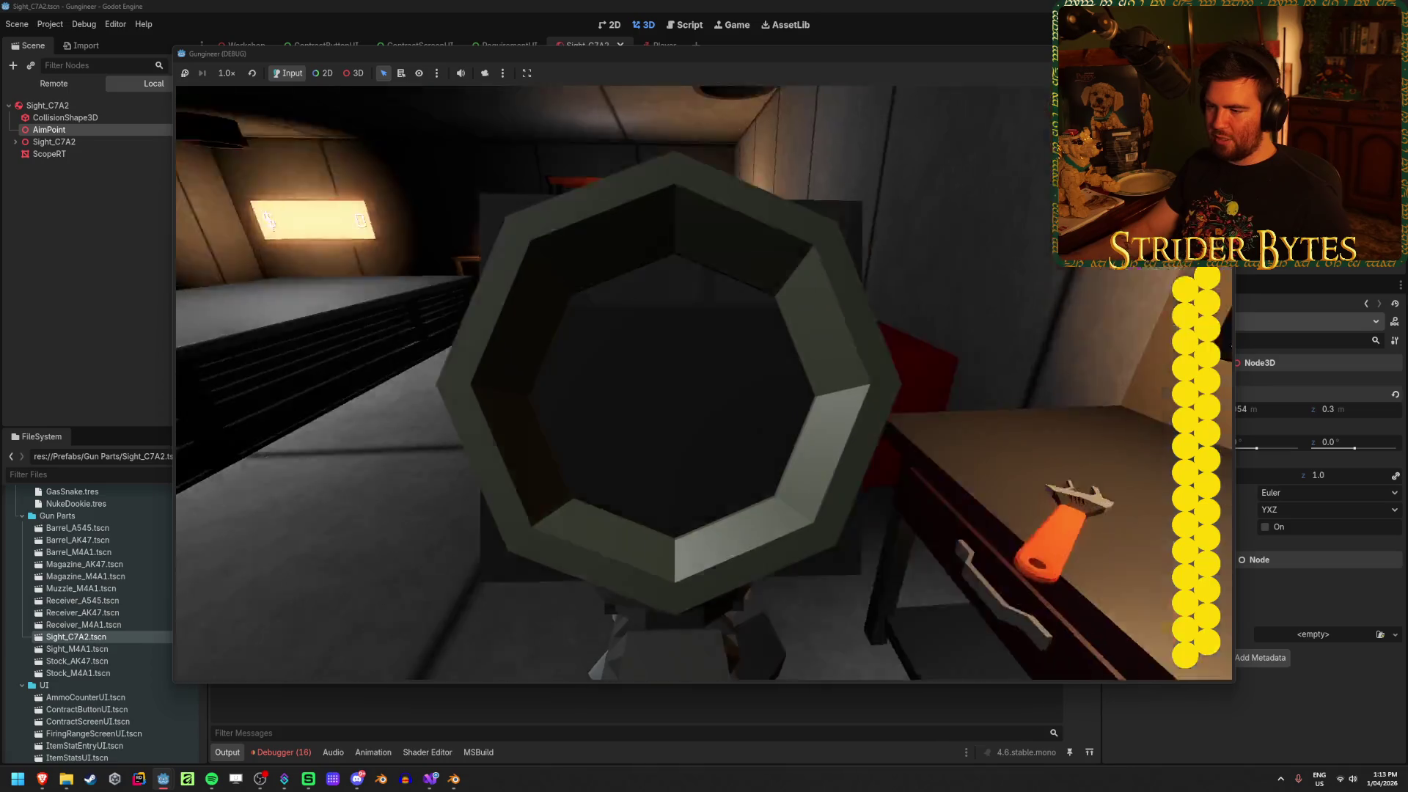
{"action": "left_click", "coordinate": [703, 382]}
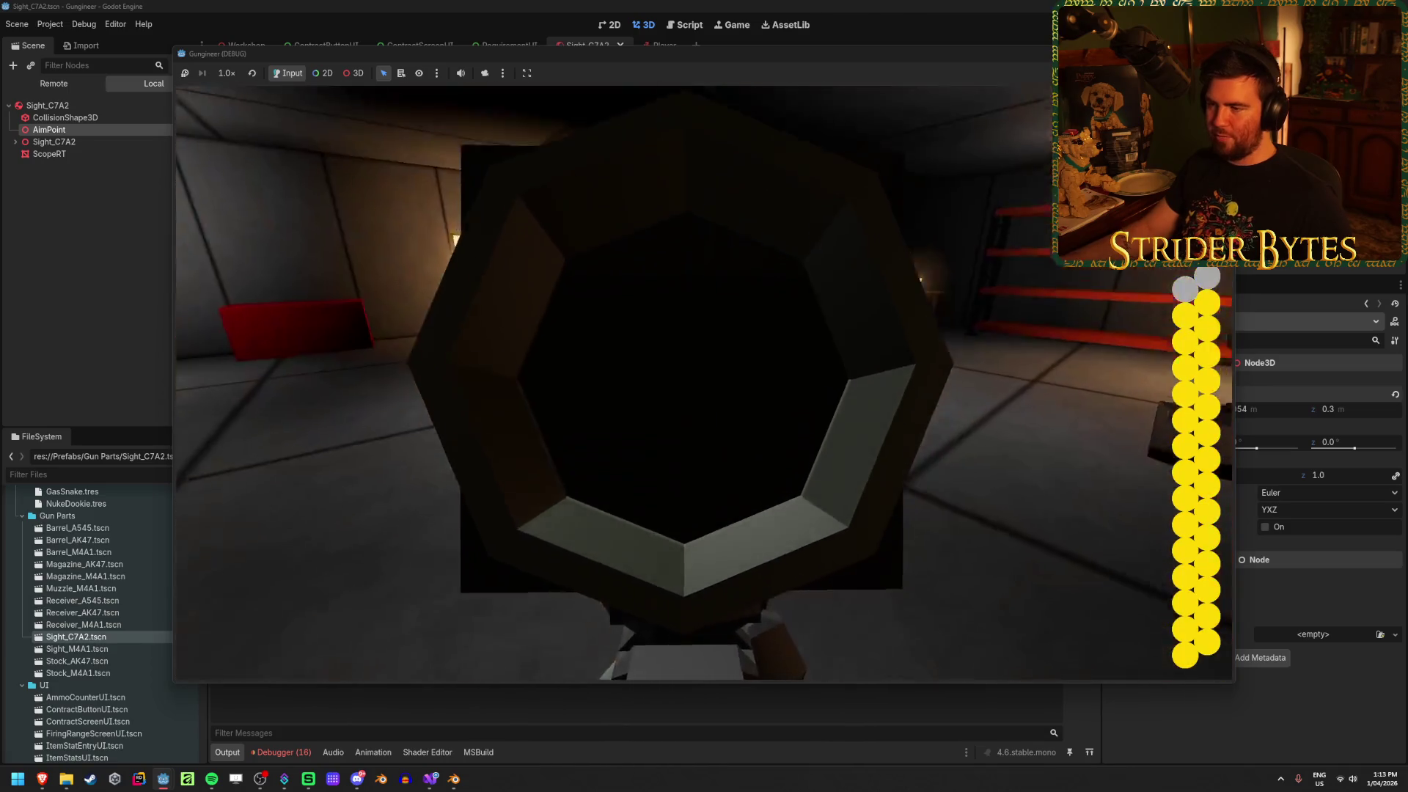
{"action": "left_click", "coordinate": [704, 382]}
{"action": "left_click", "coordinate": [703, 382]}
{"action": "left_click", "coordinate": [703, 382]}
{"action": "left_click", "coordinate": [704, 382]}
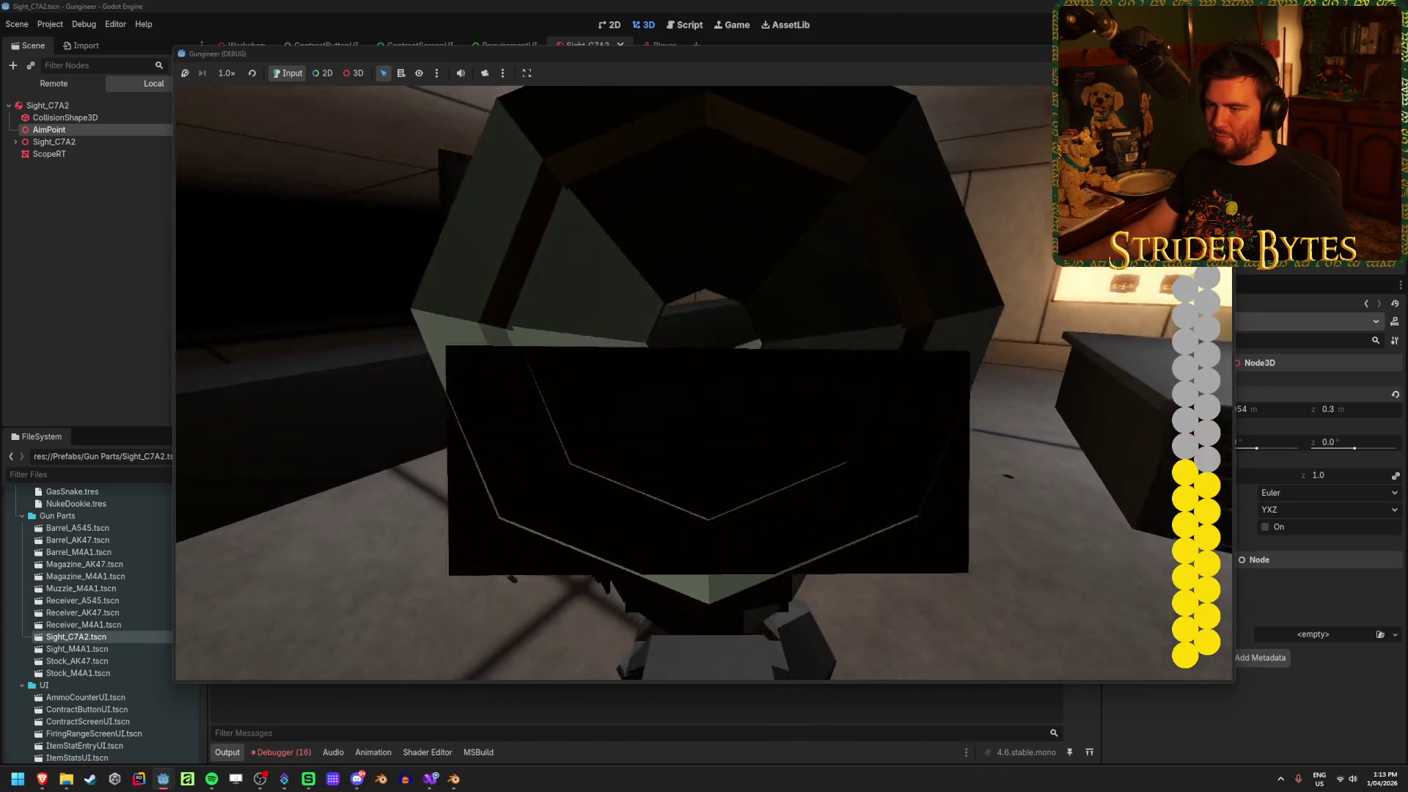
{"action": "left_click", "coordinate": [703, 382]}
{"action": "left_click", "coordinate": [704, 382]}
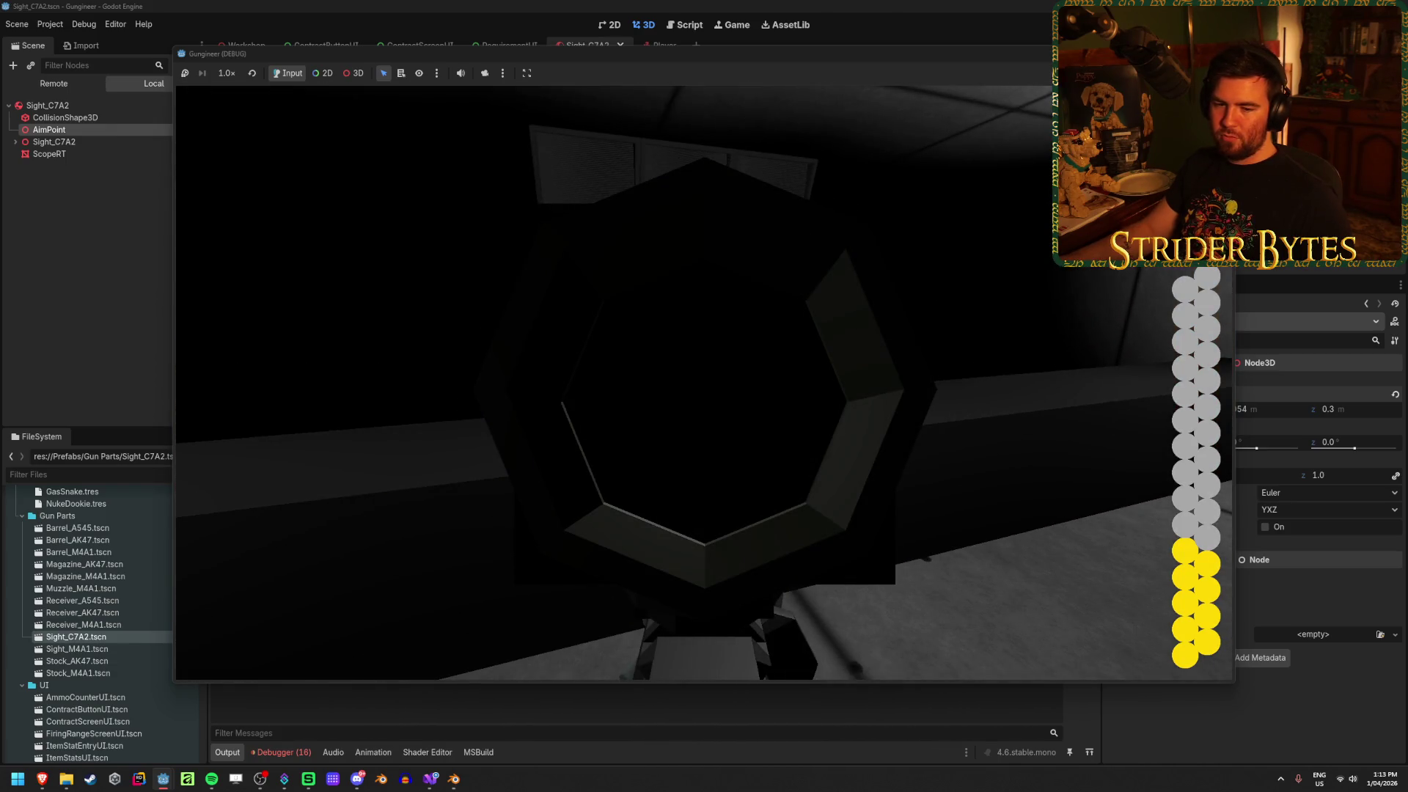
Toggle scope aim on and off again, then reload the rifle
{"action": "right_click", "coordinate": [704, 382]}
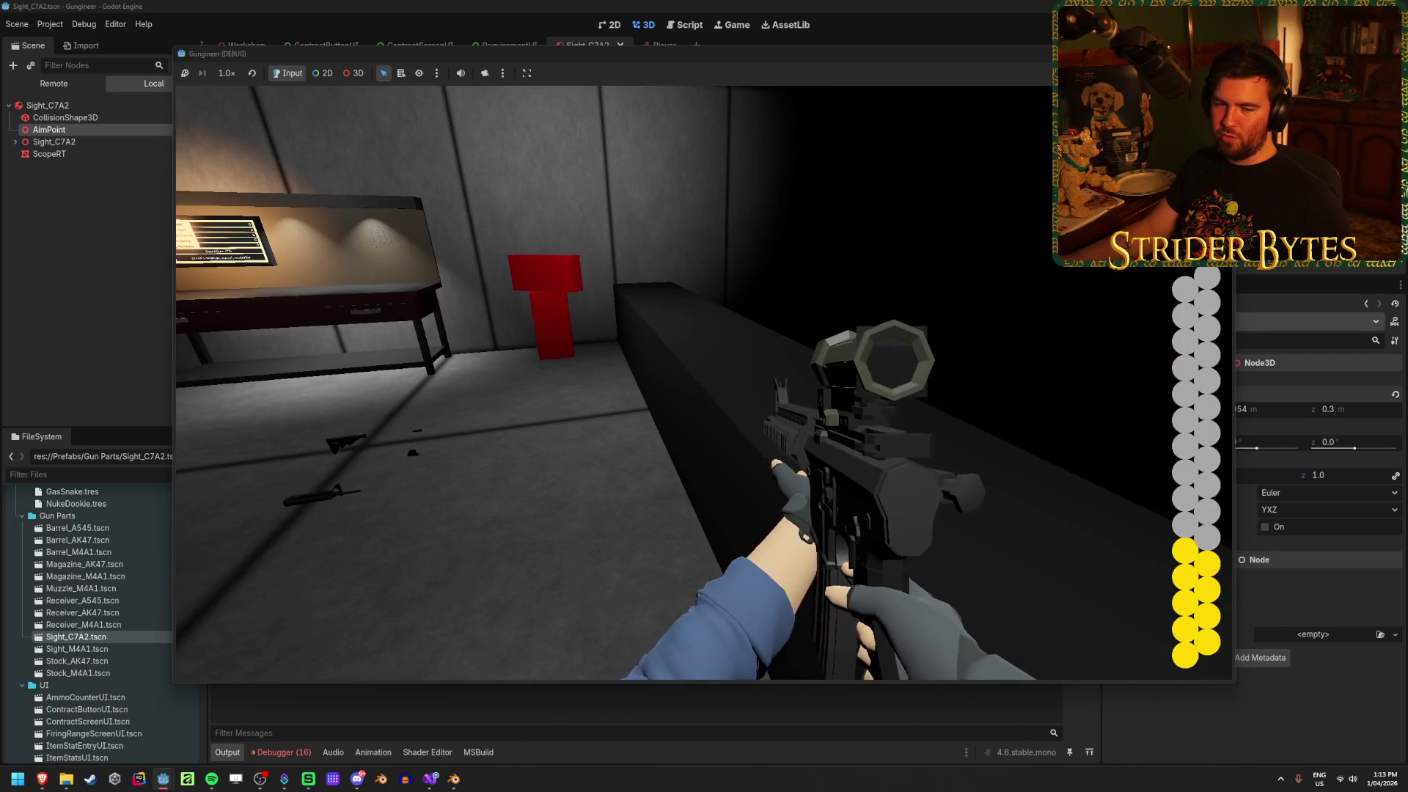
{"action": "right_click", "coordinate": [703, 382]}
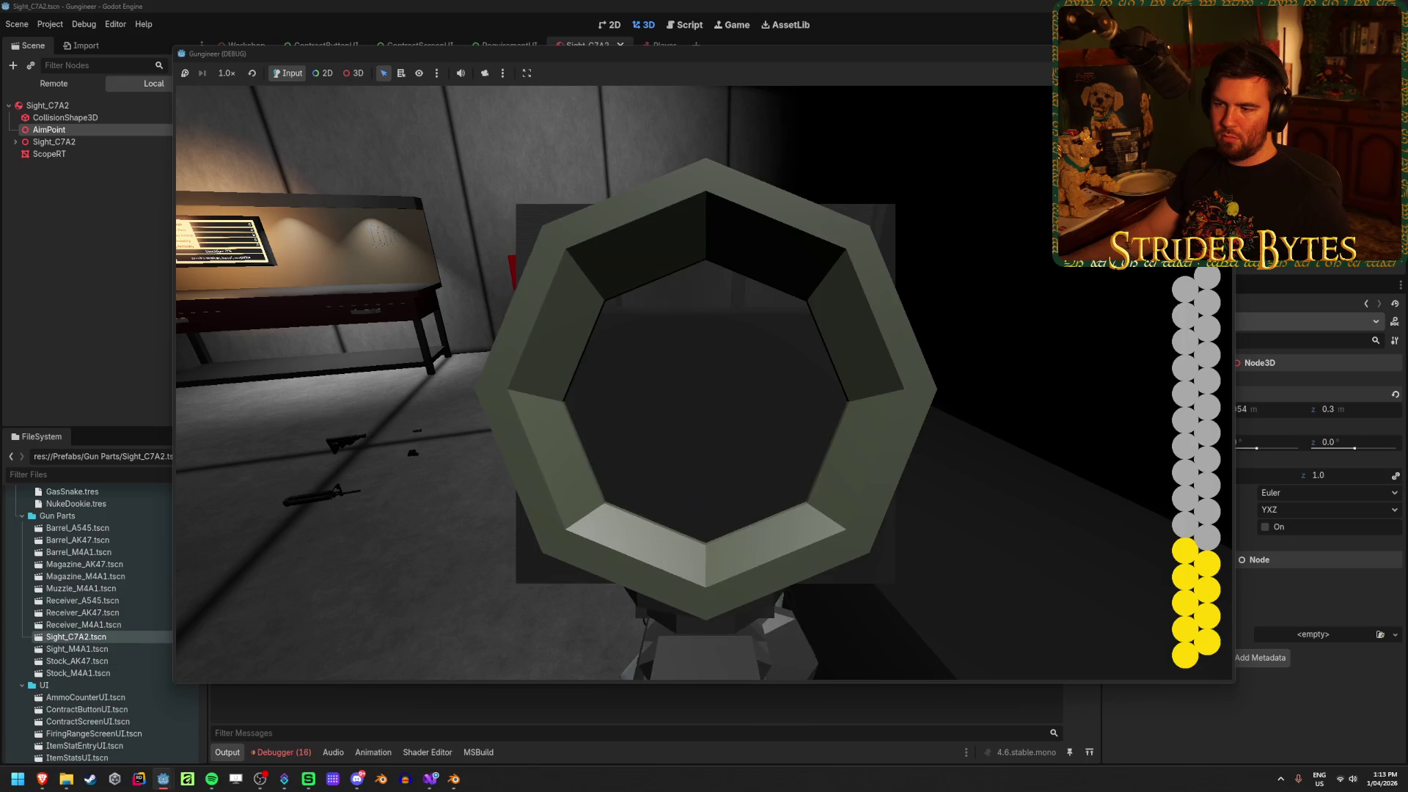
{"action": "right_click", "coordinate": [703, 382]}
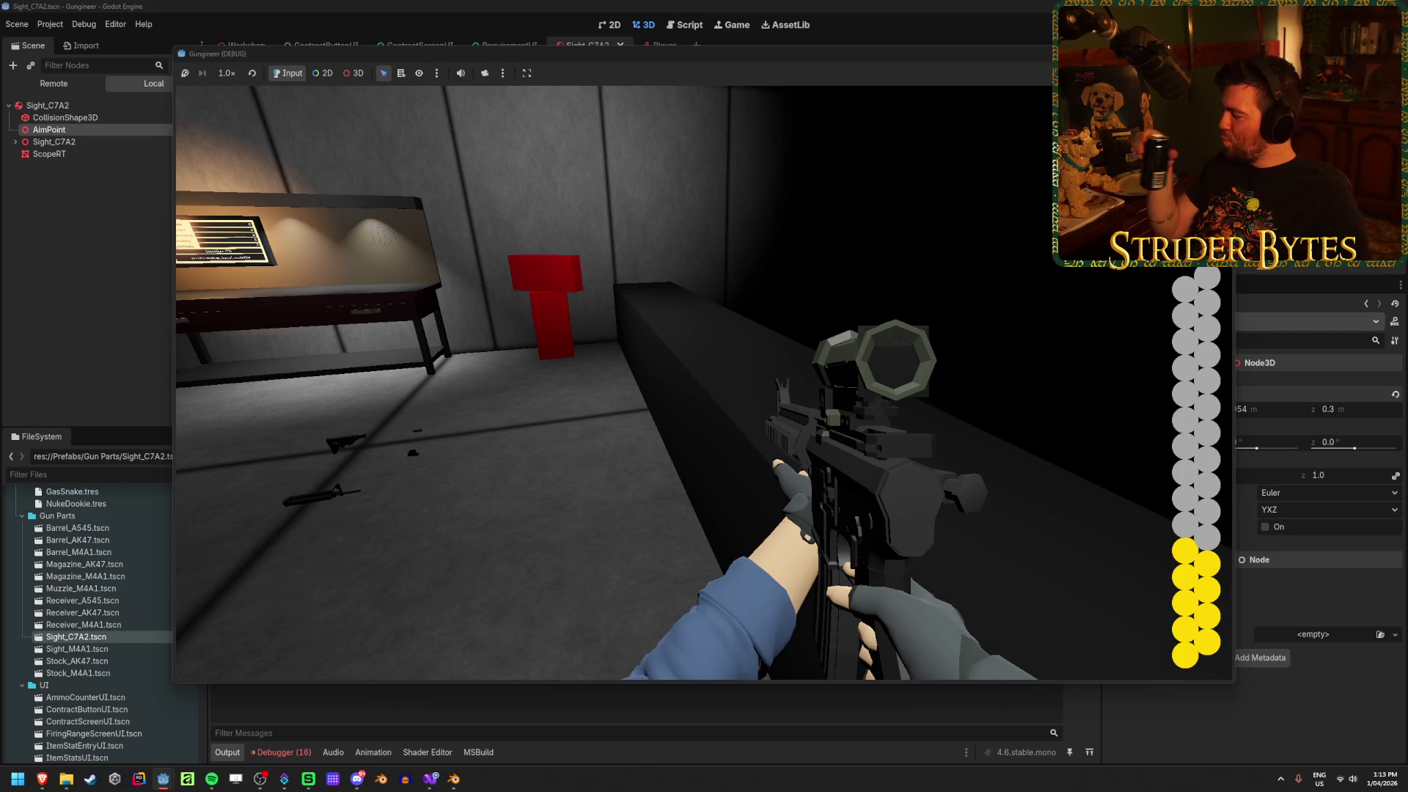
{"action": "right_click", "coordinate": [703, 382]}
{"action": "key", "text": "r"}
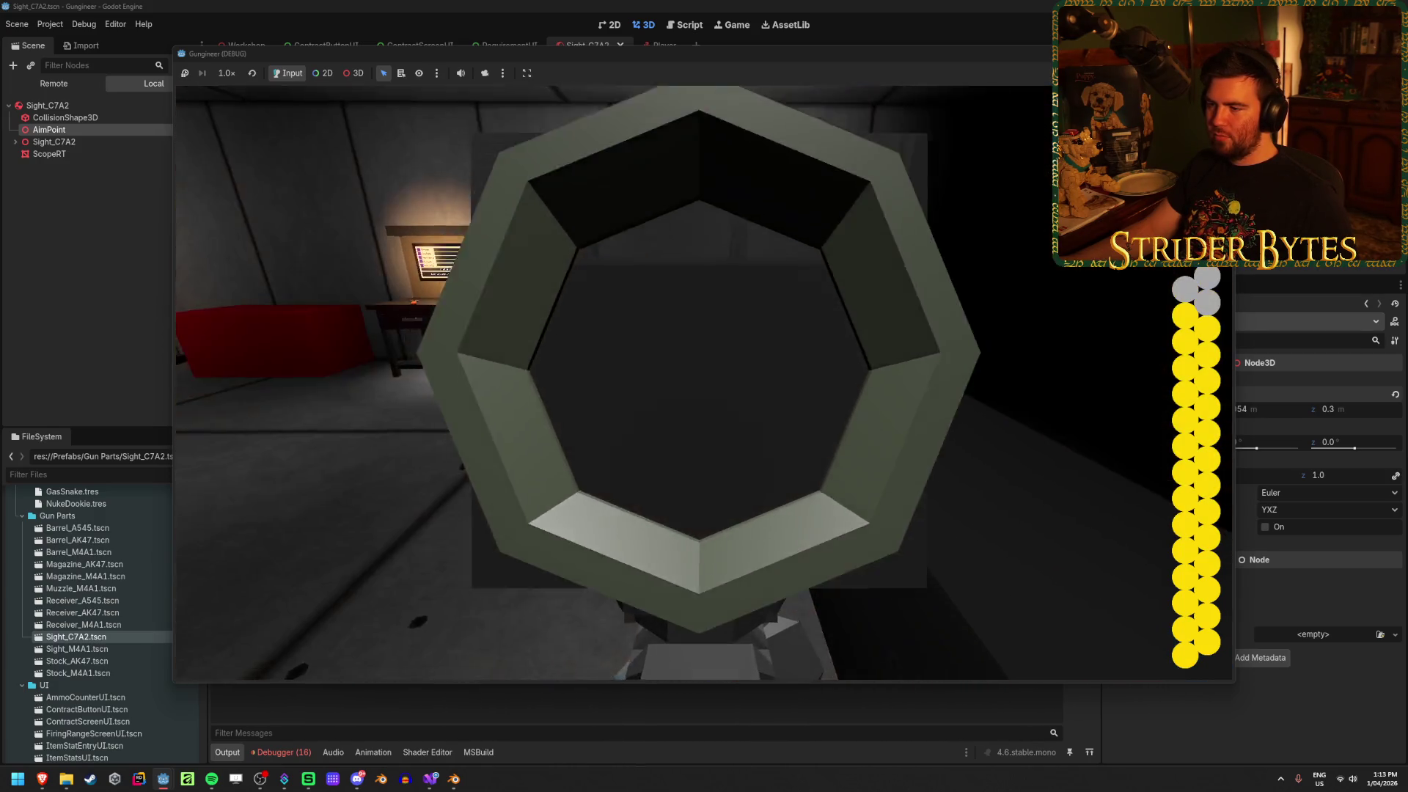
Fire a burst, then toggle between the C7A2 scope aim and hip position
{"action": "left_click", "coordinate": [703, 381]}
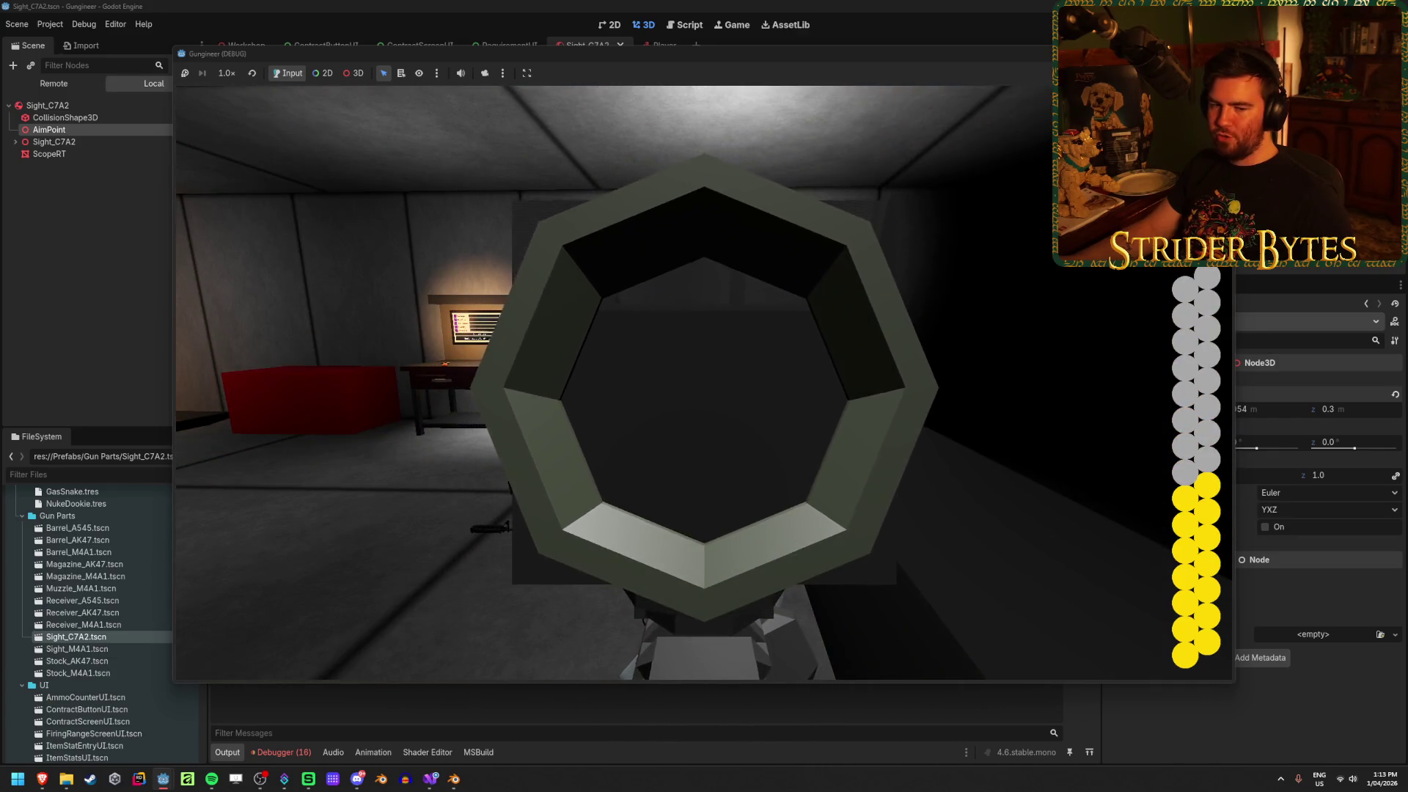
{"action": "right_click", "coordinate": [703, 381]}
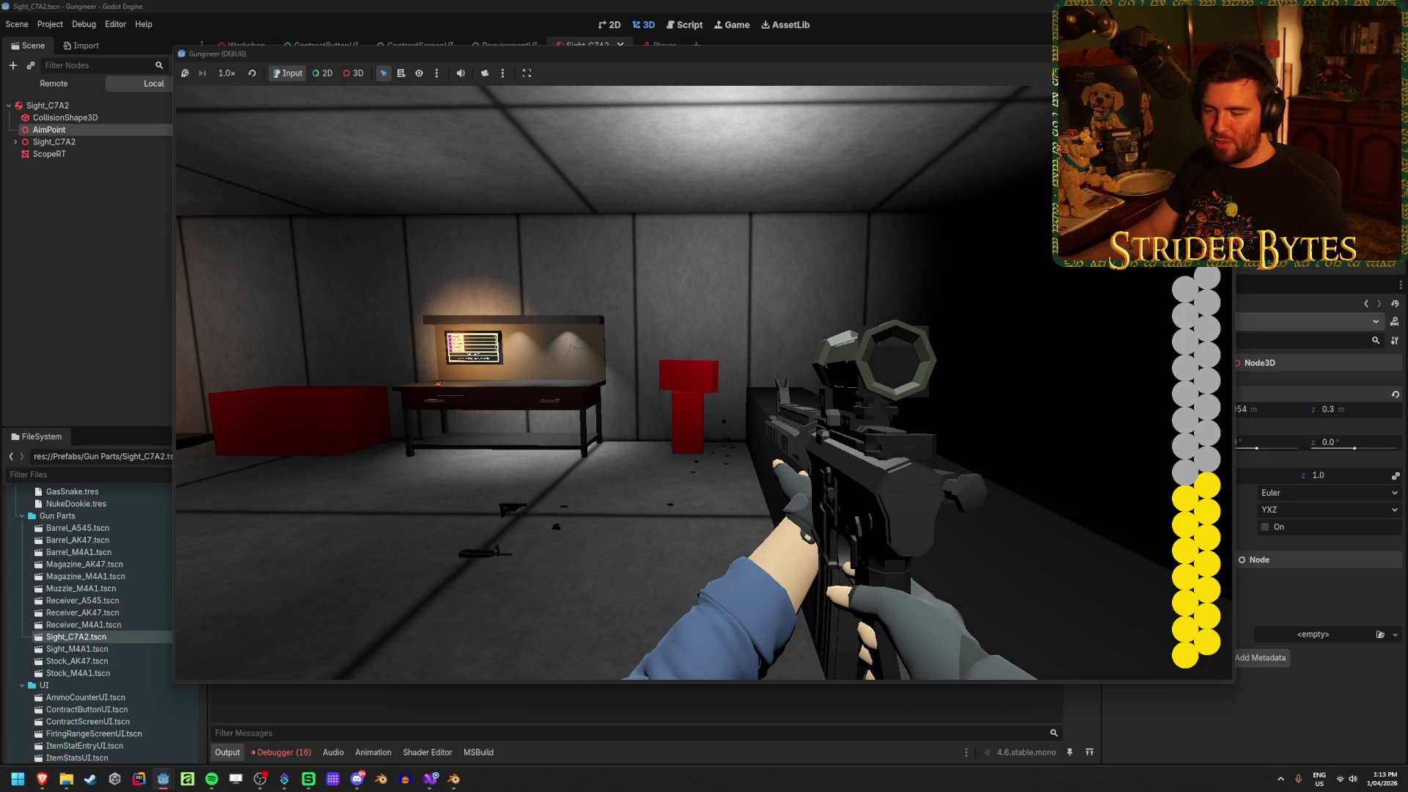
{"action": "right_click", "coordinate": [704, 383]}
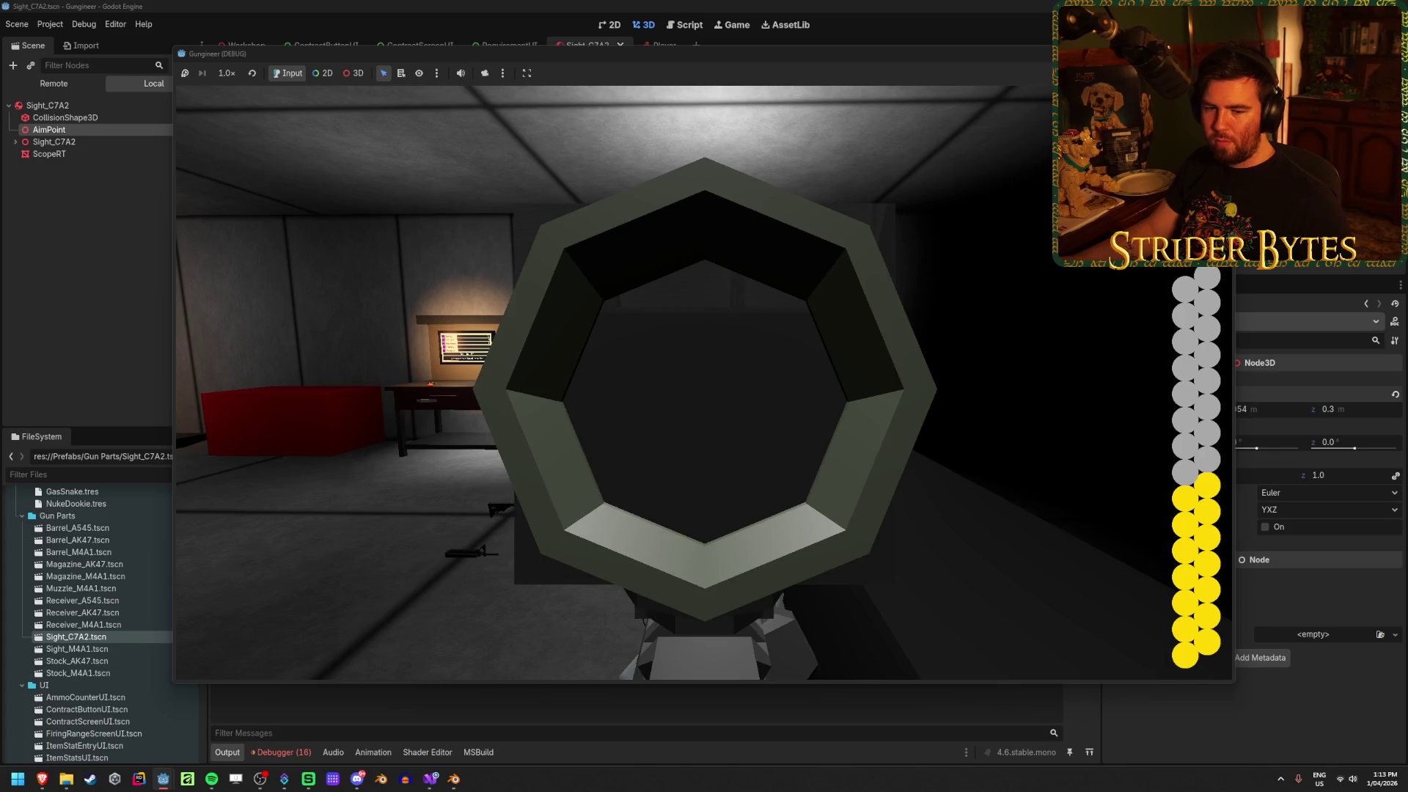
{"action": "right_click", "coordinate": [703, 383]}
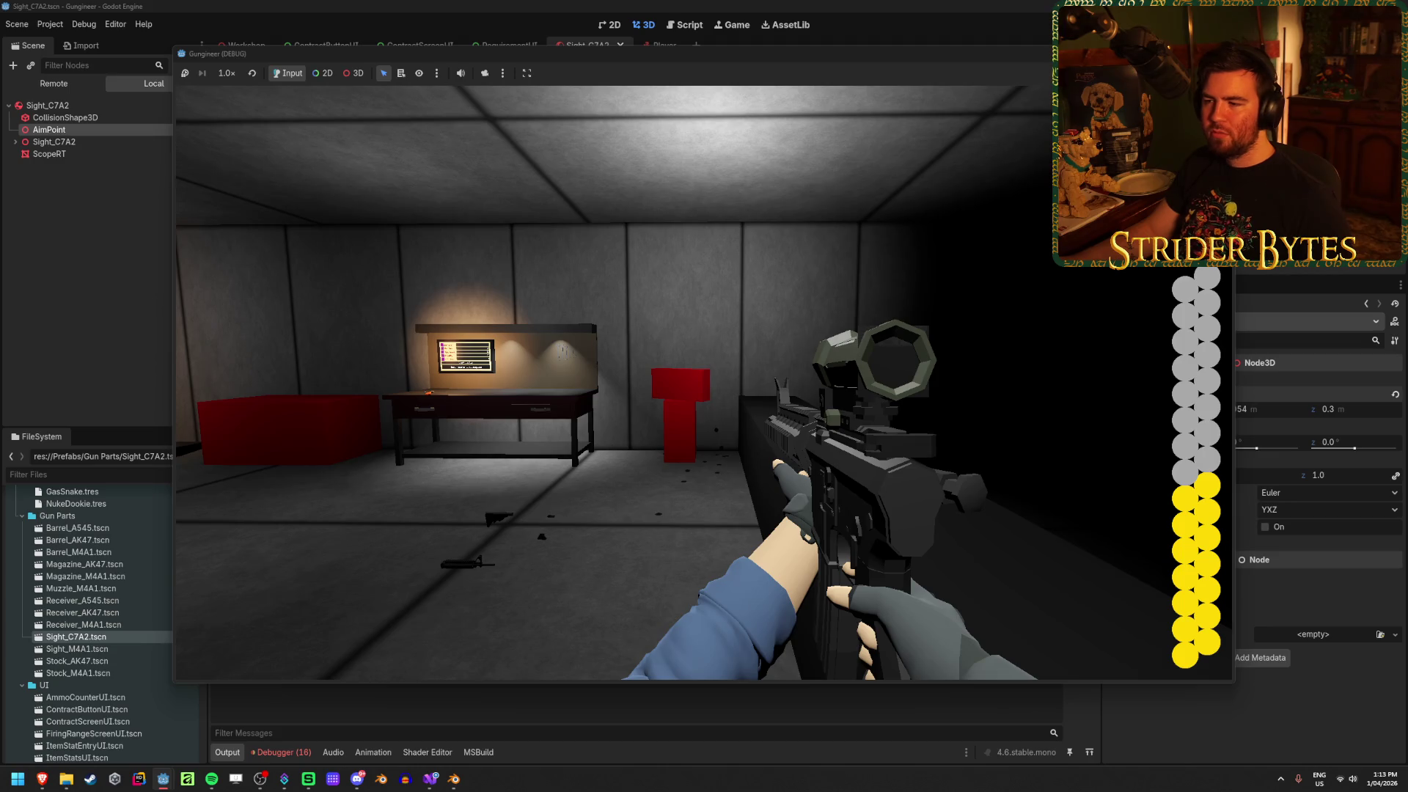
Walk forward through the rooms toward the far desk, then stop the game with F8
{"action": "key", "text": "w"}
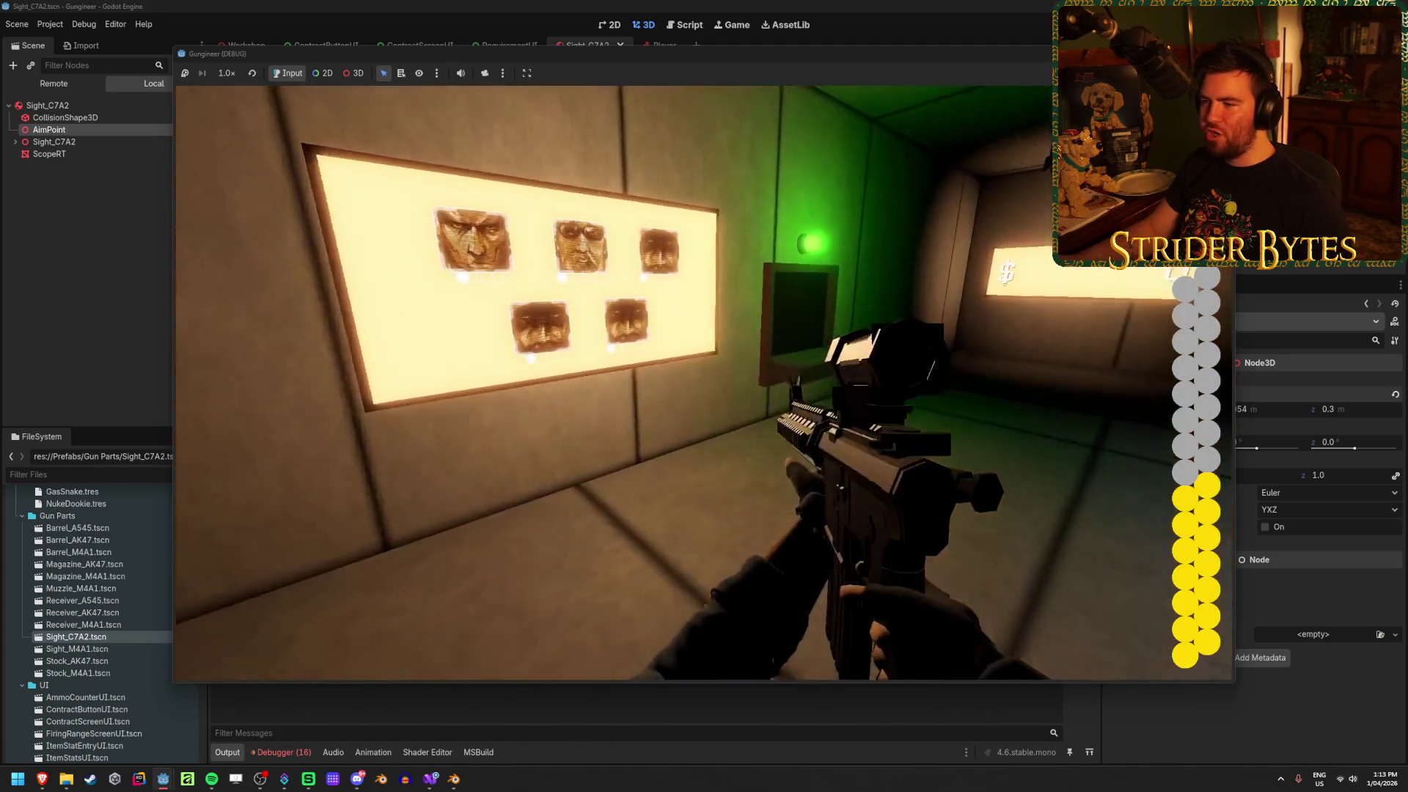
{"action": "key", "text": "w"}
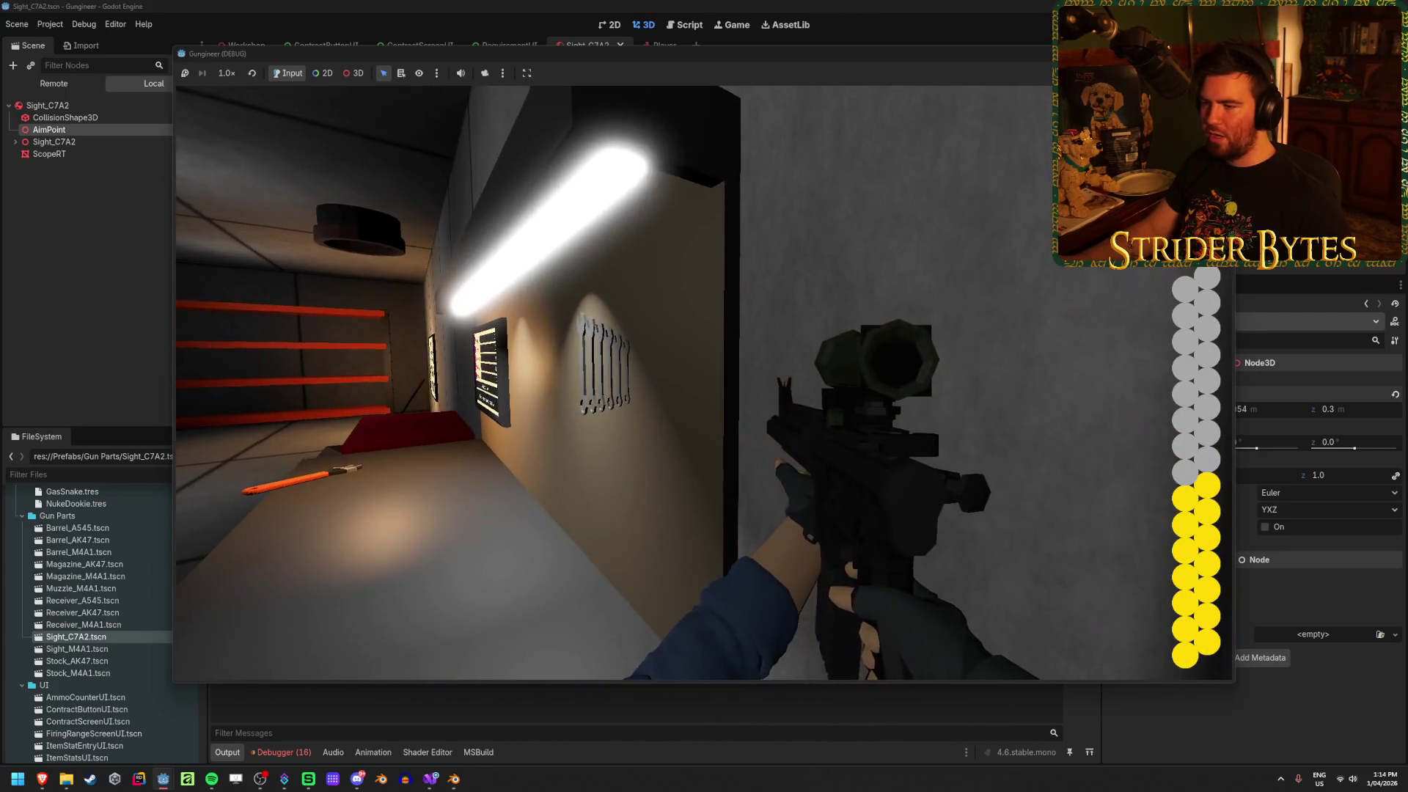
{"action": "key", "text": "w"}
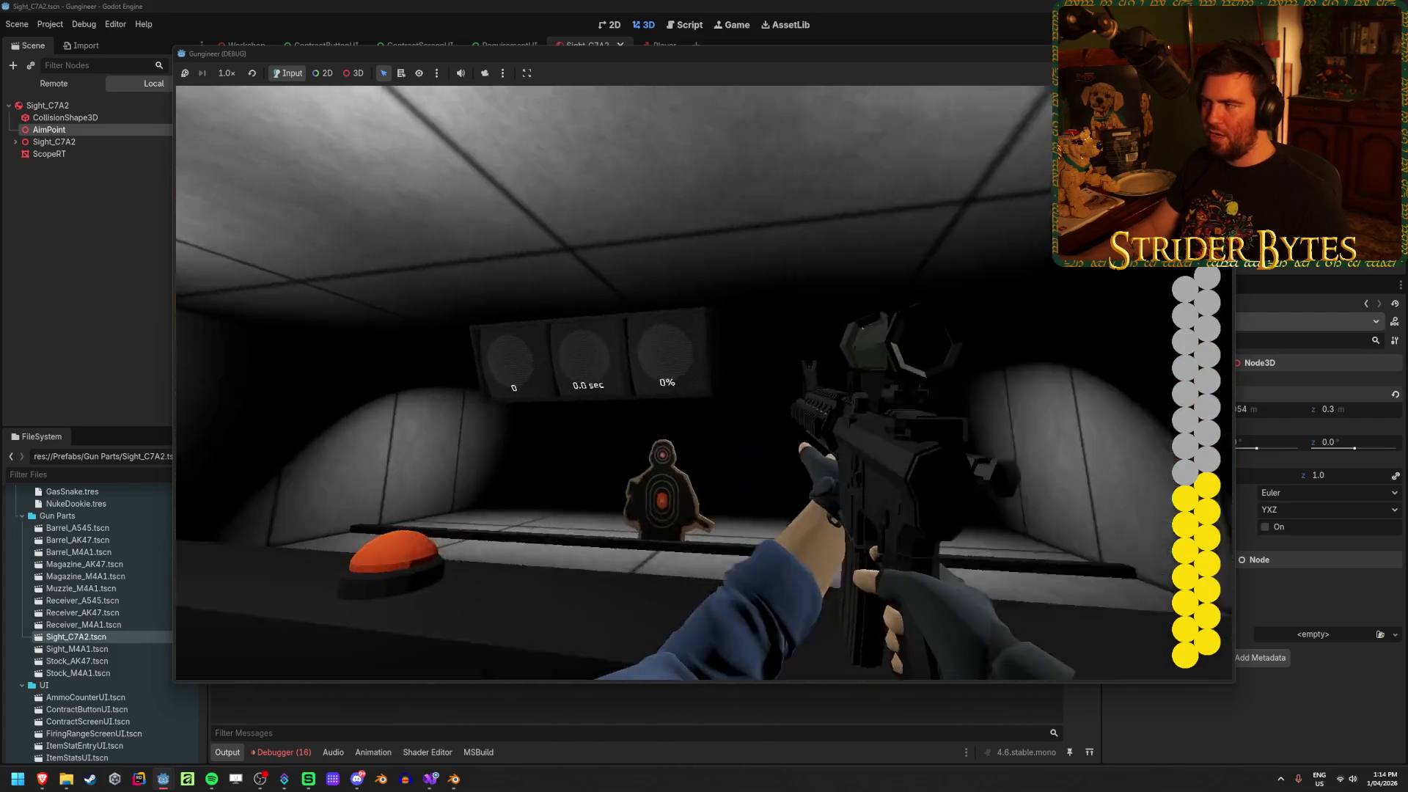
{"action": "key", "text": "F8"}
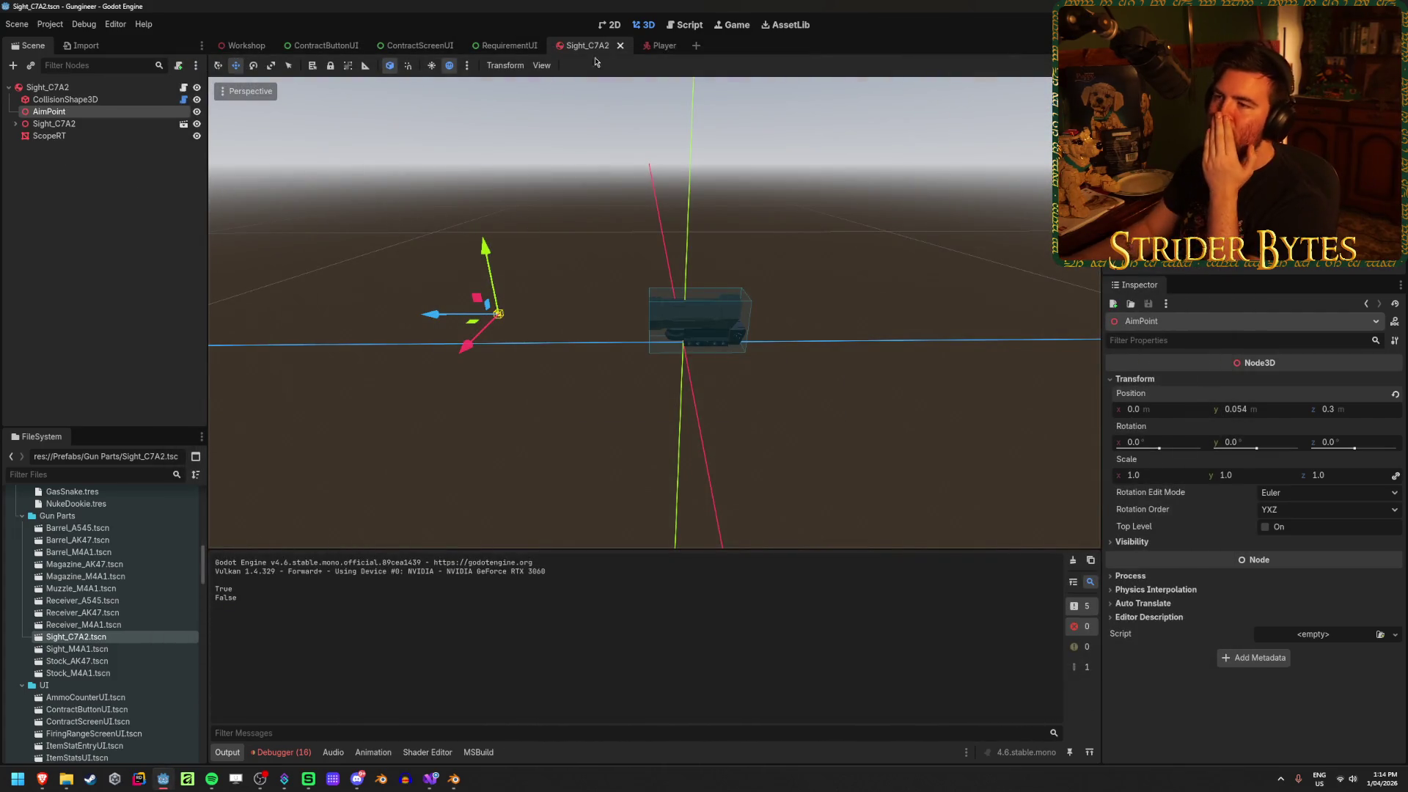
In the Player scene, check ScopeCamera's Transform position (0.243, 1.728, -0.244)
{"action": "left_click", "coordinate": [651, 46]}
{"action": "left_click", "coordinate": [98, 257]}
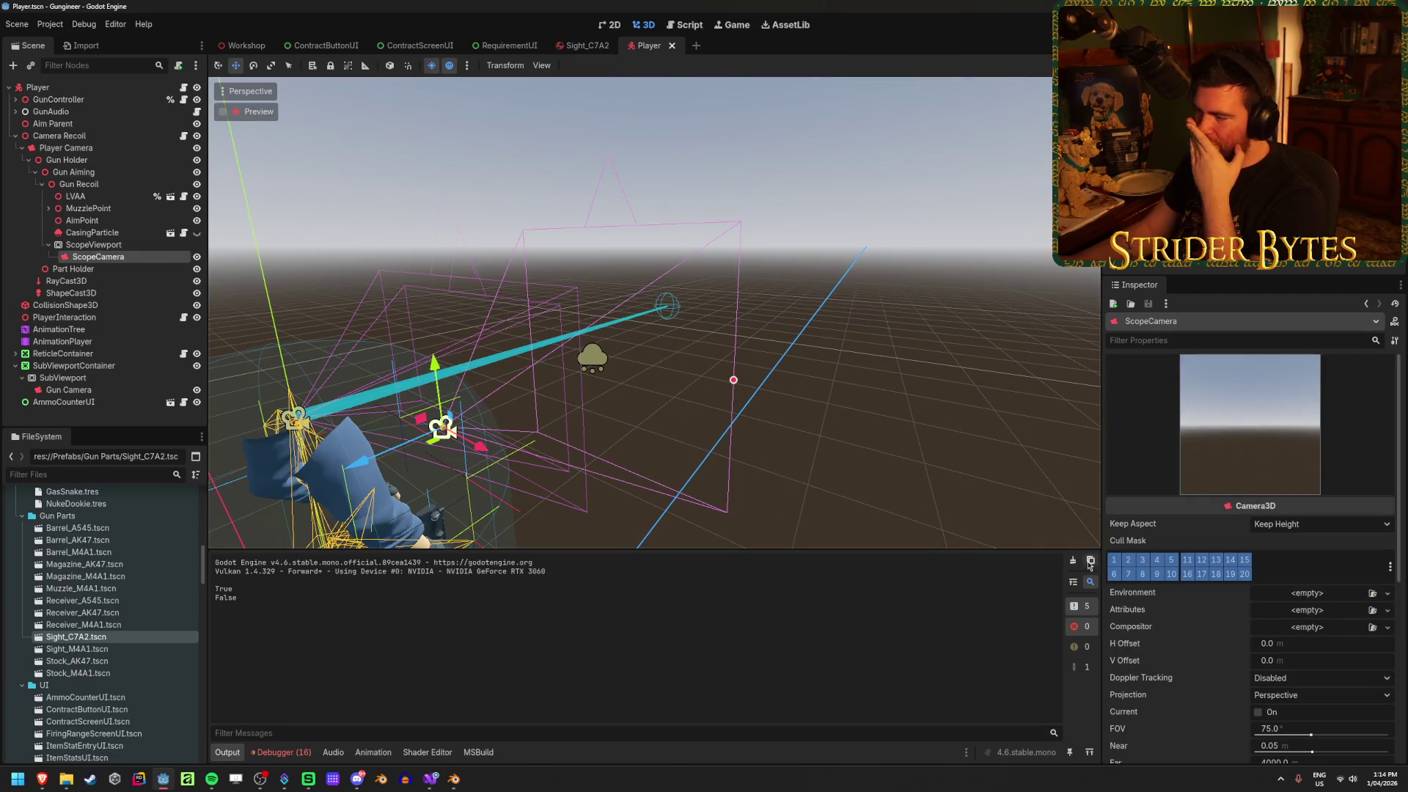
{"action": "scroll", "coordinate": [1240, 559], "scroll_direction": "down", "scroll_amount": 3}
{"action": "scroll", "coordinate": [1198, 544], "scroll_direction": "down", "scroll_amount": 2}
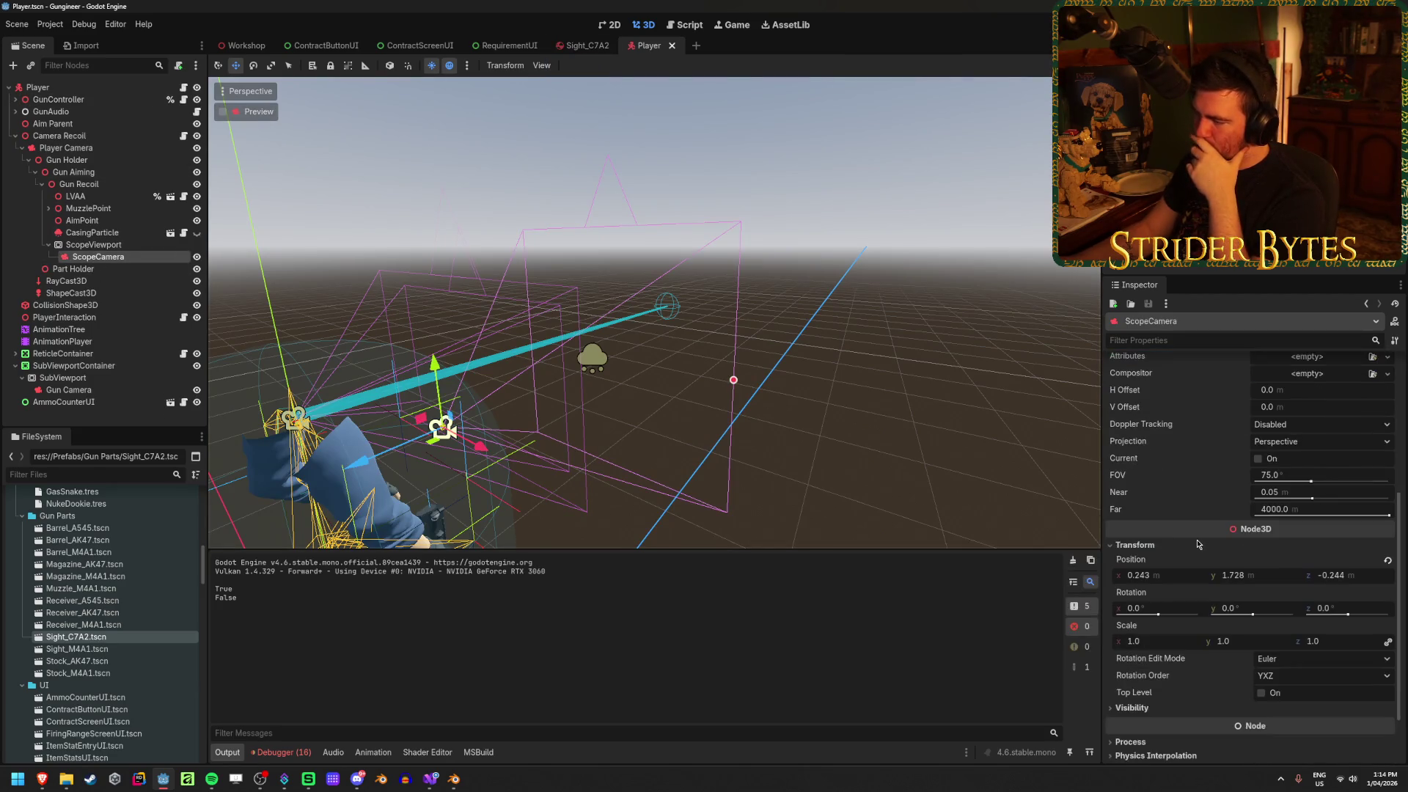
{"action": "scroll", "coordinate": [1149, 456], "scroll_direction": "up", "scroll_amount": 5}
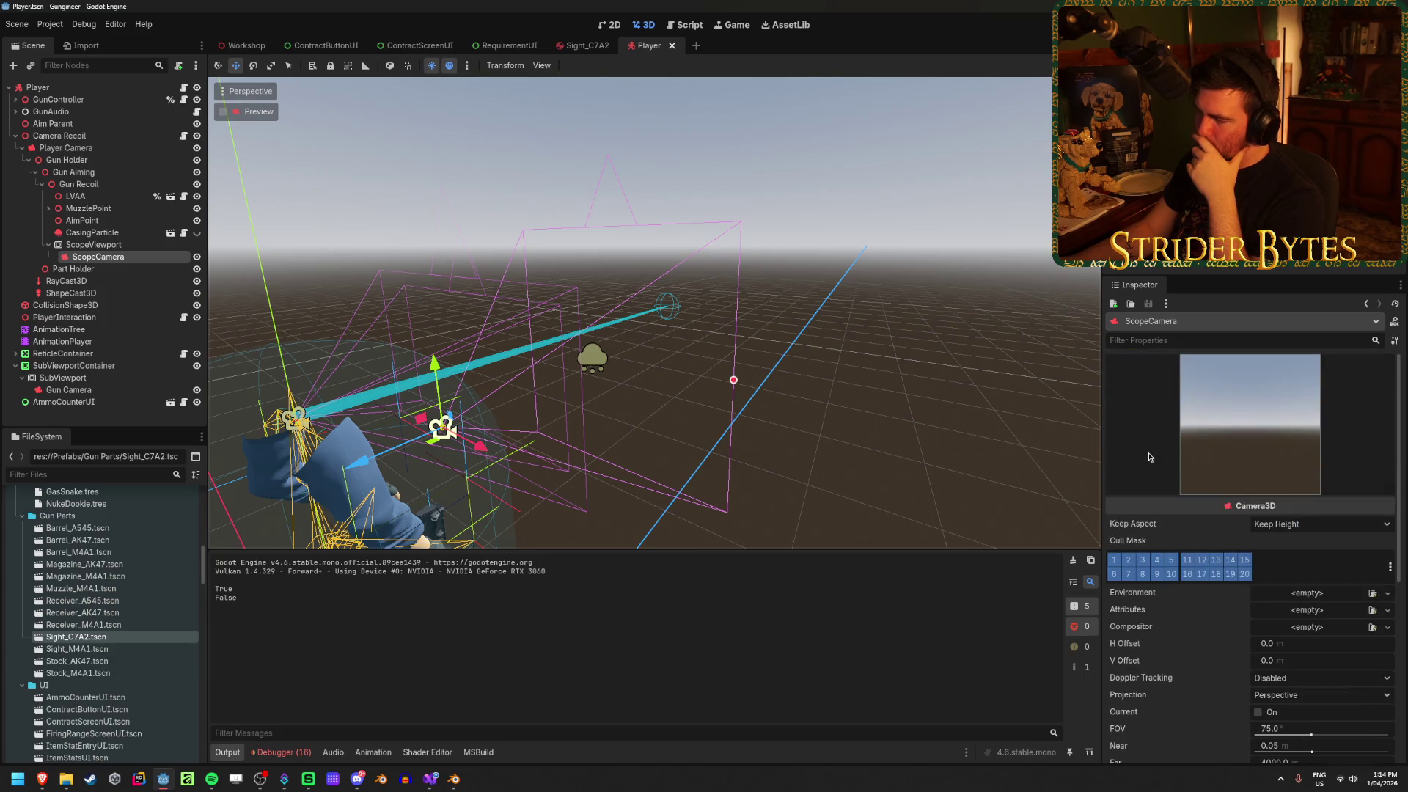
{"action": "scroll", "coordinate": [1149, 457], "scroll_direction": "down", "scroll_amount": 6}
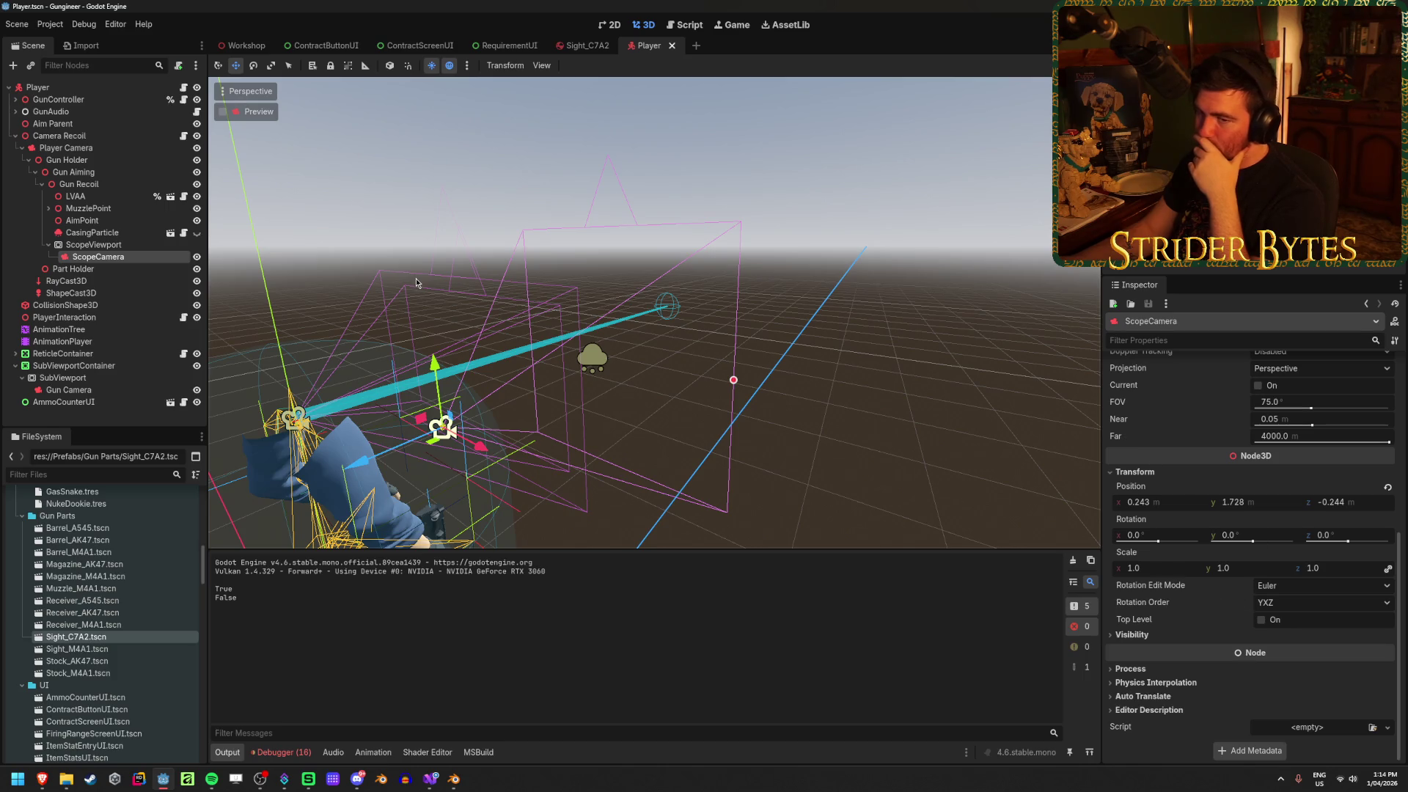
Check the AimPoint and LVAA arm rig node properties in the Inspector
{"action": "left_click", "coordinate": [105, 220]}
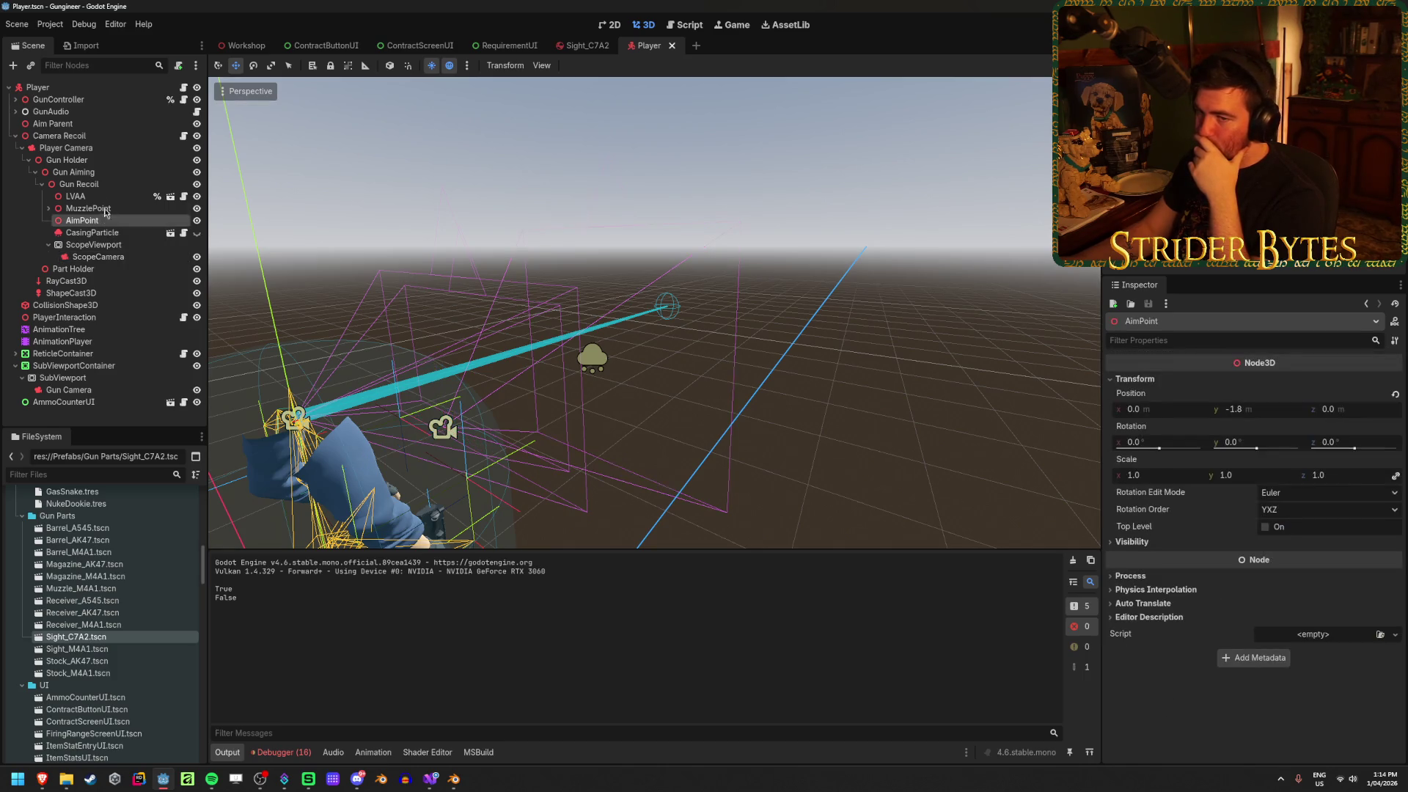
{"action": "left_click", "coordinate": [108, 197]}
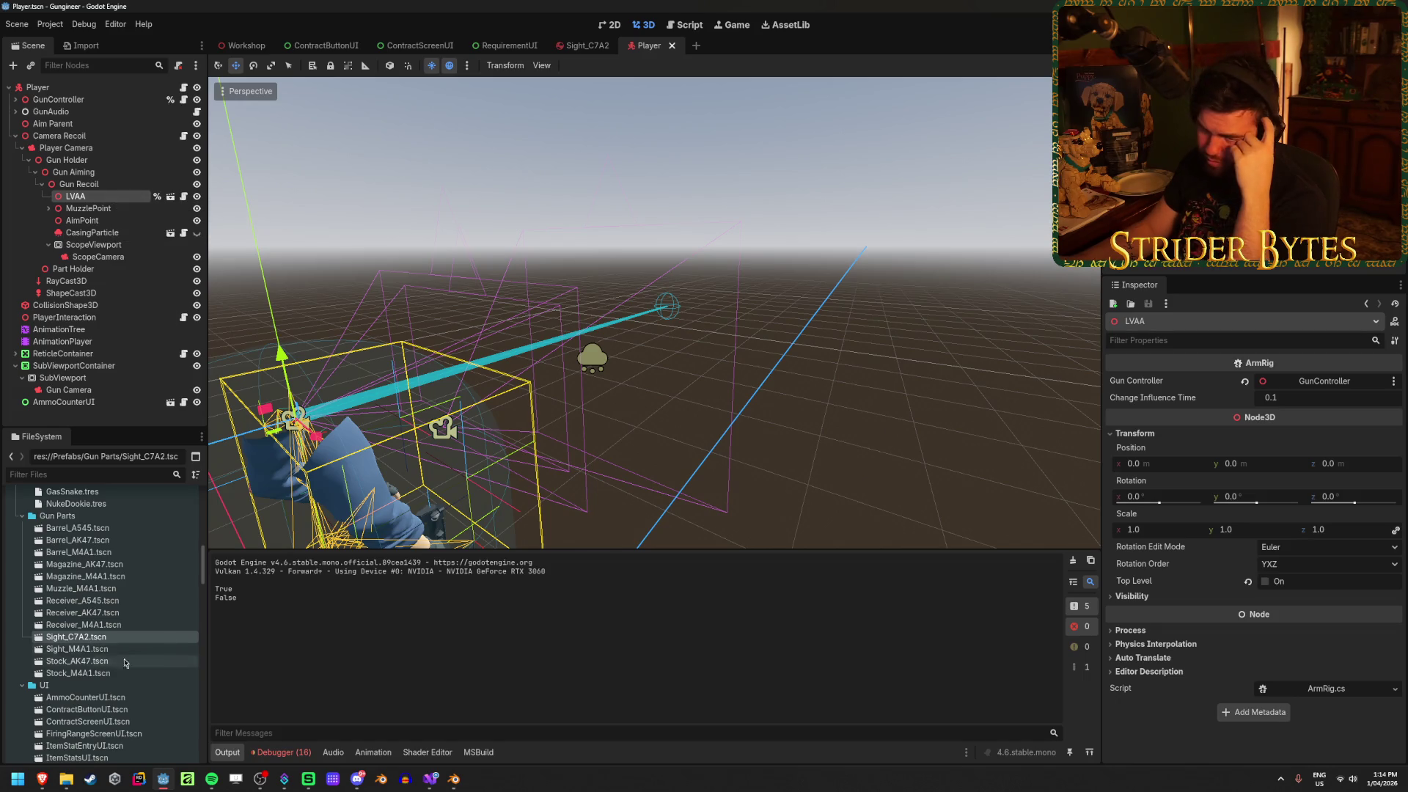
{"action": "scroll", "coordinate": [155, 593], "scroll_direction": "down", "scroll_amount": 3}
{"action": "scroll", "coordinate": [155, 592], "scroll_direction": "down", "scroll_amount": 2}
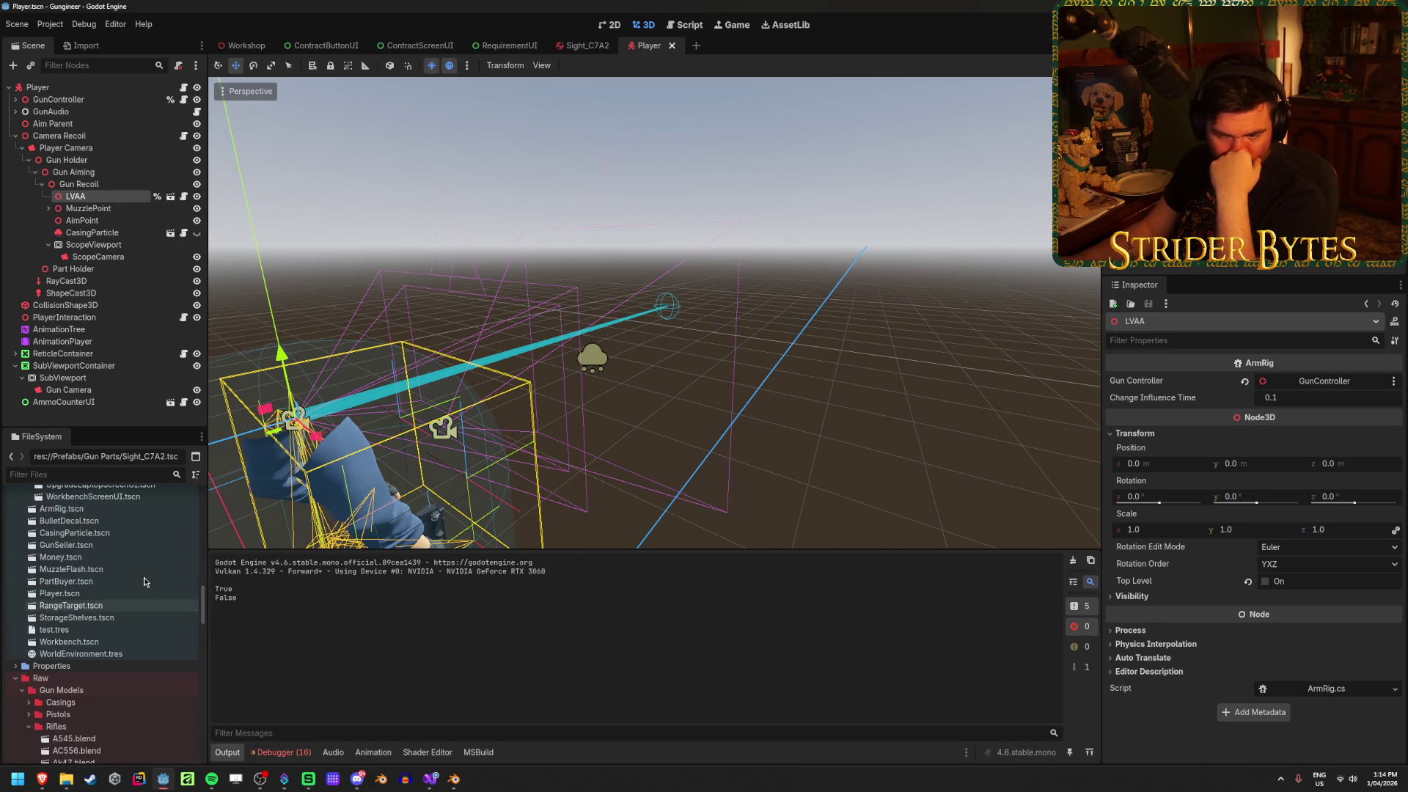
{"action": "scroll", "coordinate": [144, 581], "scroll_direction": "up", "scroll_amount": 2}
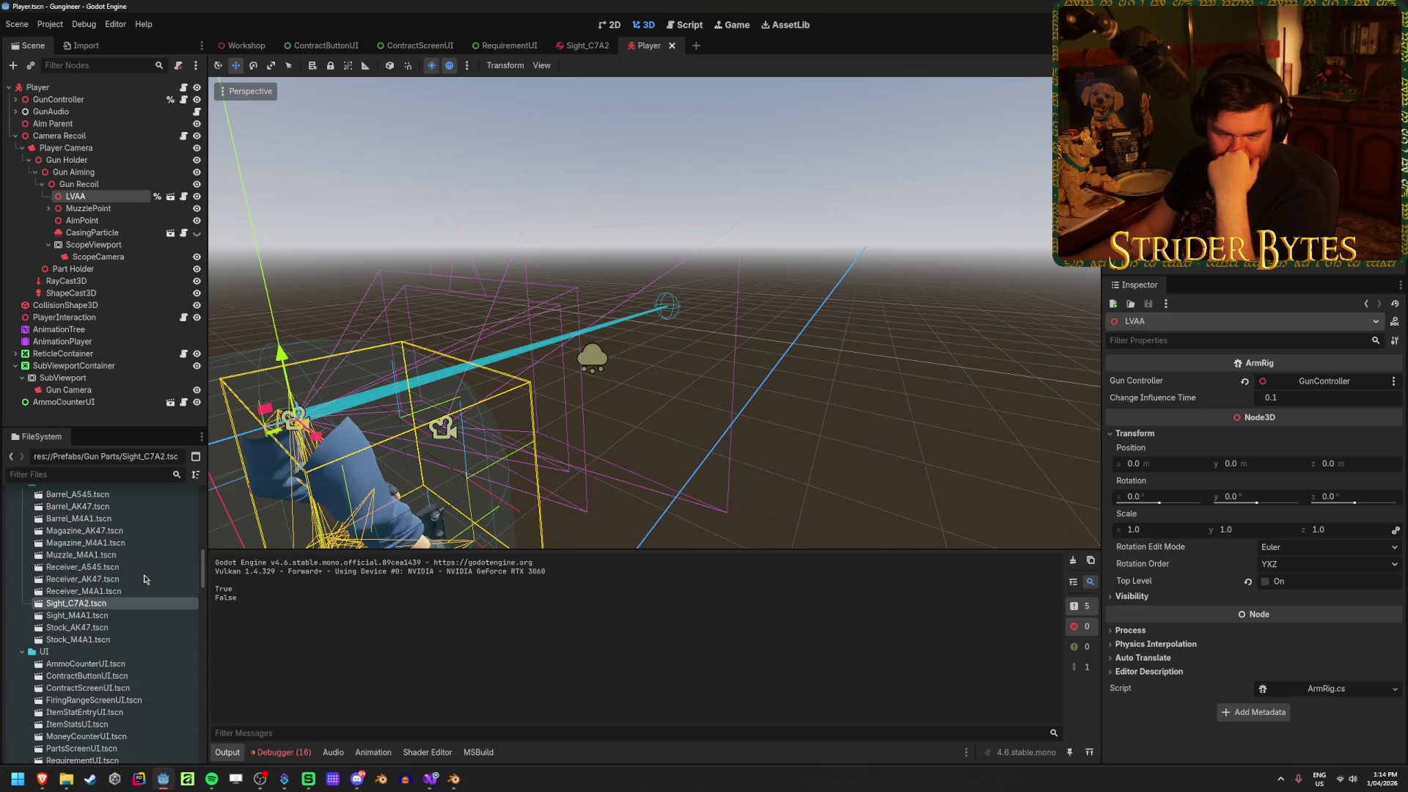
{"action": "scroll", "coordinate": [145, 579], "scroll_direction": "down", "scroll_amount": 2}
{"action": "scroll", "coordinate": [144, 579], "scroll_direction": "down", "scroll_amount": 10}
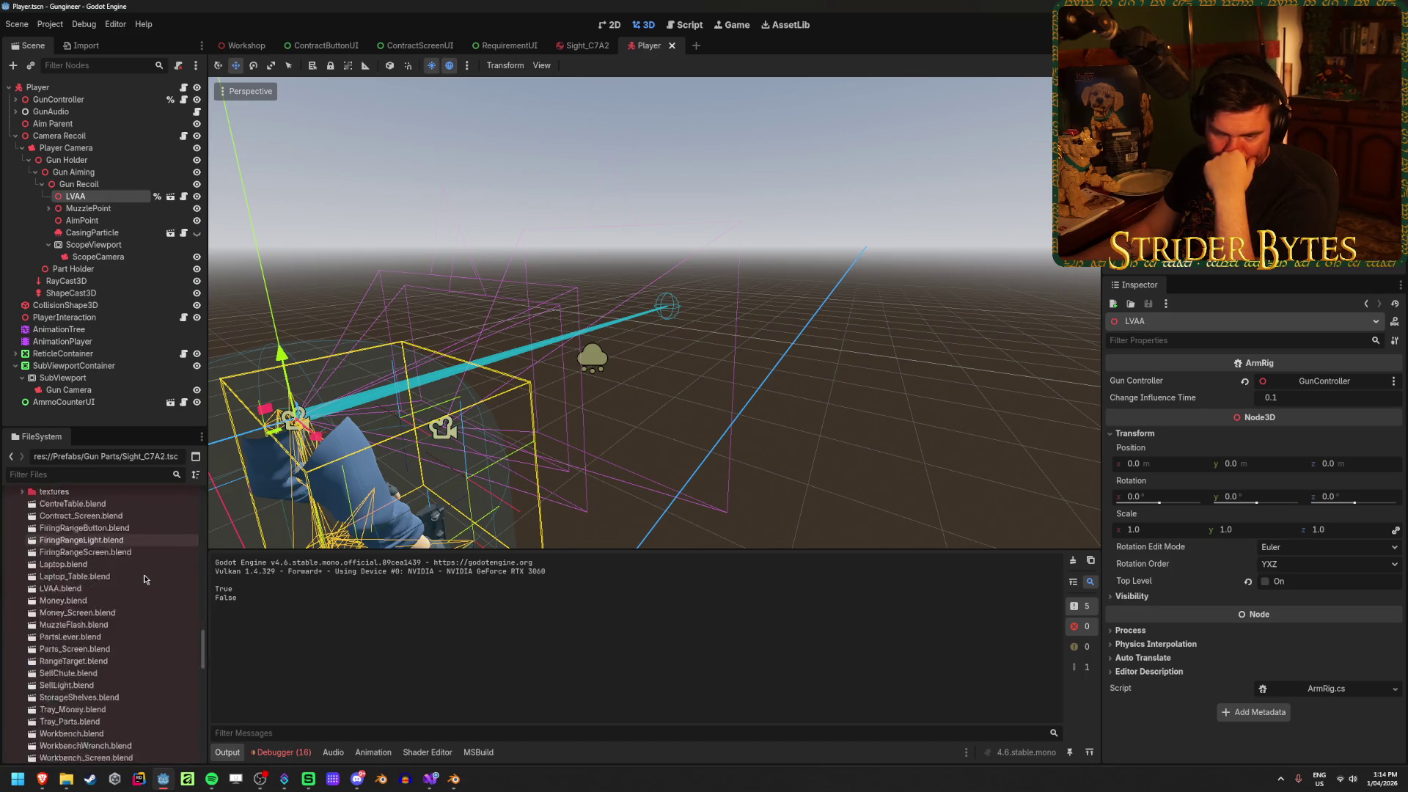
{"action": "scroll", "coordinate": [144, 579], "scroll_direction": "down", "scroll_amount": 3}
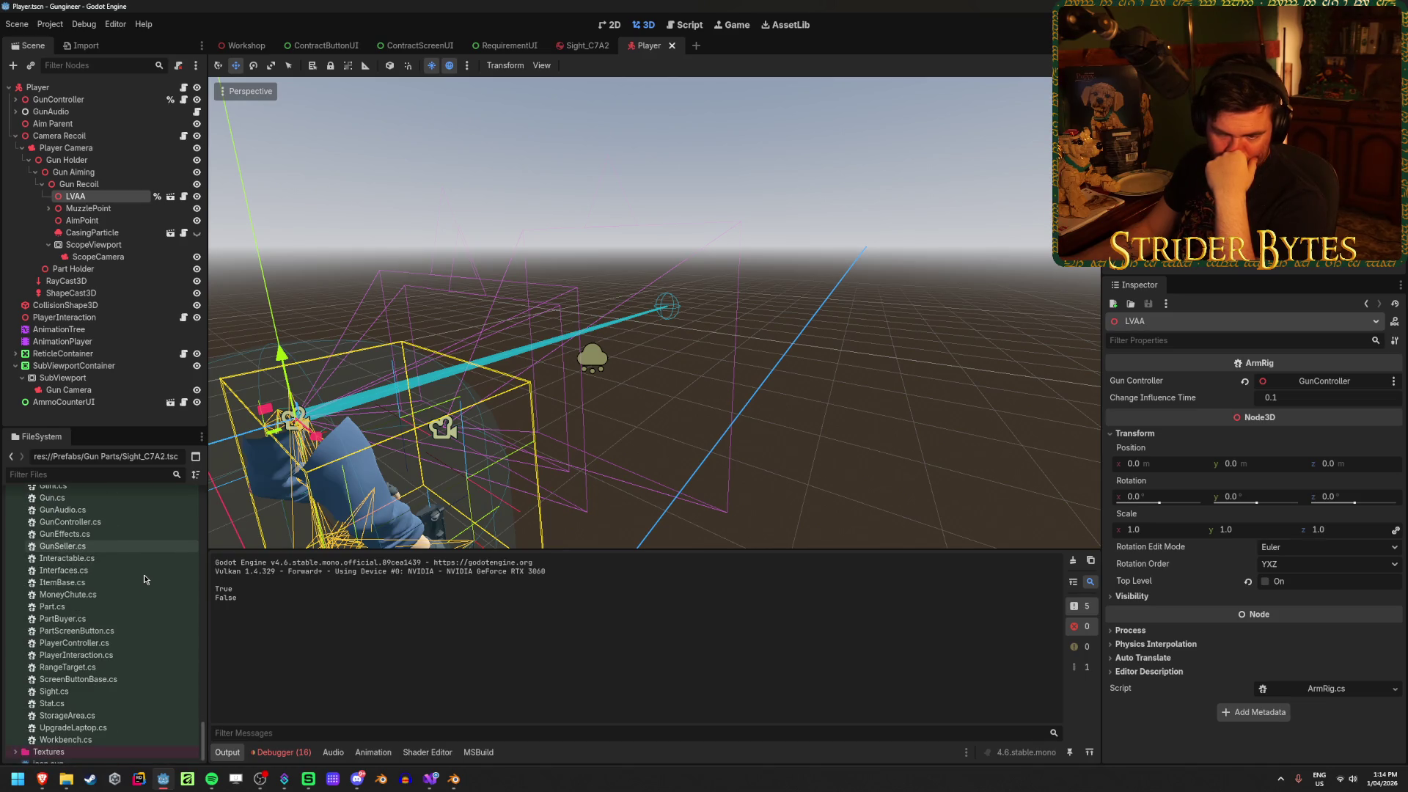
{"action": "scroll", "coordinate": [144, 579], "scroll_direction": "up", "scroll_amount": 5}
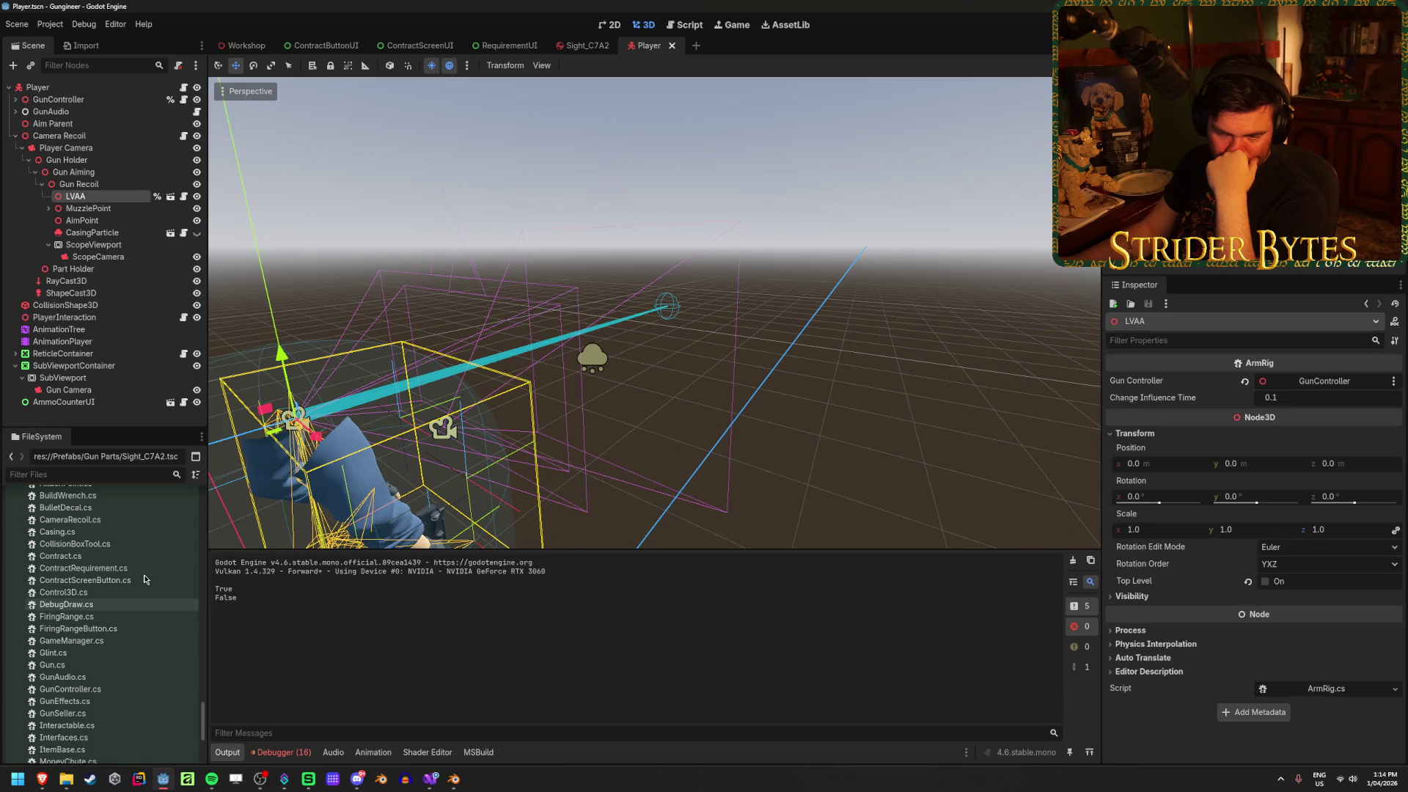
{"action": "scroll", "coordinate": [145, 579], "scroll_direction": "down", "scroll_amount": 10}
{"action": "scroll", "coordinate": [144, 579], "scroll_direction": "down", "scroll_amount": 5}
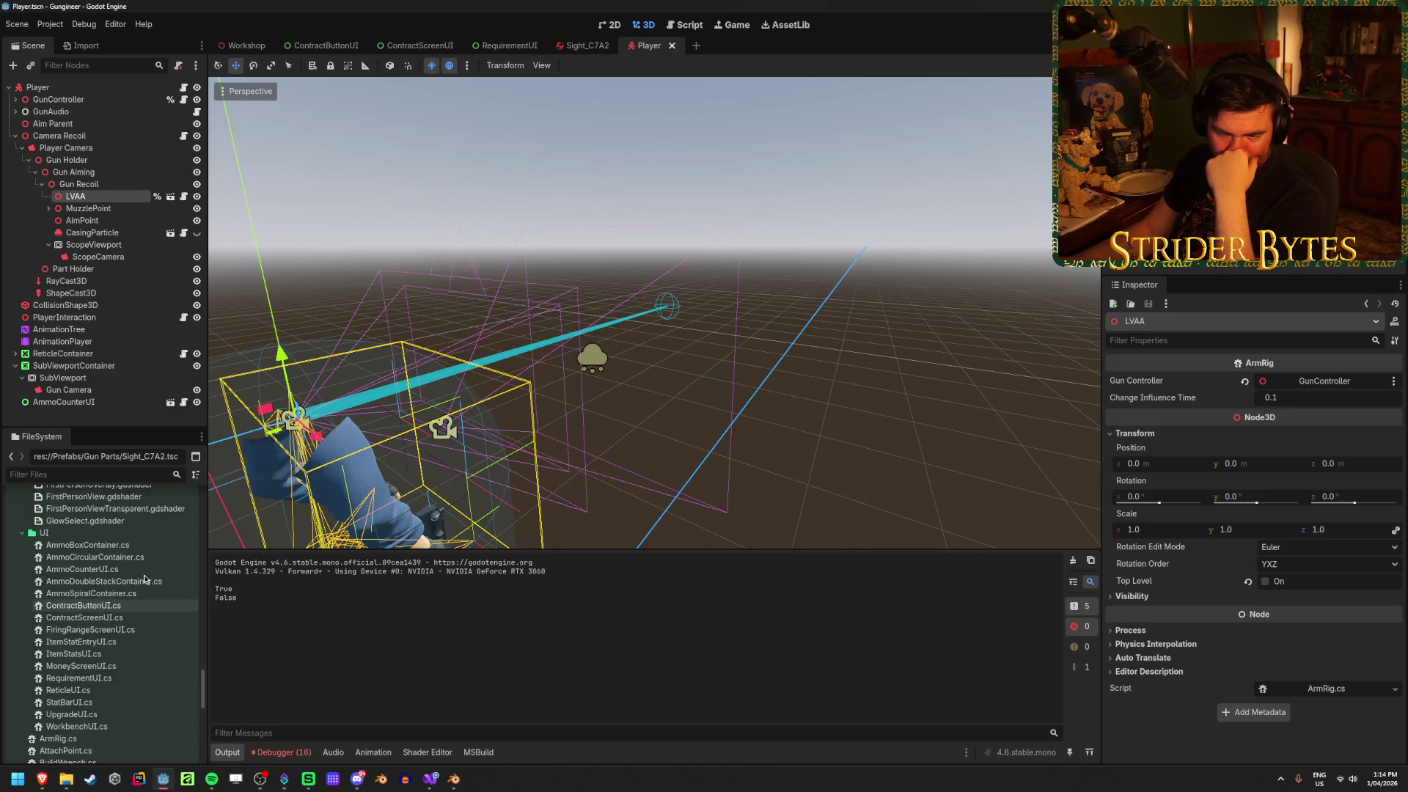
{"action": "scroll", "coordinate": [144, 579], "scroll_direction": "down", "scroll_amount": 2}
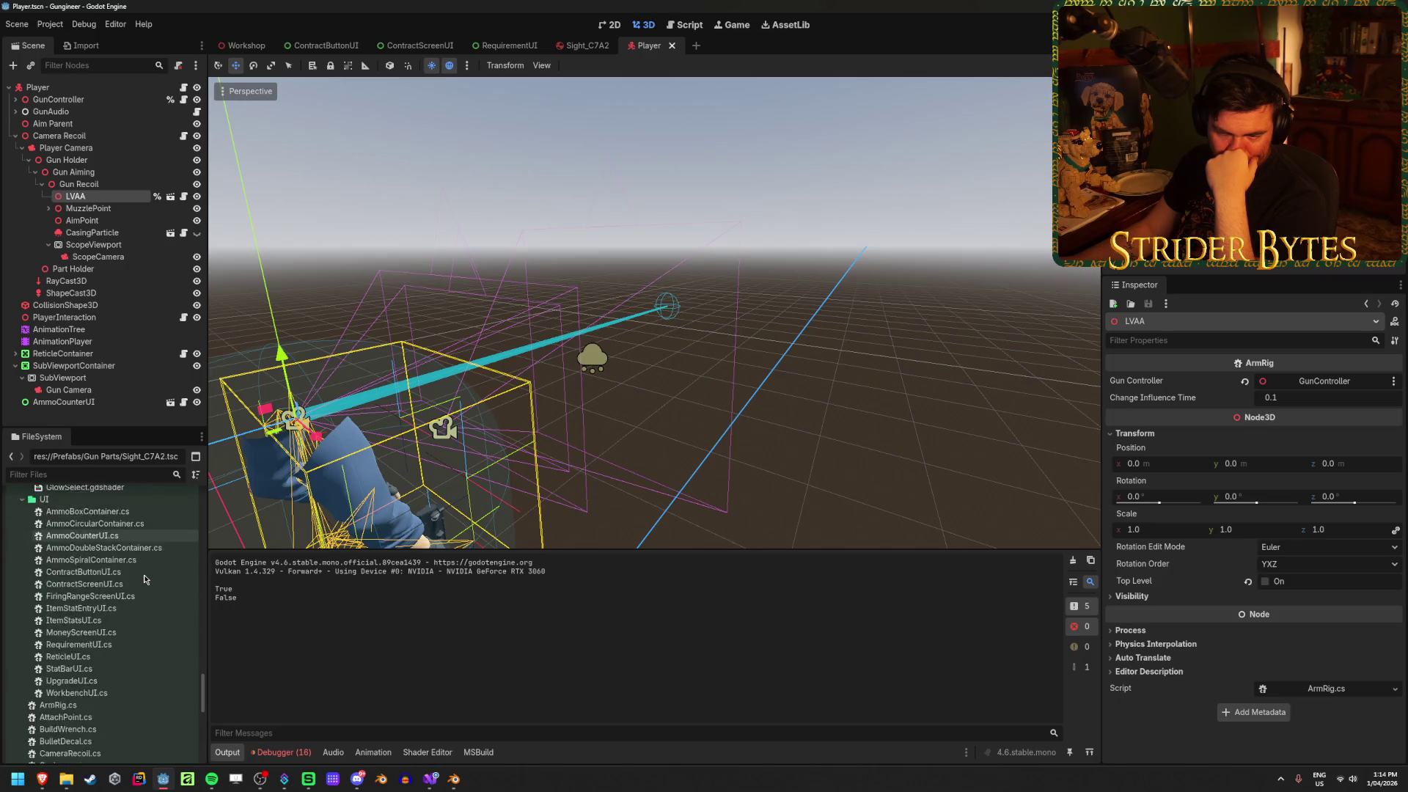
{"action": "scroll", "coordinate": [144, 579], "scroll_direction": "down", "scroll_amount": 10}
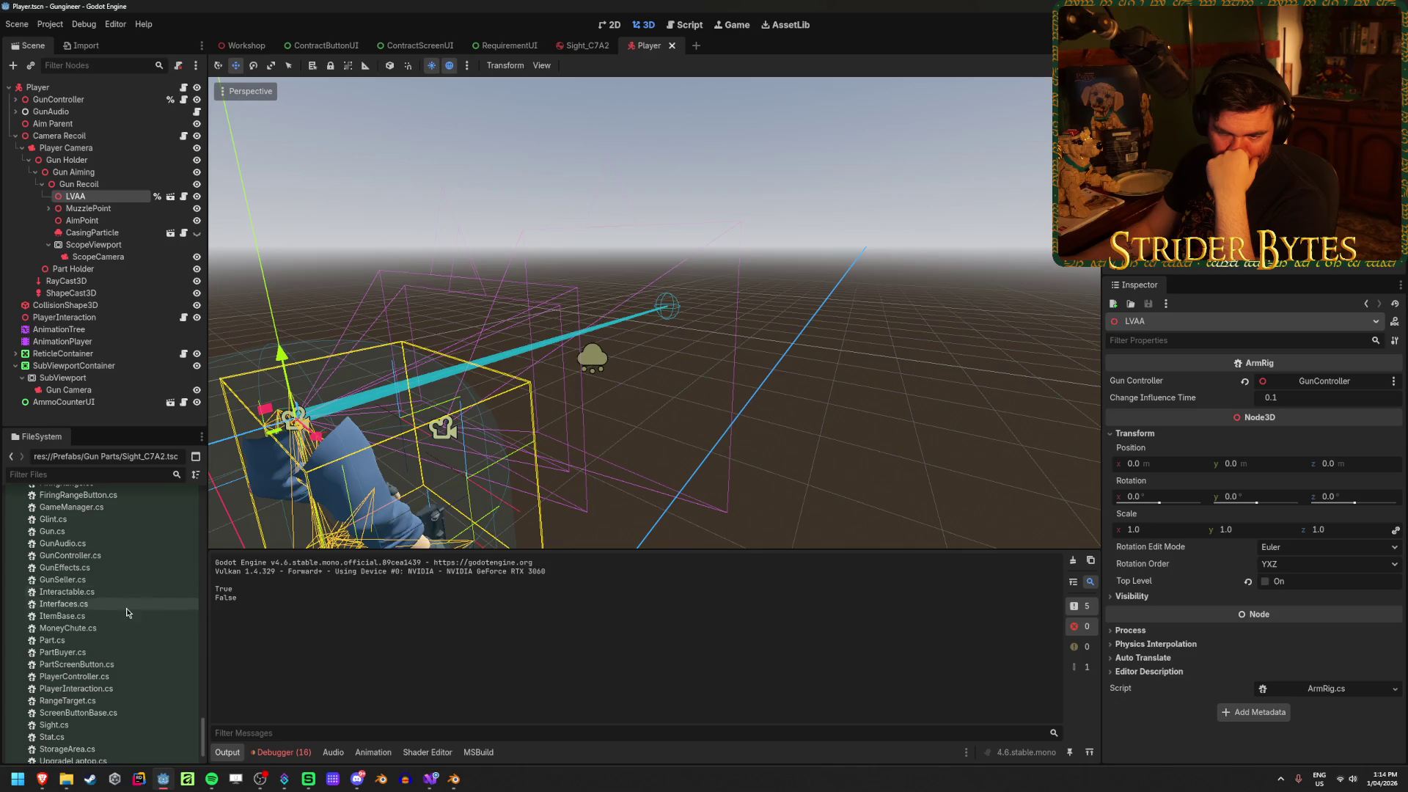
{"action": "scroll", "coordinate": [137, 600], "scroll_direction": "down", "scroll_amount": 2}
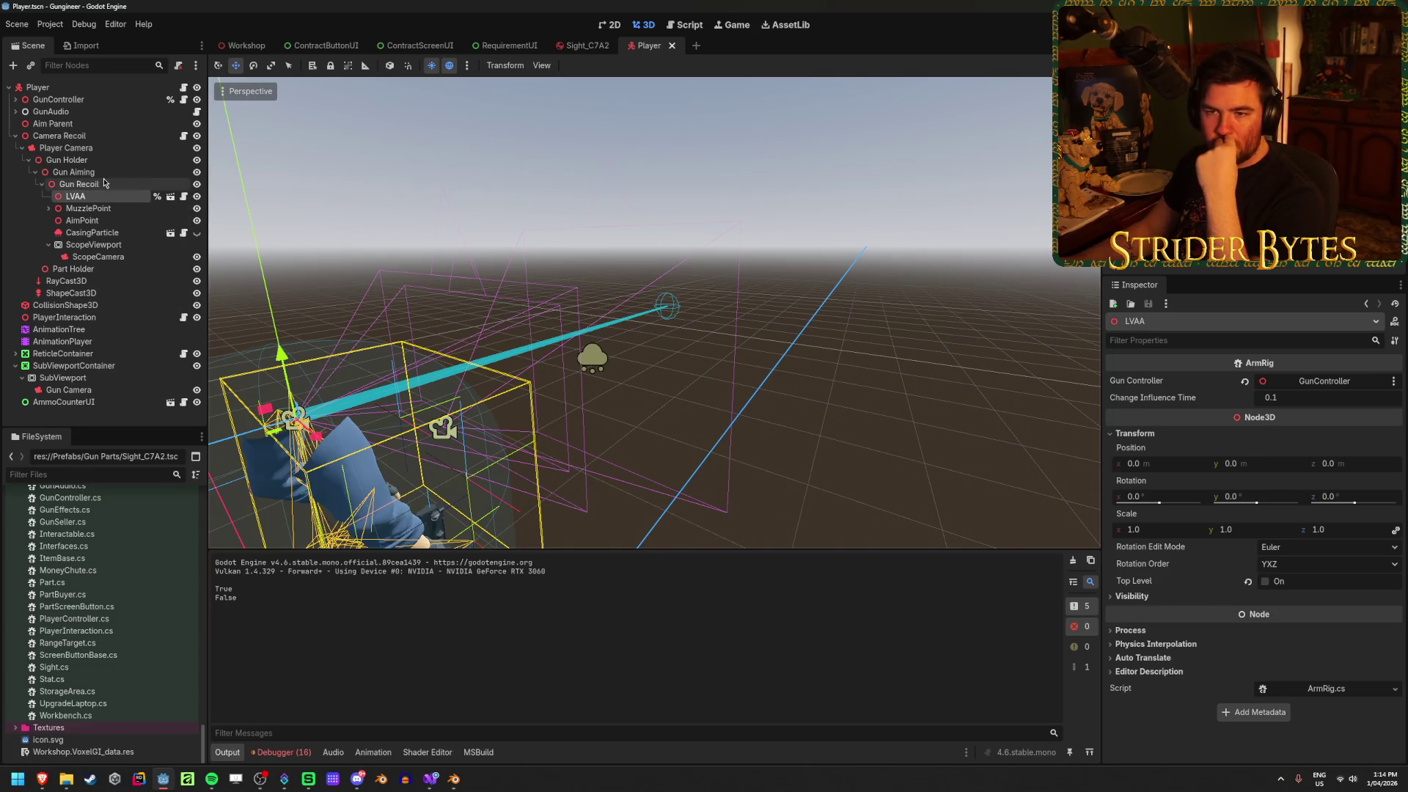
Inspect the Gun Recoil, LVAA and ScopeCamera nodes and clear the output log
{"action": "left_click", "coordinate": [78, 184]}
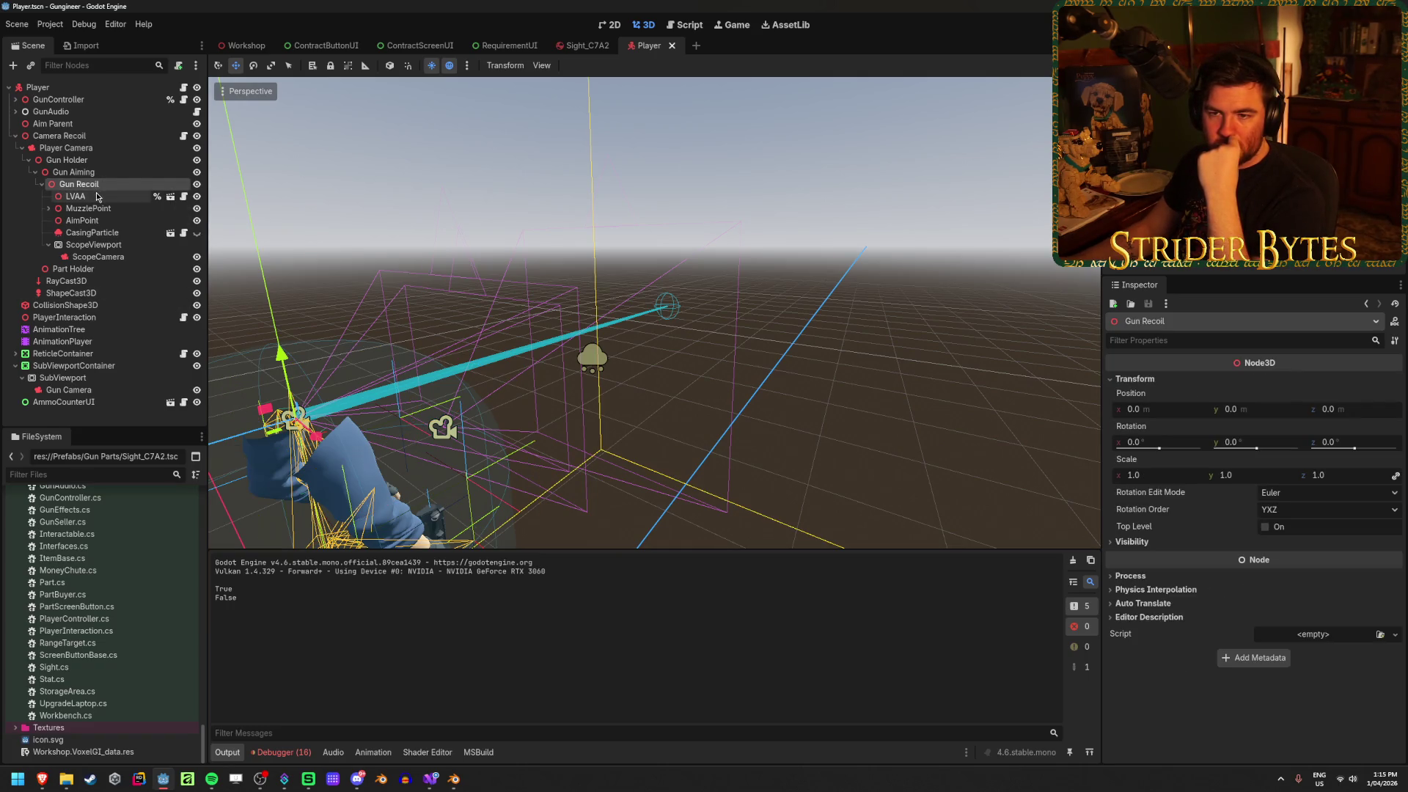
{"action": "left_click", "coordinate": [98, 196]}
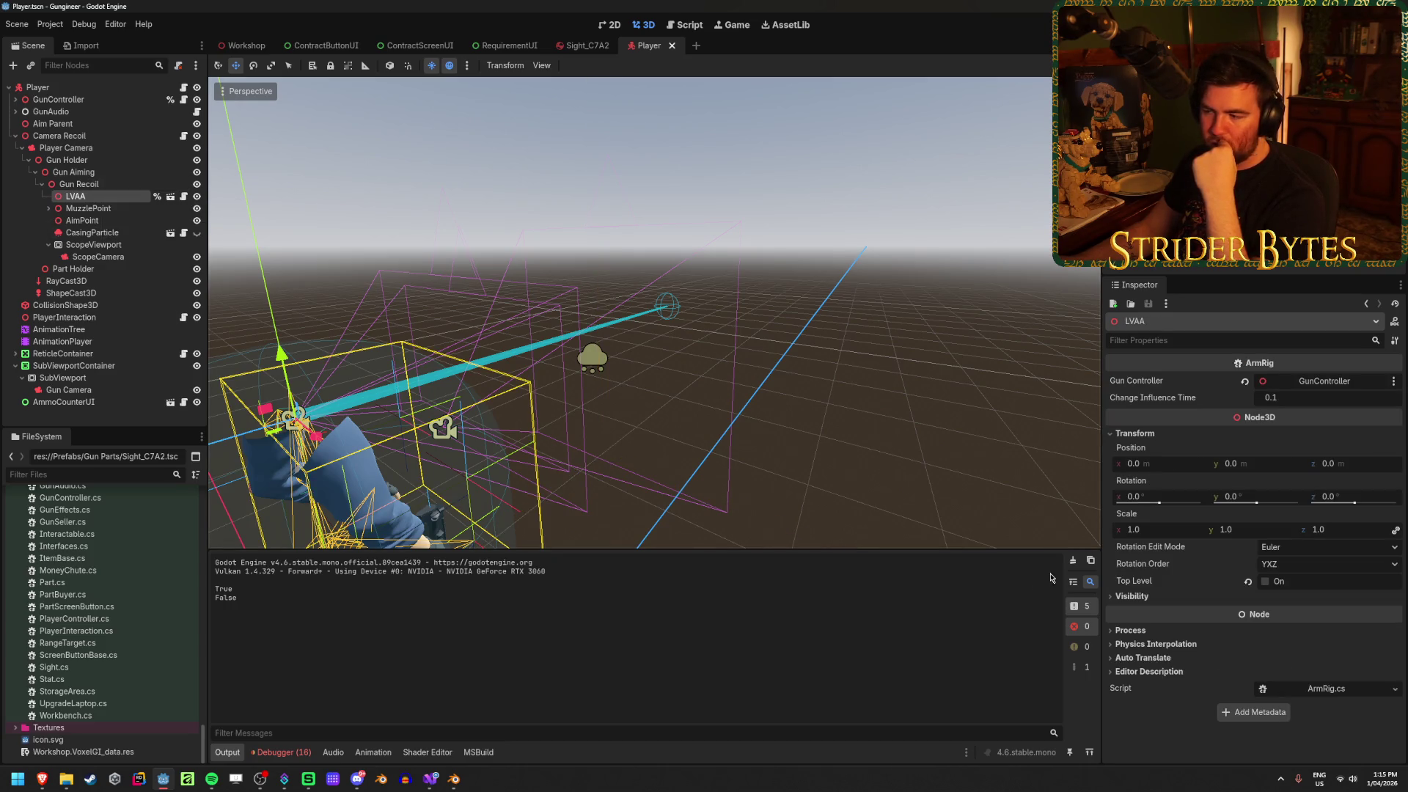
{"action": "left_click", "coordinate": [1073, 561]}
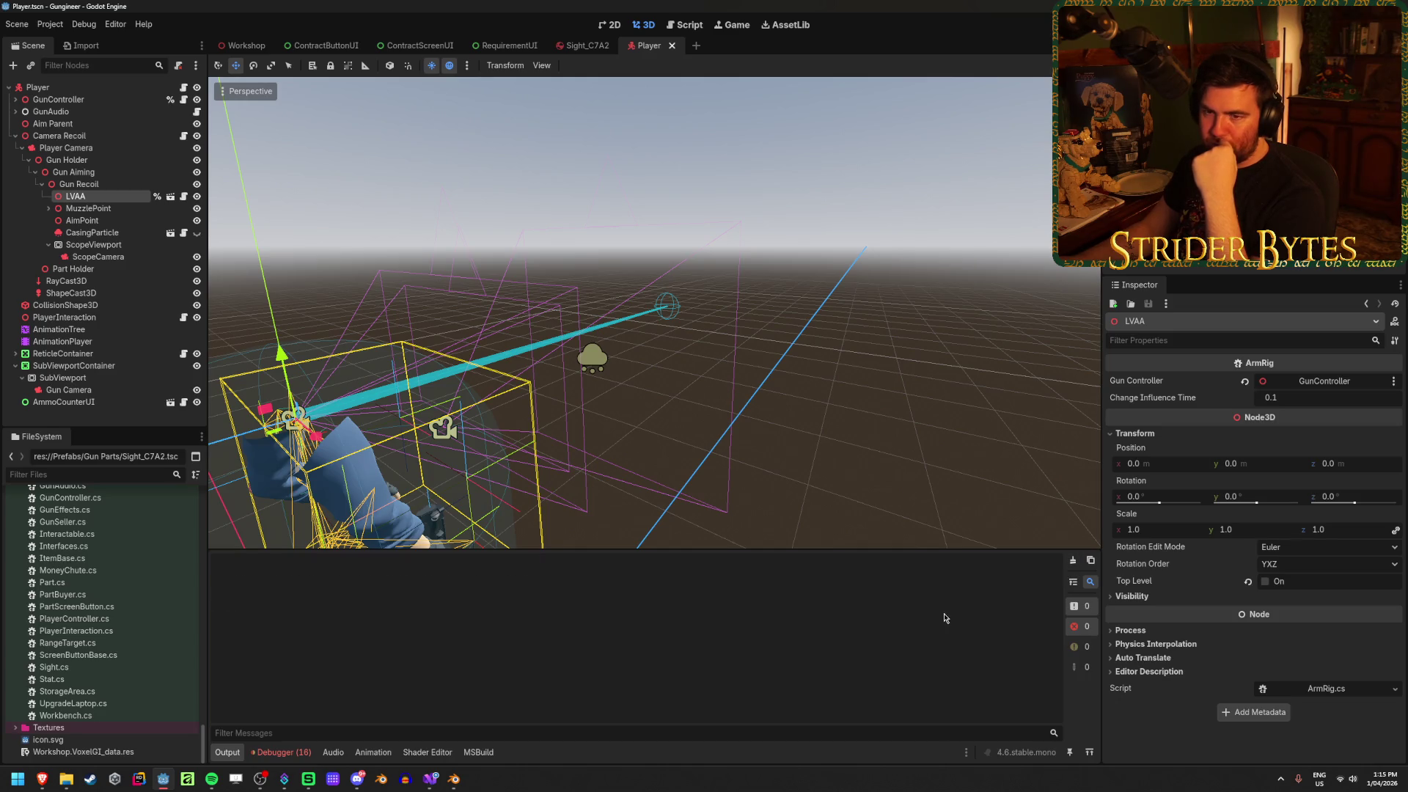
{"action": "left_click", "coordinate": [441, 423]}
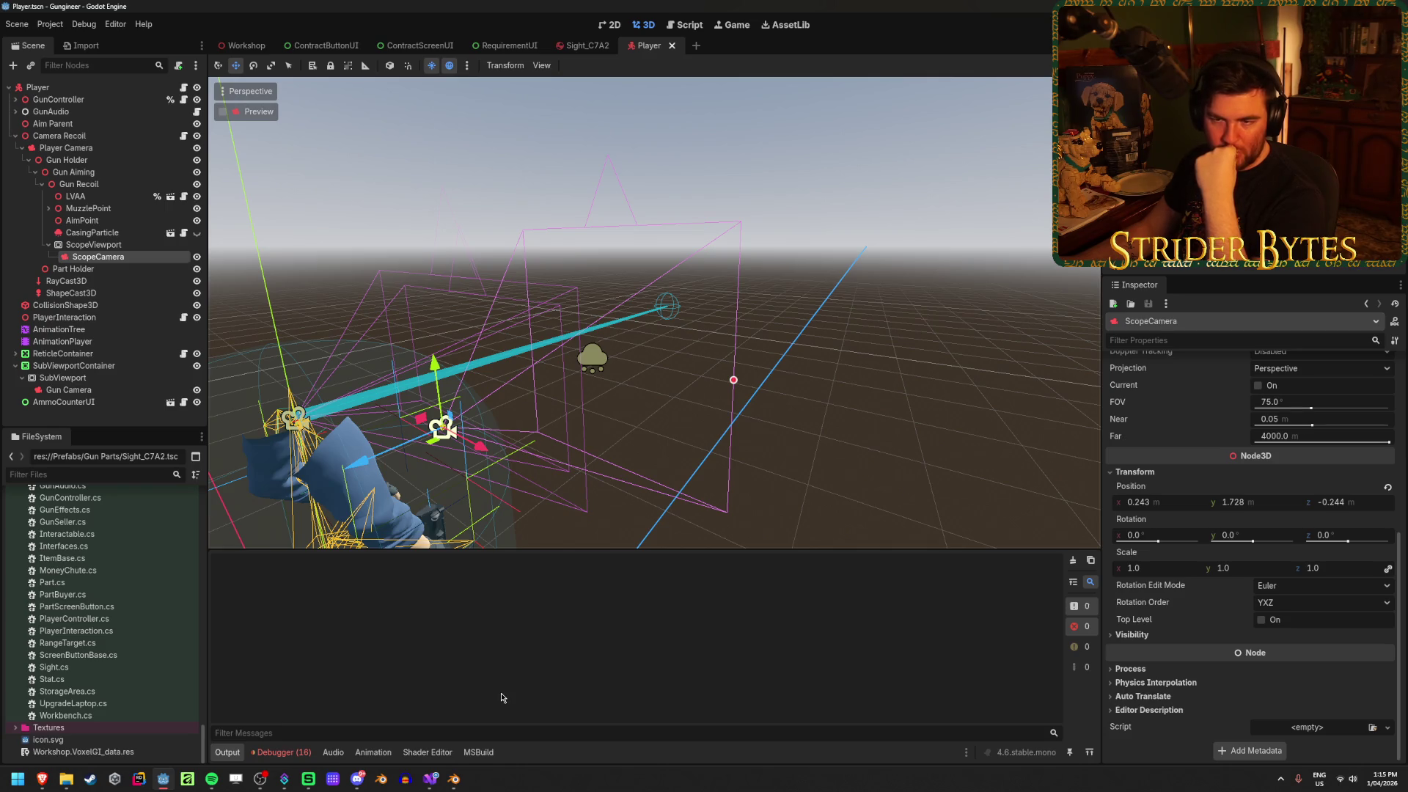
Switch on Own World 3D for ScopeViewport and orbit down onto the player rig
{"action": "left_click", "coordinate": [94, 245]}
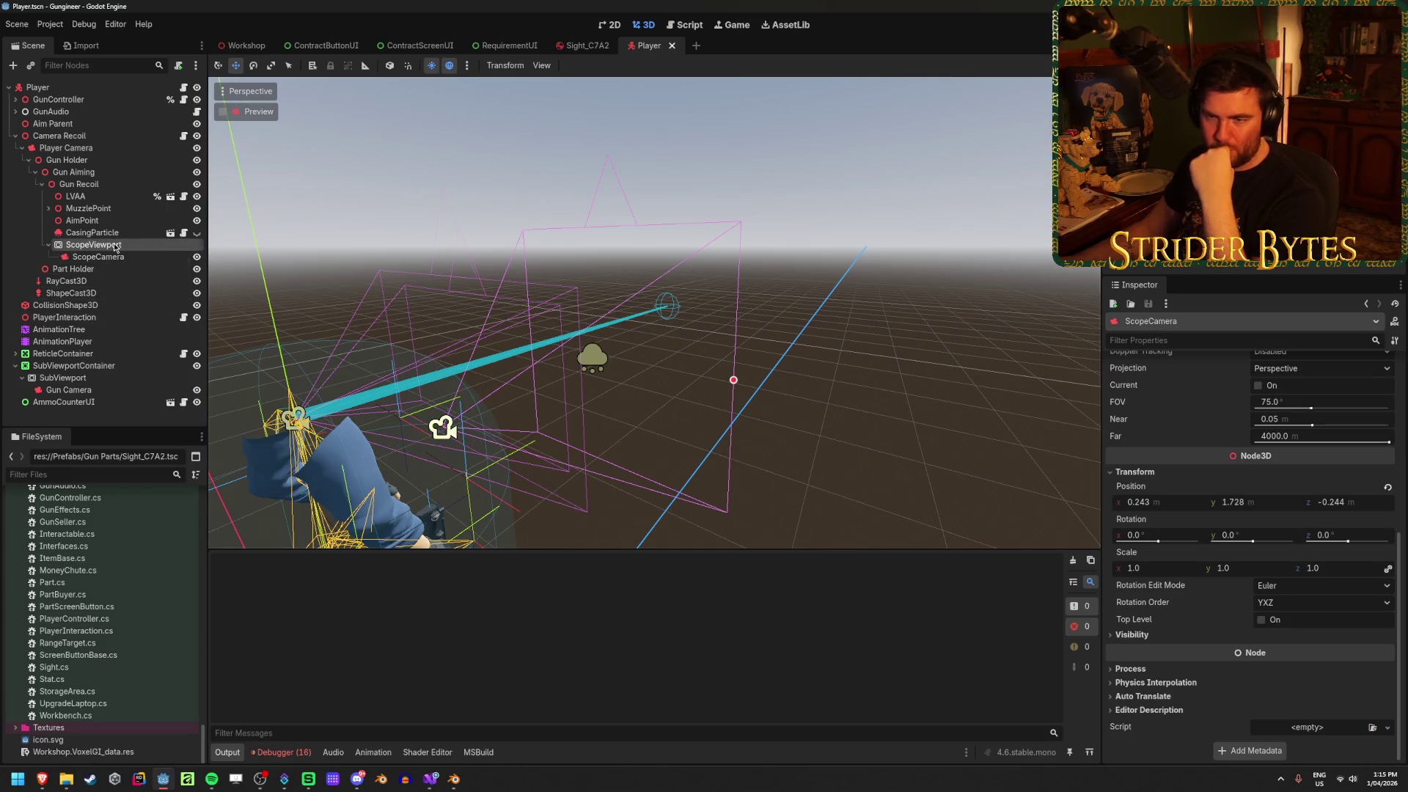
{"action": "scroll", "coordinate": [1202, 519], "scroll_direction": "down", "scroll_amount": 3}
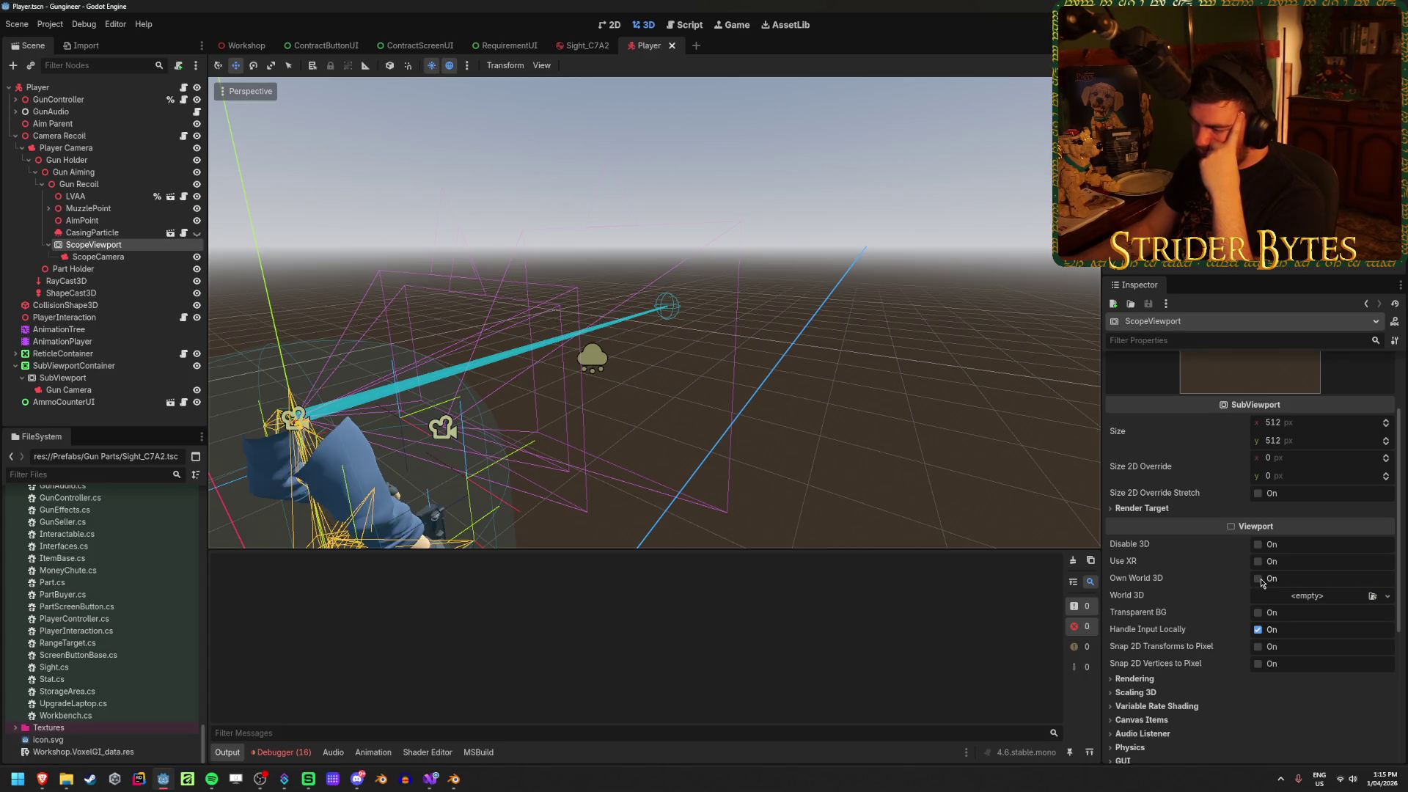
{"action": "scroll", "coordinate": [1261, 582], "scroll_direction": "down", "scroll_amount": 4}
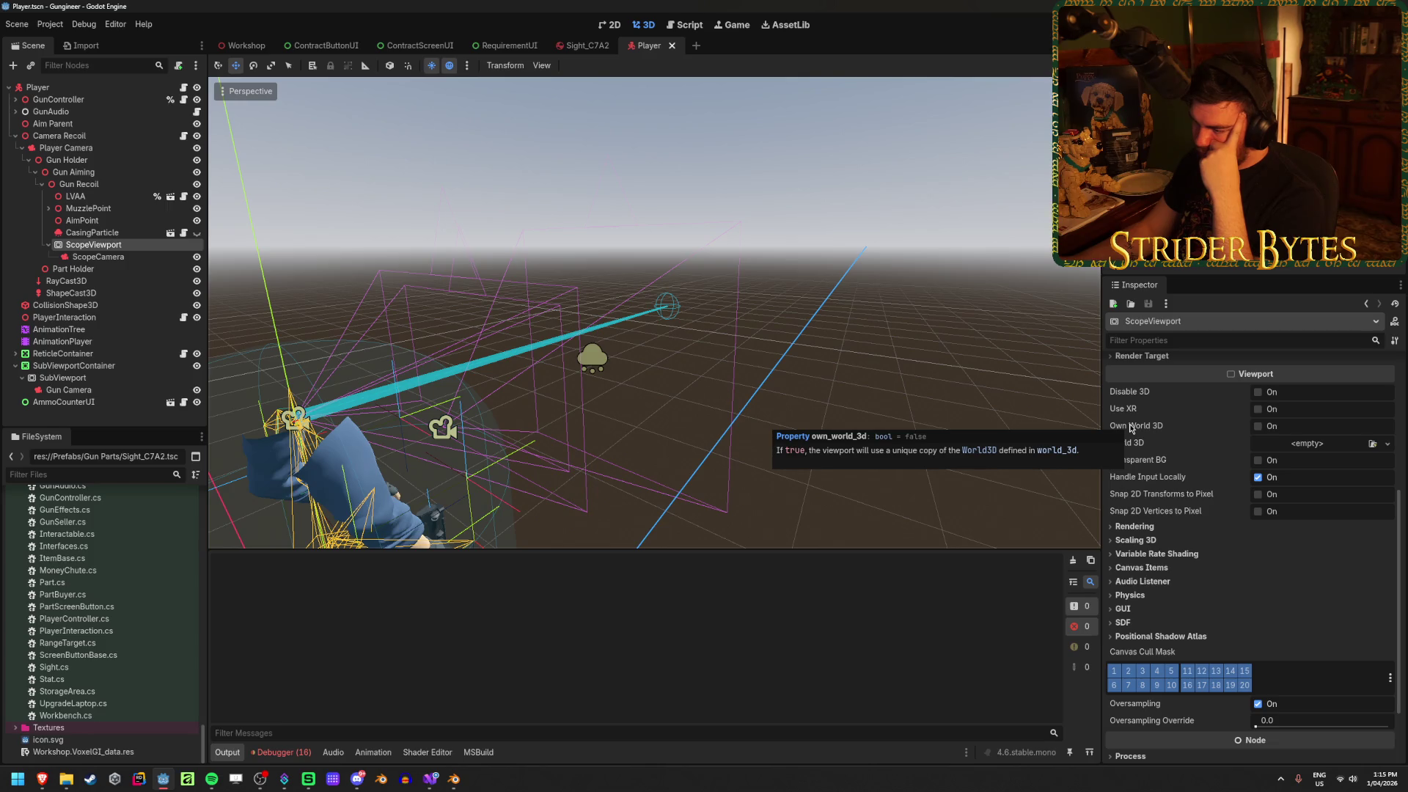
{"action": "left_click", "coordinate": [1258, 426]}
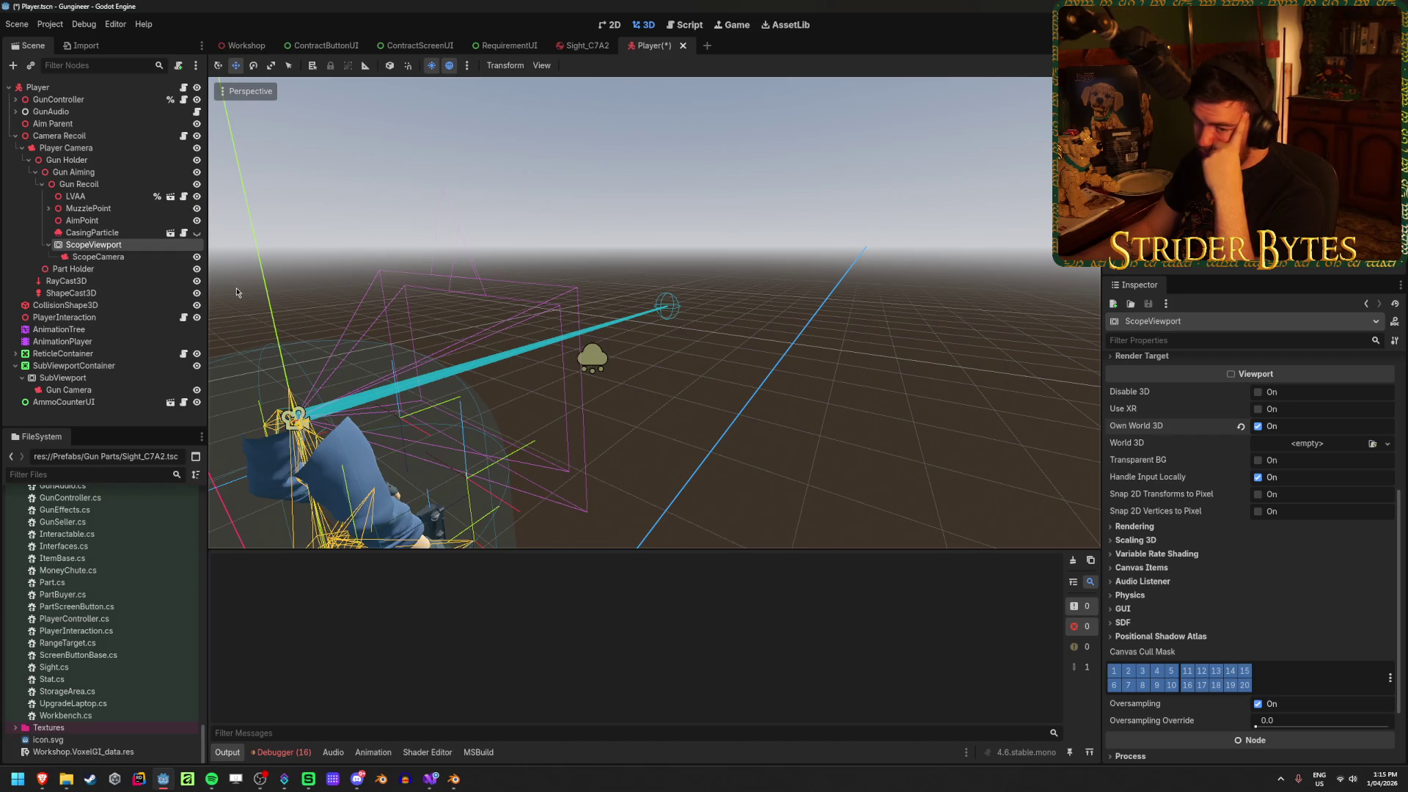
{"action": "left_click_drag", "start_coordinate": [569, 216], "coordinate": [734, 297]}
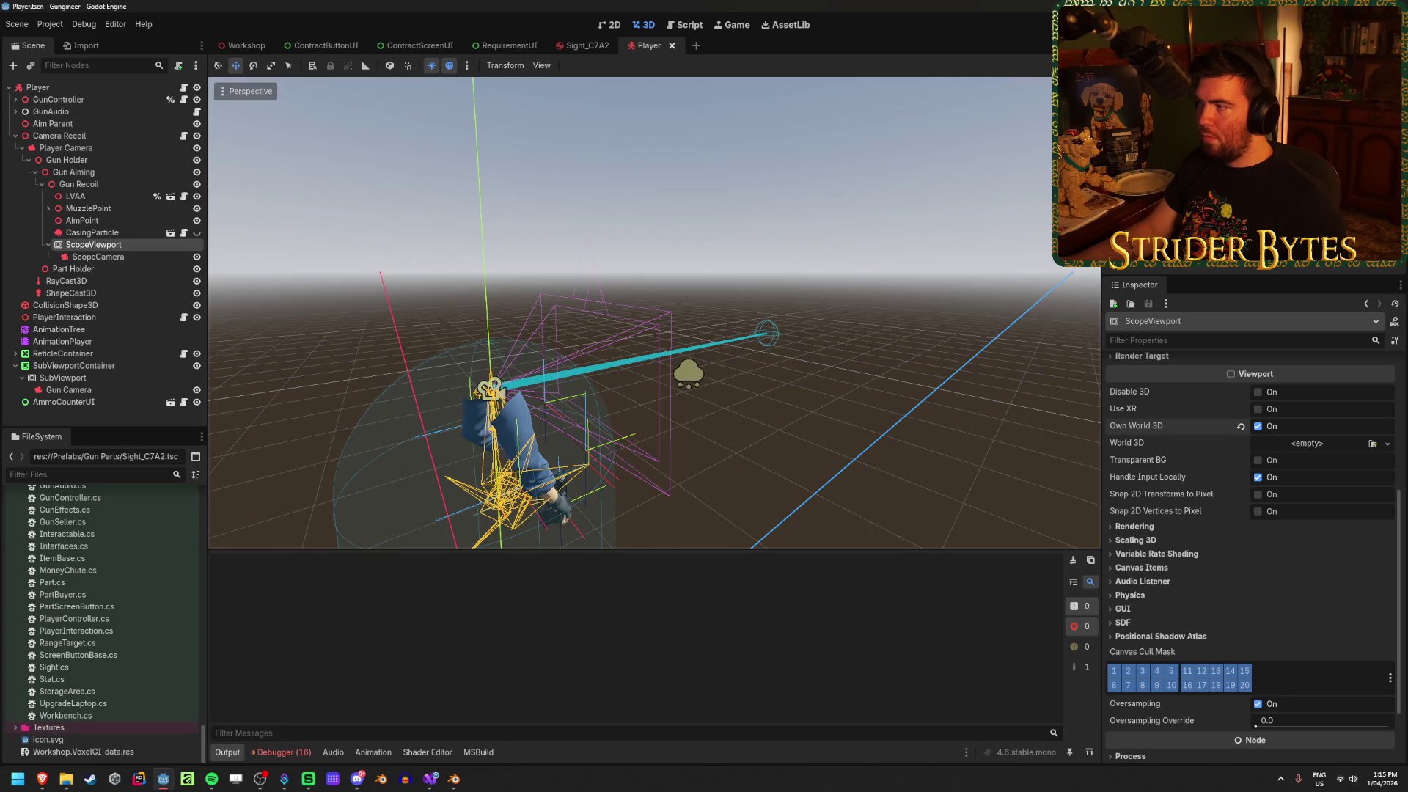
{"action": "key", "text": "F5"}
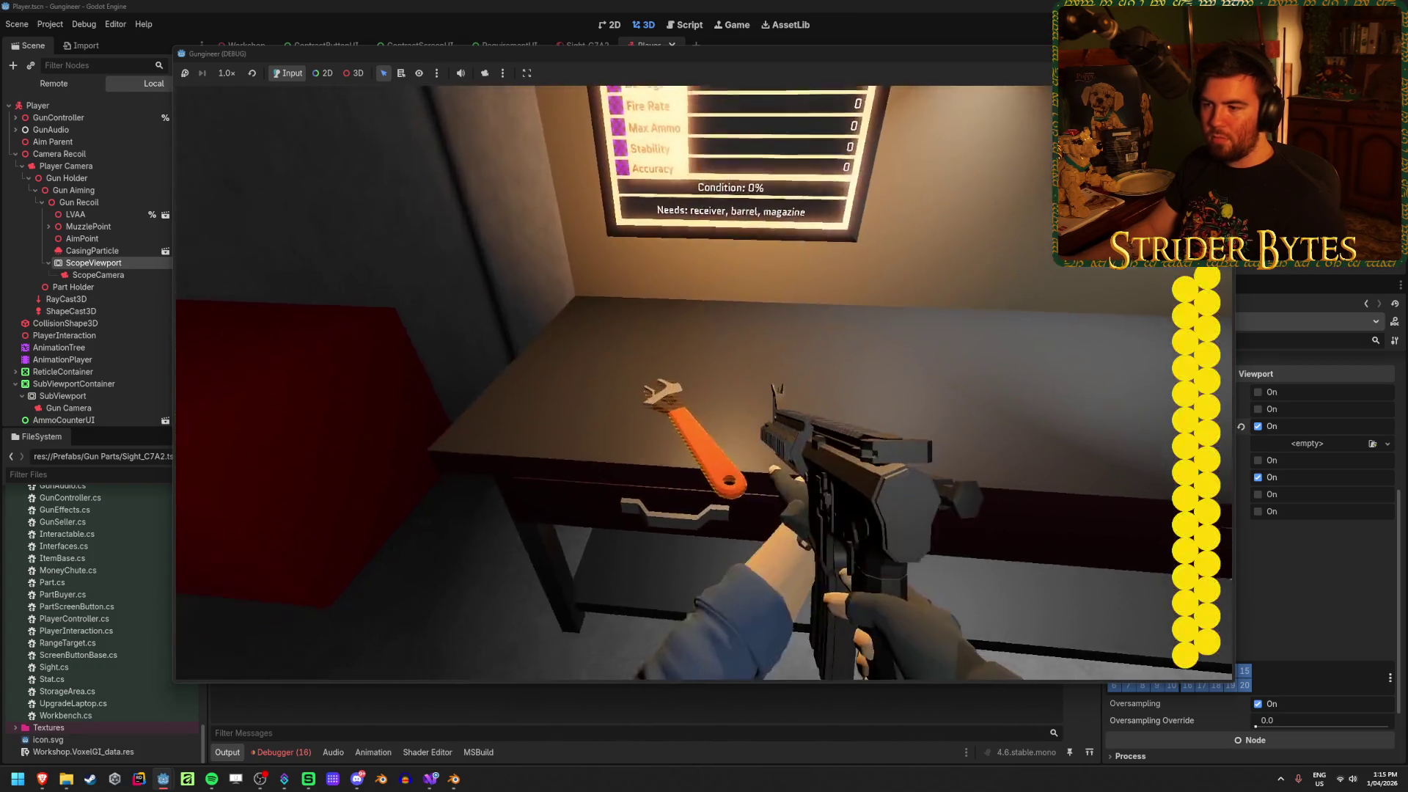
{"action": "key", "text": "q"}
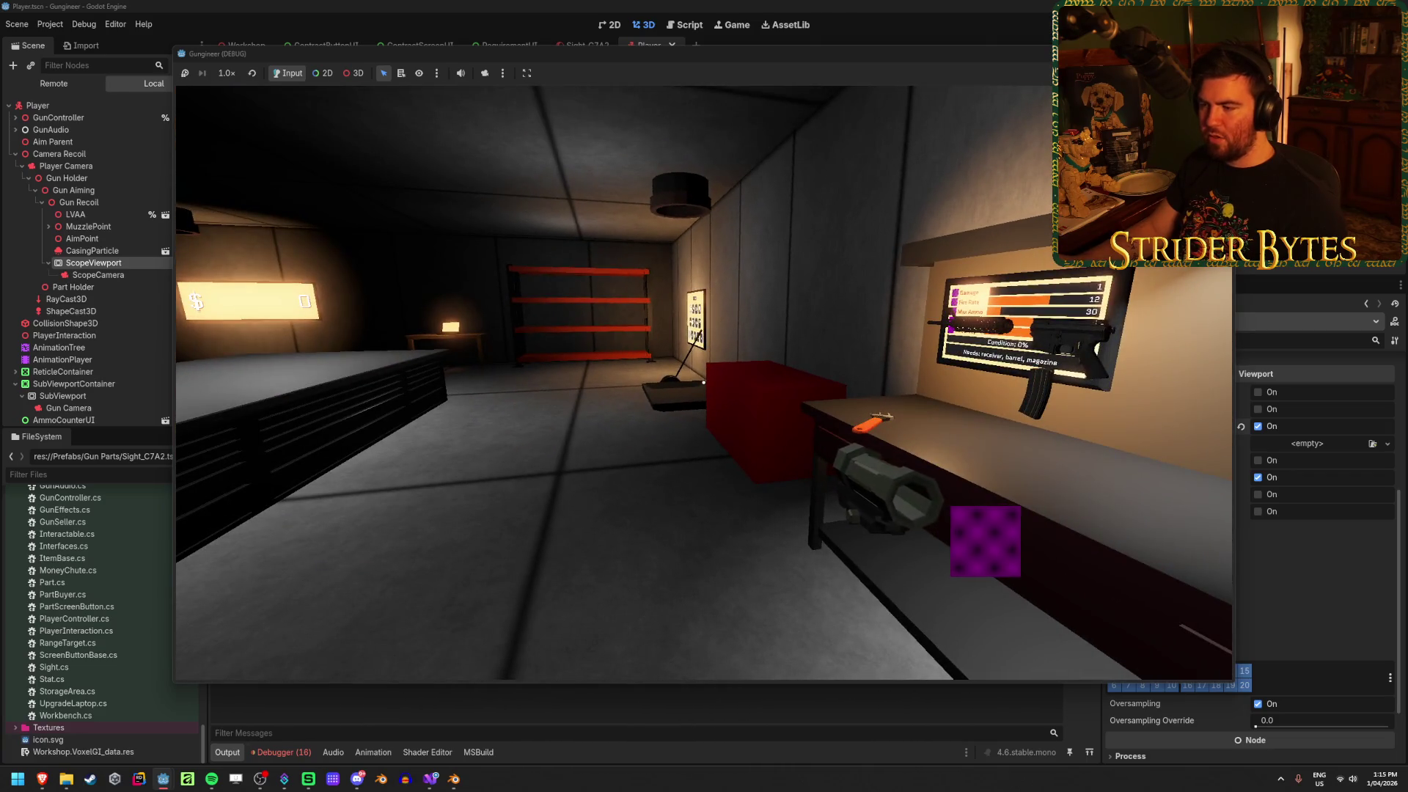
{"action": "key", "text": "w"}
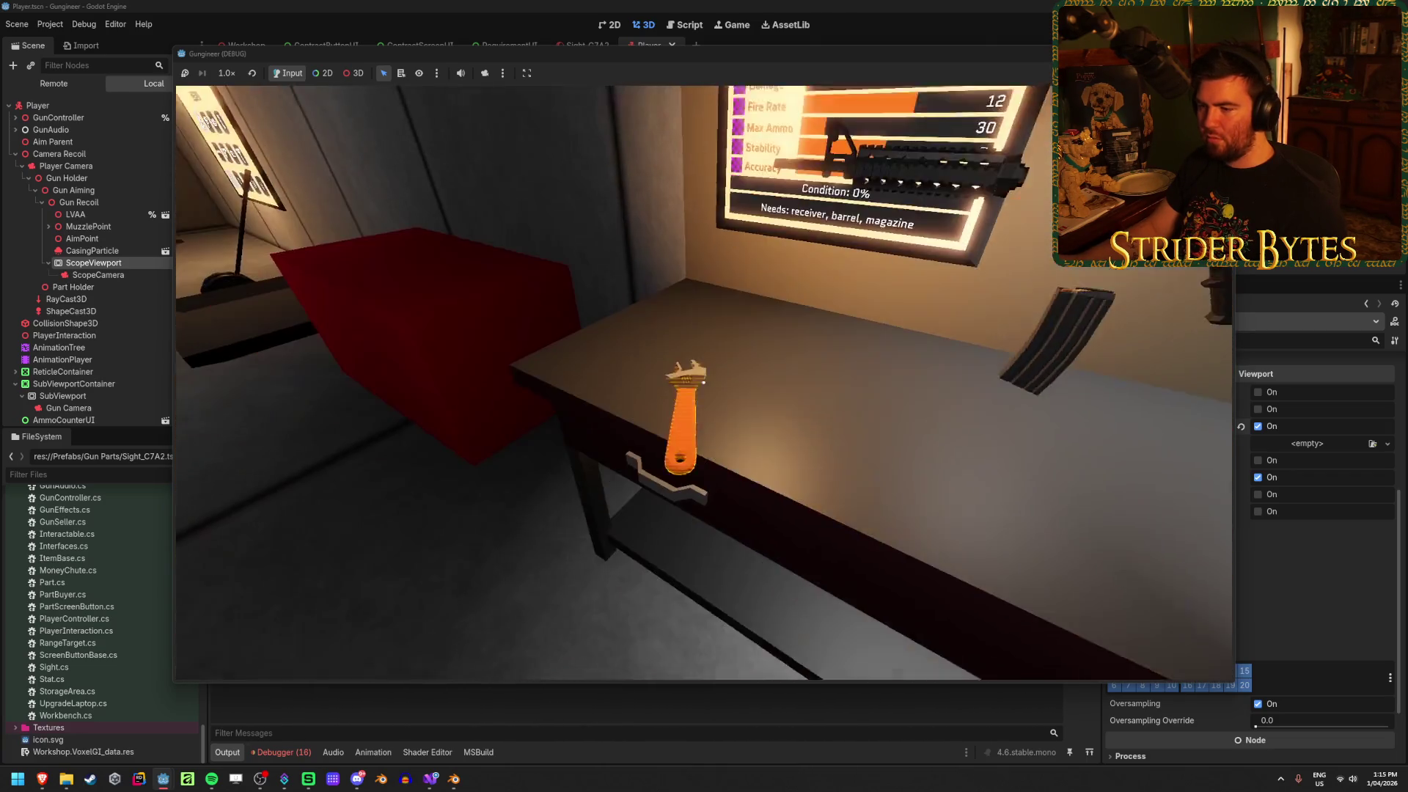
{"action": "key", "text": "e"}
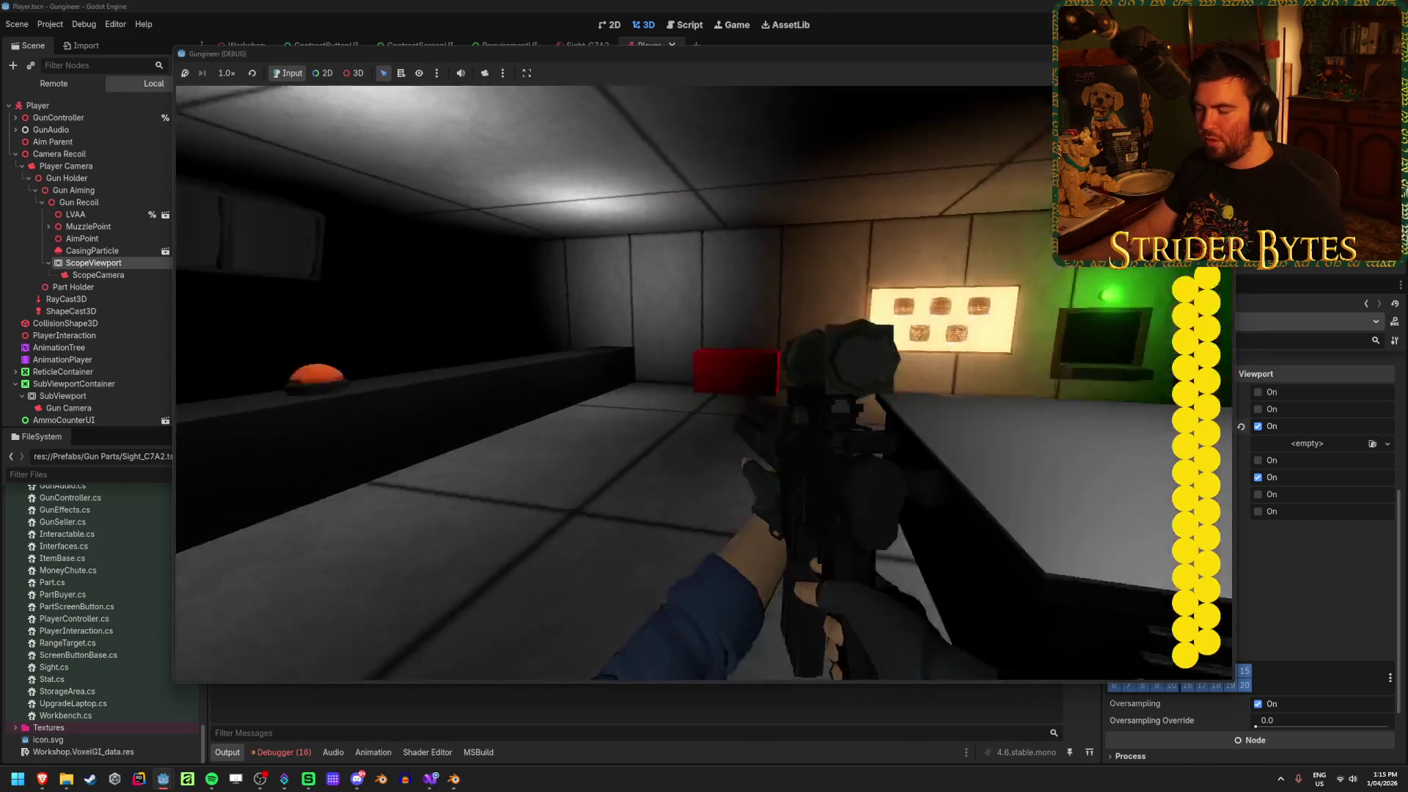
{"action": "right_click", "coordinate": [704, 383]}
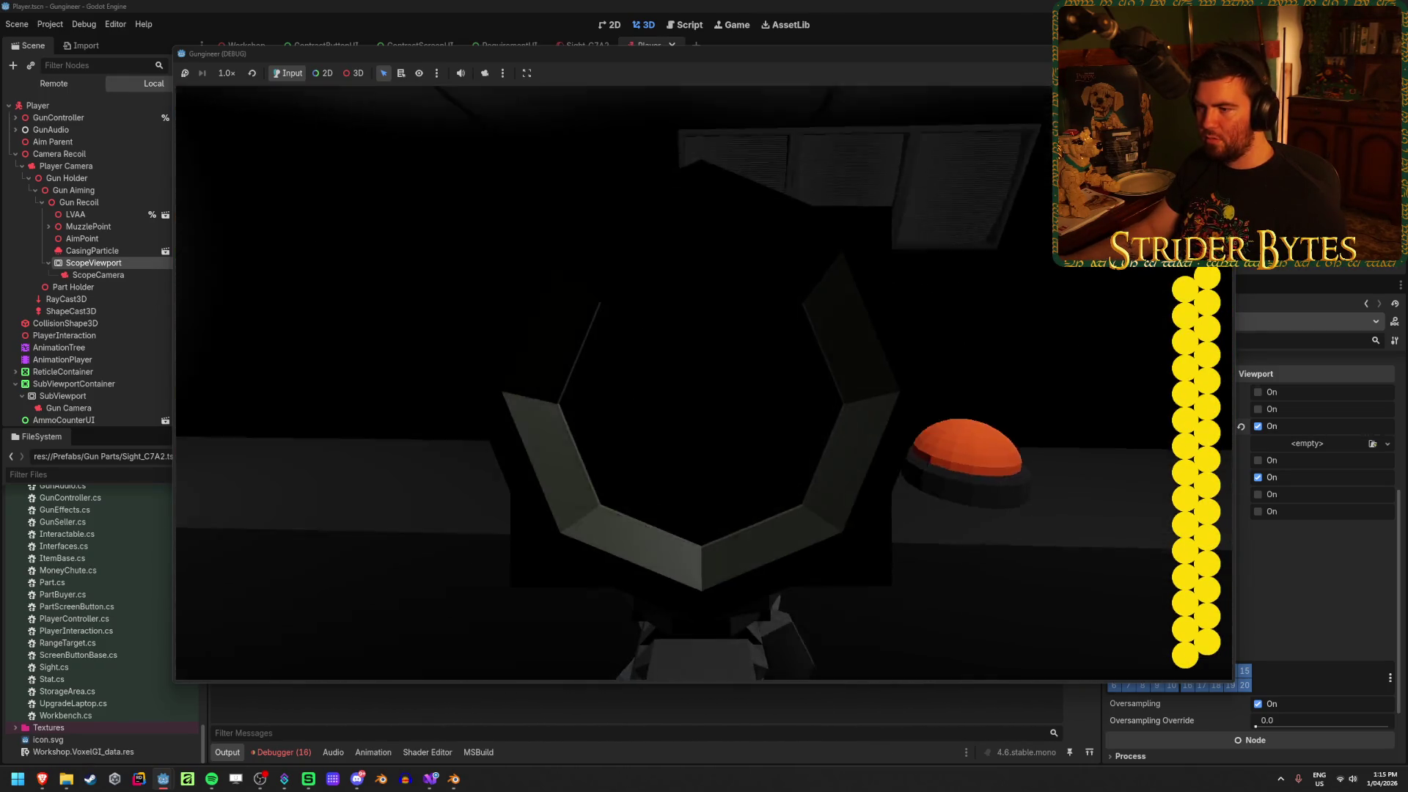
{"action": "right_click", "coordinate": [703, 383]}
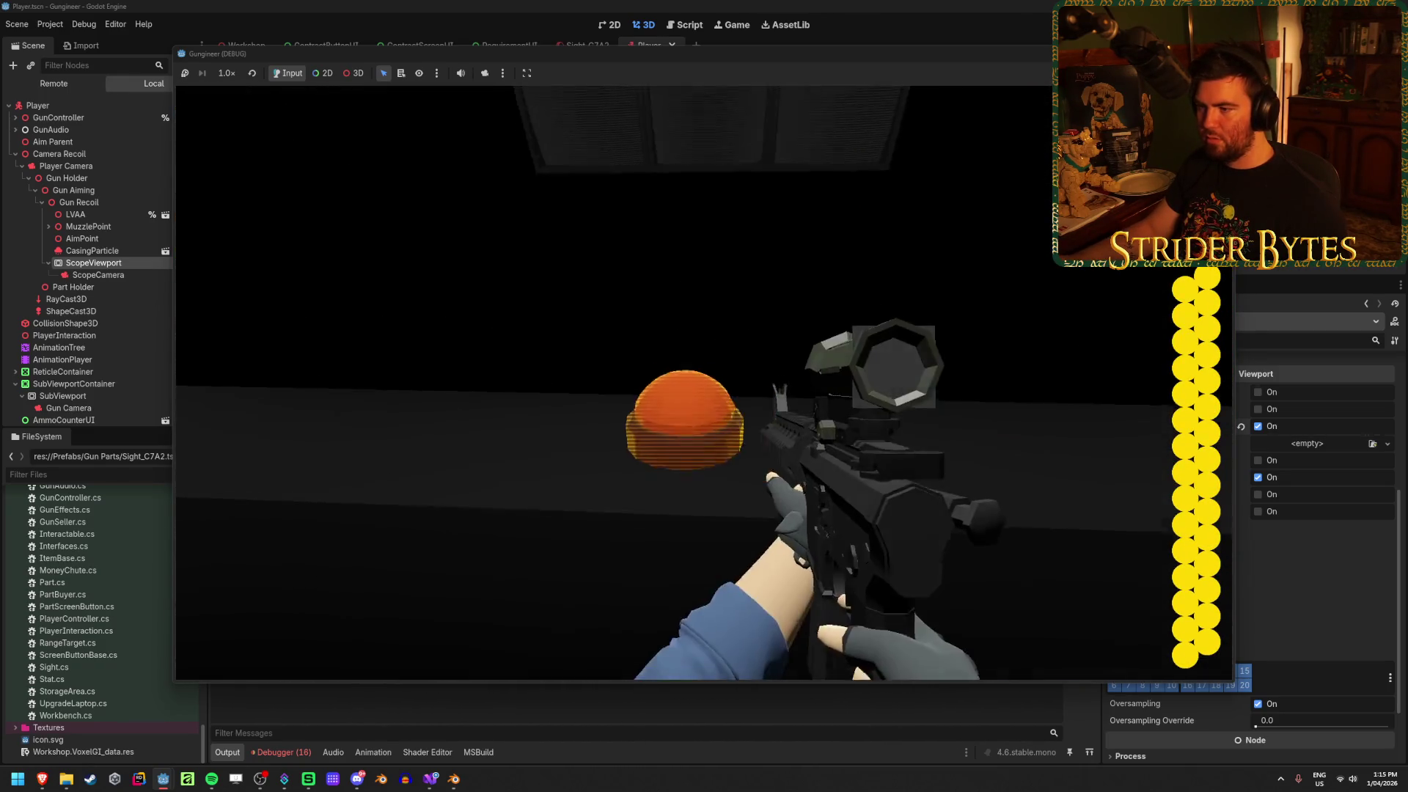
{"action": "right_click", "coordinate": [704, 383]}
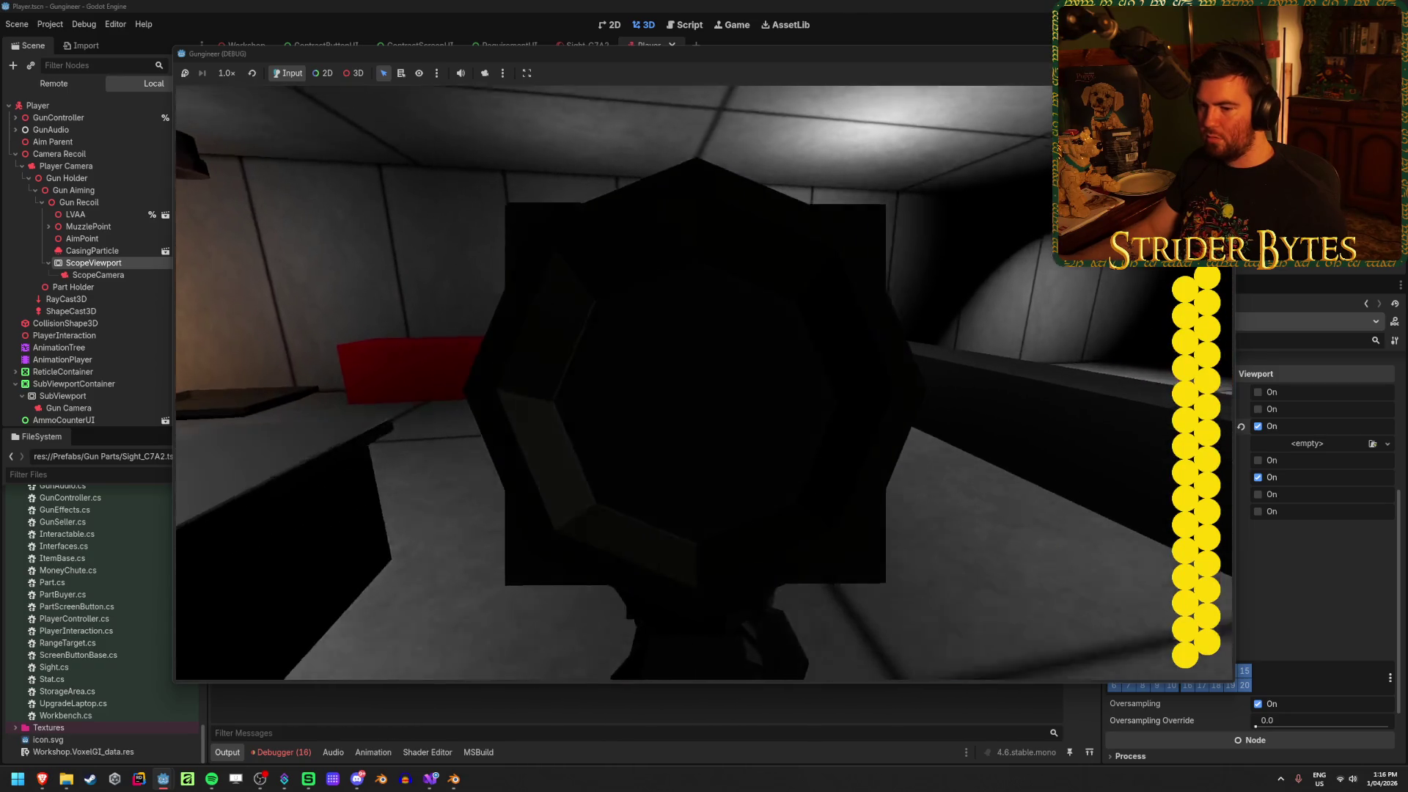
{"action": "right_click", "coordinate": [704, 383]}
{"action": "left_click", "coordinate": [704, 382]}
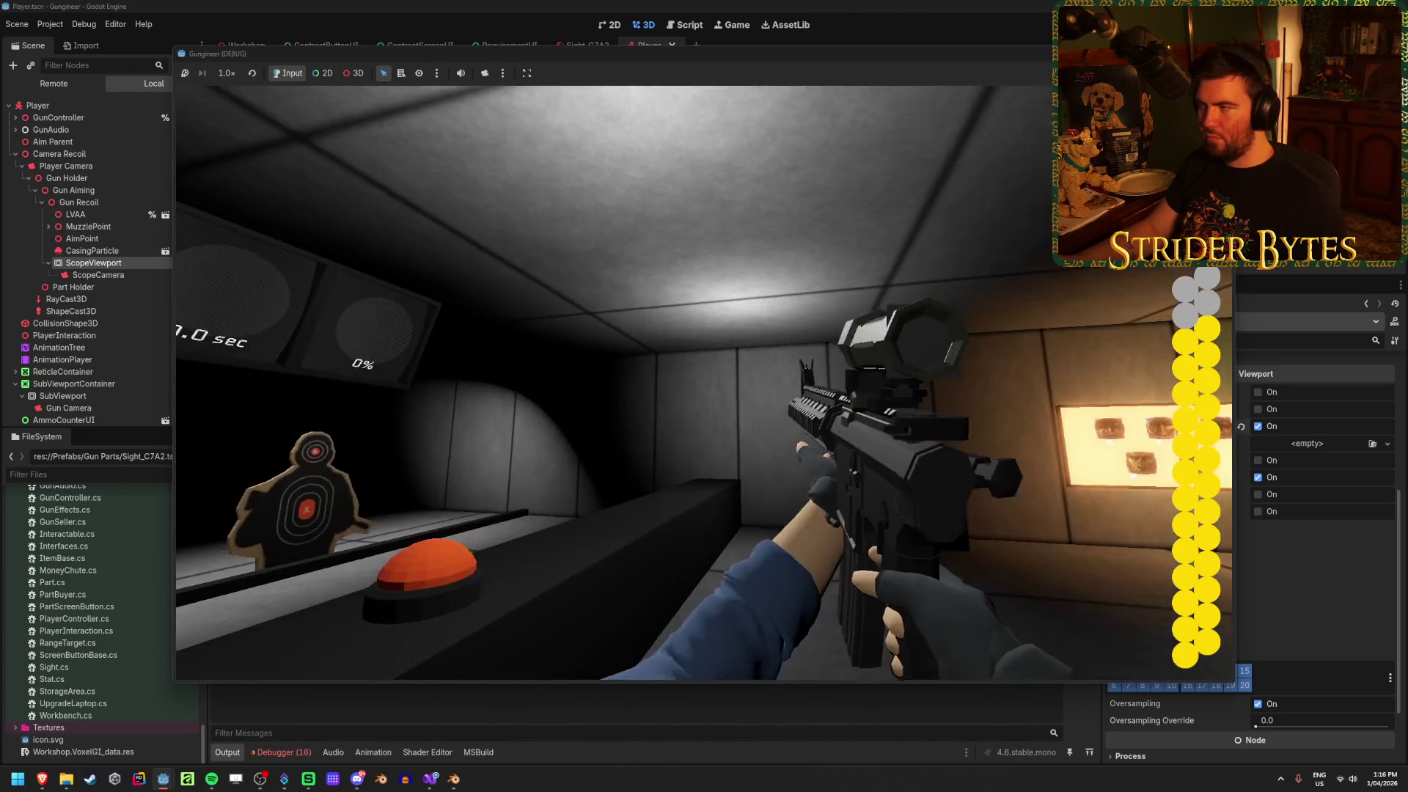
{"action": "key", "text": "F8"}
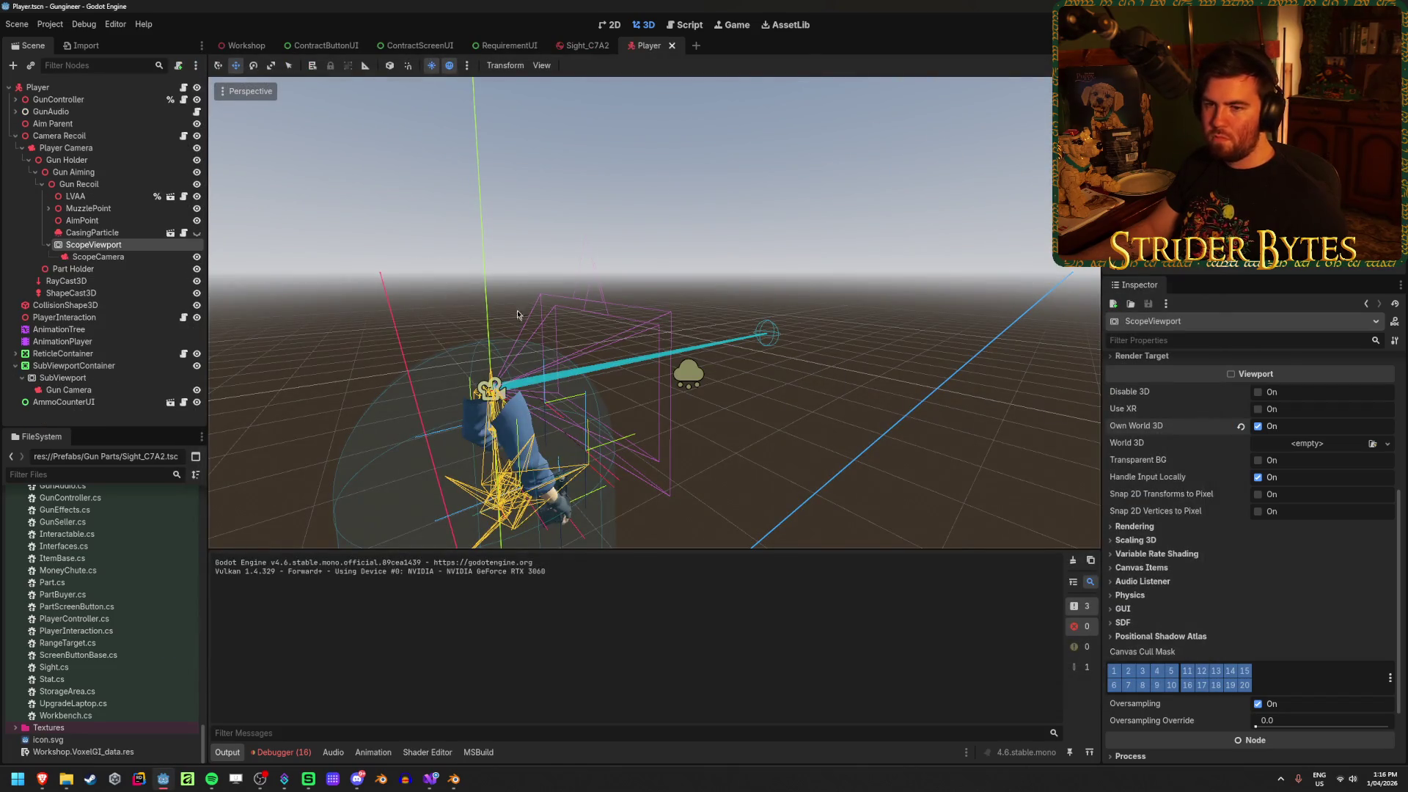
Untick Own World 3D in ScopeViewport's Inspector viewport settings
{"action": "left_click", "coordinate": [1257, 427]}
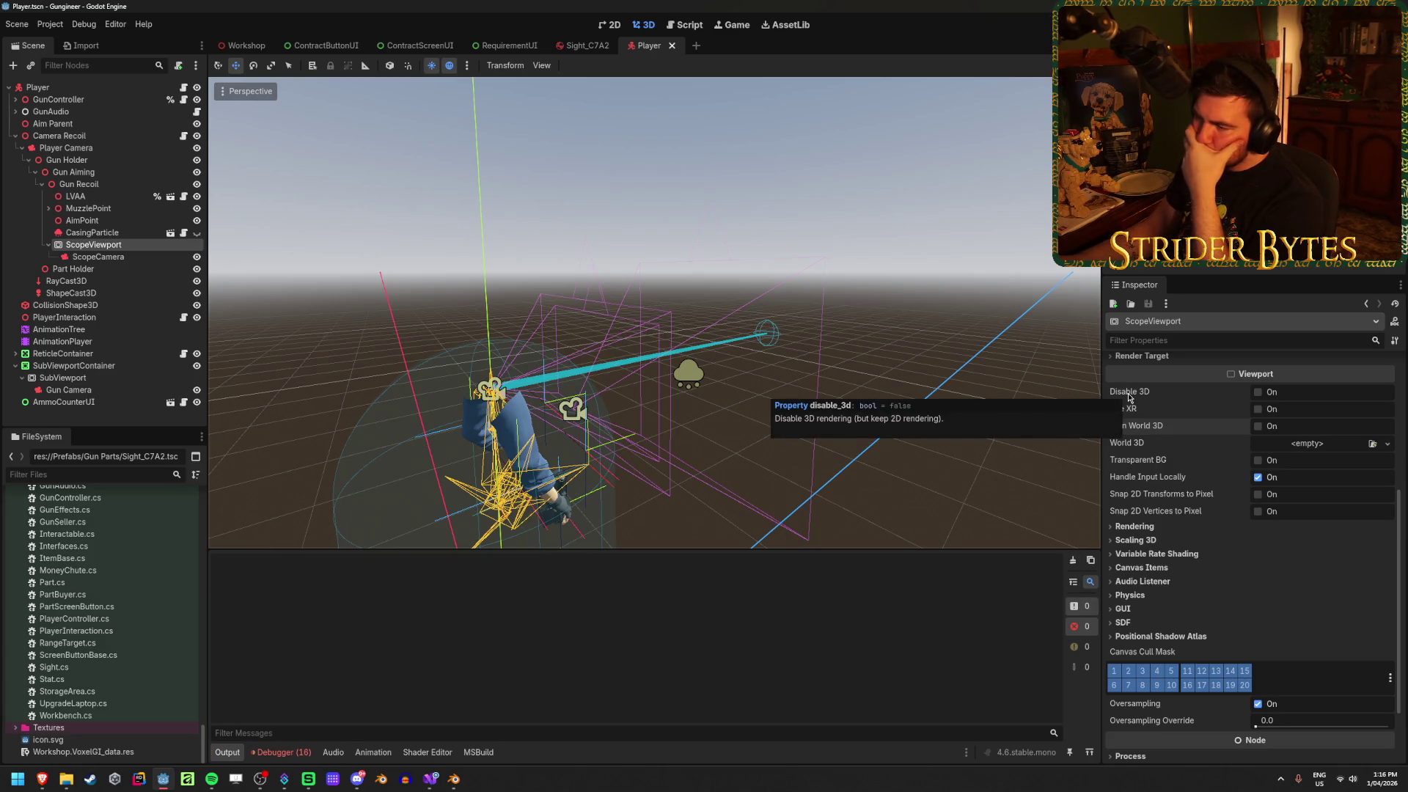
{"action": "scroll", "coordinate": [1127, 393], "scroll_direction": "down", "scroll_amount": 3}
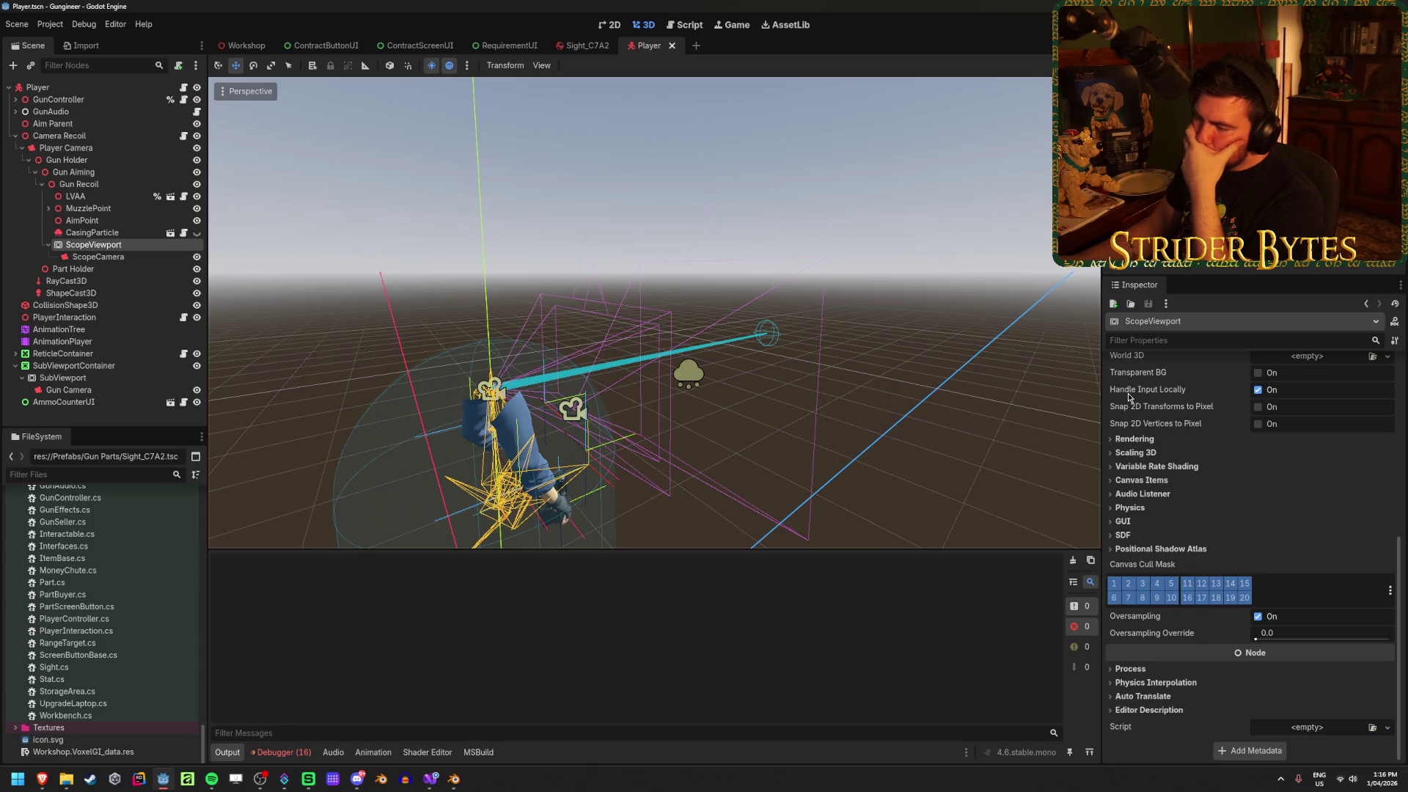
{"action": "scroll", "coordinate": [1128, 393], "scroll_direction": "up", "scroll_amount": 10}
{"action": "scroll", "coordinate": [1129, 398], "scroll_direction": "up", "scroll_amount": 1}
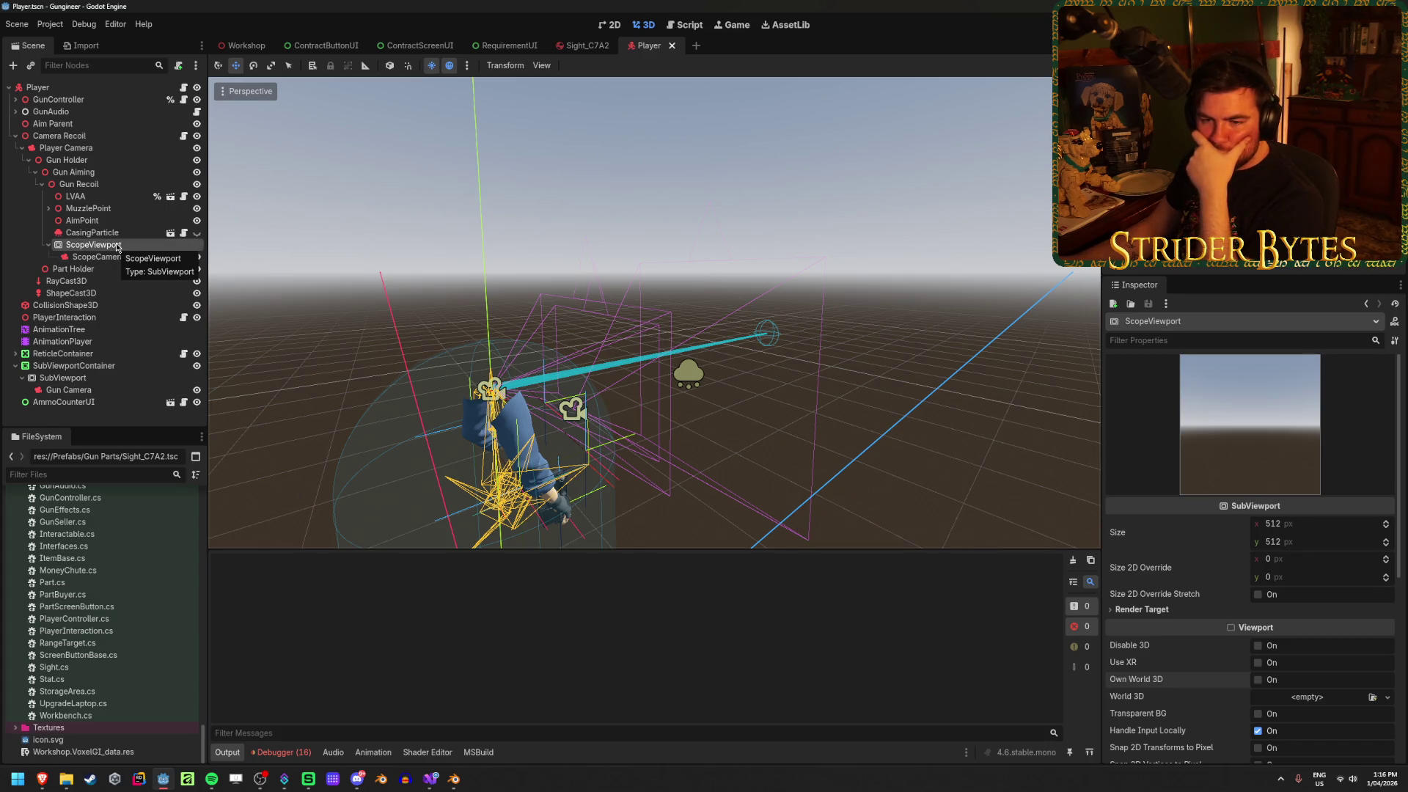
Check ScopeCamera's Camera3D settings: all 20 cull mask layers, no Environment assigned
{"action": "left_click", "coordinate": [111, 257]}
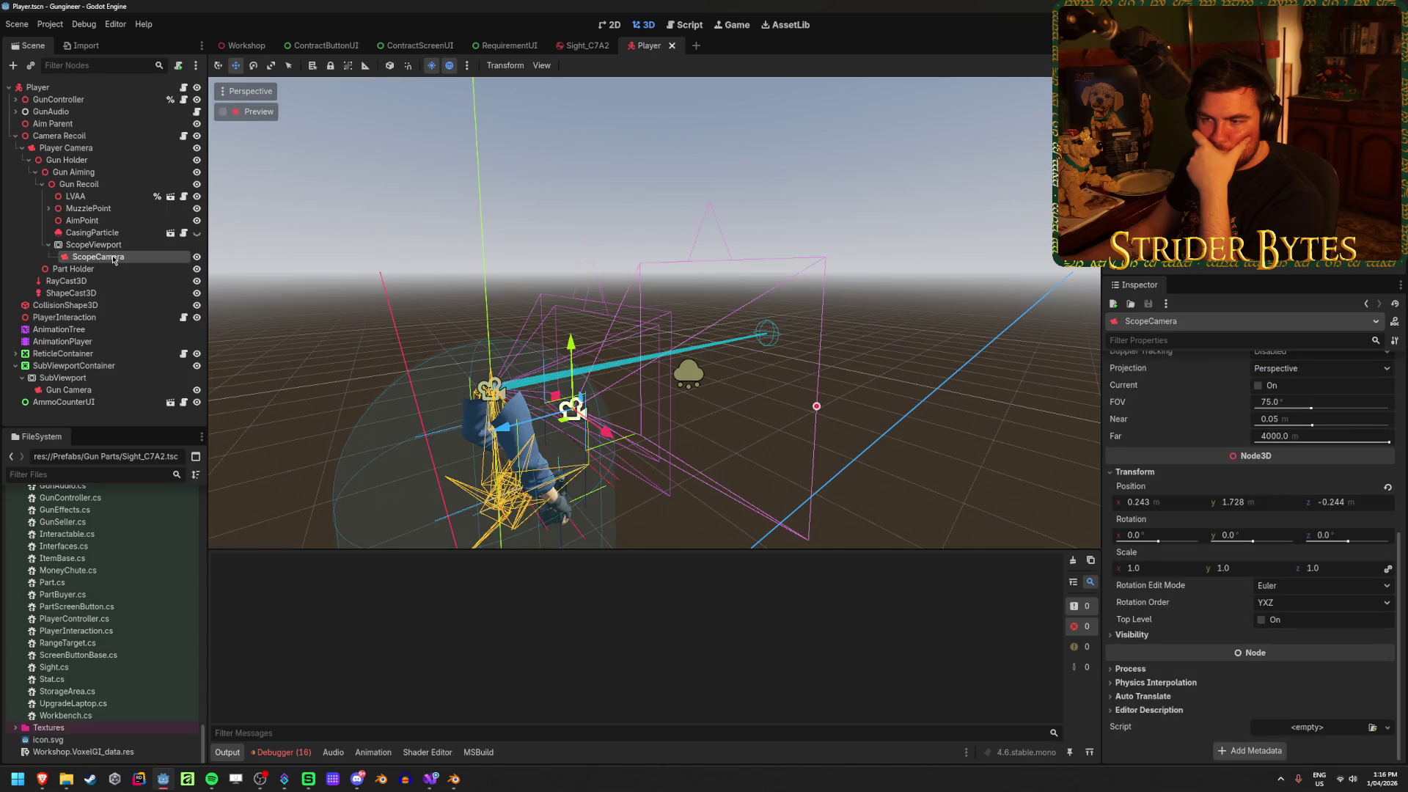
{"action": "scroll", "coordinate": [1182, 477], "scroll_direction": "up", "scroll_amount": 4}
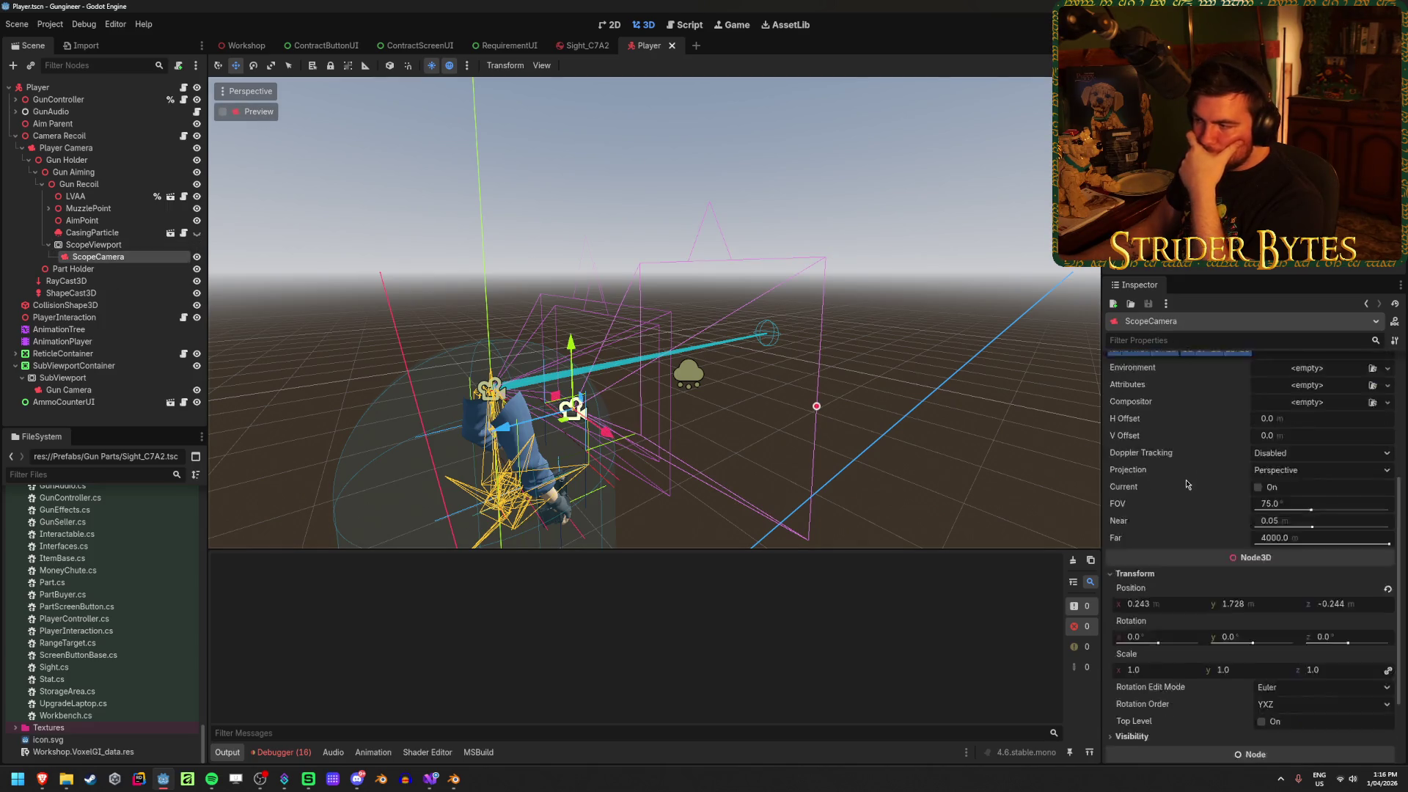
{"action": "mouse_move", "coordinate": [1181, 477]}
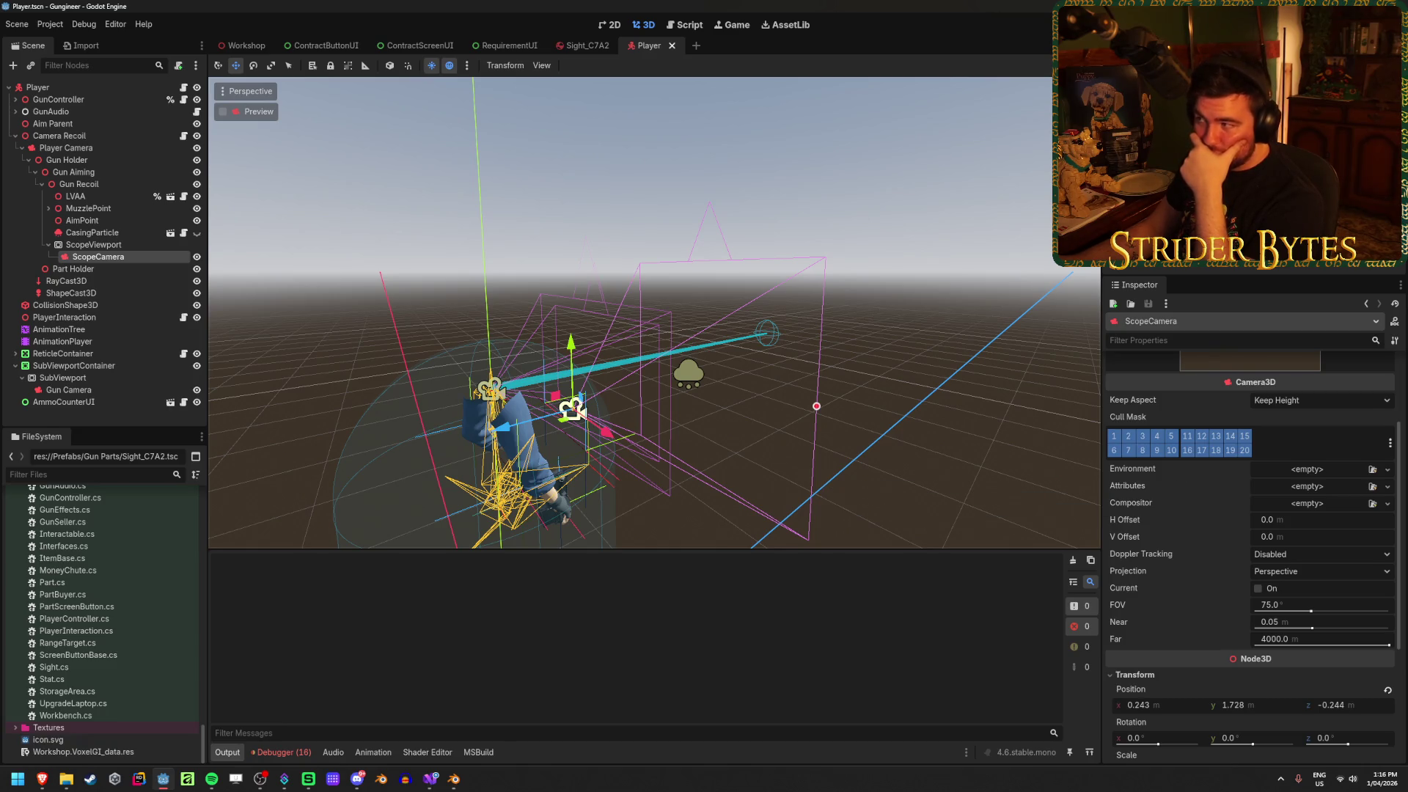
{"action": "key", "text": "F5"}
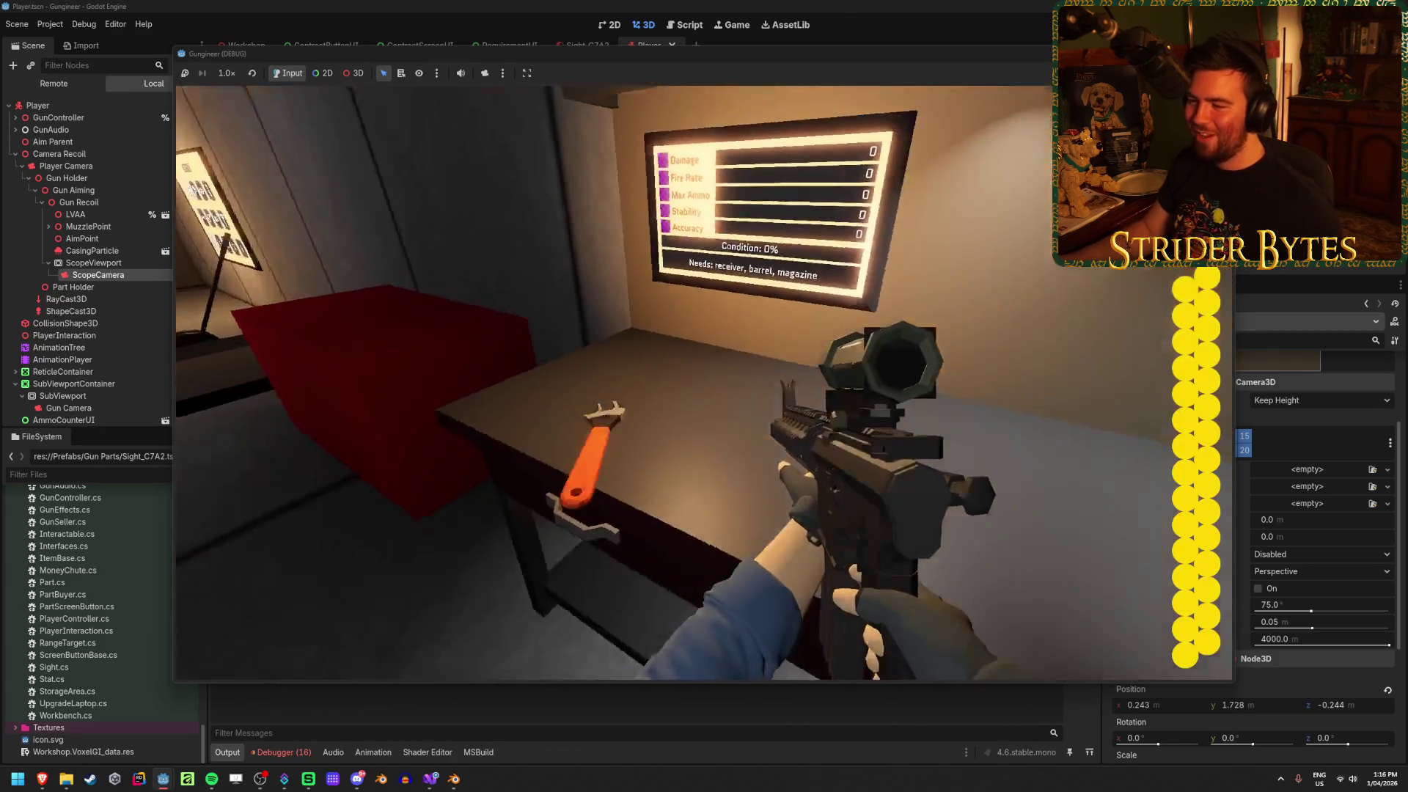
{"action": "key", "text": "w"}
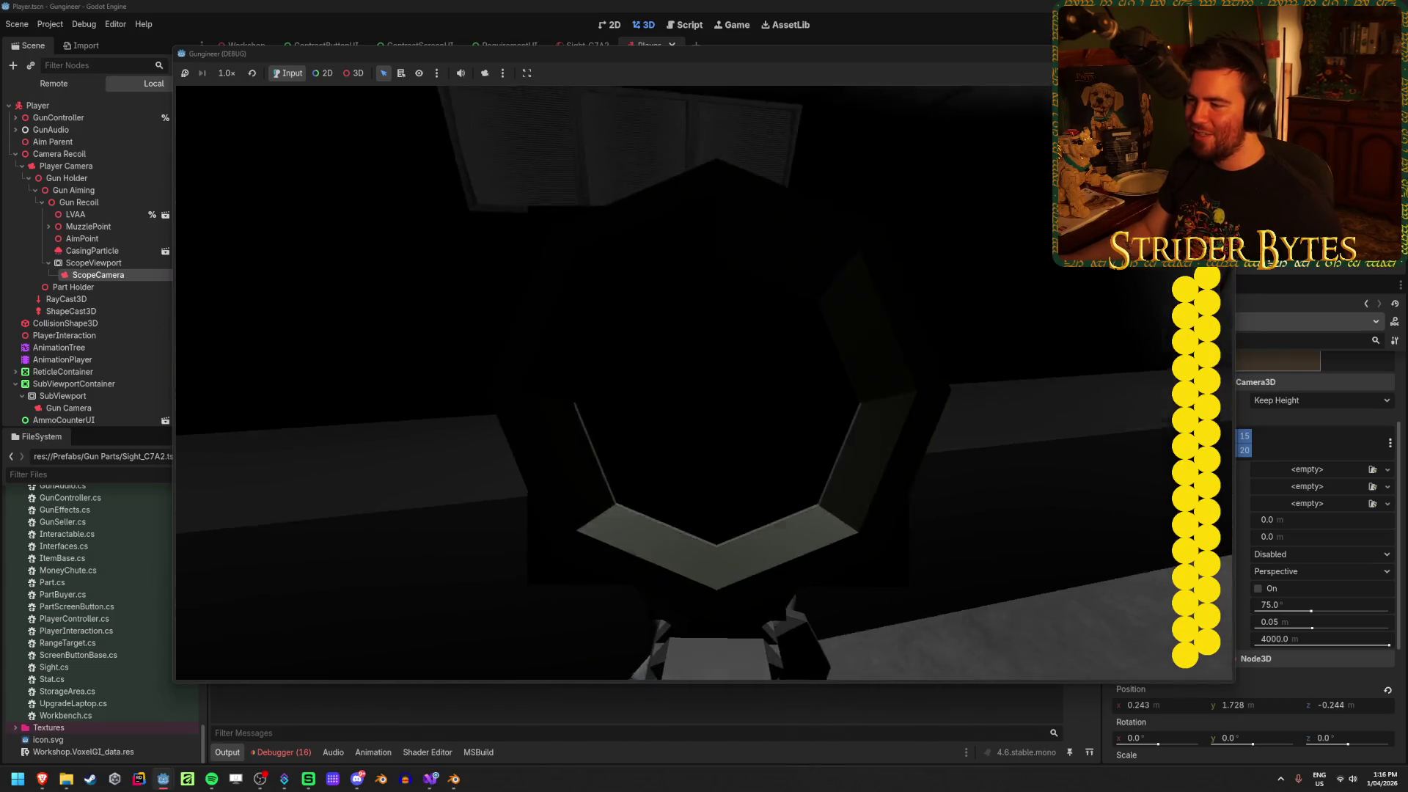
{"action": "left_click", "coordinate": [704, 381]}
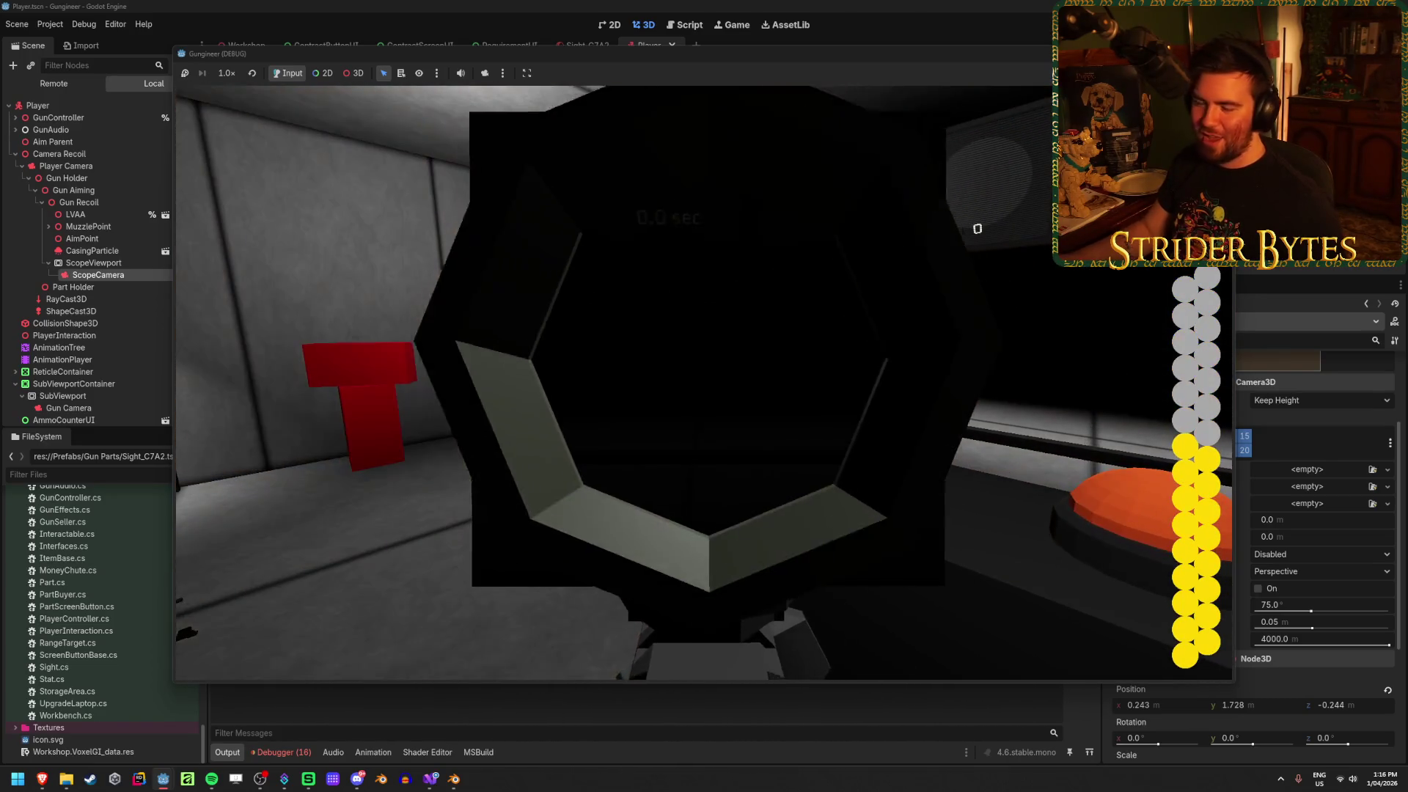
{"action": "left_click", "coordinate": [977, 228]}
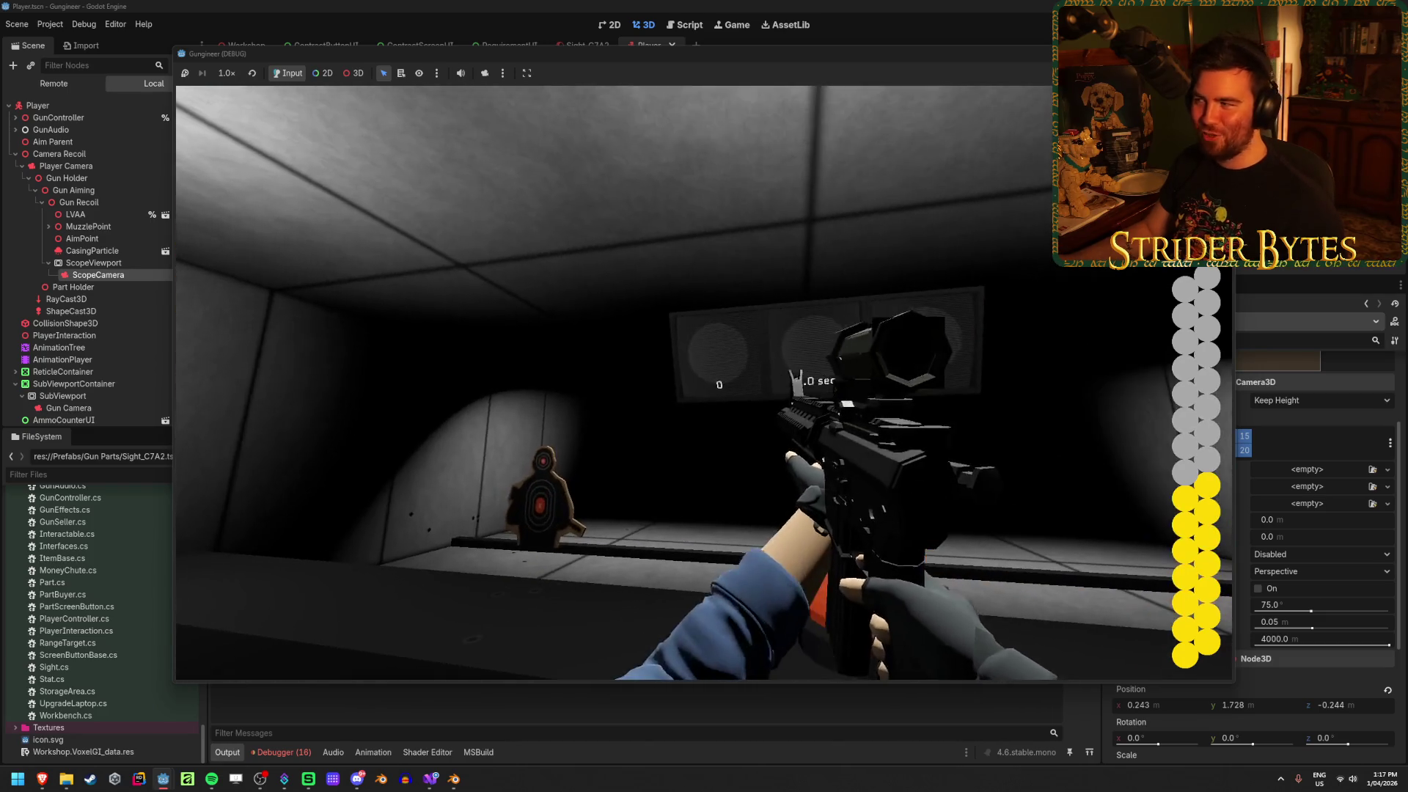
{"action": "key", "text": "F8"}
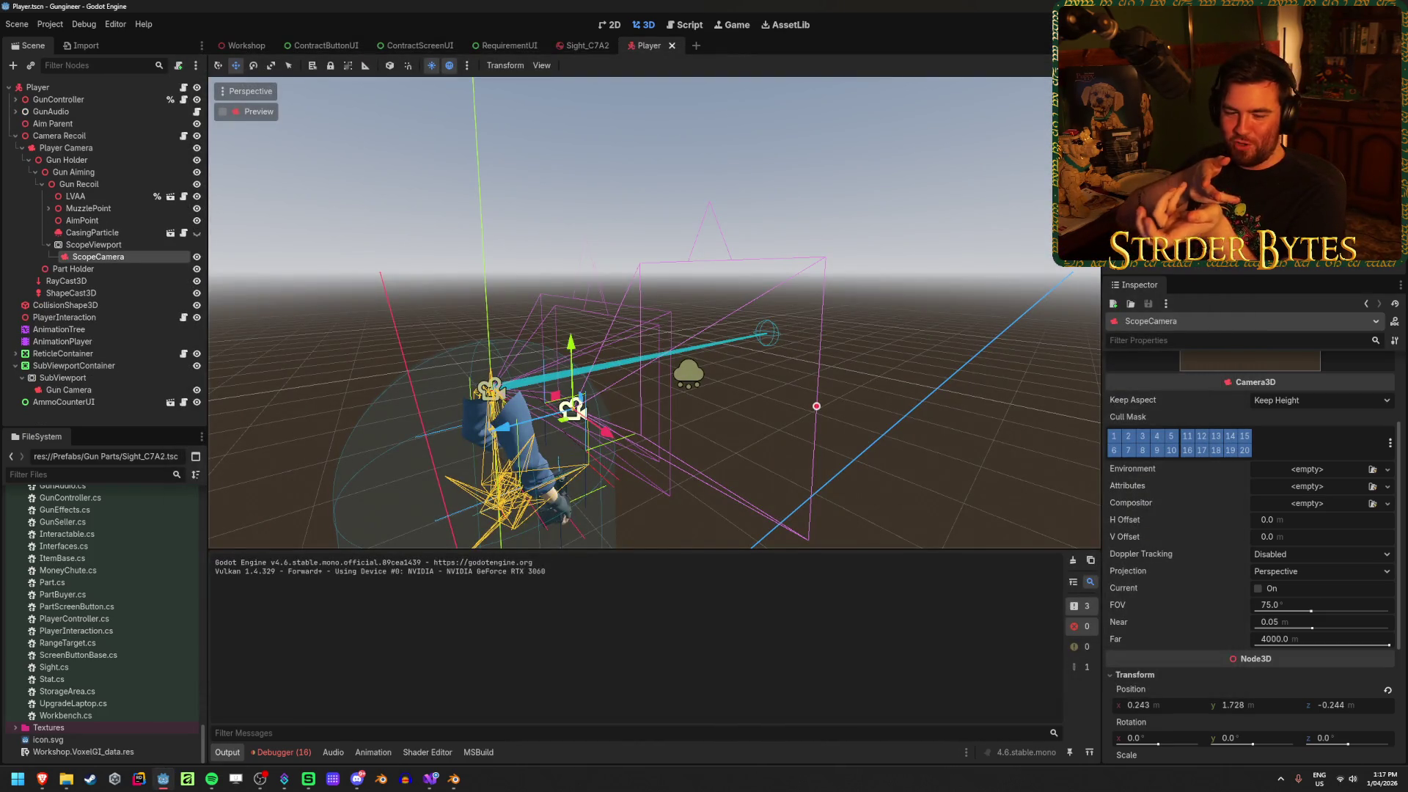
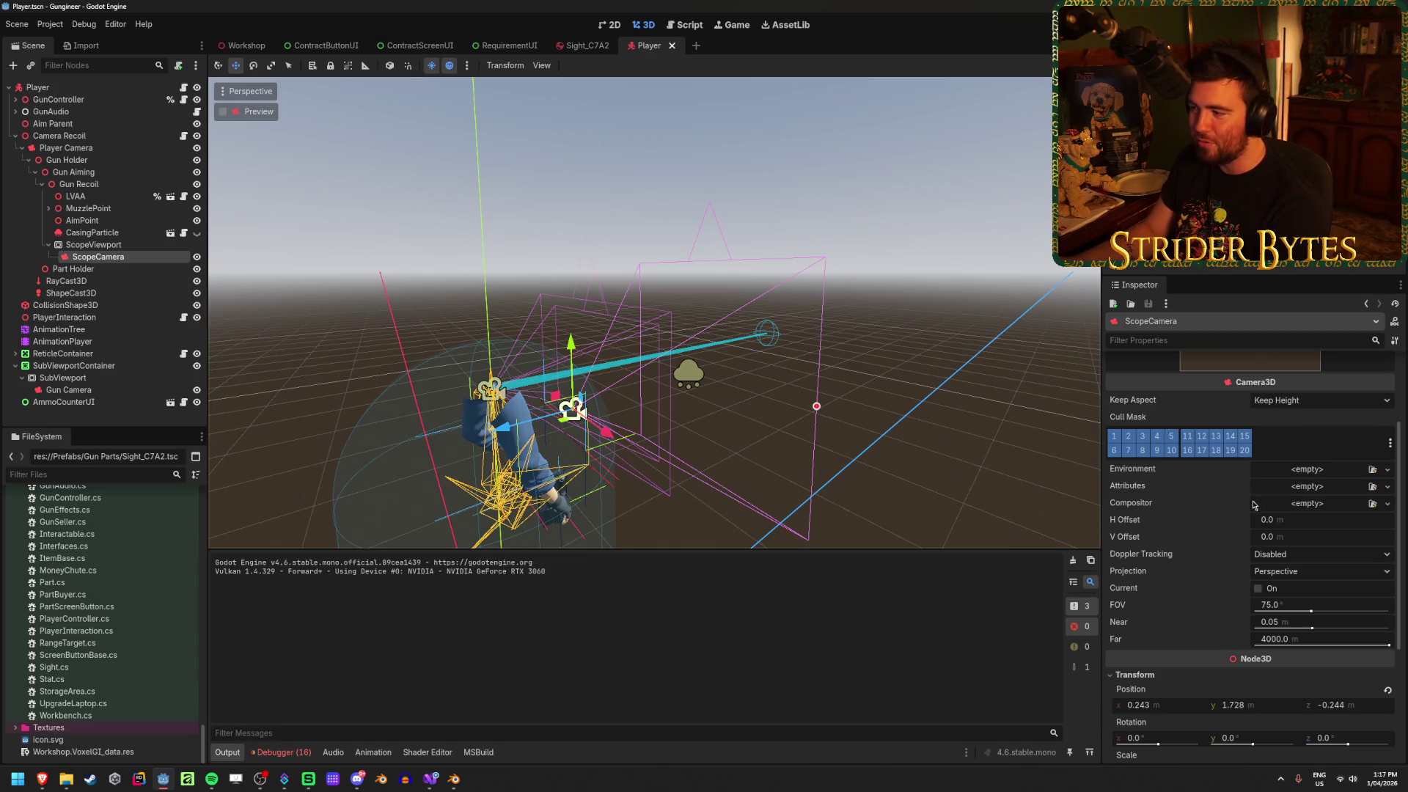
Glance at the browser, then save the Player scene holding the ScopeCamera viewport setup
{"action": "scroll", "coordinate": [1199, 478], "scroll_direction": "up", "scroll_amount": 3}
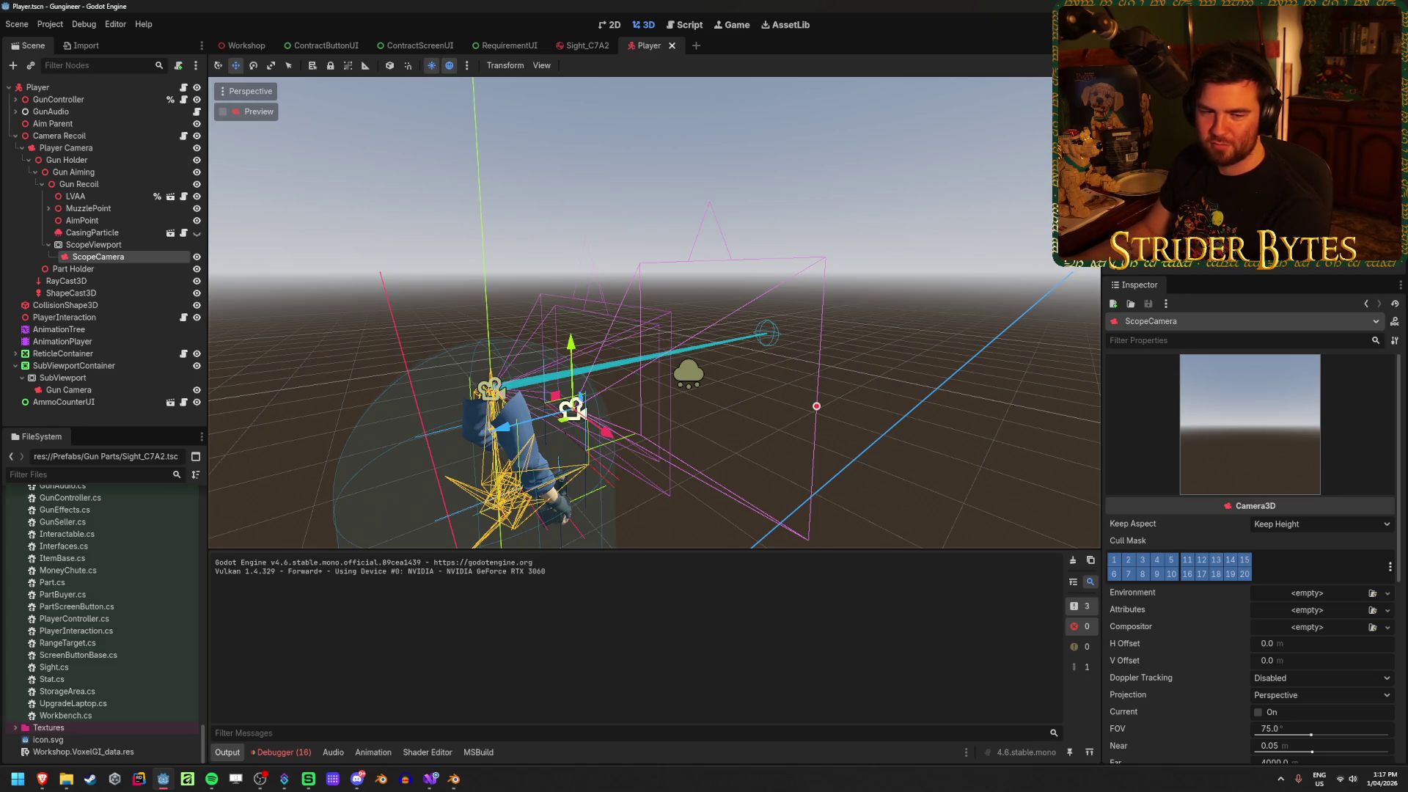
{"action": "key", "text": "alt+Tab"}
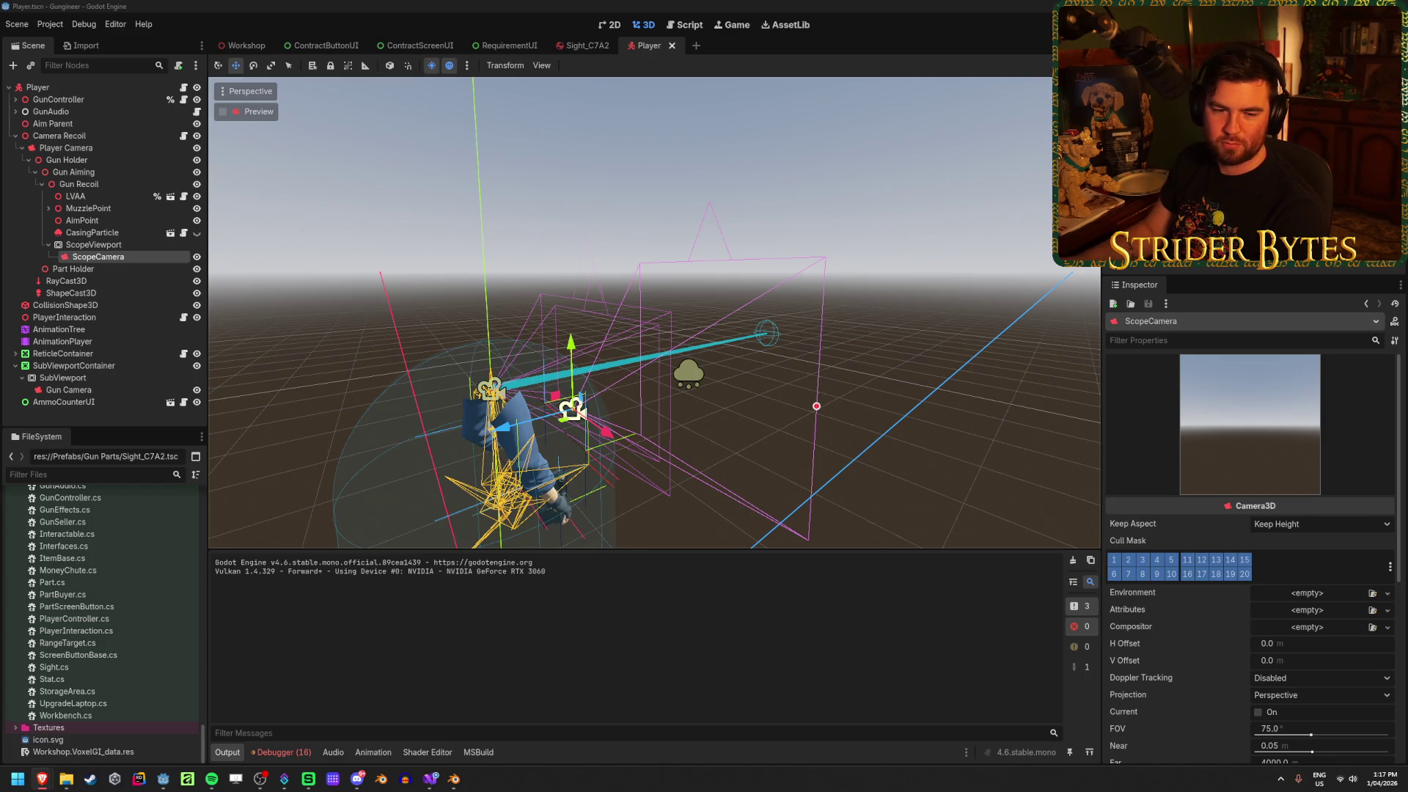
{"action": "key", "text": "alt+Tab"}
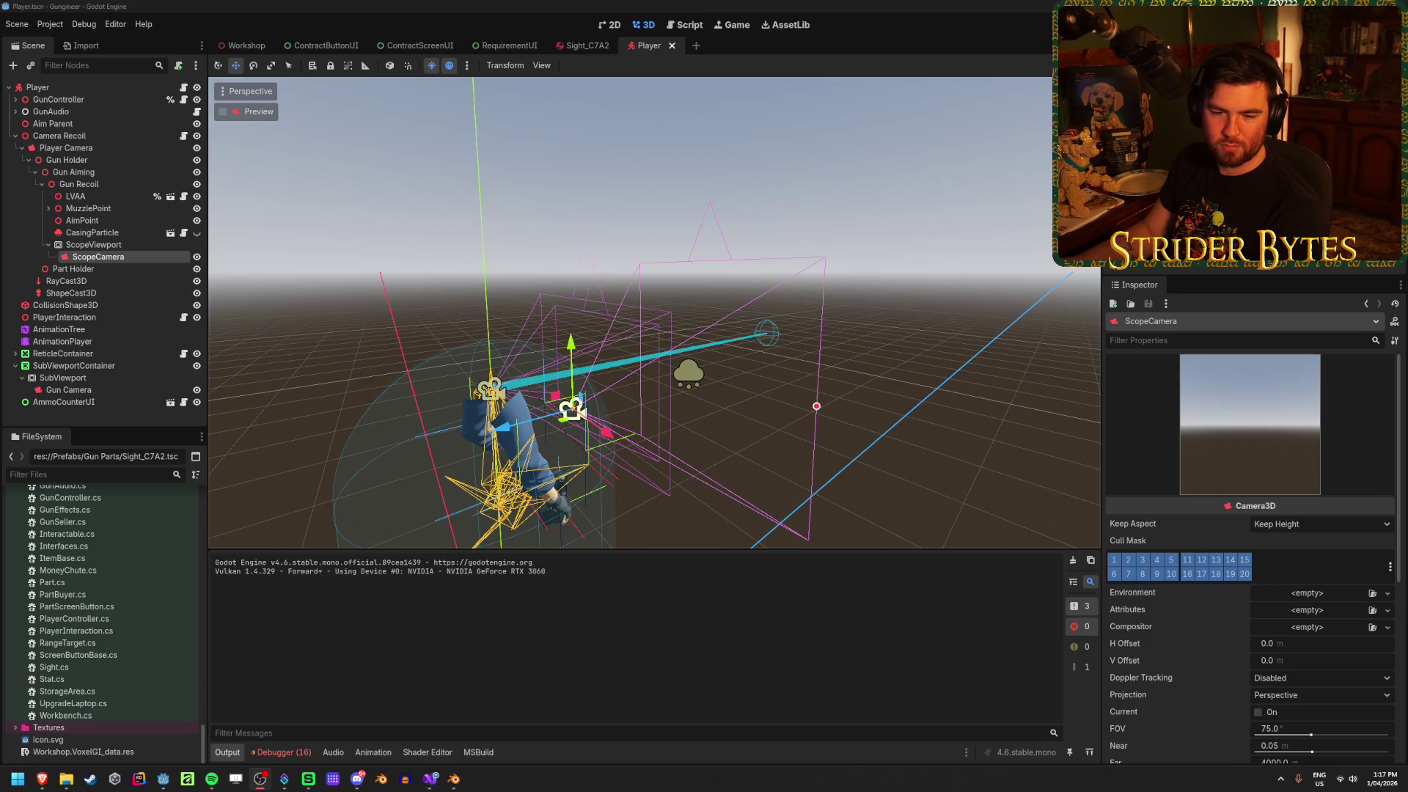
{"action": "key", "text": "alt+Tab"}
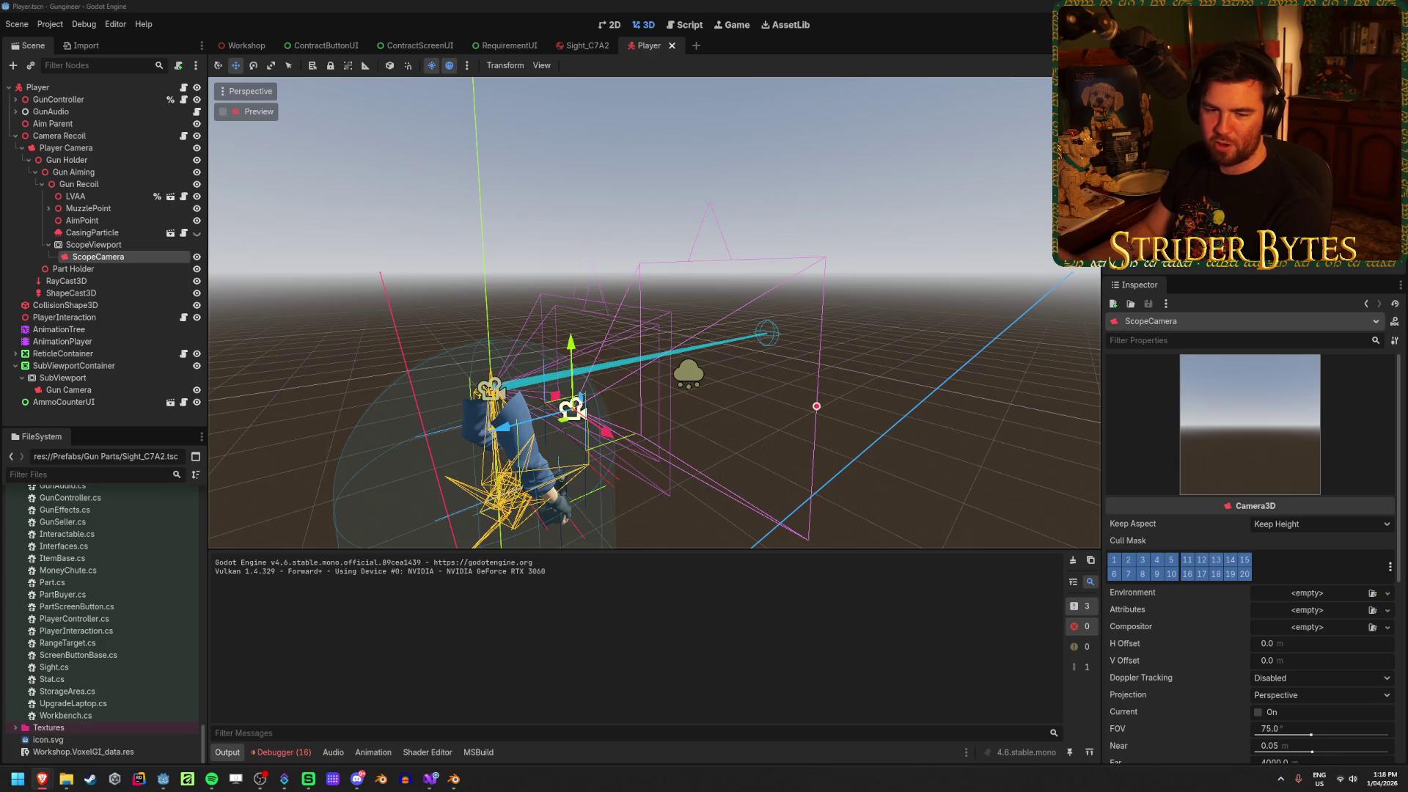
{"action": "left_click", "coordinate": [541, 4]}
{"action": "key", "text": "ctrl+s"}
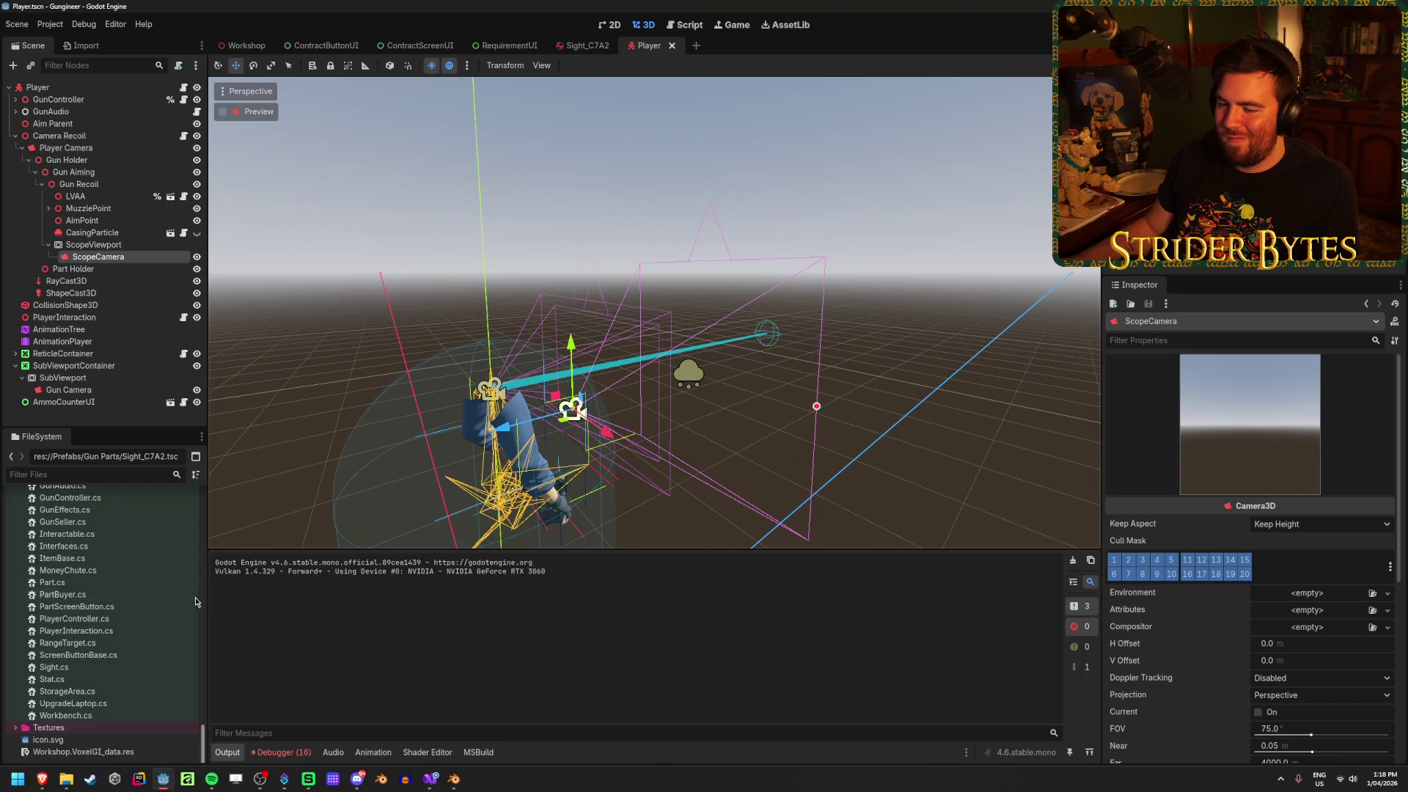
{"action": "scroll", "coordinate": [141, 594], "scroll_direction": "up", "scroll_amount": 10}
Add a C# script FollowTarget.cs inheriting Node3D to the res://Scripts folder
{"action": "scroll", "coordinate": [140, 594], "scroll_direction": "up", "scroll_amount": 5}
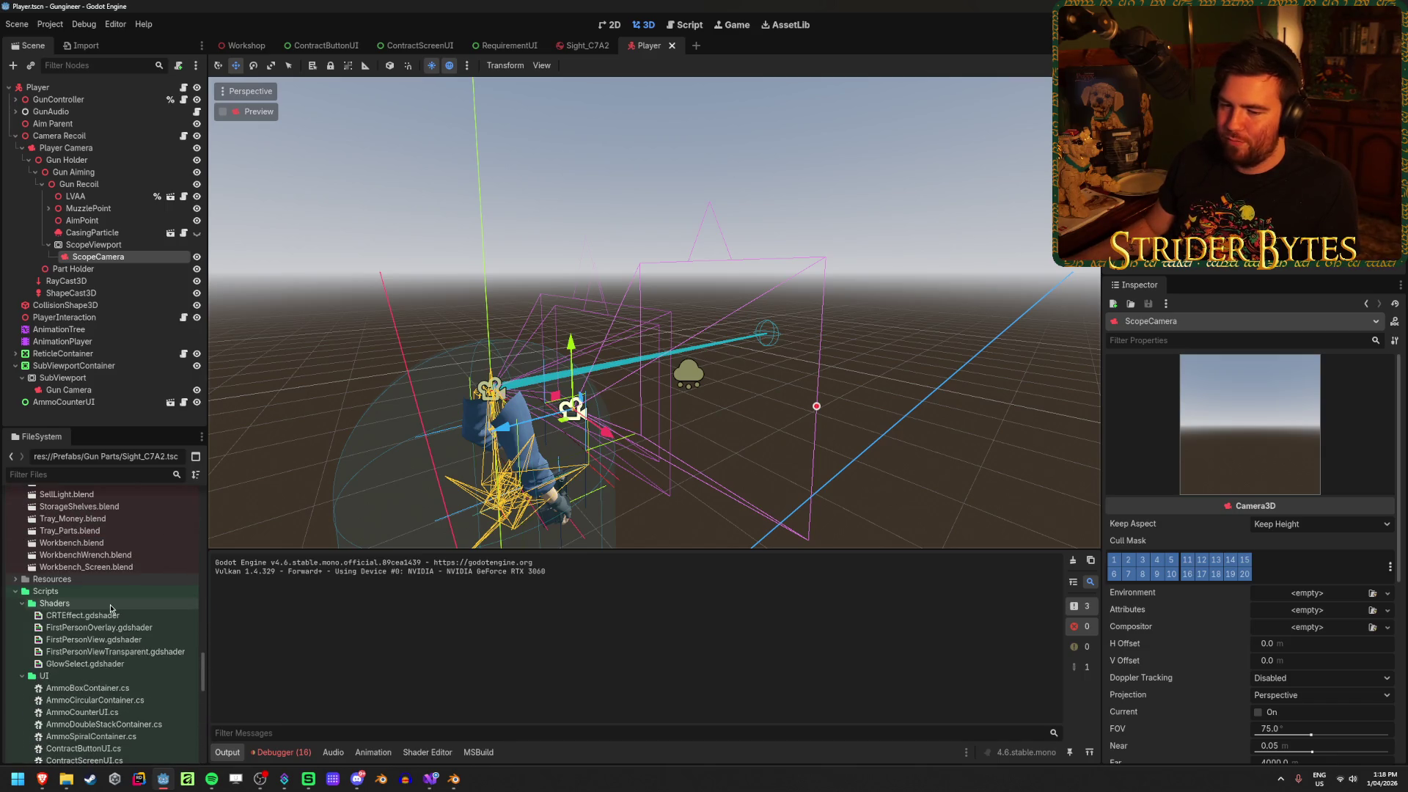
{"action": "right_click", "coordinate": [75, 591]}
{"action": "mouse_move", "coordinate": [147, 577]}
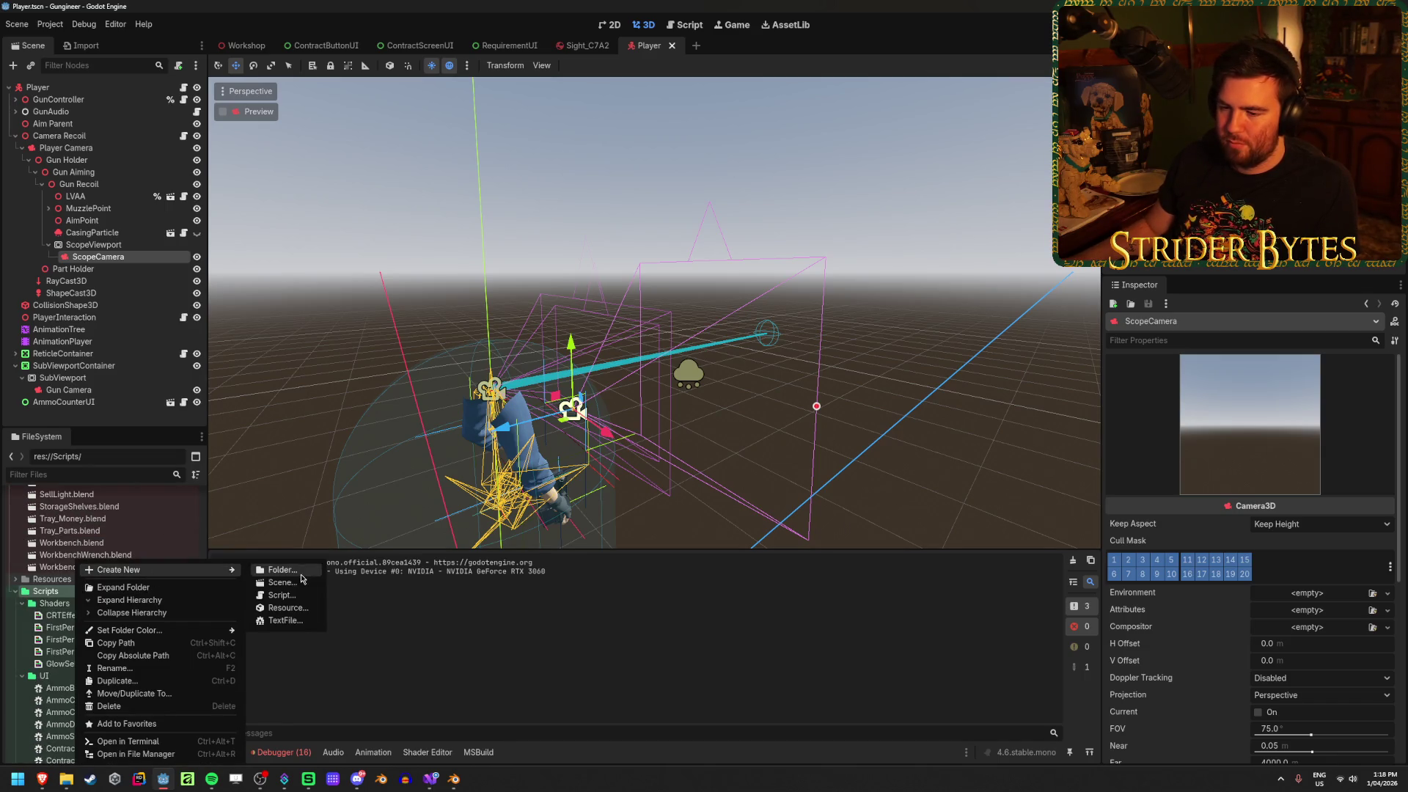
{"action": "left_click", "coordinate": [297, 595]}
{"action": "type", "text": "Follow"}
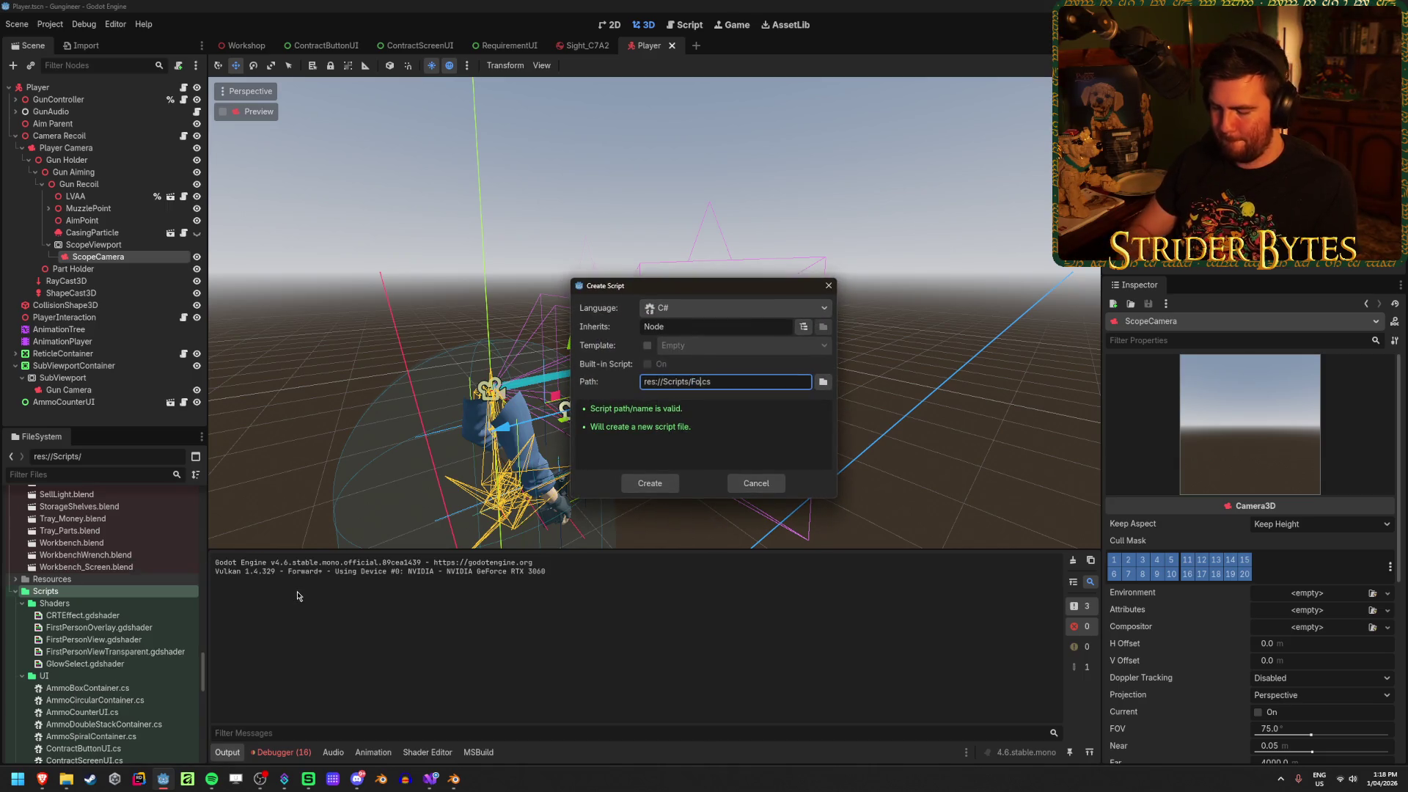
{"action": "type", "text": "Target"}
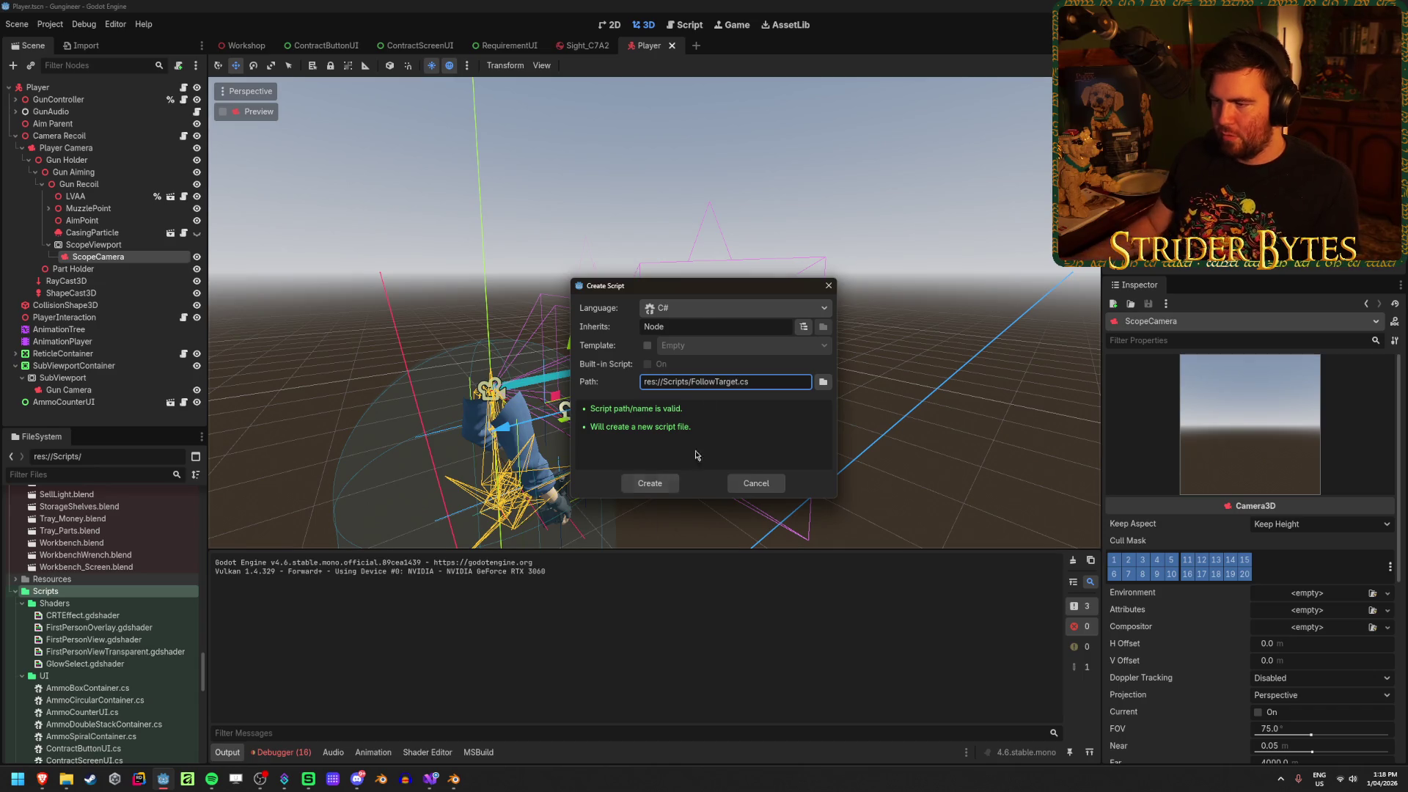
{"action": "left_click", "coordinate": [710, 327]}
{"action": "type", "text": "3D"}
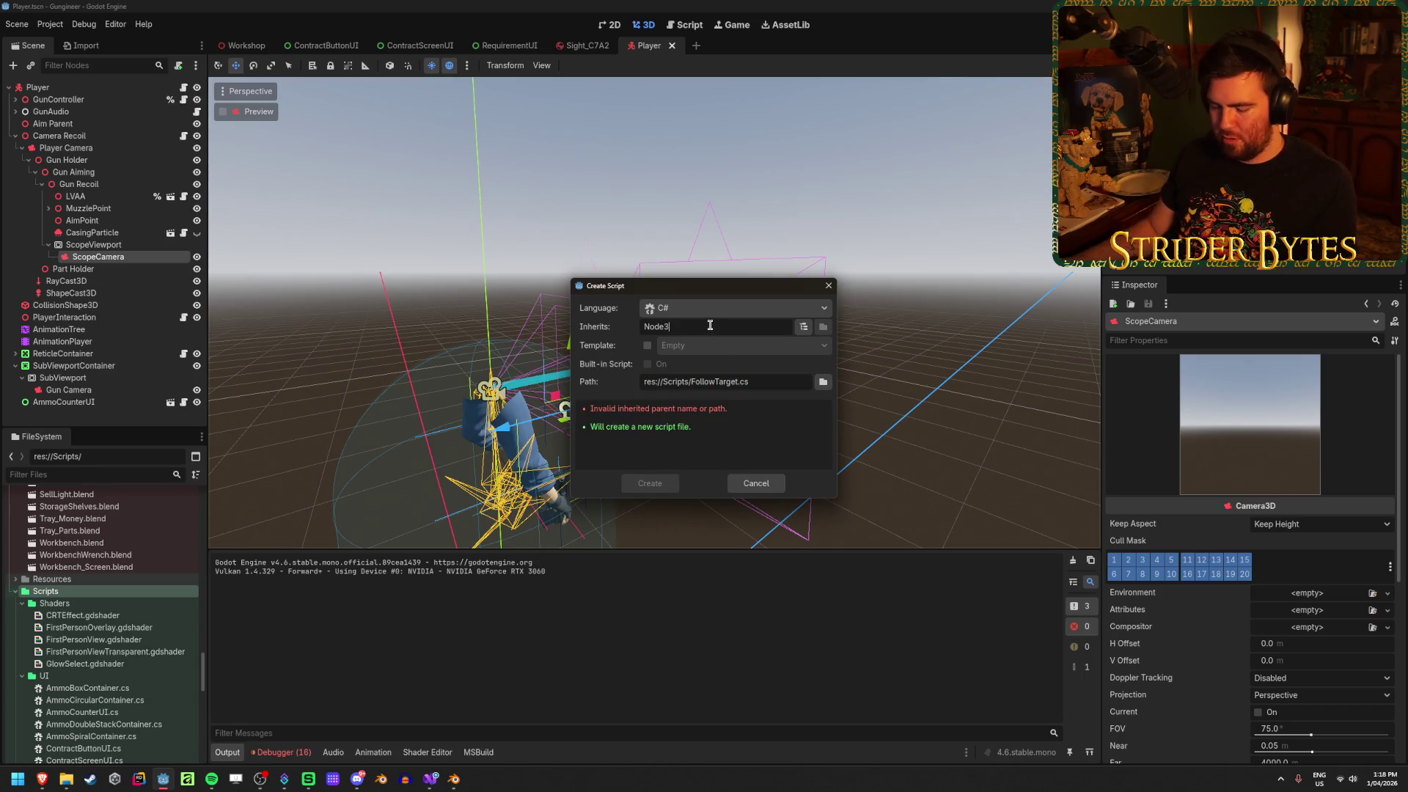
{"action": "left_click", "coordinate": [649, 483]}
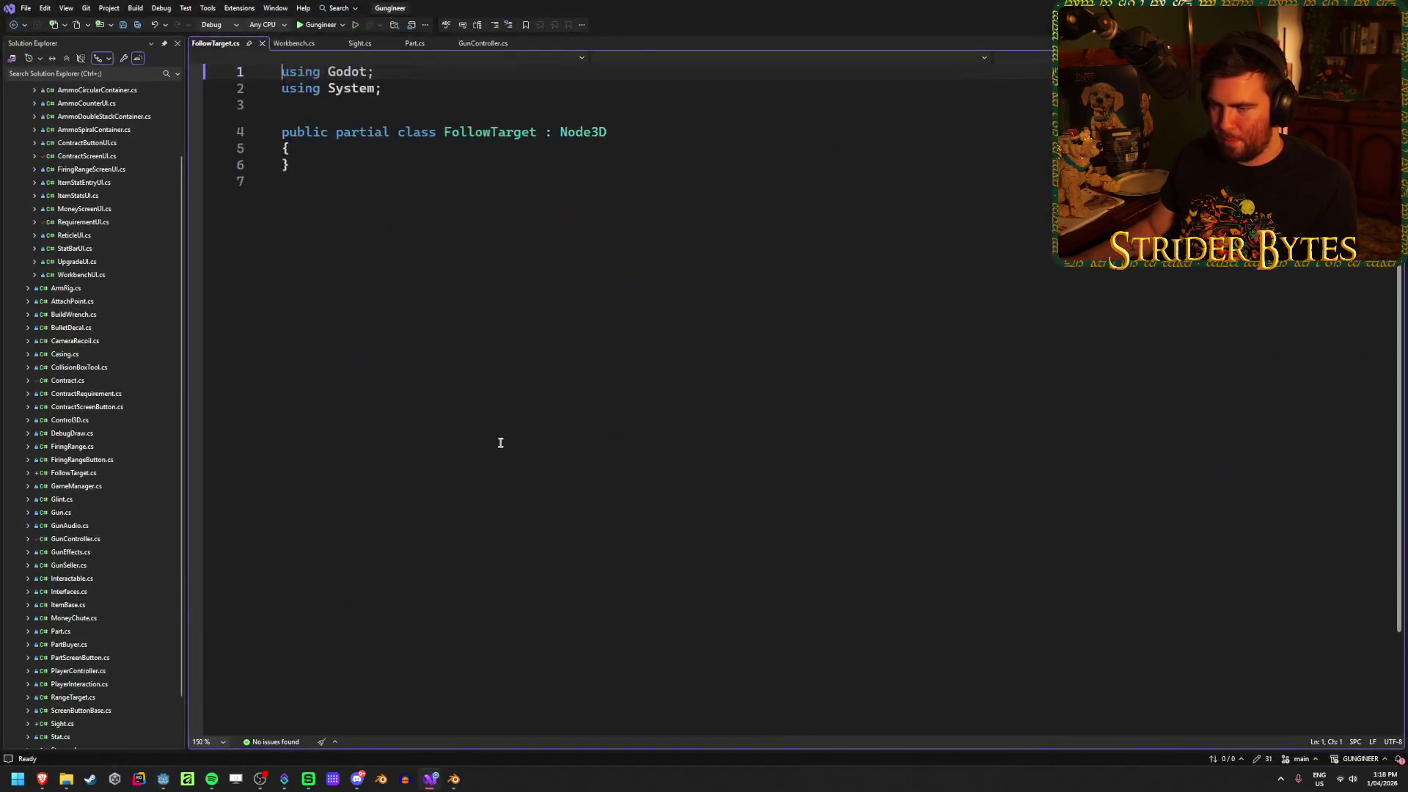
Declare an exported Node3D target field in the FollowTarget class
{"action": "left_click", "coordinate": [369, 147]}
{"action": "key", "text": "Return"}
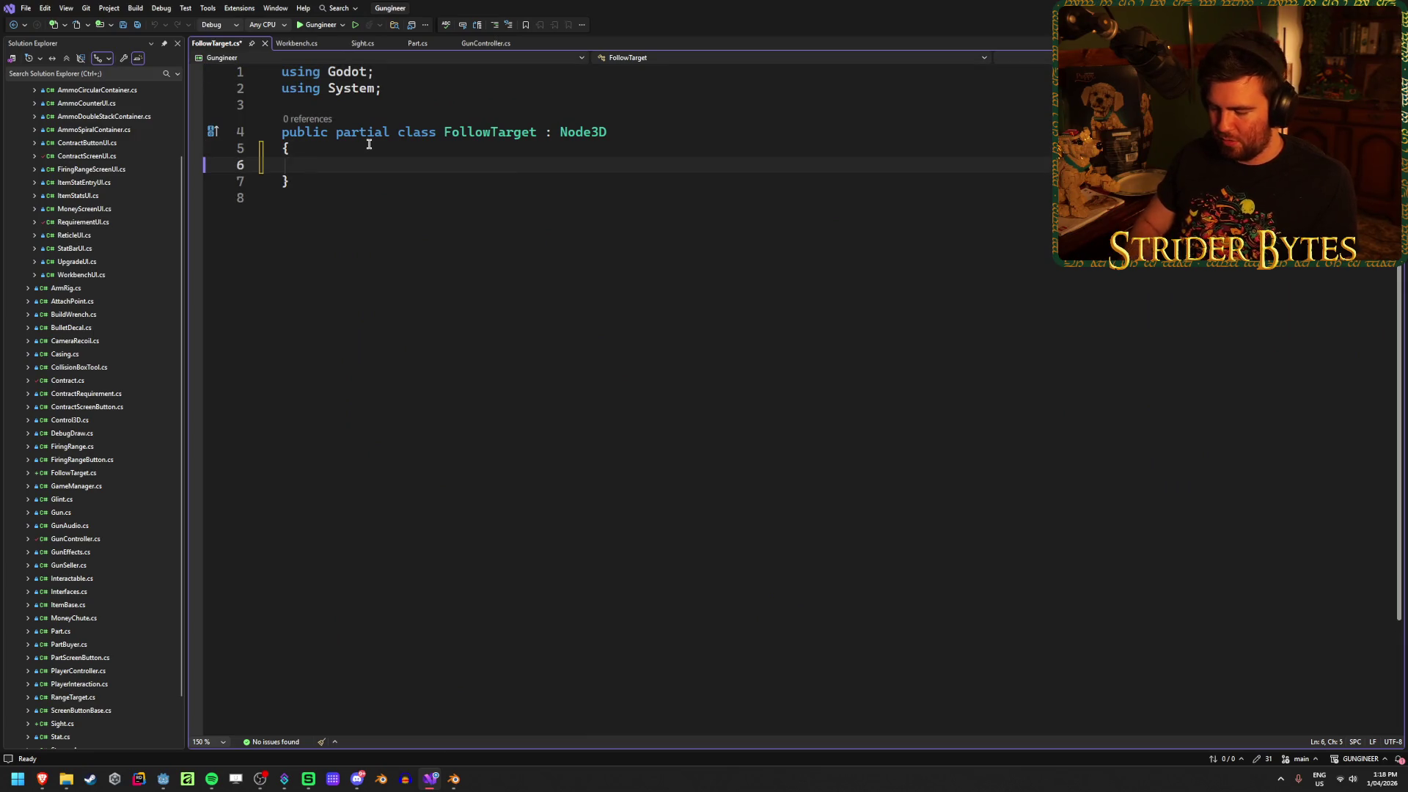
{"action": "type", "text": "[Expor"}
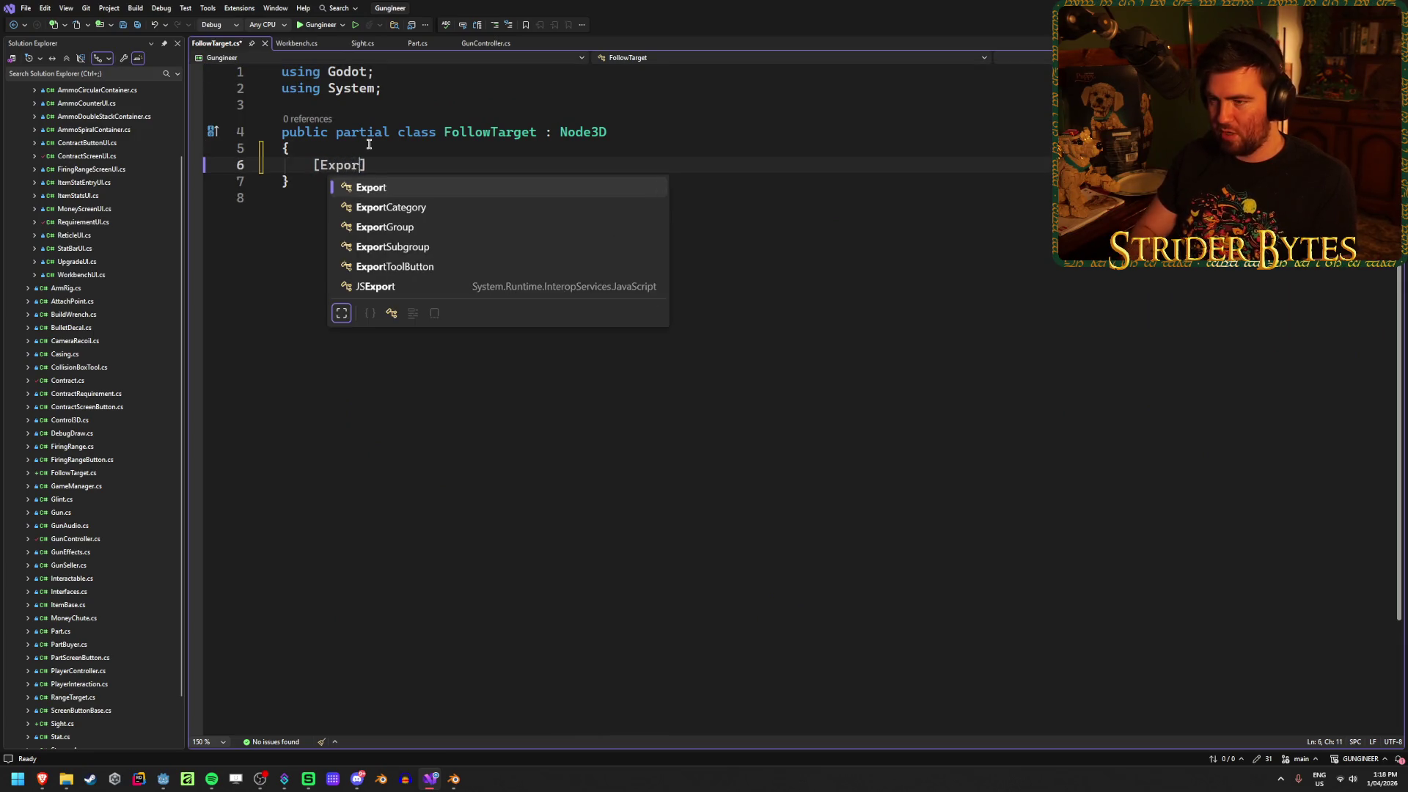
{"action": "type", "text": "t] "}
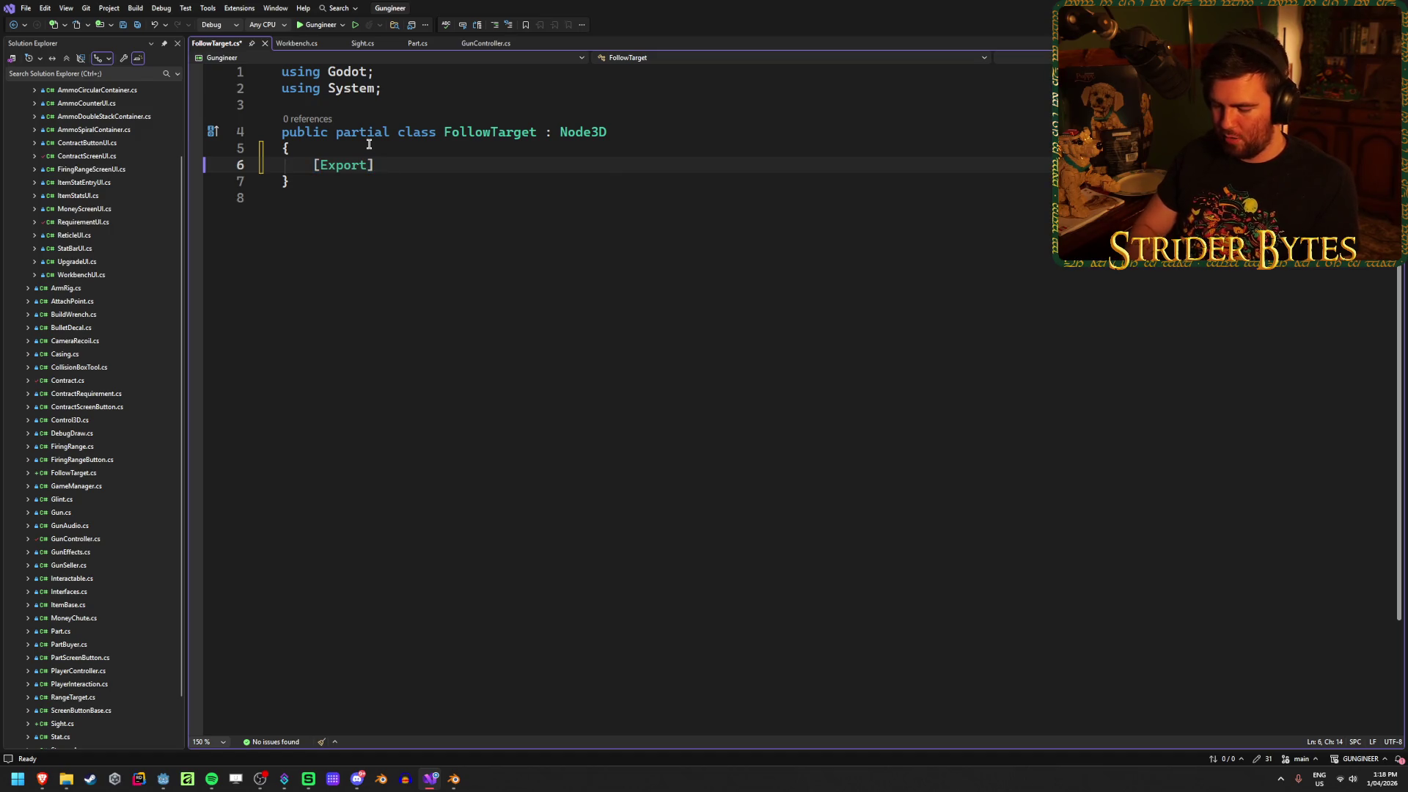
{"action": "type", "text": "Node3D target"}
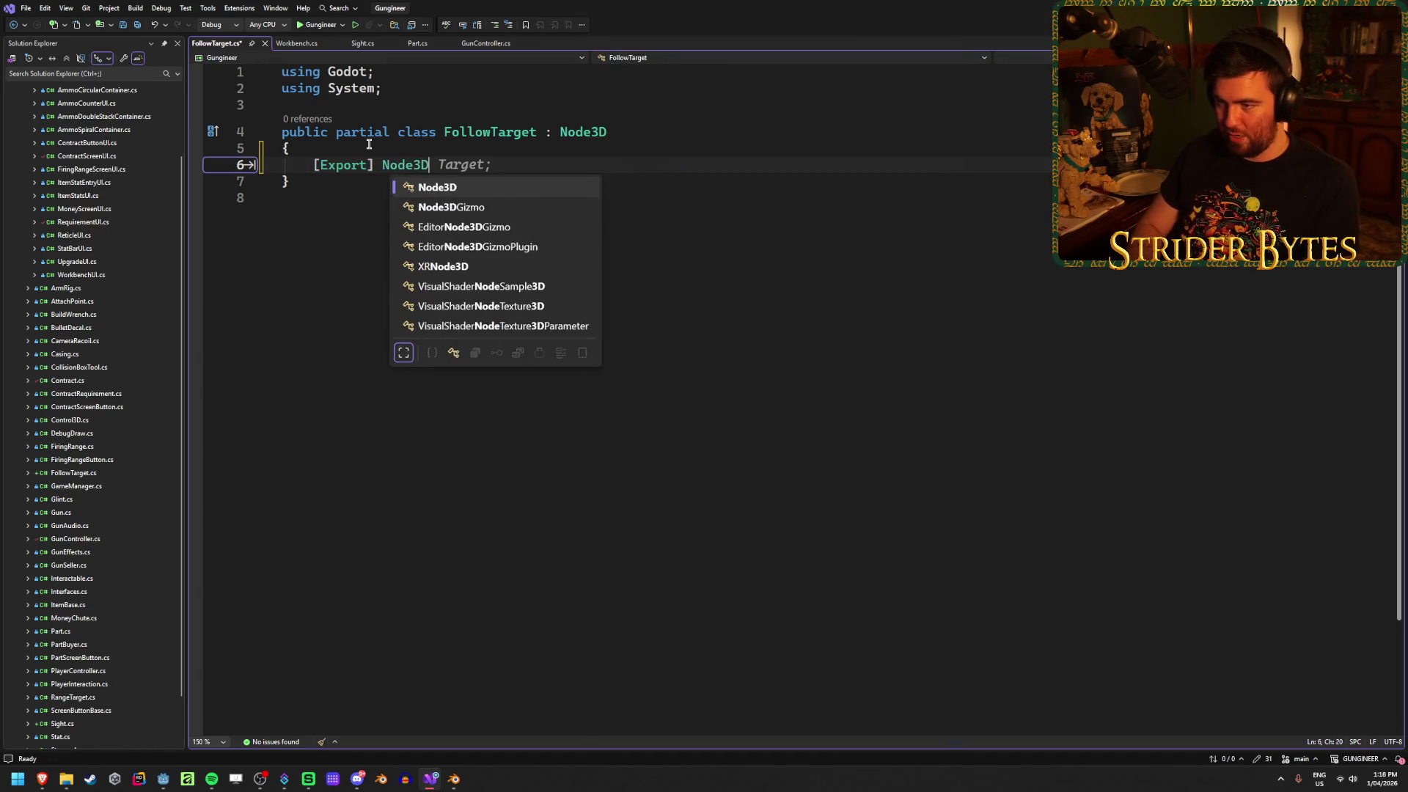
{"action": "type", "text": ";"}
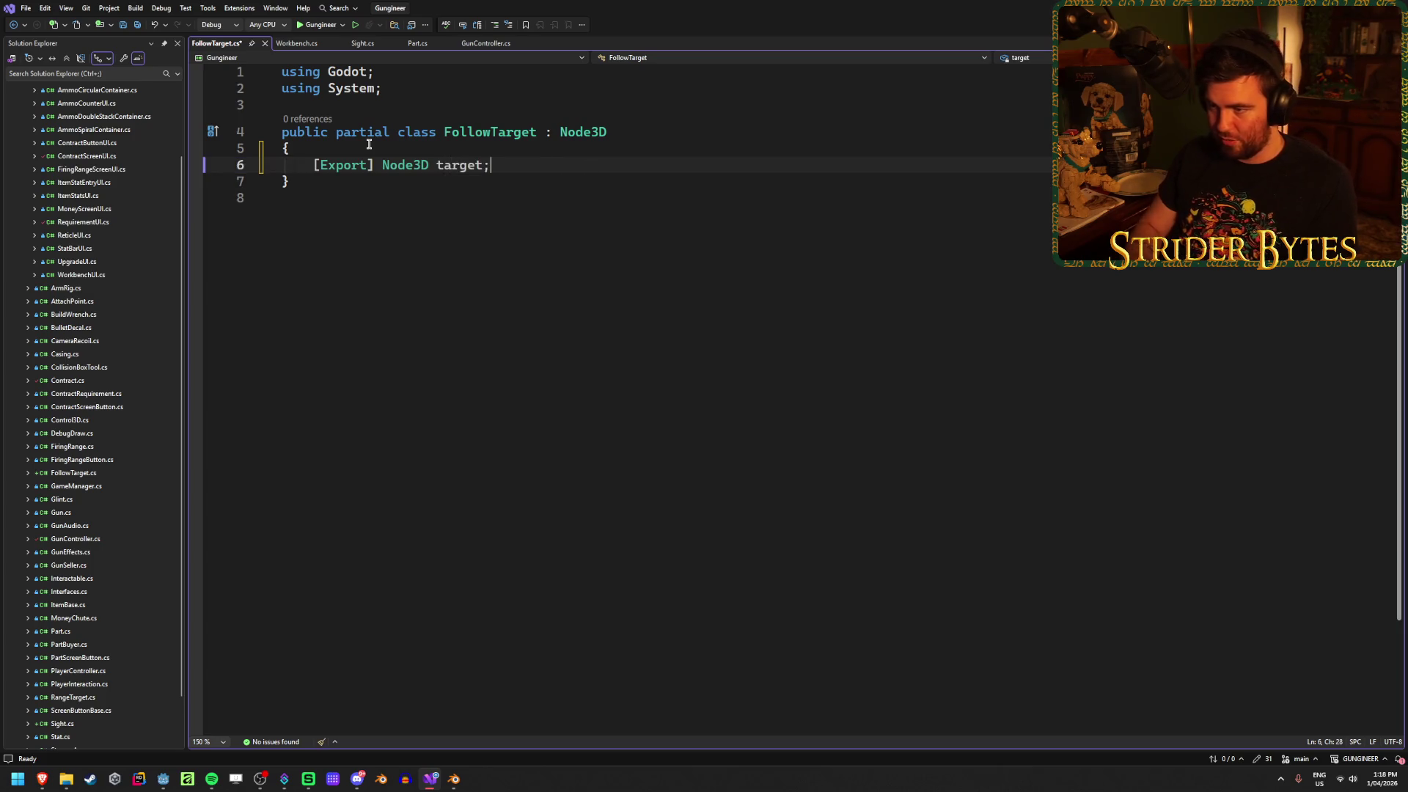
{"action": "key", "text": "ctrl+s"}
{"action": "key", "text": "Return"}
{"action": "key", "text": "Return"}
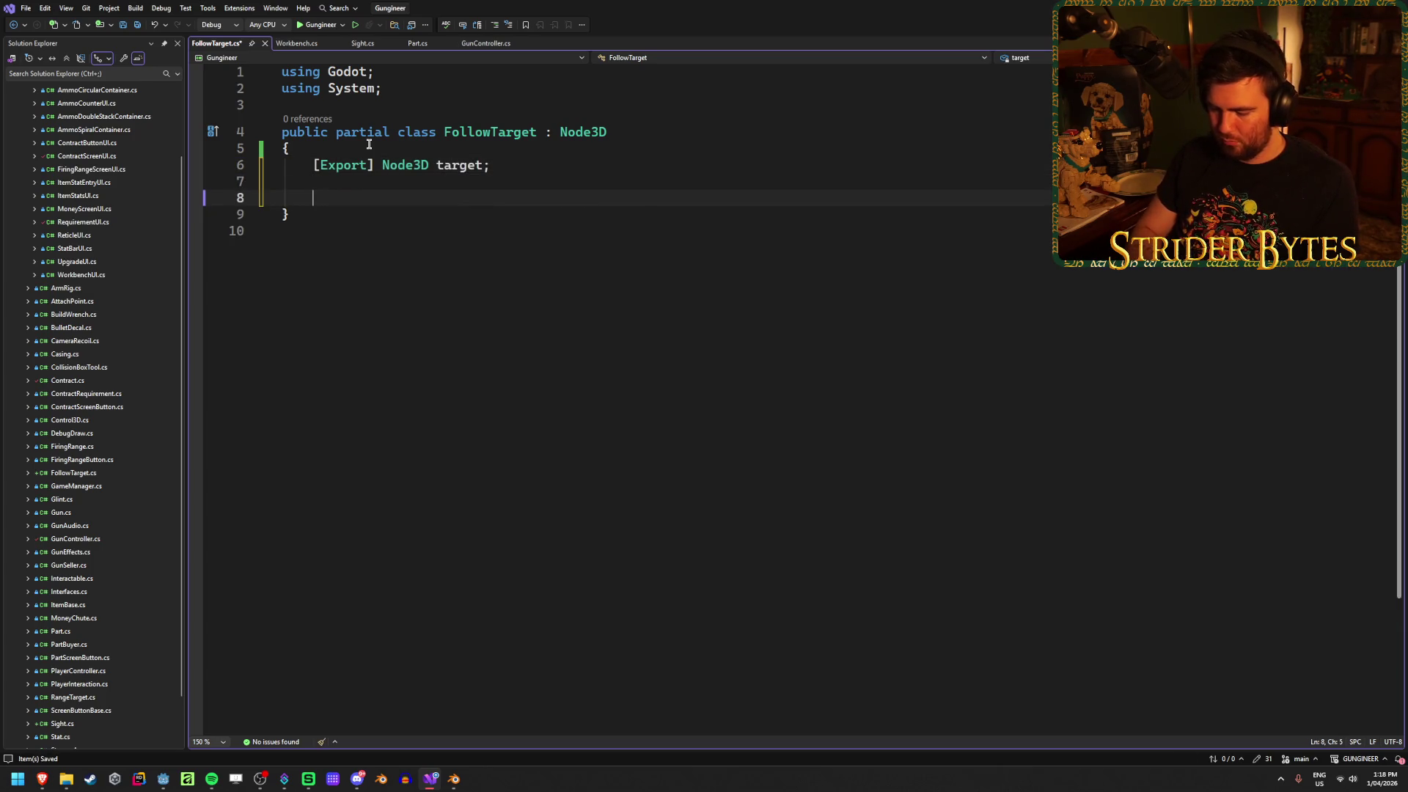
Add a _Process override setting GlobalTransform = target.GlobalTransform, then return to Godot
{"action": "type", "text": "override "}
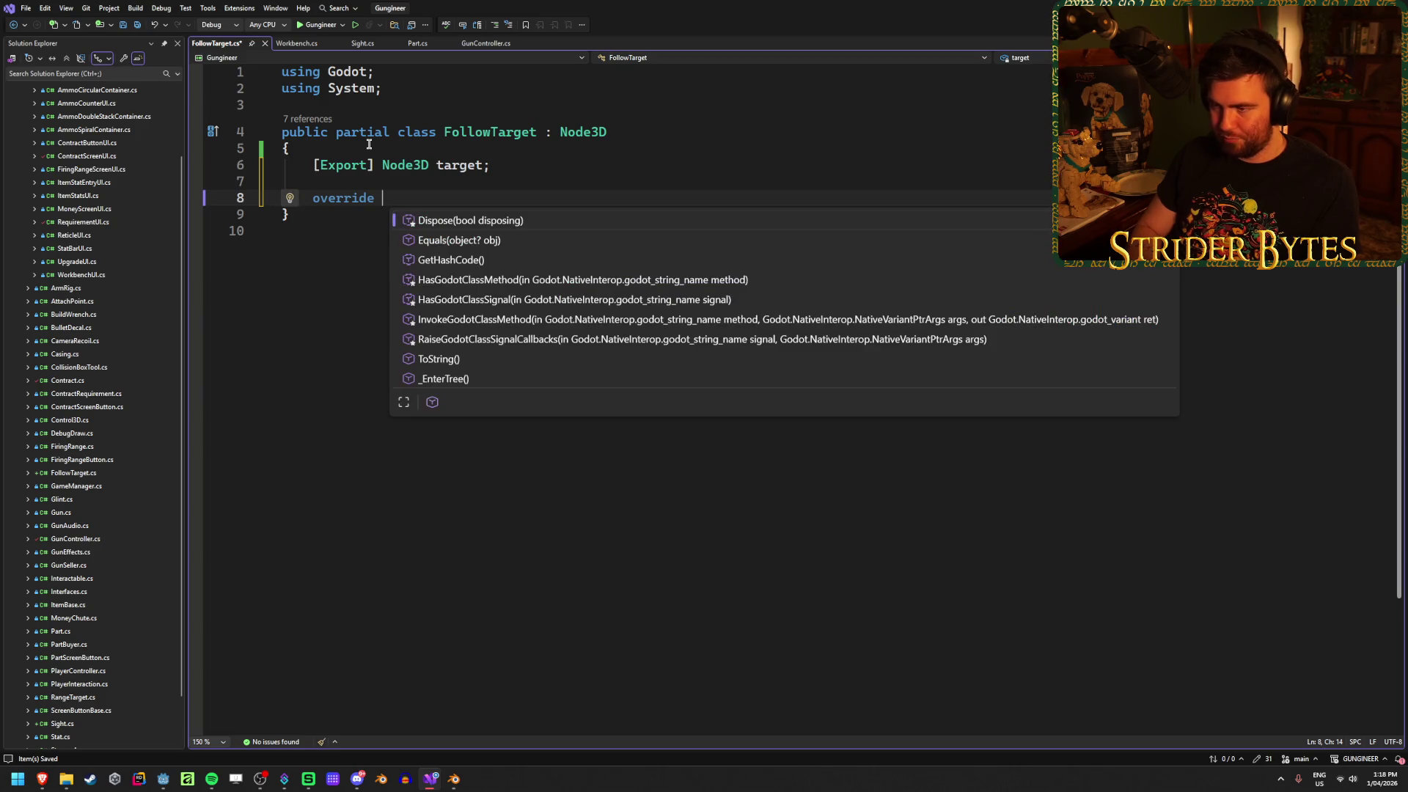
{"action": "type", "text": "proc"}
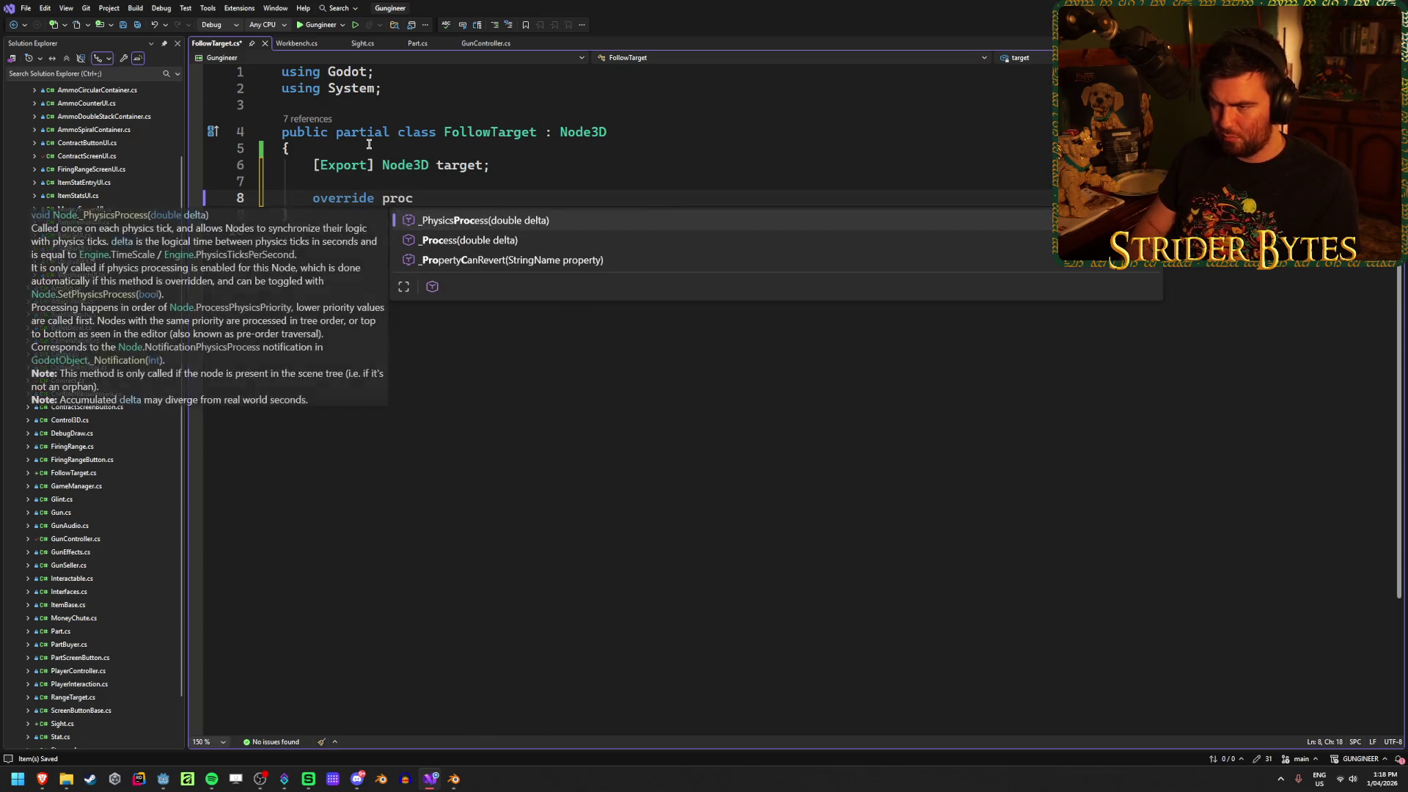
{"action": "key", "text": "Down"}
{"action": "key", "text": "Tab"}
{"action": "key", "text": "BackSpace"}
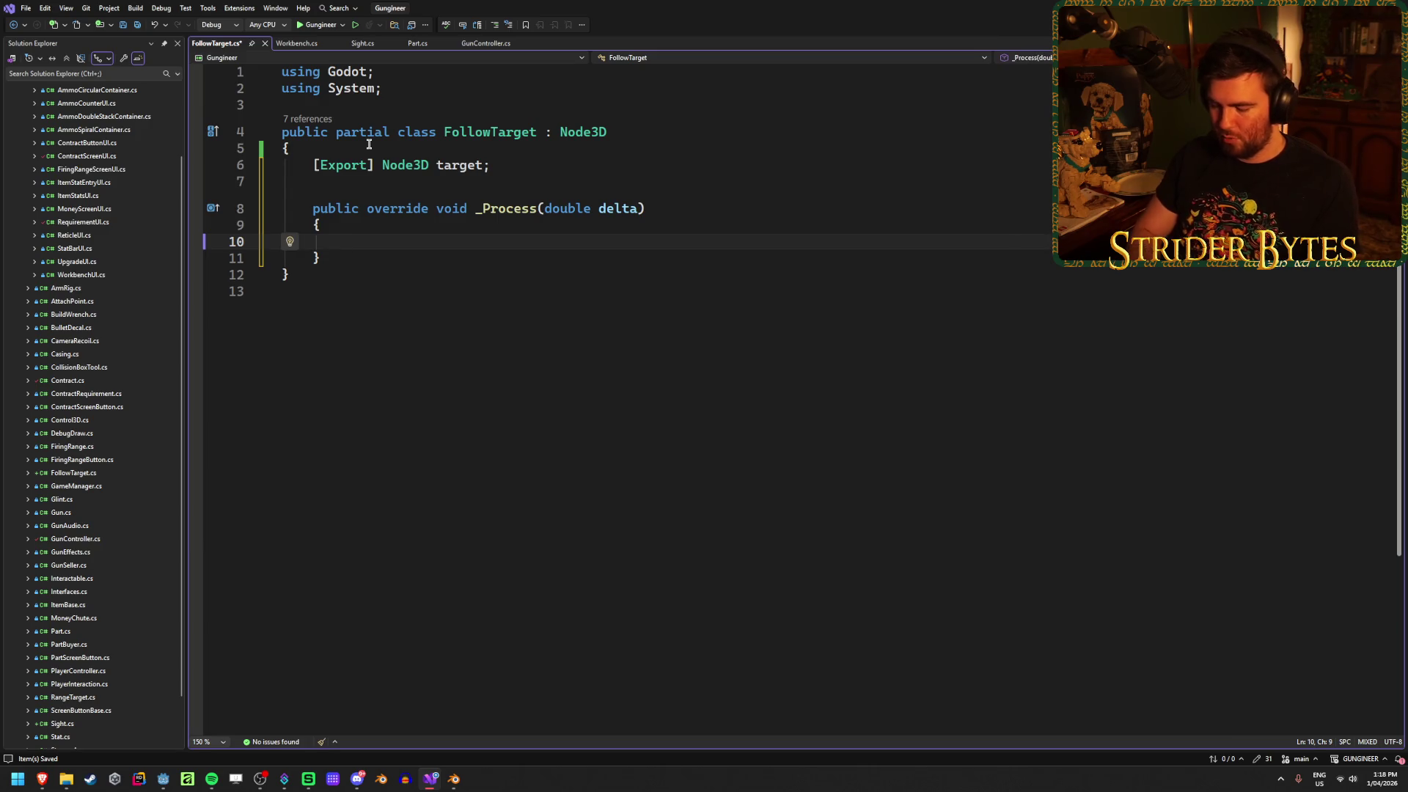
{"action": "type", "text": "Glob"}
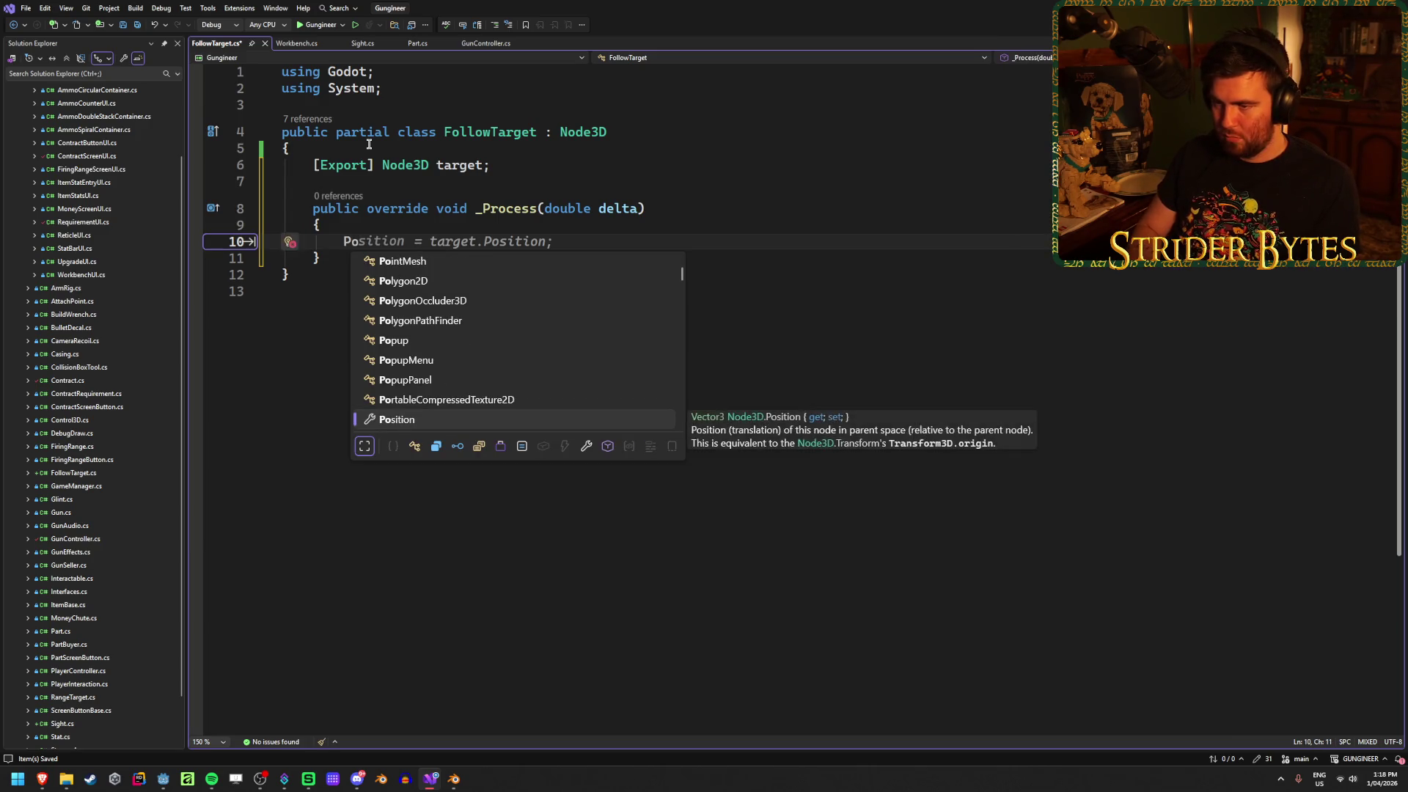
{"action": "type", "text": "alPos"}
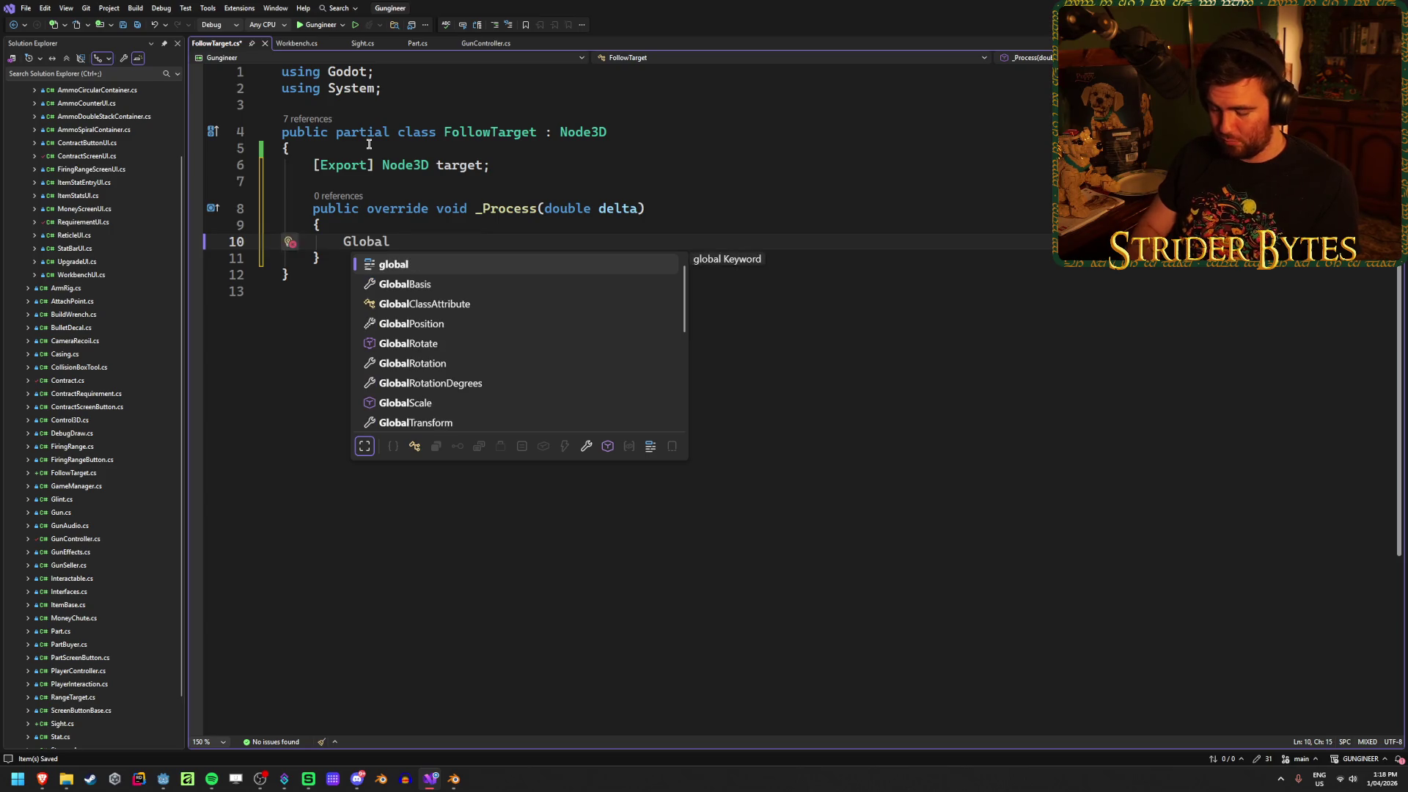
{"action": "key", "text": "Tab"}
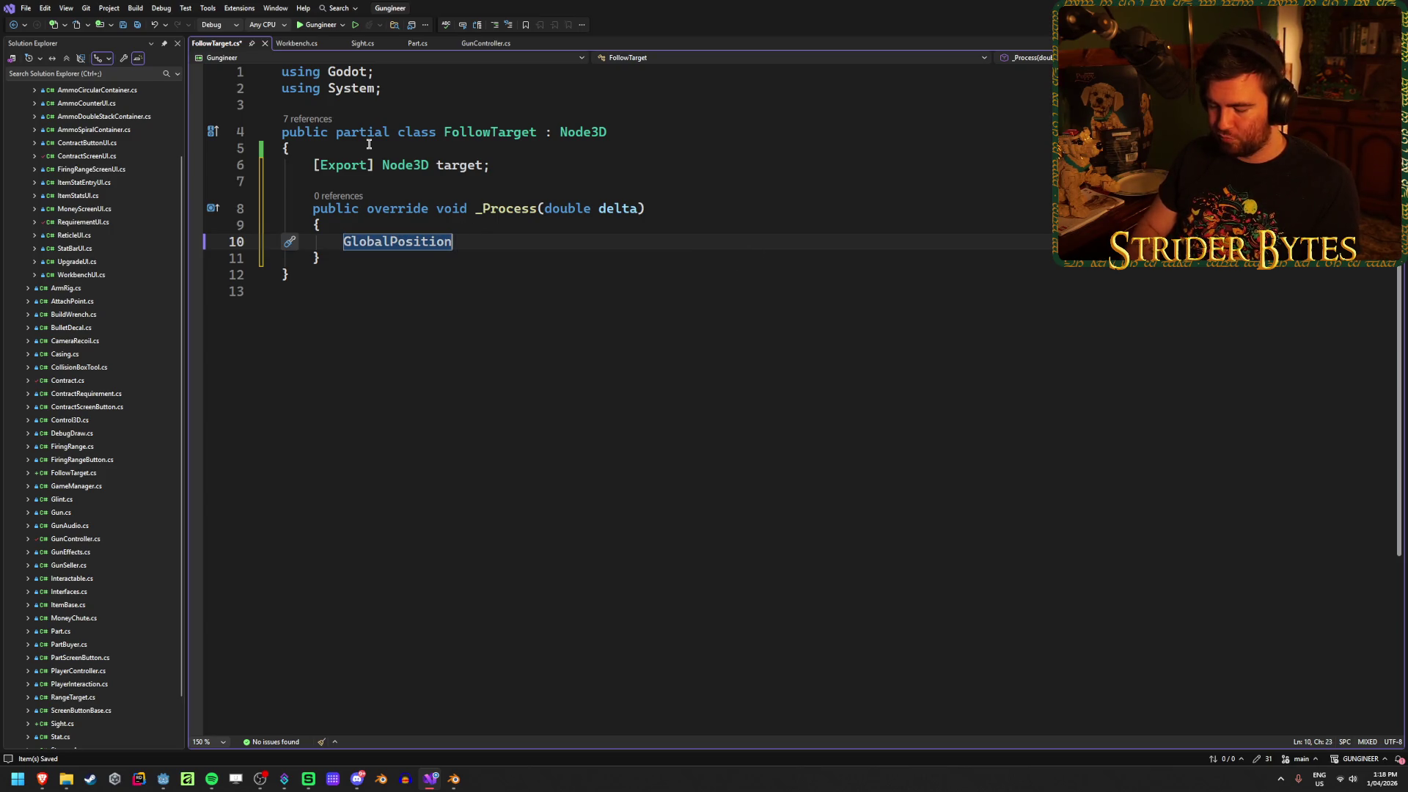
{"action": "key", "text": "BackSpace"}
{"action": "key", "text": "BackSpace"}
{"action": "key", "text": "BackSpace"}
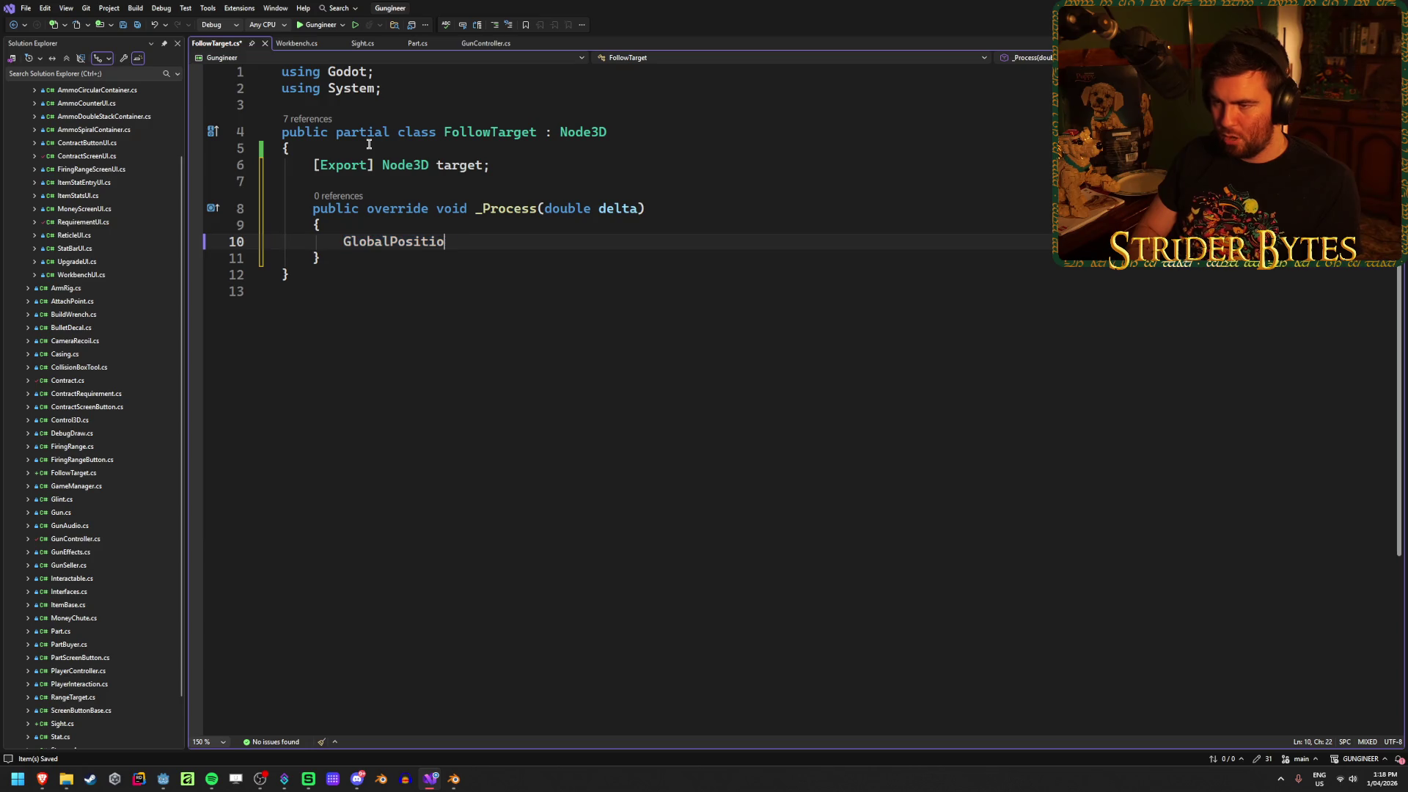
{"action": "type", "text": "alT"}
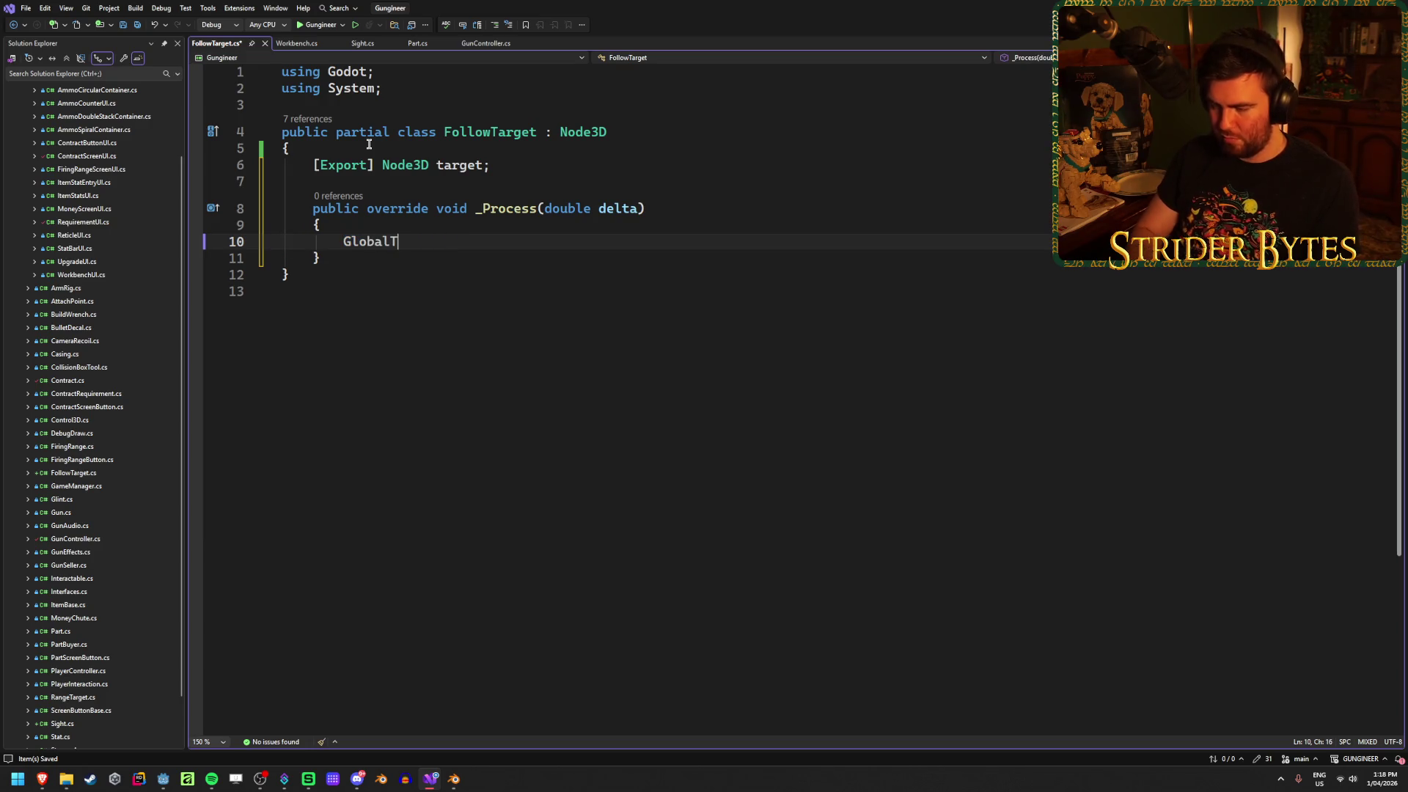
{"action": "type", "text": "rans"}
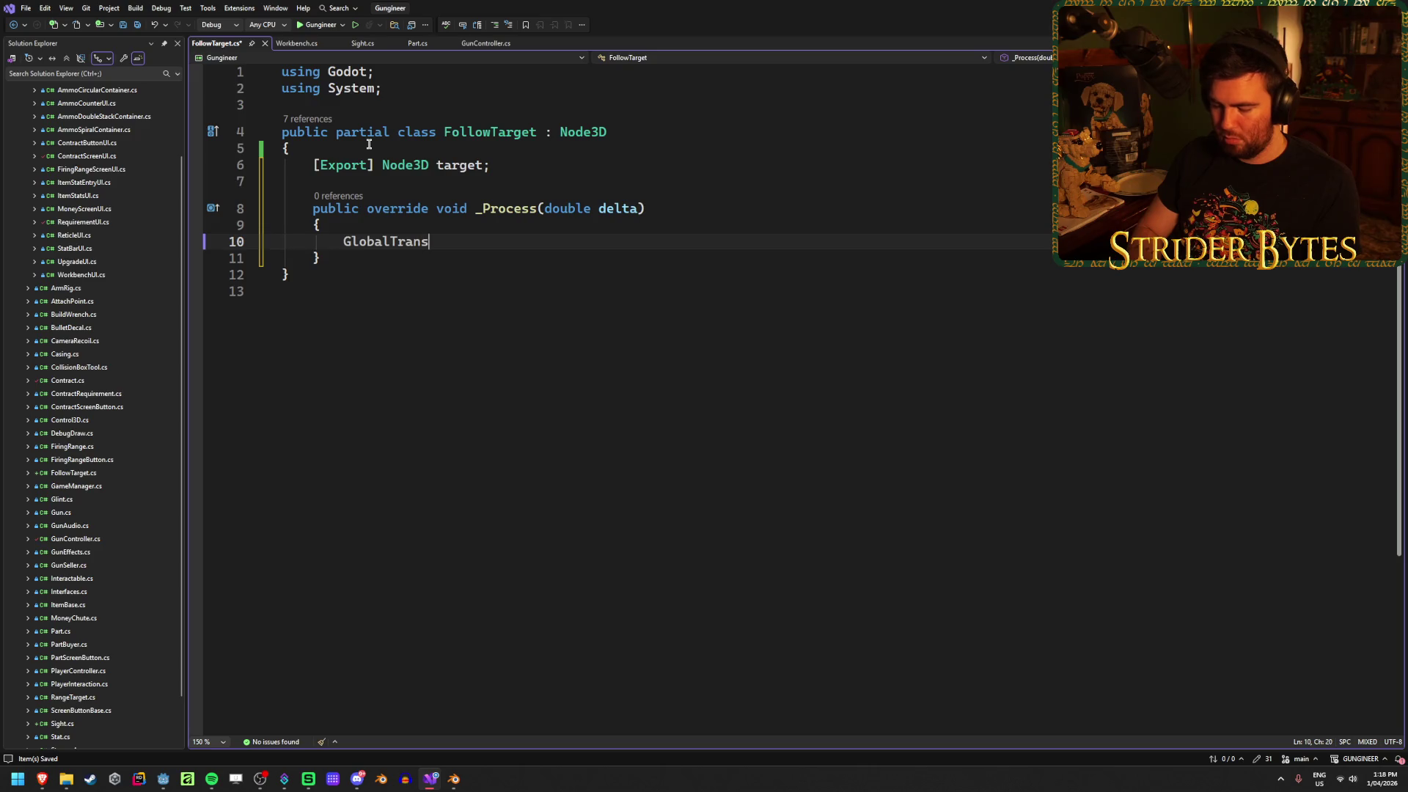
{"action": "type", "text": "form = ta"}
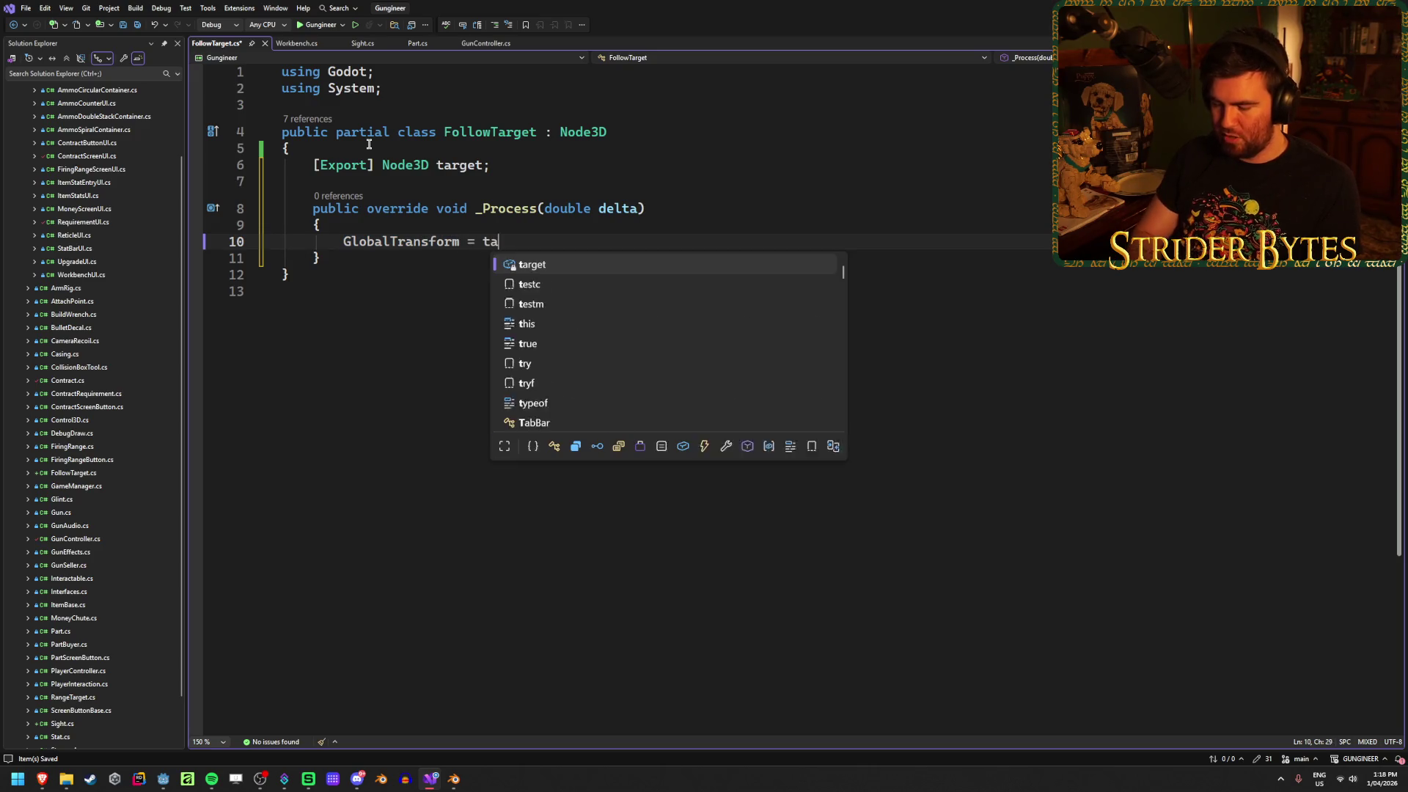
{"action": "type", "text": "rget.Glo"}
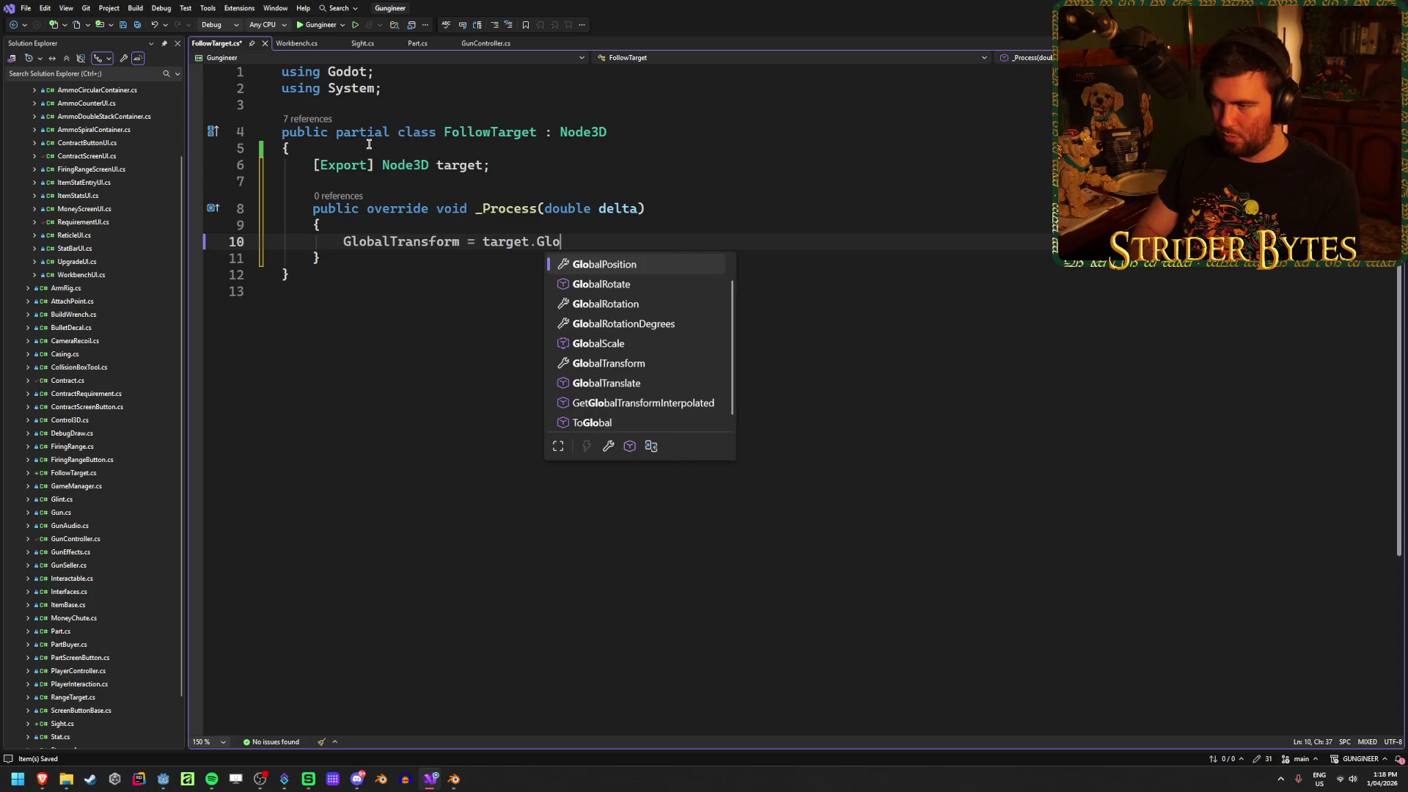
{"action": "type", "text": "balTr"}
{"action": "key", "text": "Tab"}
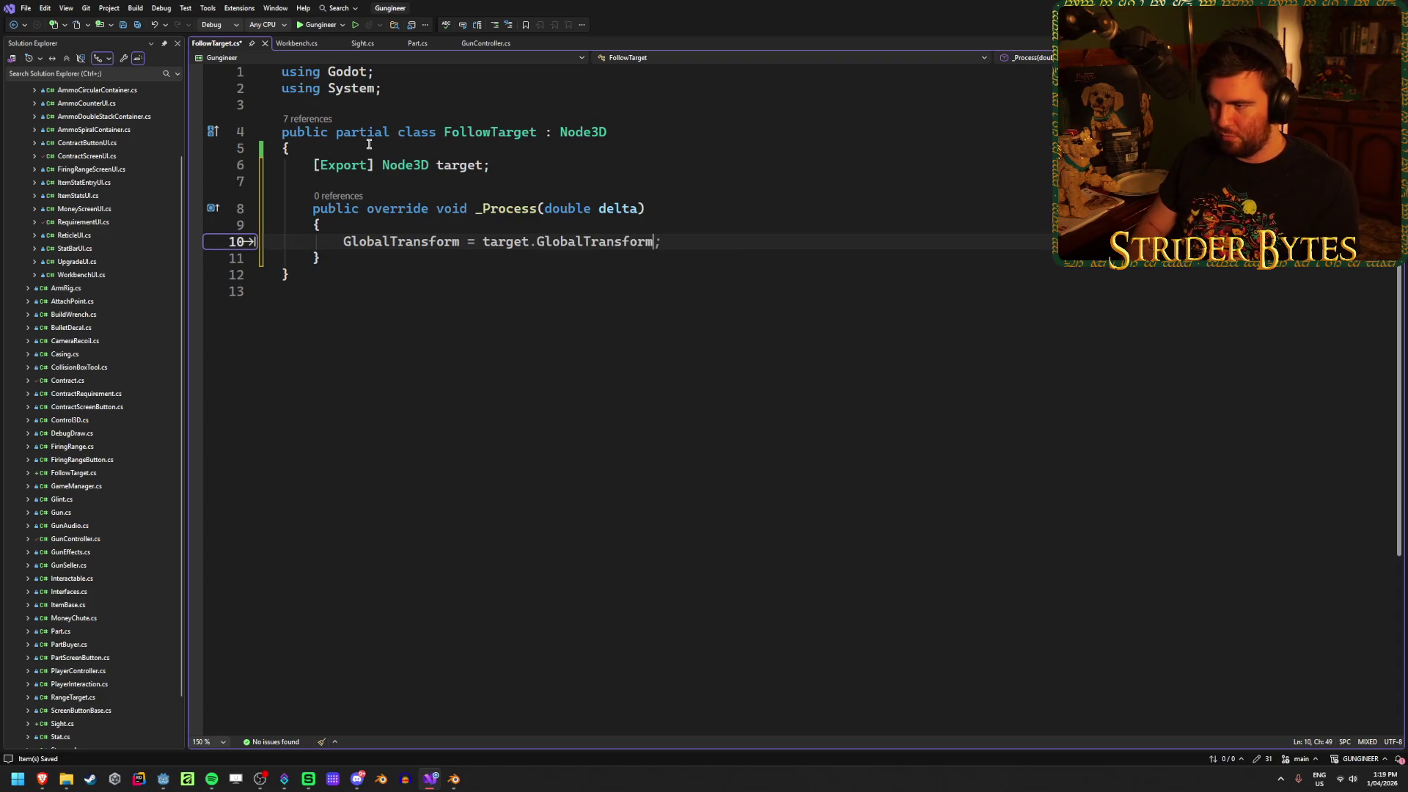
{"action": "type", "text": ";"}
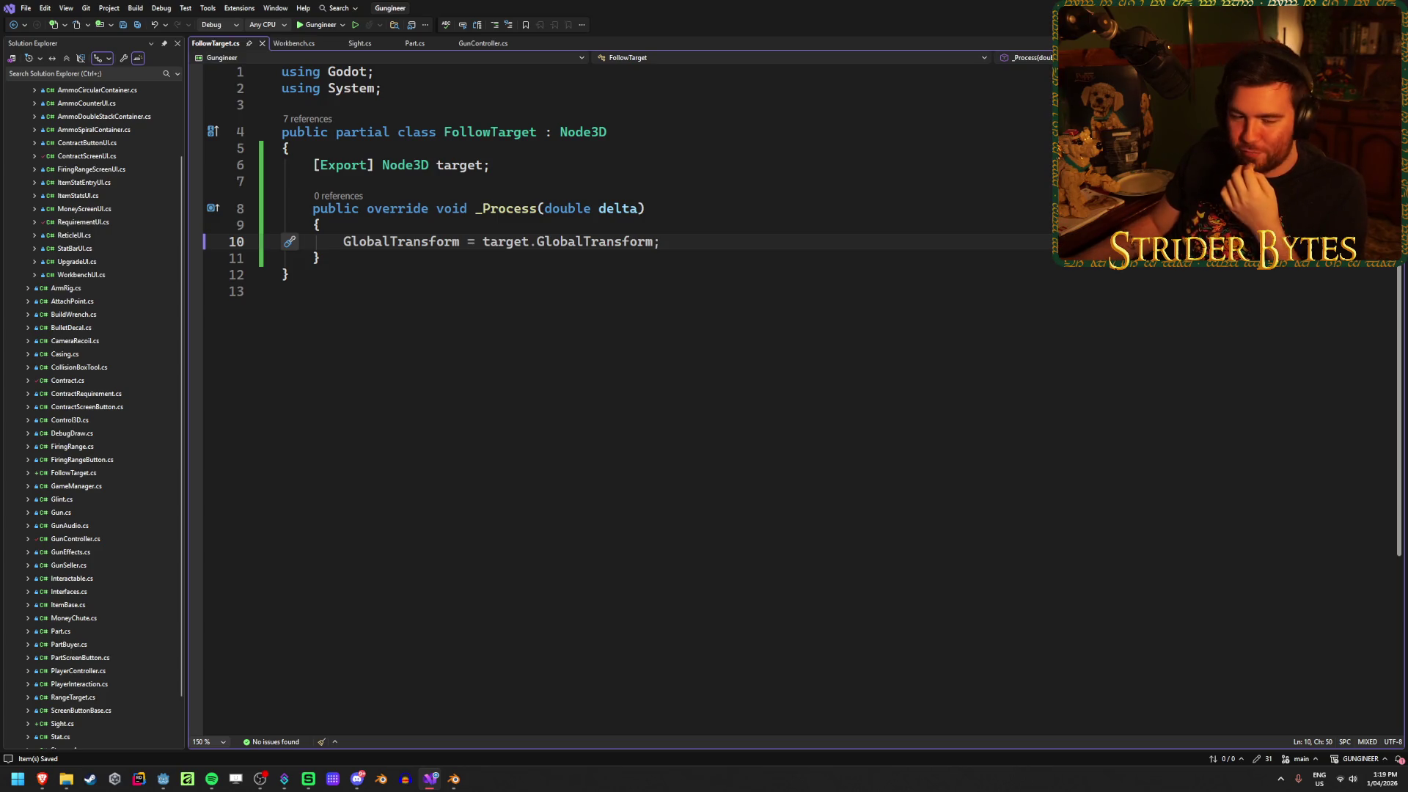
{"action": "key", "text": "alt+Tab"}
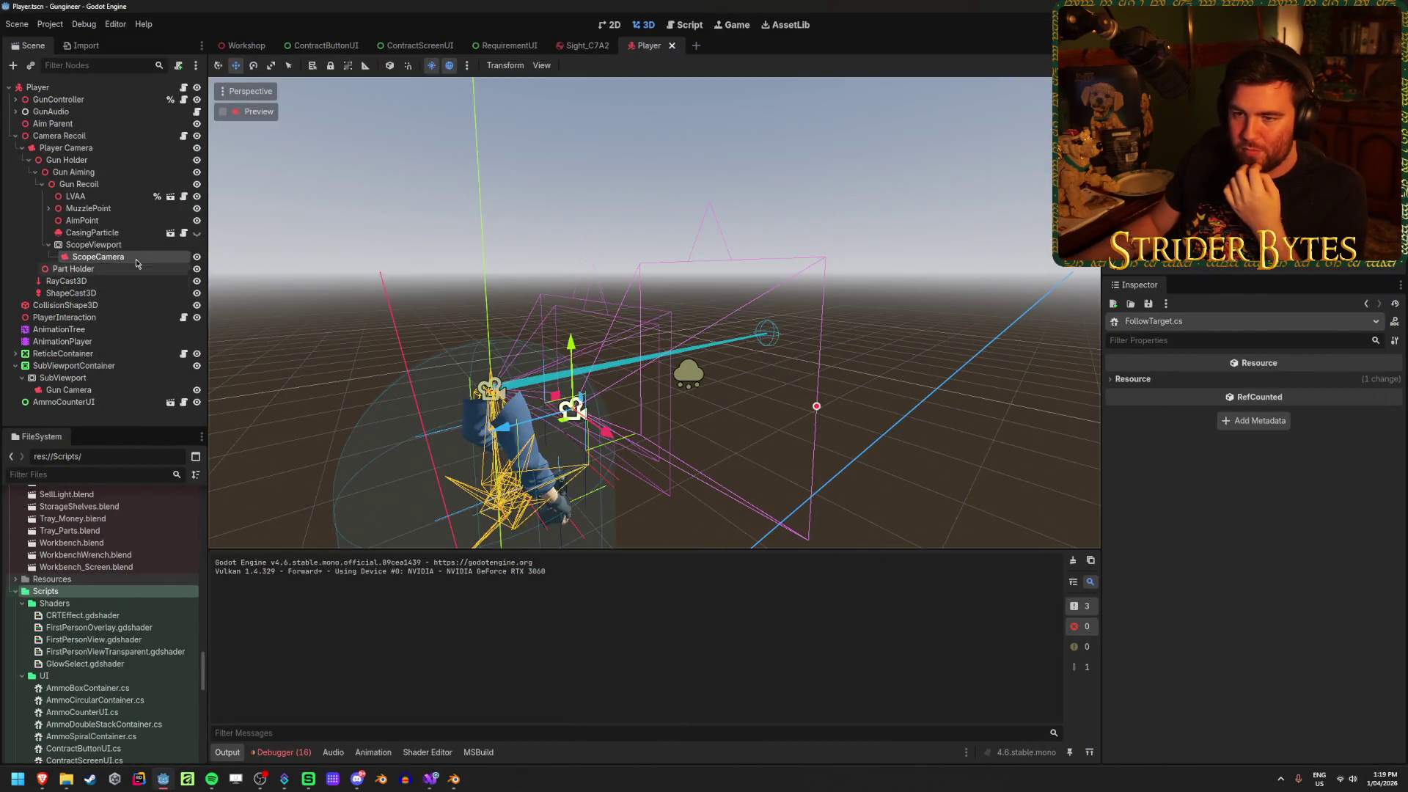
Load FollowTarget.cs as the script on the ScopeCamera node
{"action": "left_click", "coordinate": [135, 258]}
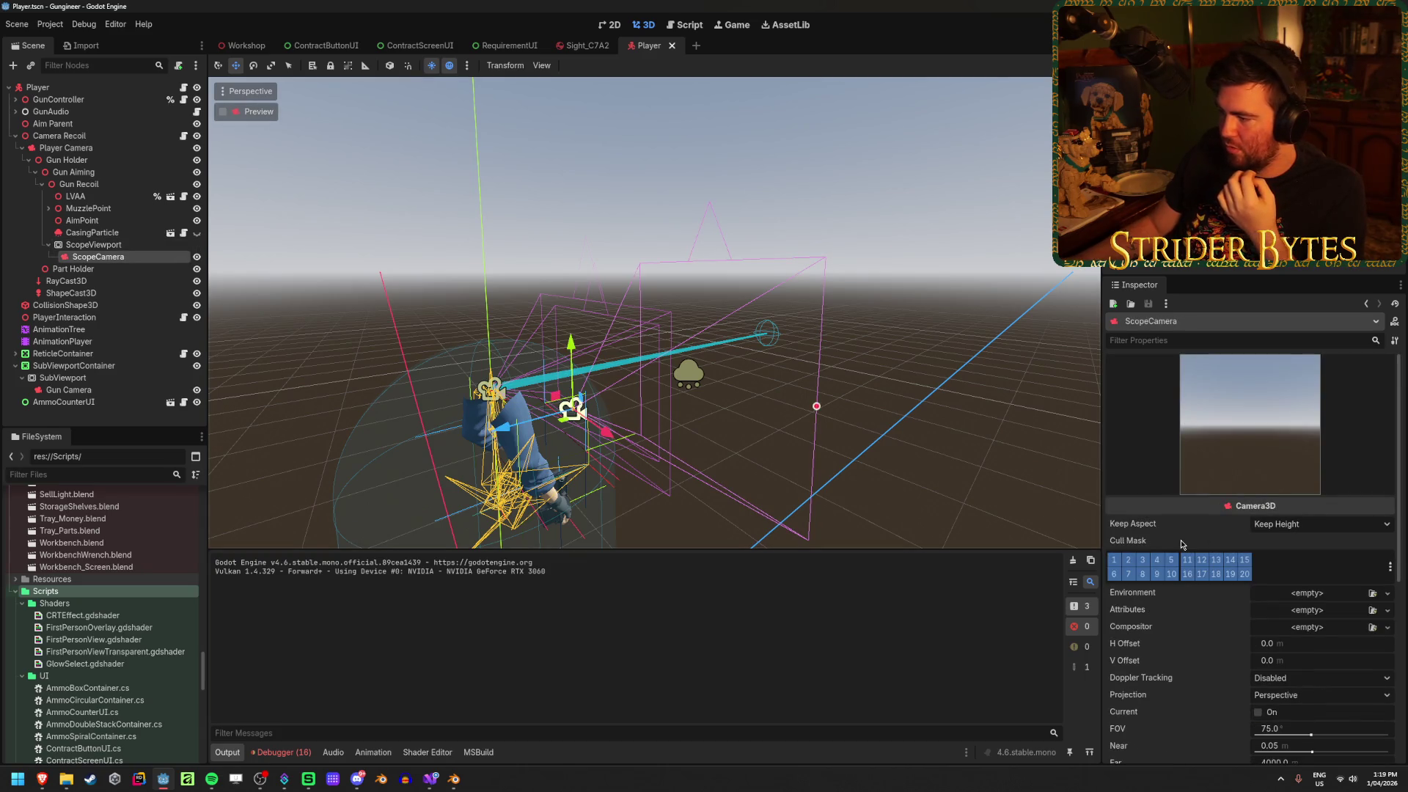
{"action": "scroll", "coordinate": [1180, 540], "scroll_direction": "down", "scroll_amount": 5}
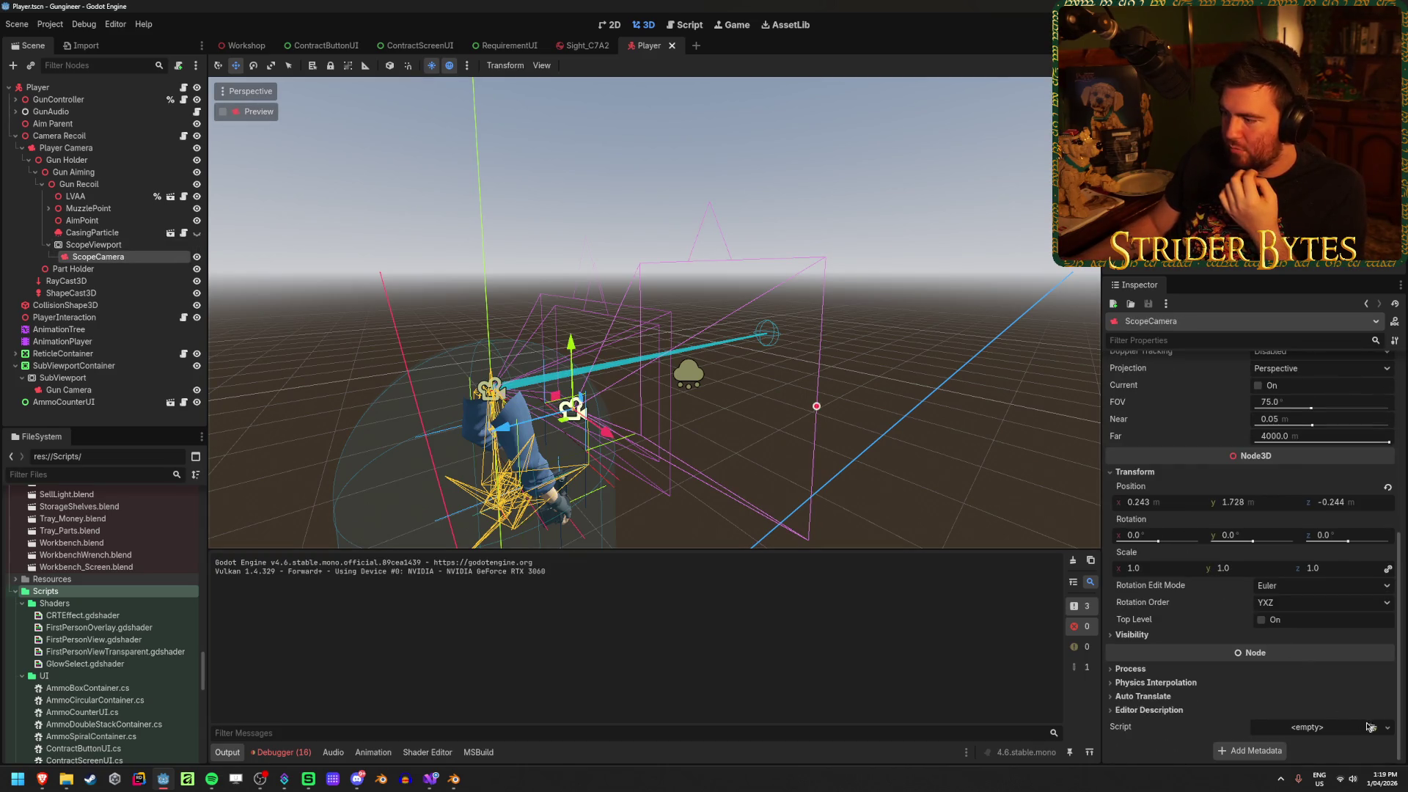
{"action": "left_click", "coordinate": [1371, 728]}
{"action": "type", "text": "follow"}
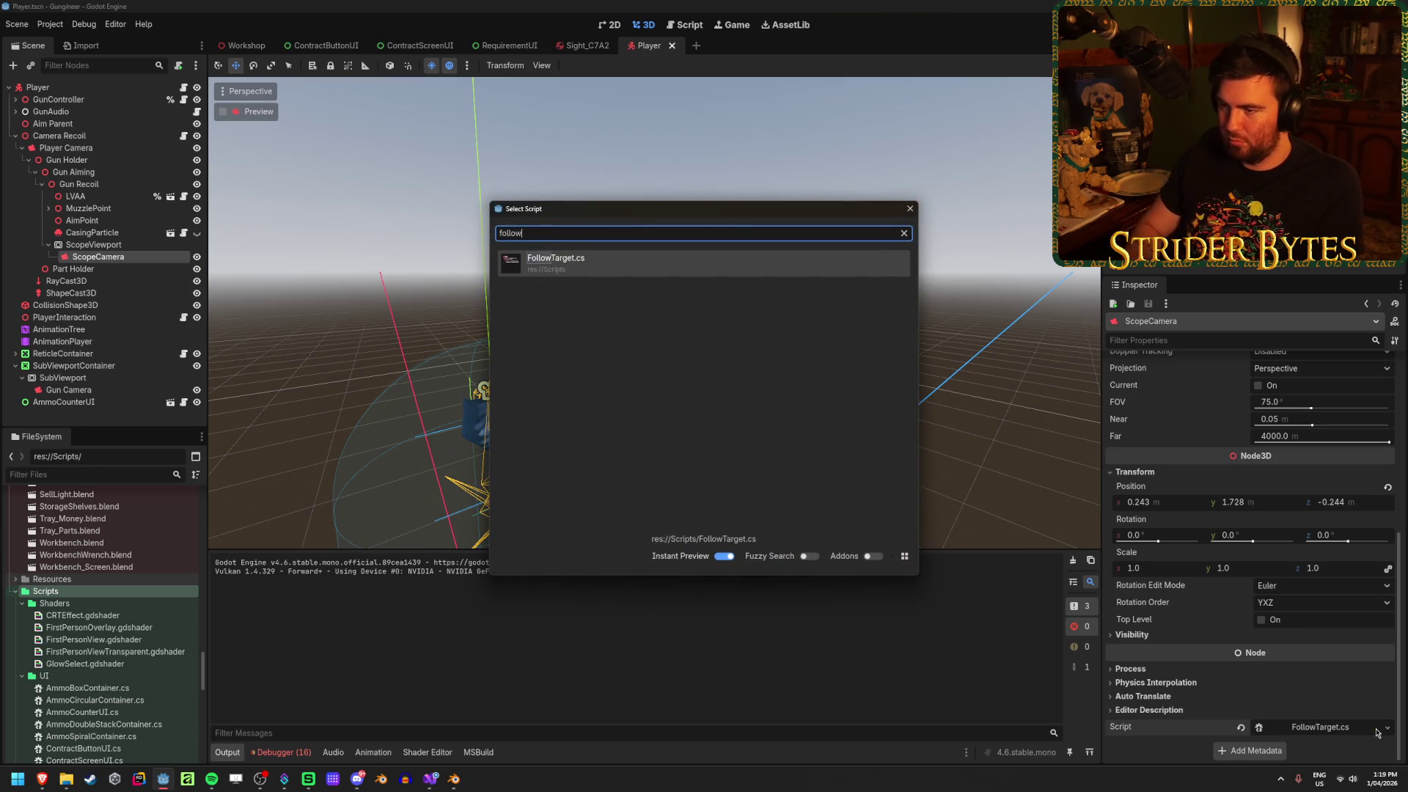
{"action": "key", "text": "Return"}
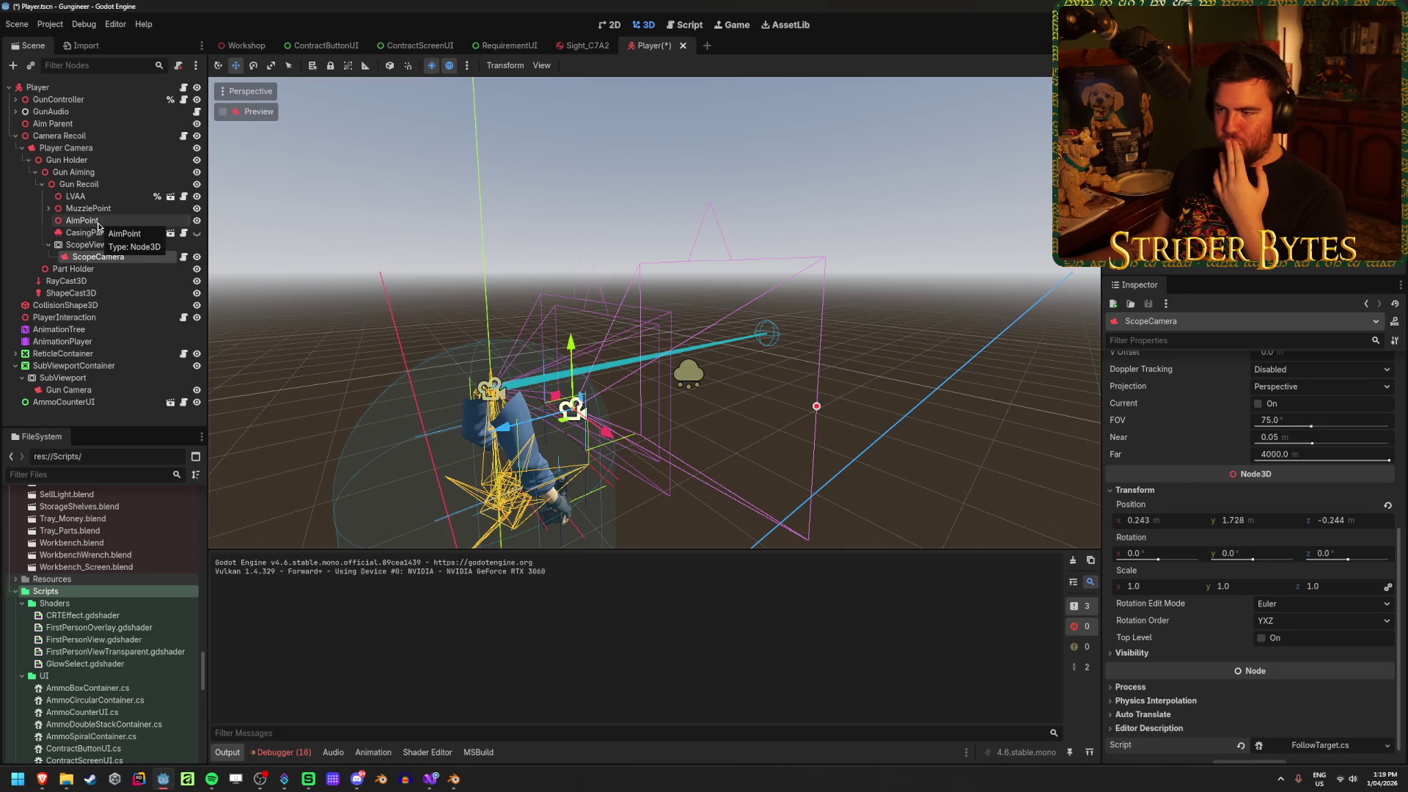
Rebuild the C# project with Alt+B after checking AimPoint and ScopeCamera
{"action": "left_click", "coordinate": [97, 223]}
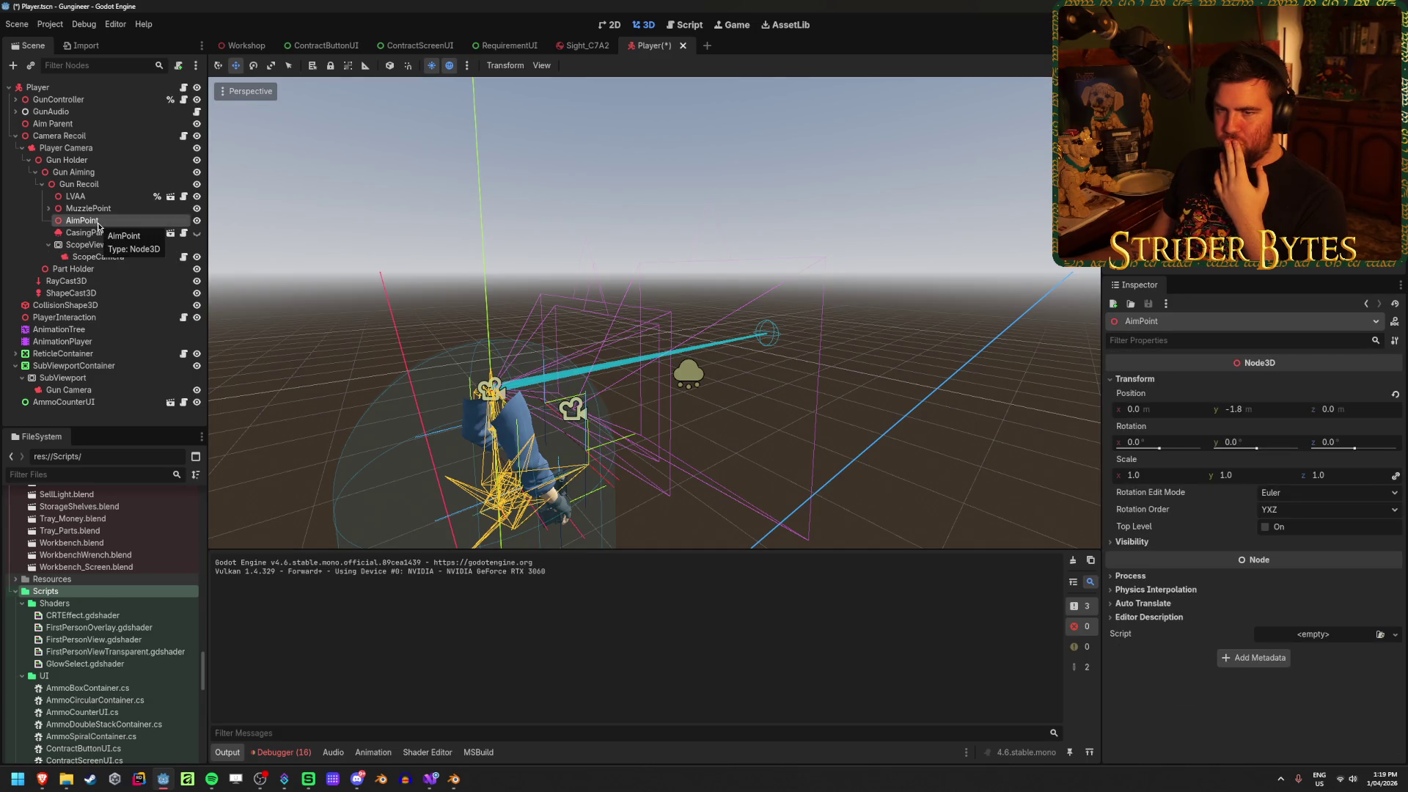
{"action": "left_click", "coordinate": [98, 256]}
{"action": "scroll", "coordinate": [1212, 518], "scroll_direction": "down", "scroll_amount": 2}
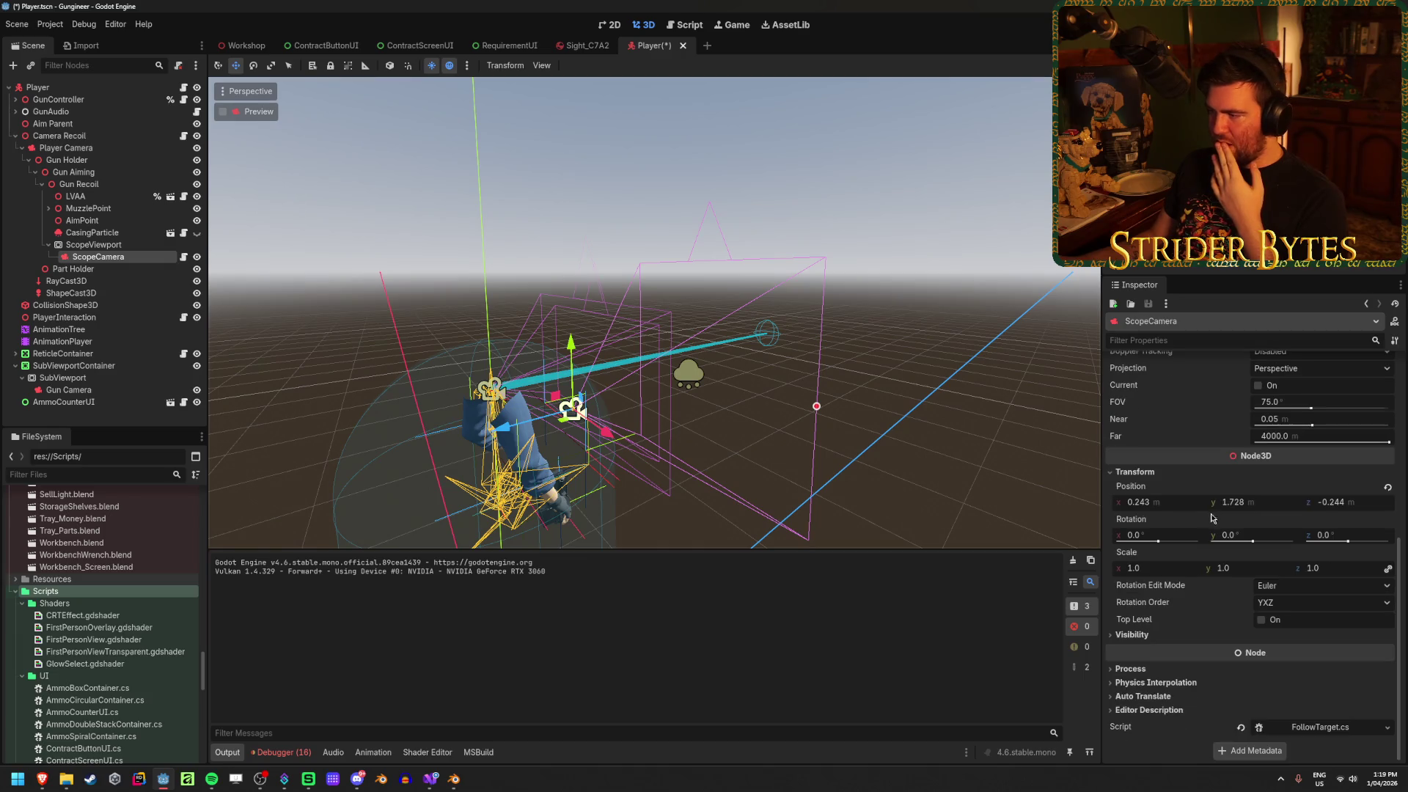
{"action": "scroll", "coordinate": [1195, 380], "scroll_direction": "up", "scroll_amount": 5}
{"action": "key", "text": "alt+b"}
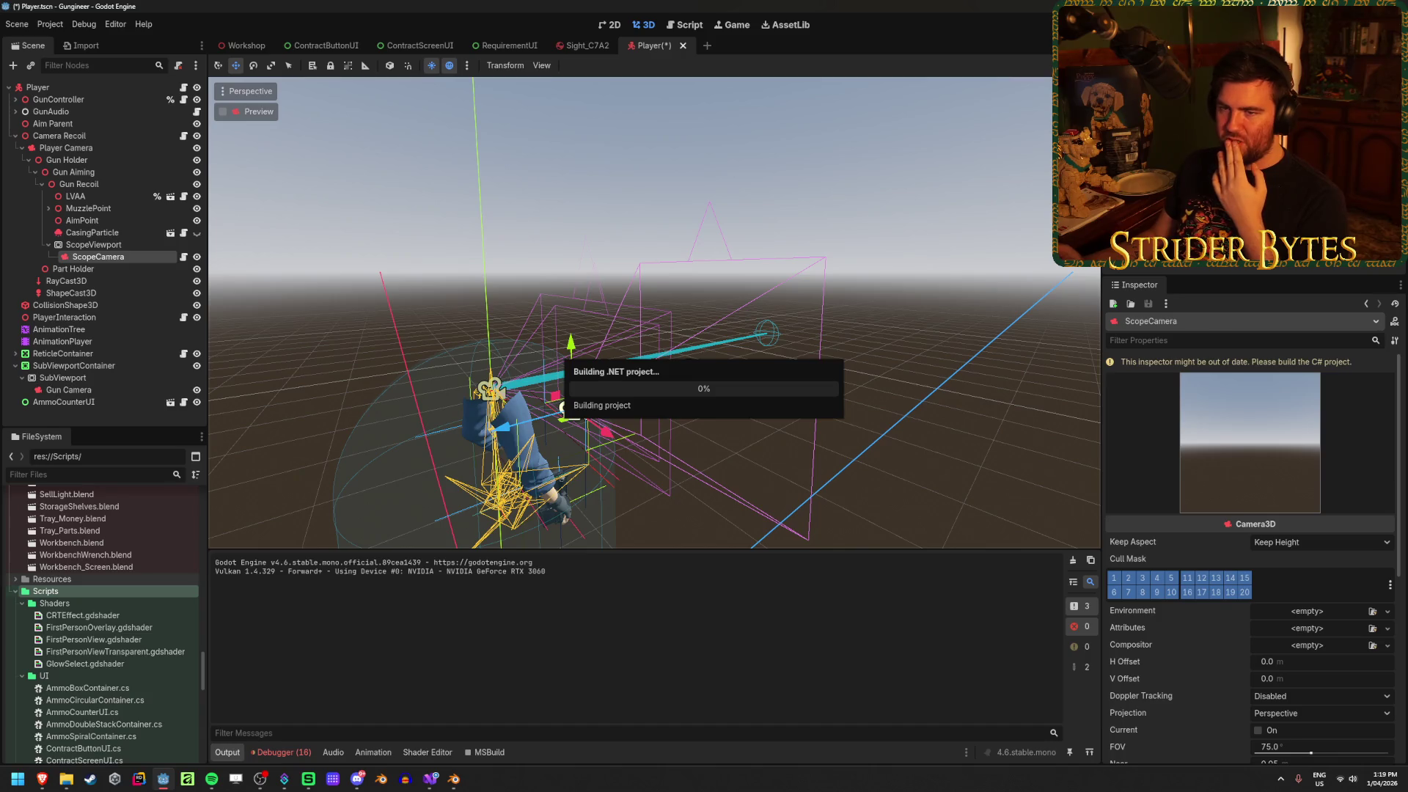
Inspect Gun Recoil, Gun Aiming, MuzzlePoint and AimPoint, then reselect ScopeCamera to see Target
{"action": "left_click", "coordinate": [97, 188]}
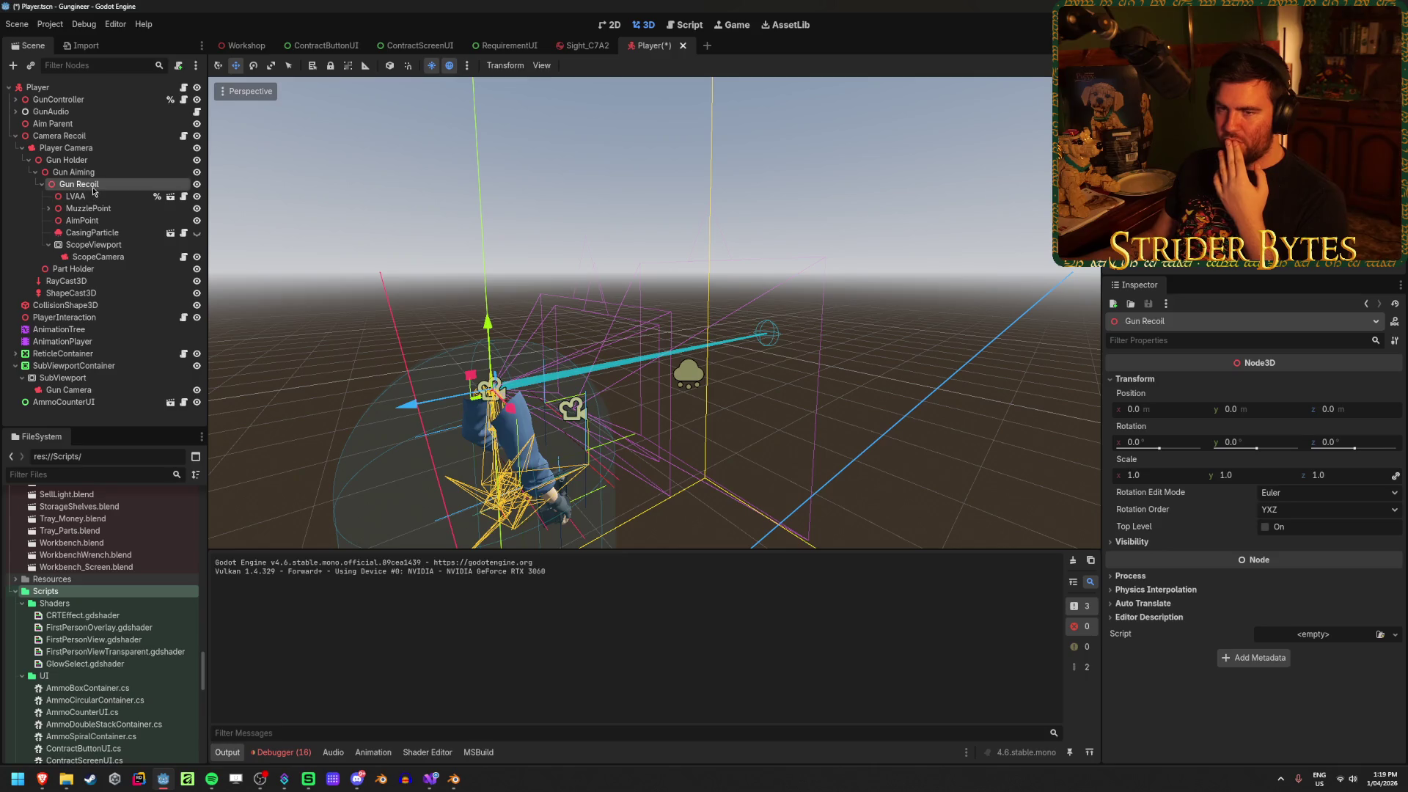
{"action": "left_click", "coordinate": [97, 173]}
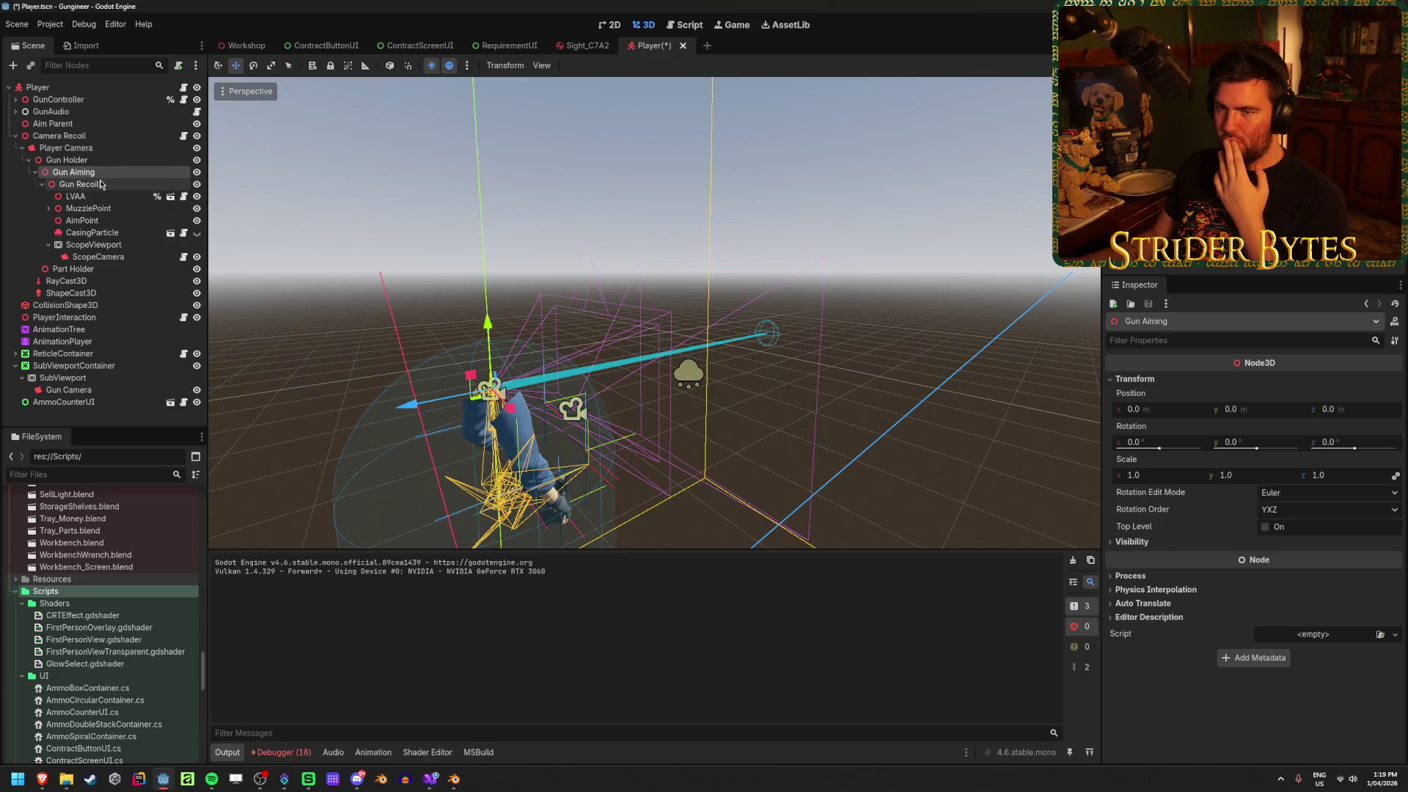
{"action": "left_click", "coordinate": [101, 185]}
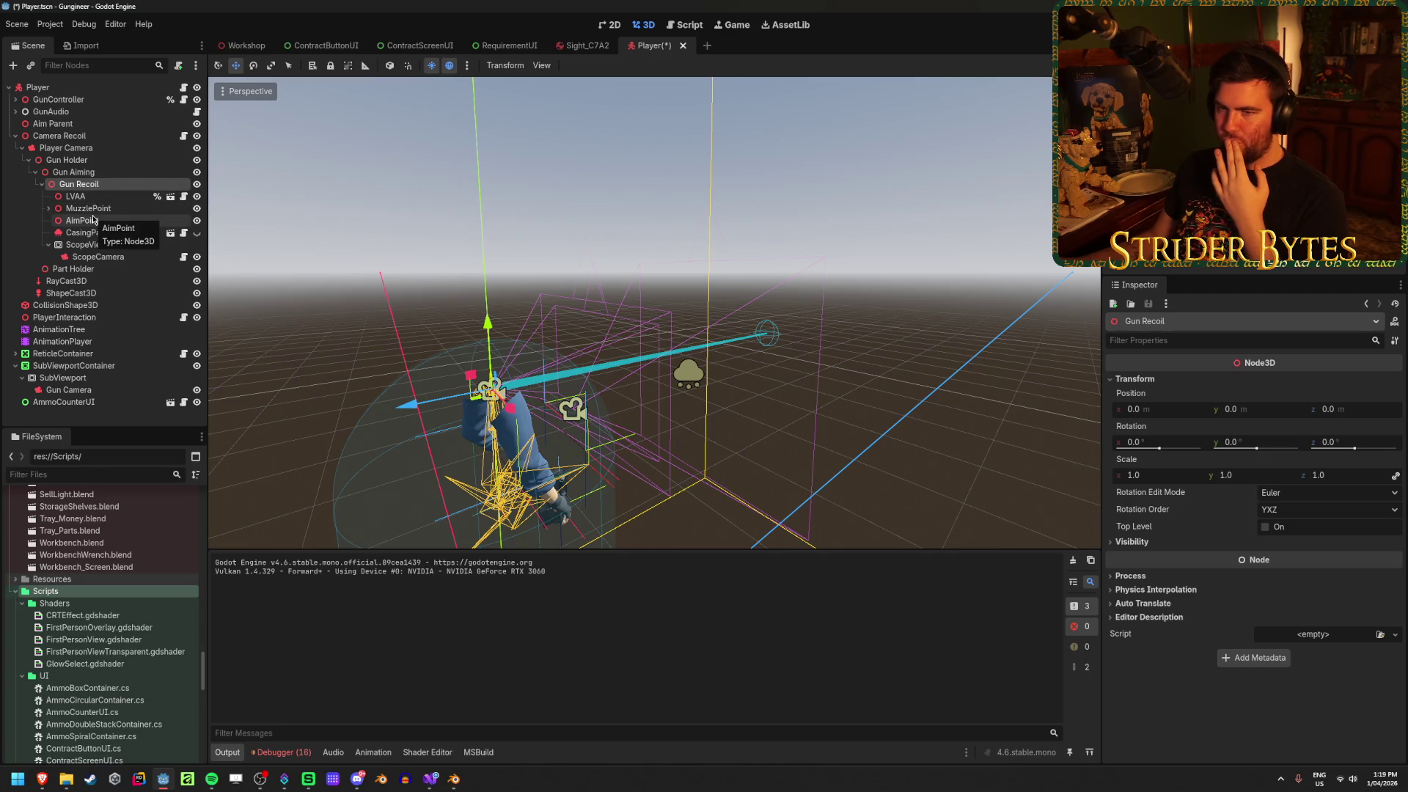
{"action": "left_click", "coordinate": [103, 211]}
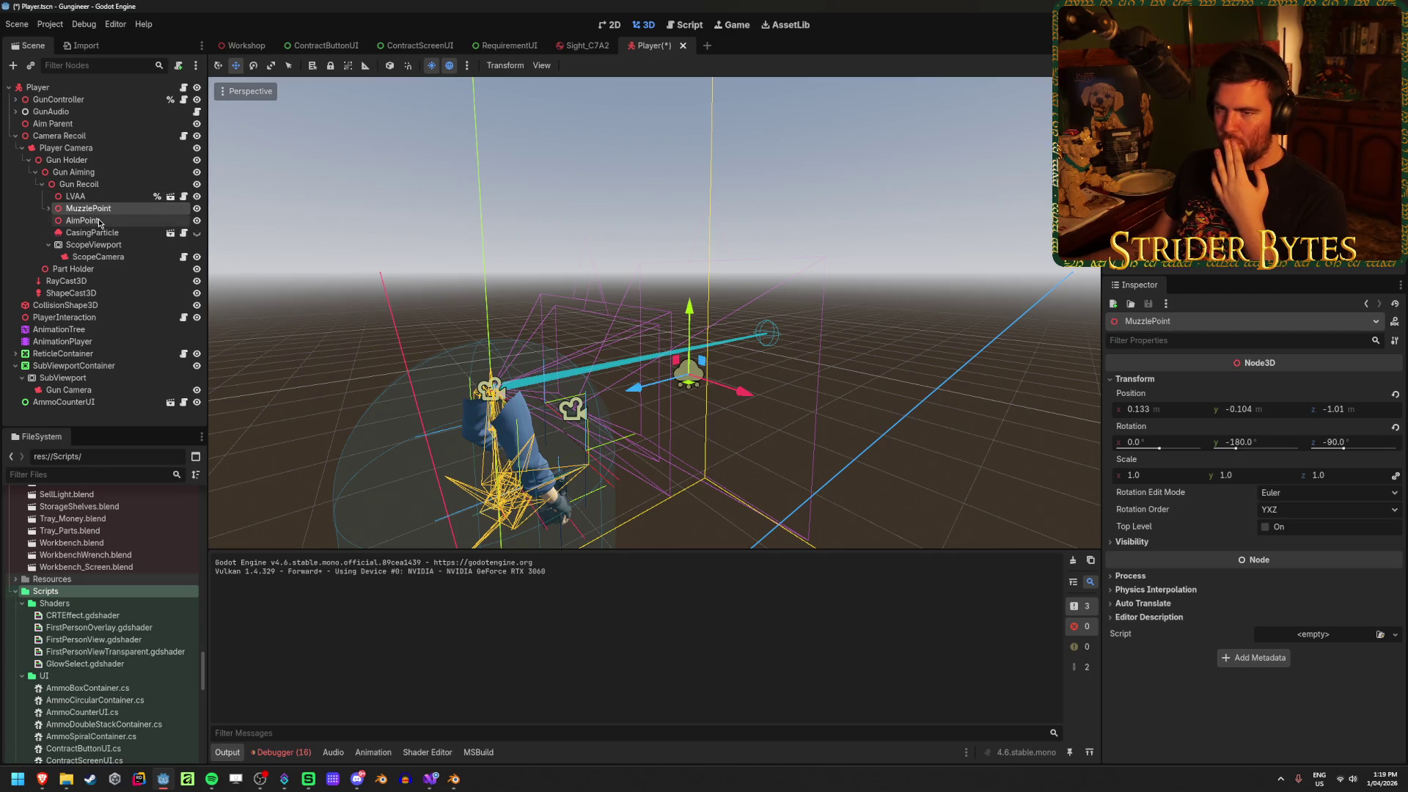
{"action": "left_click", "coordinate": [101, 221]}
{"action": "left_click", "coordinate": [102, 257]}
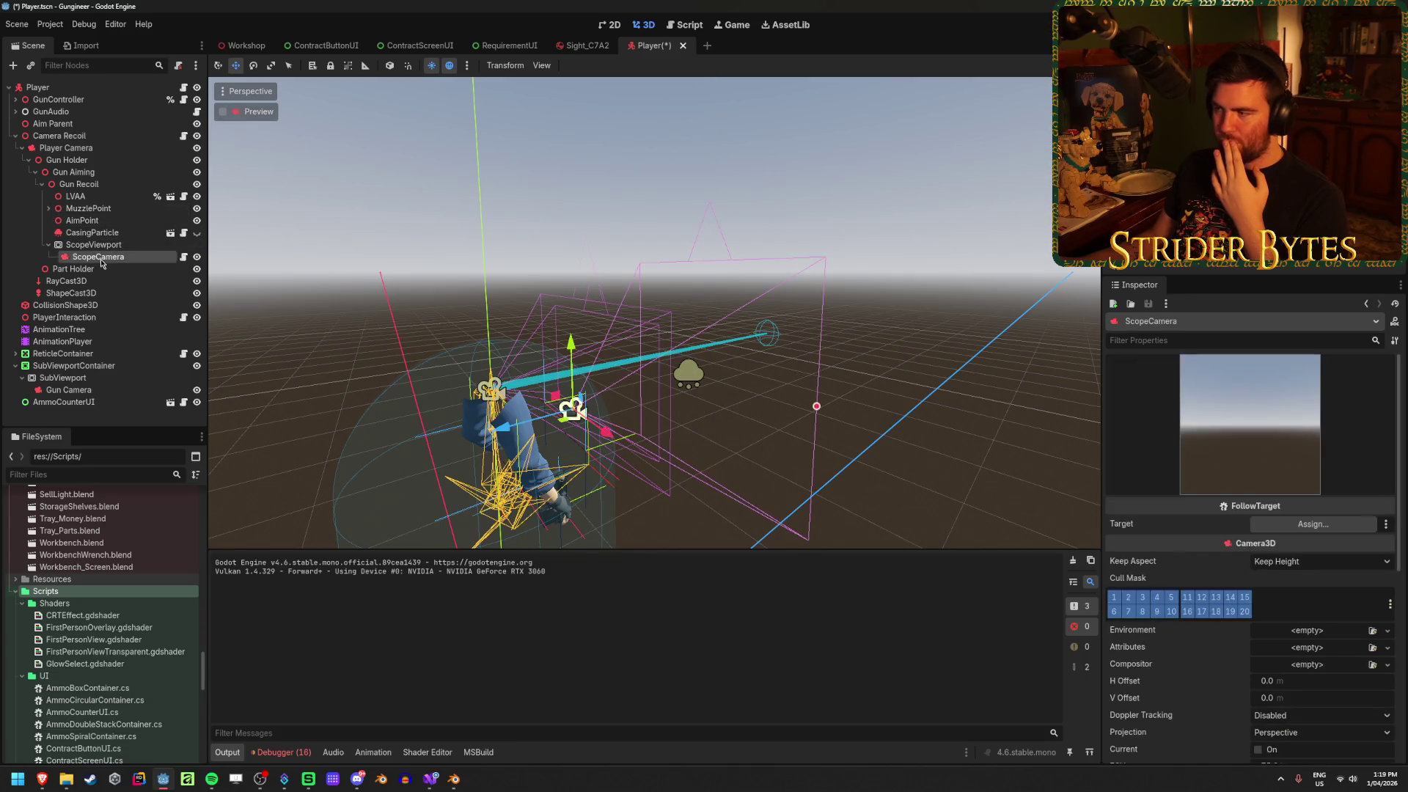
Set ScopeCamera's Target to AimPoint and play-test the game
{"action": "left_click", "coordinate": [1309, 524]}
{"action": "left_click", "coordinate": [693, 403]}
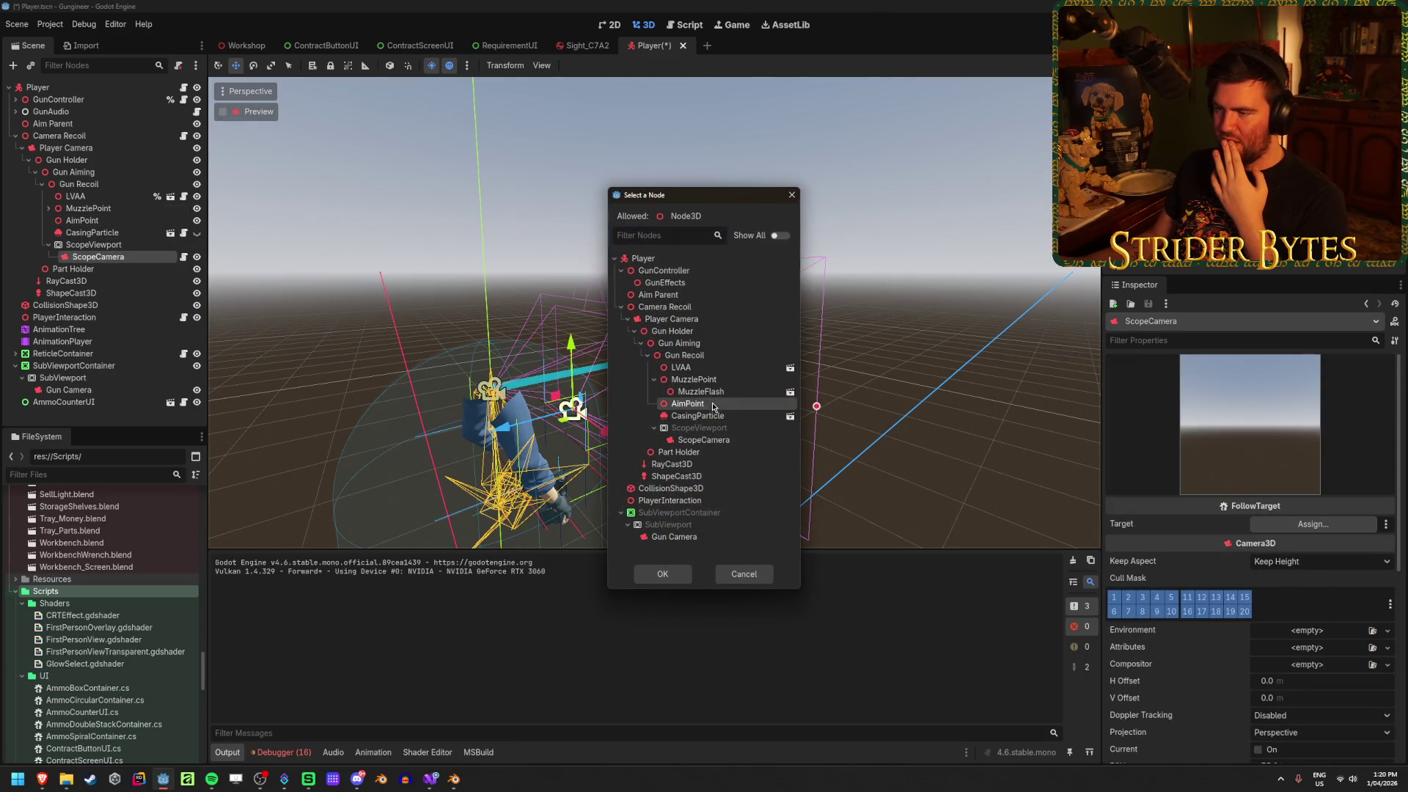
{"action": "left_click", "coordinate": [686, 572]}
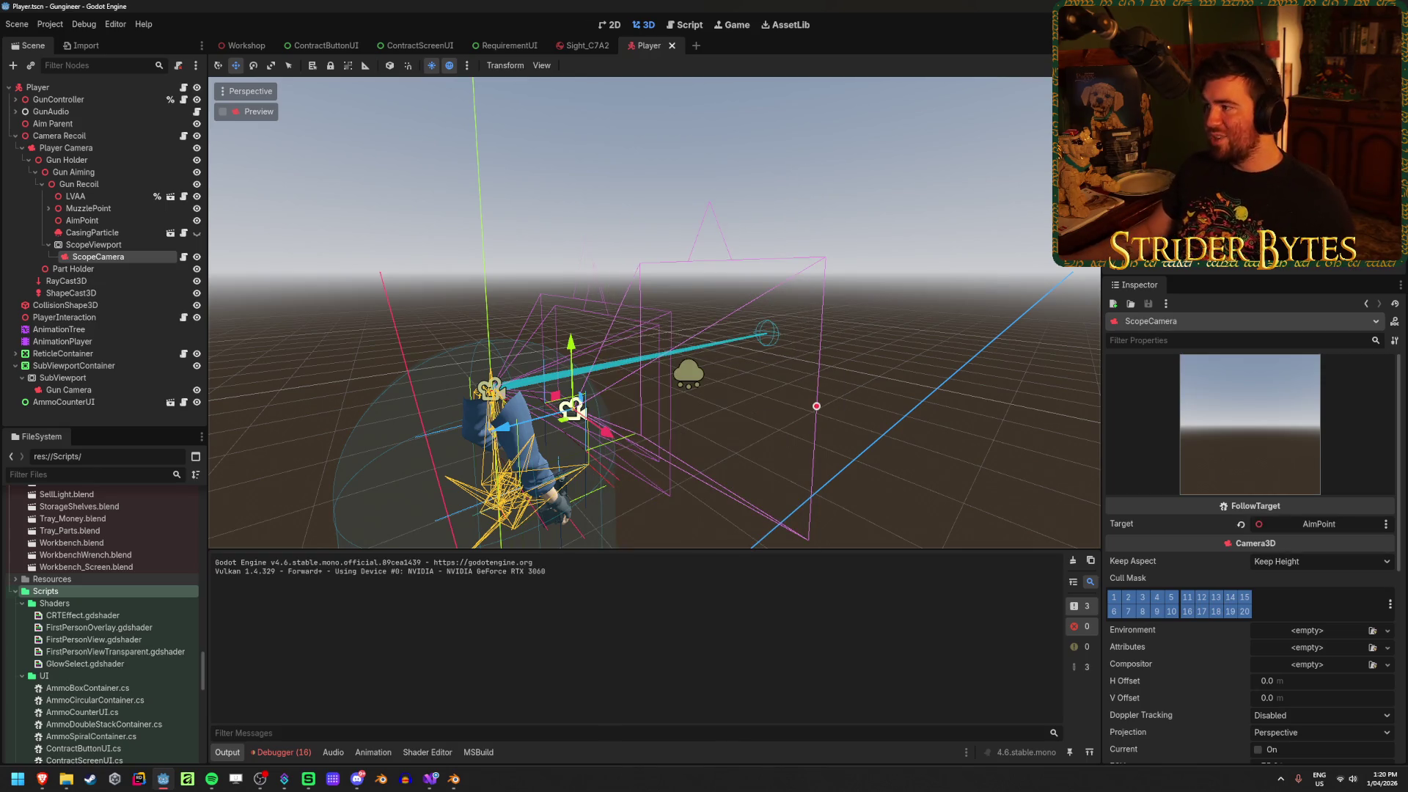
{"action": "key", "text": "F5"}
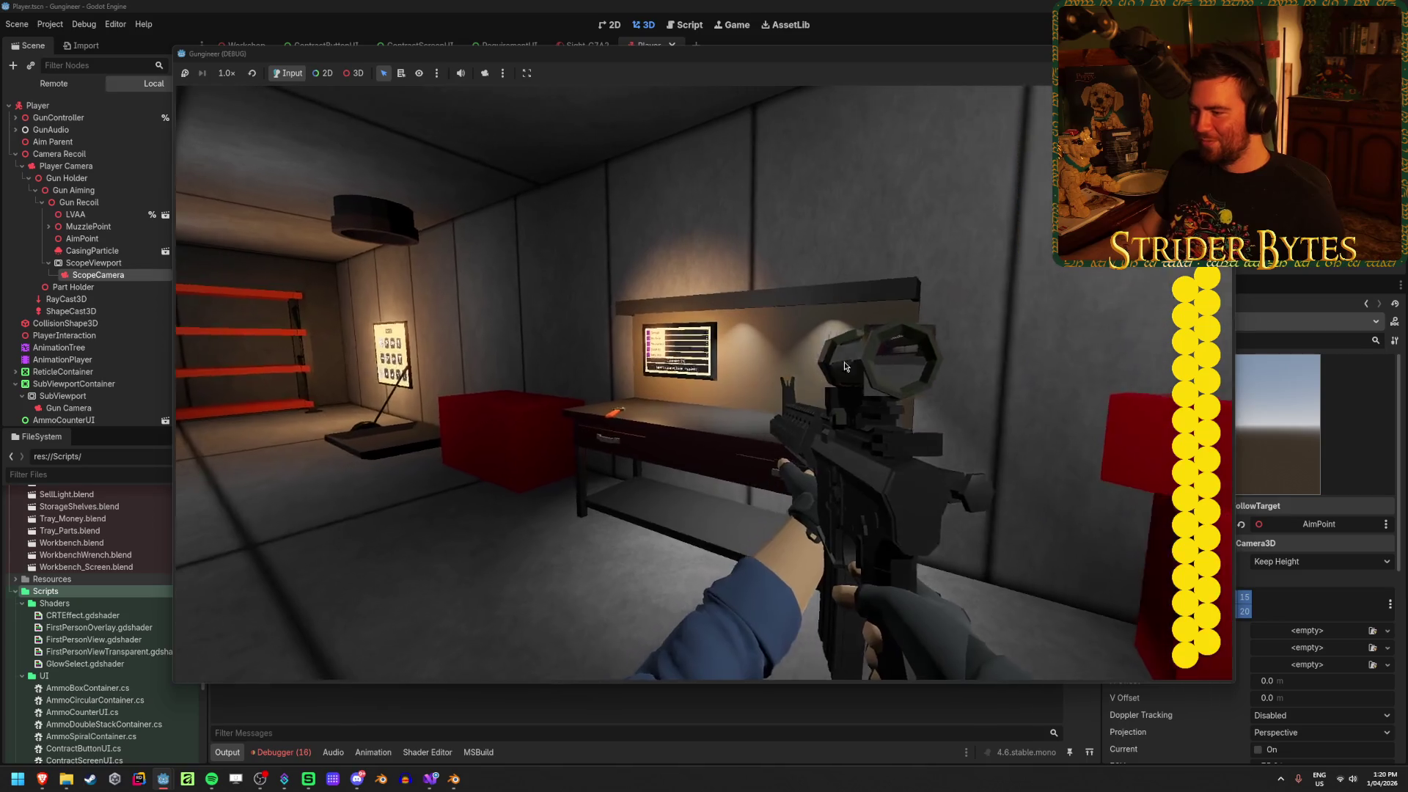
{"action": "key", "text": "F8"}
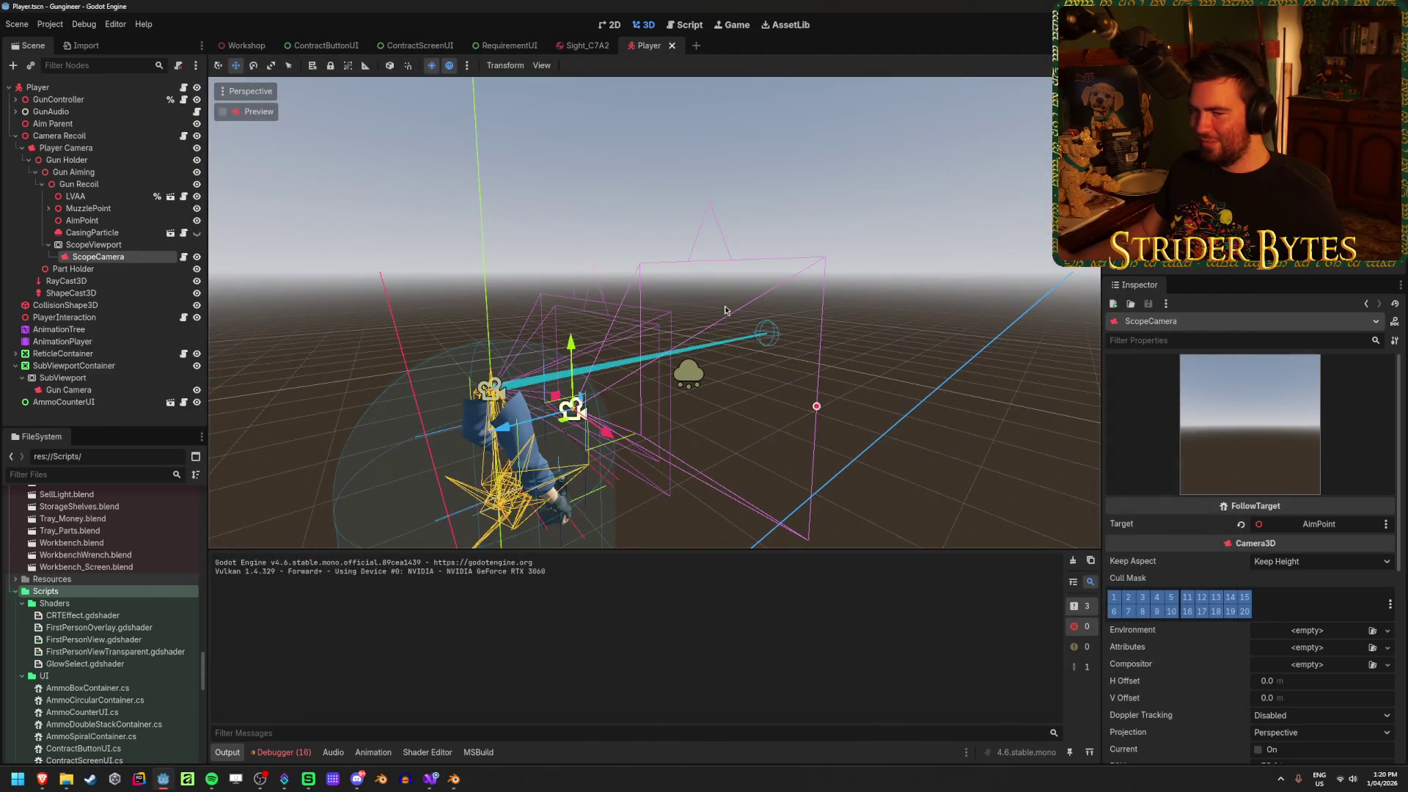
Replace ScopeCamera's AimPoint target with Gun Recoil and save the Player scene
{"action": "left_click", "coordinate": [118, 223]}
{"action": "scroll", "coordinate": [593, 349], "scroll_direction": "down", "scroll_amount": 3}
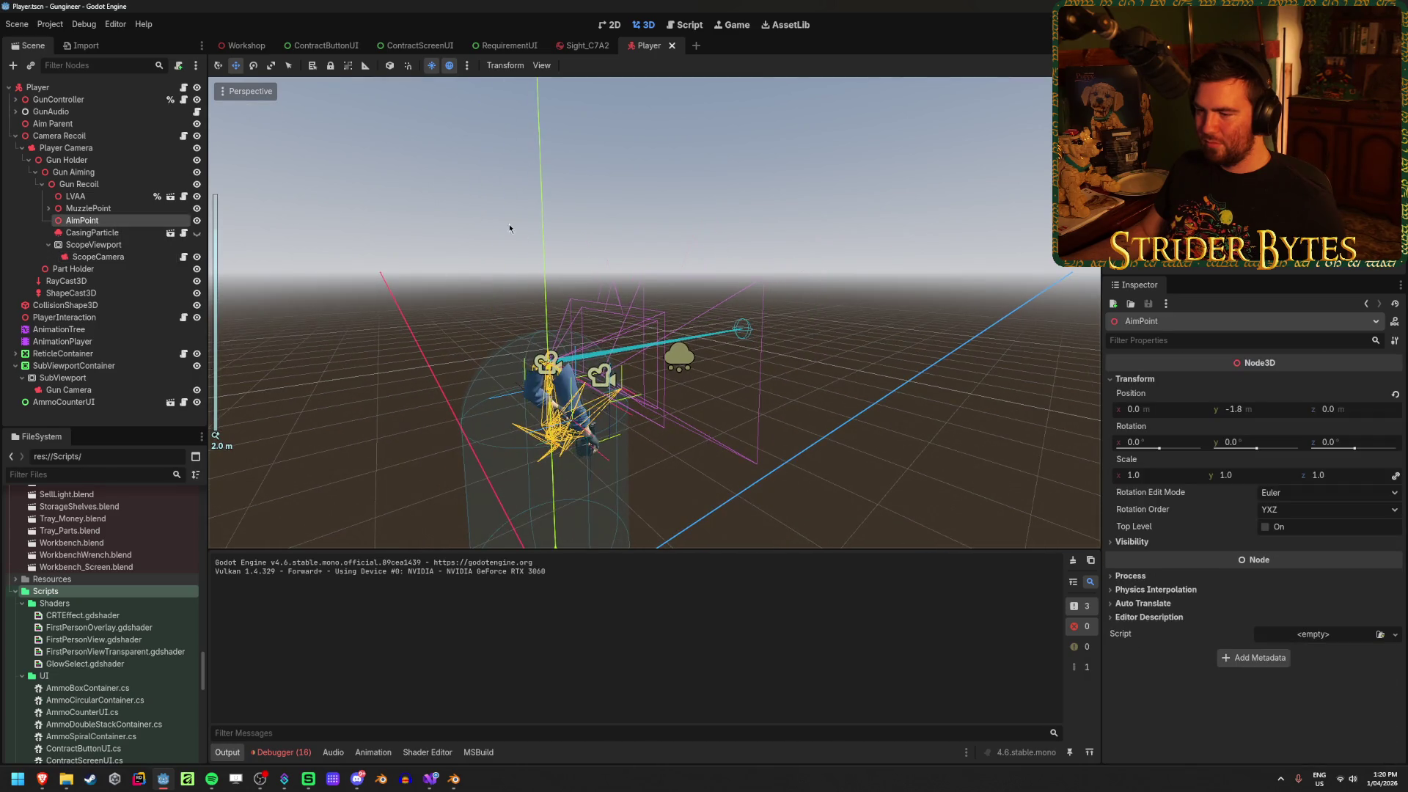
{"action": "mouse_move", "coordinate": [508, 222]}
{"action": "left_mouse_down"}
{"action": "mouse_move", "coordinate": [527, 205]}
{"action": "mouse_move", "coordinate": [514, 227]}
{"action": "left_mouse_up"}
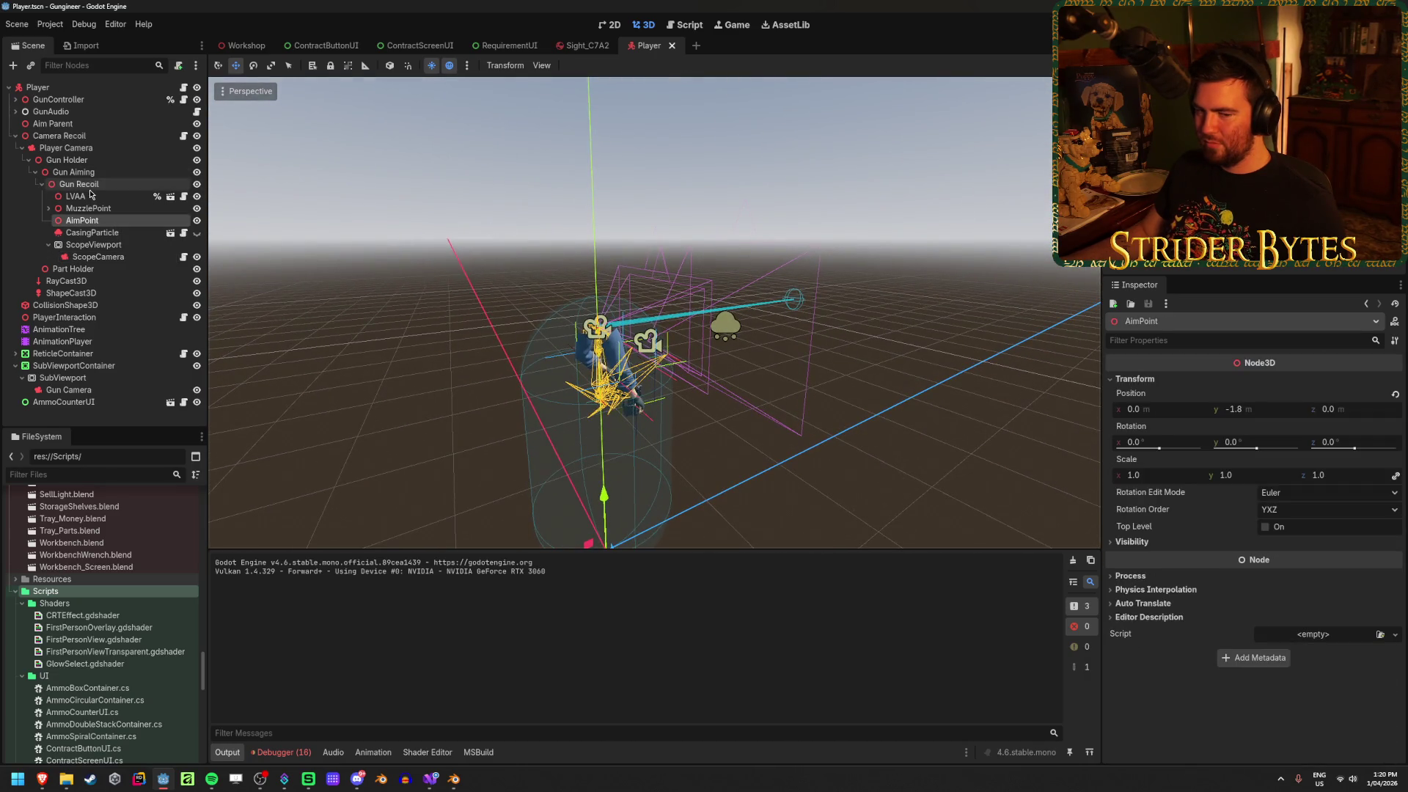
{"action": "left_click", "coordinate": [95, 256]}
{"action": "left_click", "coordinate": [1240, 524]}
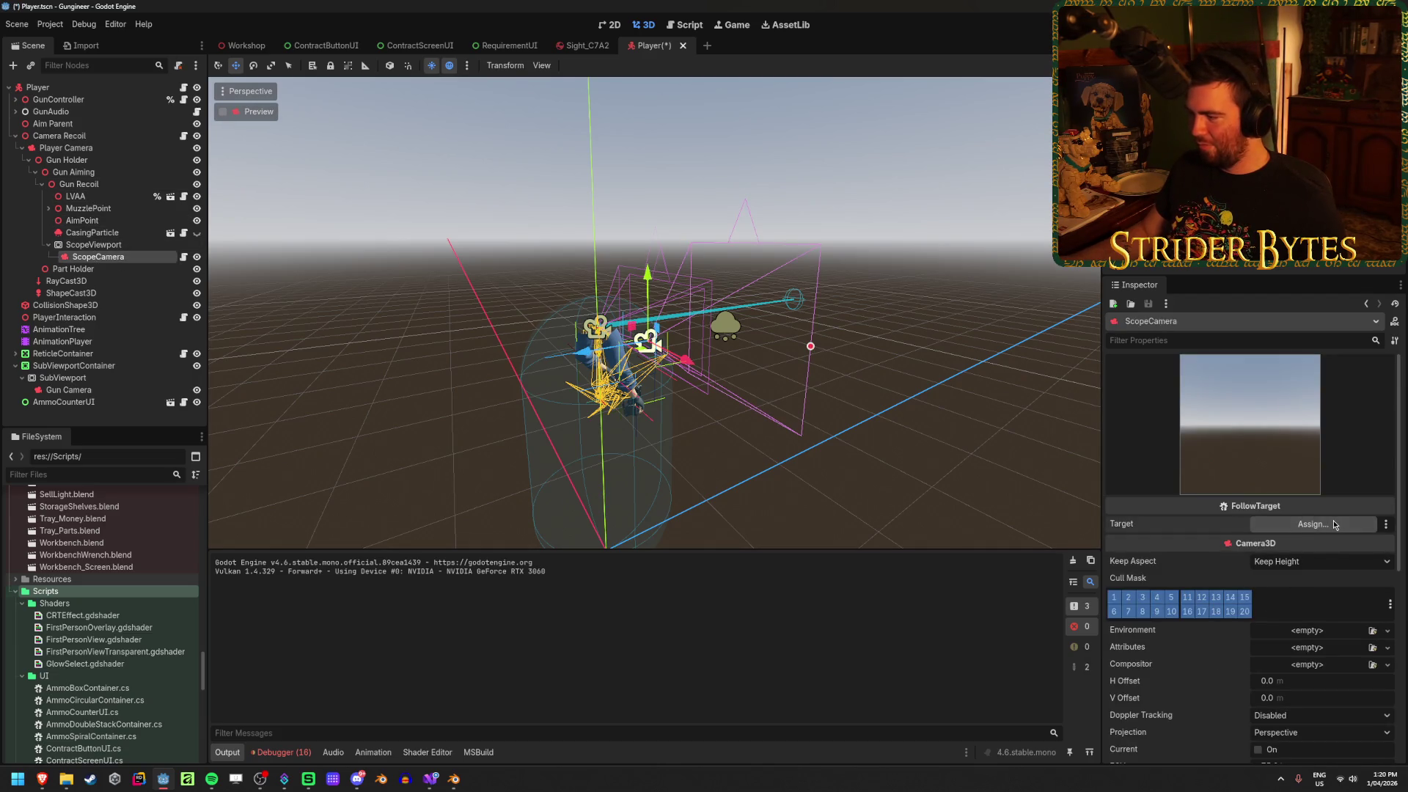
{"action": "left_click", "coordinate": [1333, 520]}
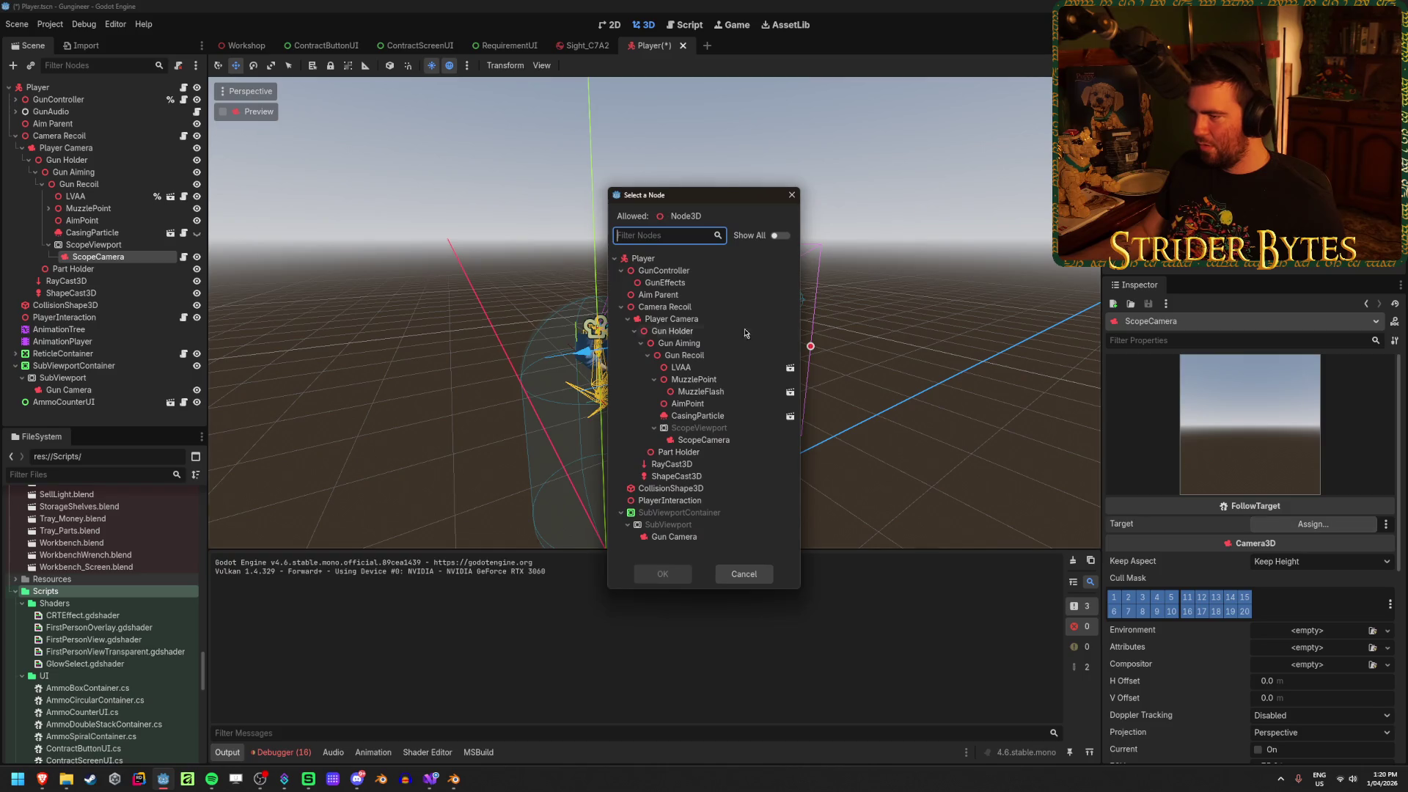
{"action": "left_click", "coordinate": [704, 357]}
{"action": "left_click", "coordinate": [663, 574]}
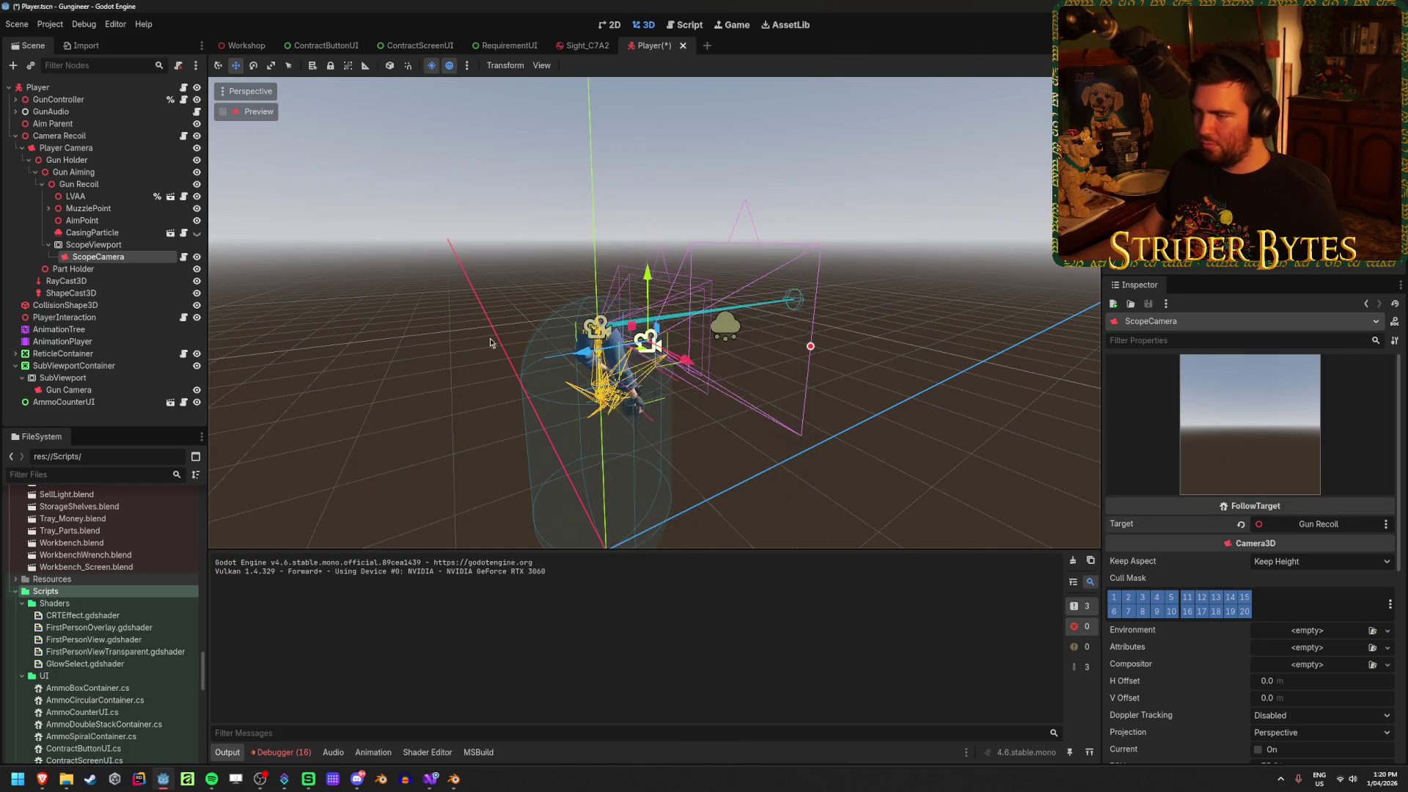
{"action": "key", "text": "ctrl+s"}
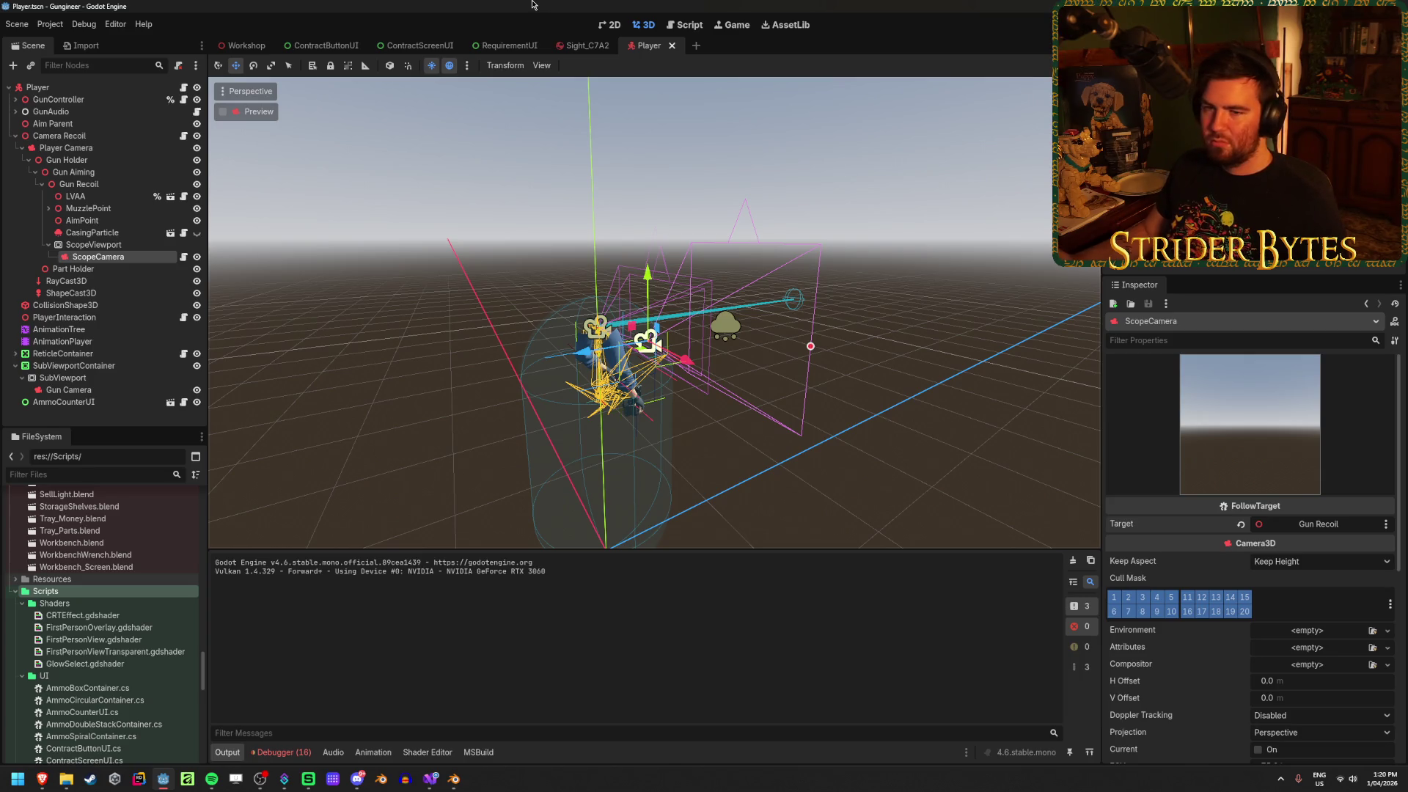
Run the game and aim down the rifle scope to check the view
{"action": "key", "text": "F5"}
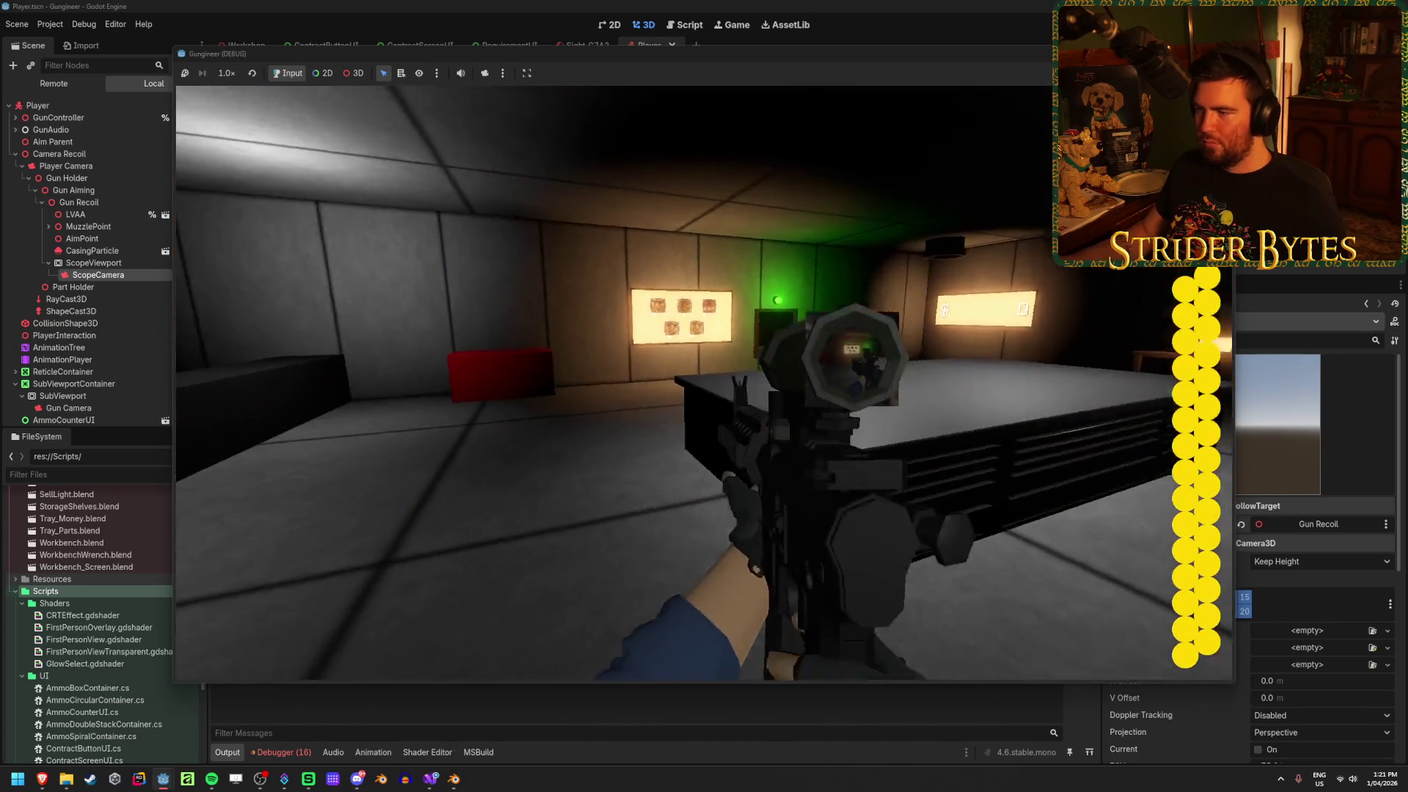
{"action": "right_click", "coordinate": [703, 382]}
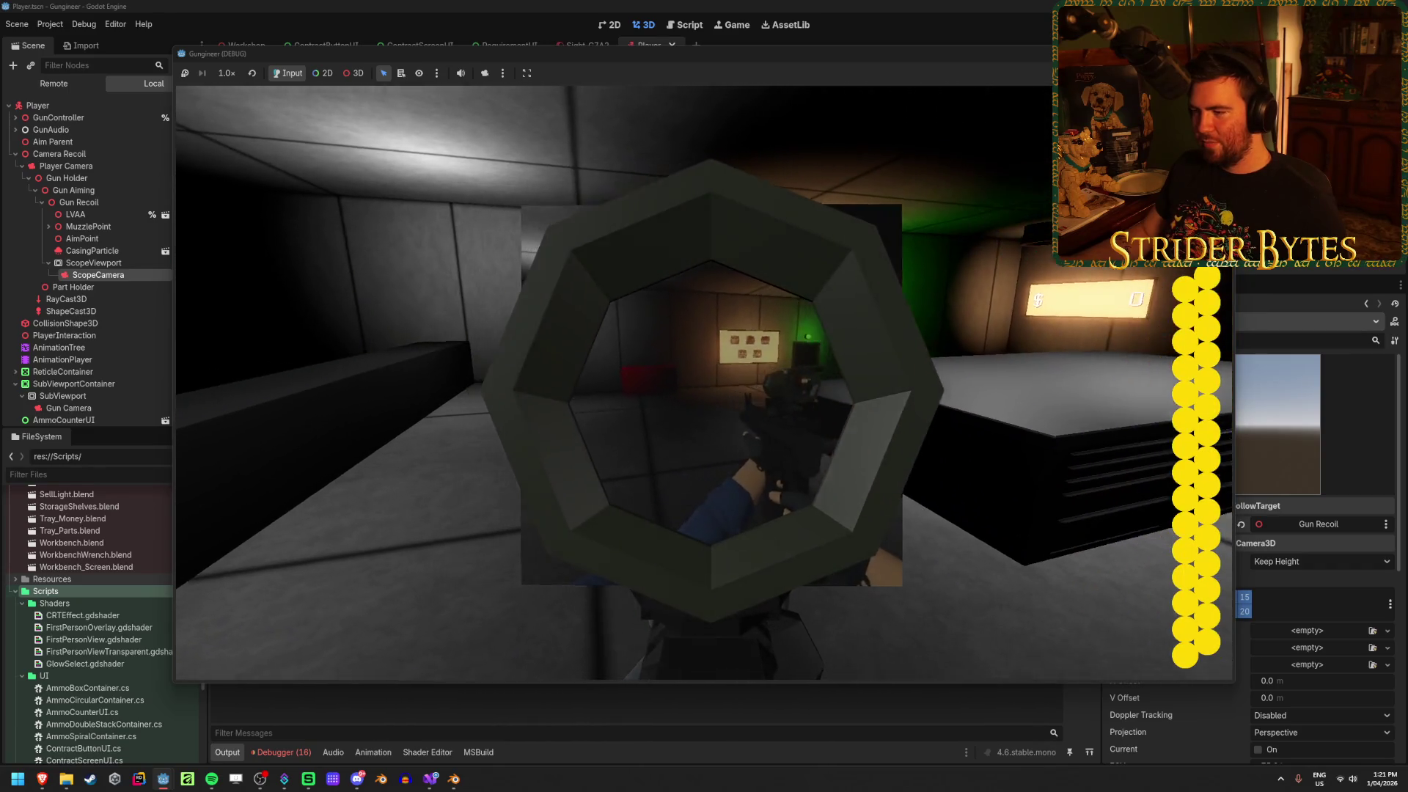
{"action": "right_click", "coordinate": [704, 383]}
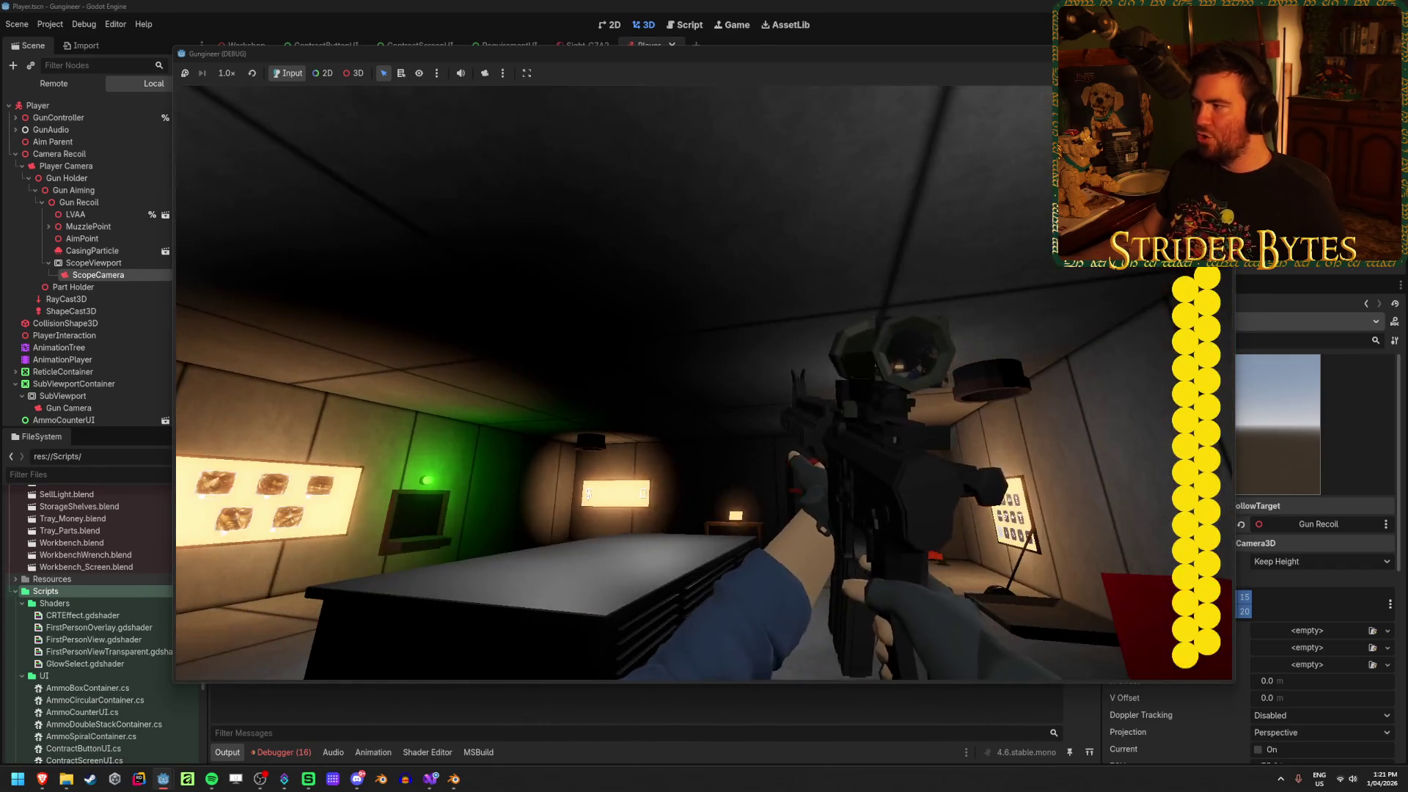
{"action": "key", "text": "F8"}
{"action": "left_click", "coordinate": [88, 209]}
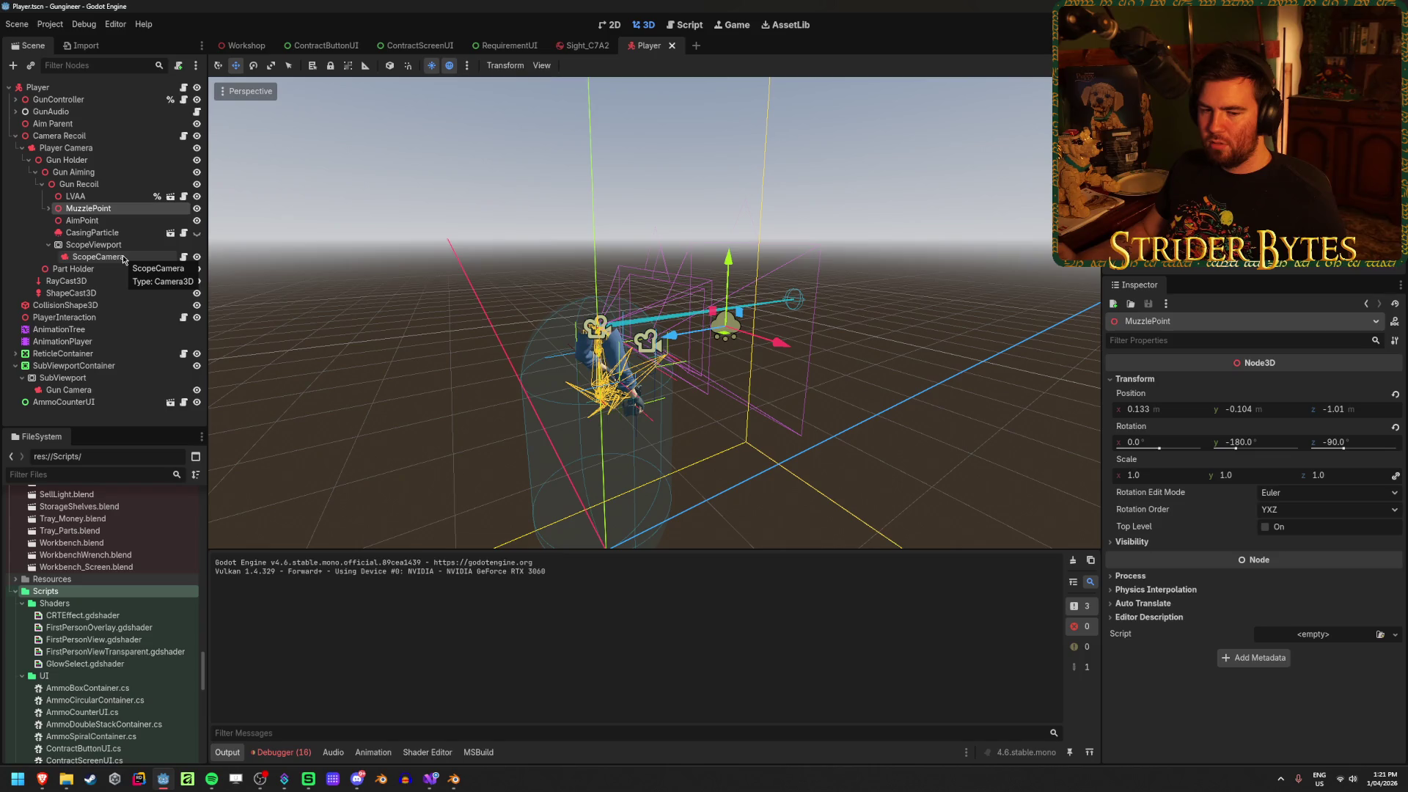
In Sight_C7A2, turn off ScopeRT's shadow casting and tick Disable Receive Shadows on its material
{"action": "left_click", "coordinate": [586, 46]}
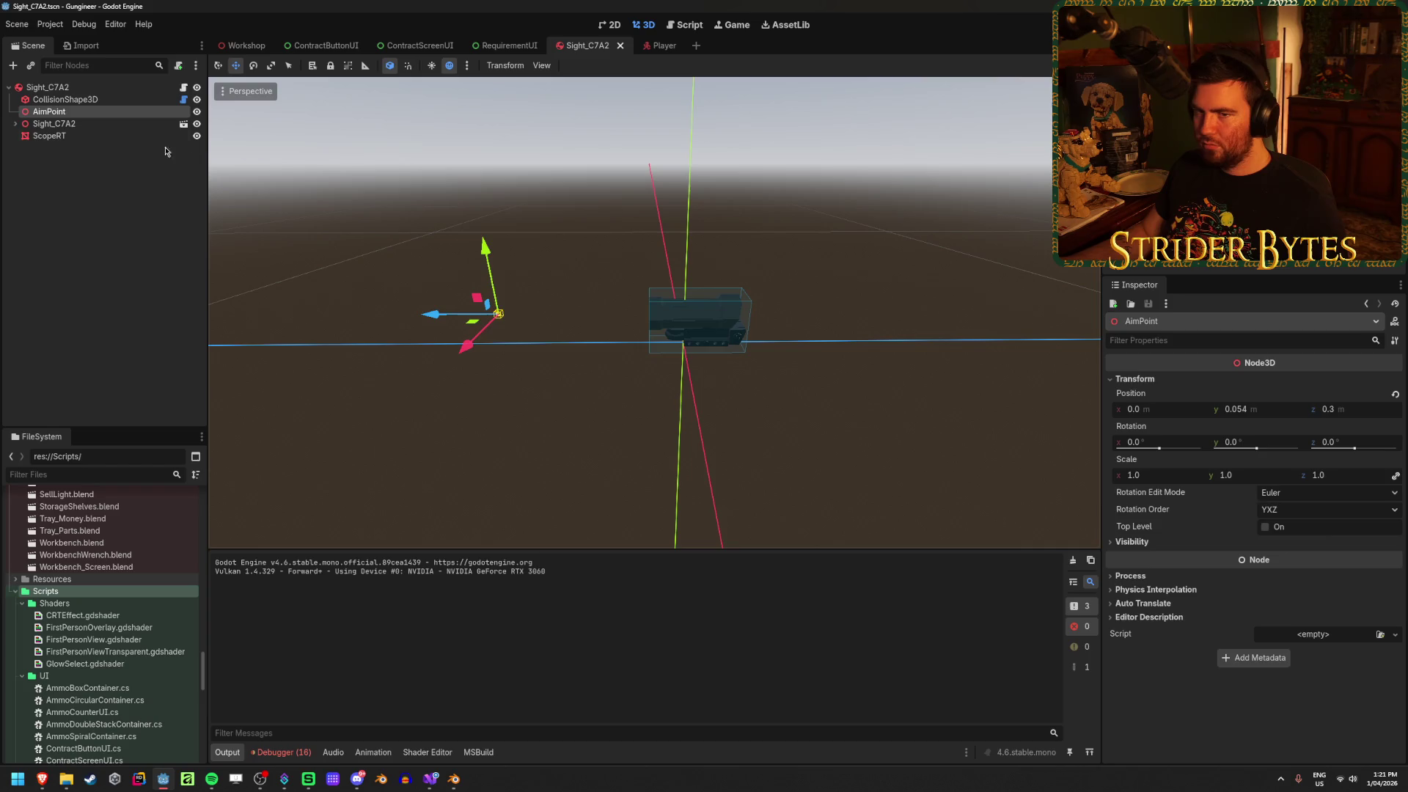
{"action": "left_click", "coordinate": [77, 135]}
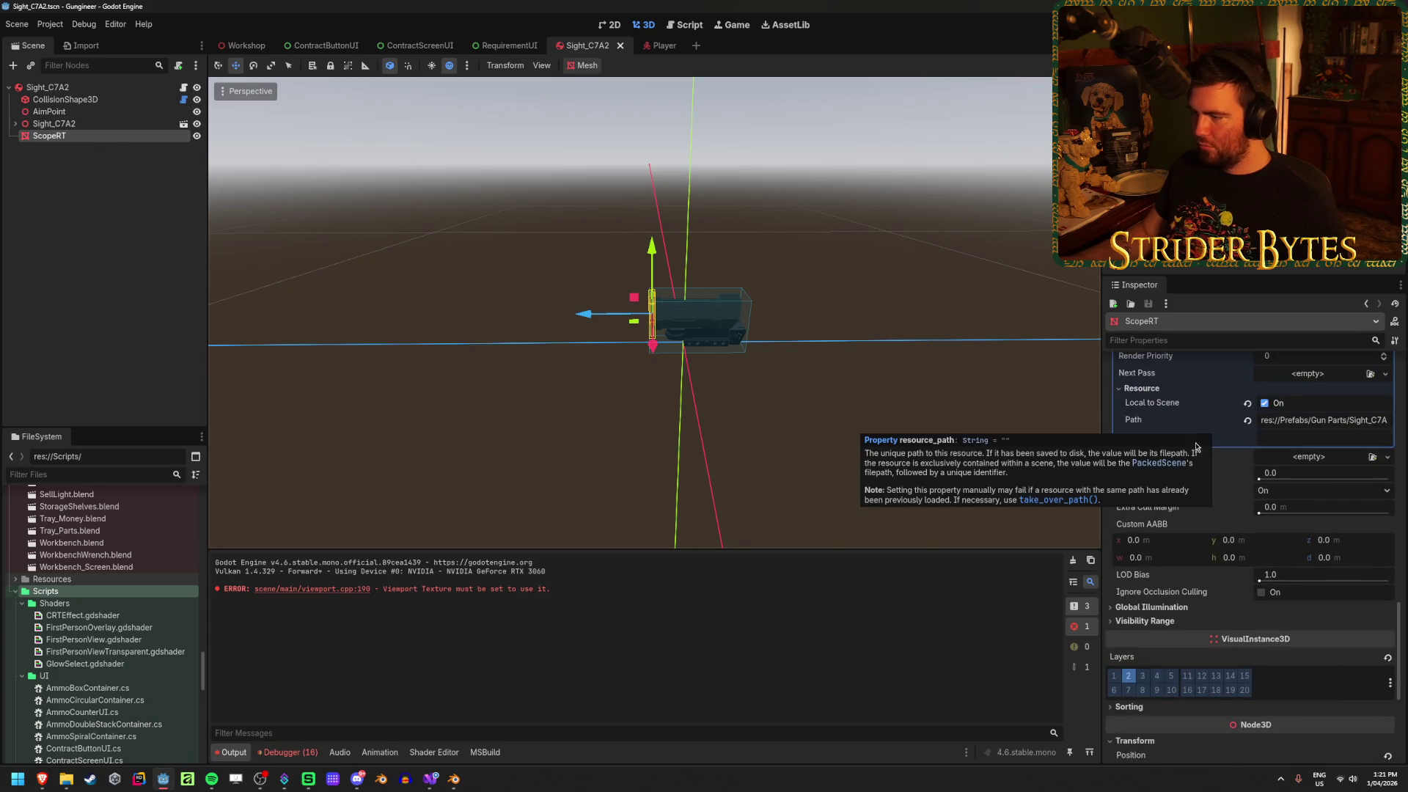
{"action": "left_click", "coordinate": [1303, 490]}
{"action": "left_click", "coordinate": [1294, 507]}
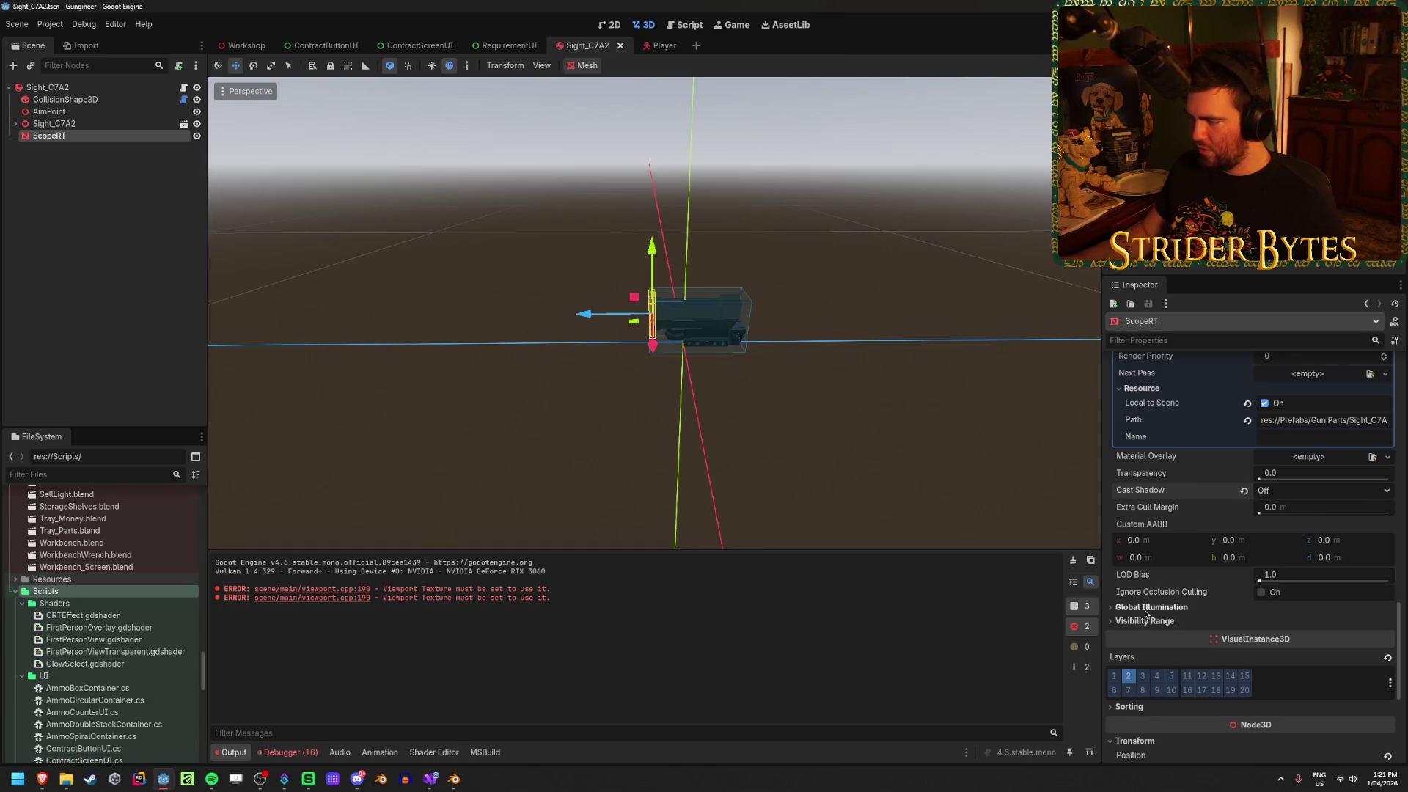
{"action": "scroll", "coordinate": [1146, 613], "scroll_direction": "up", "scroll_amount": 5}
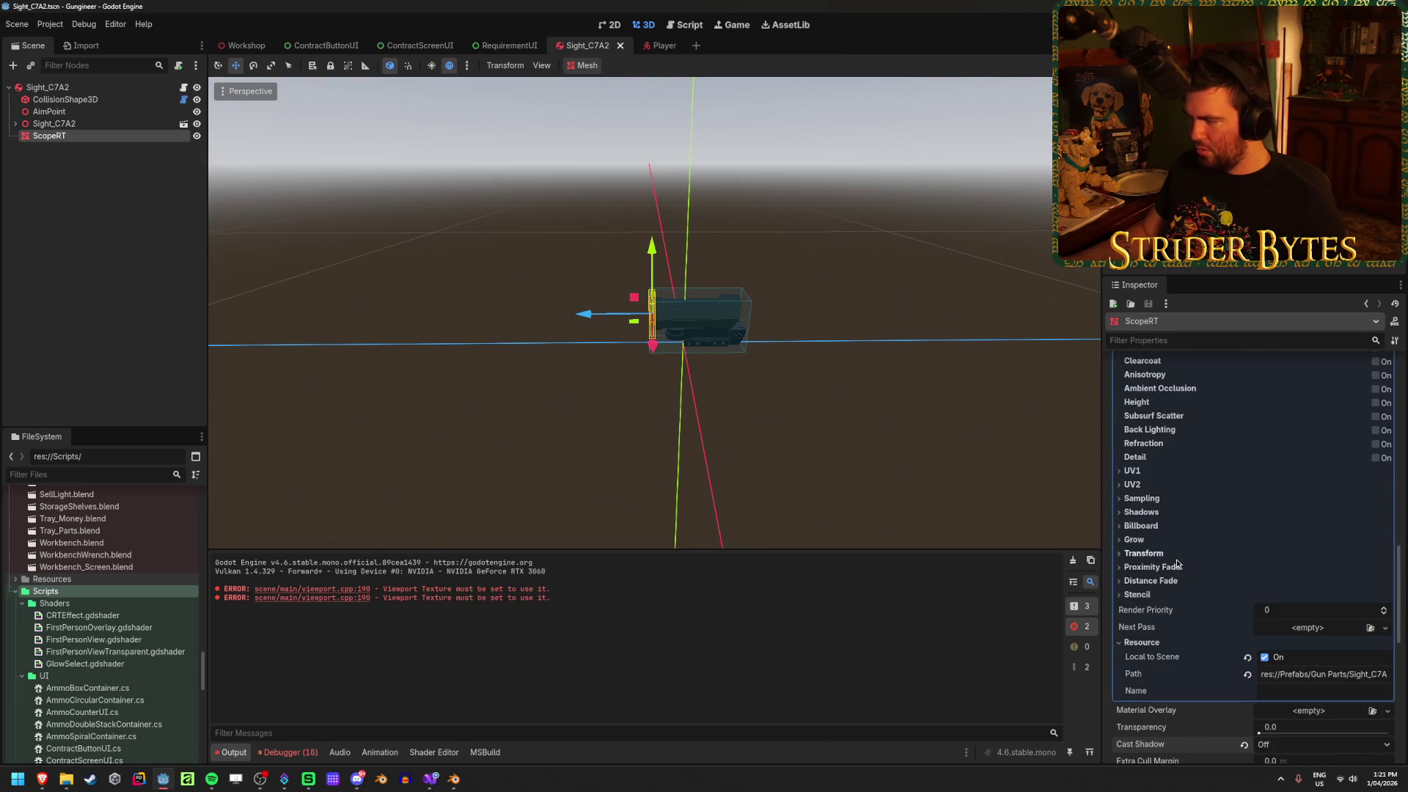
{"action": "left_click", "coordinate": [1141, 512]}
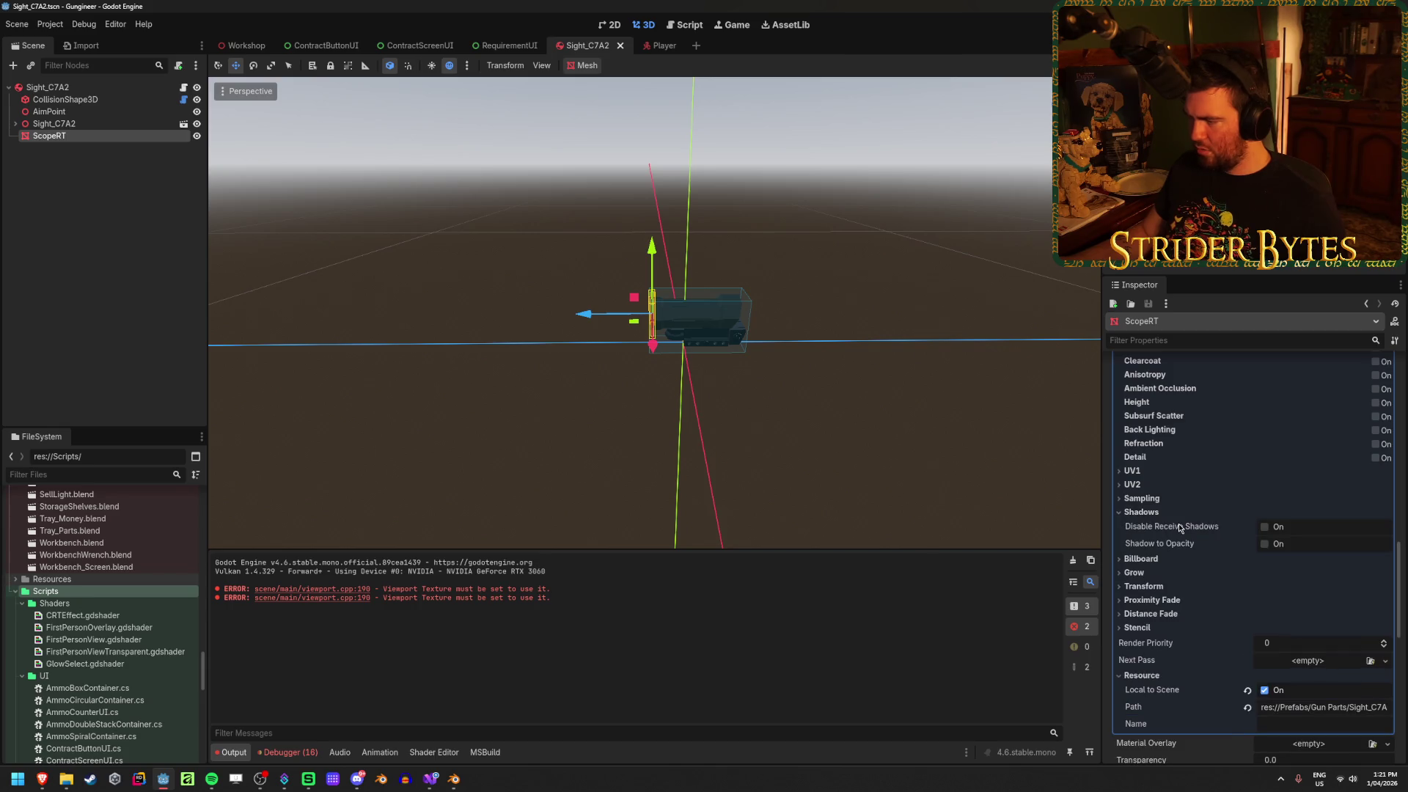
{"action": "mouse_move", "coordinate": [1179, 528]}
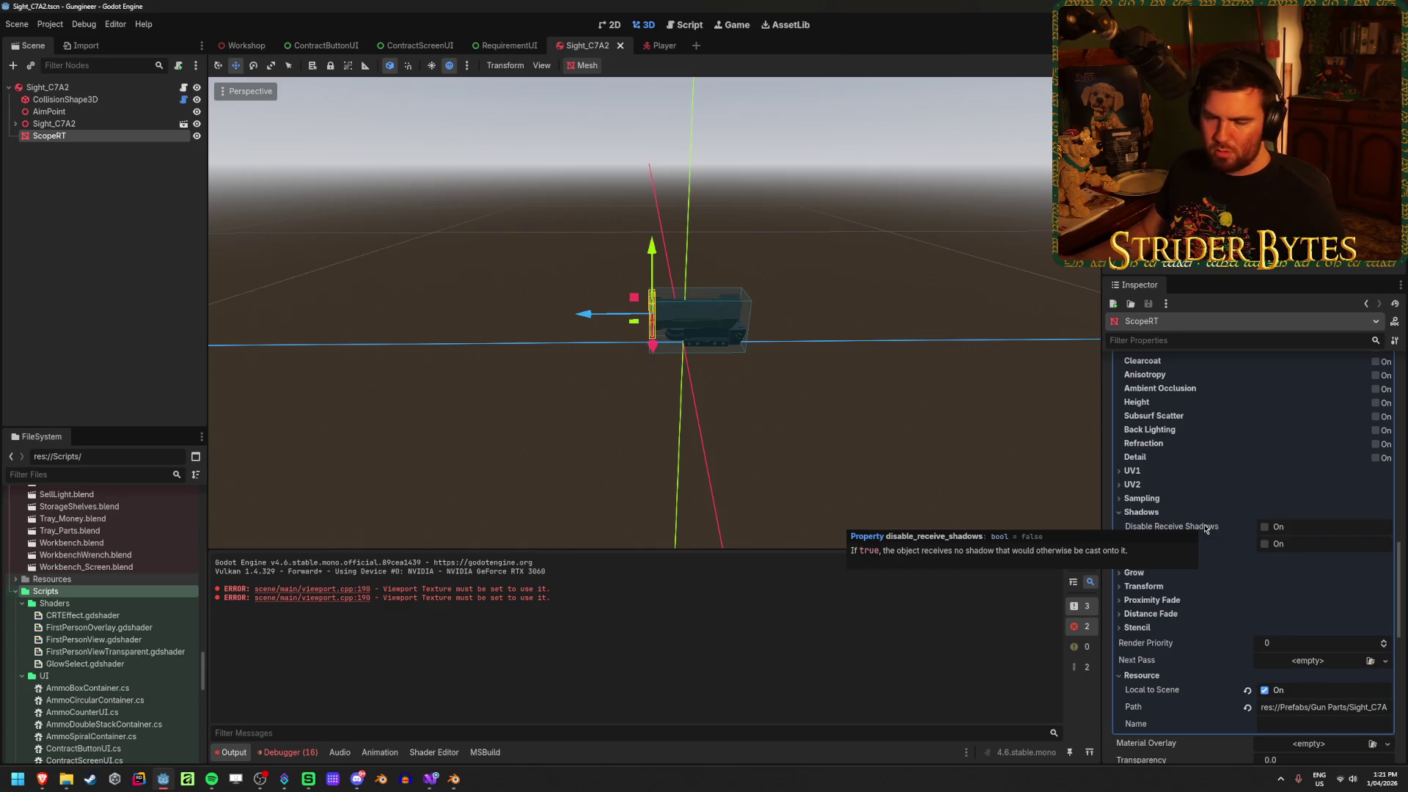
{"action": "left_click", "coordinate": [1265, 527]}
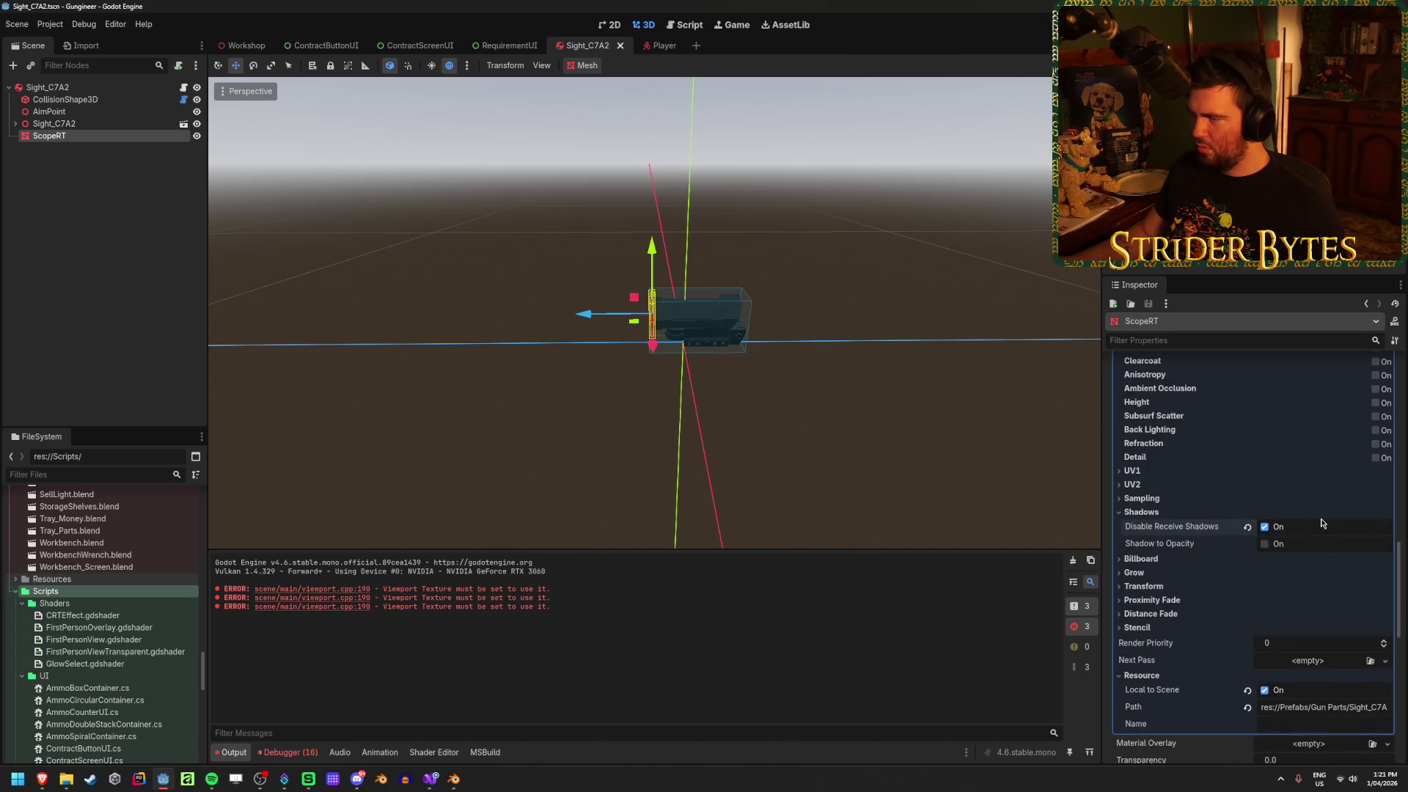
Clear the output log and select ScopeCamera in the Player scene
{"action": "left_click", "coordinate": [1072, 563]}
{"action": "scroll", "coordinate": [1198, 553], "scroll_direction": "down", "scroll_amount": 10}
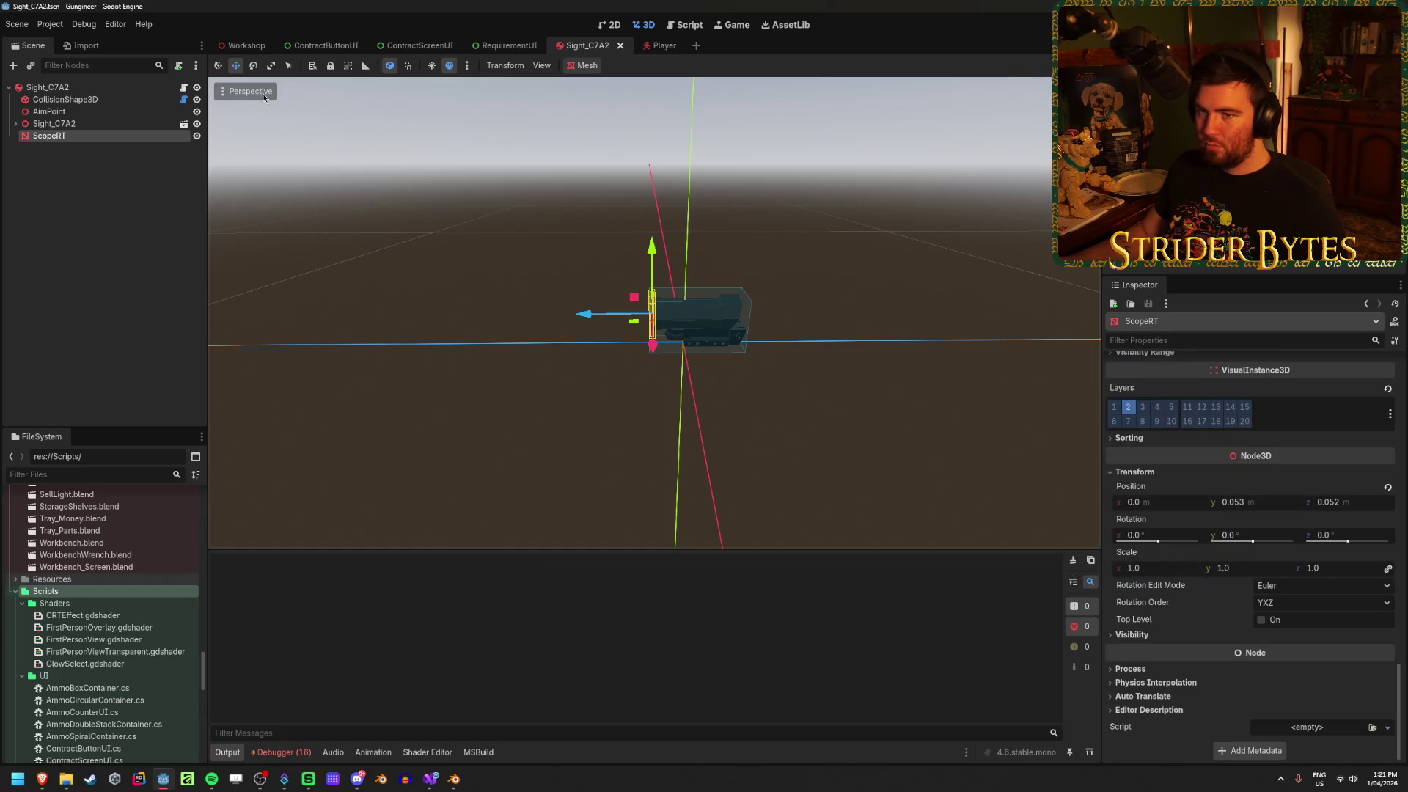
{"action": "left_click", "coordinate": [657, 44]}
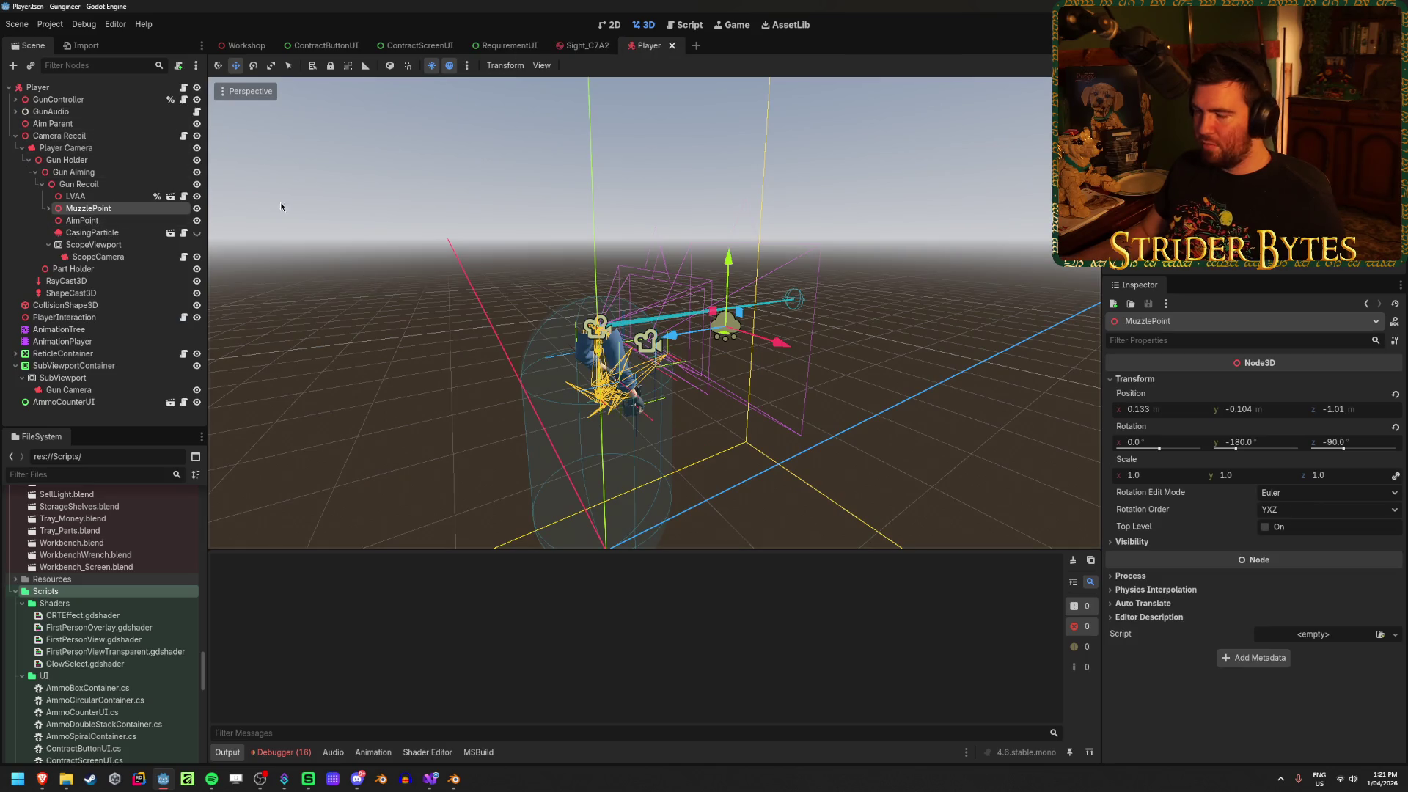
{"action": "left_click", "coordinate": [112, 257]}
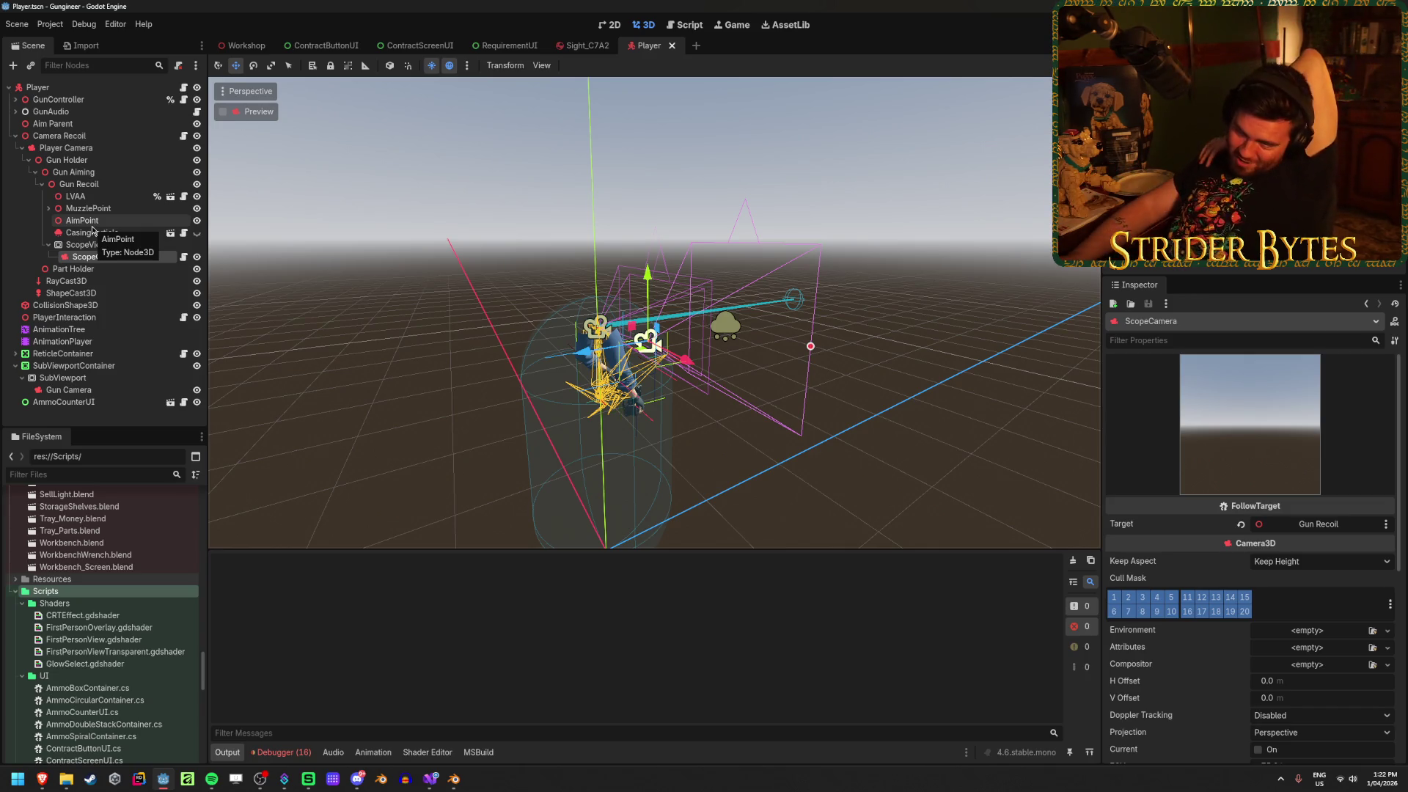
Retarget ScopeCamera to MuzzlePoint, then run the game and pick up the rifle to test
{"action": "left_click", "coordinate": [1312, 524]}
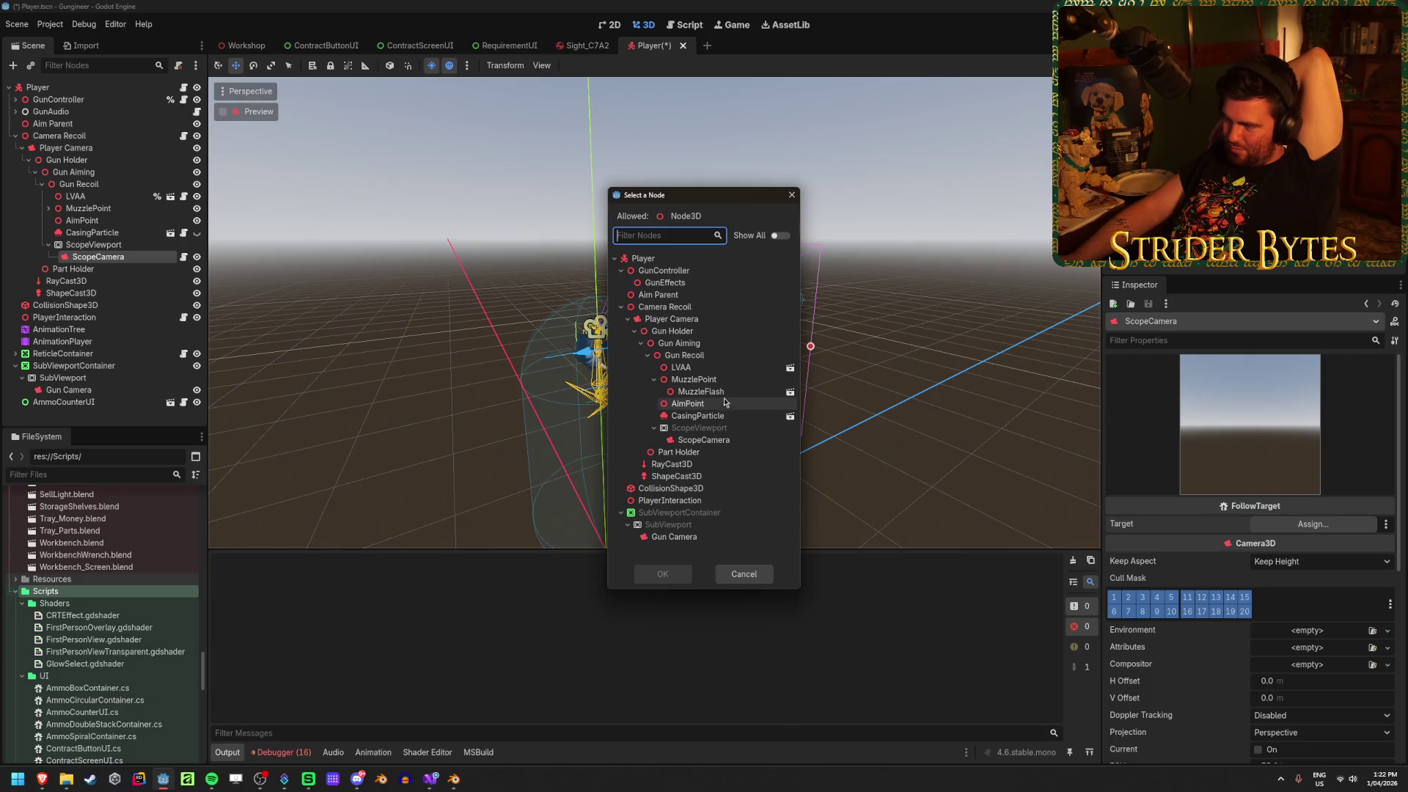
{"action": "left_click", "coordinate": [694, 379]}
{"action": "left_click", "coordinate": [662, 573]}
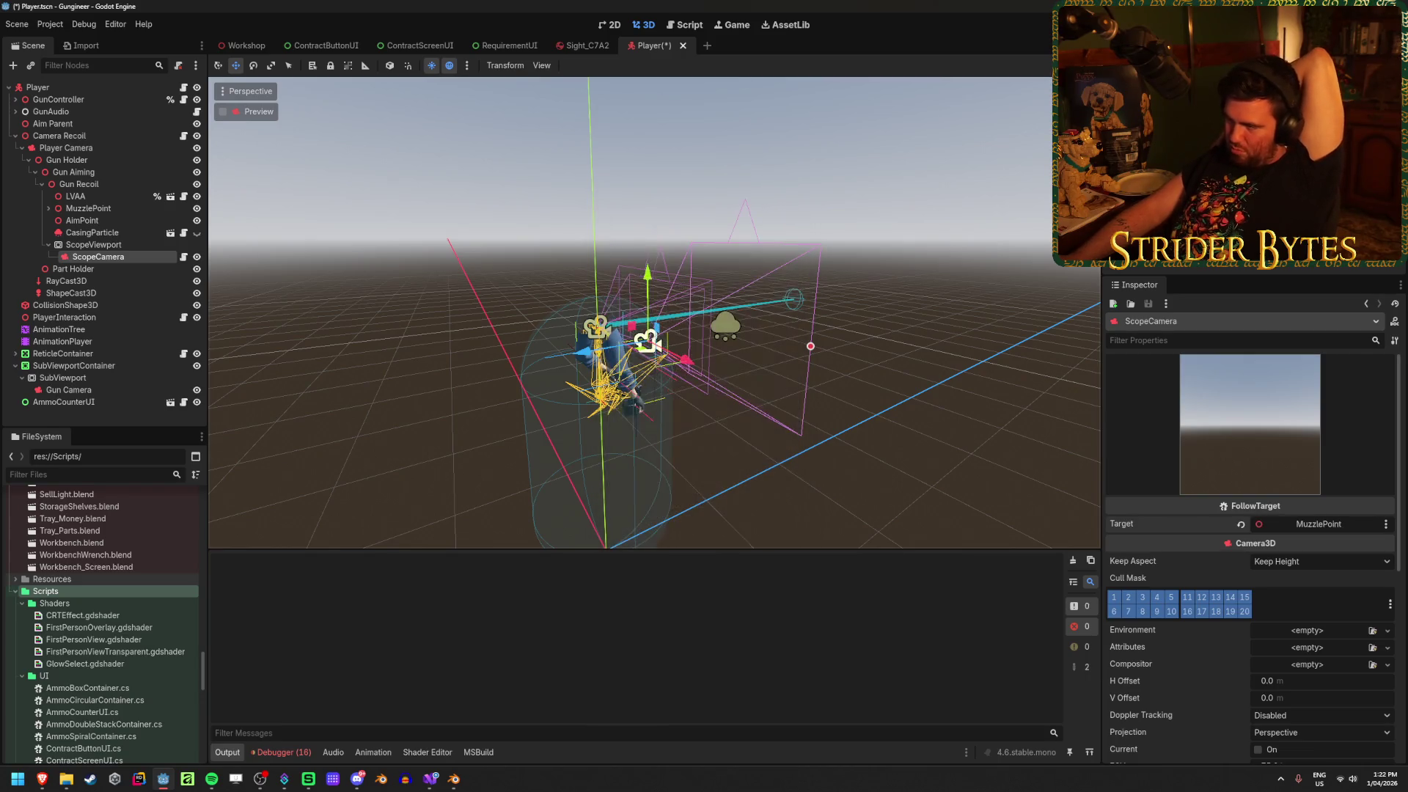
{"action": "key", "text": "F5"}
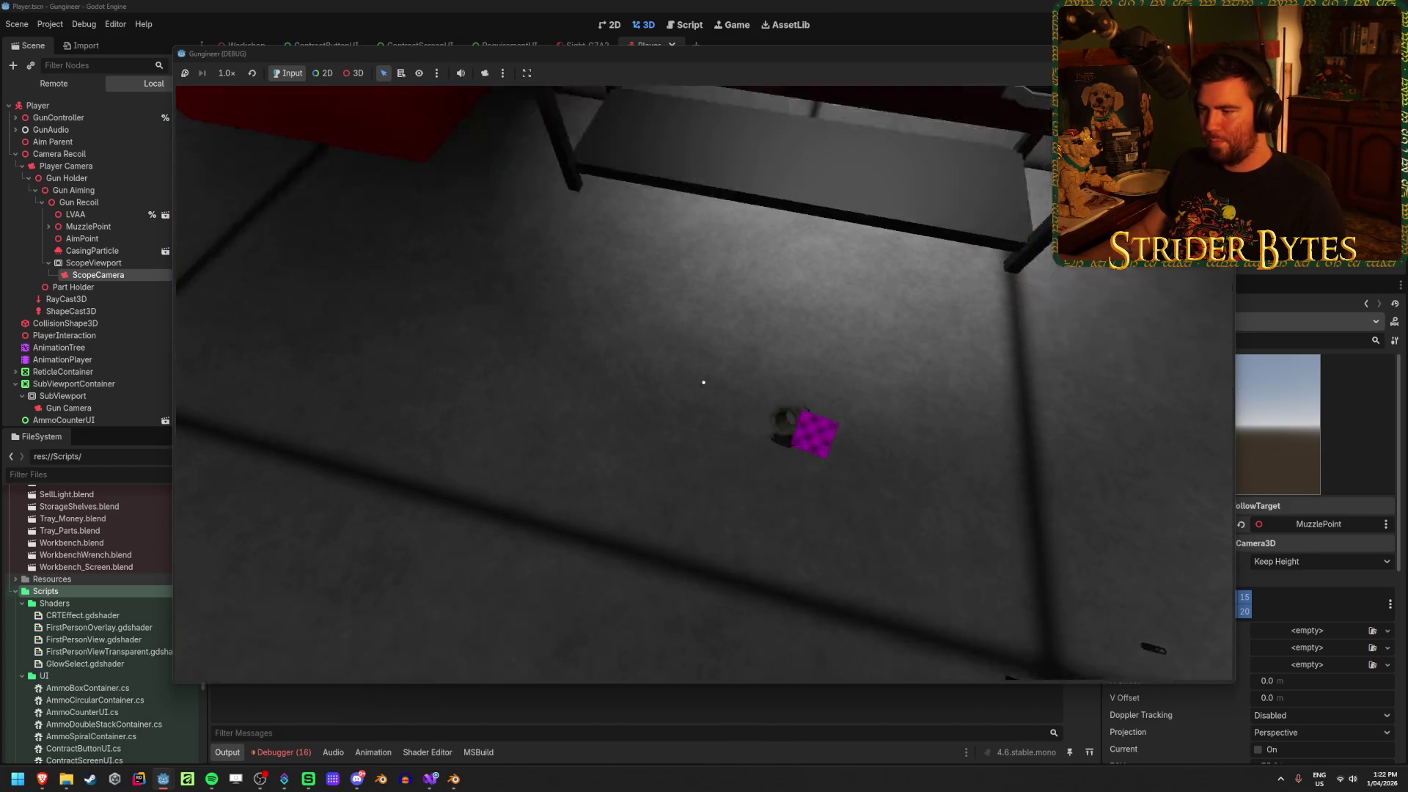
{"action": "key", "text": "e"}
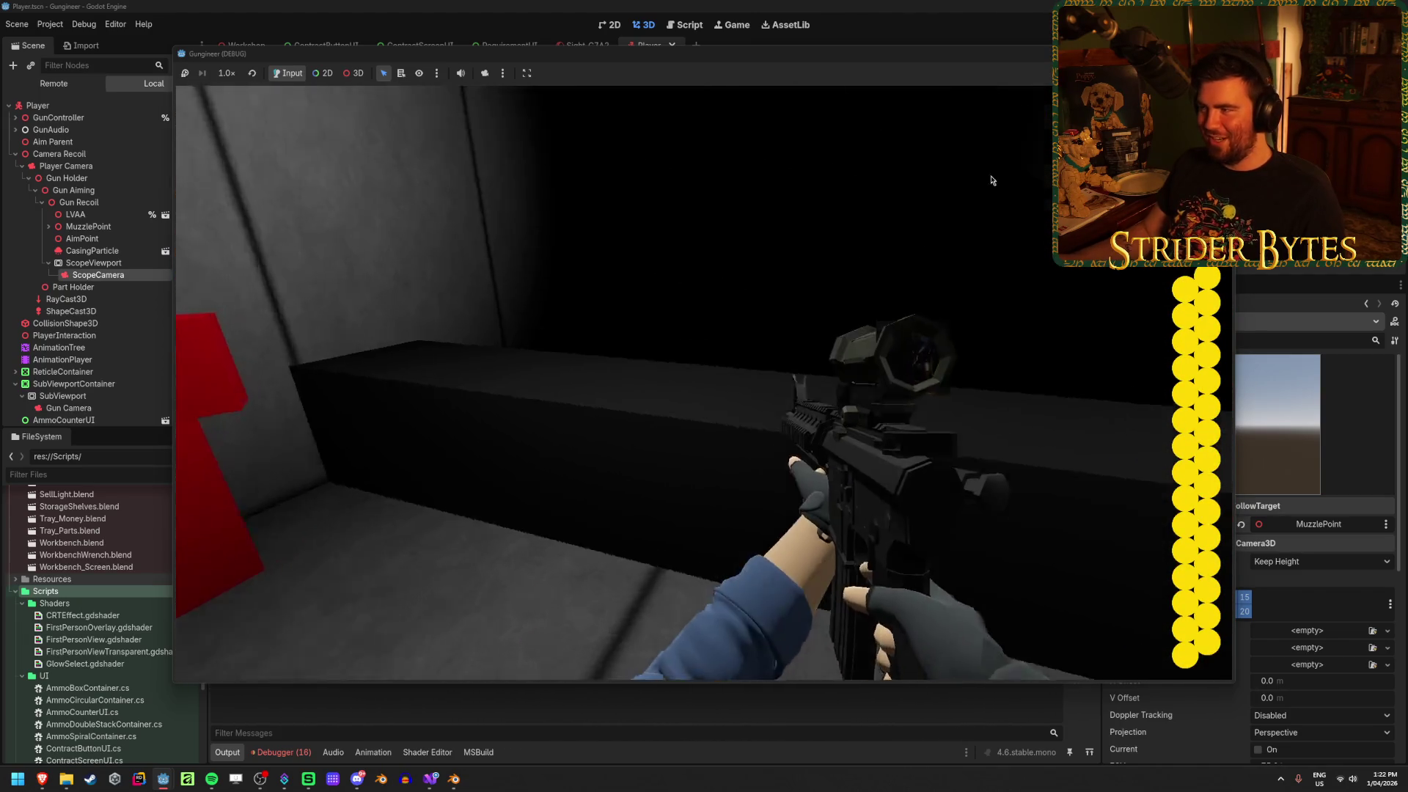
{"action": "key", "text": "F8"}
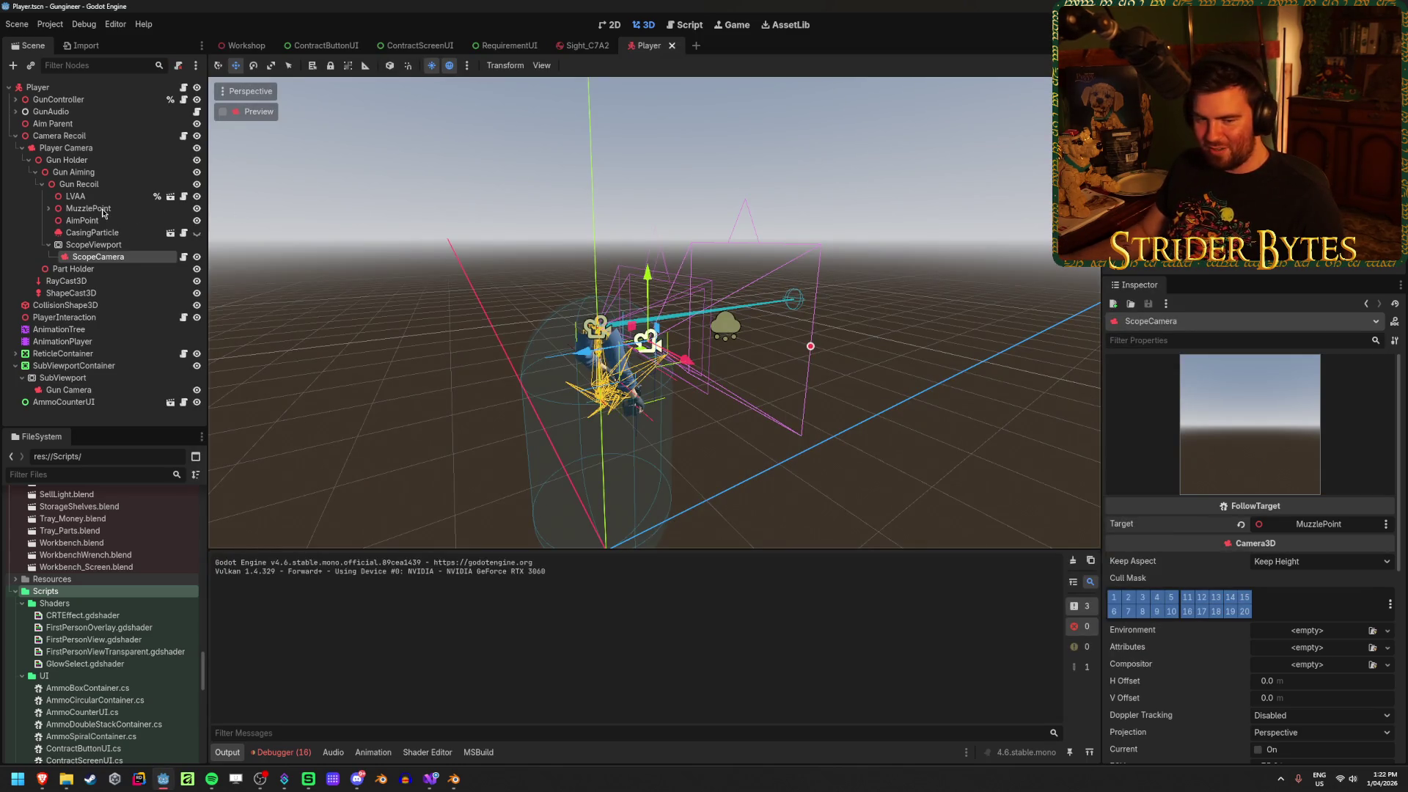
Set MuzzlePoint's Z rotation to 0 keeping Y at -180, then test the scope in-game
{"action": "left_click", "coordinate": [95, 209]}
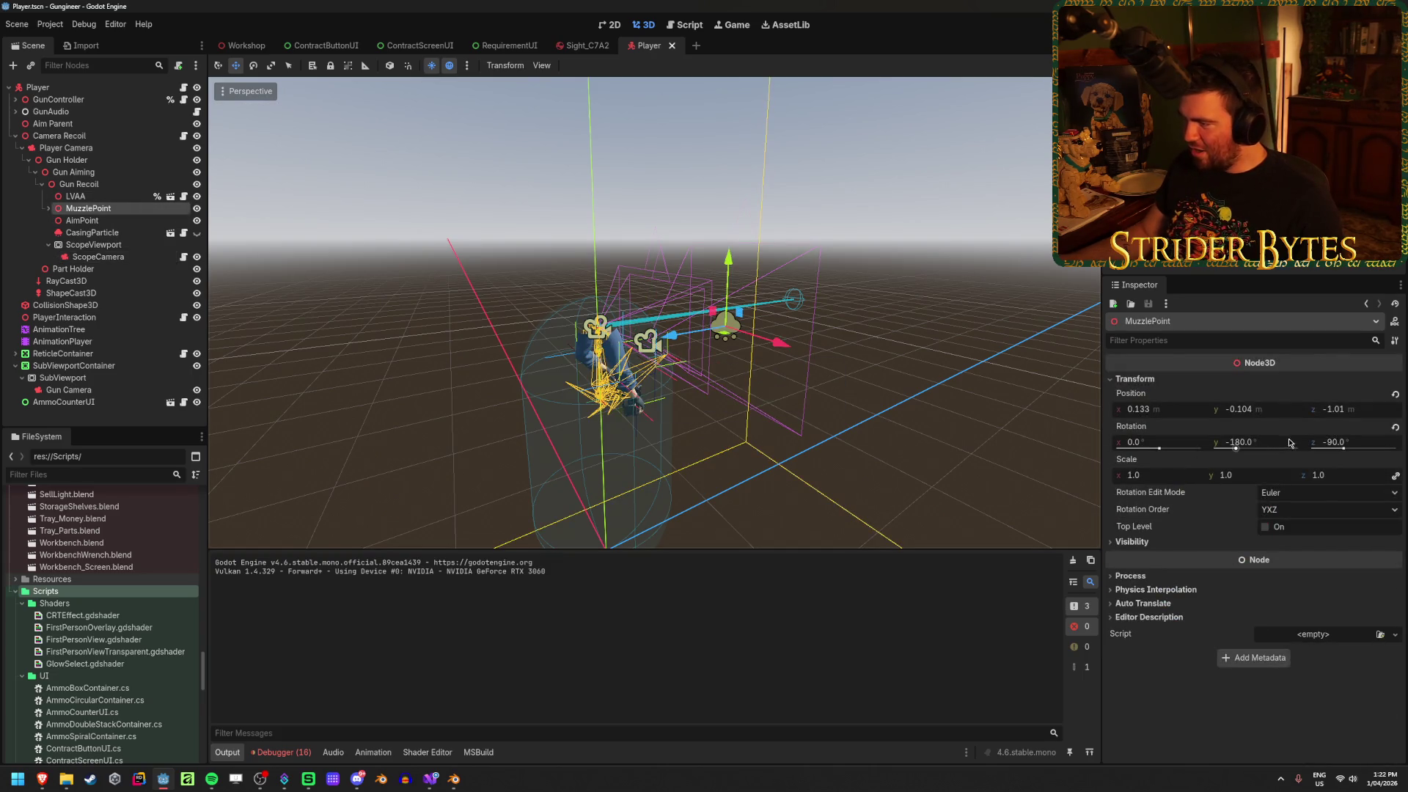
{"action": "key", "text": "f"}
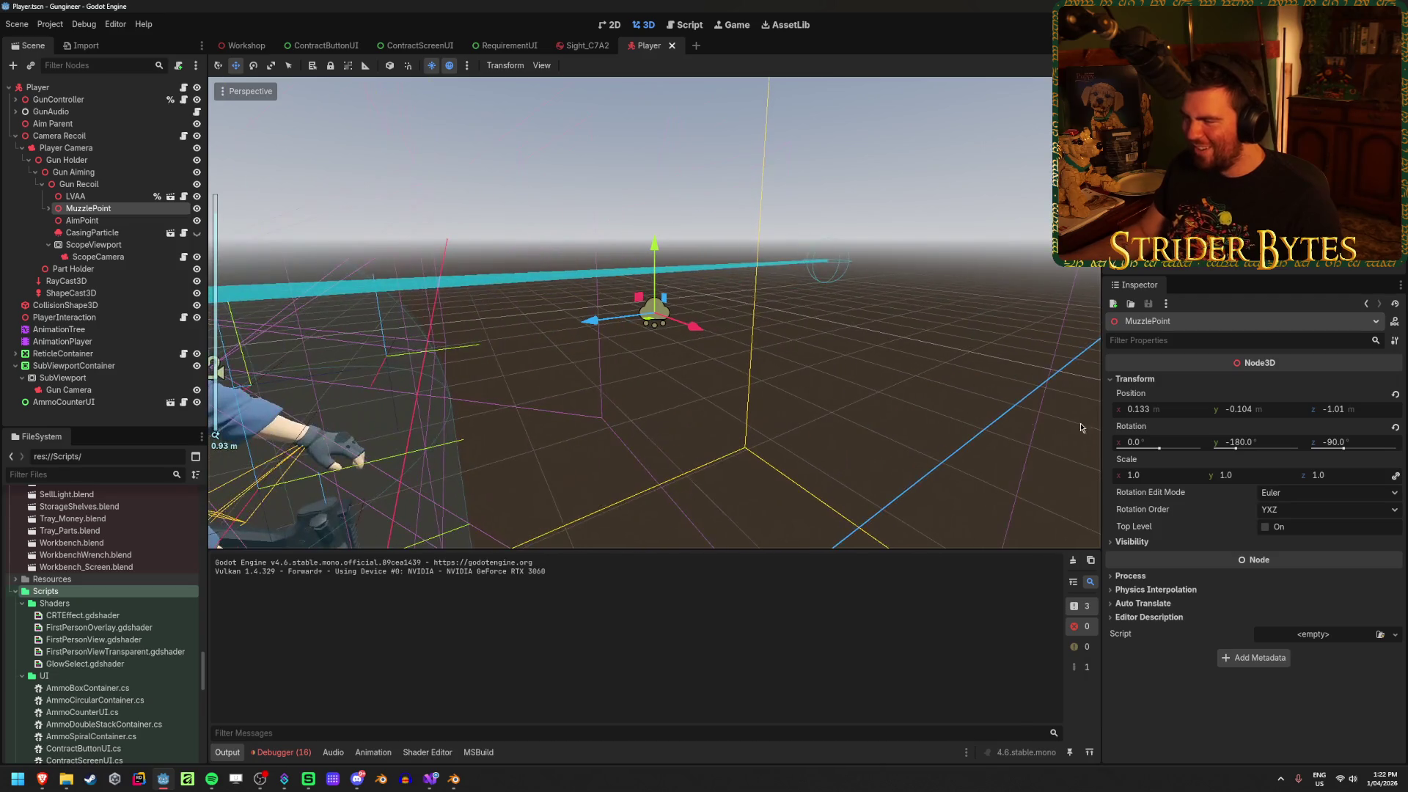
{"action": "left_click", "coordinate": [1254, 443]}
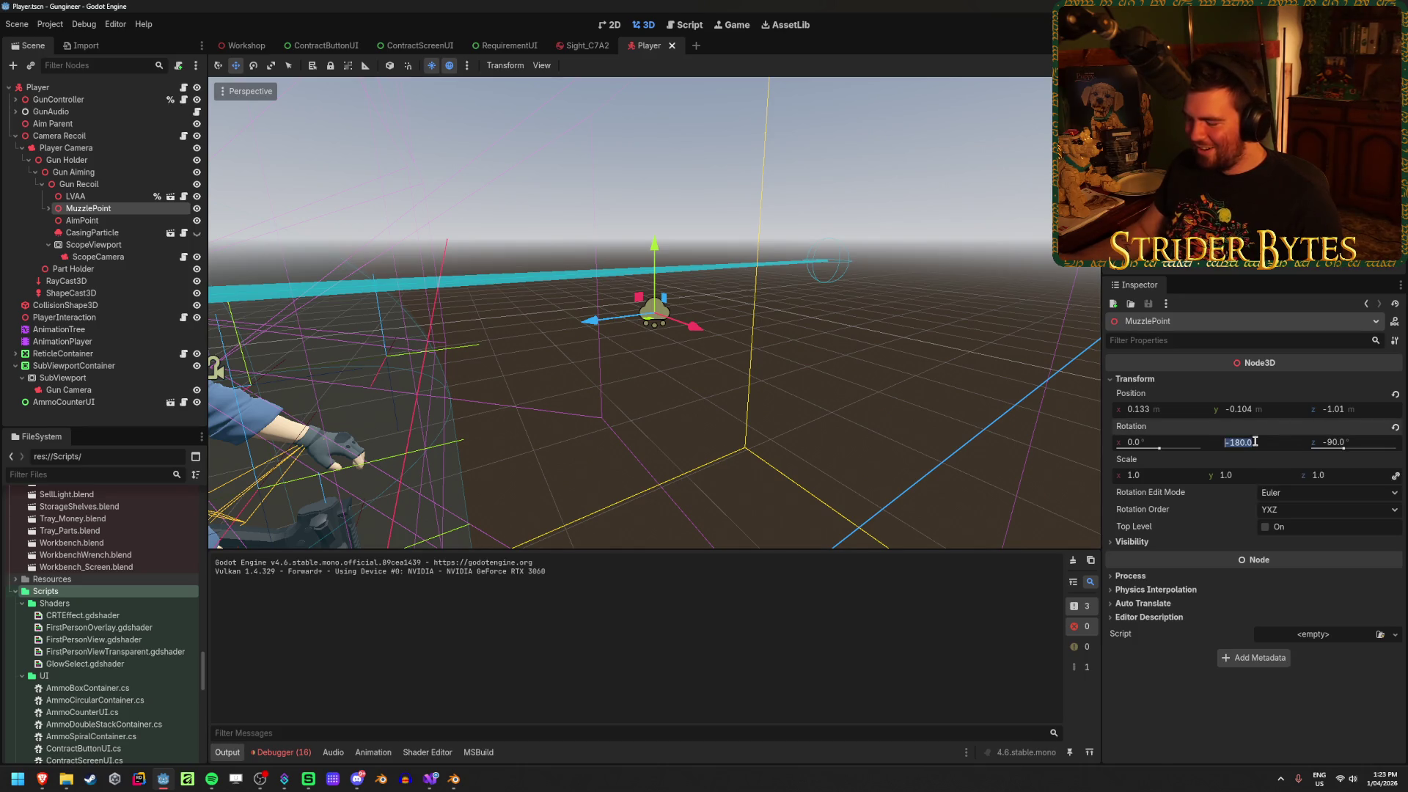
{"action": "key", "text": "Tab"}
{"action": "type", "text": "0"}
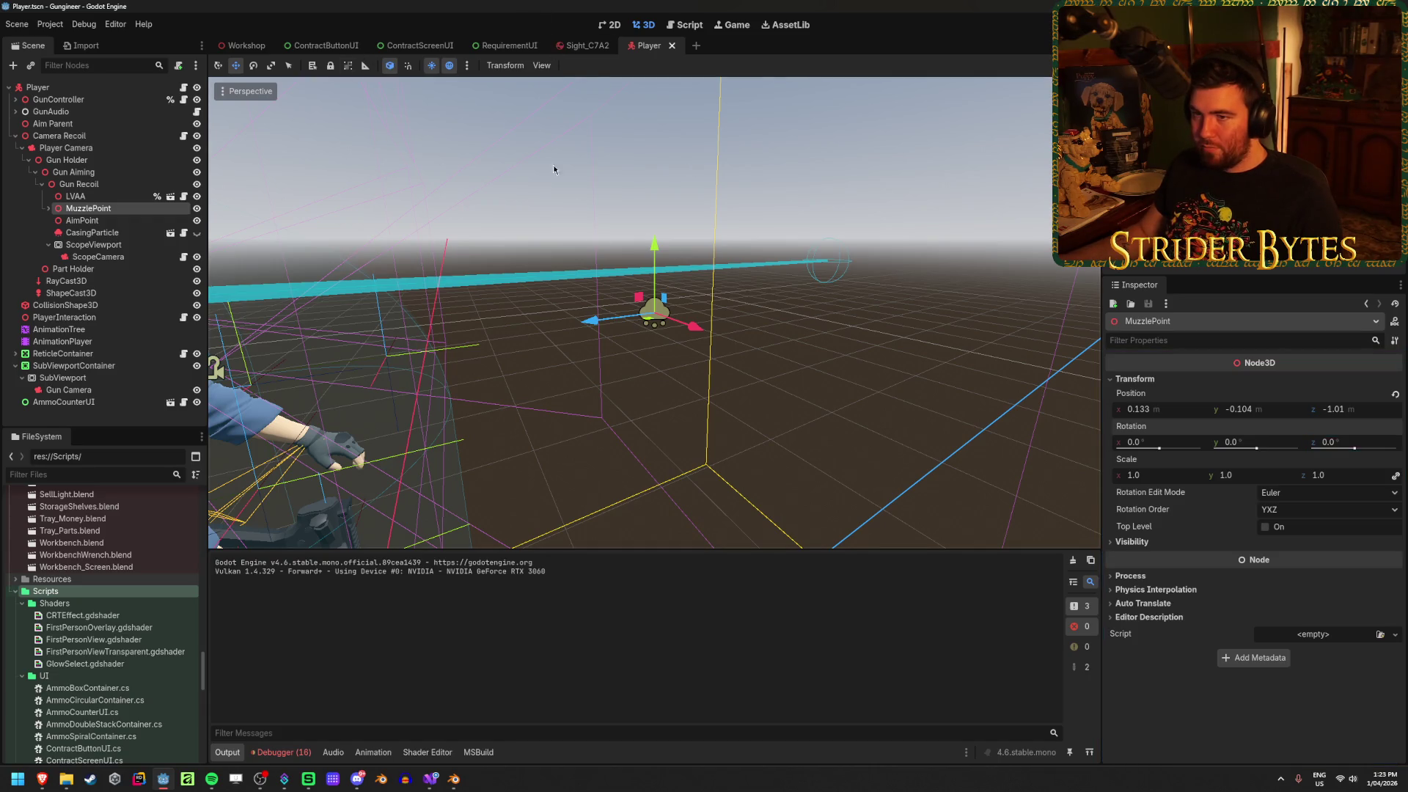
{"action": "key", "text": "ctrl+z"}
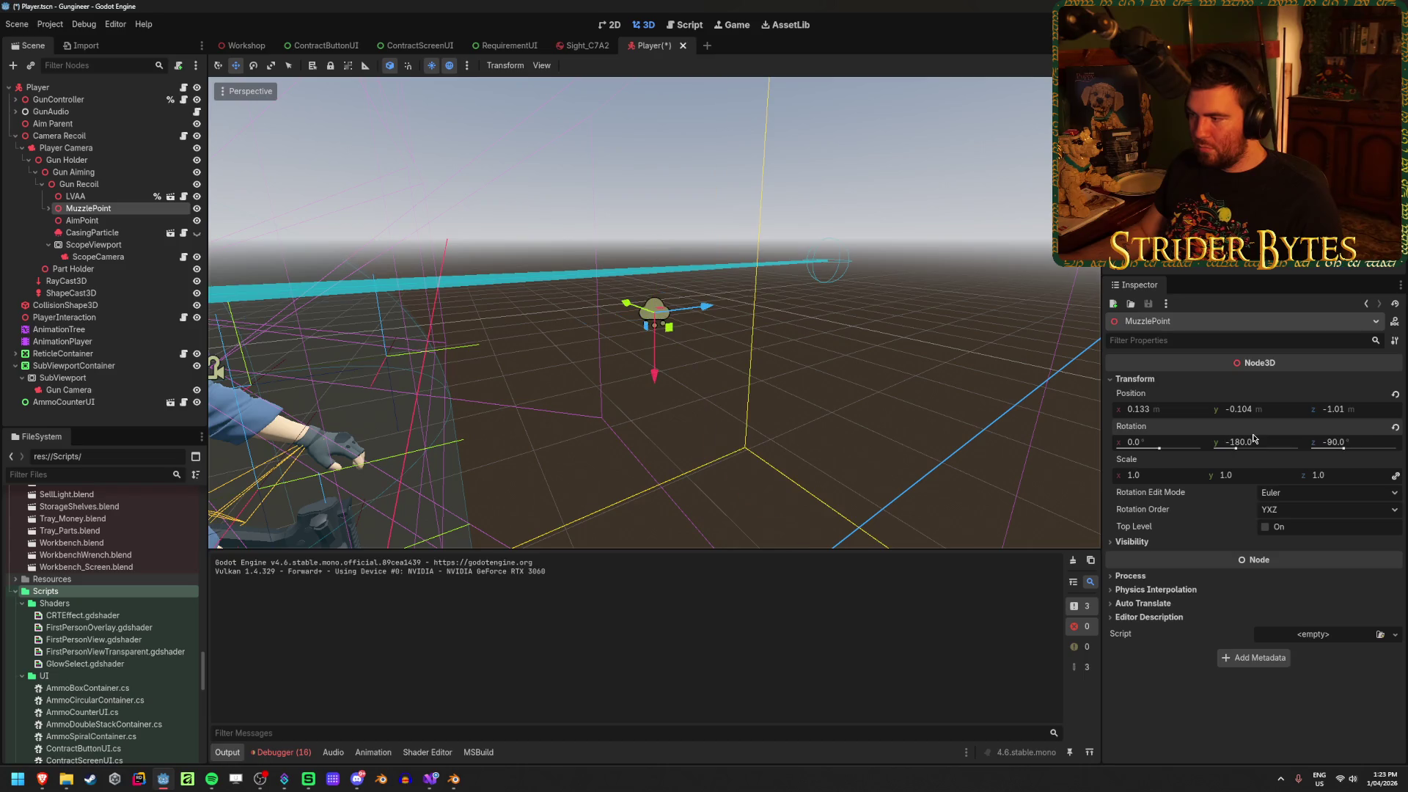
{"action": "left_click_drag", "start_coordinate": [761, 316], "coordinate": [1092, 378]}
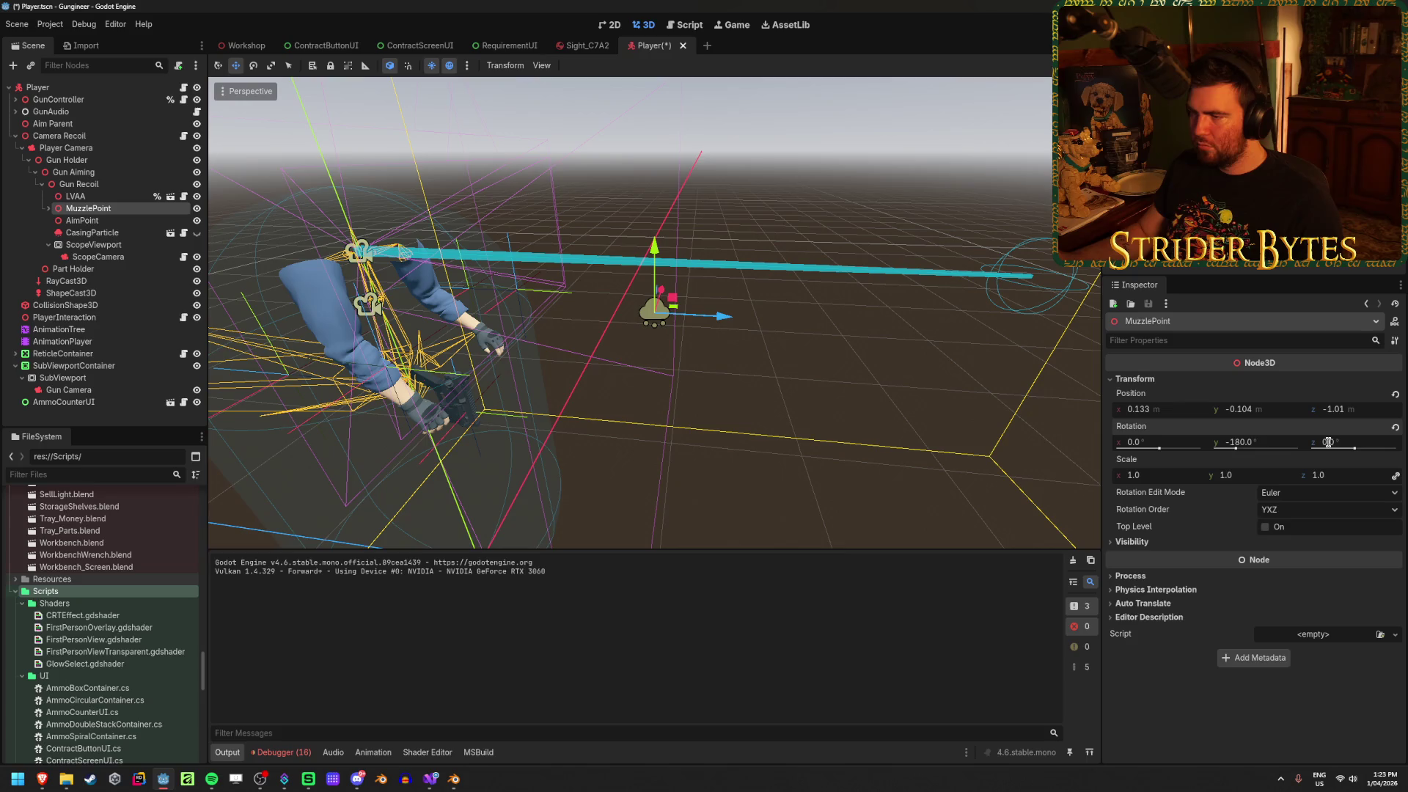
{"action": "key", "text": "F5"}
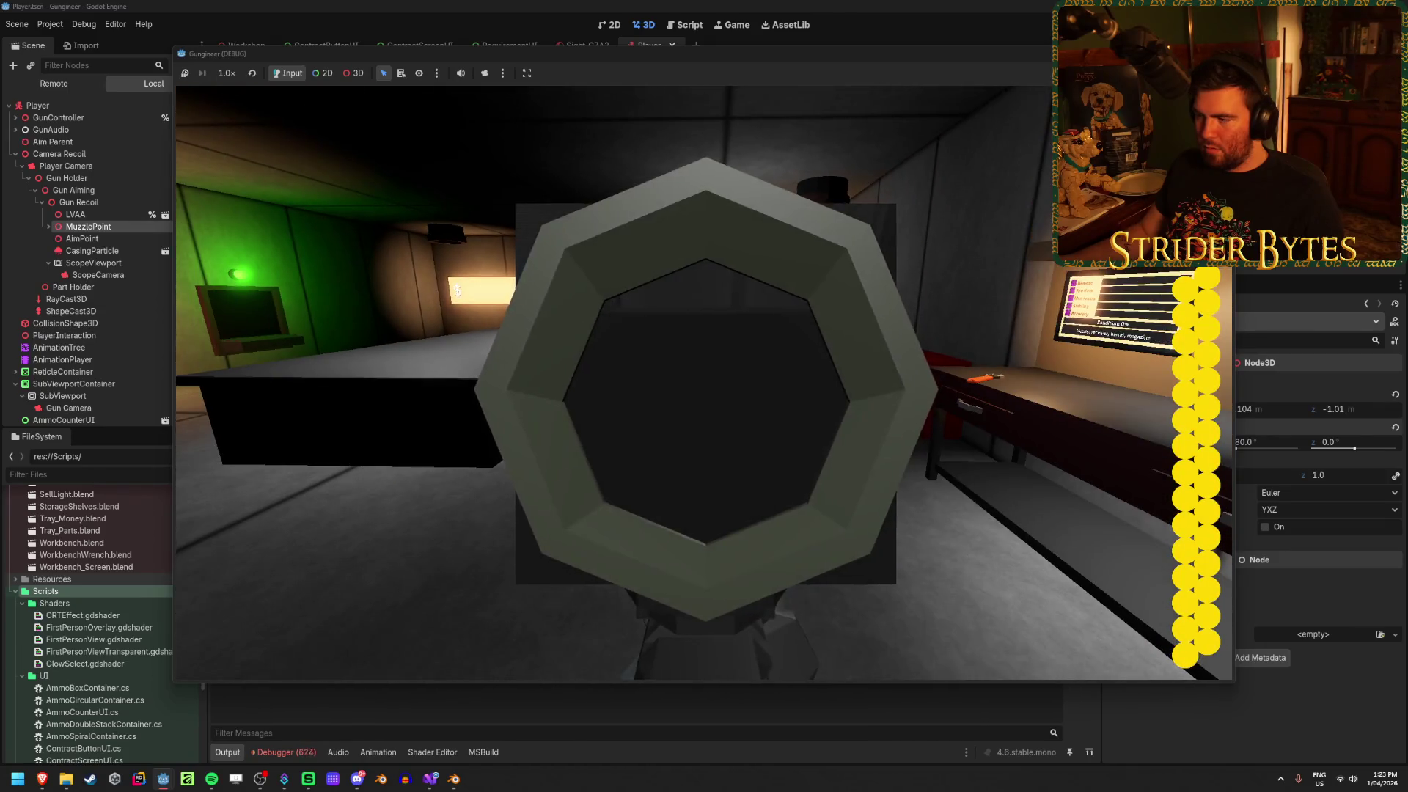
{"action": "key", "text": "F8"}
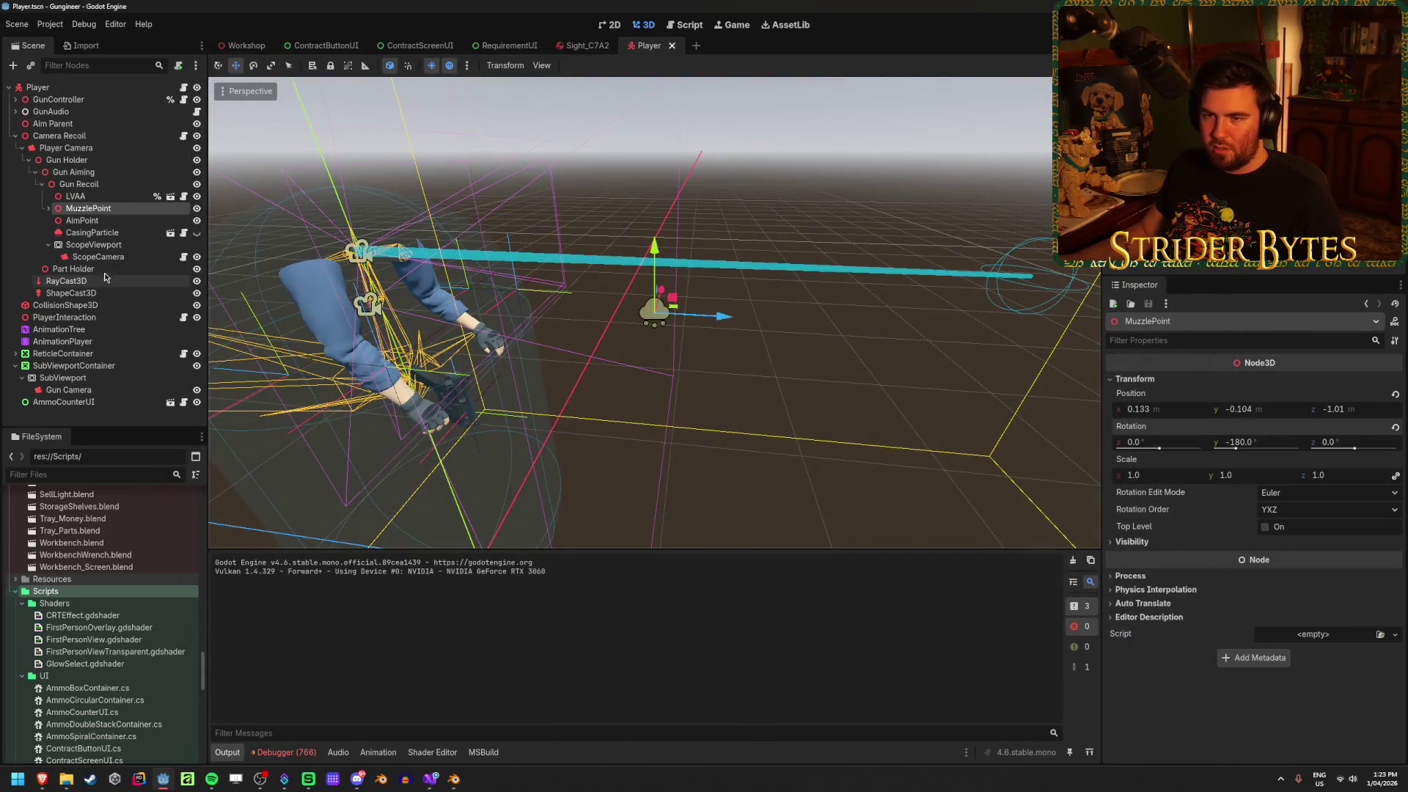
Make MuzzlePoint the ScopeCamera's follow target and check the scope view in game
{"action": "left_click", "coordinate": [110, 257]}
{"action": "left_click", "coordinate": [1288, 525]}
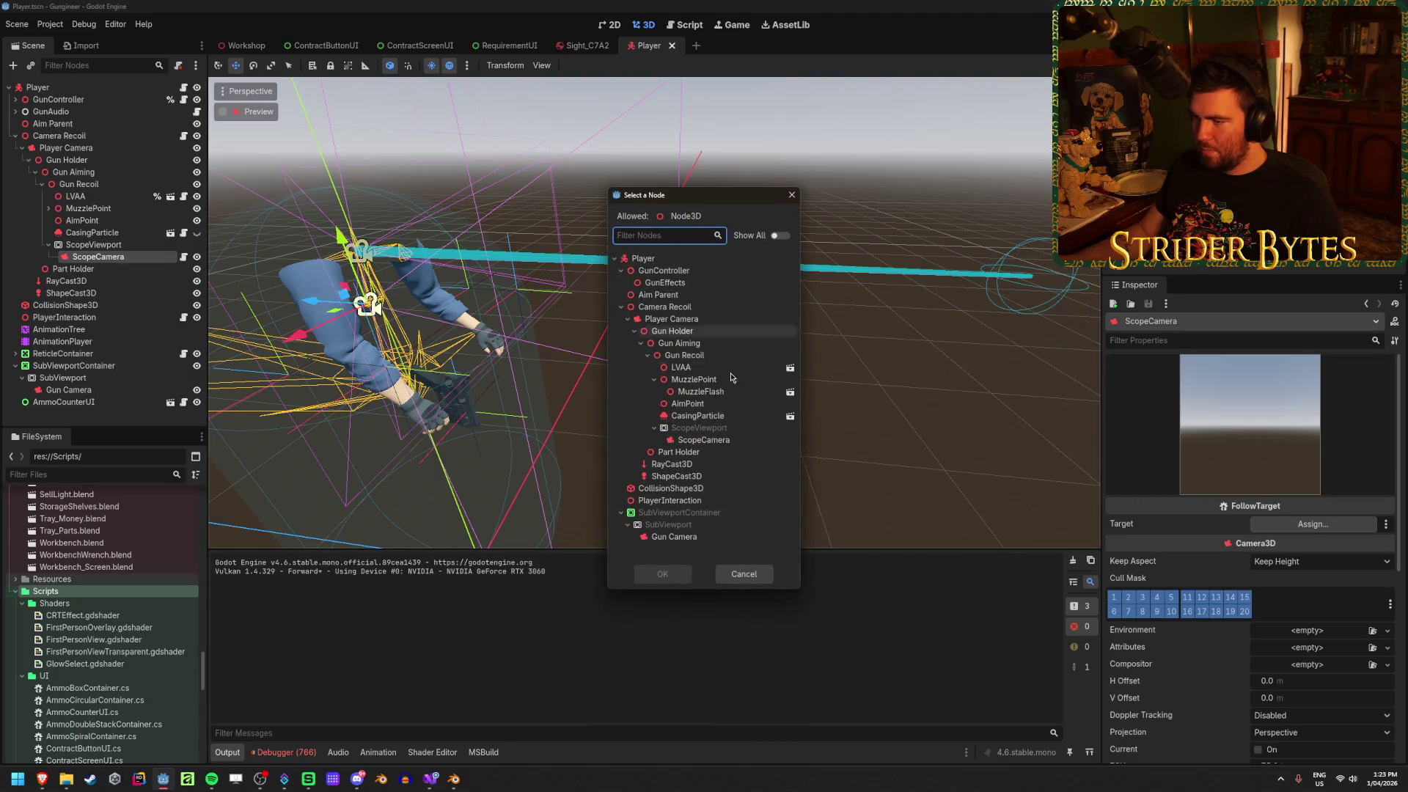
{"action": "left_click", "coordinate": [662, 574]}
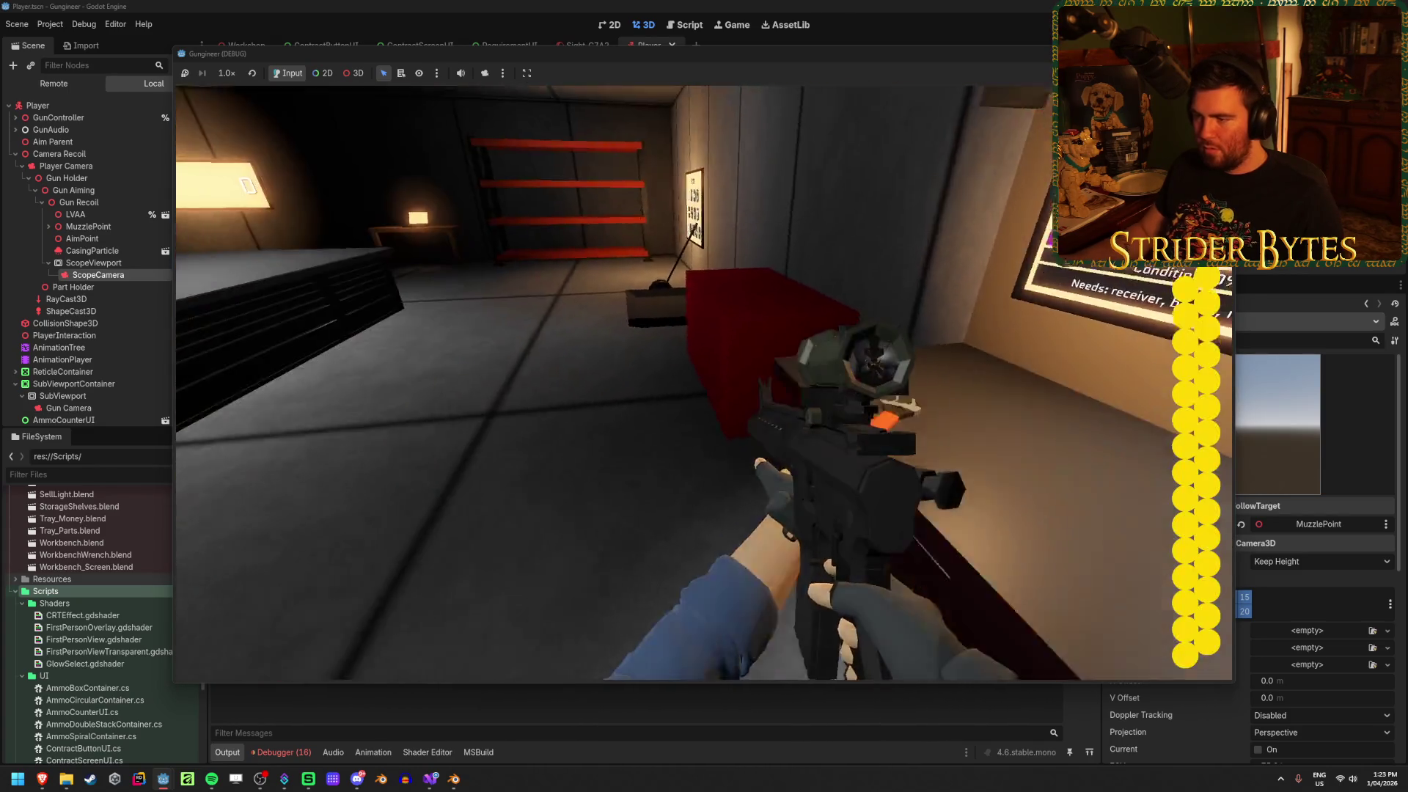
{"action": "right_click", "coordinate": [704, 382]}
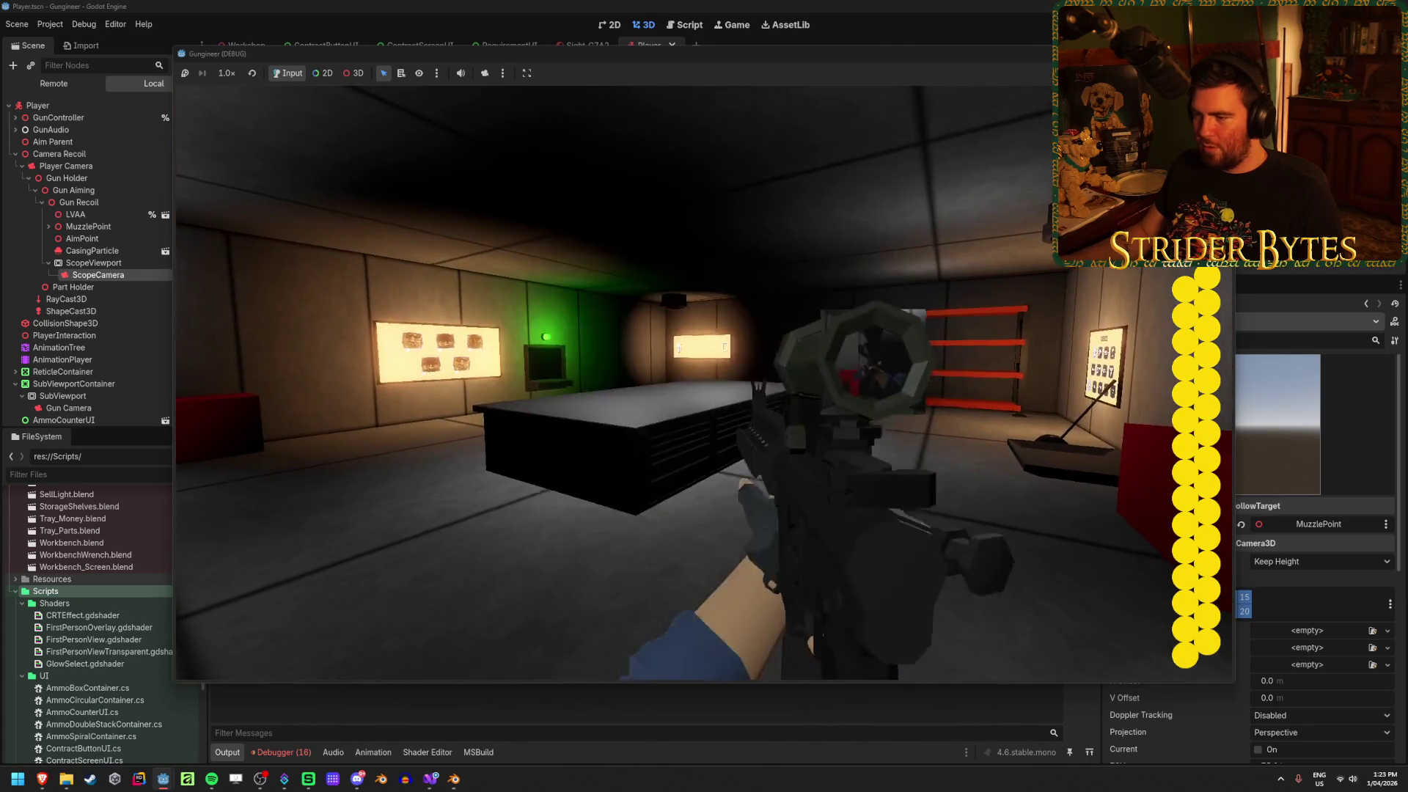
{"action": "key", "text": "F8"}
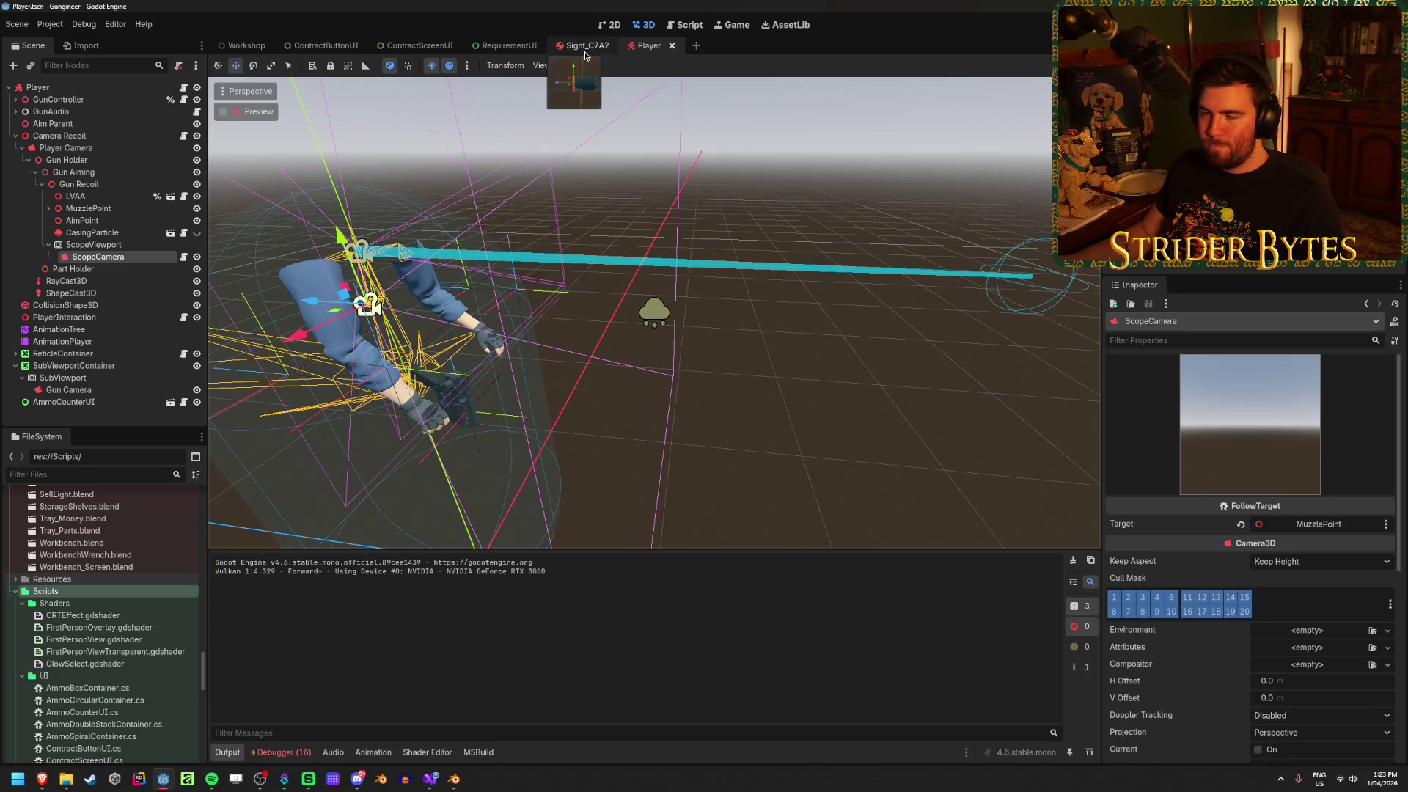
Zero MuzzlePoint's rotation, then pick up the rifle, aim, fire a shot and stop the game
{"action": "left_click", "coordinate": [110, 209]}
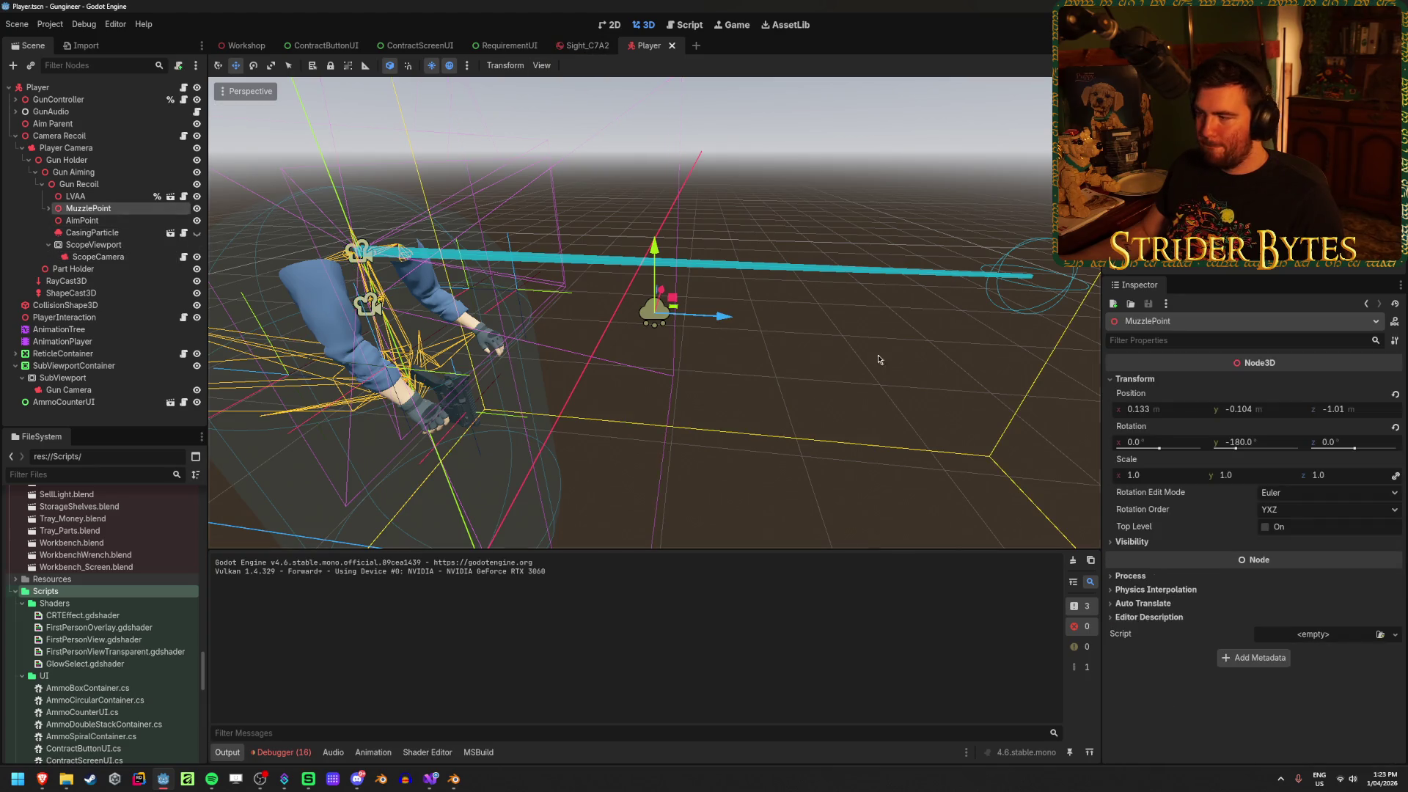
{"action": "left_click", "coordinate": [1234, 444]}
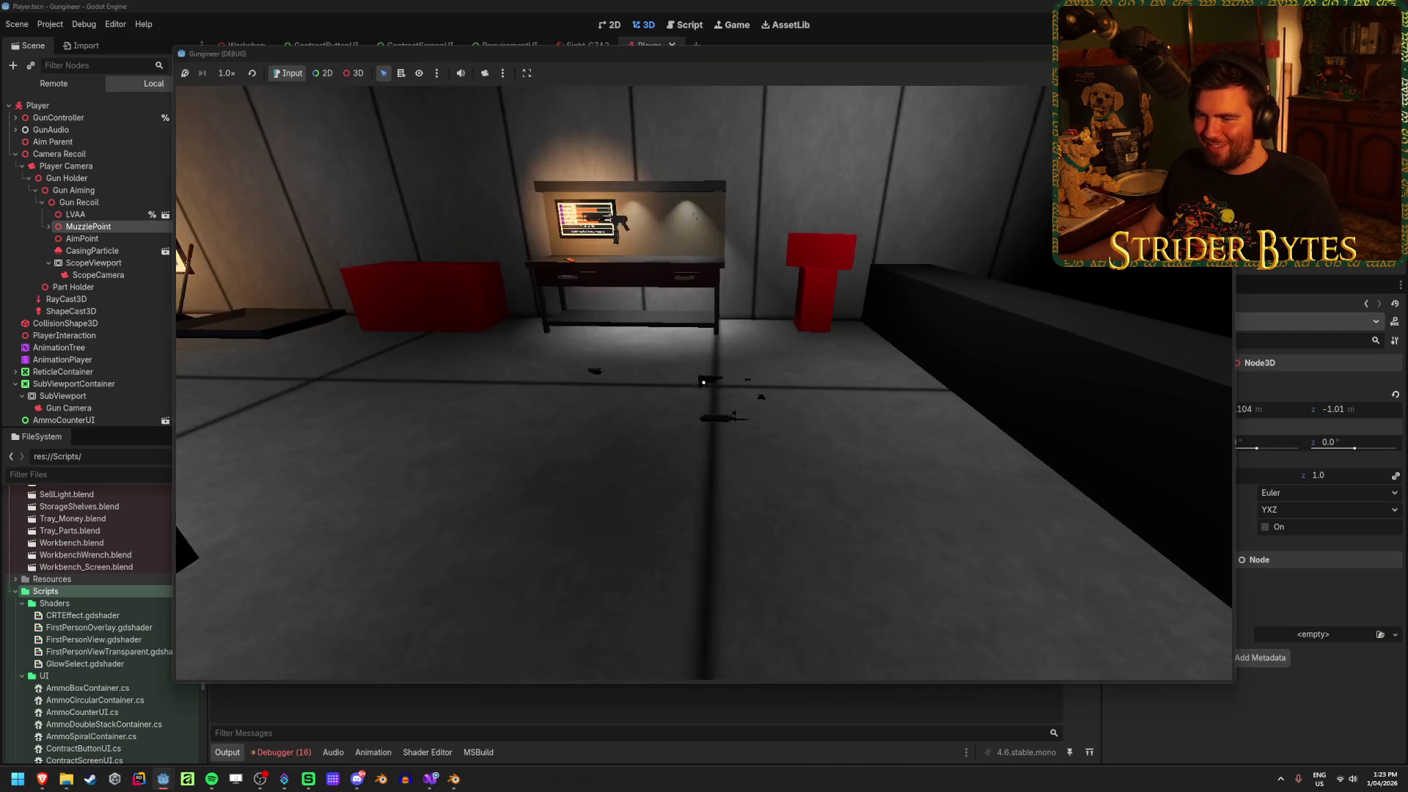
{"action": "key", "text": "e"}
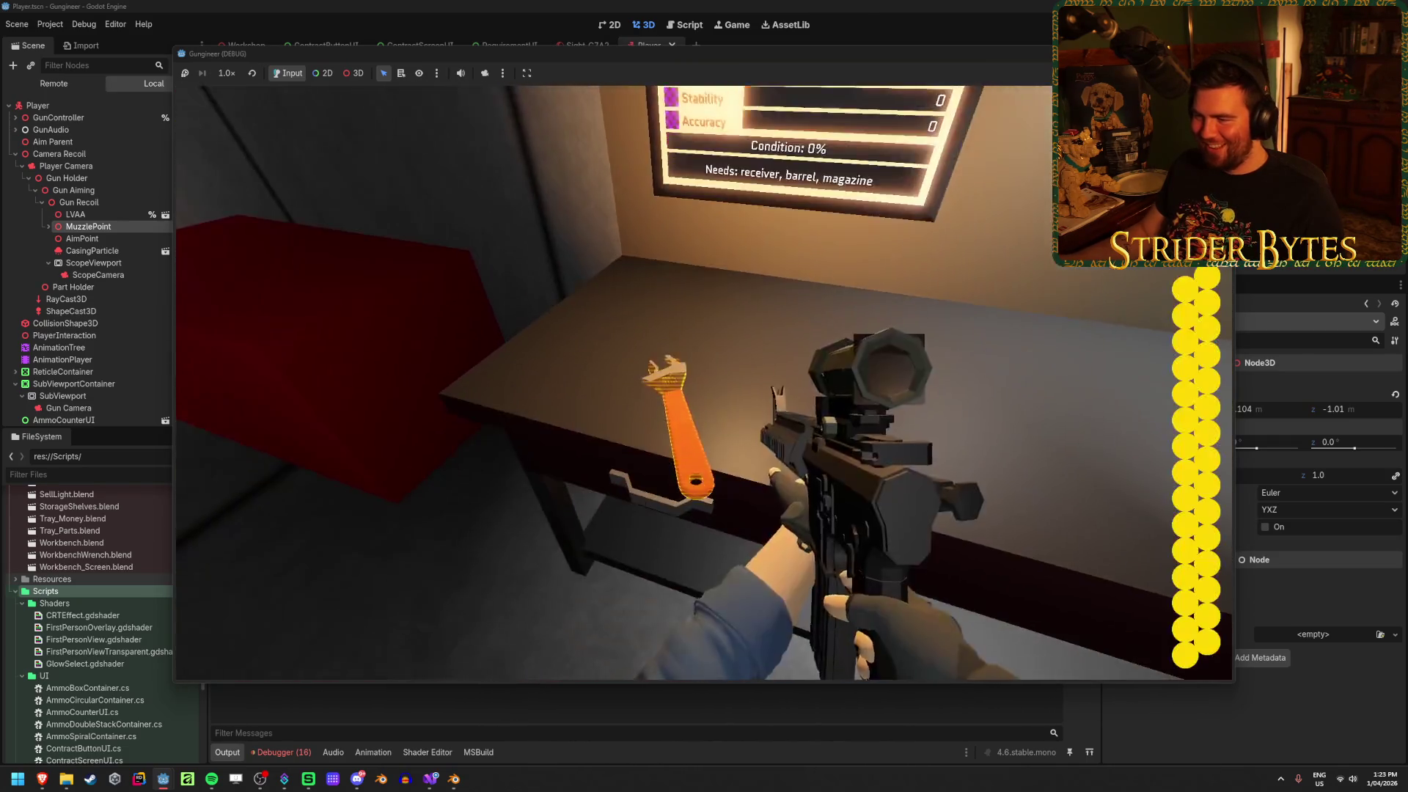
{"action": "right_click", "coordinate": [704, 382]}
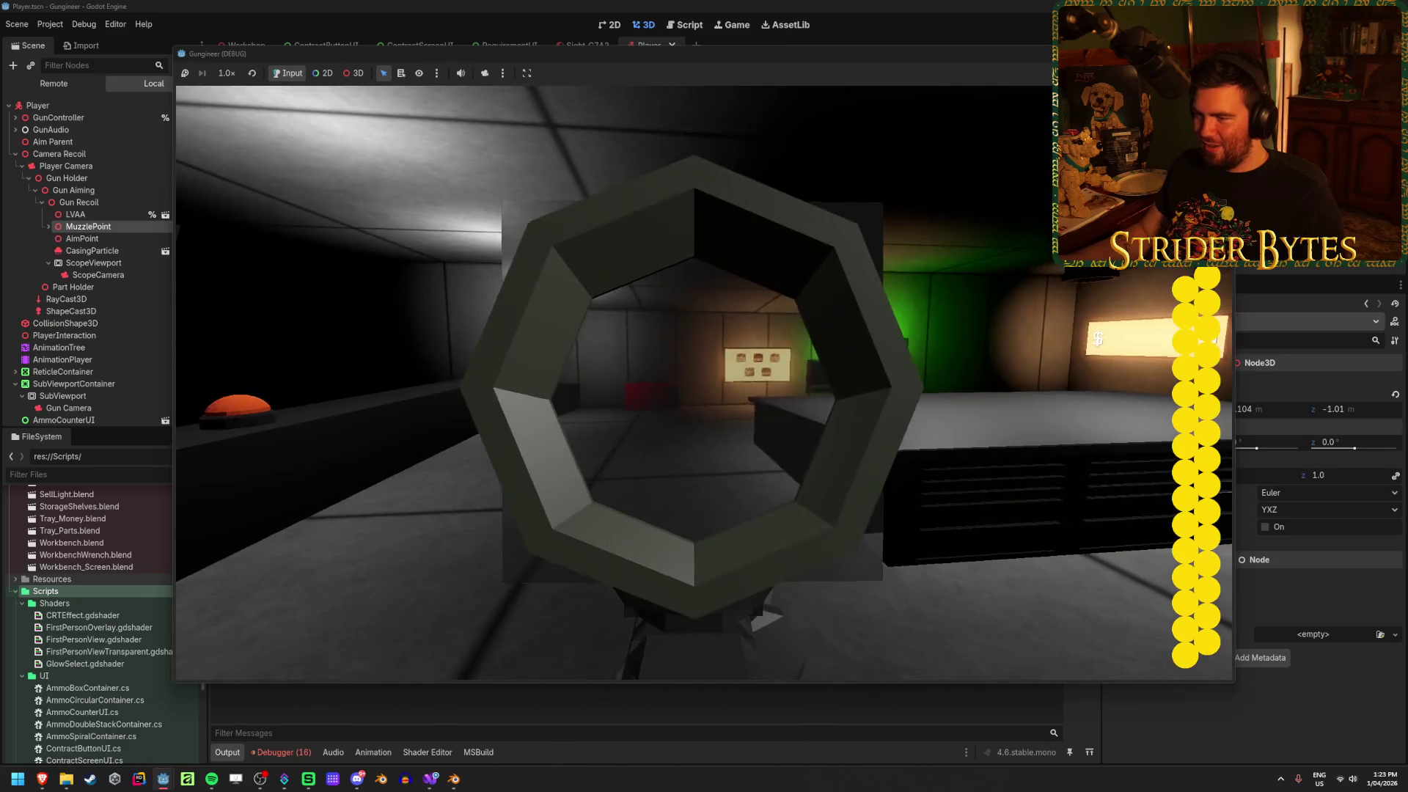
{"action": "right_click", "coordinate": [703, 382]}
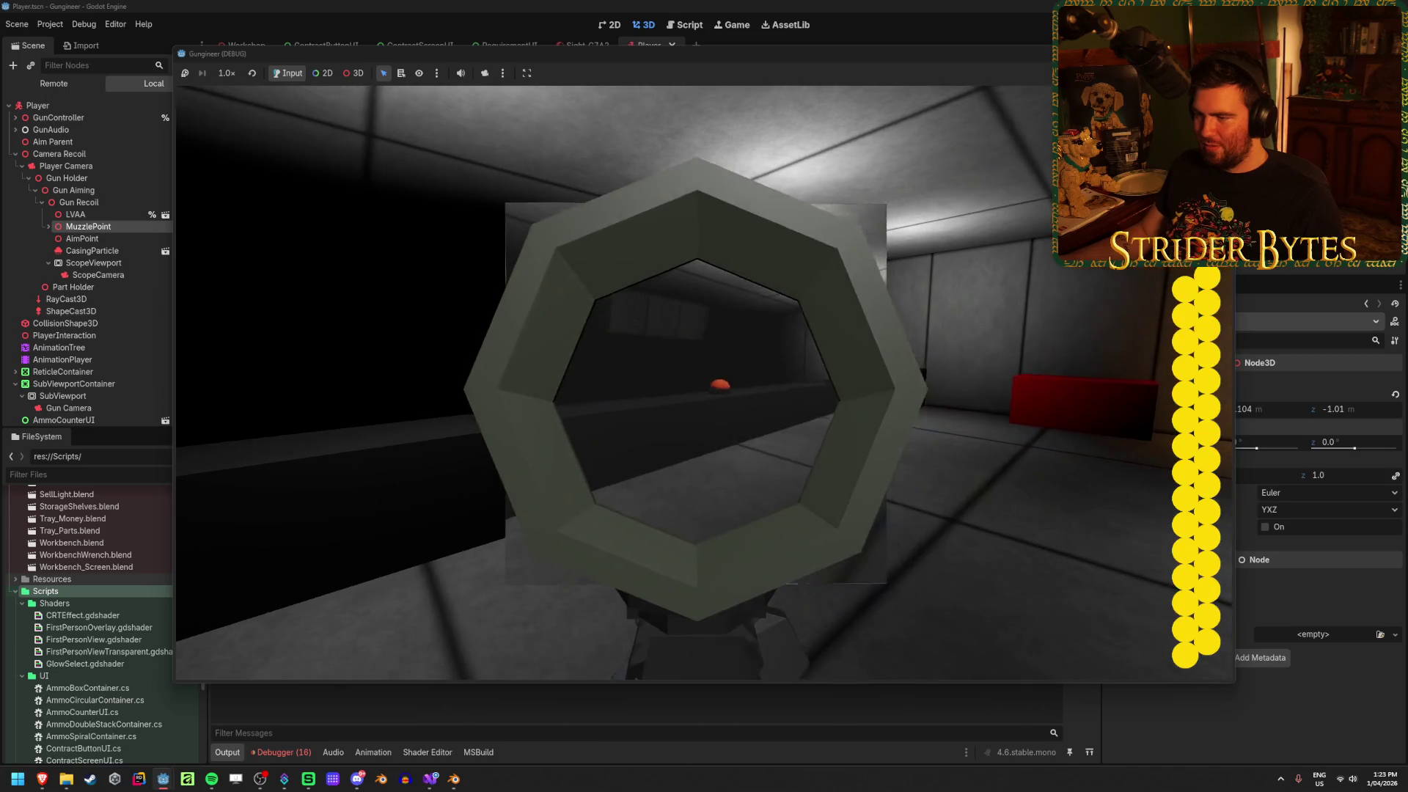
{"action": "right_click", "coordinate": [703, 382]}
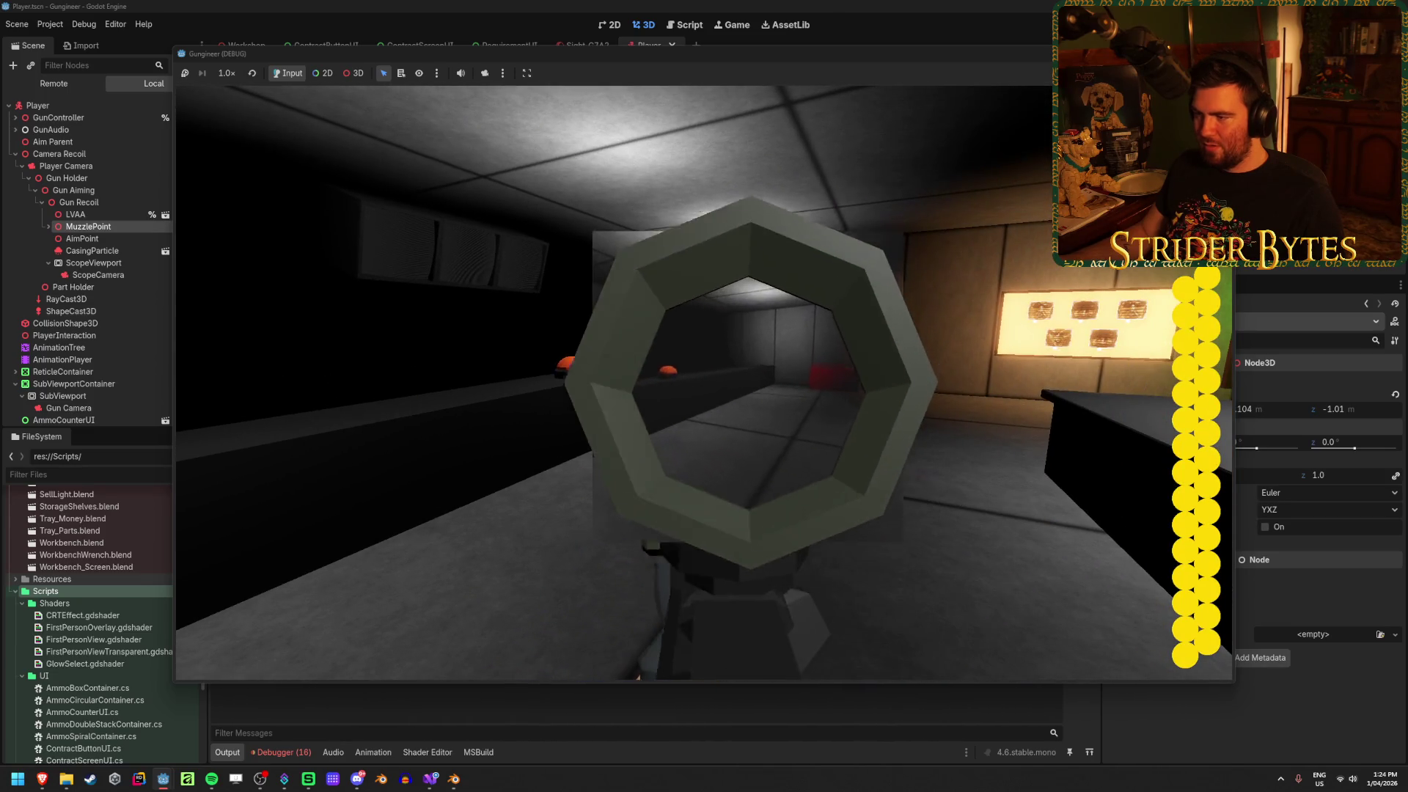
{"action": "left_click", "coordinate": [704, 382]}
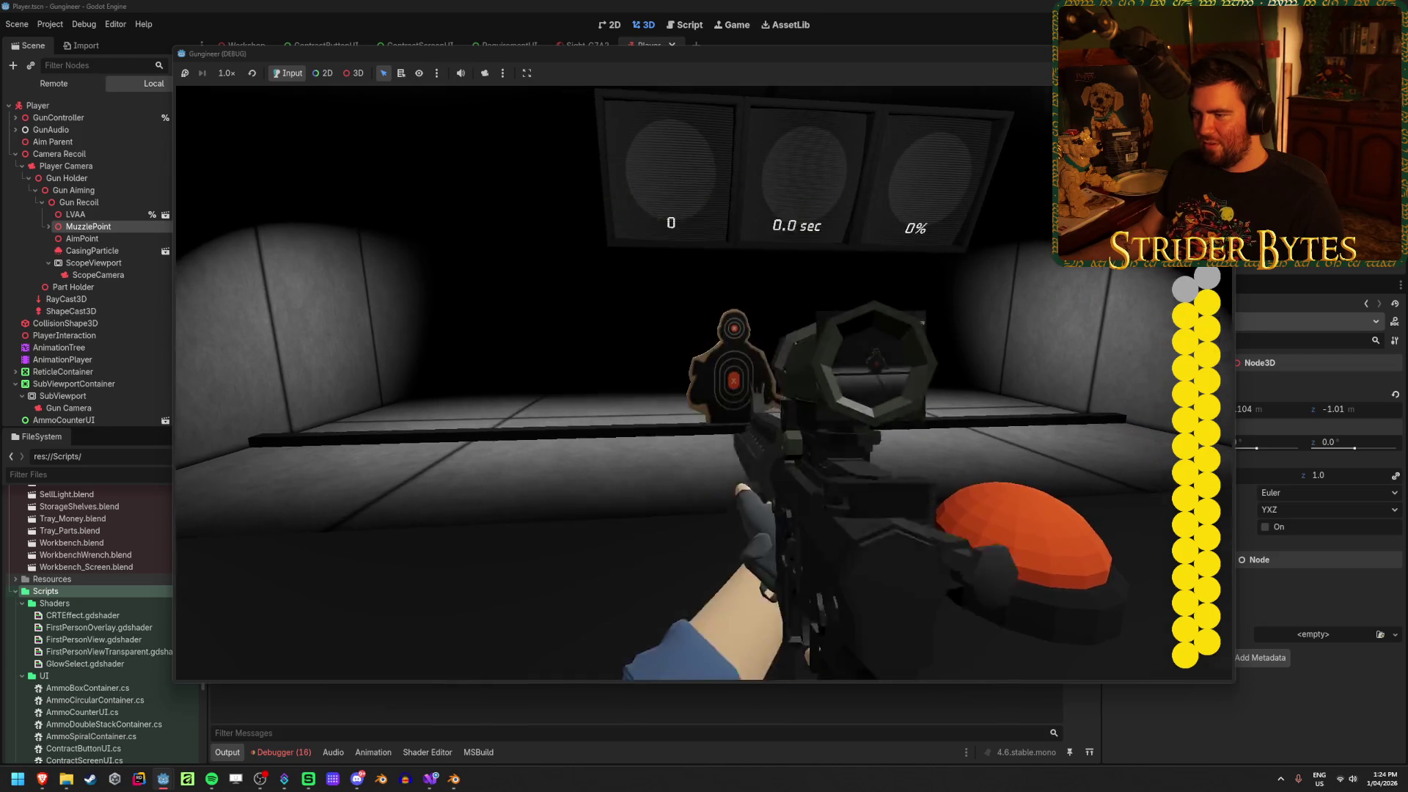
{"action": "key", "text": "F8"}
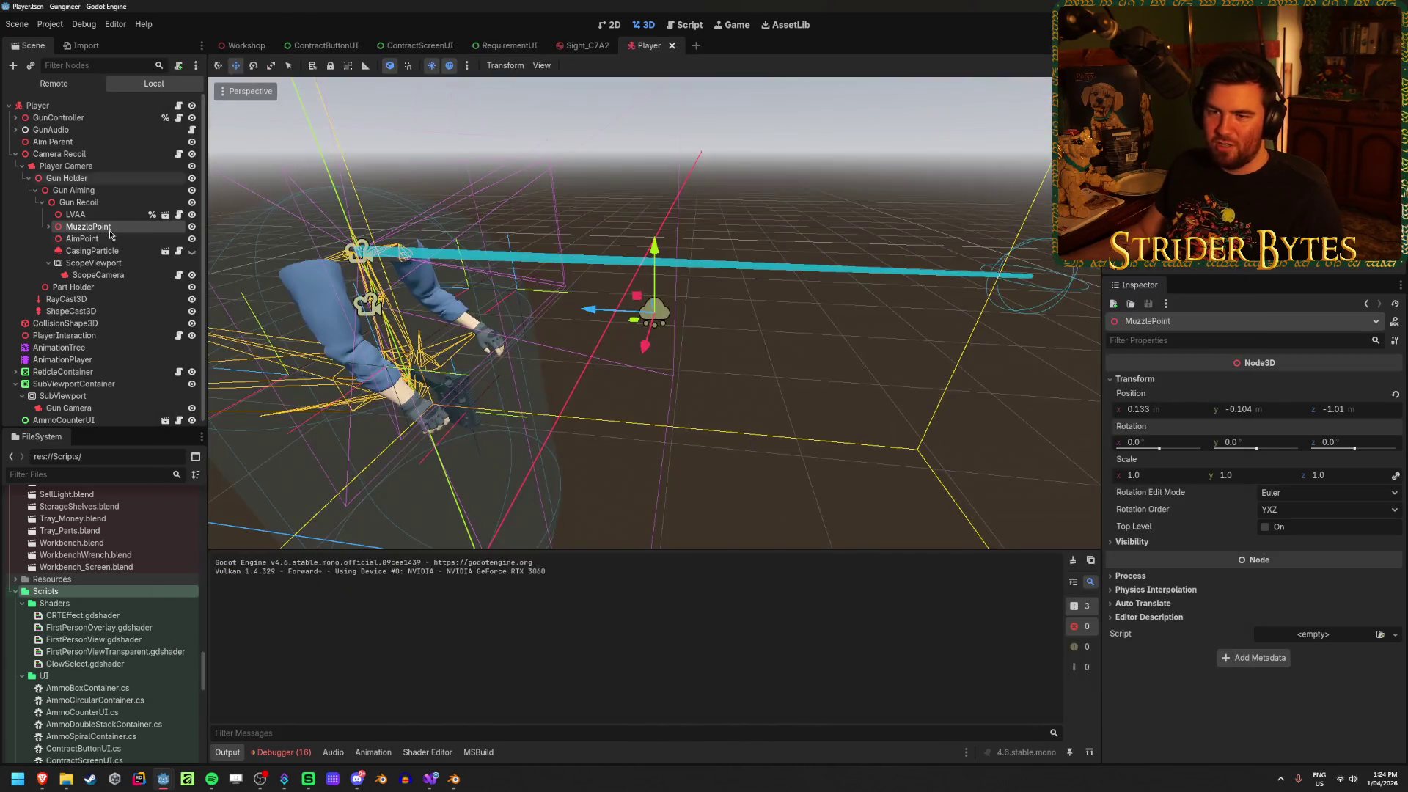
Select ScopeCamera and browse the Workshop > Player nodes in the Remote tree
{"action": "left_click", "coordinate": [98, 274]}
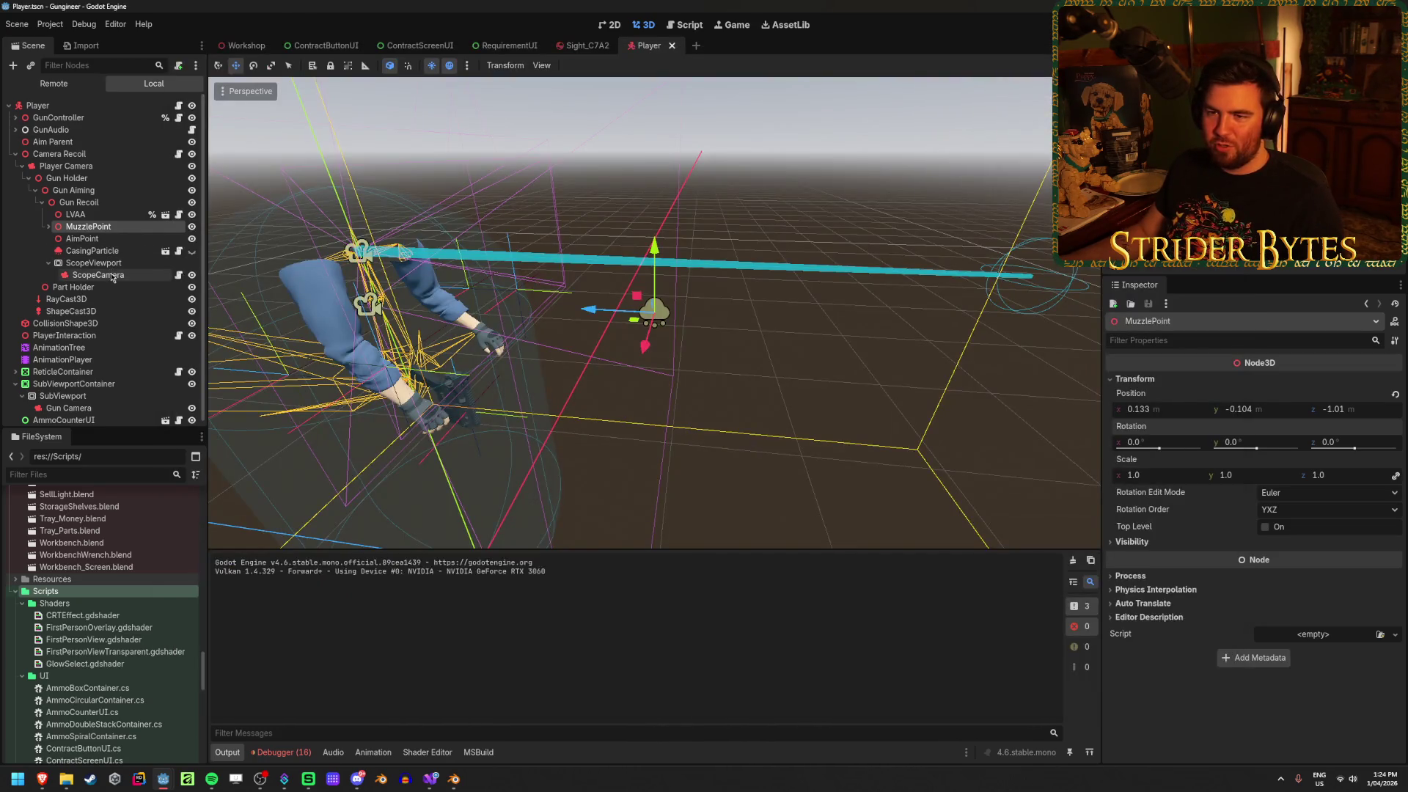
{"action": "left_click", "coordinate": [73, 85]}
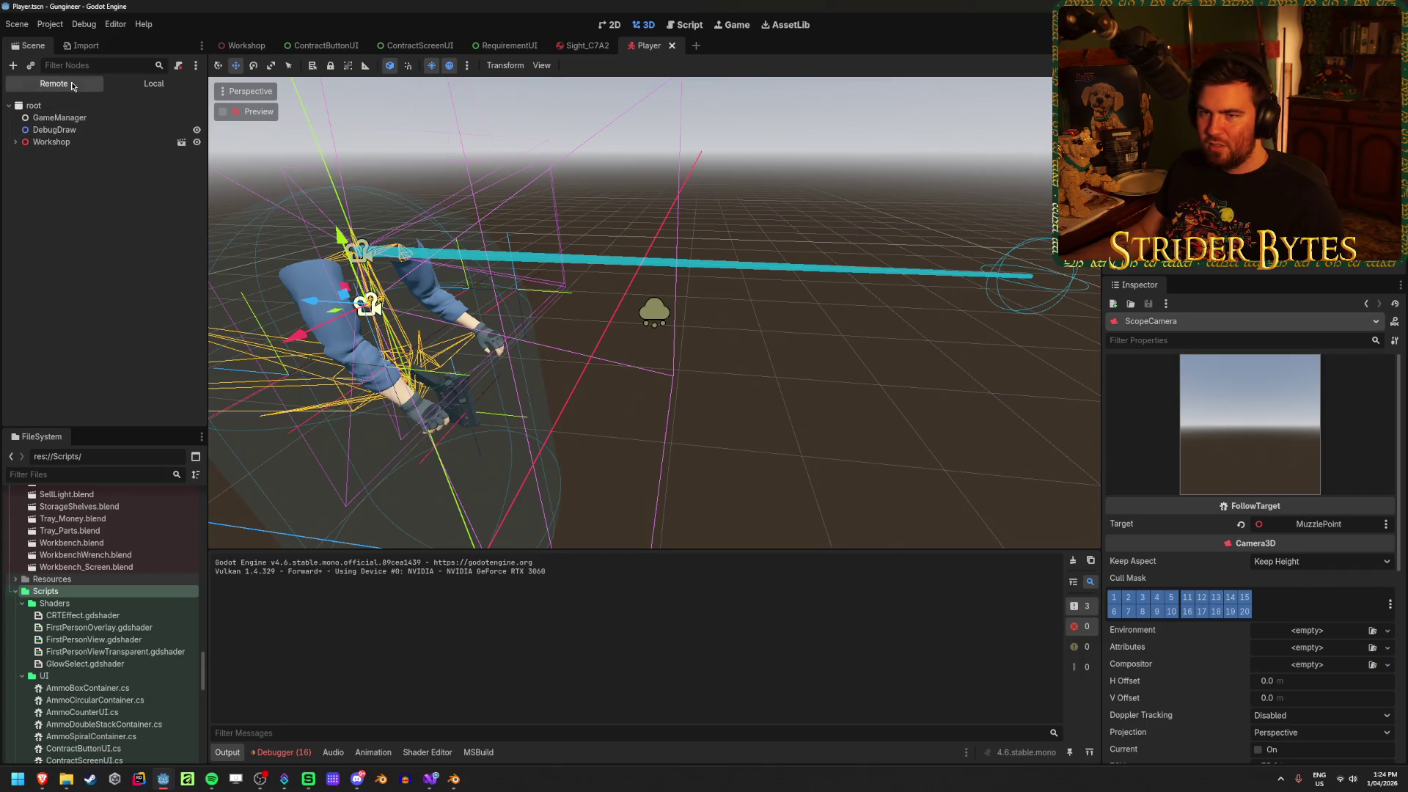
{"action": "left_click", "coordinate": [16, 143]}
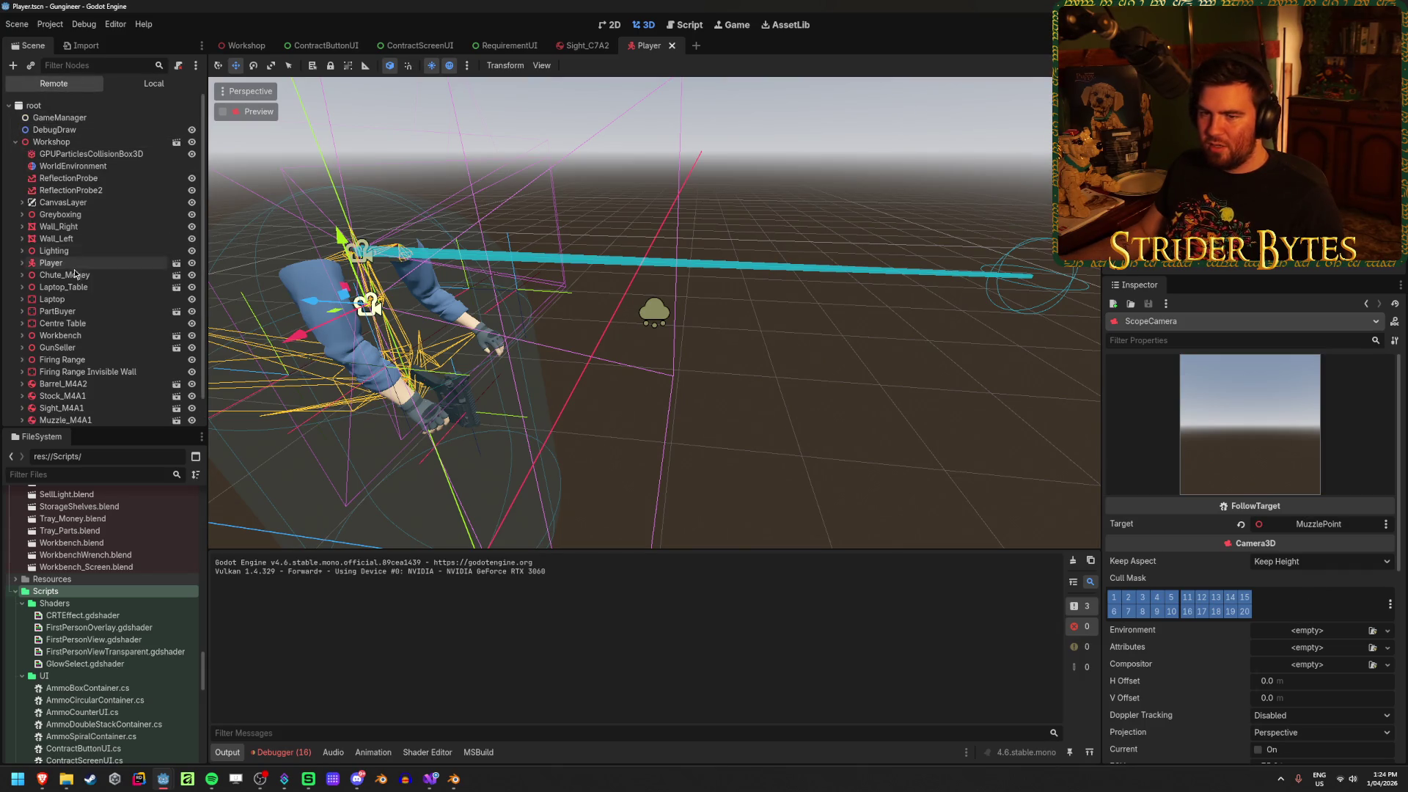
{"action": "left_click", "coordinate": [22, 263]}
{"action": "left_click", "coordinate": [146, 88]}
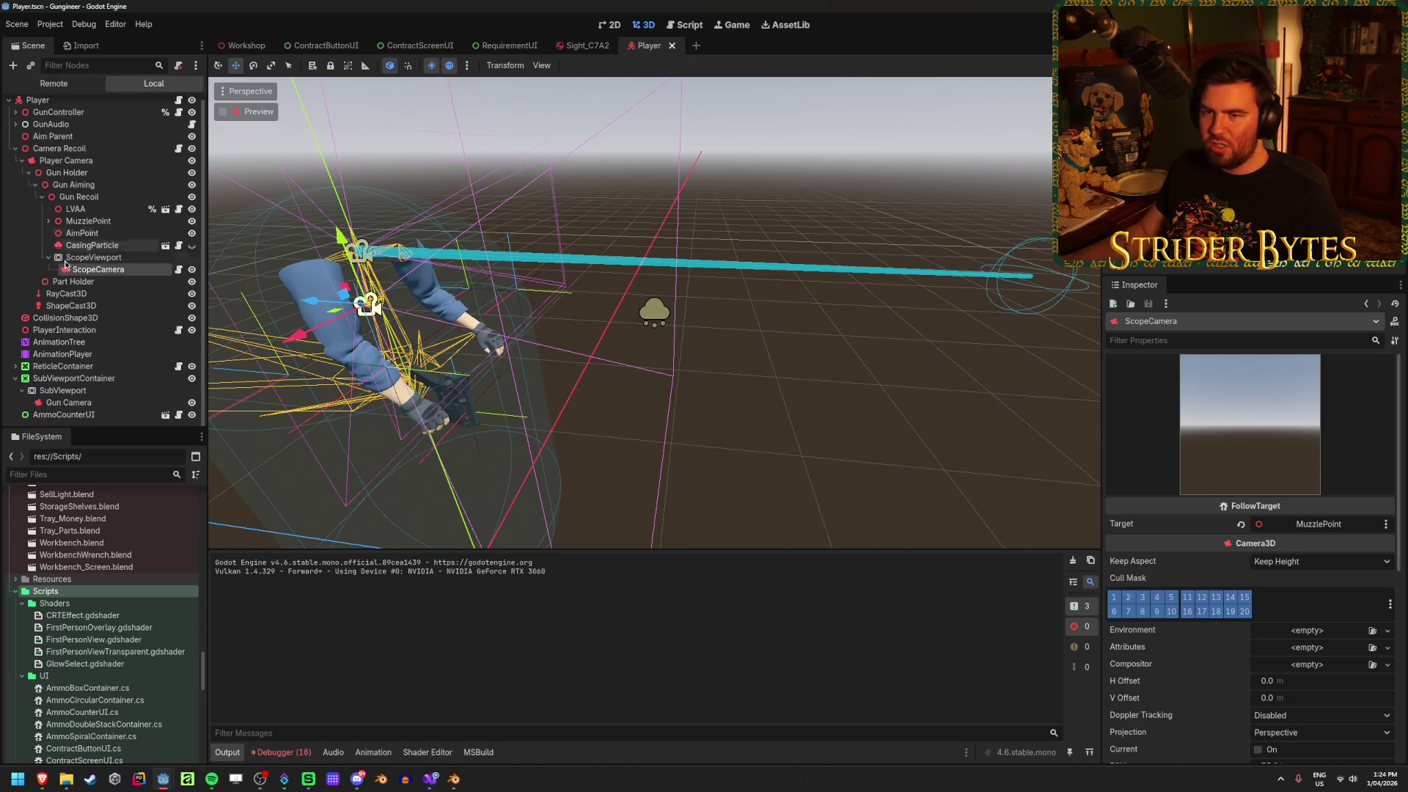
Set ScopeCamera's Camera3D FOV to 25° and return to the running game
{"action": "scroll", "coordinate": [1218, 521], "scroll_direction": "down", "scroll_amount": 5}
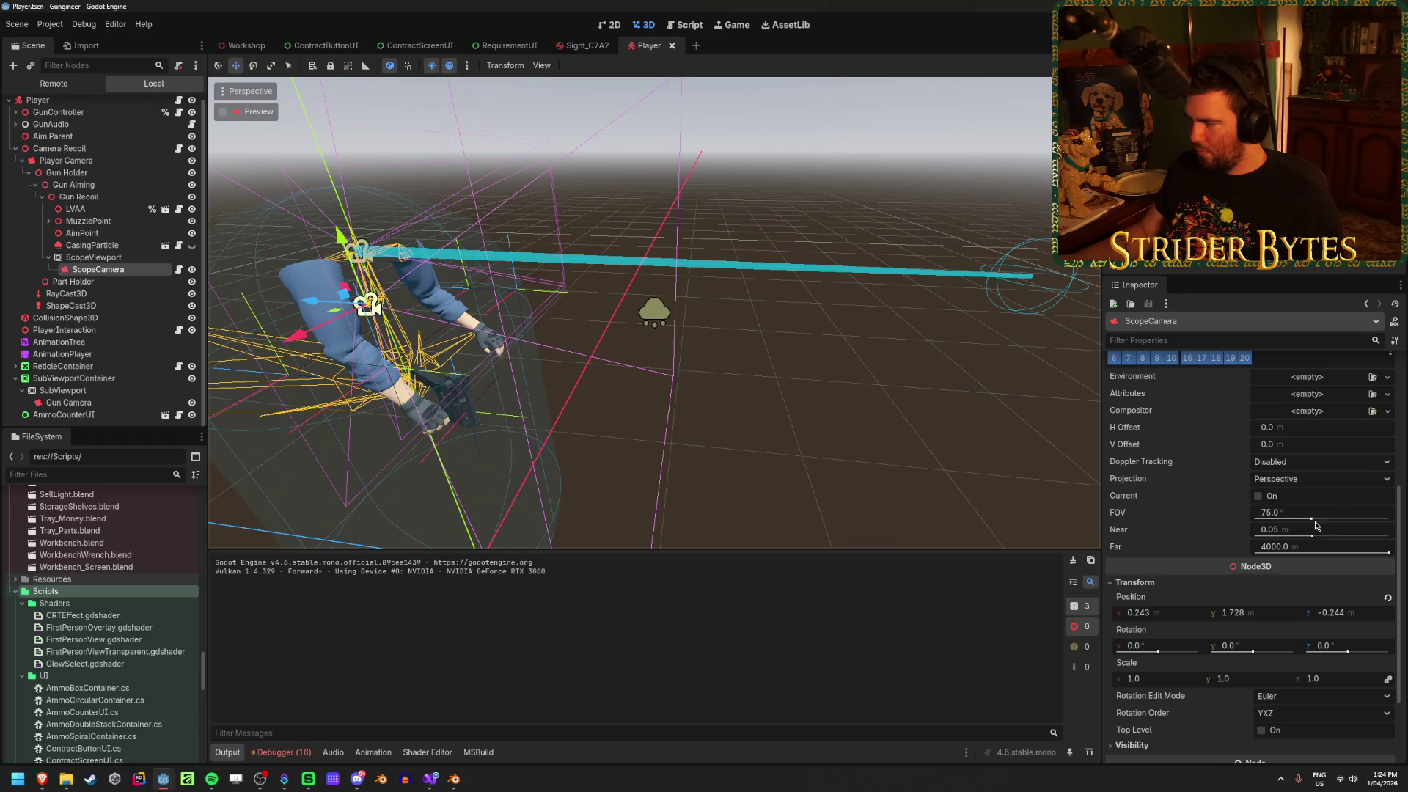
{"action": "left_click_drag", "start_coordinate": [1310, 519], "coordinate": [1358, 521]}
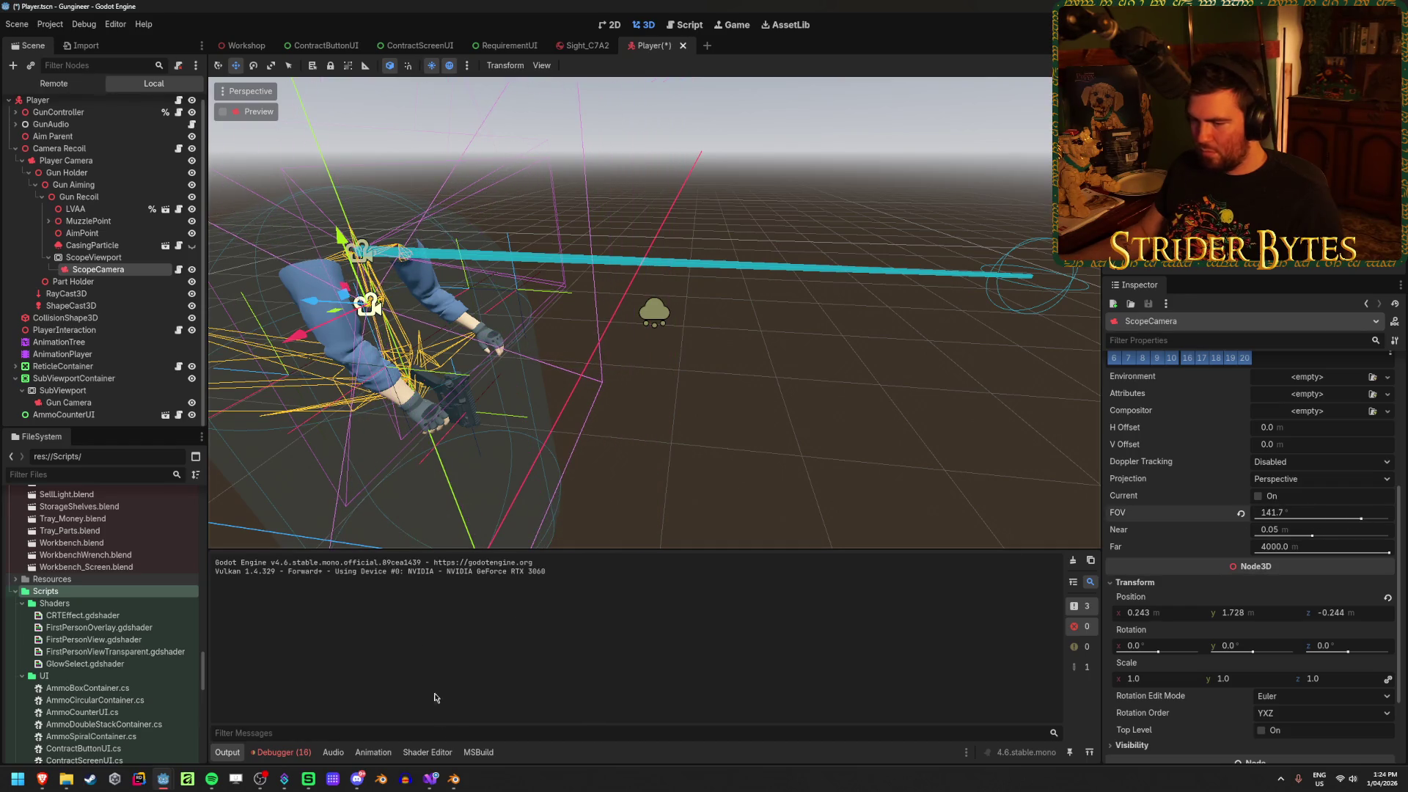
{"action": "mouse_move", "coordinate": [163, 779]}
{"action": "left_click", "coordinate": [220, 726]}
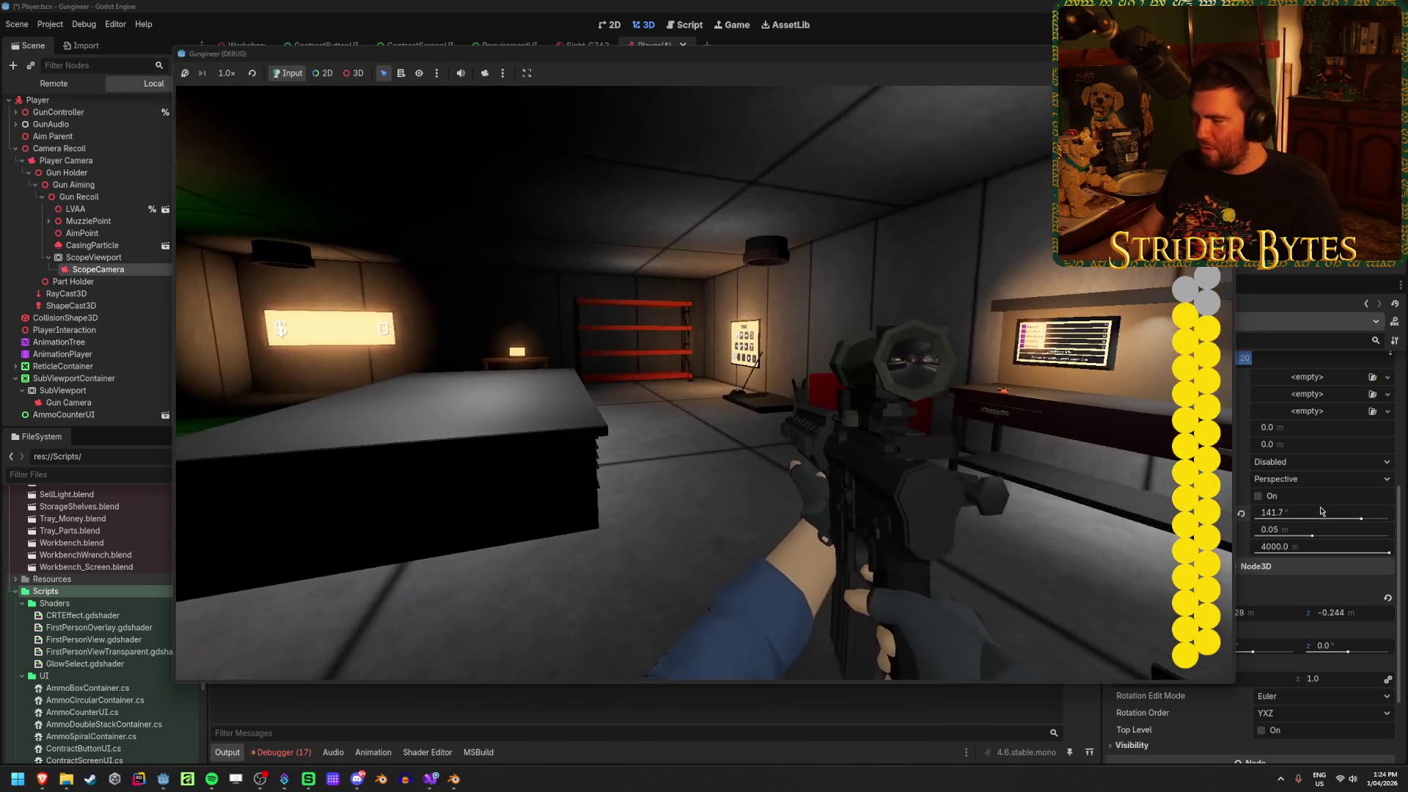
{"action": "left_click", "coordinate": [1311, 513]}
{"action": "type", "text": "25"}
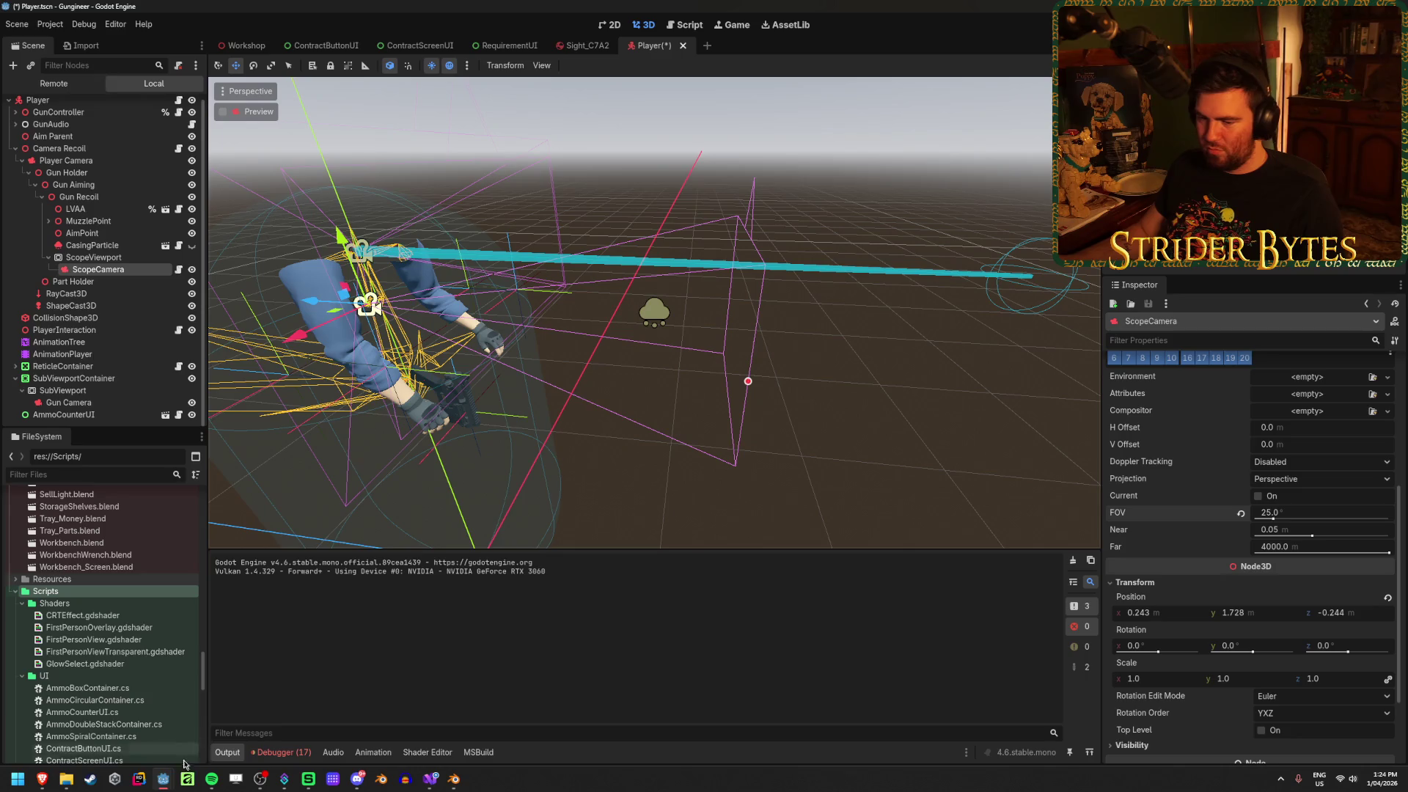
{"action": "mouse_move", "coordinate": [163, 777]}
{"action": "left_click", "coordinate": [282, 726]}
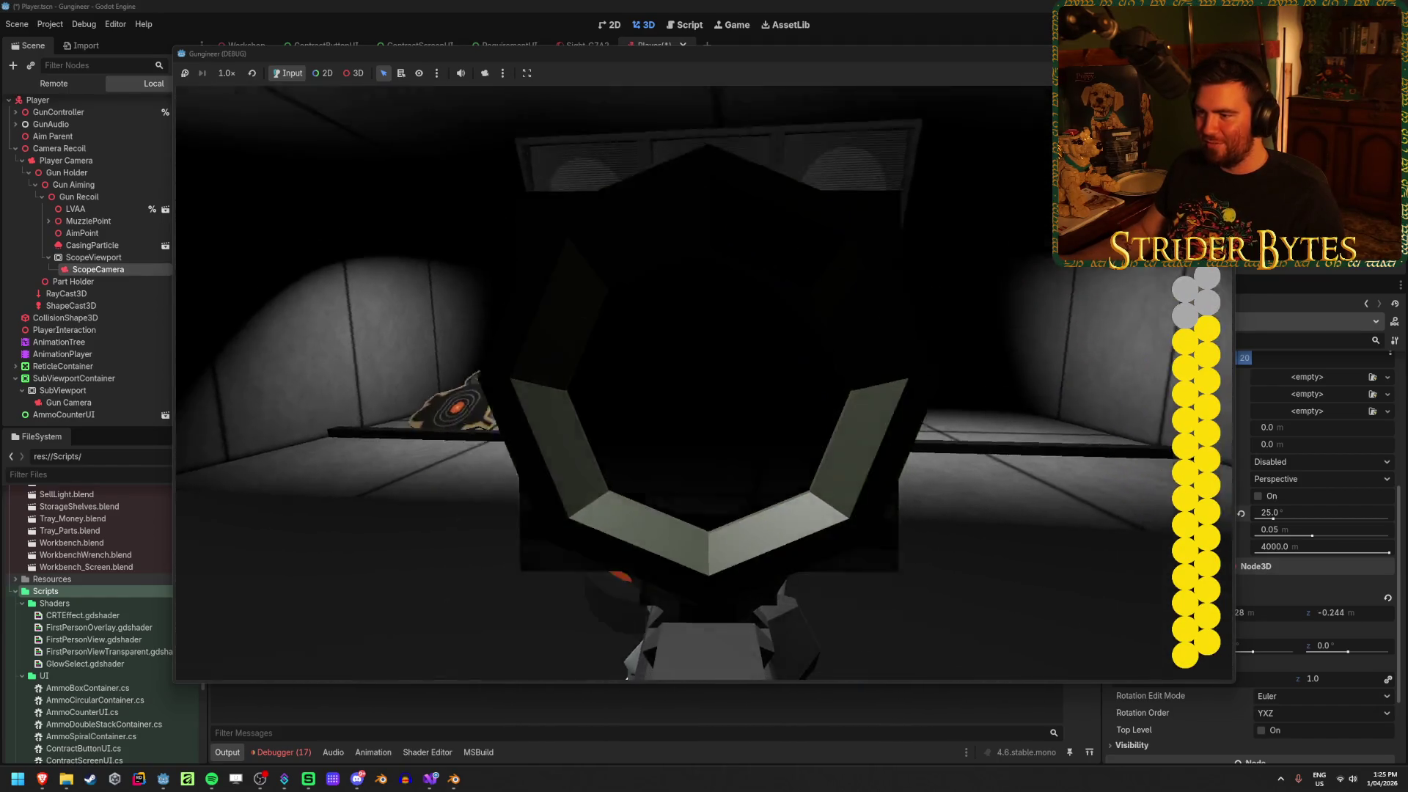
Empty a full magazine at the range target through the 25° scope
{"action": "left_click", "coordinate": [704, 381]}
{"action": "left_click", "coordinate": [704, 381]}
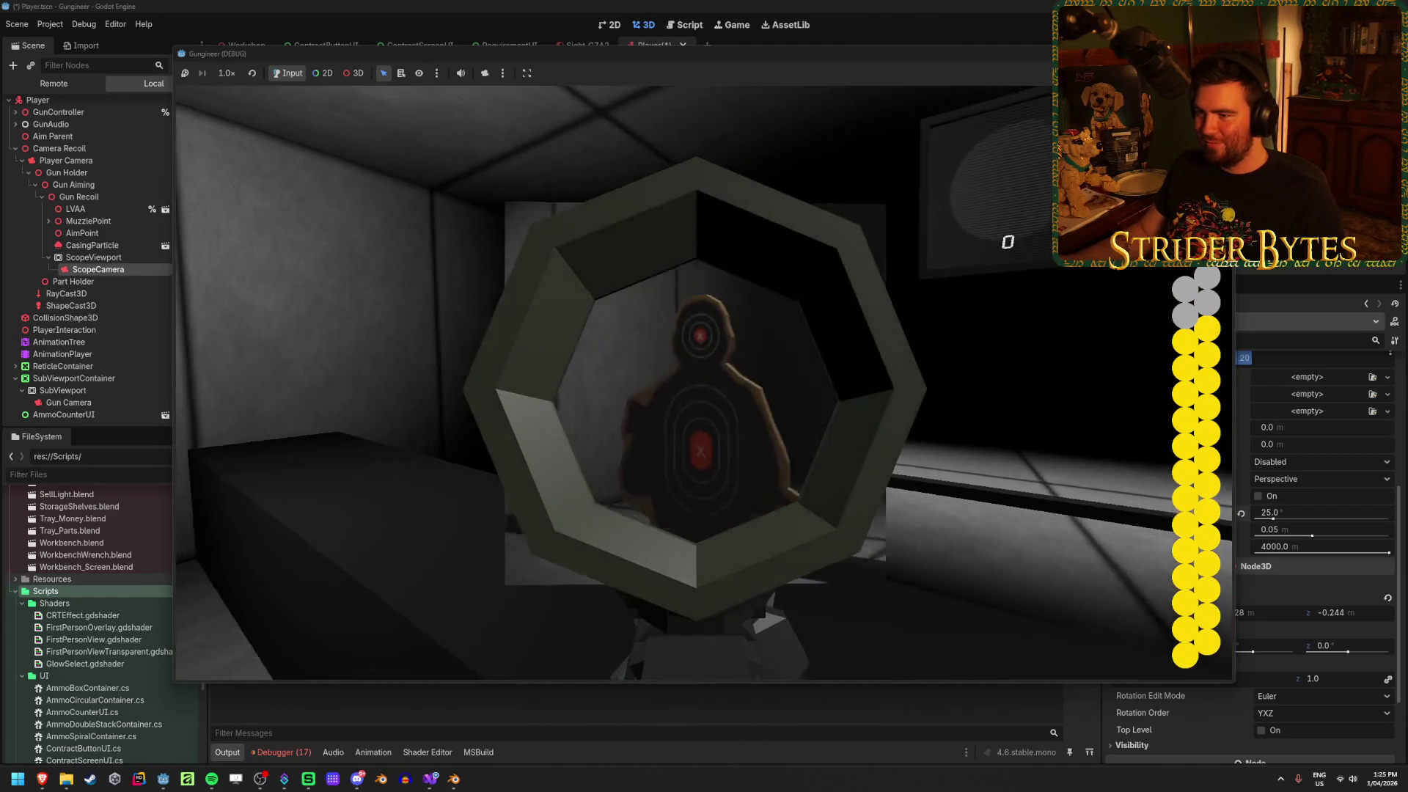
{"action": "left_click", "coordinate": [704, 381]}
{"action": "left_click", "coordinate": [704, 382]}
{"action": "left_click", "coordinate": [704, 381]}
{"action": "left_click", "coordinate": [704, 381]}
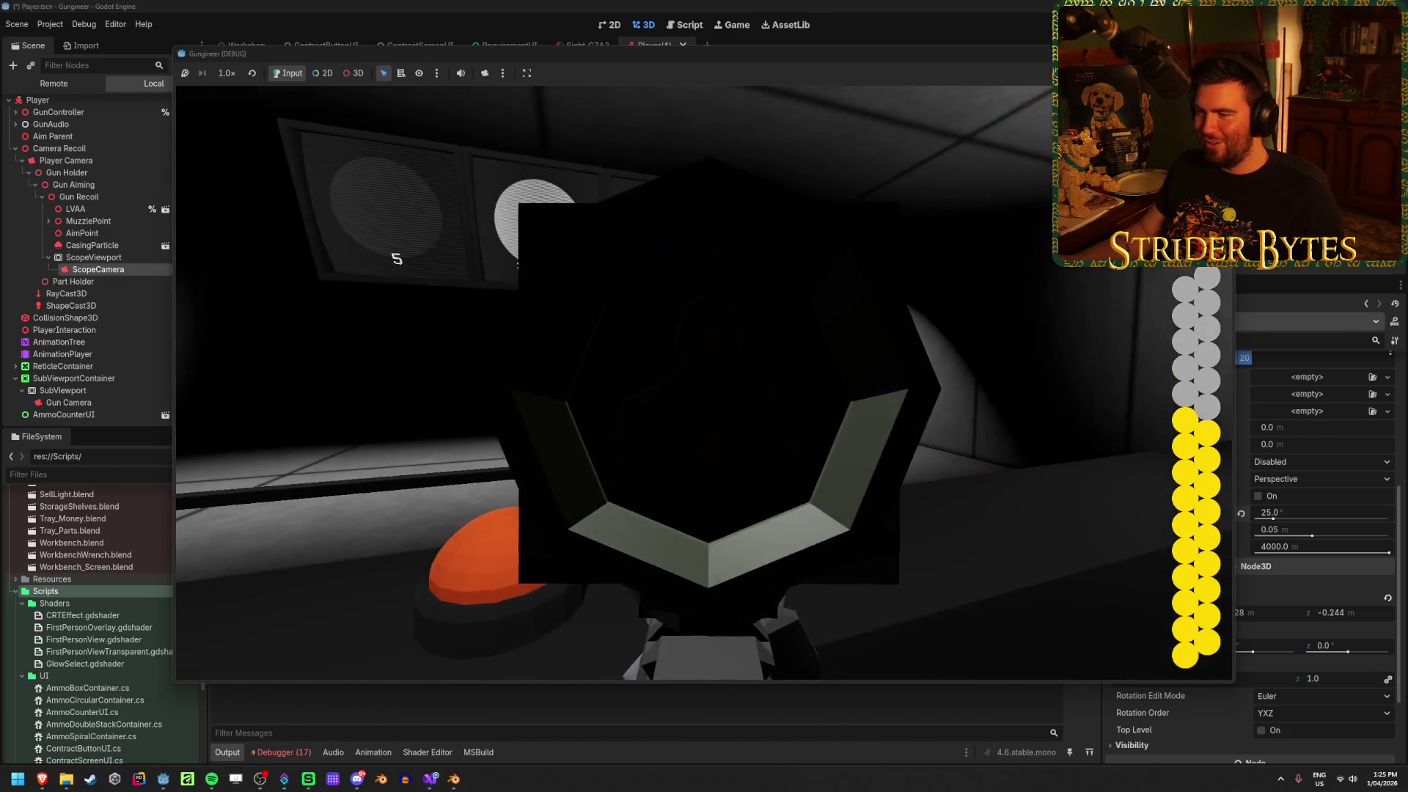
{"action": "left_click", "coordinate": [704, 381]}
{"action": "left_click", "coordinate": [703, 381]}
{"action": "left_click", "coordinate": [704, 381]}
{"action": "left_click", "coordinate": [704, 382]}
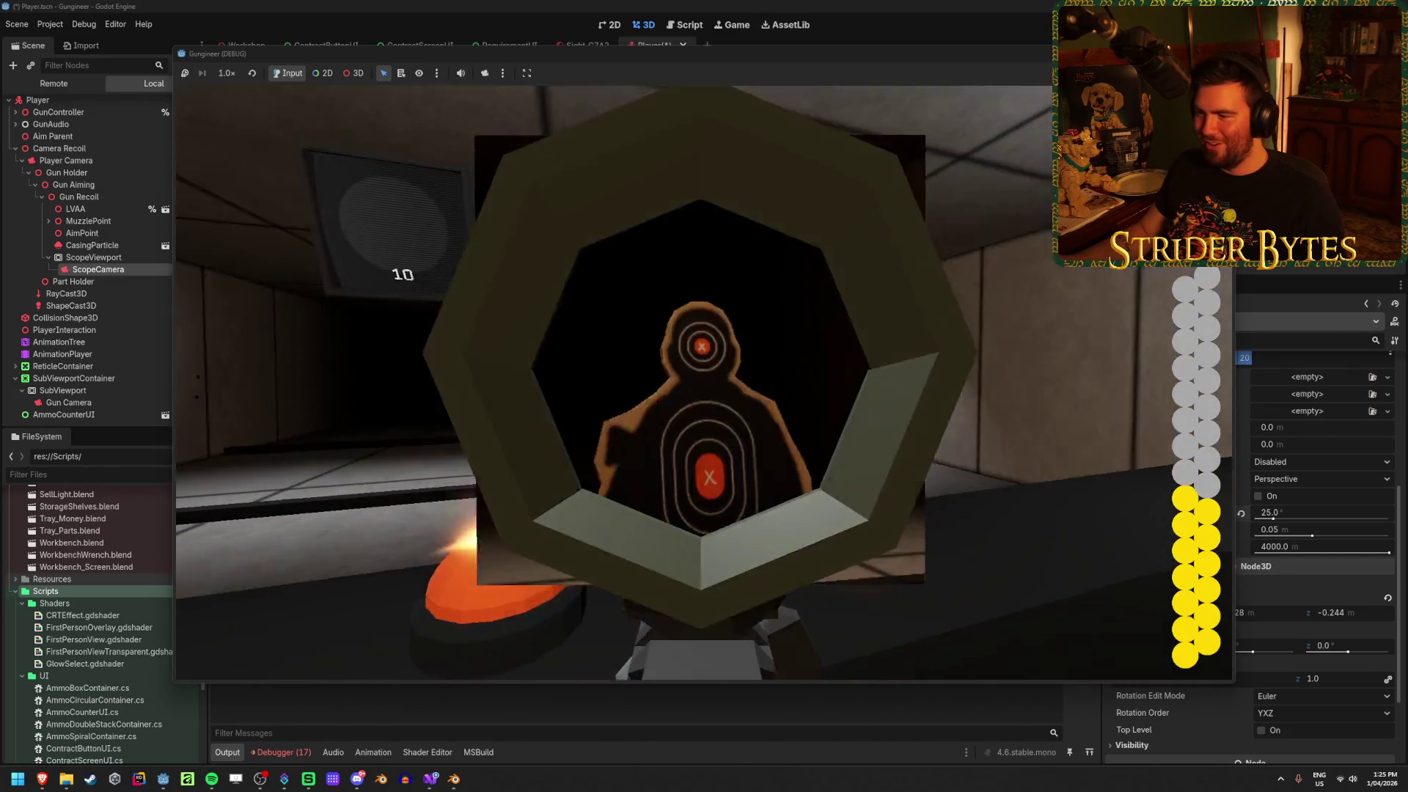
{"action": "left_click", "coordinate": [704, 381]}
{"action": "left_click", "coordinate": [704, 381]}
{"action": "left_click", "coordinate": [704, 381]}
{"action": "left_click", "coordinate": [704, 382]}
{"action": "left_click", "coordinate": [704, 381]}
{"action": "left_click", "coordinate": [704, 381]}
{"action": "left_click", "coordinate": [704, 382]}
{"action": "left_click", "coordinate": [704, 381]}
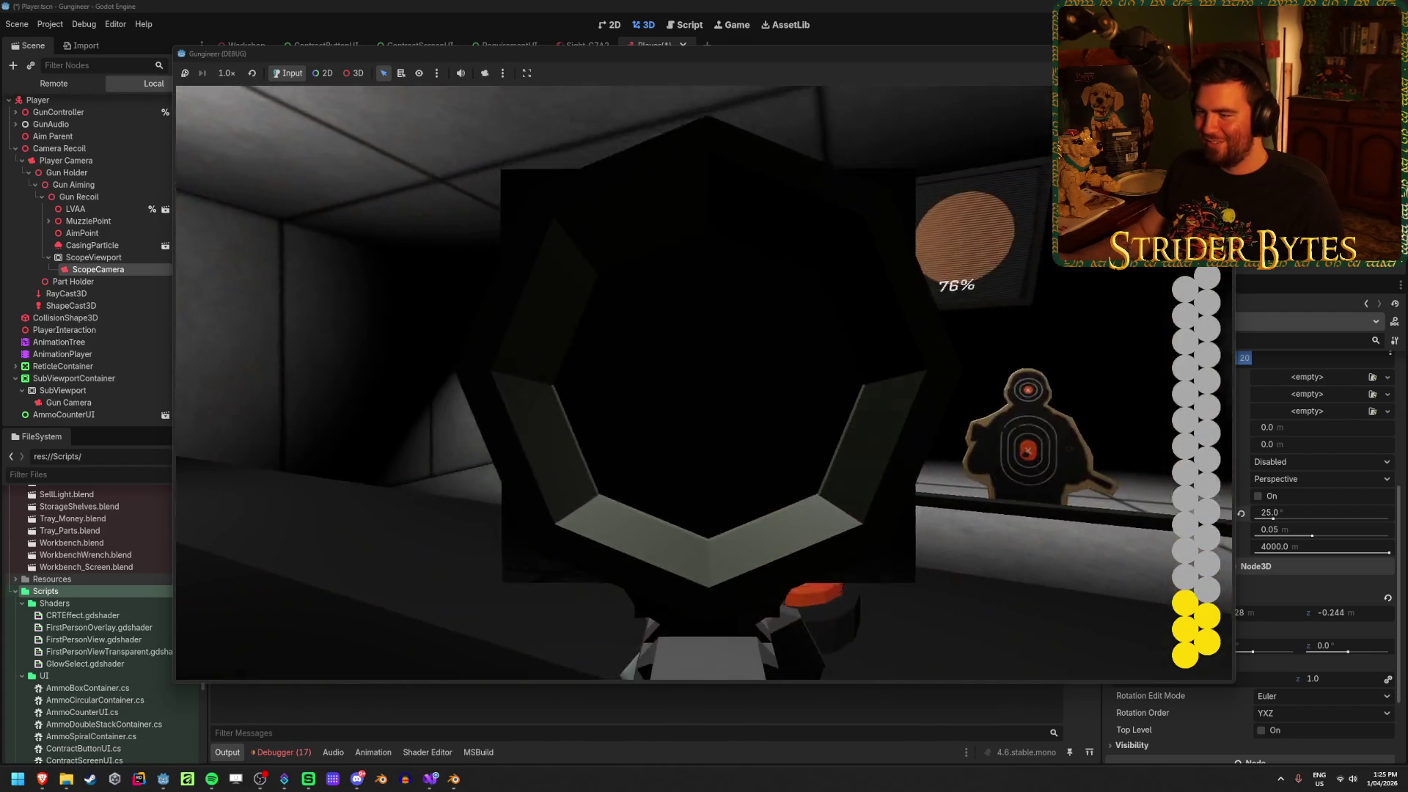
{"action": "left_click", "coordinate": [704, 382]}
{"action": "left_click", "coordinate": [704, 382]}
{"action": "left_click", "coordinate": [704, 381]}
{"action": "left_click", "coordinate": [704, 381]}
{"action": "left_click", "coordinate": [704, 381]}
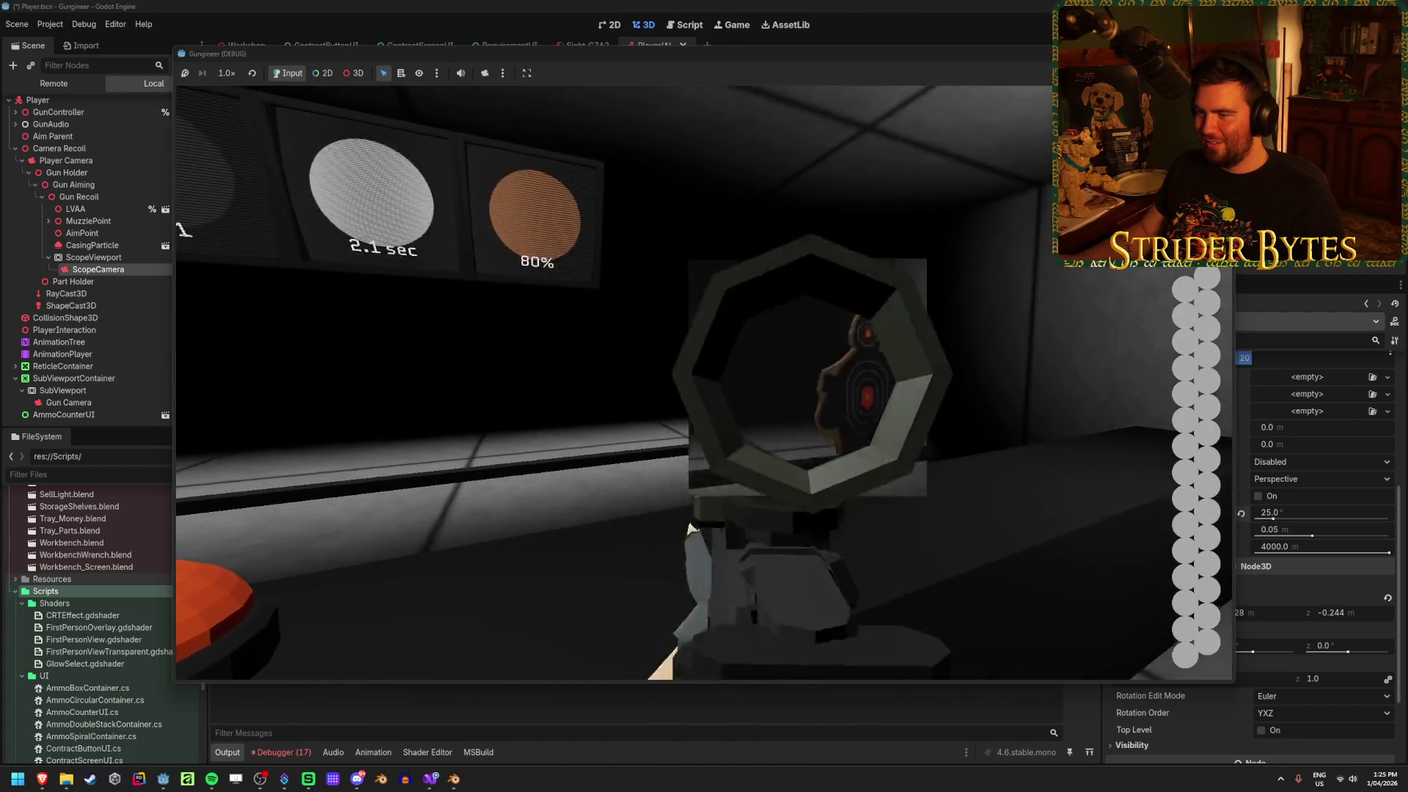
Reload the rifle, aim and fire another shot, then stop the game
{"action": "key", "text": "r"}
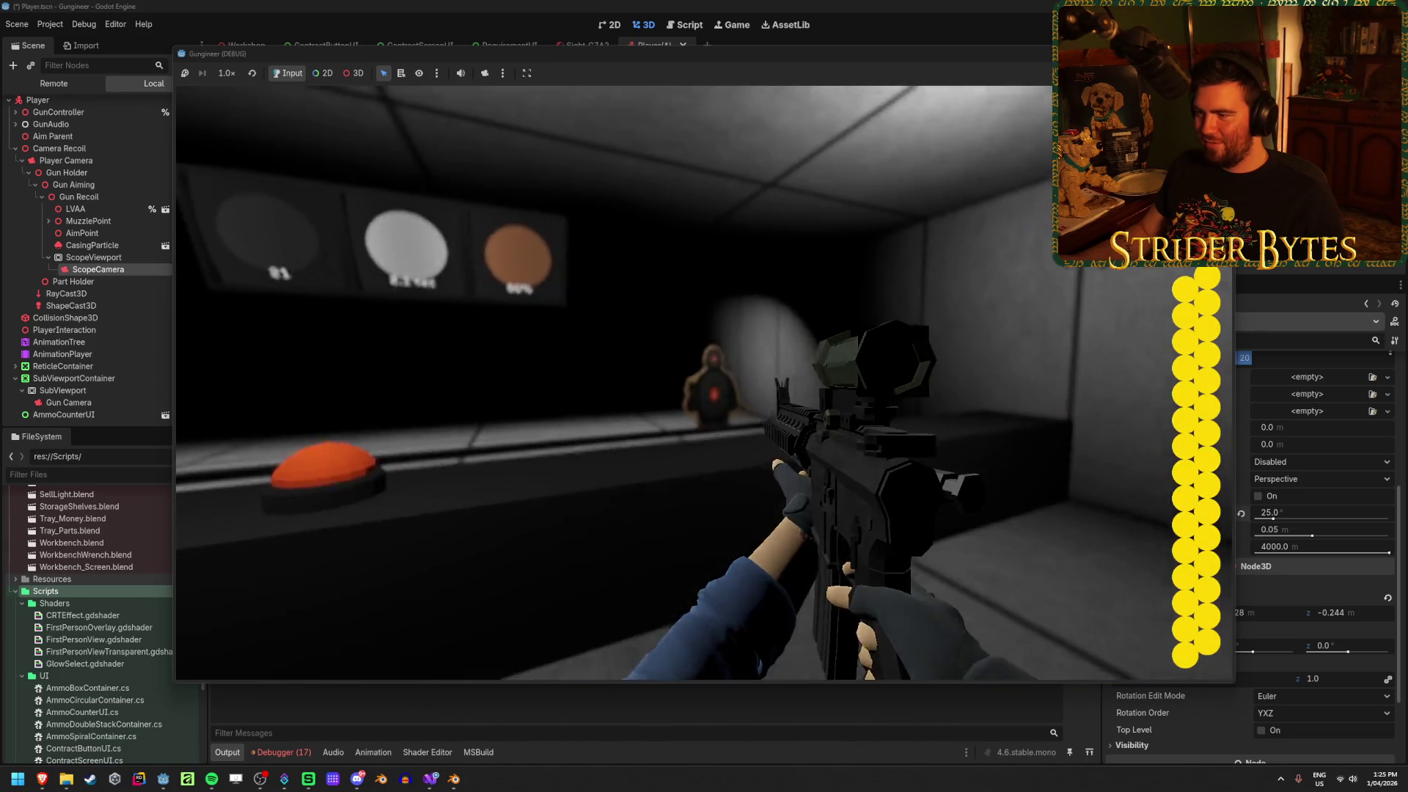
{"action": "right_click", "coordinate": [704, 382]}
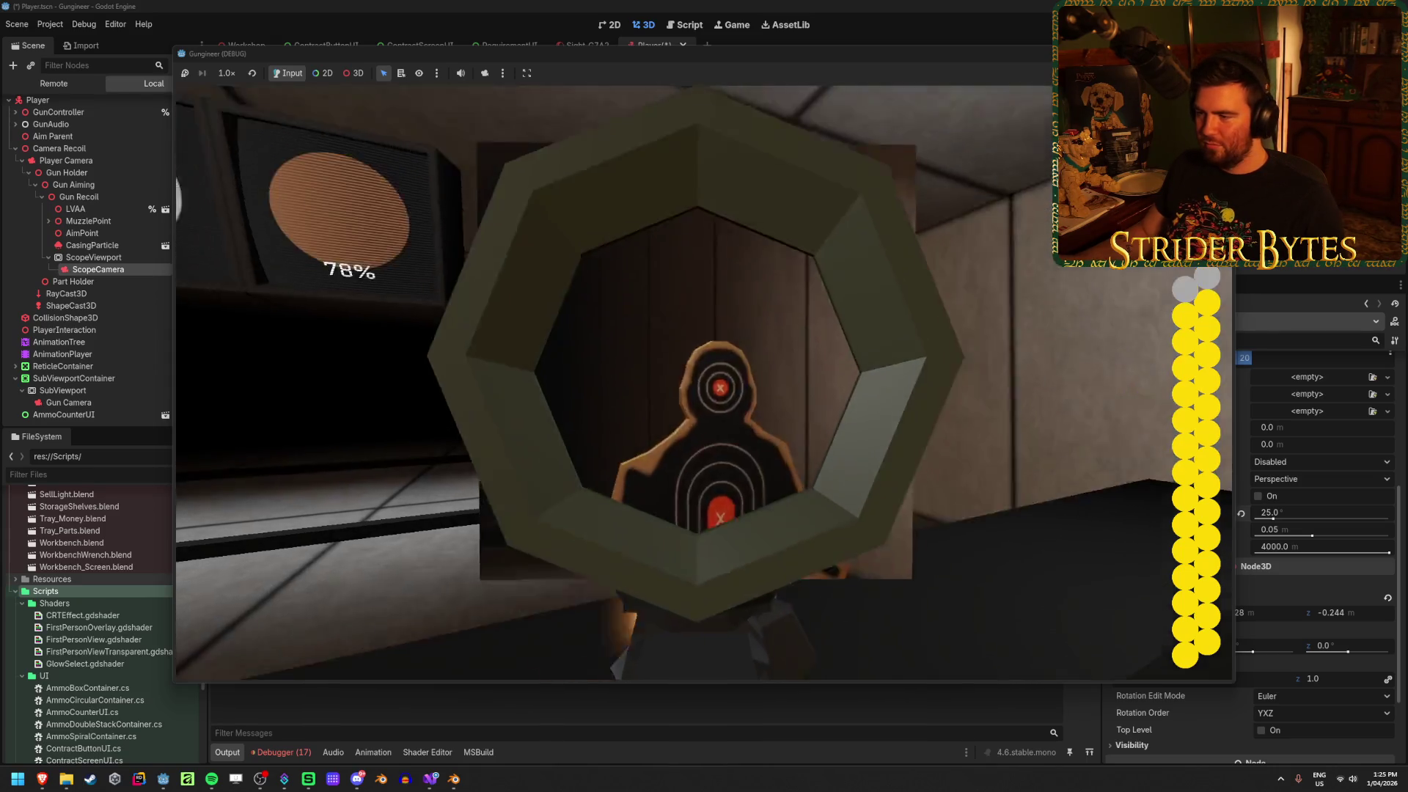
{"action": "left_click", "coordinate": [704, 381]}
{"action": "right_click", "coordinate": [704, 382]}
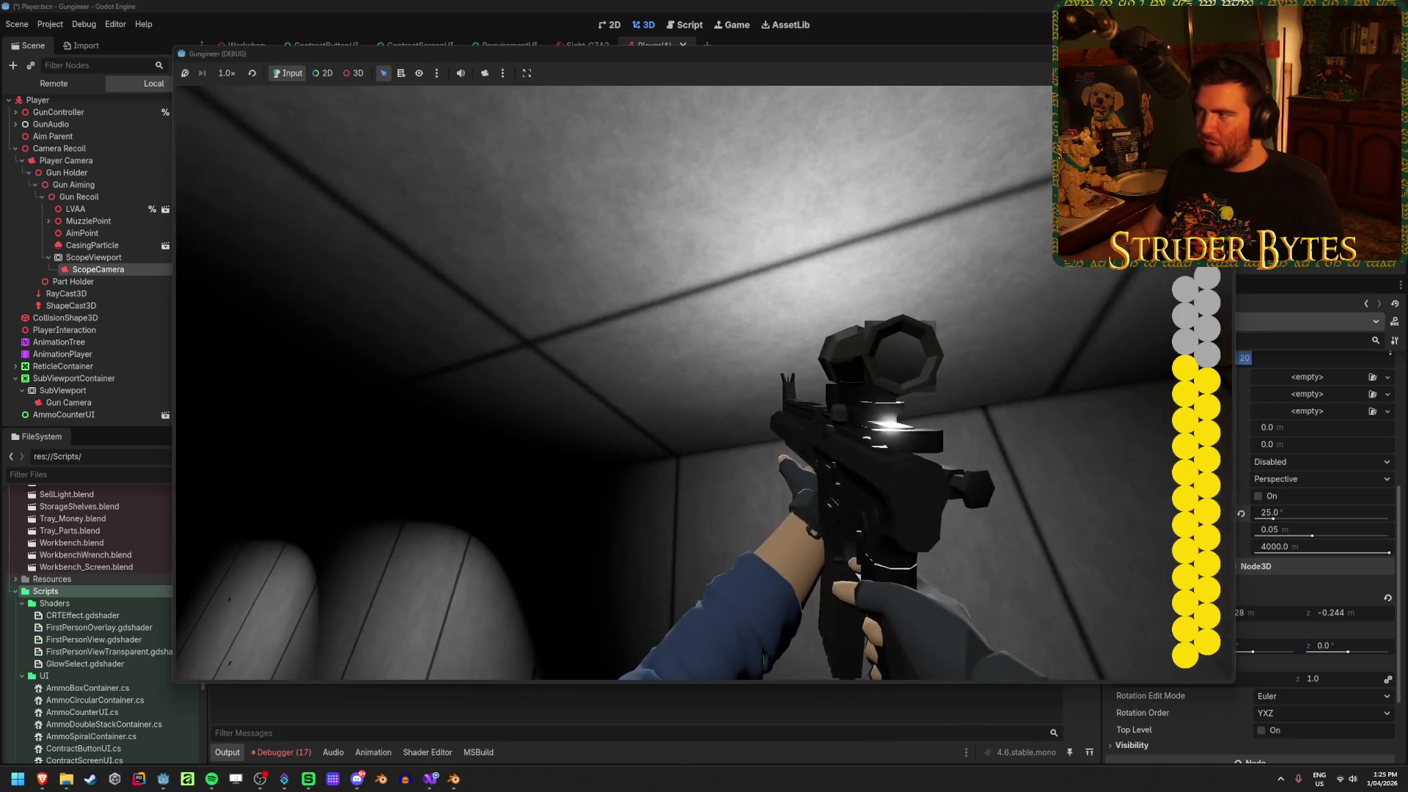
{"action": "key", "text": "F8"}
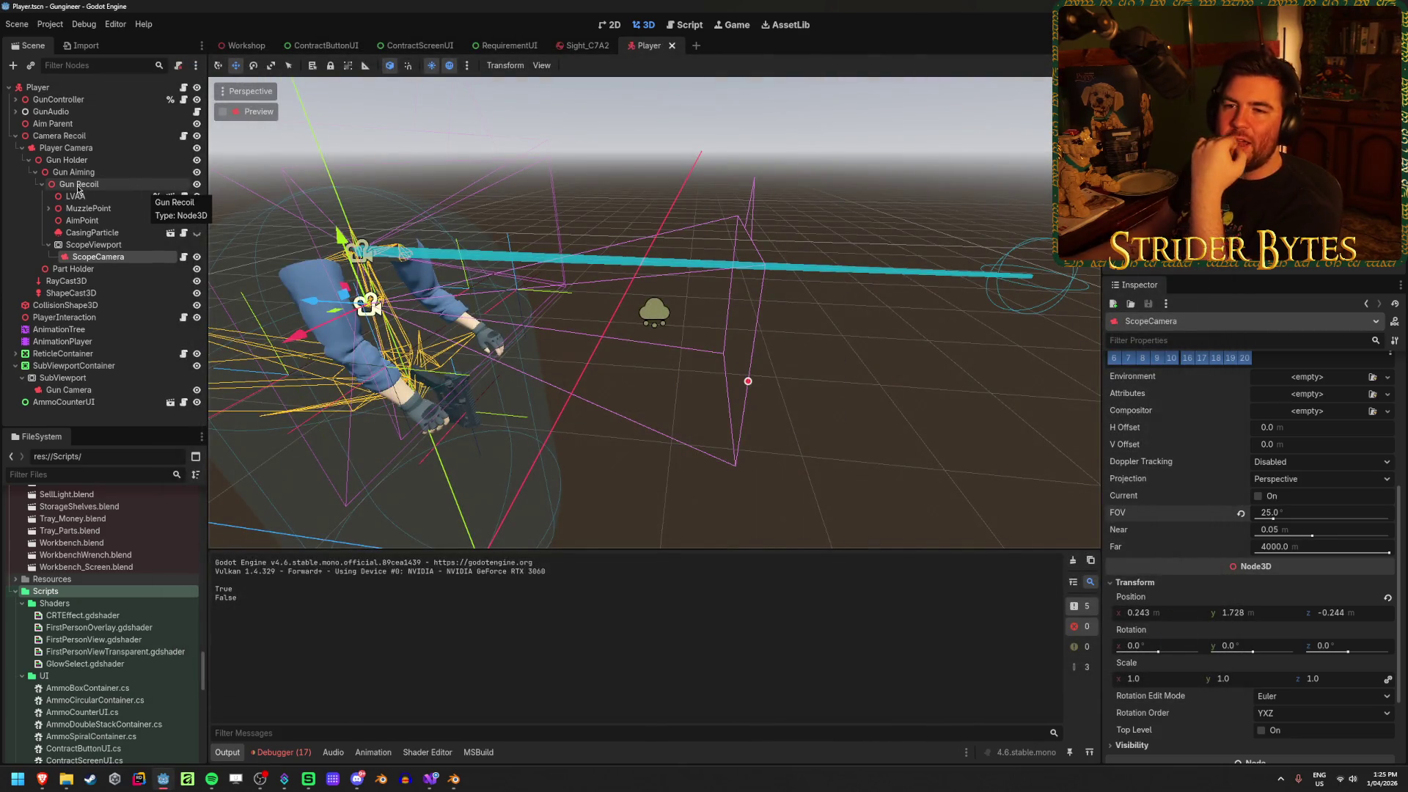
Inspect the LVAA, Player Camera and Gun Camera settings, then relaunch the game with F5
{"action": "left_click", "coordinate": [76, 196]}
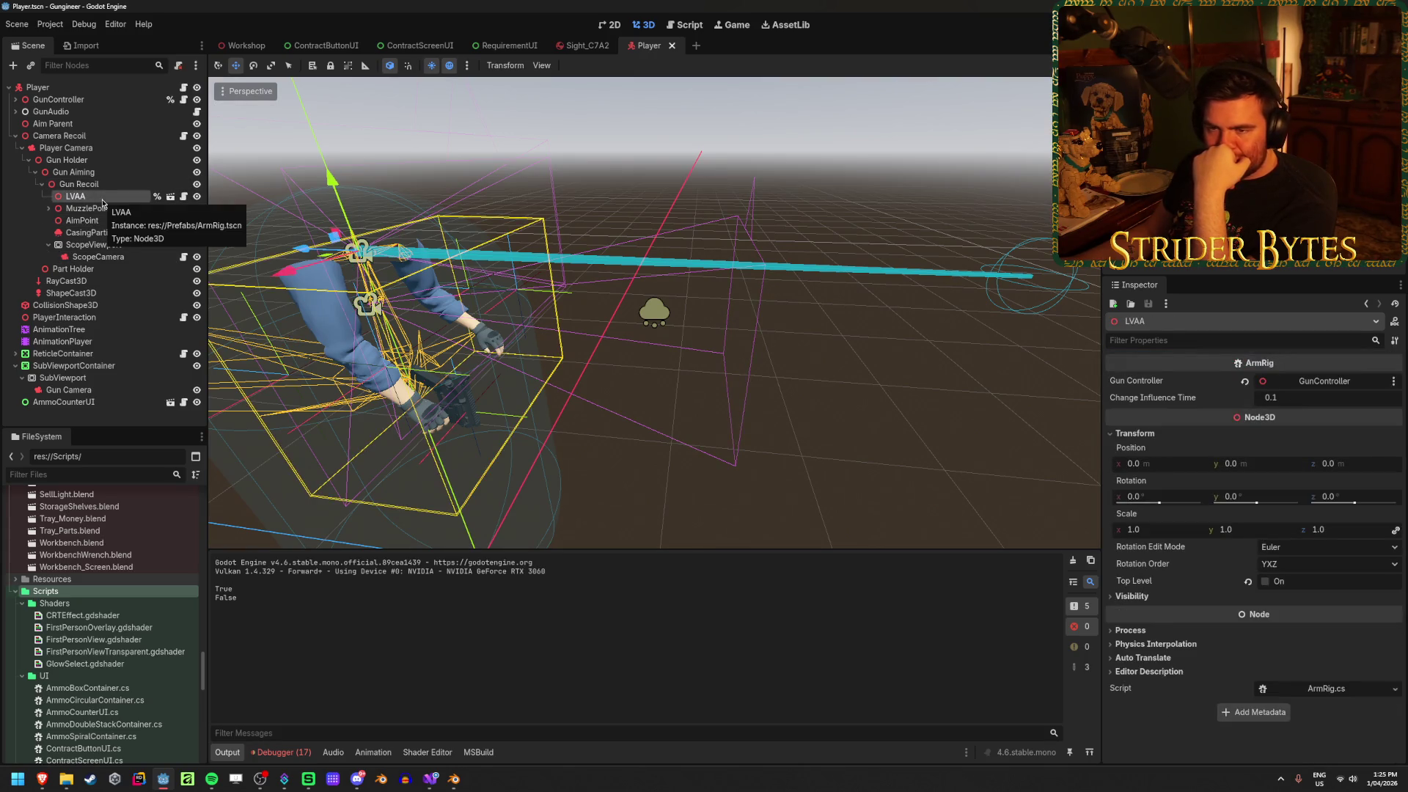
{"action": "left_click", "coordinate": [66, 147]}
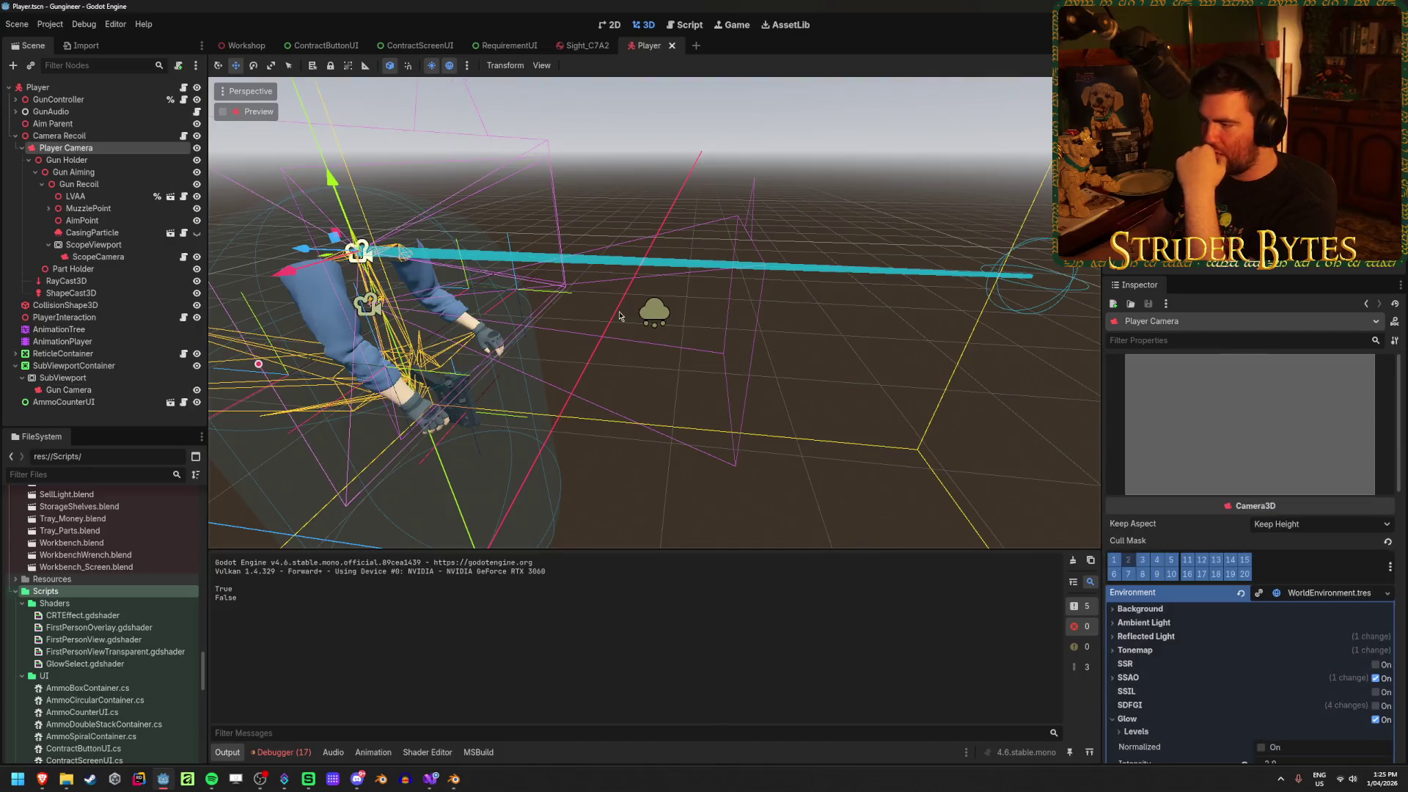
{"action": "scroll", "coordinate": [1218, 539], "scroll_direction": "down", "scroll_amount": 10}
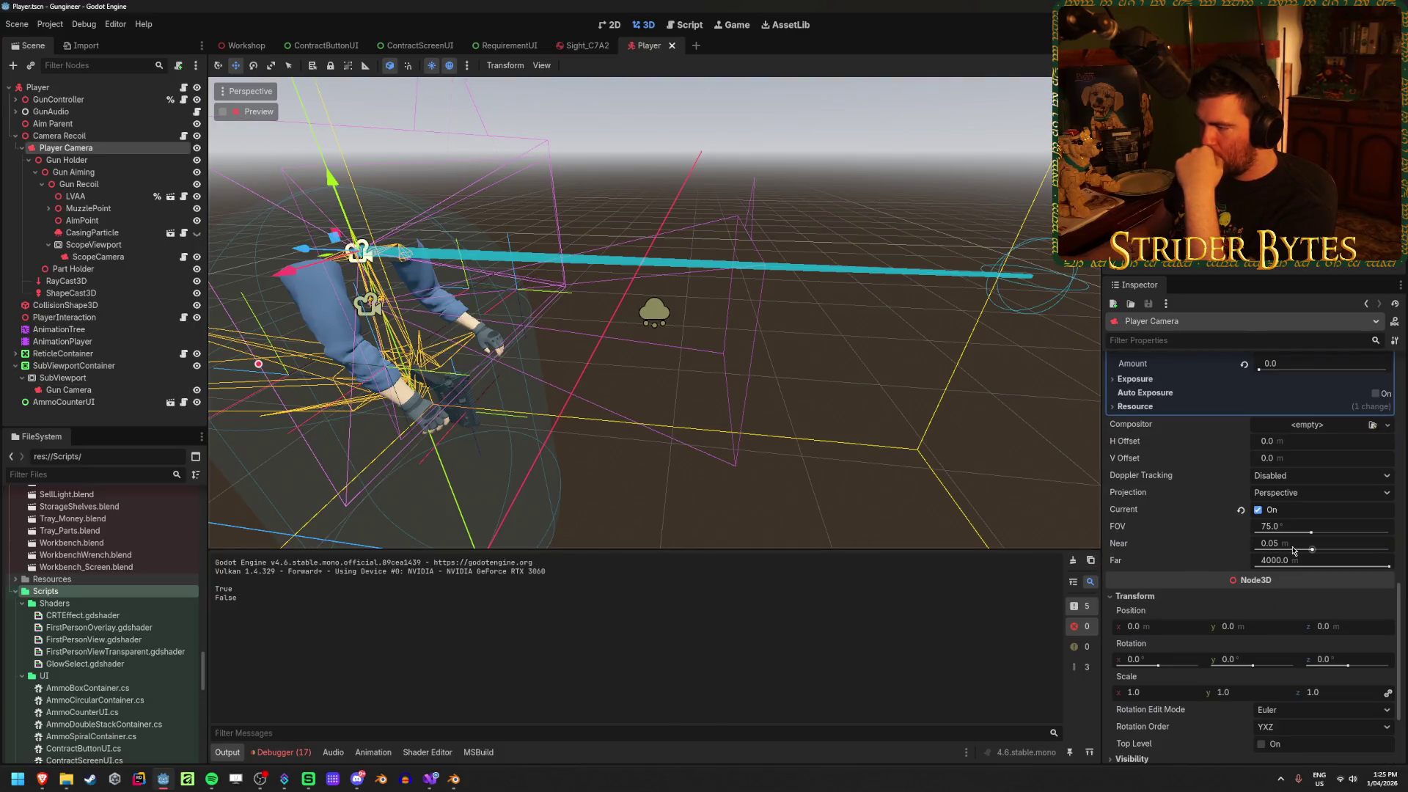
{"action": "left_click", "coordinate": [68, 390]}
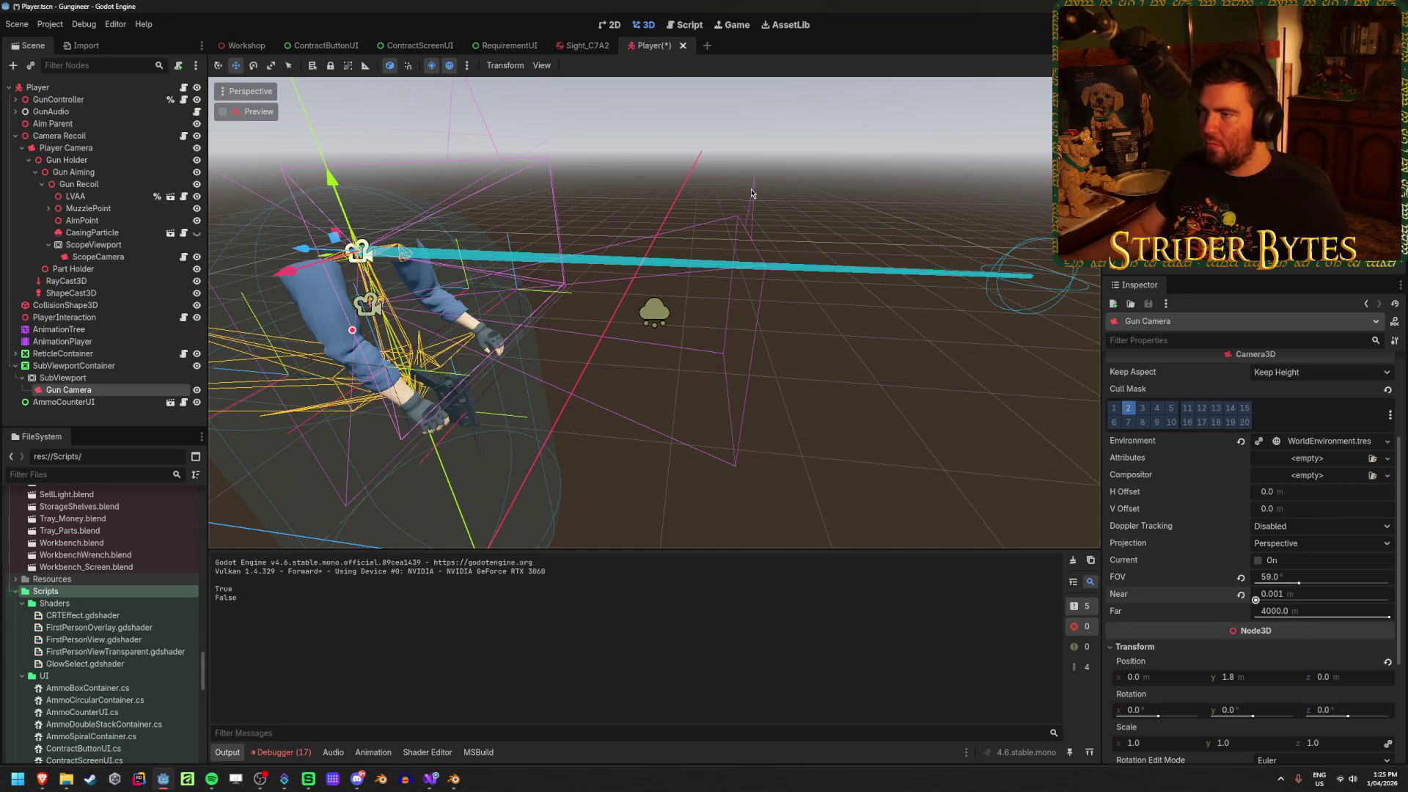
{"action": "key", "text": "F5"}
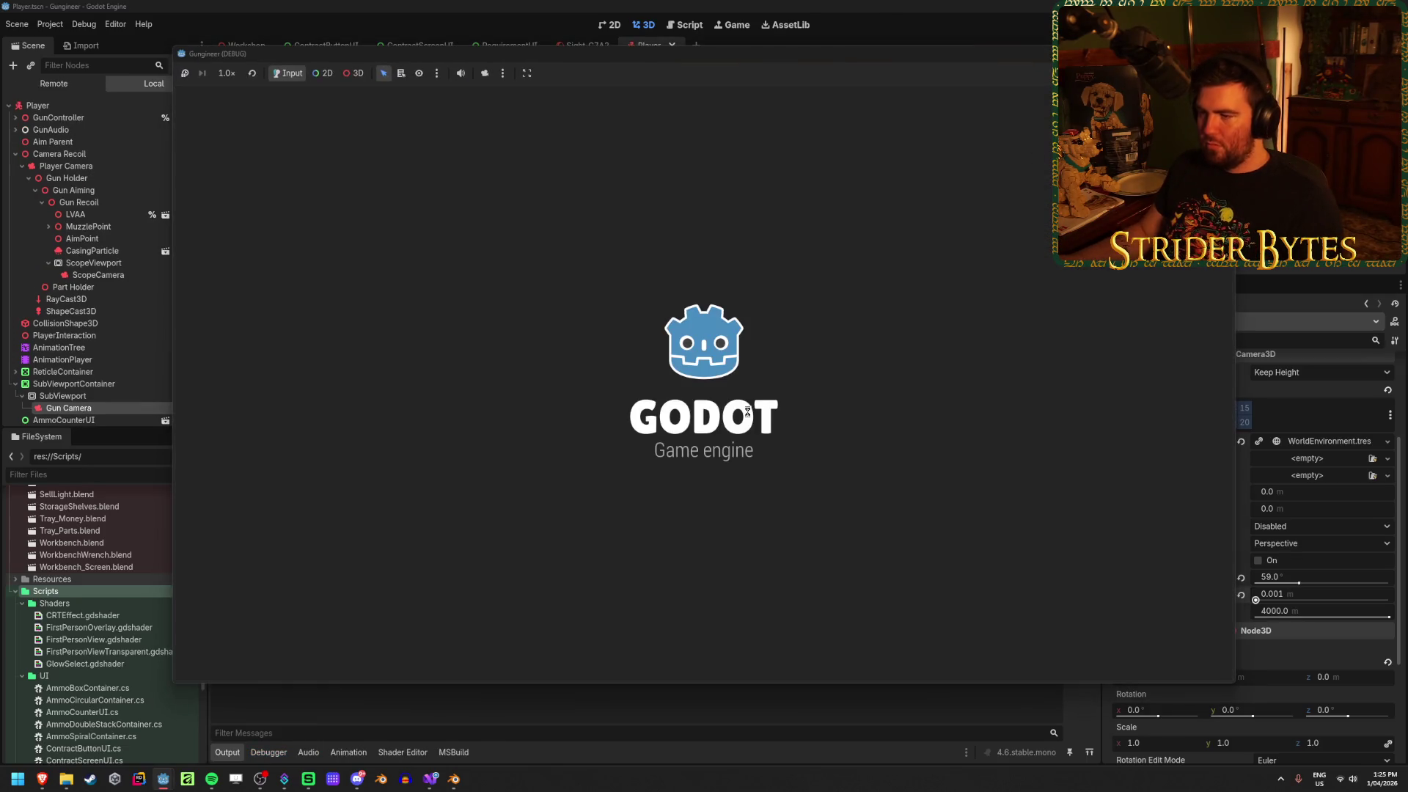
Walk by the workbench, aim through the scope, empty the magazine and reload
{"action": "key", "text": "w"}
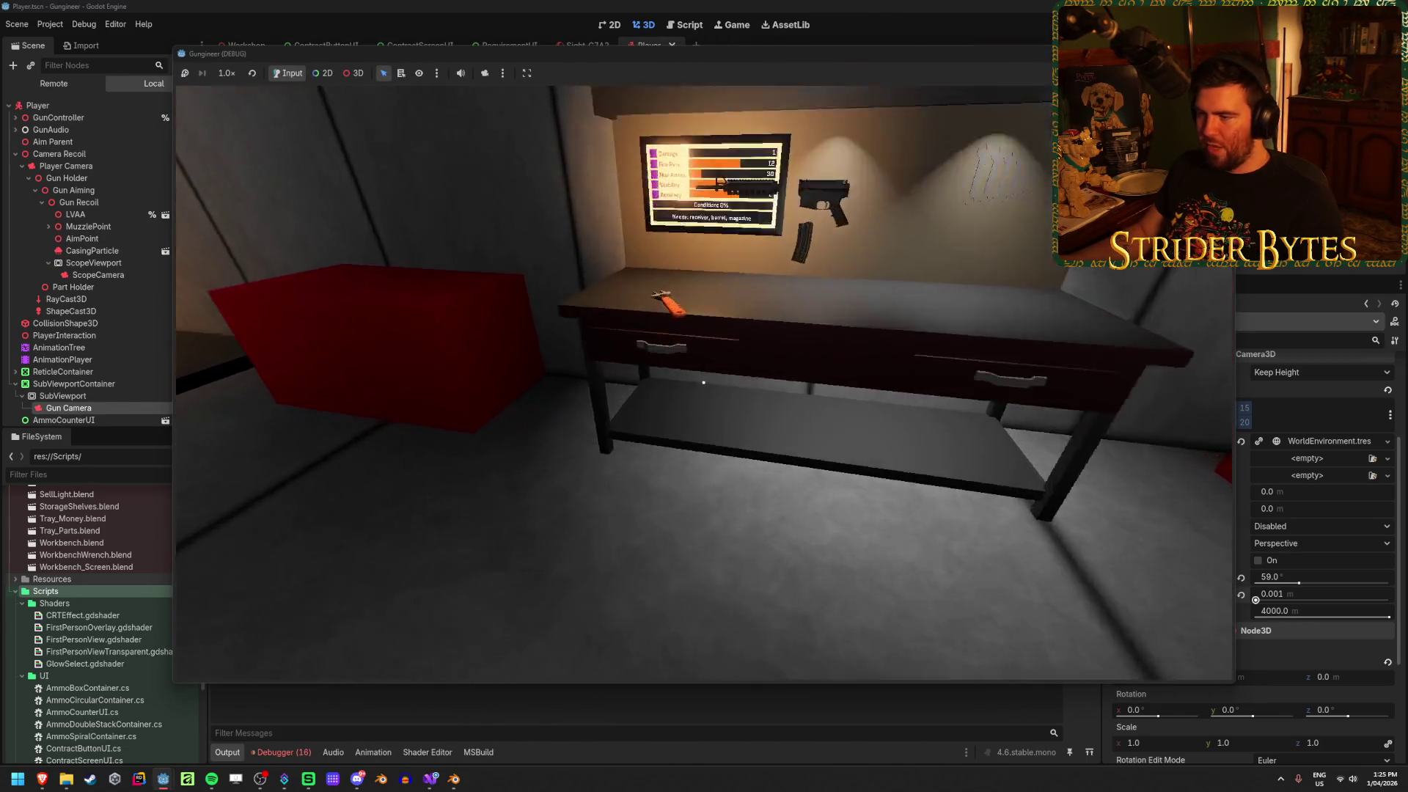
{"action": "key", "text": "s"}
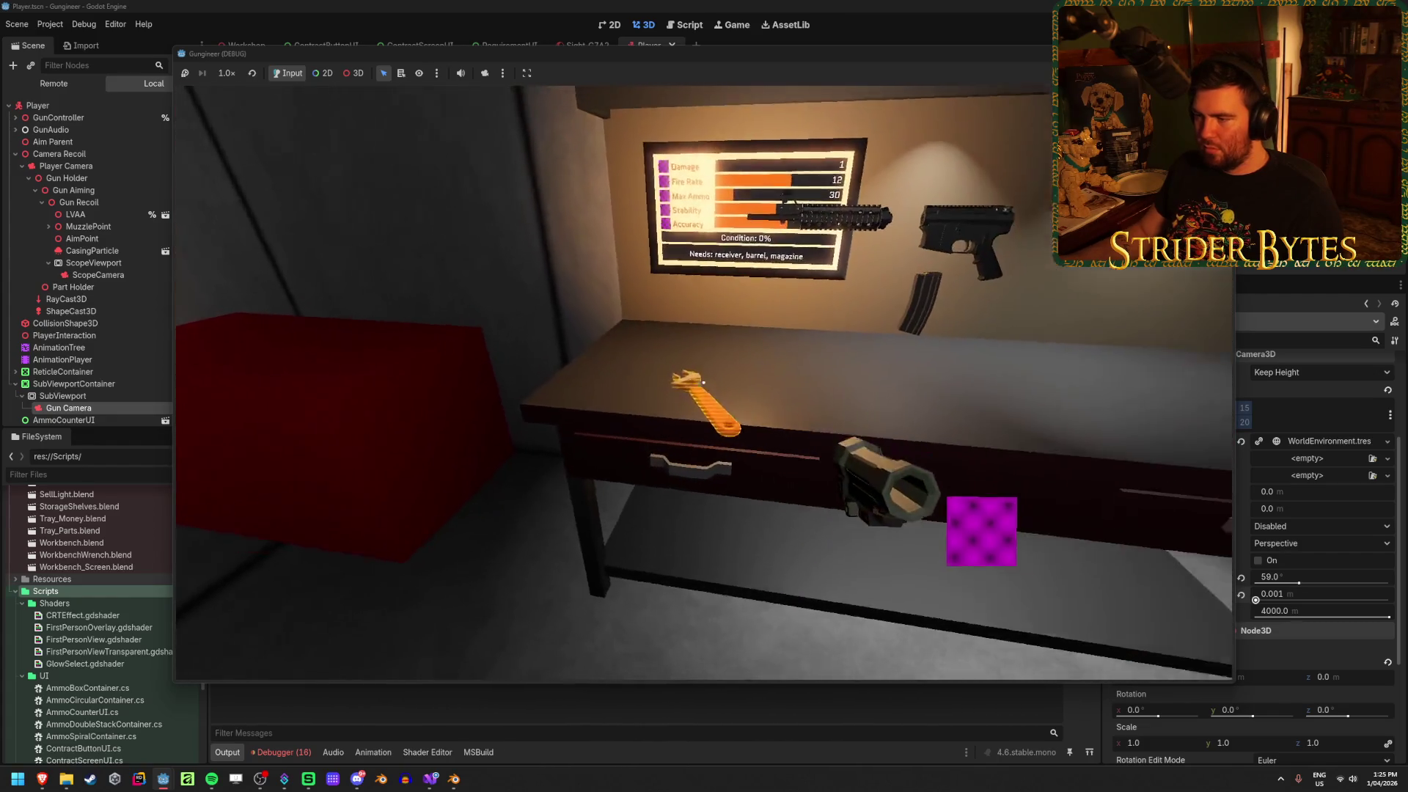
{"action": "key", "text": "1"}
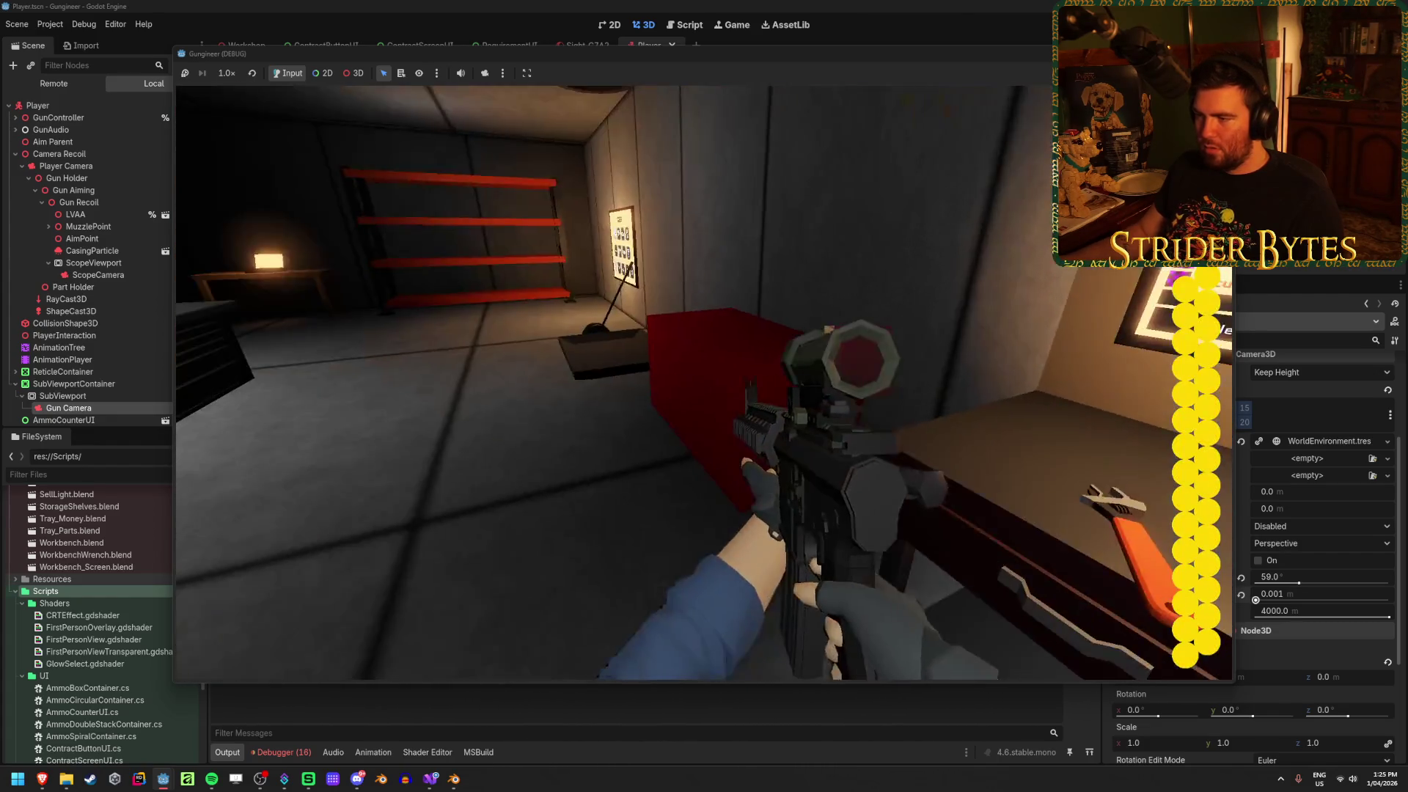
{"action": "right_click", "coordinate": [704, 381]}
{"action": "left_click", "coordinate": [704, 381]}
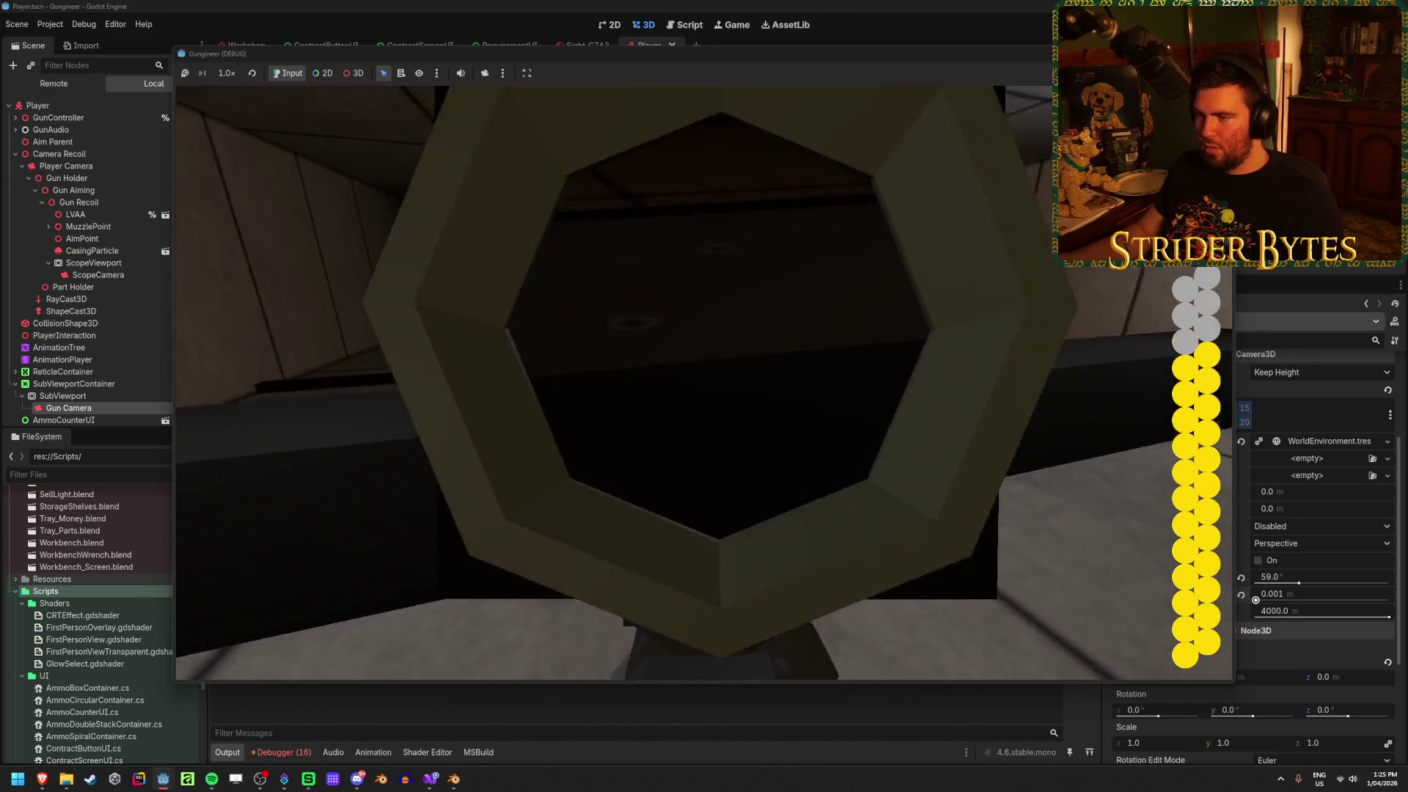
{"action": "left_click", "coordinate": [704, 382]}
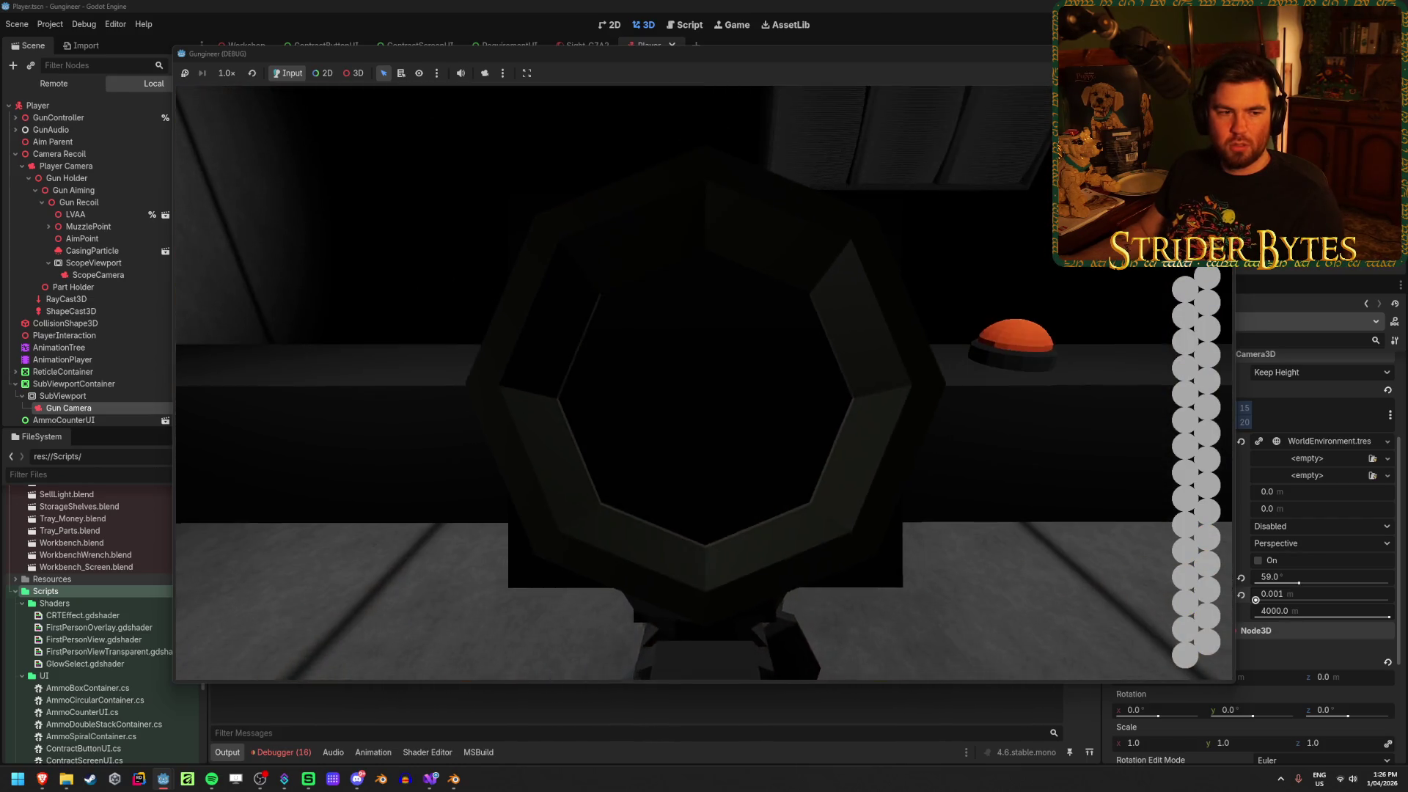
{"action": "key", "text": "r"}
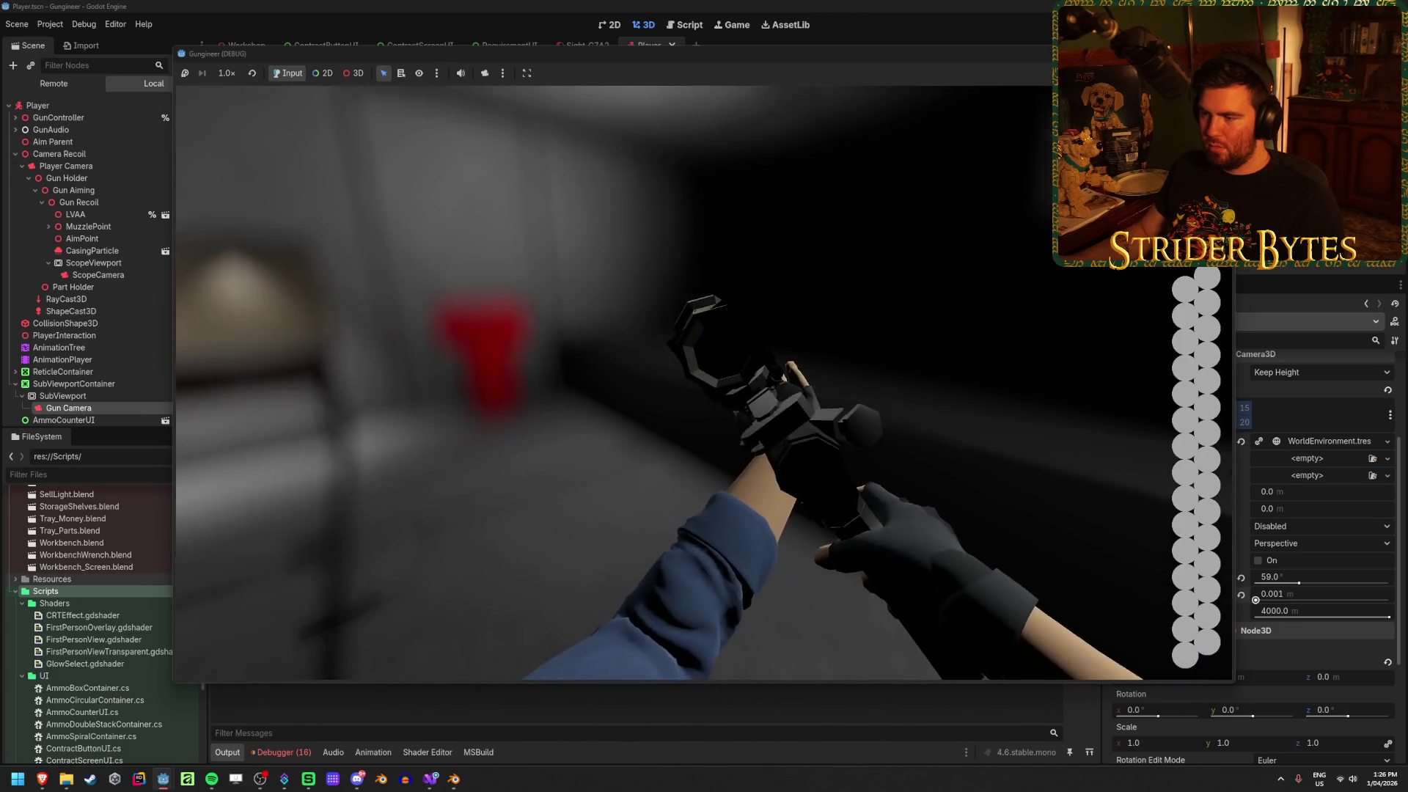
Aim down the scope while walking toward and away from the workbench, then stop the game
{"action": "right_click", "coordinate": [704, 381]}
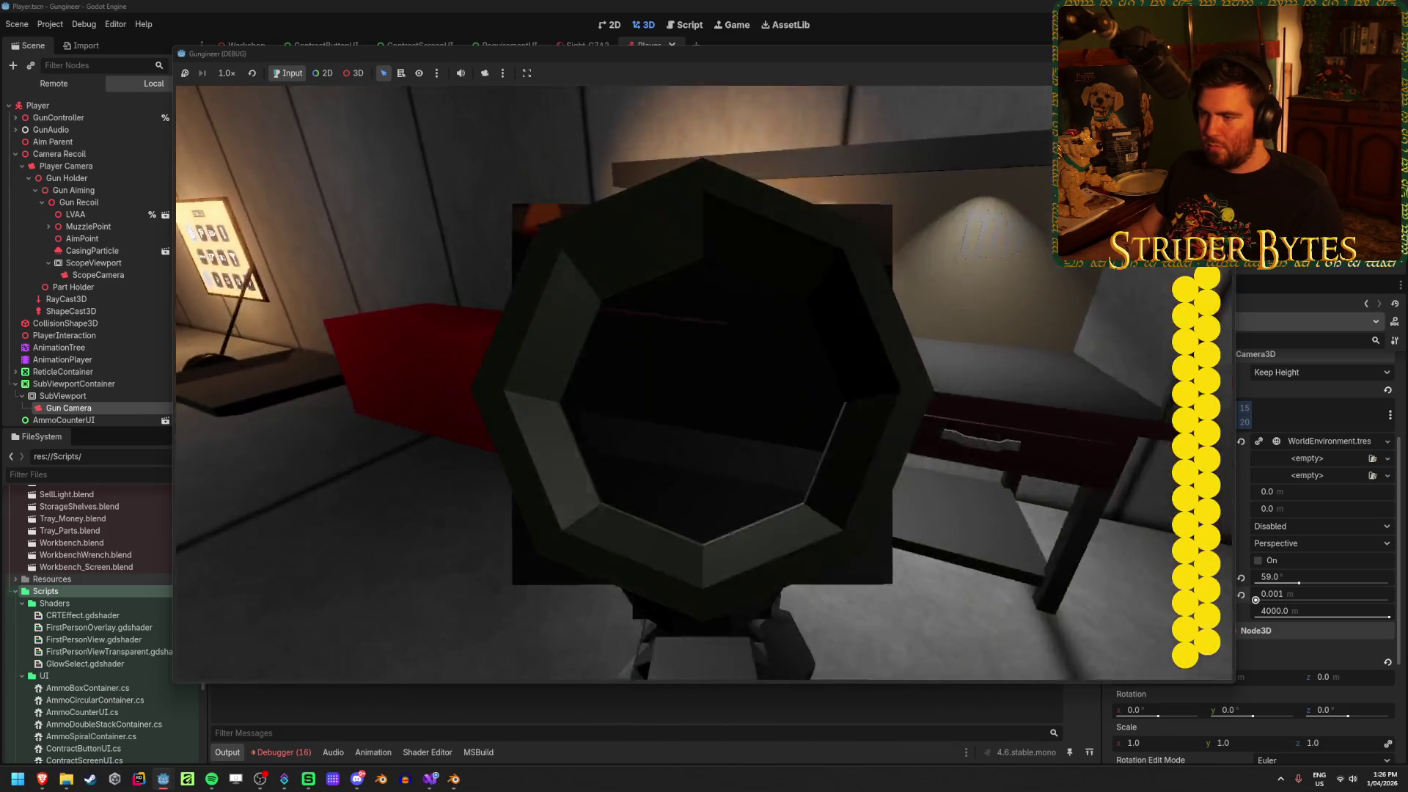
{"action": "key", "text": "w"}
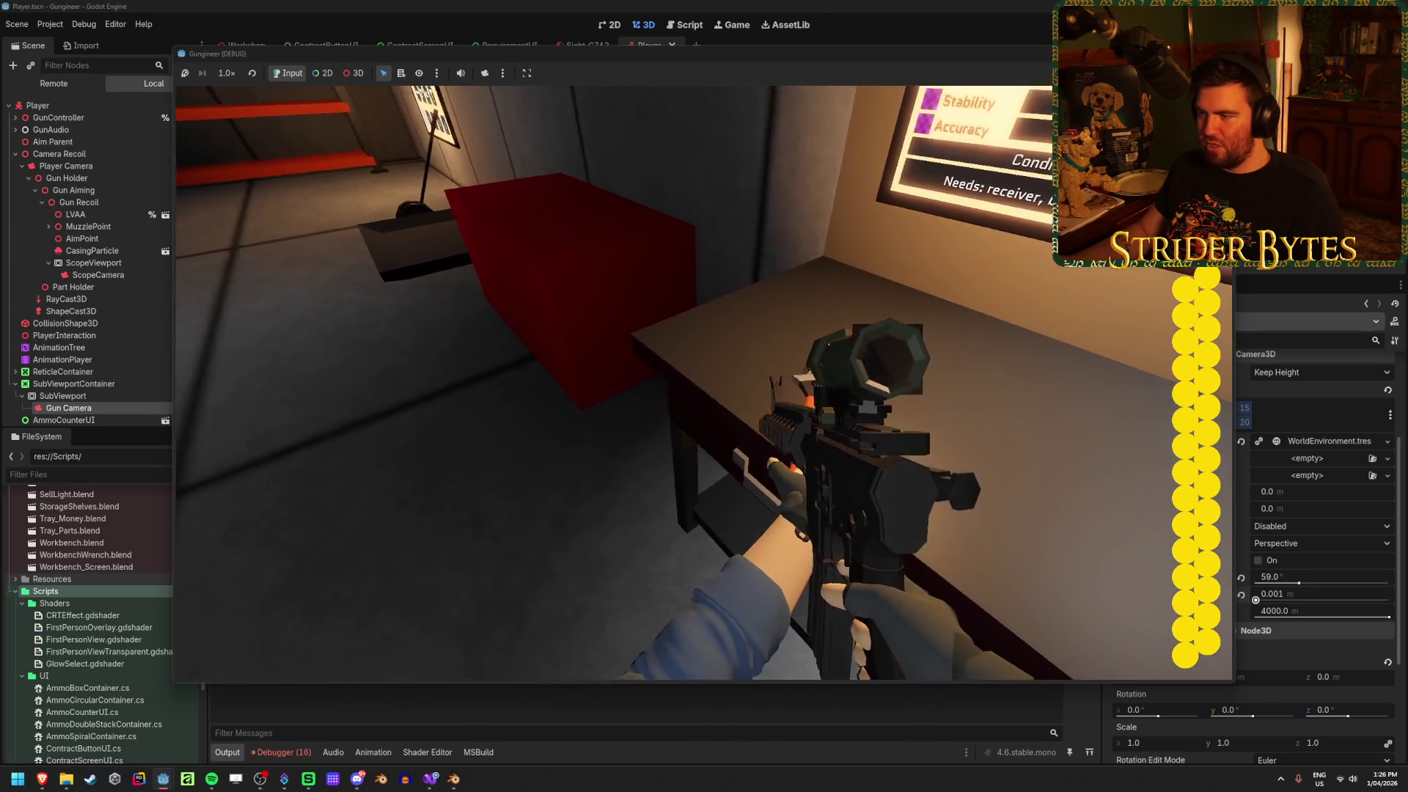
{"action": "key", "text": "s"}
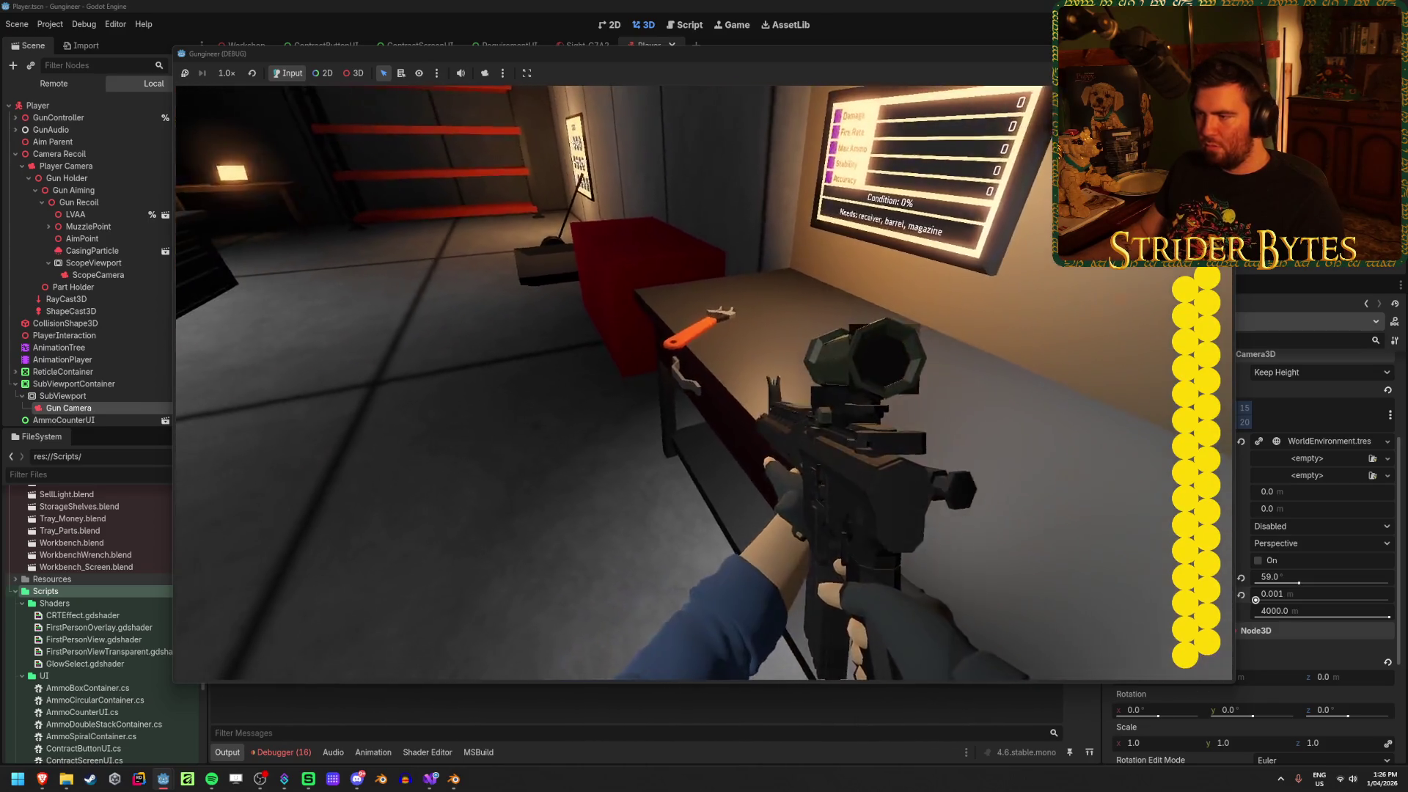
{"action": "key", "text": "w"}
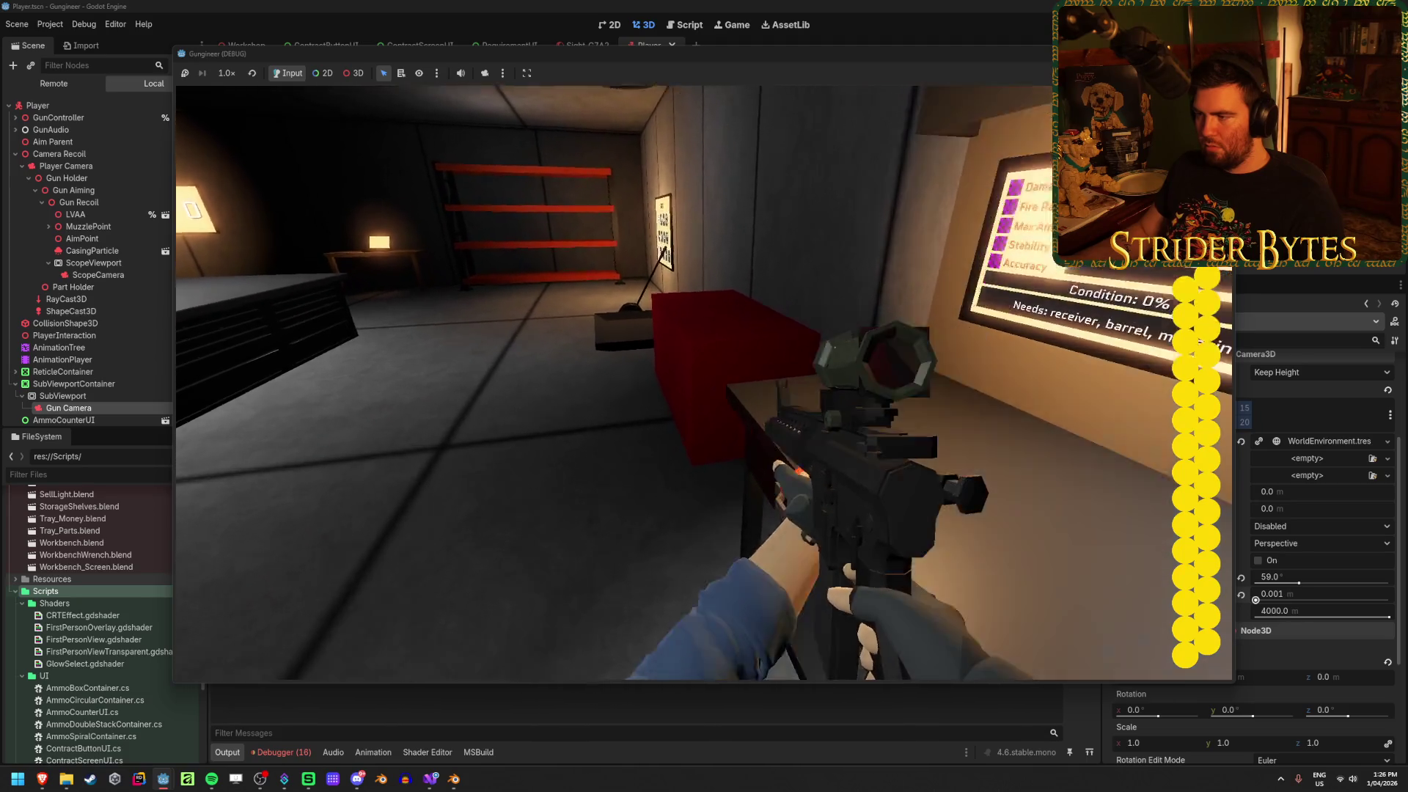
{"action": "key", "text": "s"}
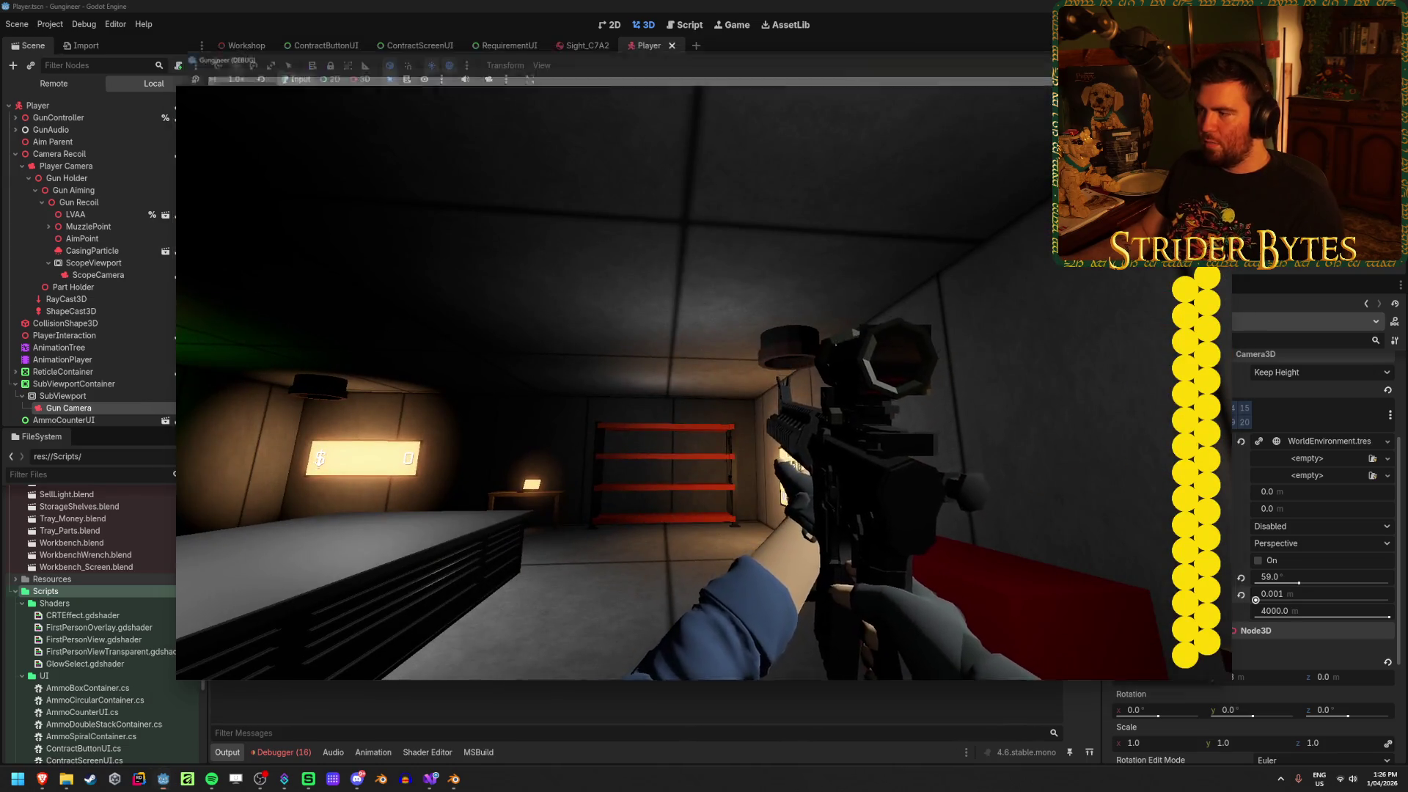
{"action": "key", "text": "F8"}
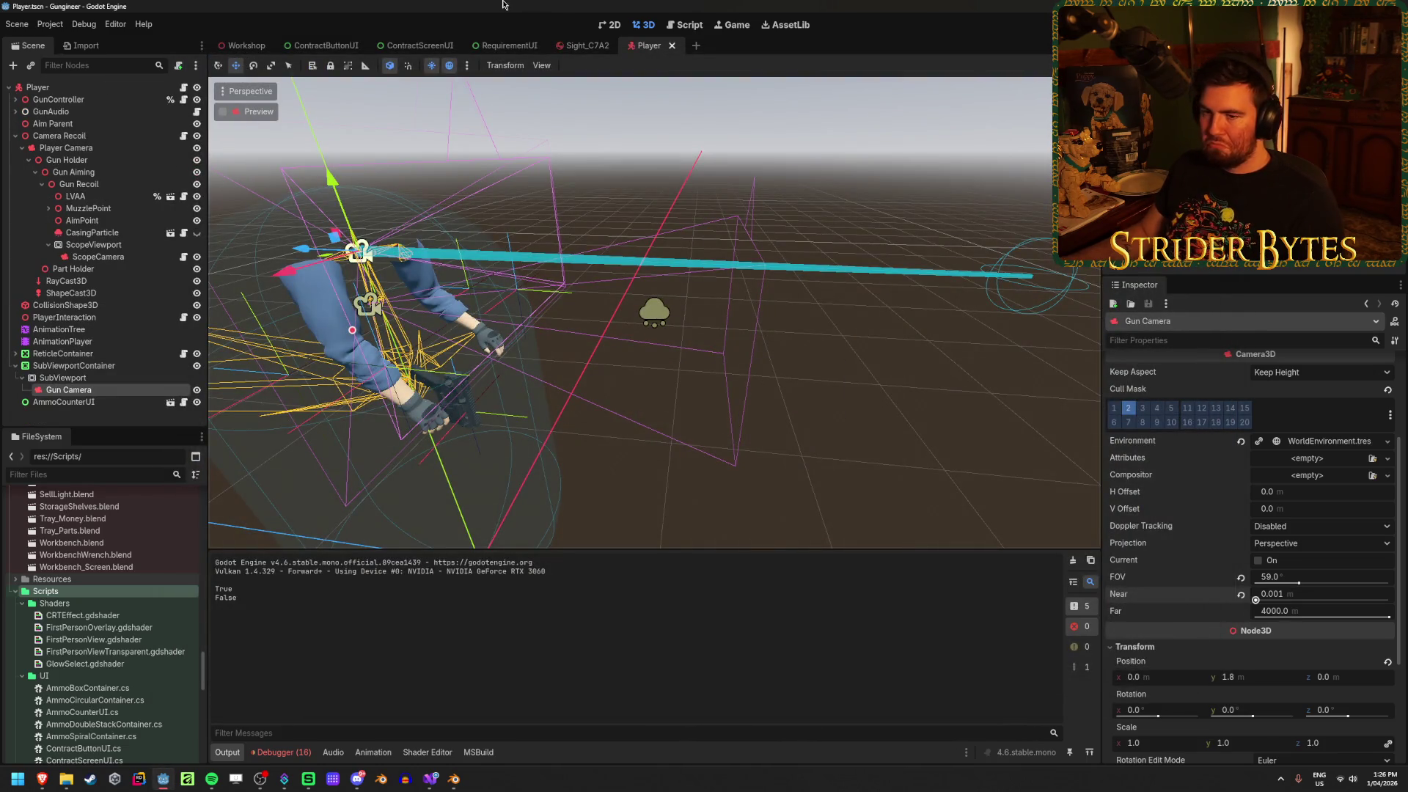
Review the SubViewport and ScopeCamera properties in the Inspector
{"action": "left_click", "coordinate": [104, 378]}
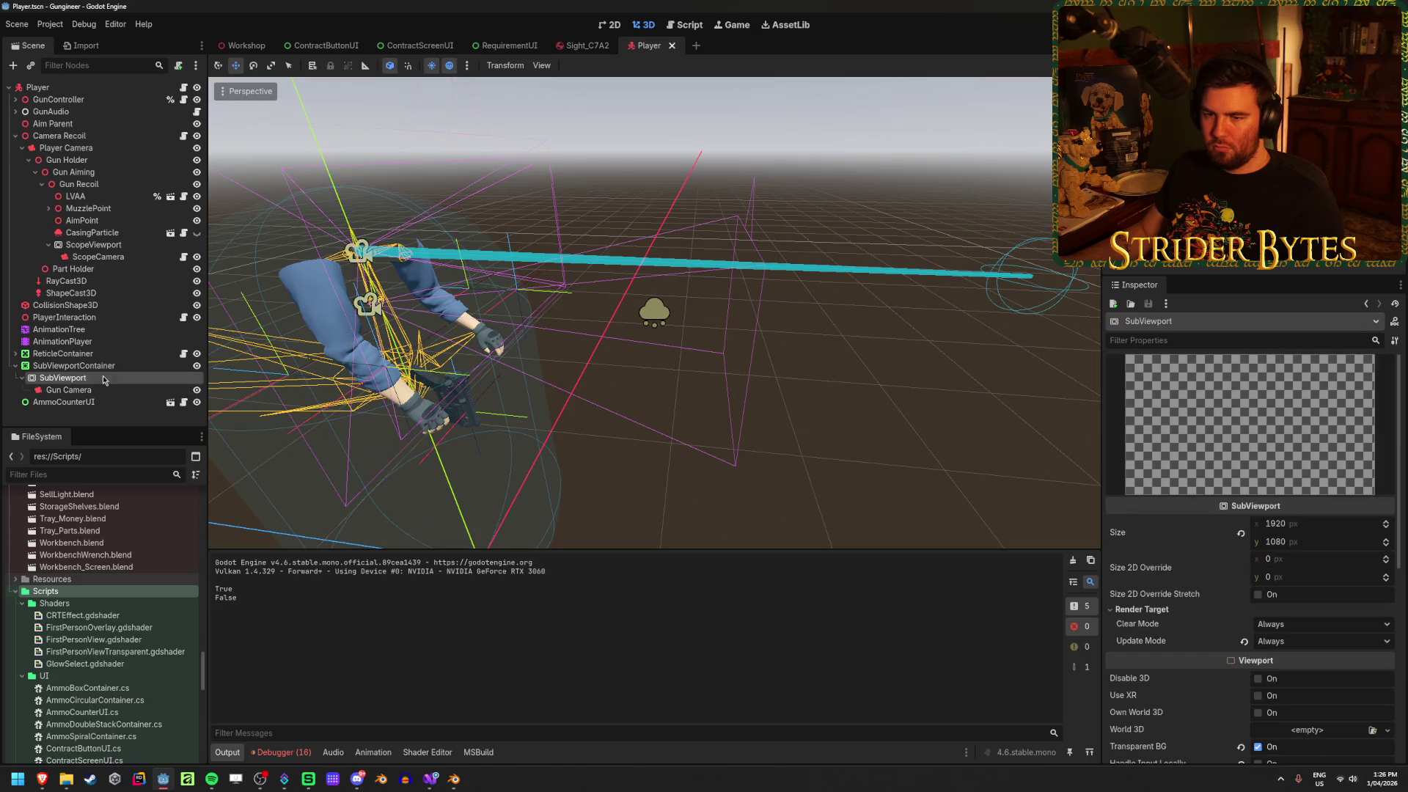
{"action": "left_click", "coordinate": [113, 258]}
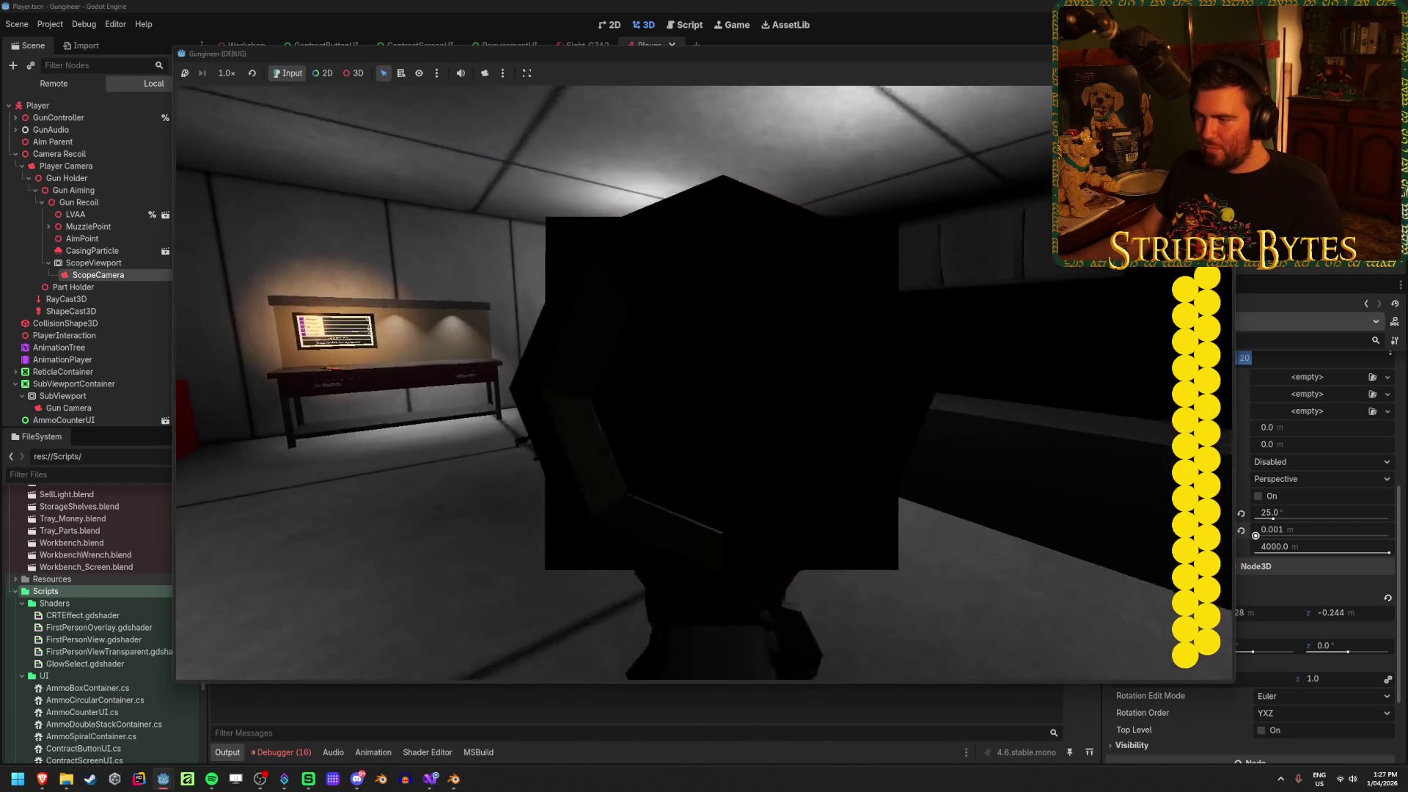
Stop the game after seeing the black scope lens
{"action": "key", "text": "F8"}
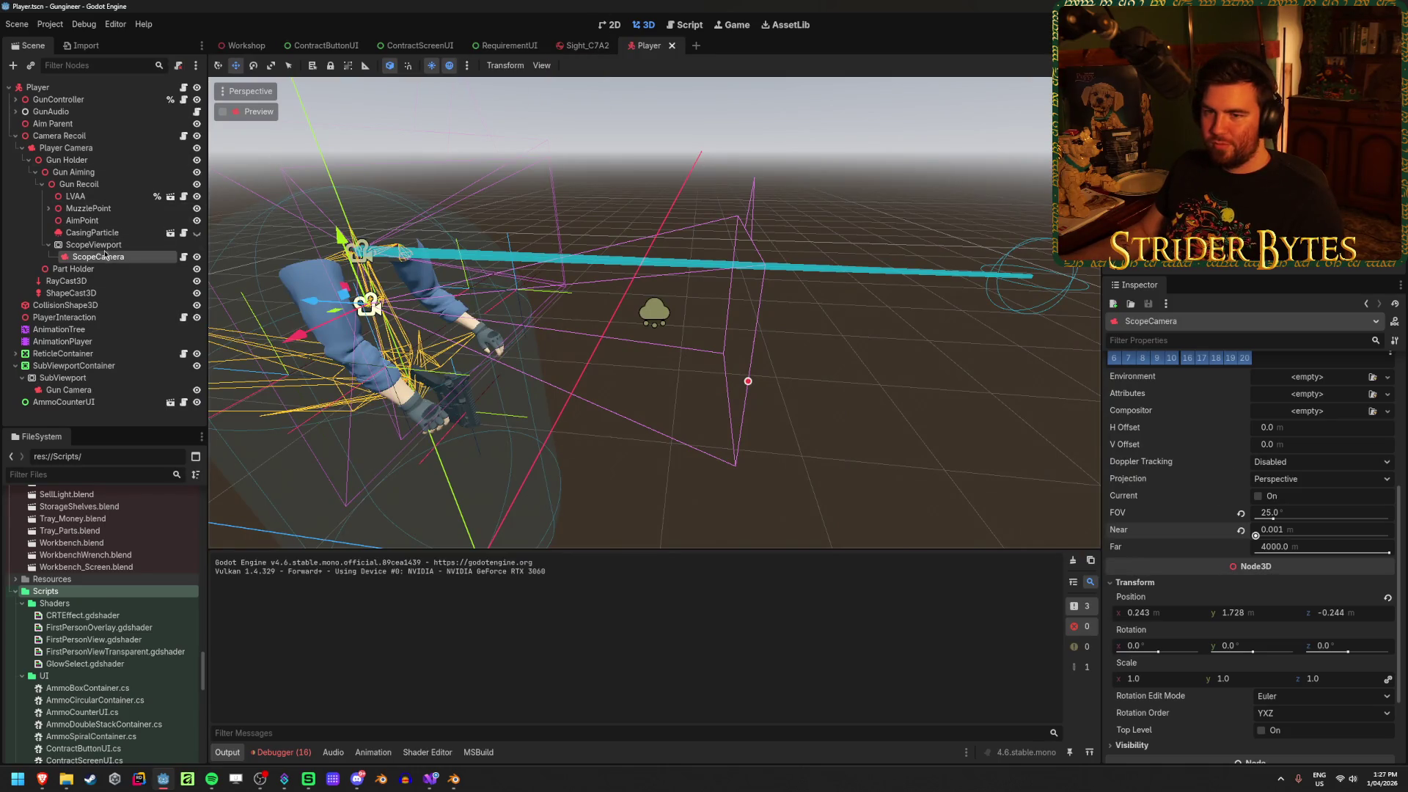
In Sight_C7A2, set ScopeRT's material Shading Mode to Unshaded, then test and close the game
{"action": "left_click", "coordinate": [583, 46]}
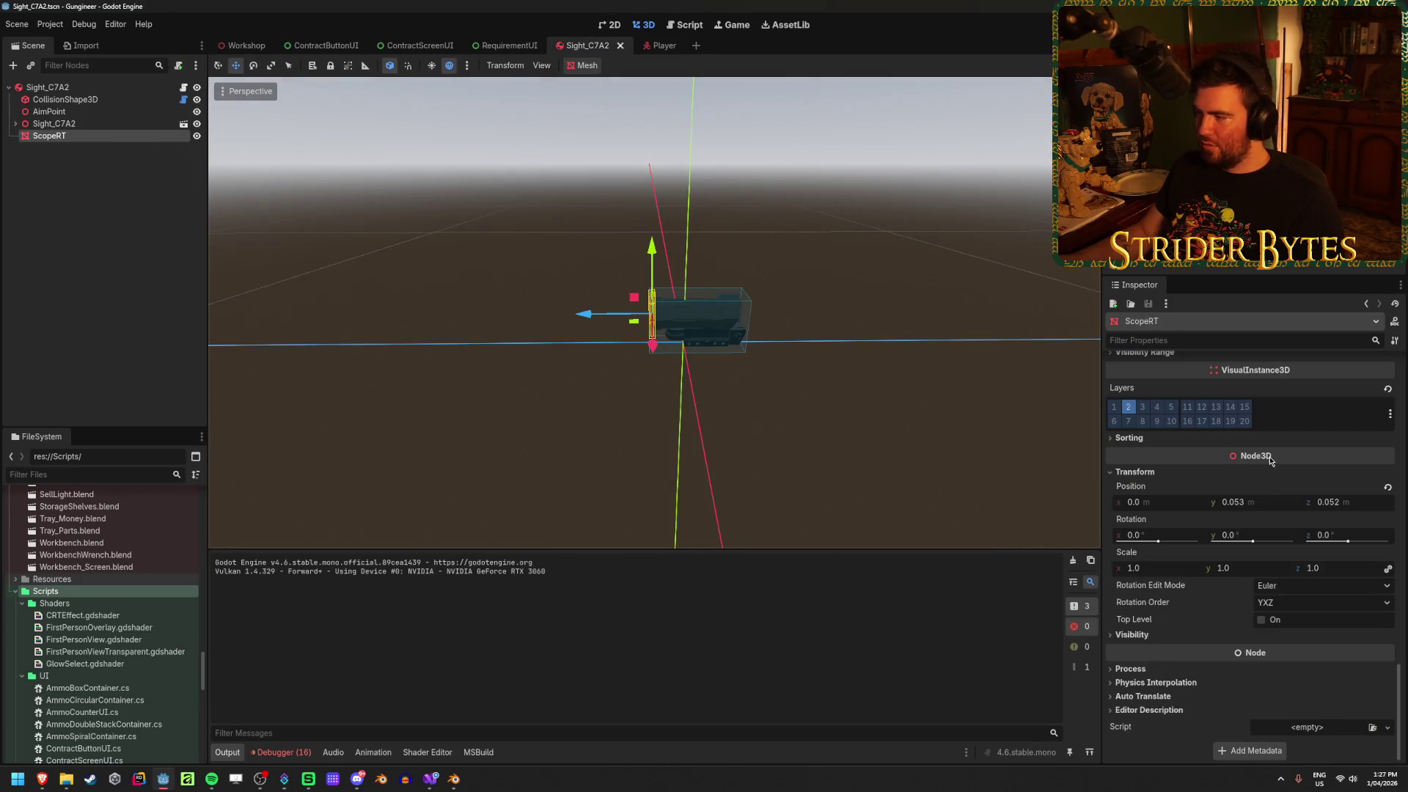
{"action": "scroll", "coordinate": [1271, 460], "scroll_direction": "up", "scroll_amount": 5}
{"action": "left_click", "coordinate": [1276, 477]}
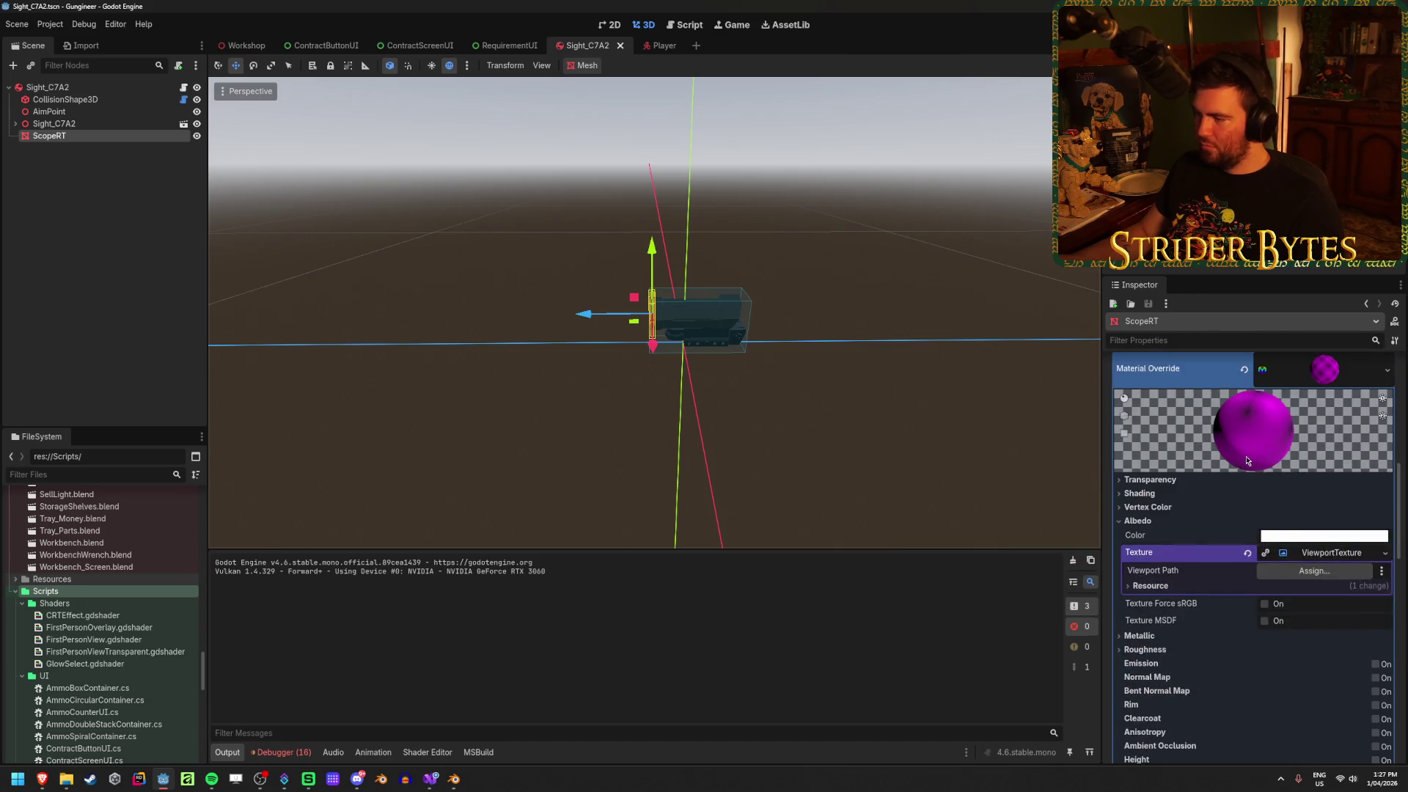
{"action": "scroll", "coordinate": [1212, 467], "scroll_direction": "down", "scroll_amount": 1}
{"action": "left_click", "coordinate": [1139, 443]}
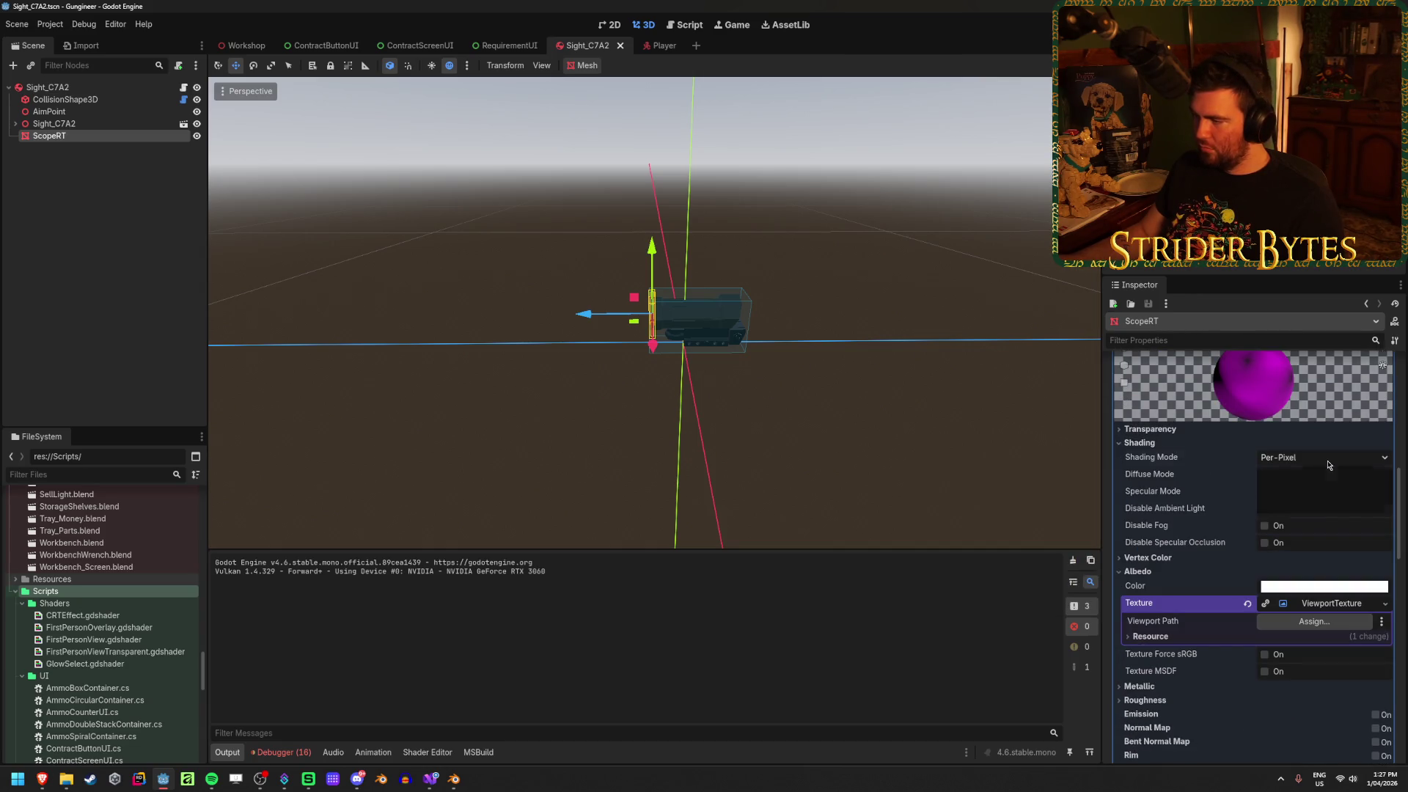
{"action": "left_click", "coordinate": [1315, 478]}
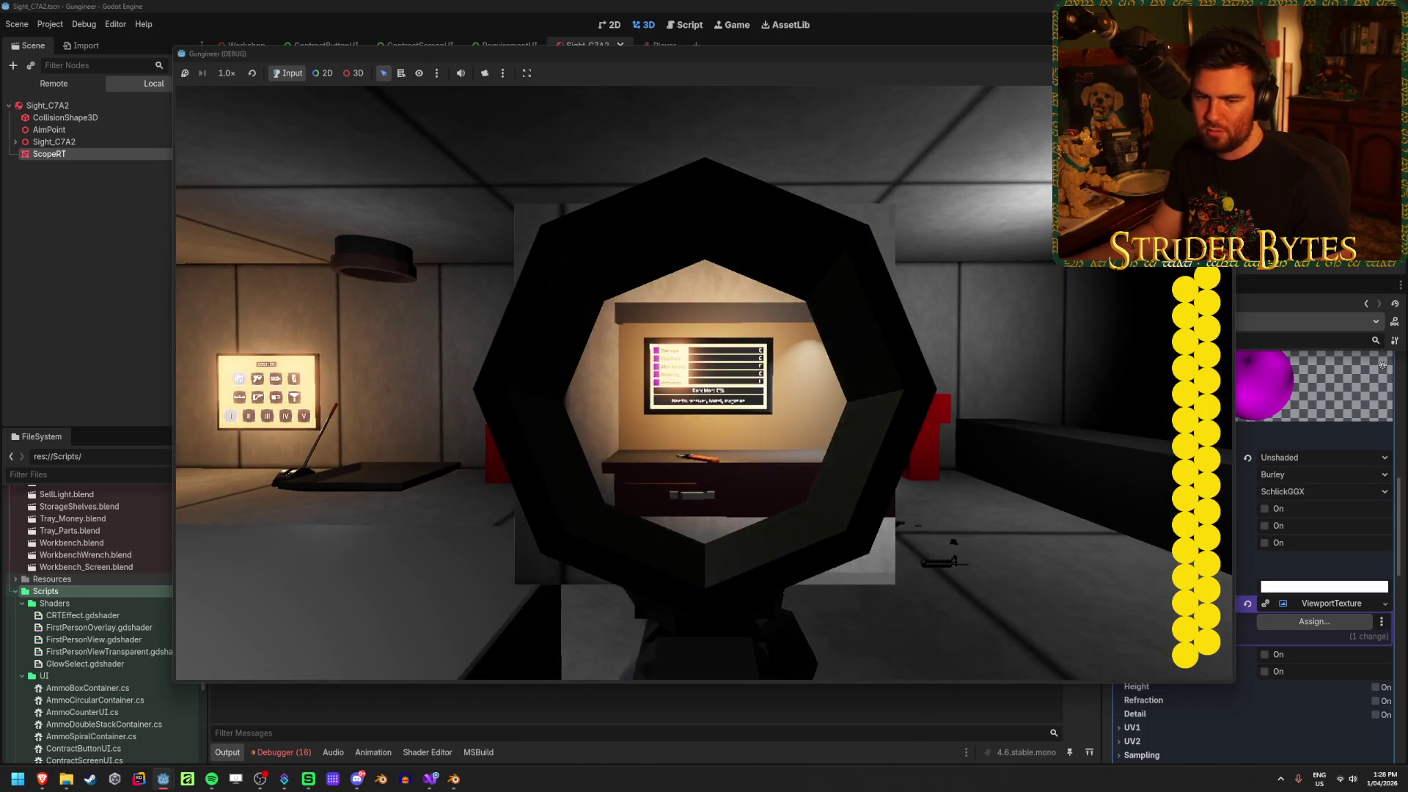
{"action": "key", "text": "F8"}
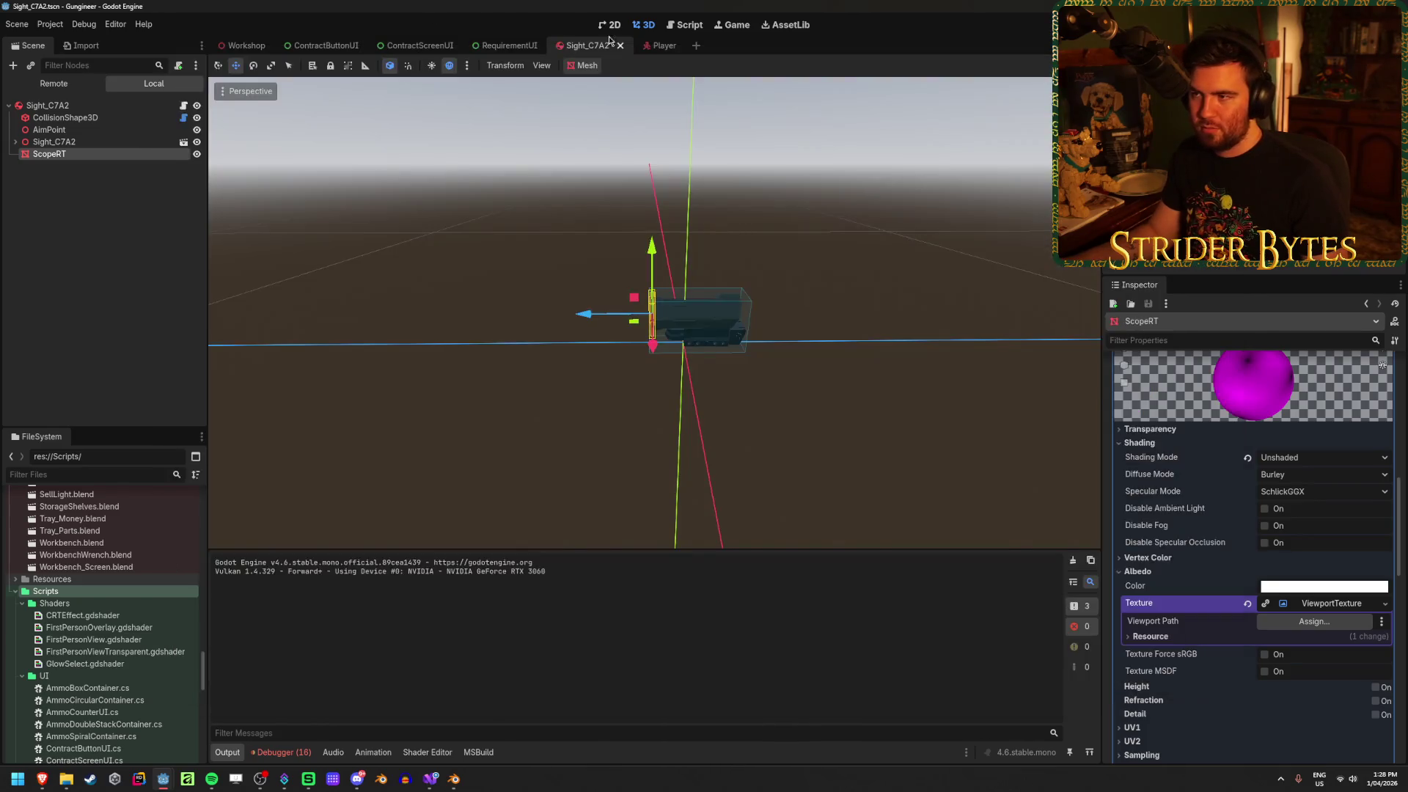
Return to the Player scene and take control in the running game
{"action": "left_click", "coordinate": [668, 45]}
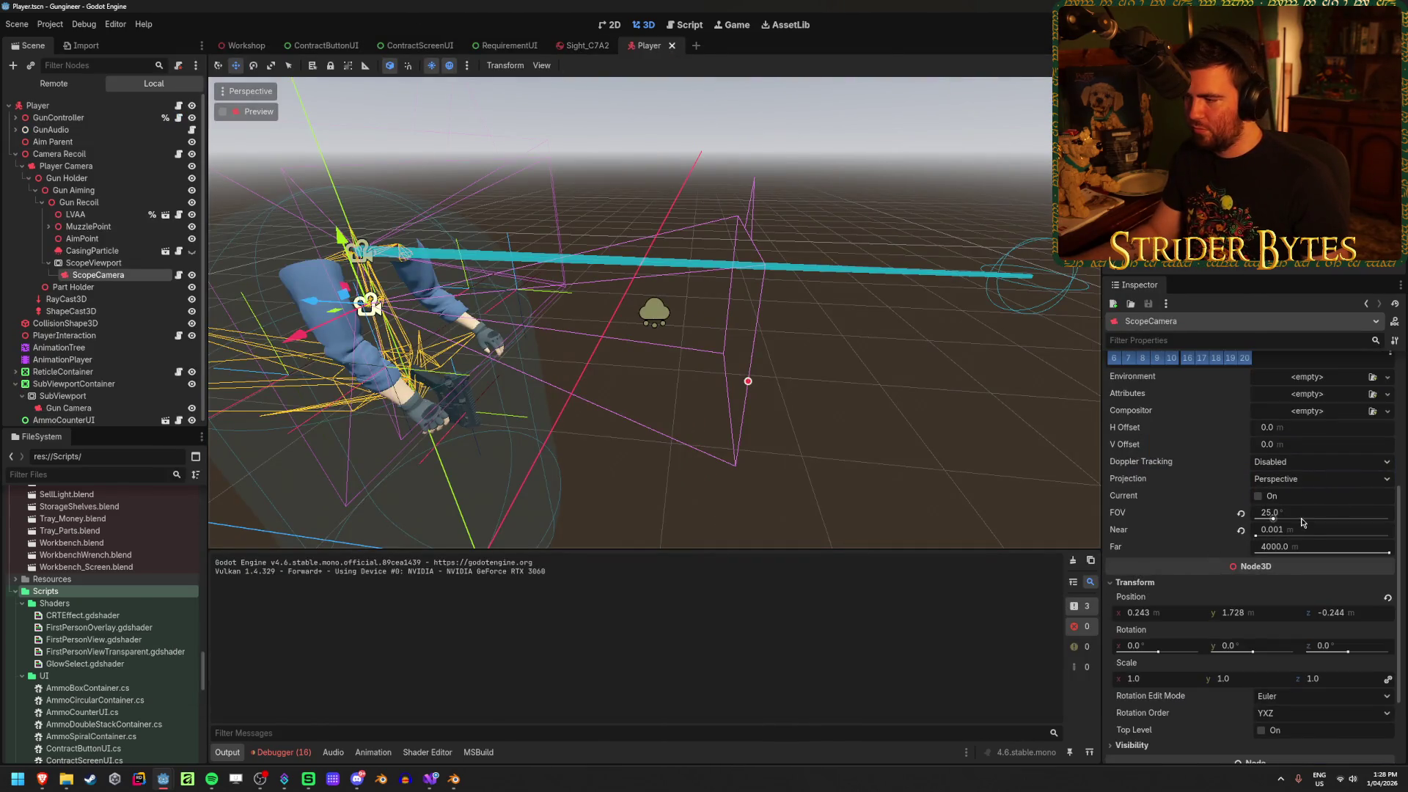
{"action": "mouse_move", "coordinate": [169, 781]}
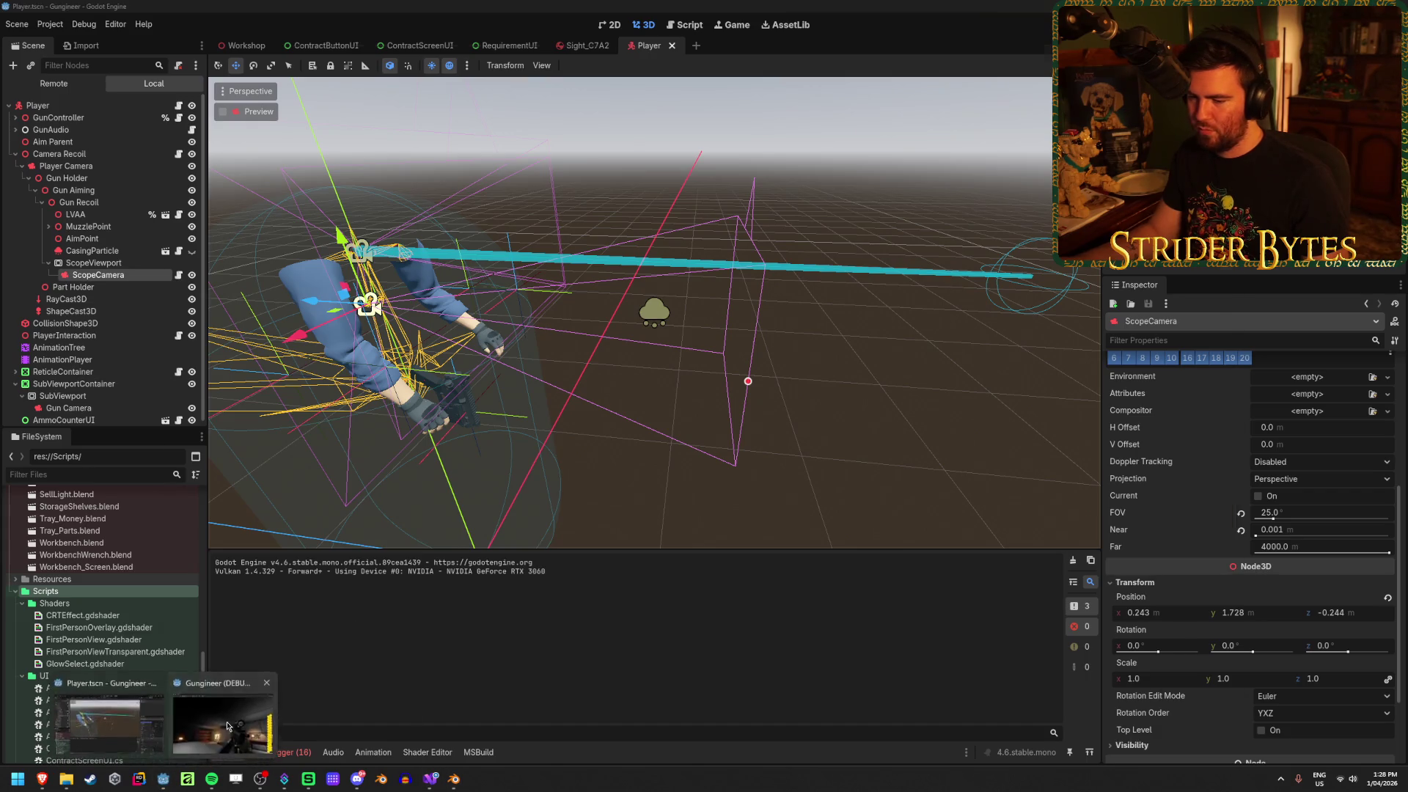
{"action": "left_click", "coordinate": [231, 726]}
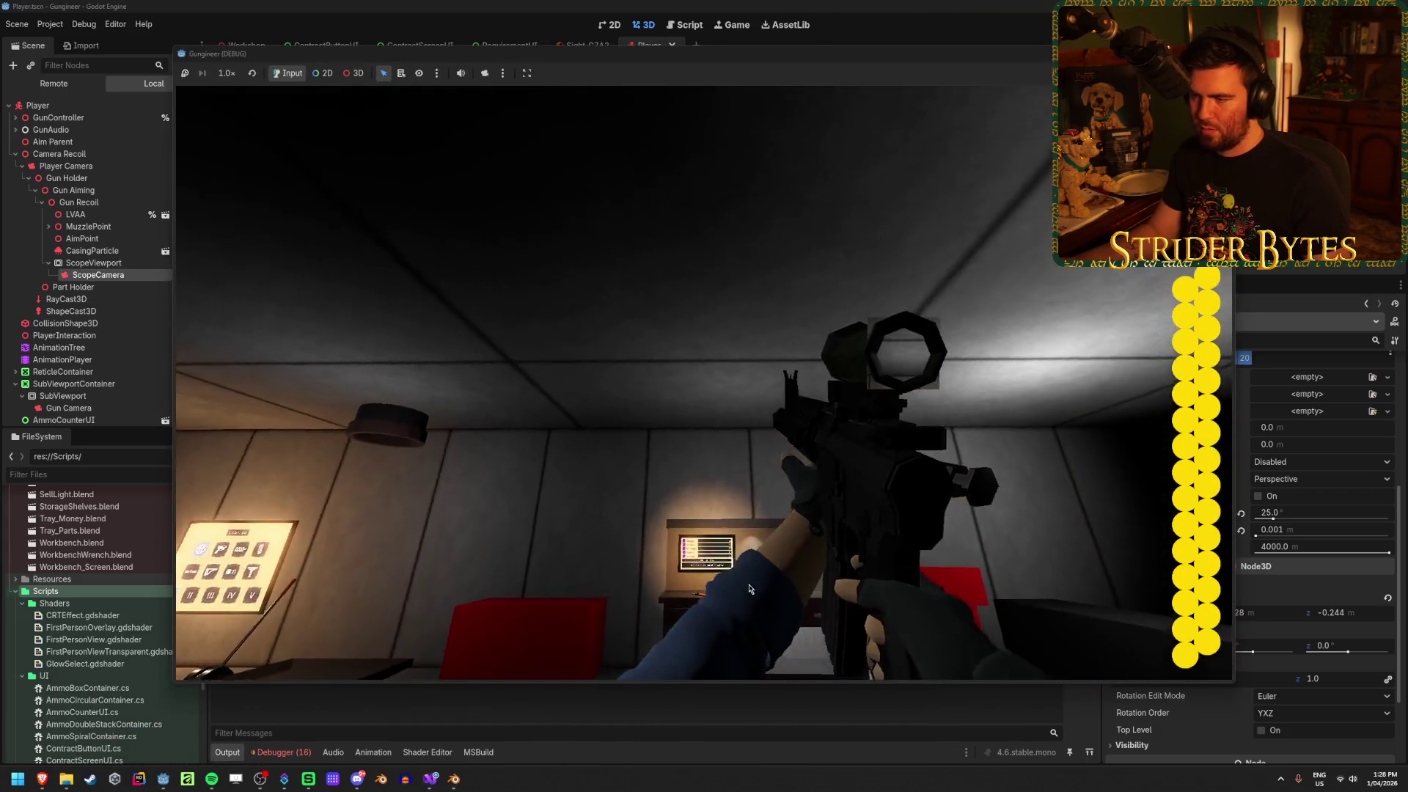
{"action": "left_click", "coordinate": [749, 589]}
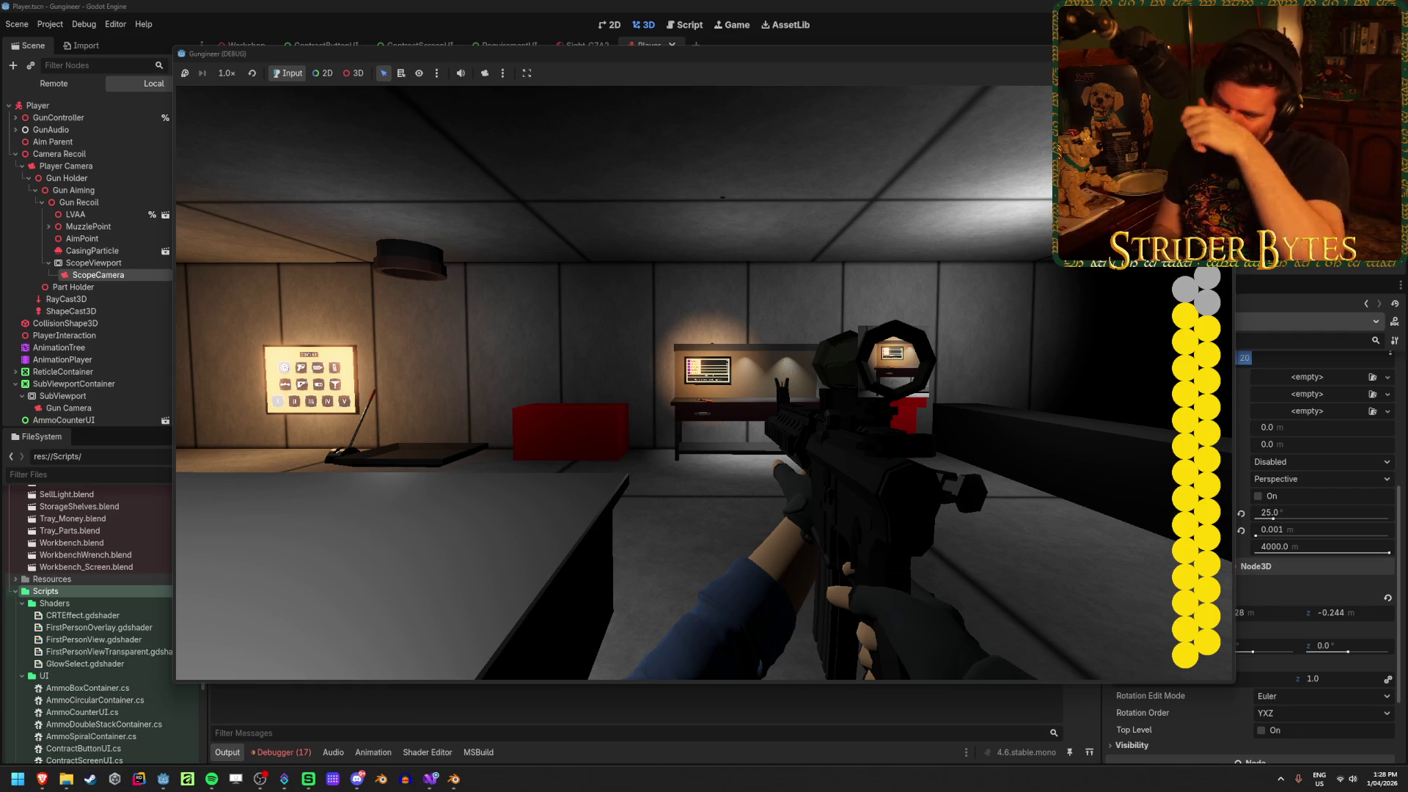
Aim the scope repeatedly at the workbench screen, close the game and revert ScopeCamera's FOV to 75°
{"action": "right_click", "coordinate": [613, 382]}
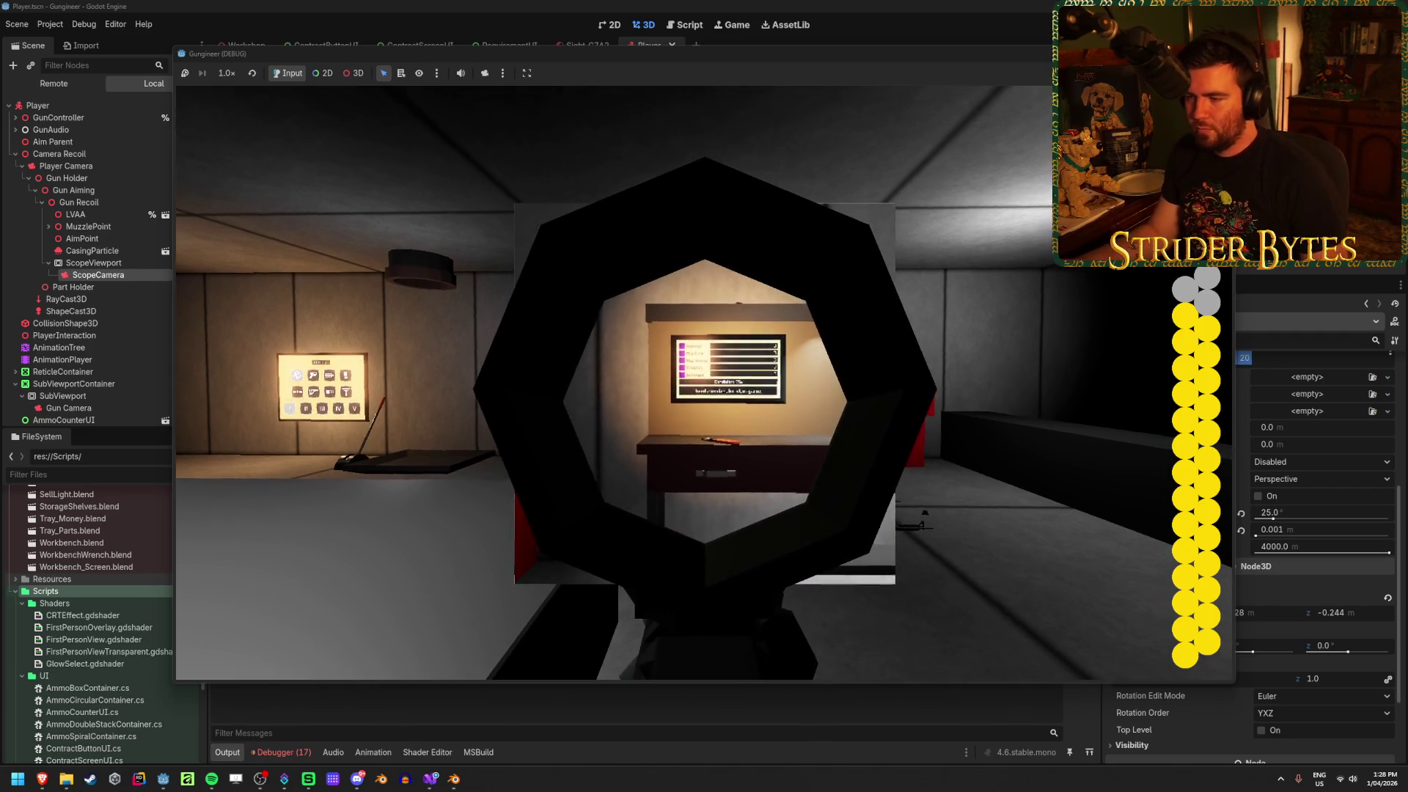
{"action": "right_click", "coordinate": [614, 382]}
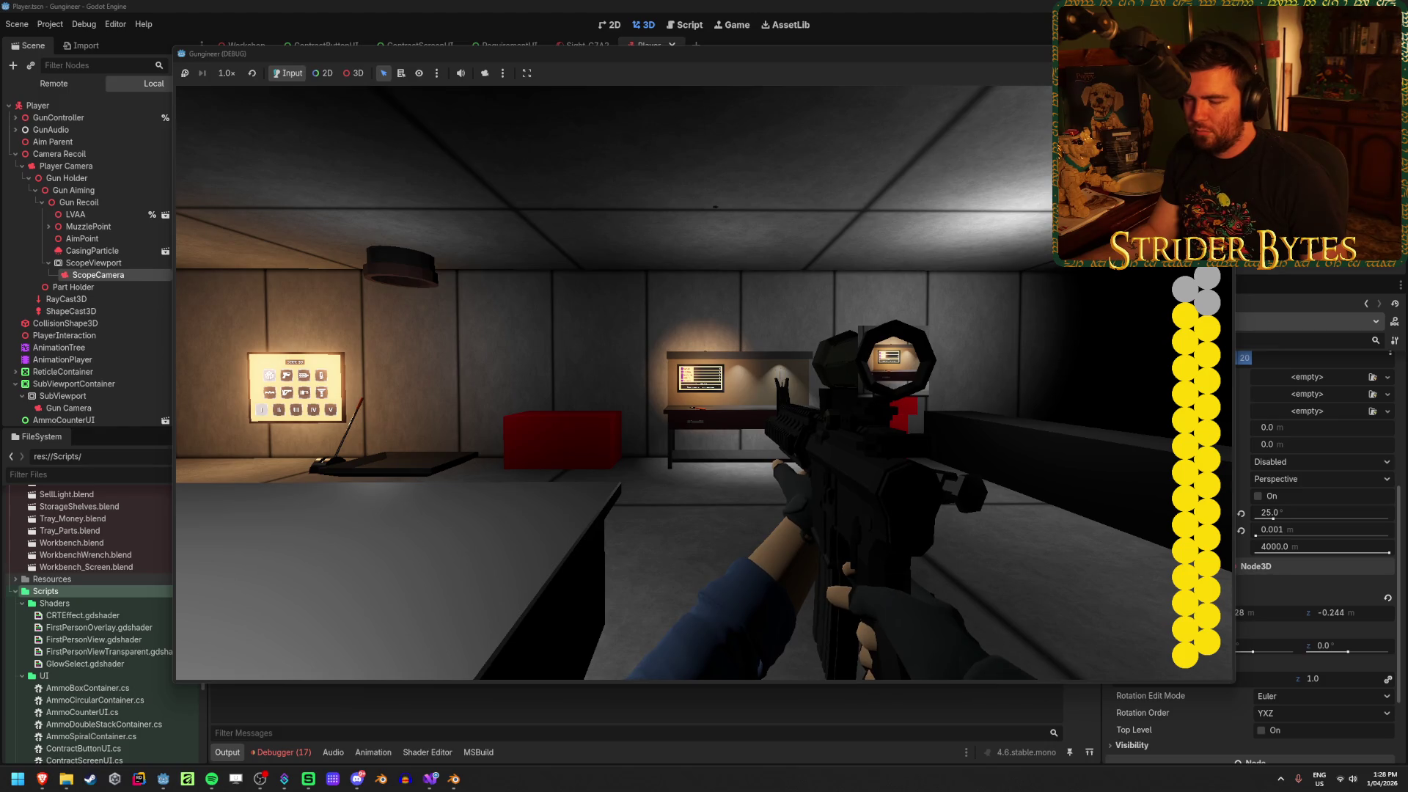
{"action": "right_click", "coordinate": [613, 382]}
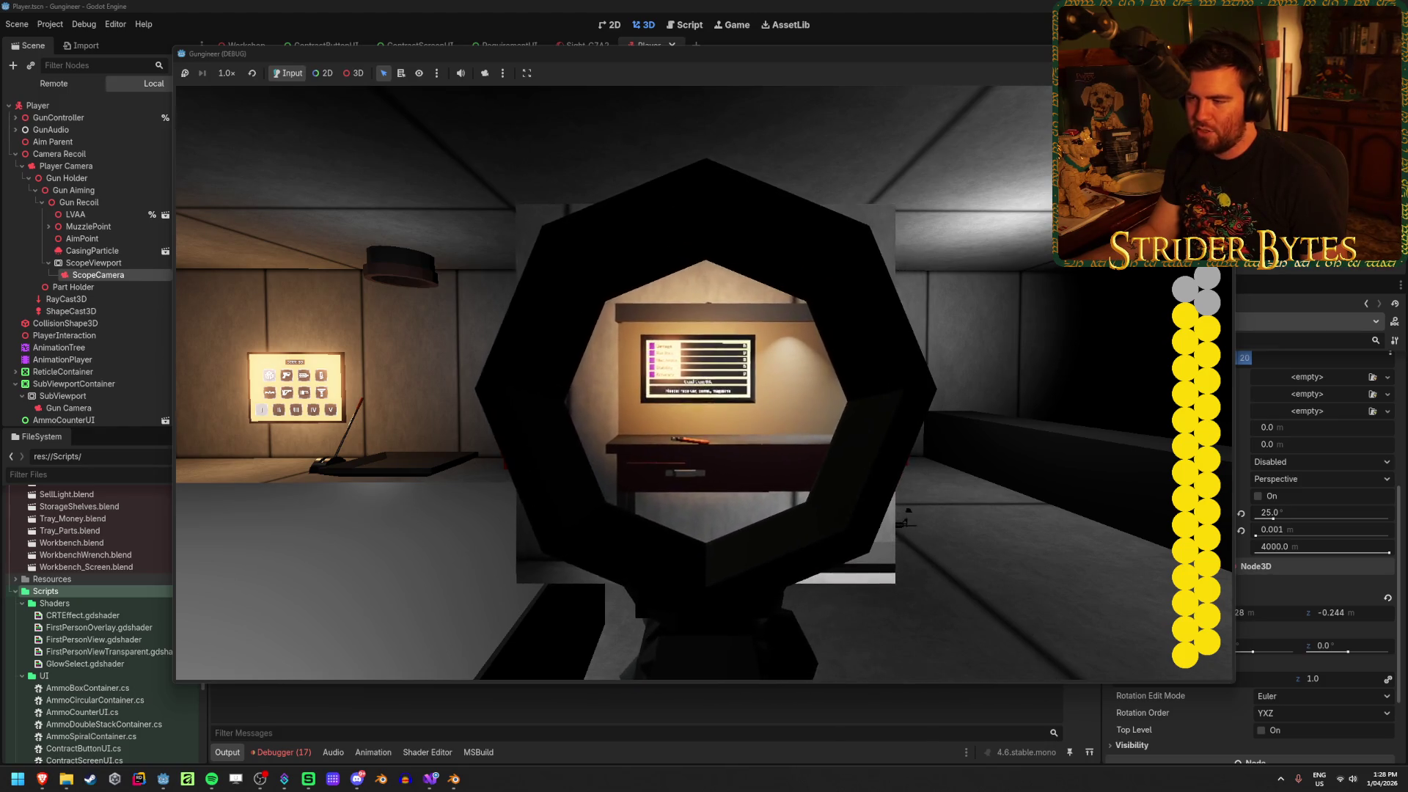
{"action": "right_click", "coordinate": [614, 382]}
{"action": "right_click", "coordinate": [614, 382]}
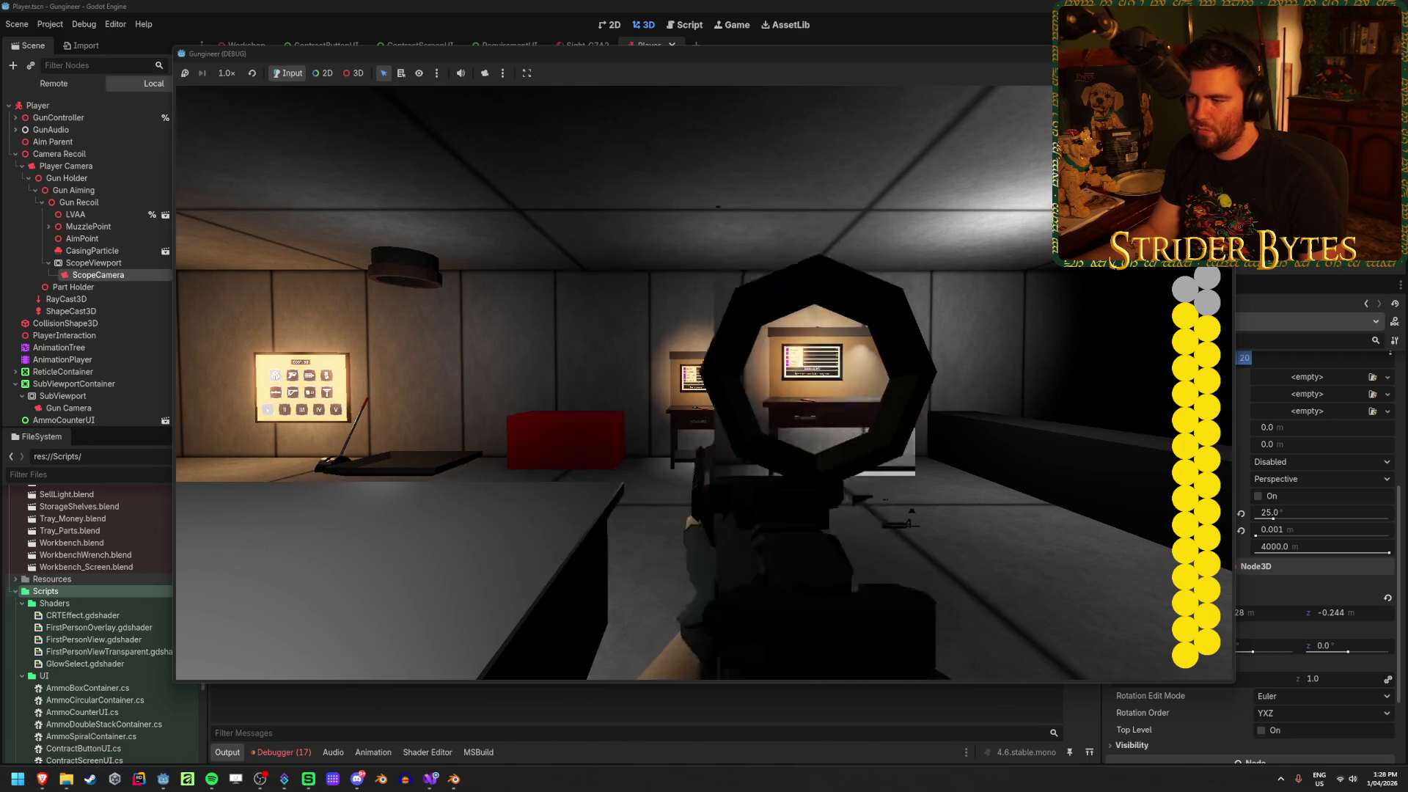
{"action": "right_click", "coordinate": [614, 382]}
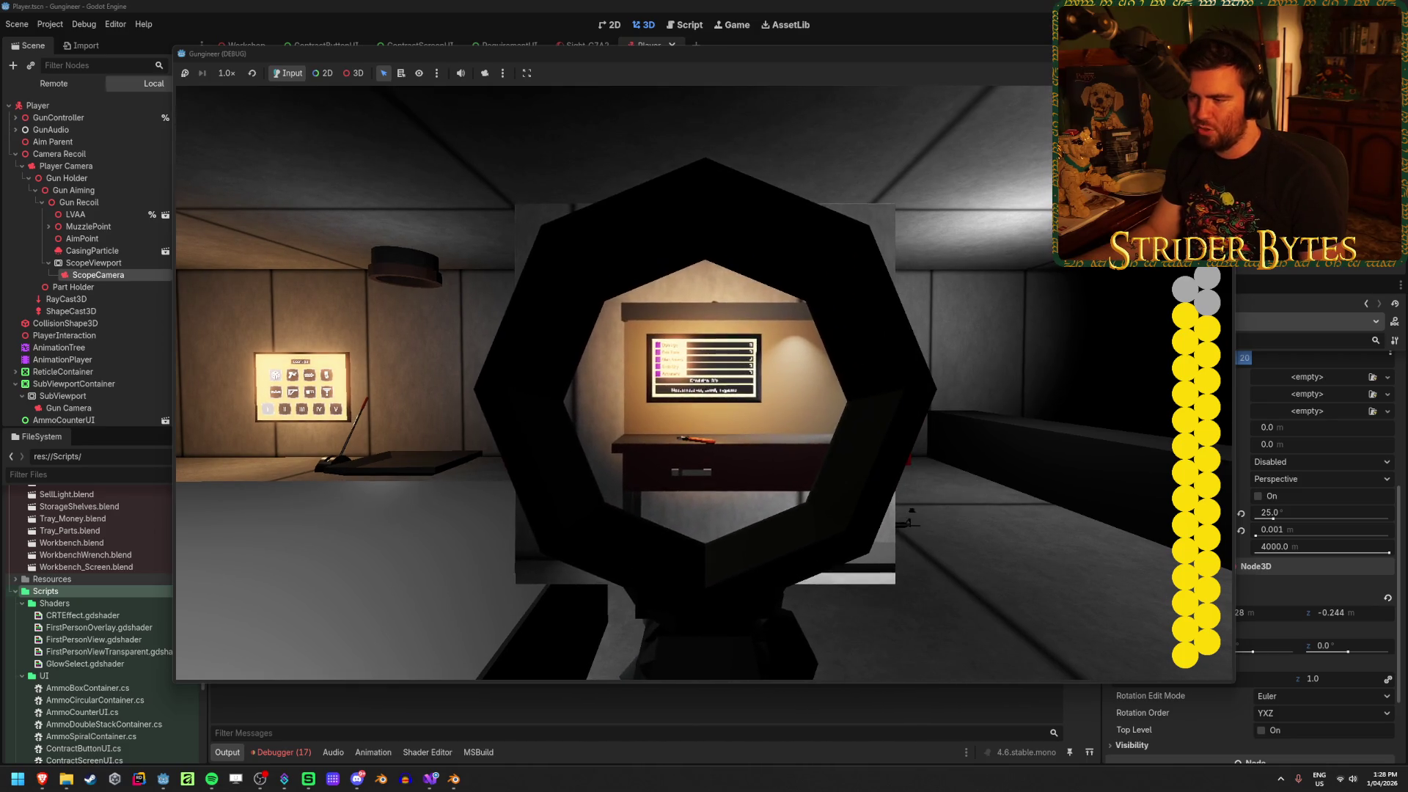
{"action": "right_click", "coordinate": [614, 382]}
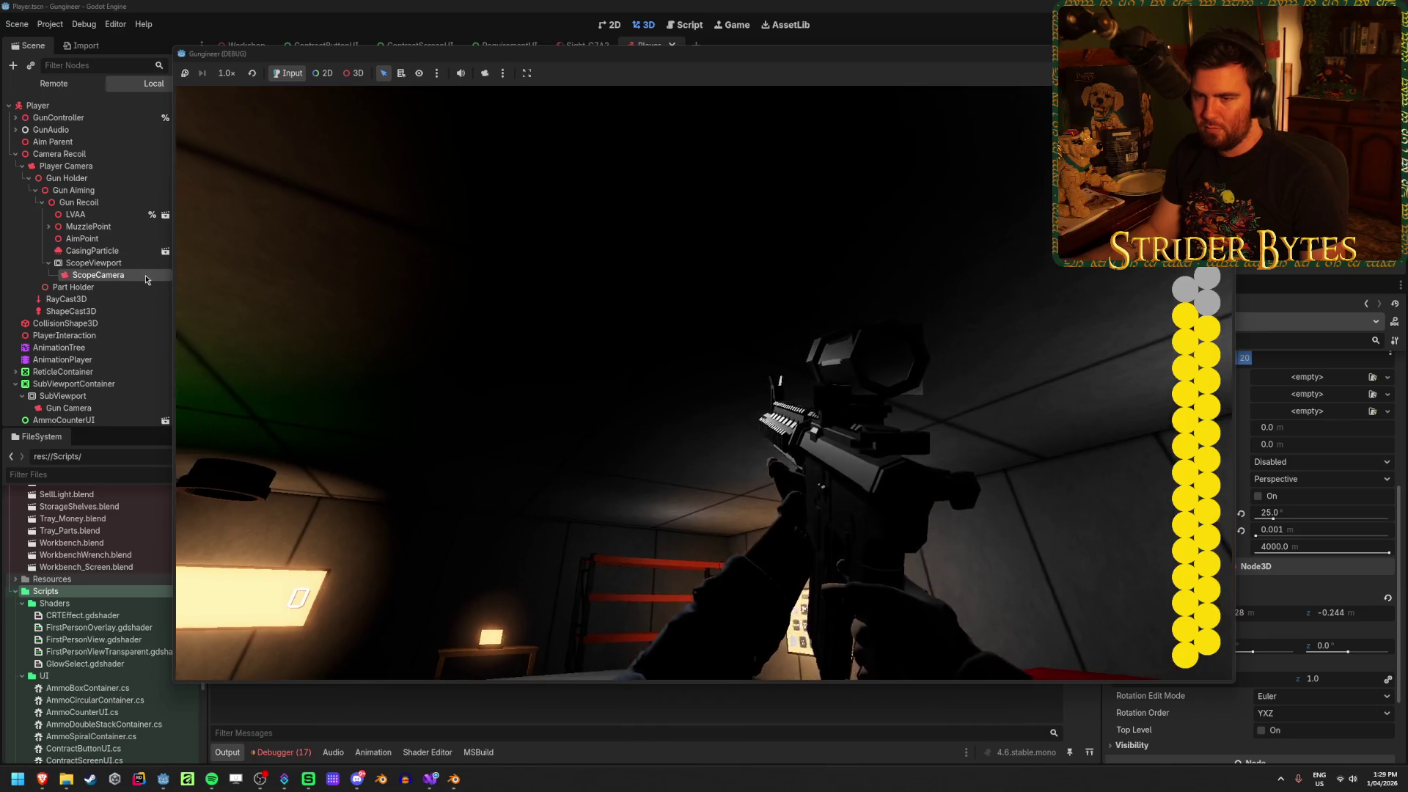
{"action": "key", "text": "F8"}
{"action": "left_click", "coordinate": [1241, 514]}
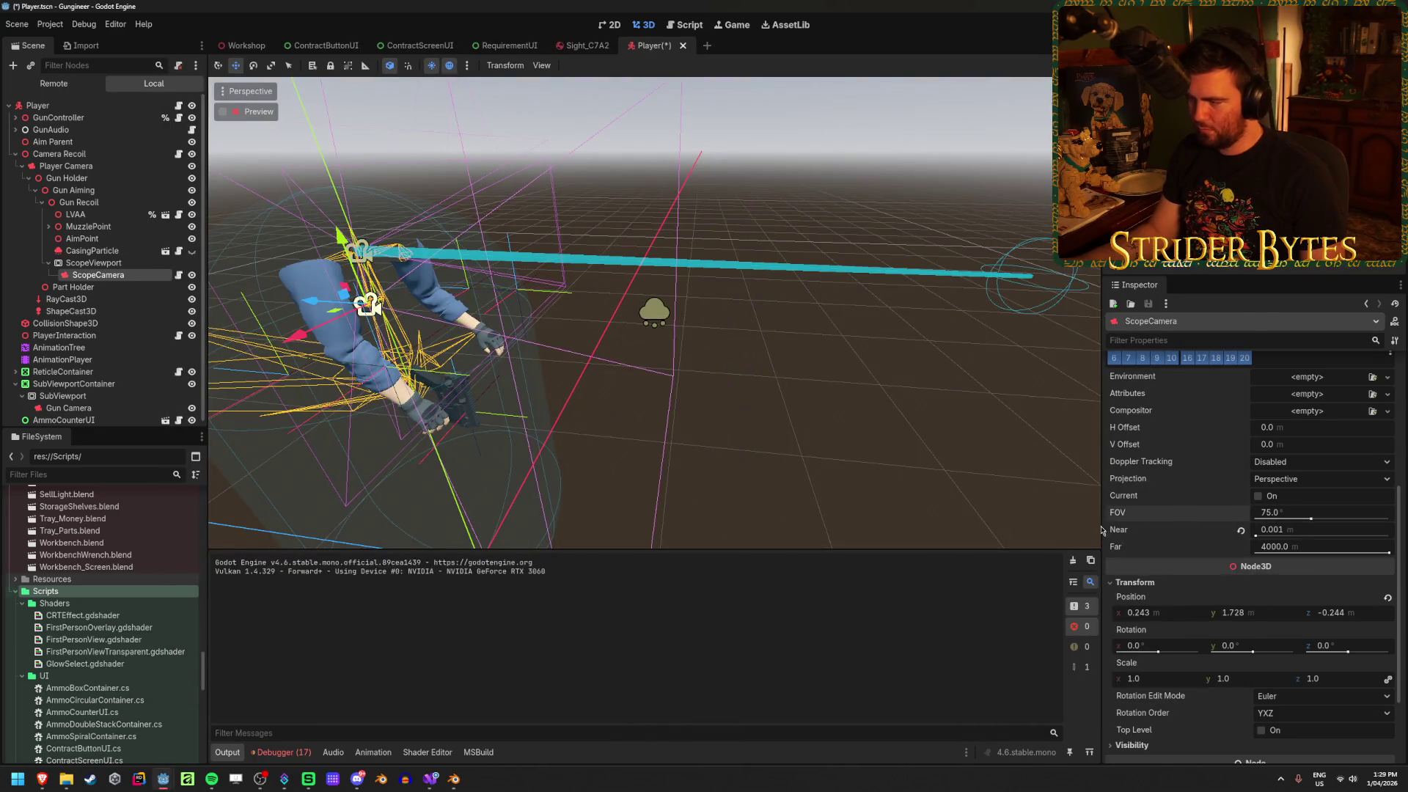
Set ScopeCamera's FOV to 1.0° and test the extreme scope magnification in game
{"action": "key", "text": "F5"}
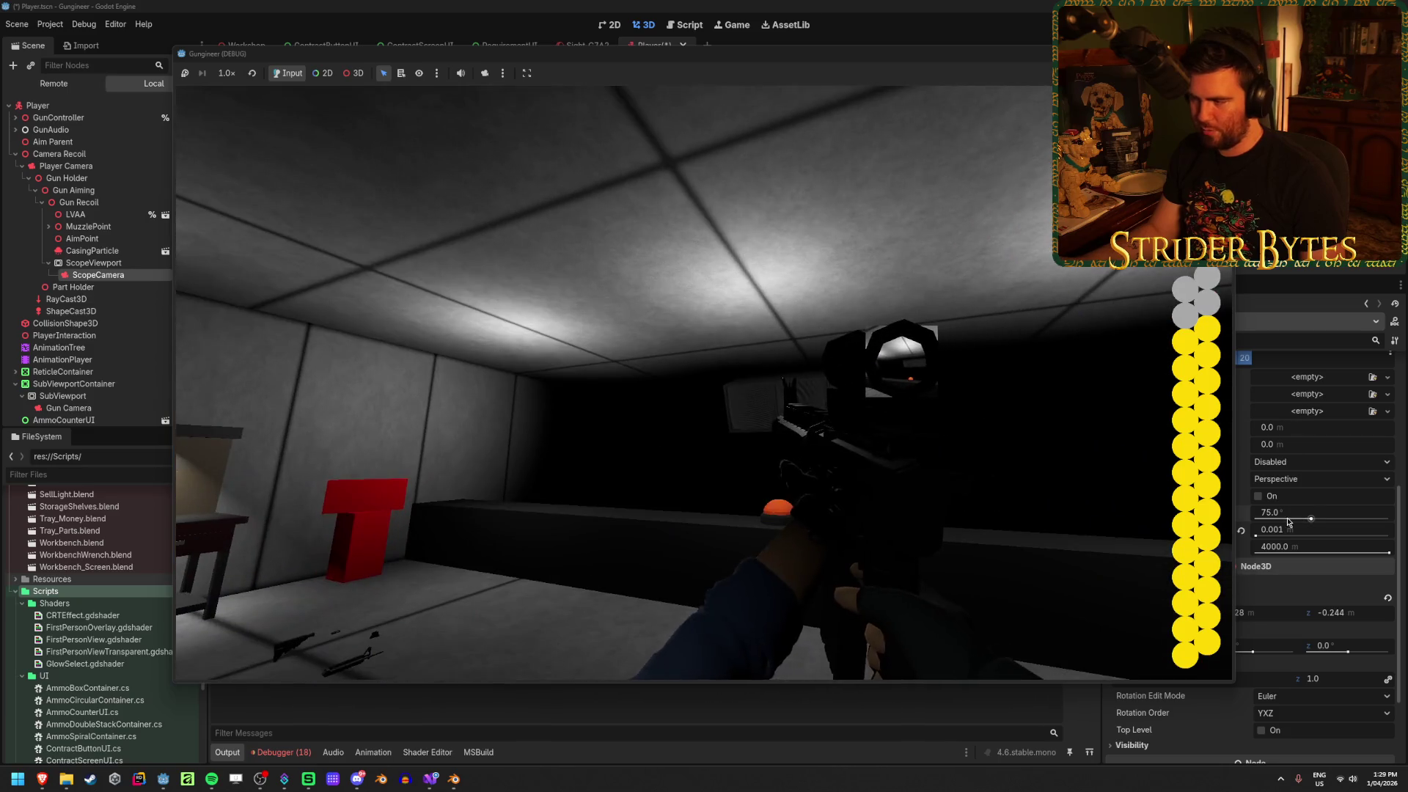
{"action": "key", "text": "F8"}
{"action": "left_click", "coordinate": [1285, 514]}
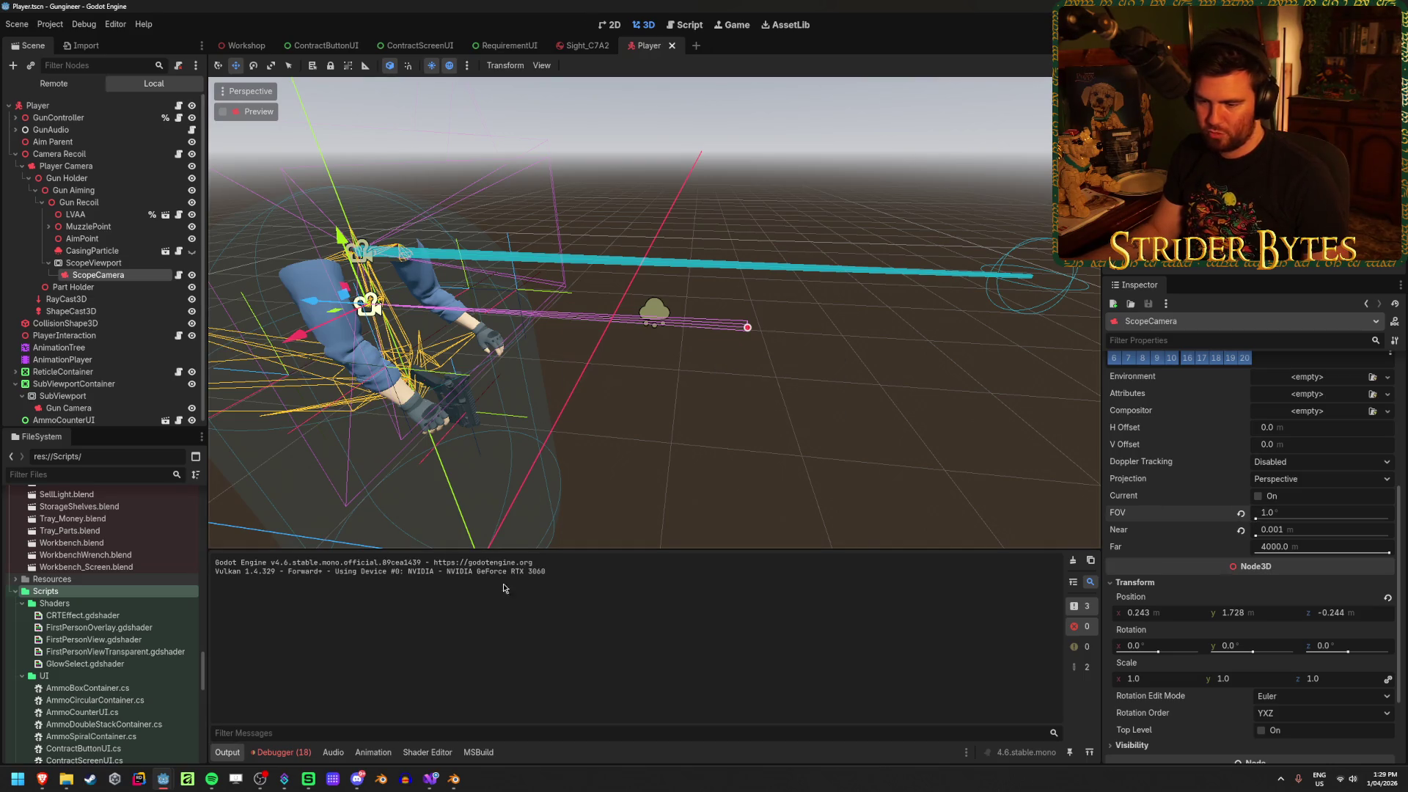
{"action": "left_click", "coordinate": [165, 782]}
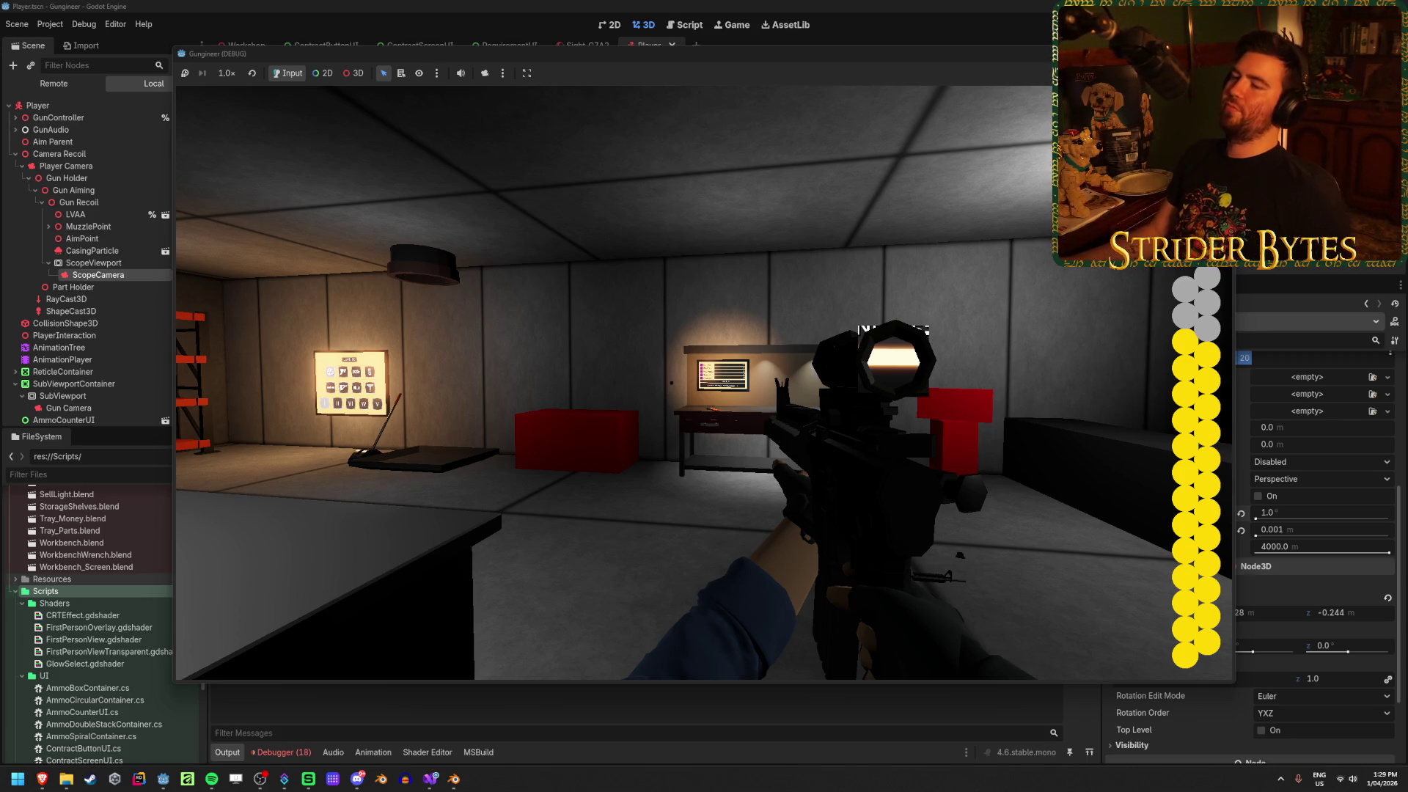
{"action": "key", "text": "F8"}
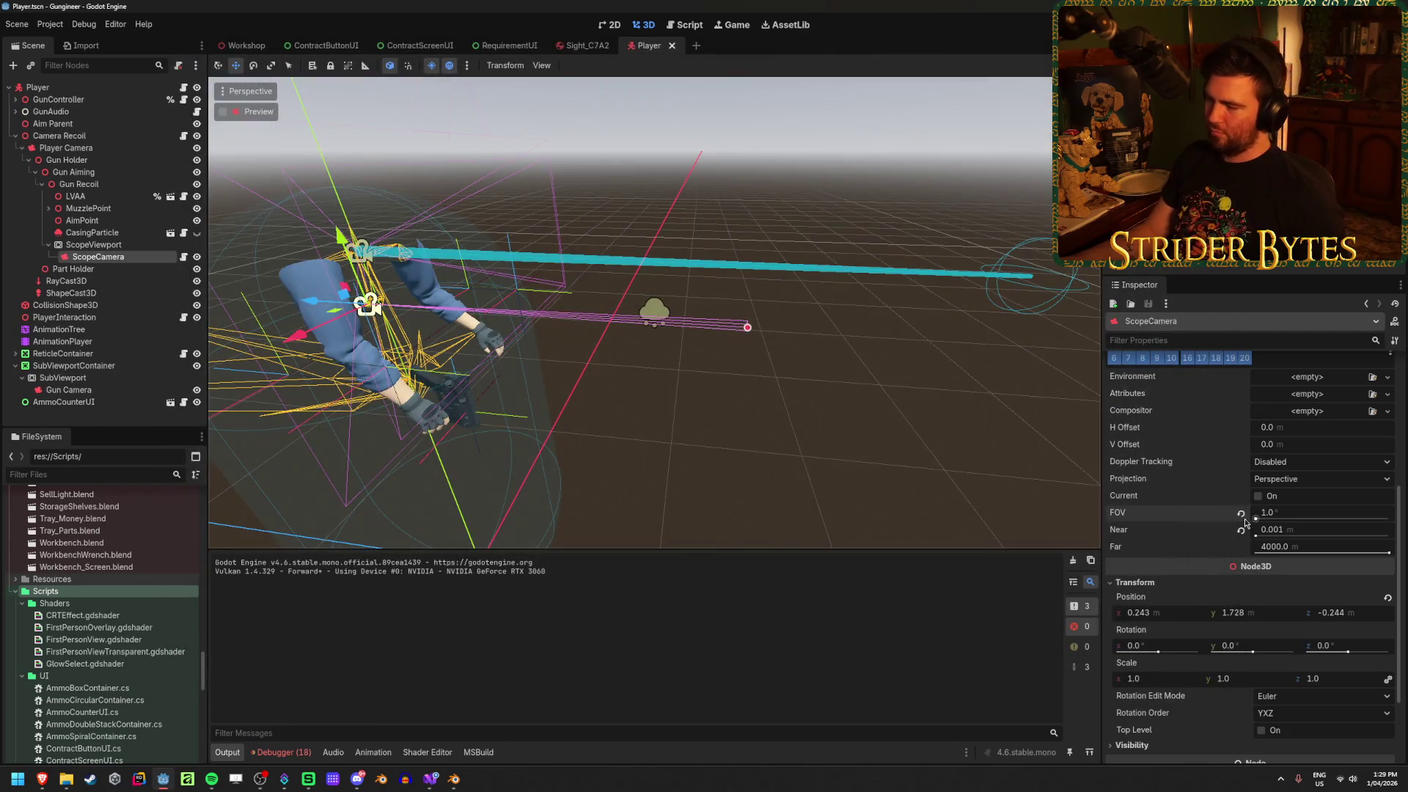
Set ScopeCamera's field of view to 10°
{"action": "left_click", "coordinate": [1241, 514]}
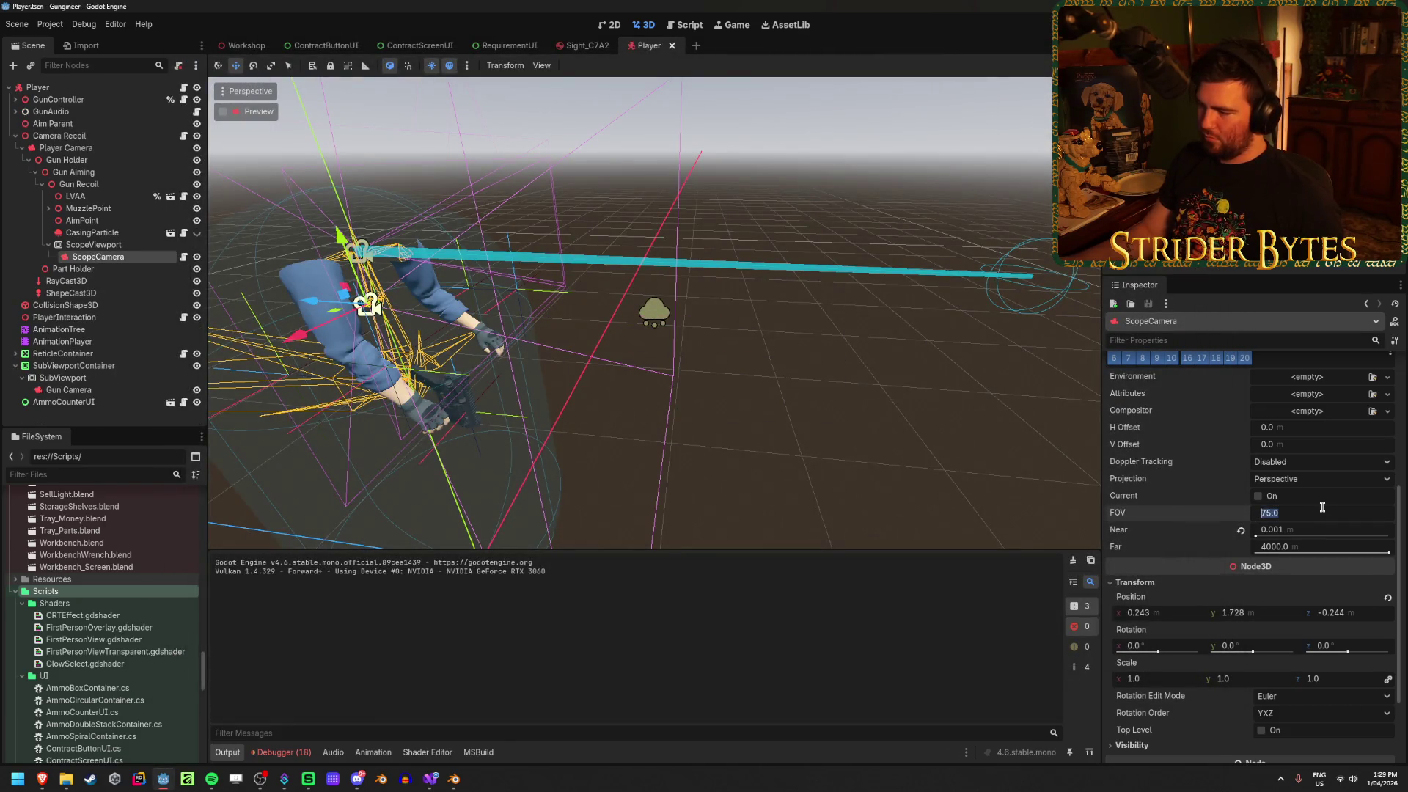
{"action": "type", "text": "10"}
{"action": "key", "text": "Return"}
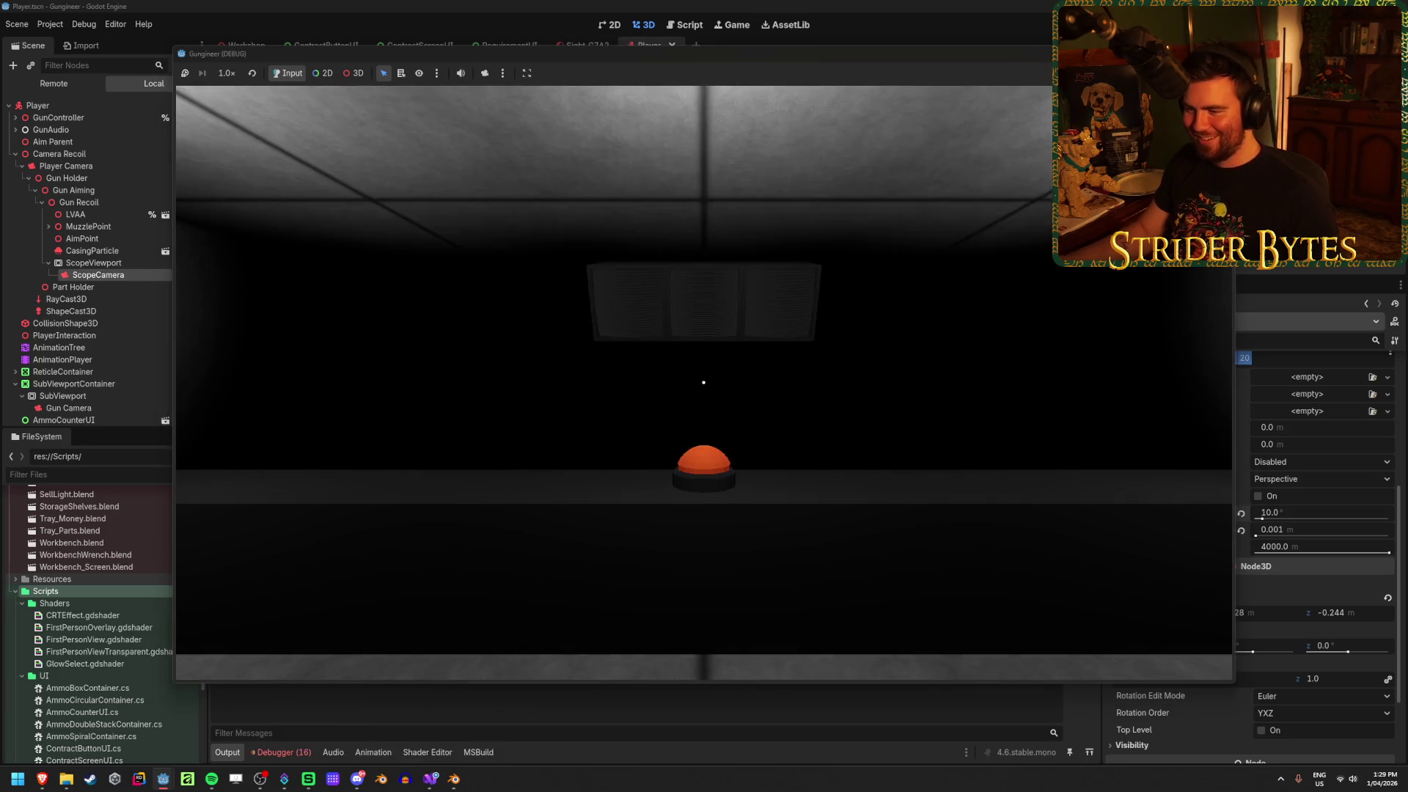
Play-test the game, aim down the scope at the wall board, then stop it
{"action": "key", "text": "w"}
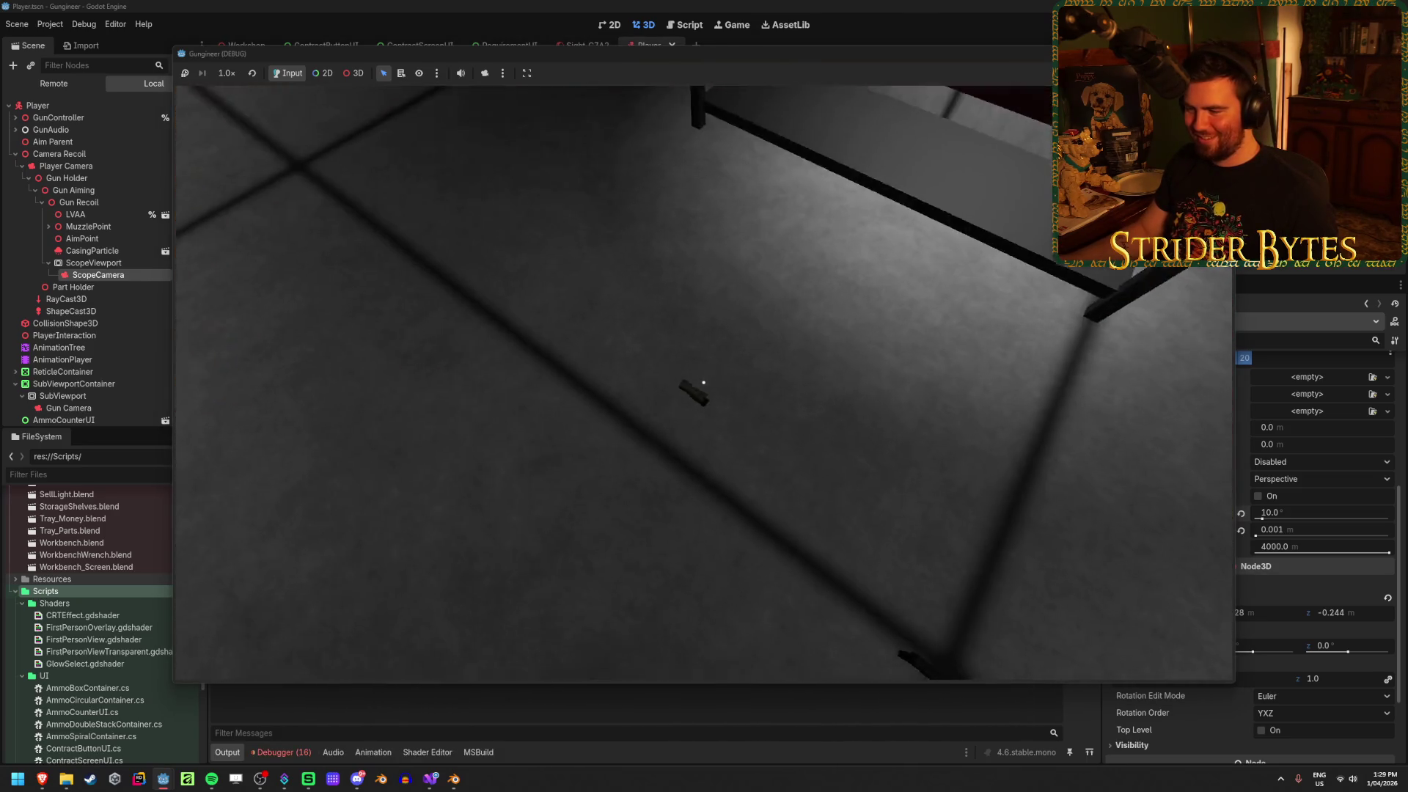
{"action": "key", "text": "e"}
{"action": "key", "text": "s"}
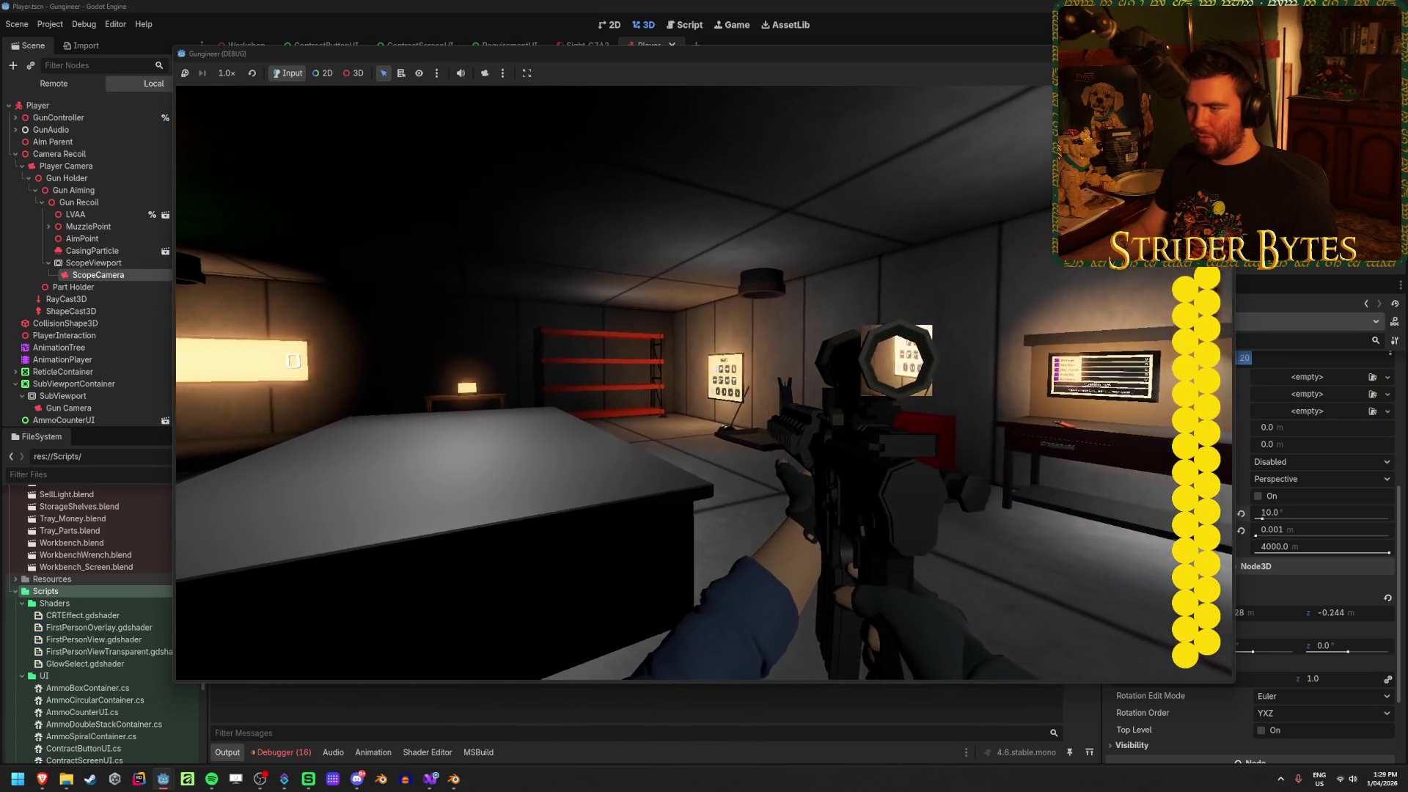
{"action": "right_click", "coordinate": [614, 382]}
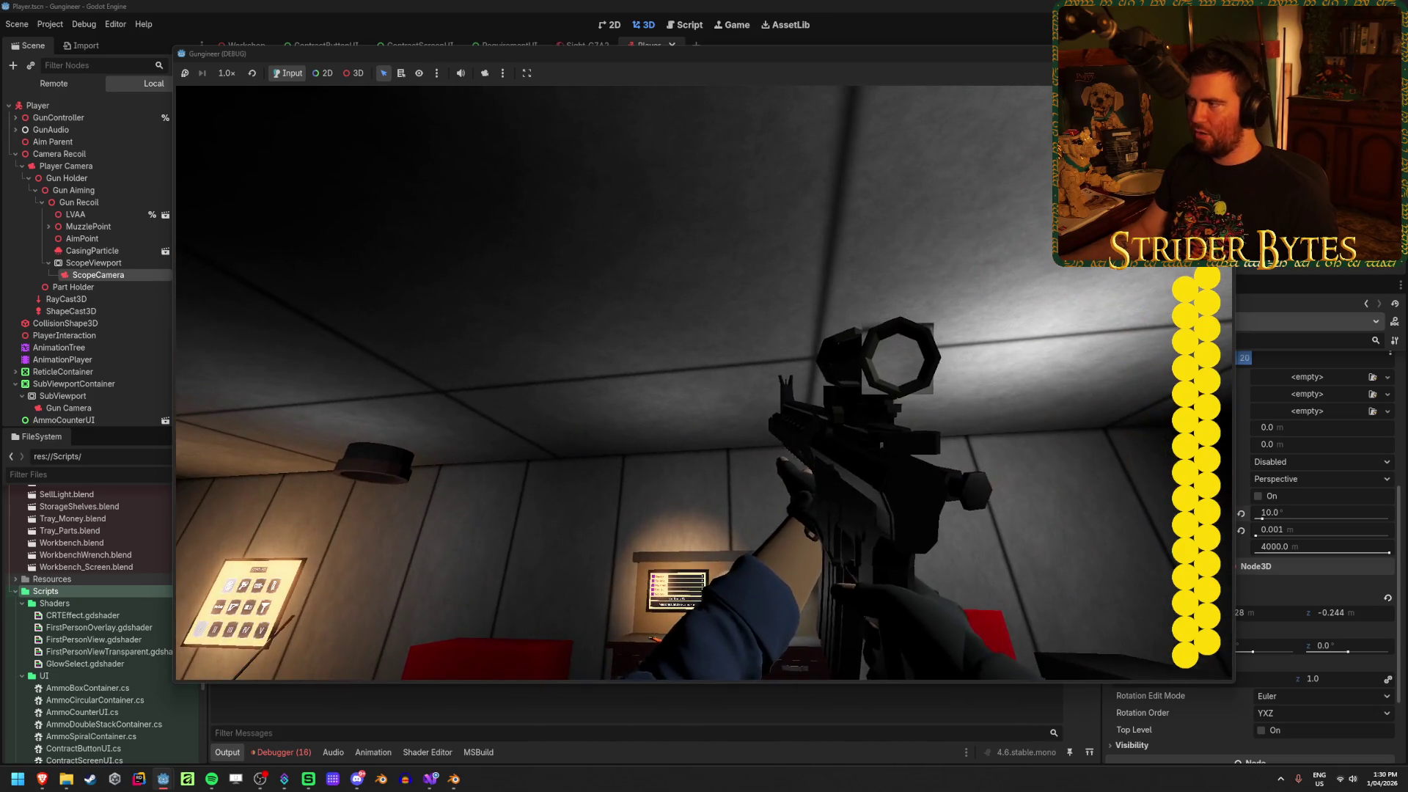
{"action": "key", "text": "F8"}
{"action": "left_click", "coordinate": [94, 244]}
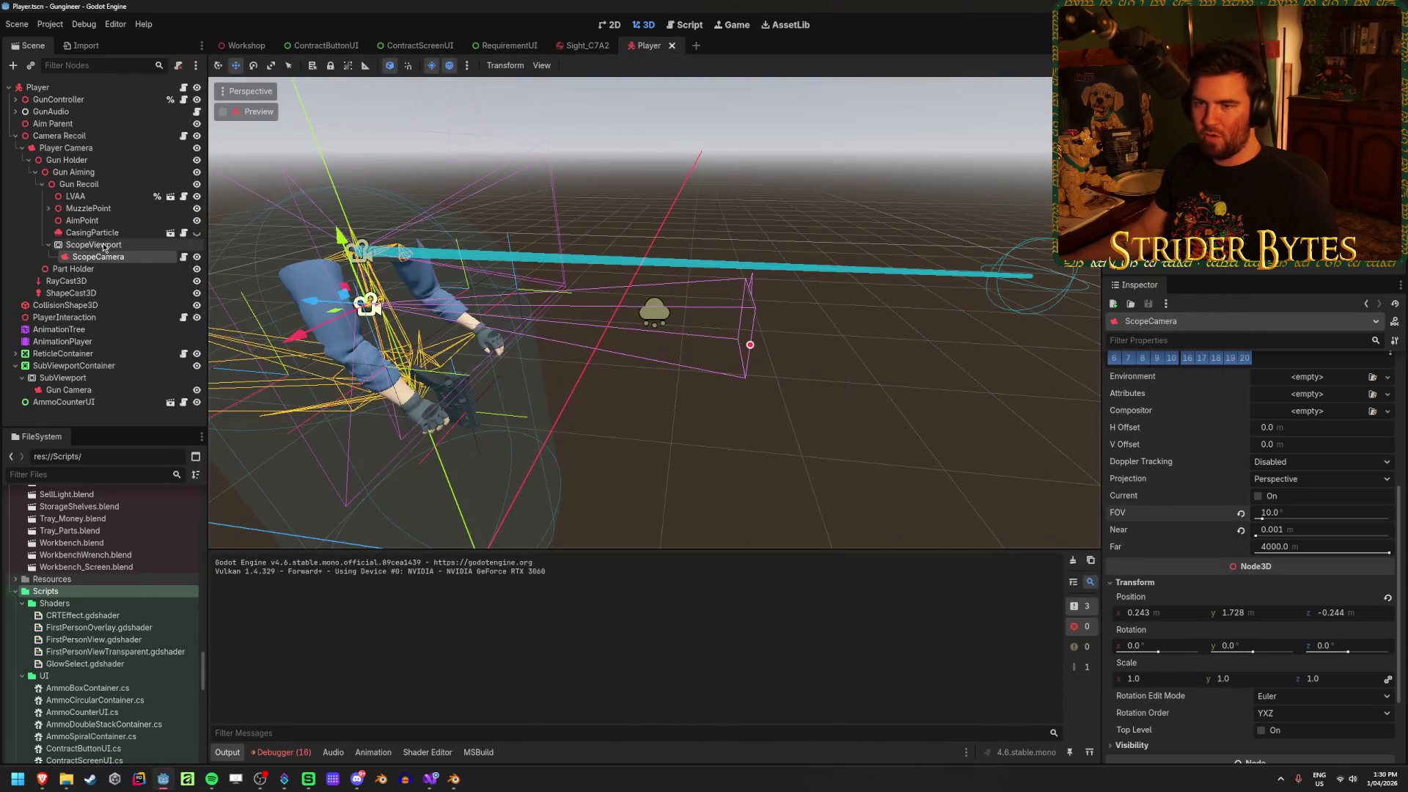
Set ScopeViewport's size to 1024 by 1024 (512*2)
{"action": "left_click", "coordinate": [1302, 525]}
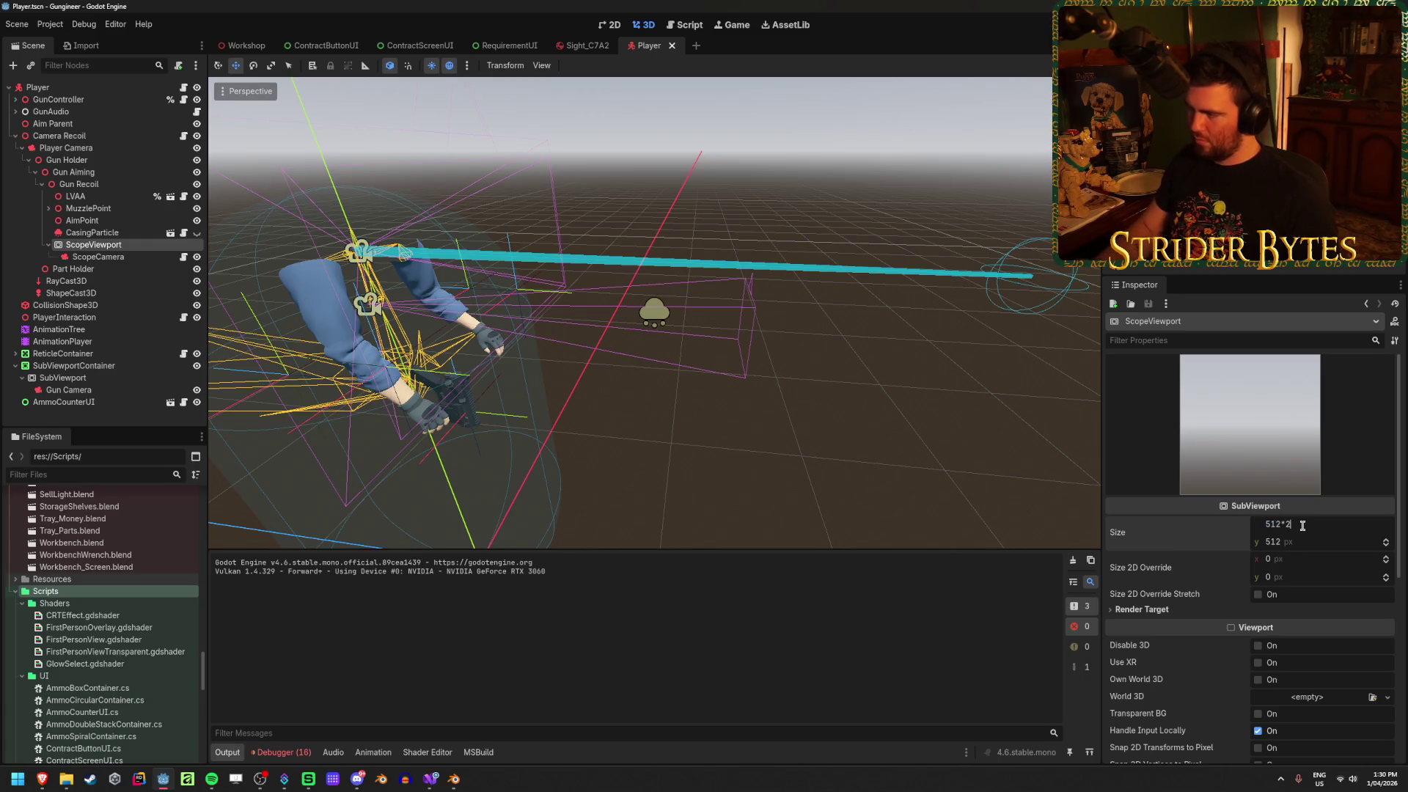
{"action": "key", "text": "Tab"}
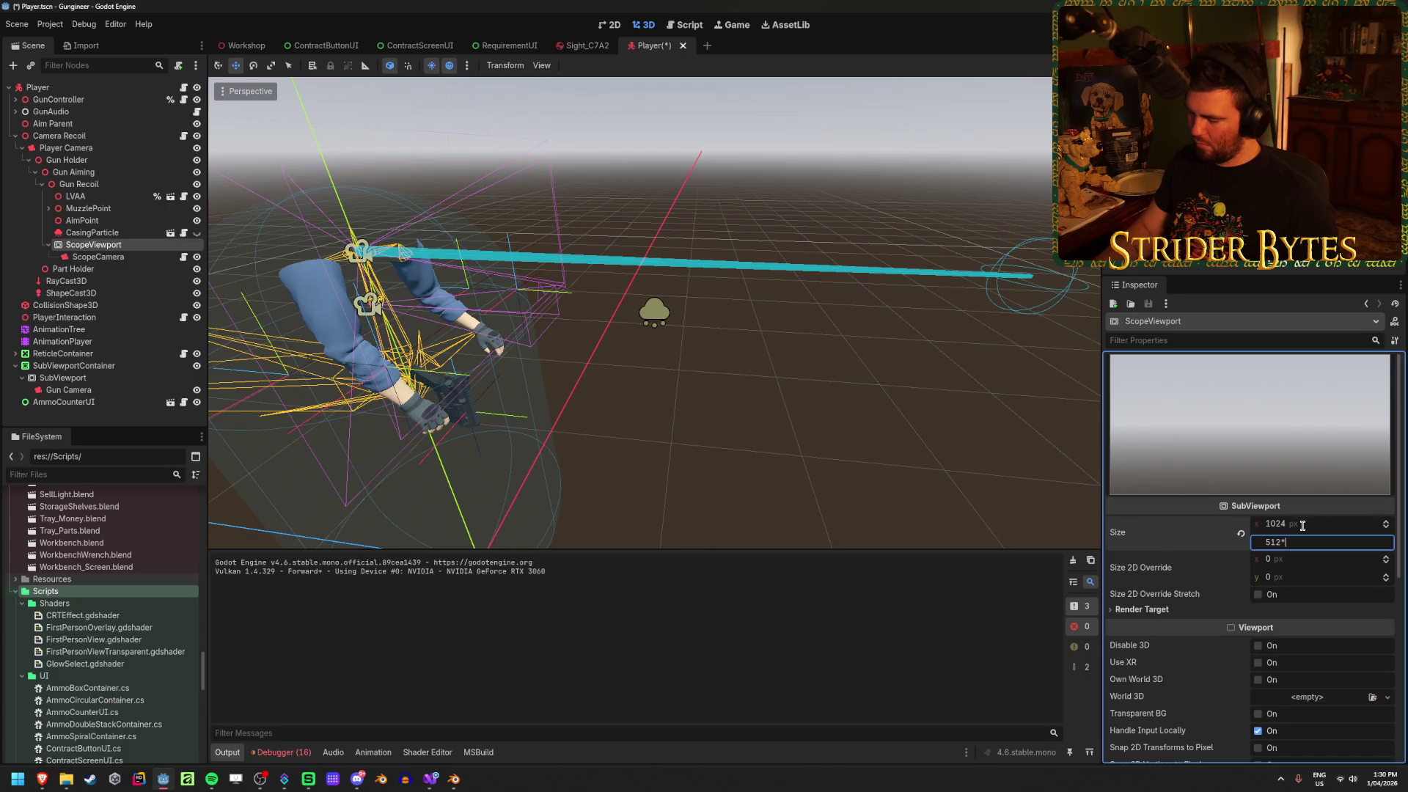
{"action": "type", "text": "2"}
{"action": "key", "text": "Return"}
{"action": "key", "text": "Escape"}
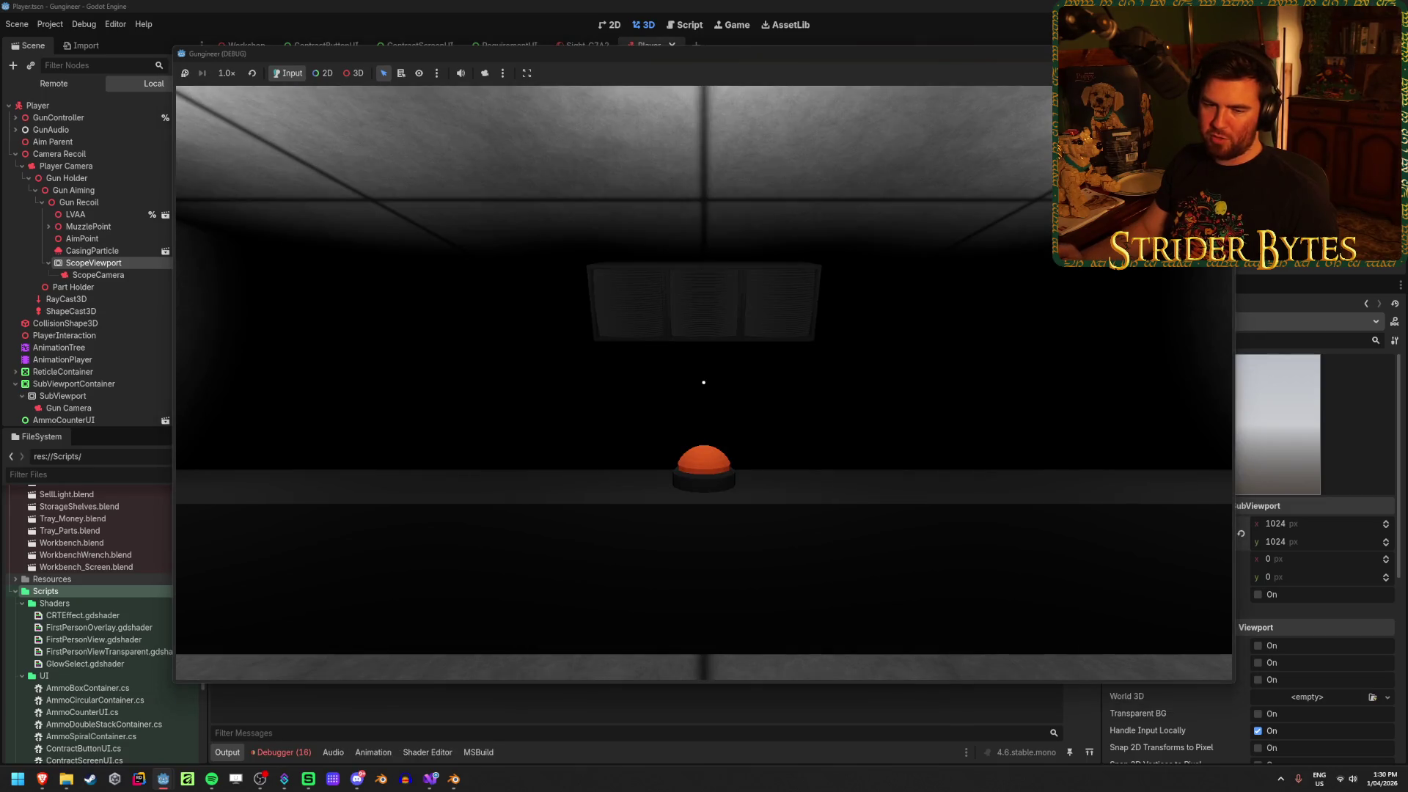
Run the game and repeatedly aim the scope at the upgrade board, then stop it
{"action": "mouse_move", "coordinate": [704, 382]}
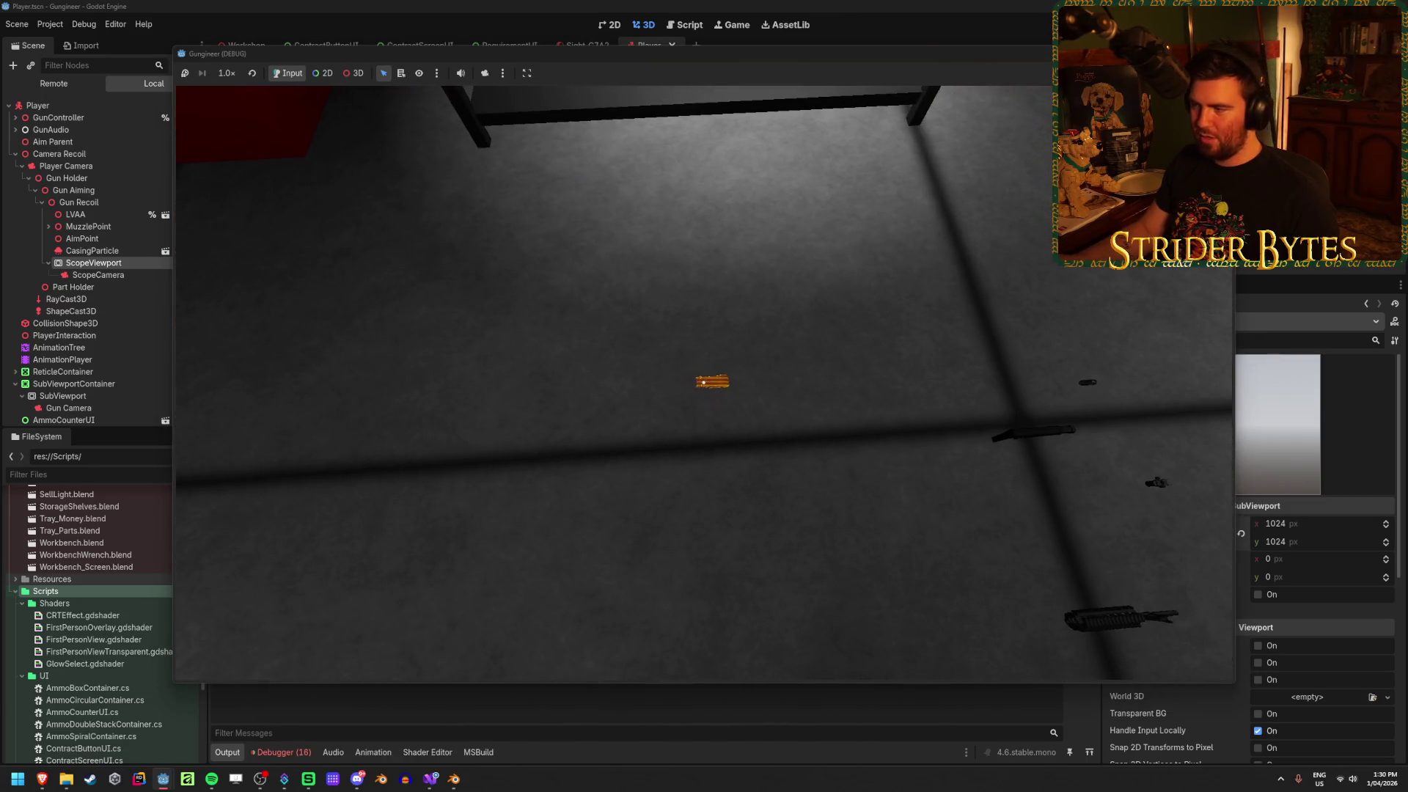
{"action": "key", "text": "e"}
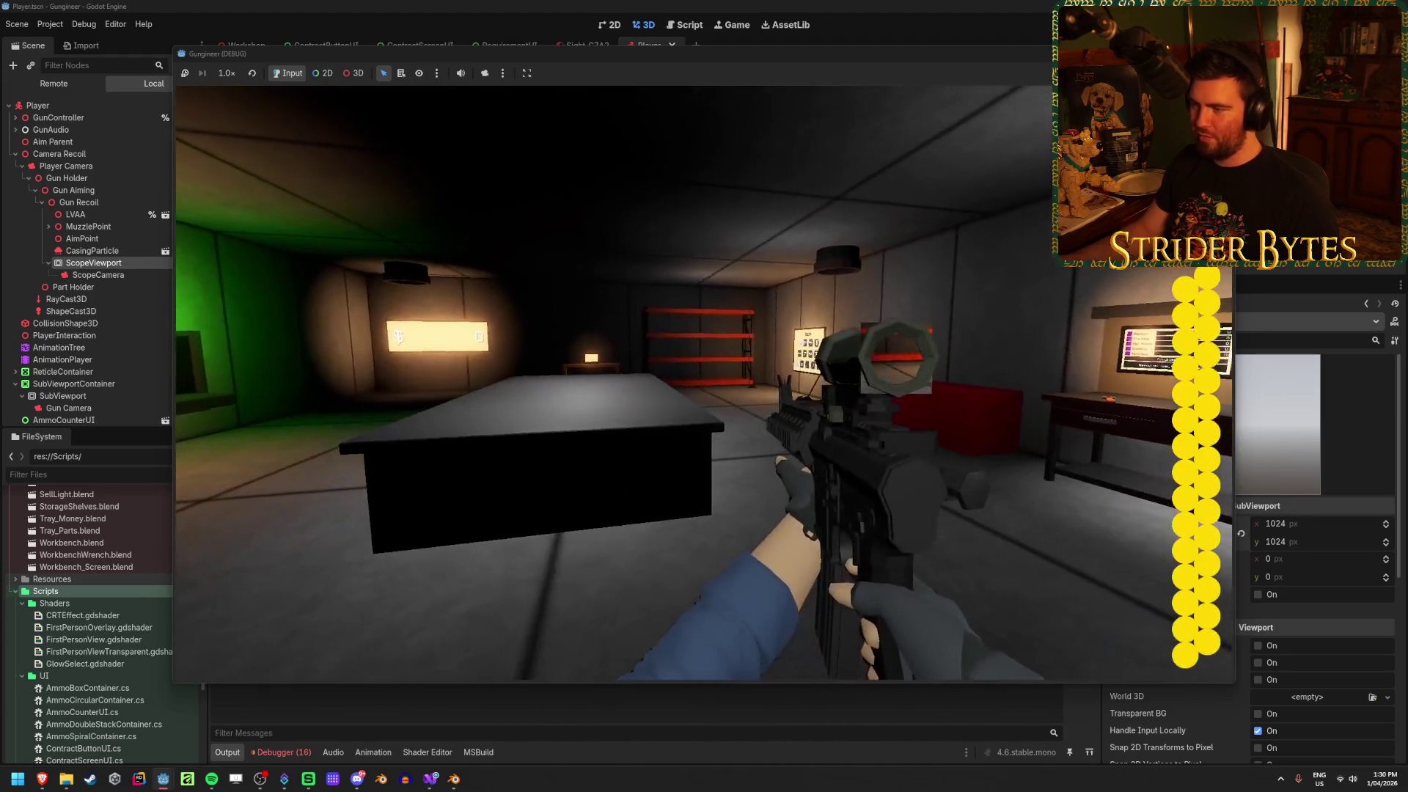
{"action": "right_click", "coordinate": [704, 382]}
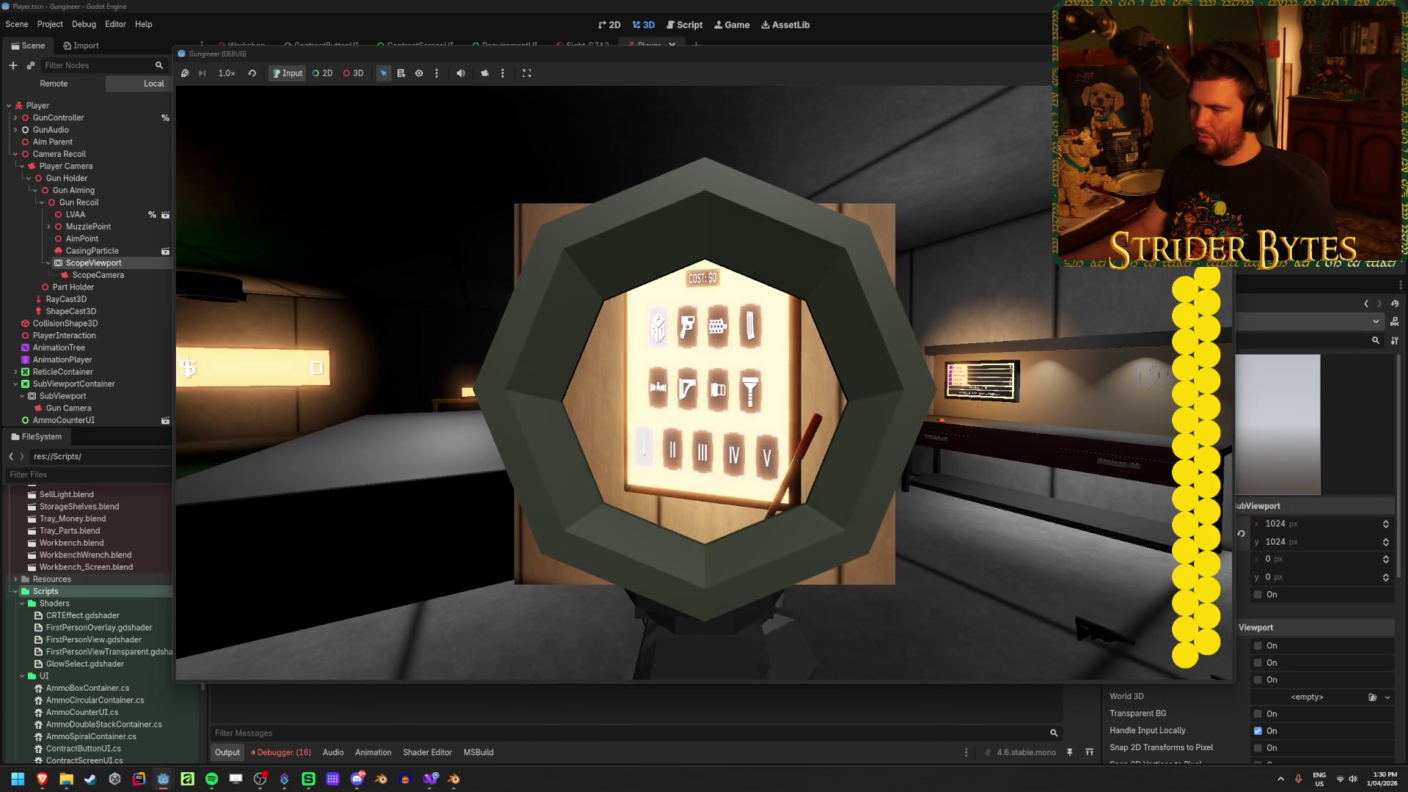
{"action": "right_click", "coordinate": [704, 382]}
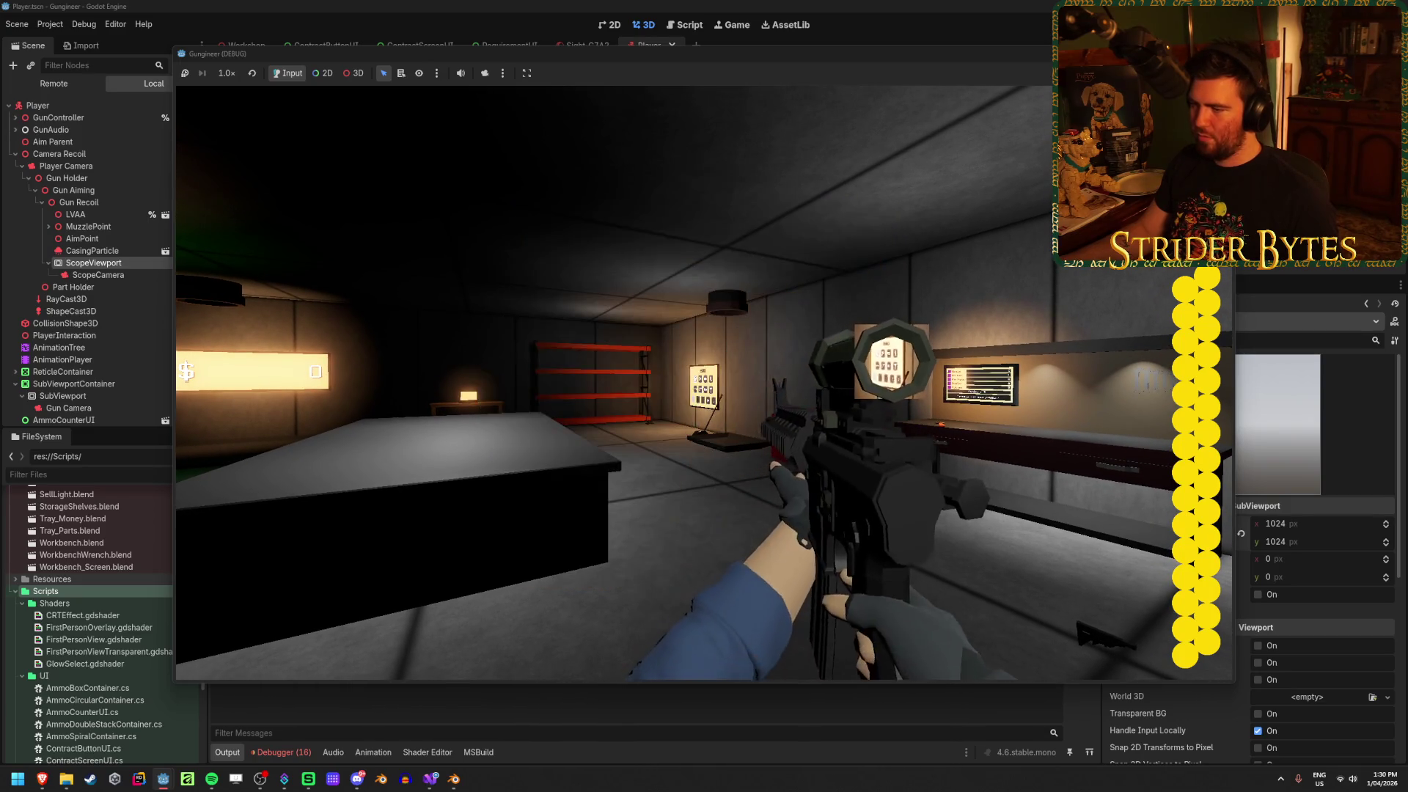
{"action": "right_click", "coordinate": [704, 381]}
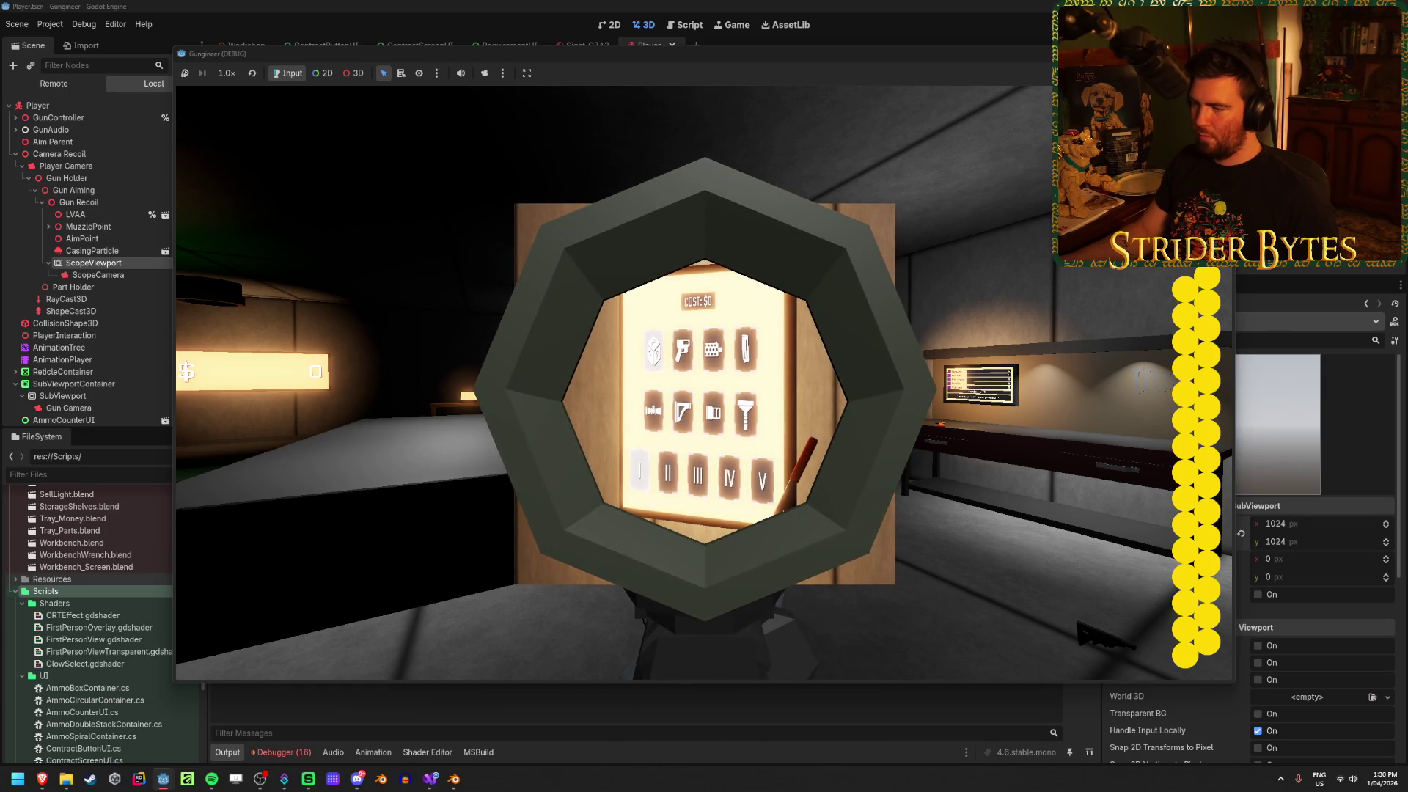
{"action": "right_click", "coordinate": [704, 382]}
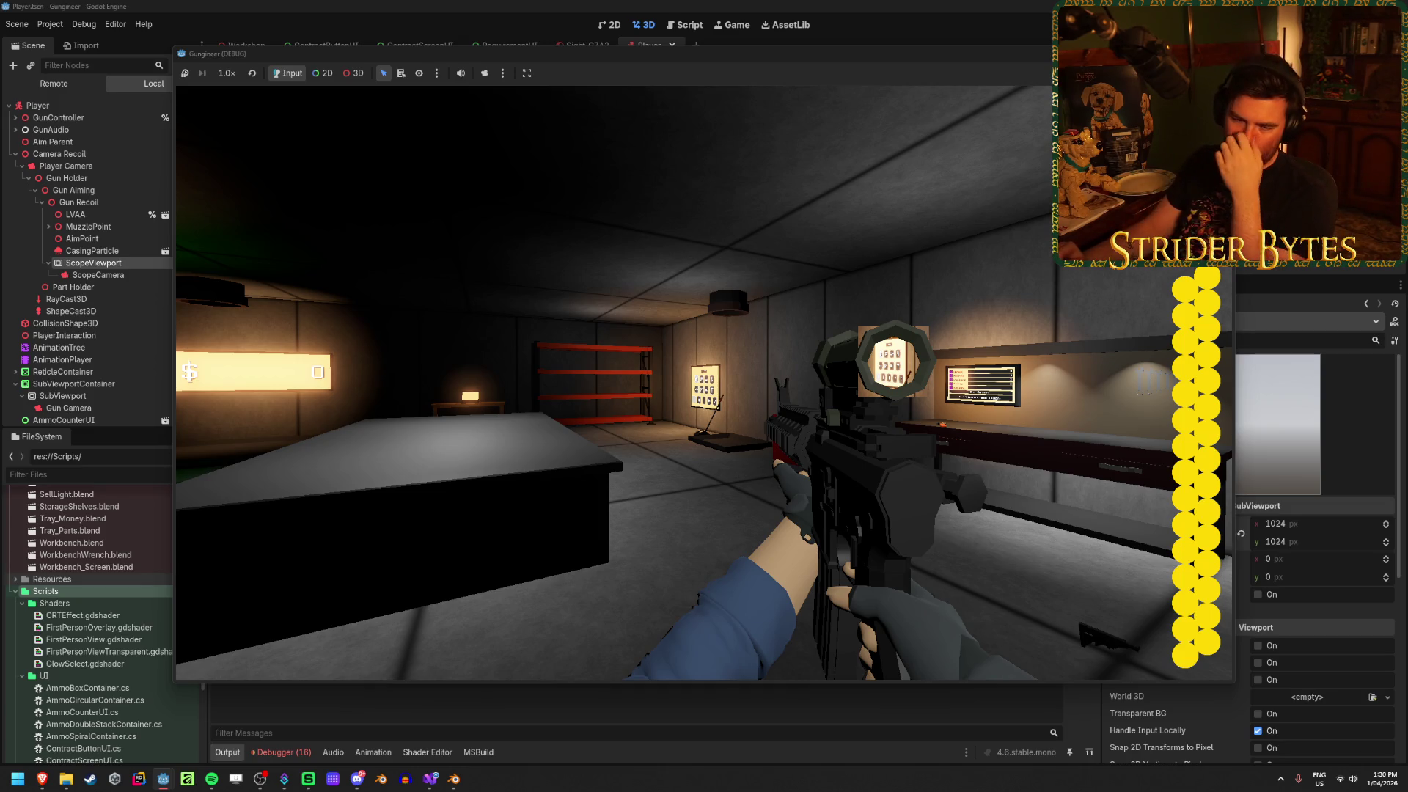
{"action": "right_click", "coordinate": [704, 382]}
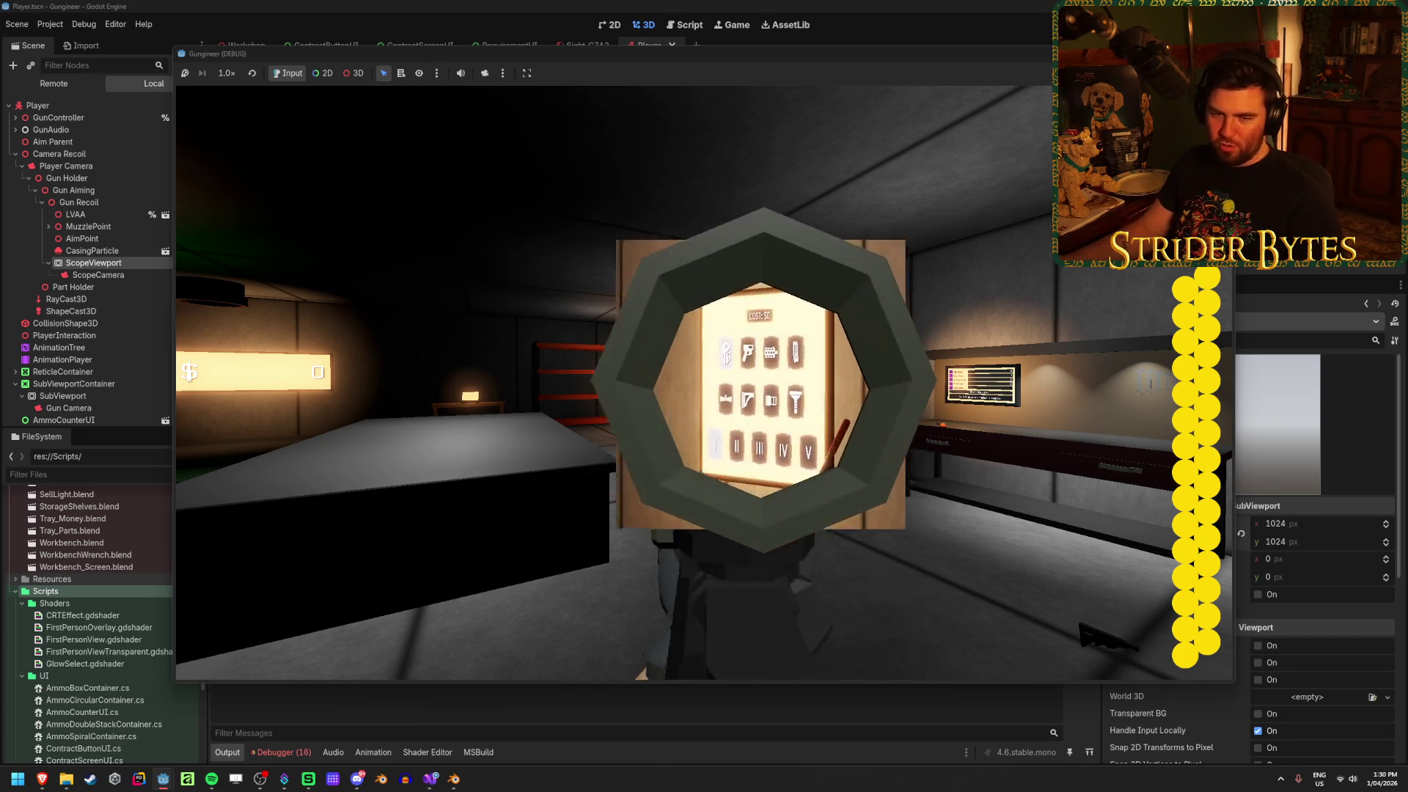
{"action": "right_click", "coordinate": [704, 382]}
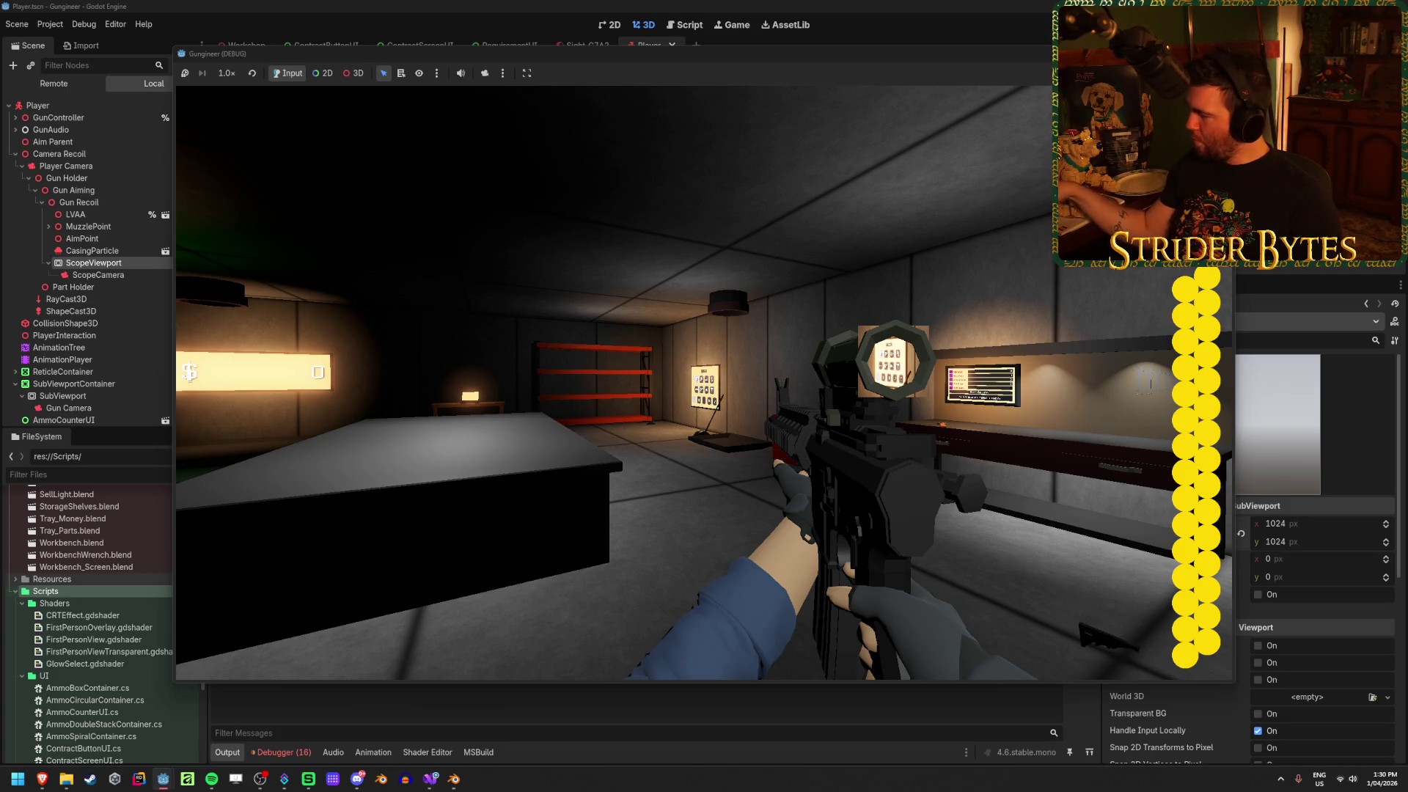
{"action": "right_click", "coordinate": [704, 382]}
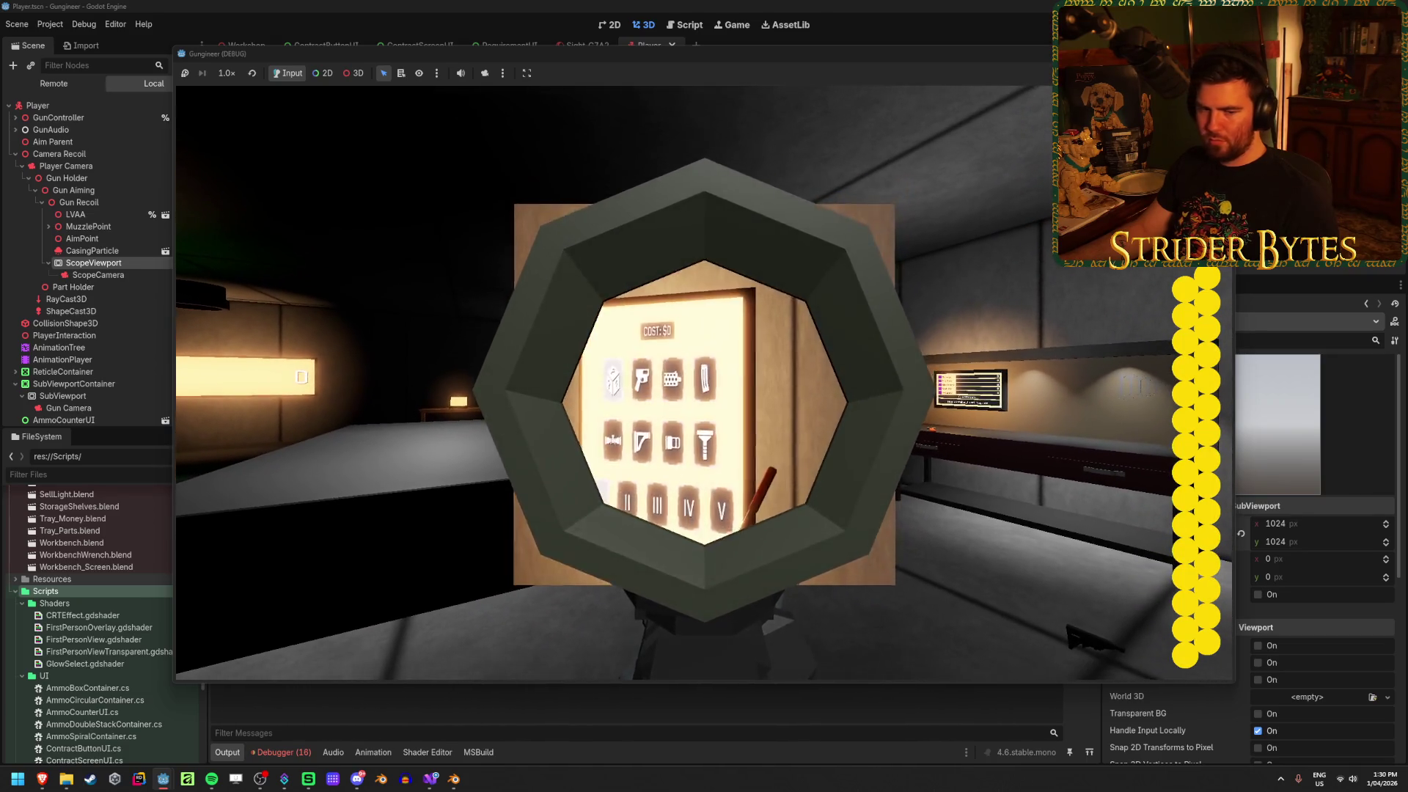
{"action": "right_click", "coordinate": [704, 381]}
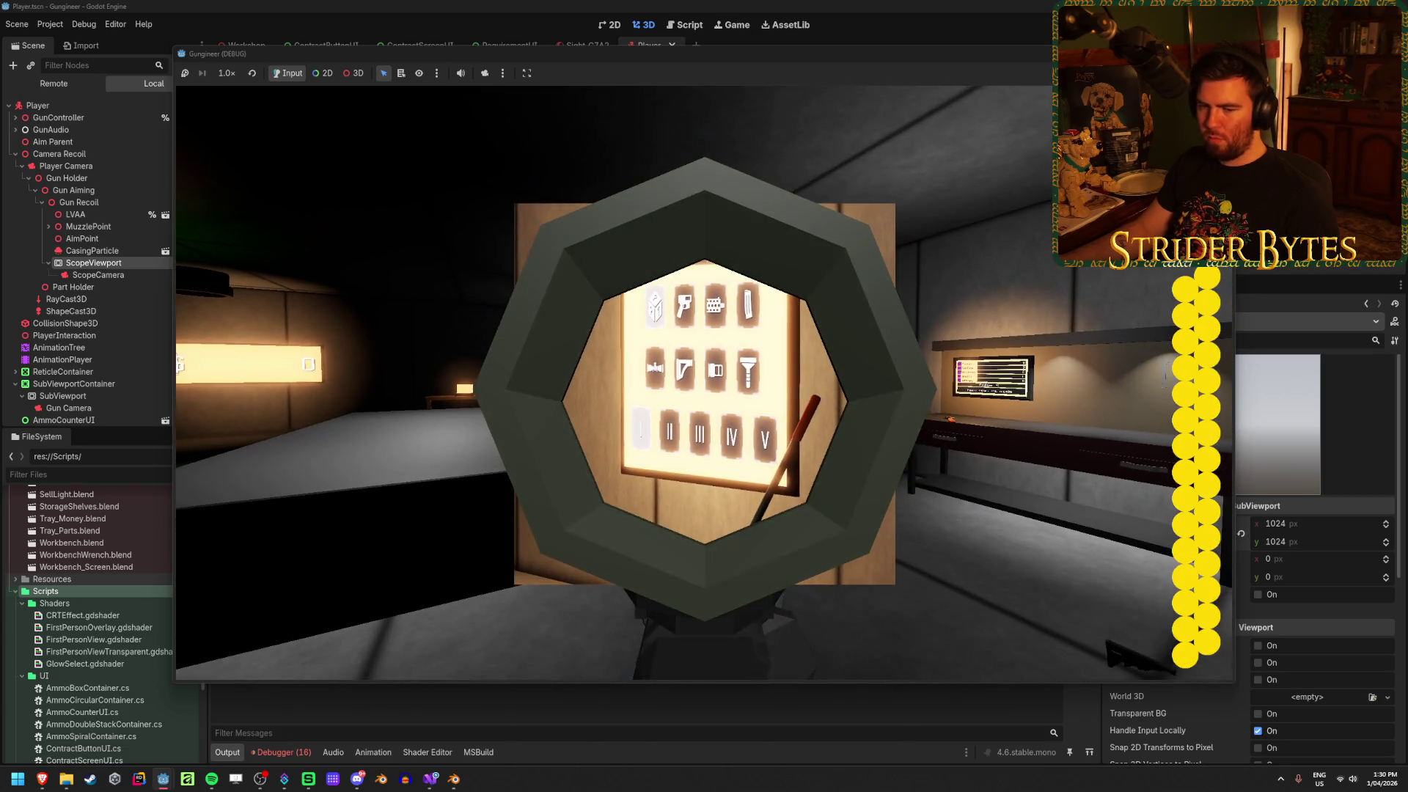
{"action": "right_click", "coordinate": [704, 381]}
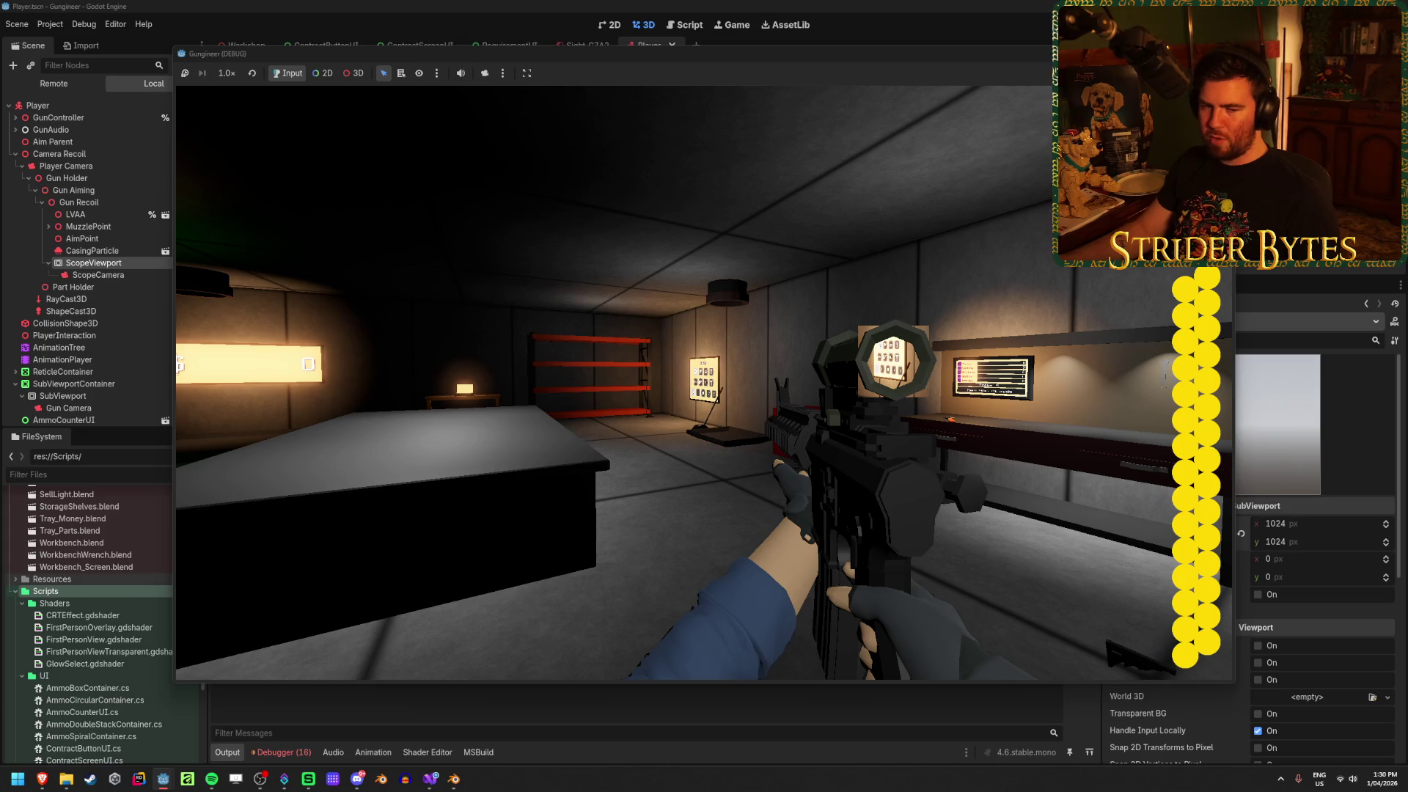
{"action": "right_click", "coordinate": [704, 381]}
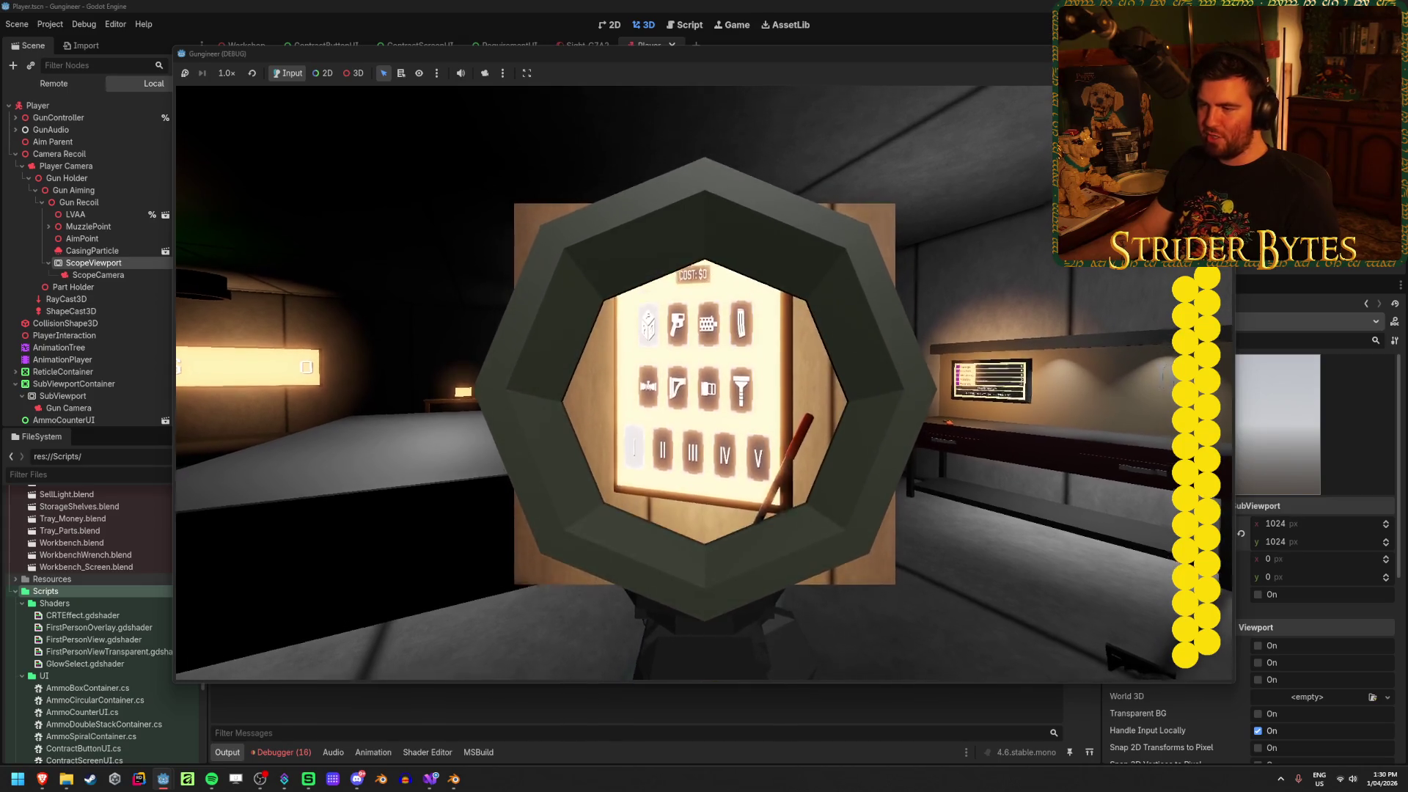
{"action": "right_click", "coordinate": [704, 381]}
{"action": "key", "text": "F8"}
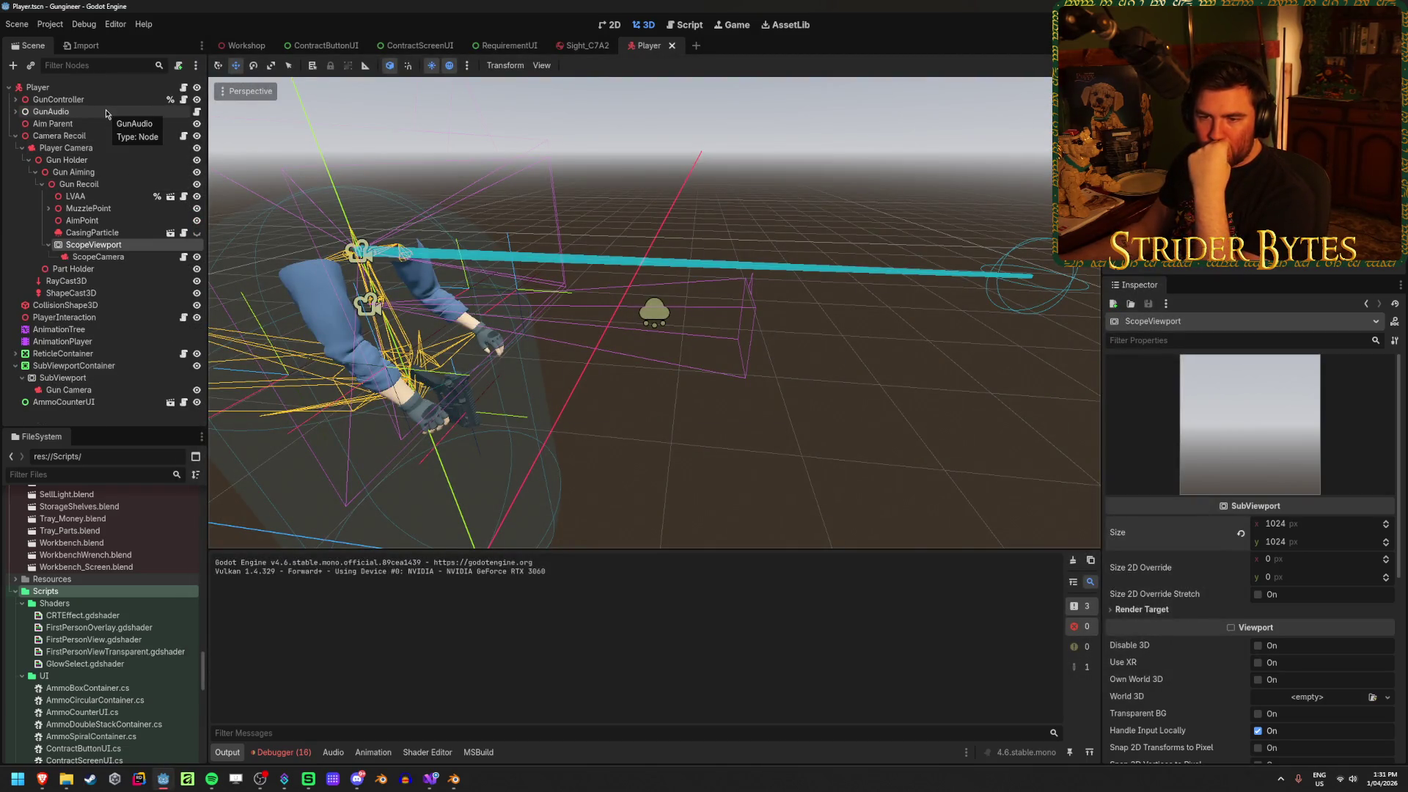
{"action": "left_click", "coordinate": [91, 391]}
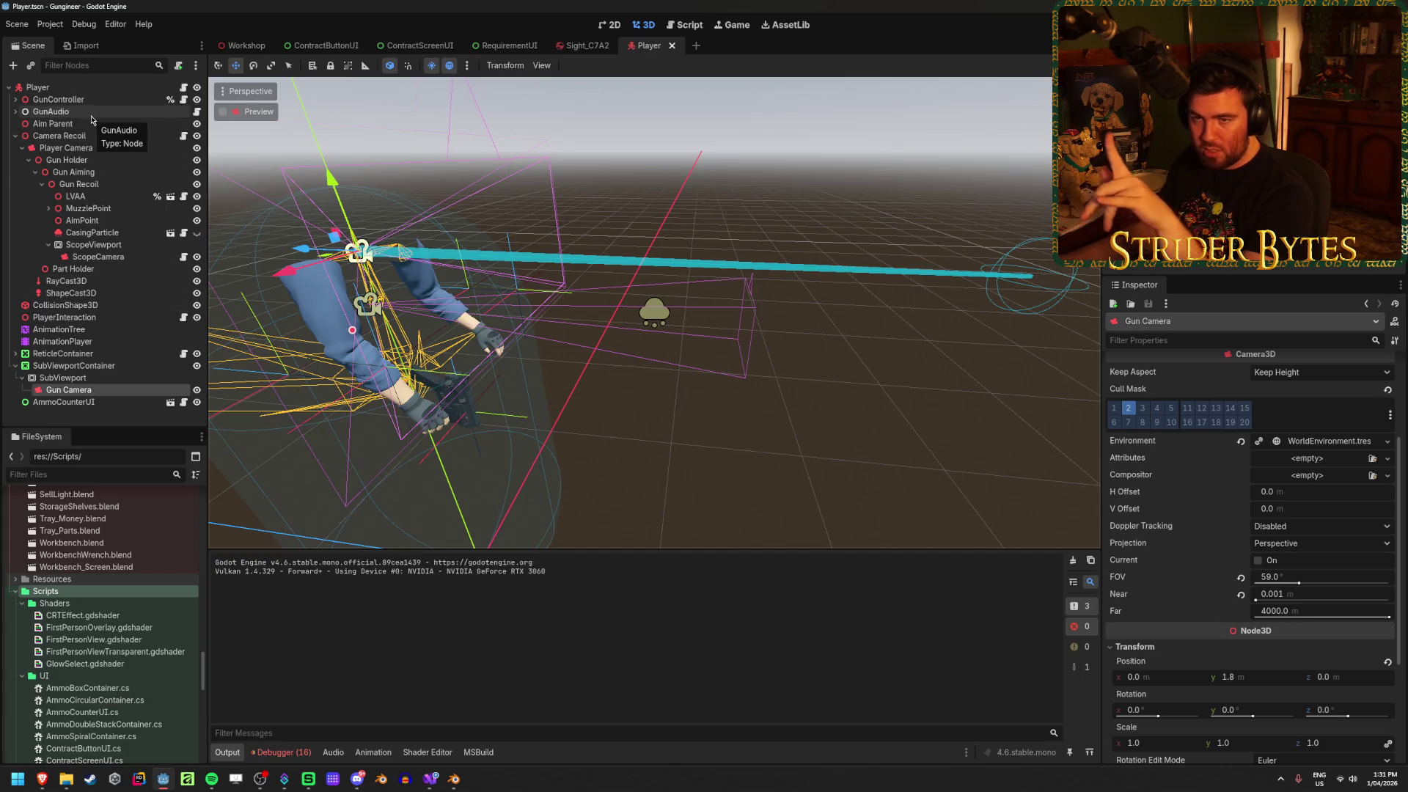
Widen Player Camera's field of view to about 90°, then save and run the game
{"action": "left_click", "coordinate": [94, 149]}
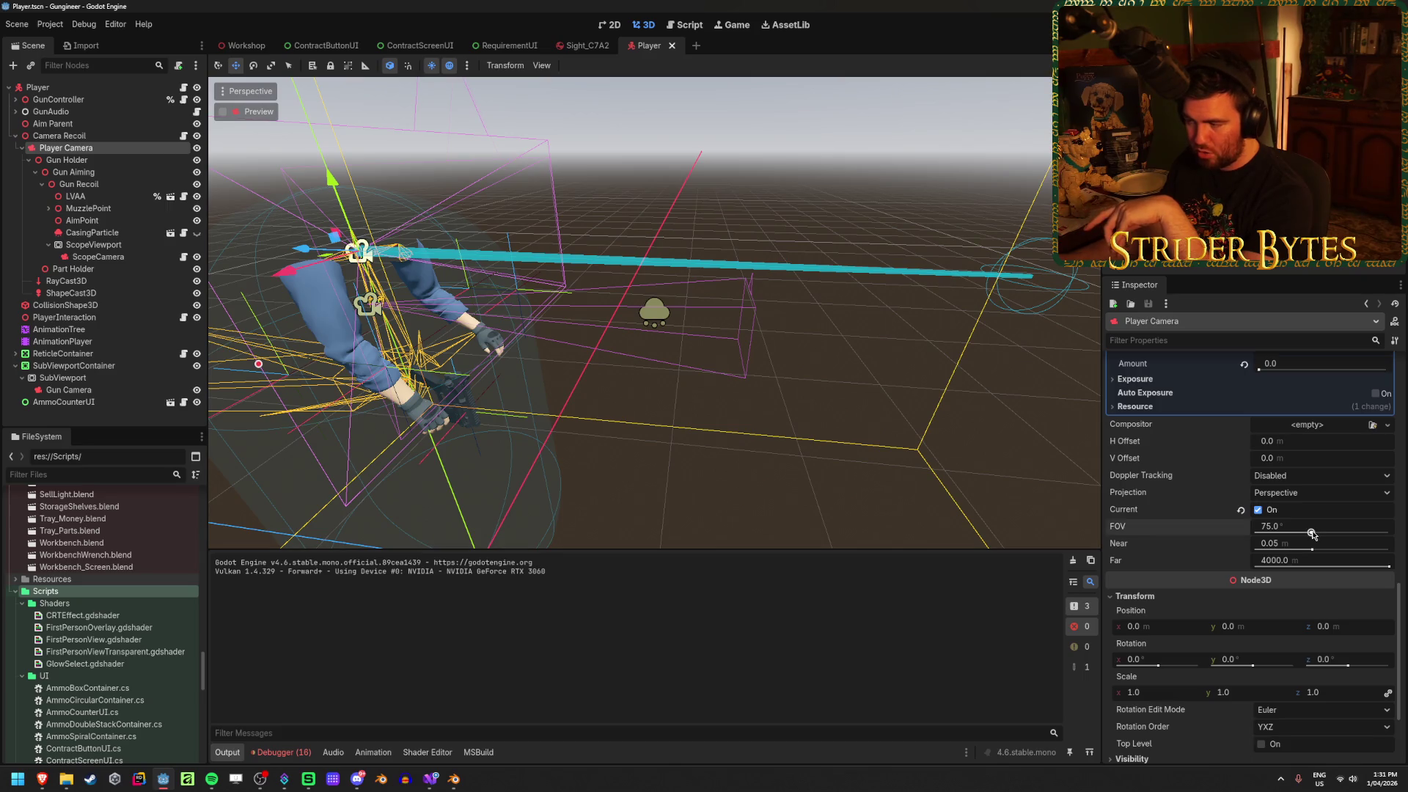
{"action": "left_click_drag", "start_coordinate": [1312, 535], "coordinate": [1324, 536]}
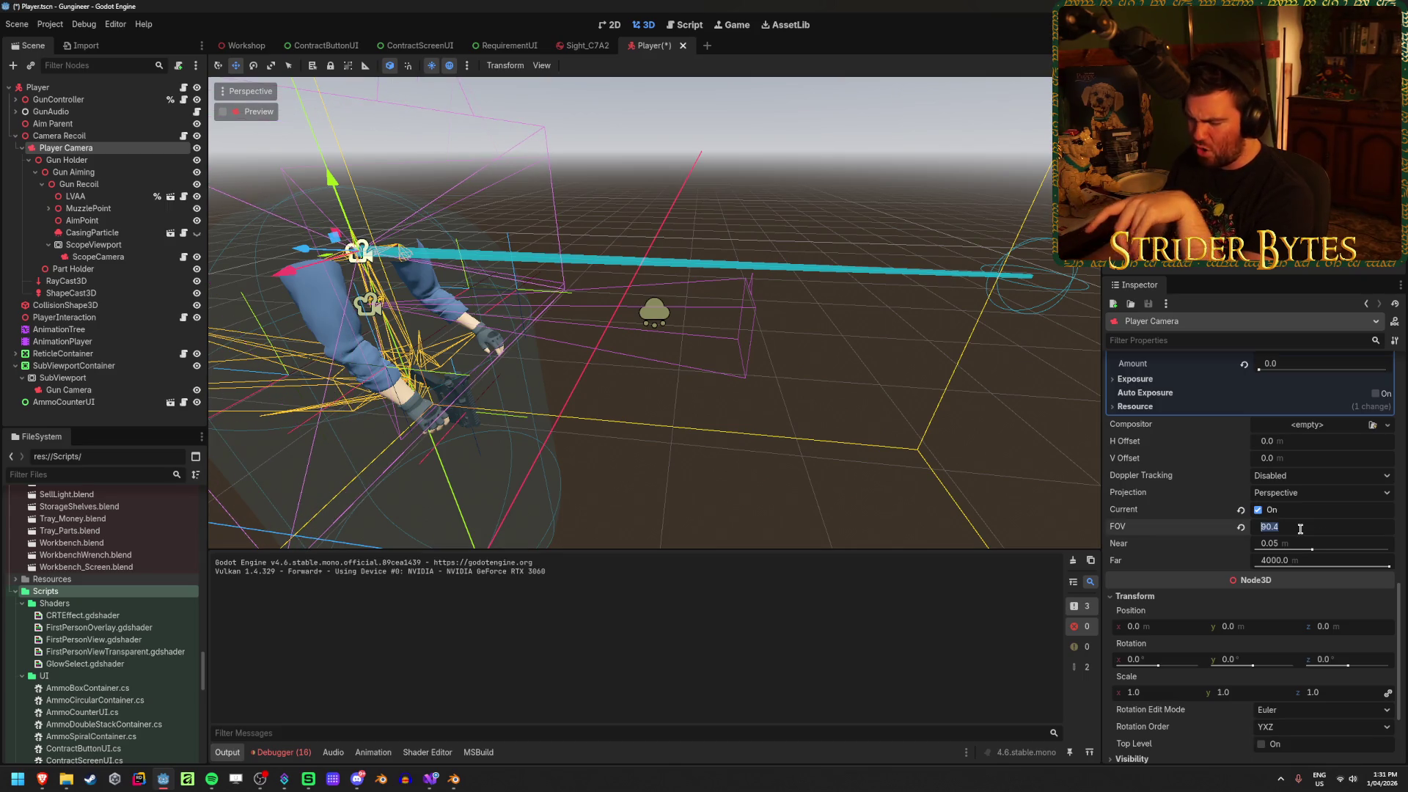
{"action": "type", "text": "90"}
{"action": "key", "text": "F5"}
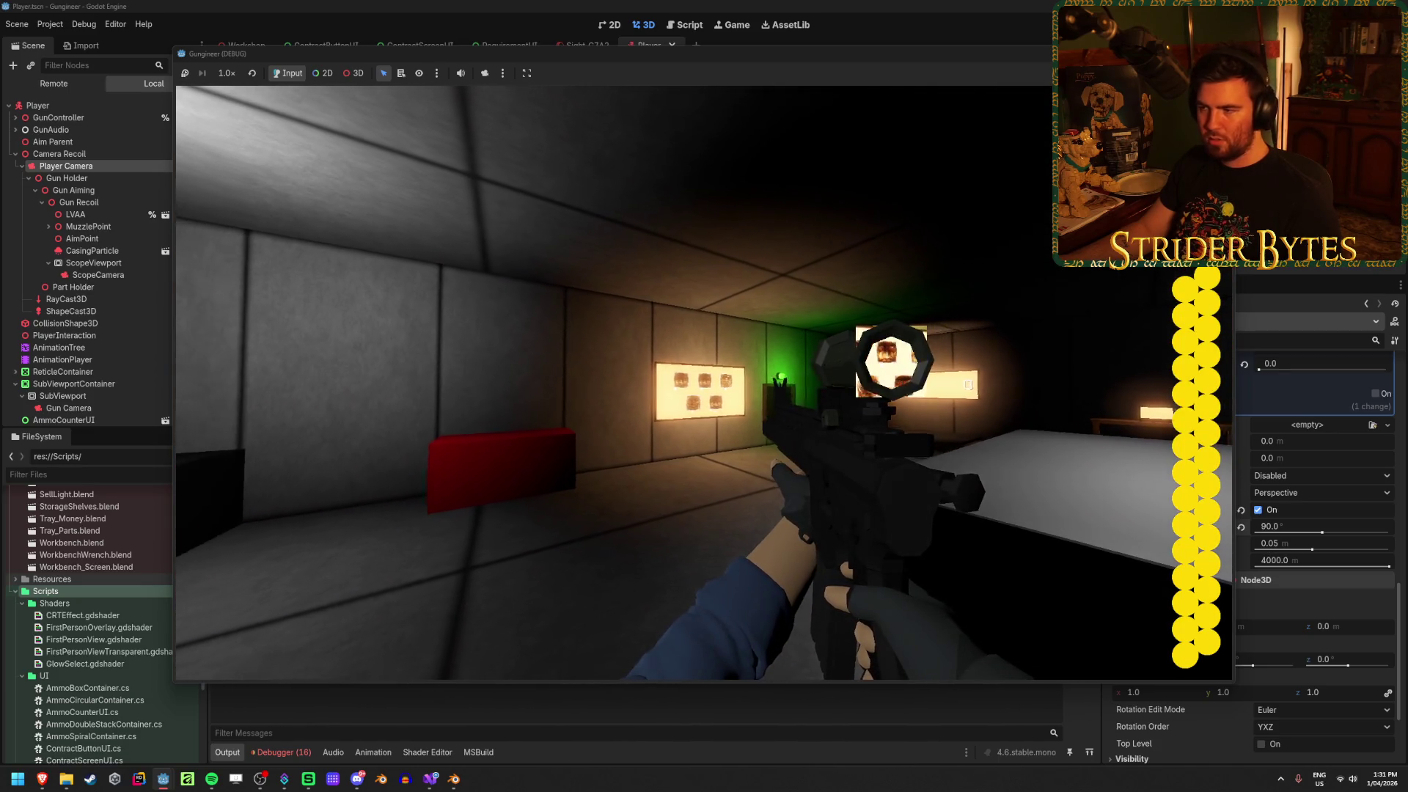
Aim down the scope once with the 90° view, lower the rifle, and stop the game
{"action": "right_click", "coordinate": [704, 383]}
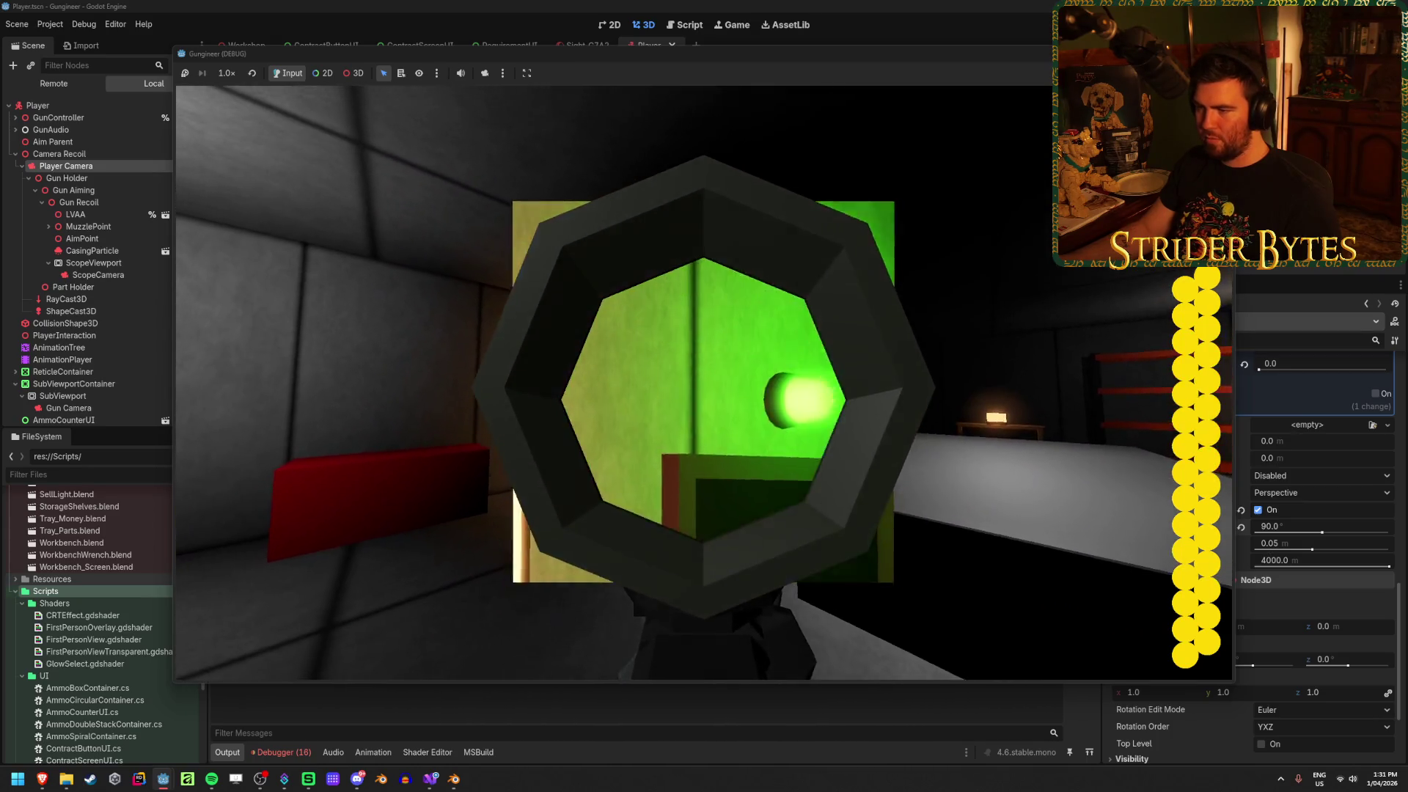
{"action": "right_click", "coordinate": [704, 383]}
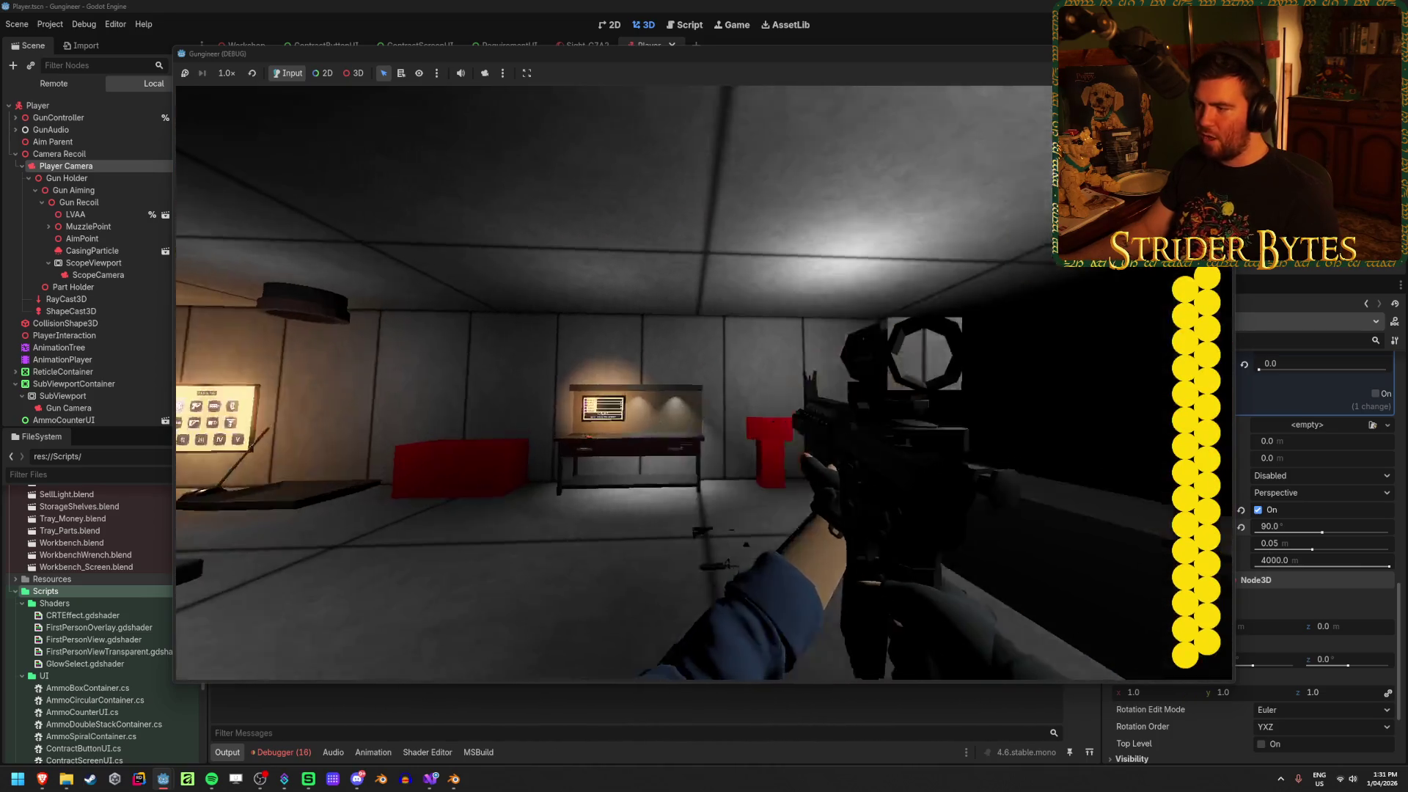
{"action": "key", "text": "F8"}
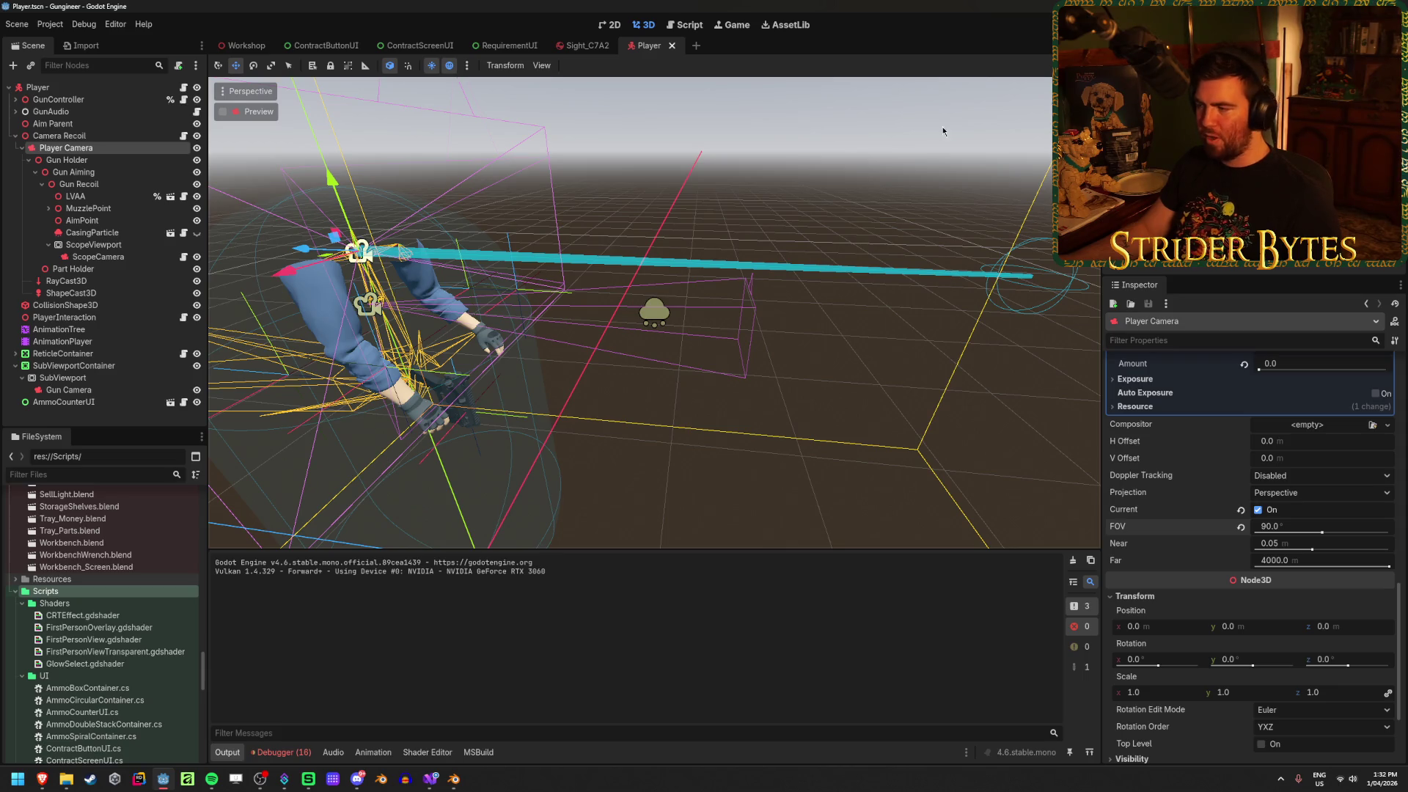
Undo Player Camera's FOV change back to 75° and save the scene
{"action": "key", "text": "ctrl+z"}
{"action": "key", "text": "ctrl+s"}
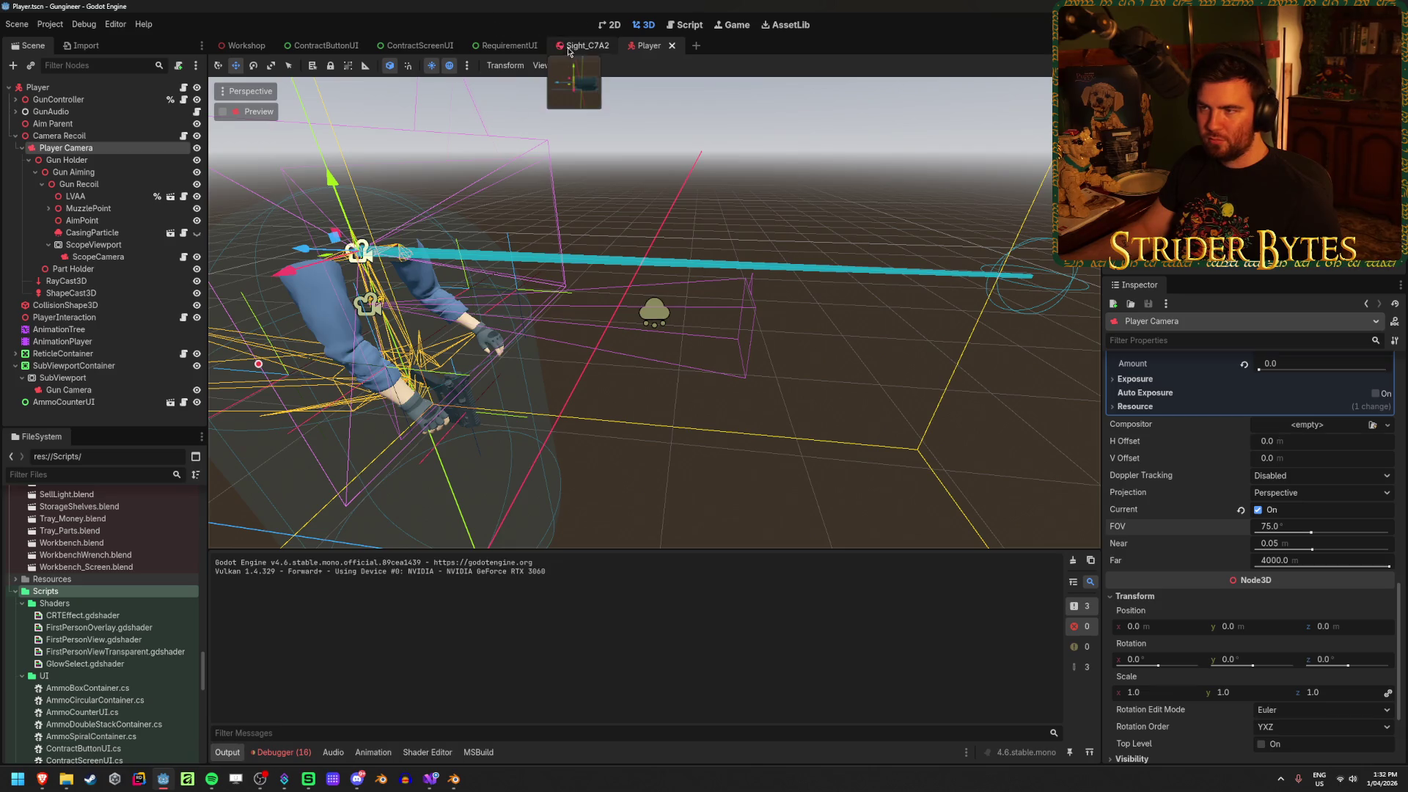
{"action": "left_click", "coordinate": [602, 48]}
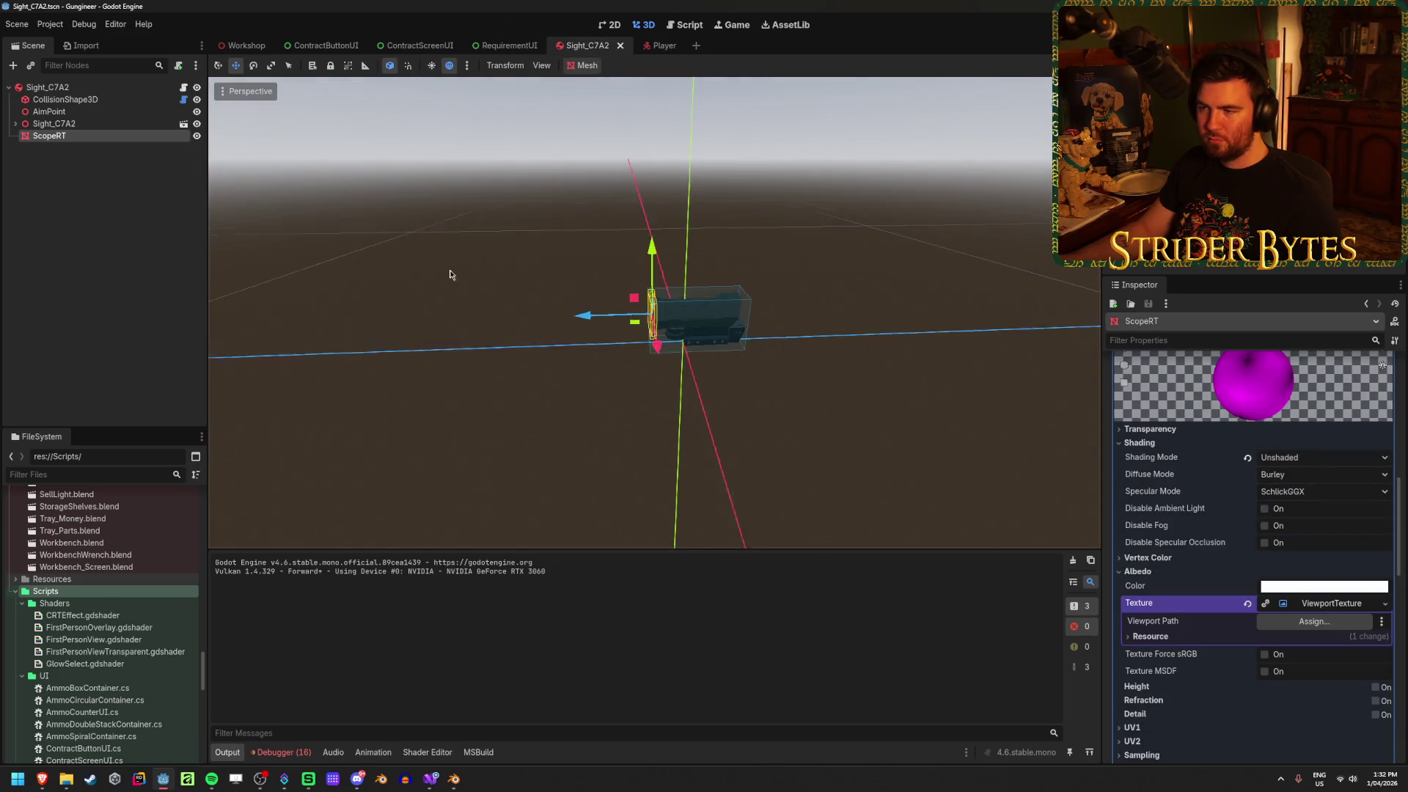
{"action": "left_click_drag", "start_coordinate": [448, 285], "coordinate": [575, 324]}
{"action": "scroll", "coordinate": [554, 381], "scroll_direction": "up", "scroll_amount": 6}
{"action": "left_click_drag", "start_coordinate": [553, 381], "coordinate": [531, 338]}
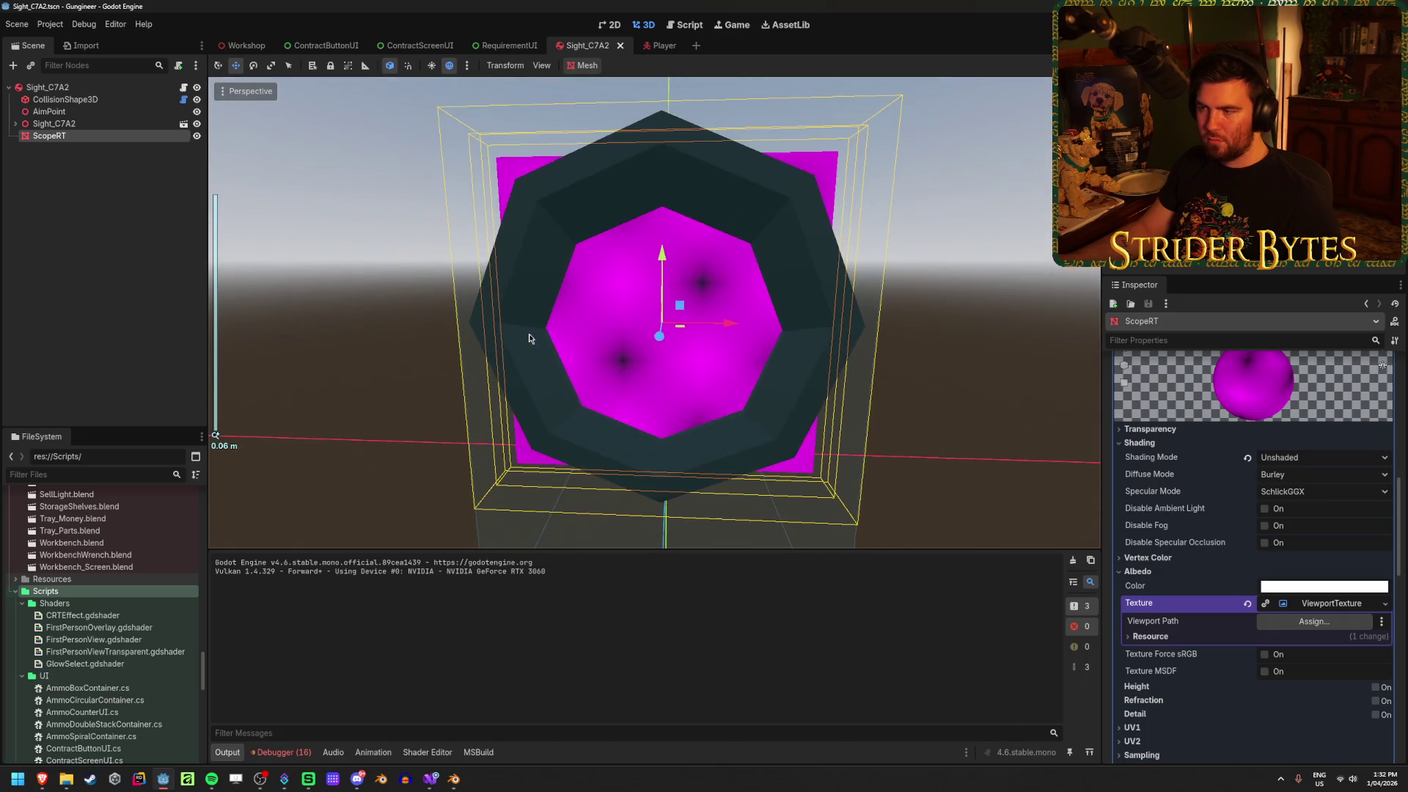
{"action": "left_click", "coordinate": [1153, 574]}
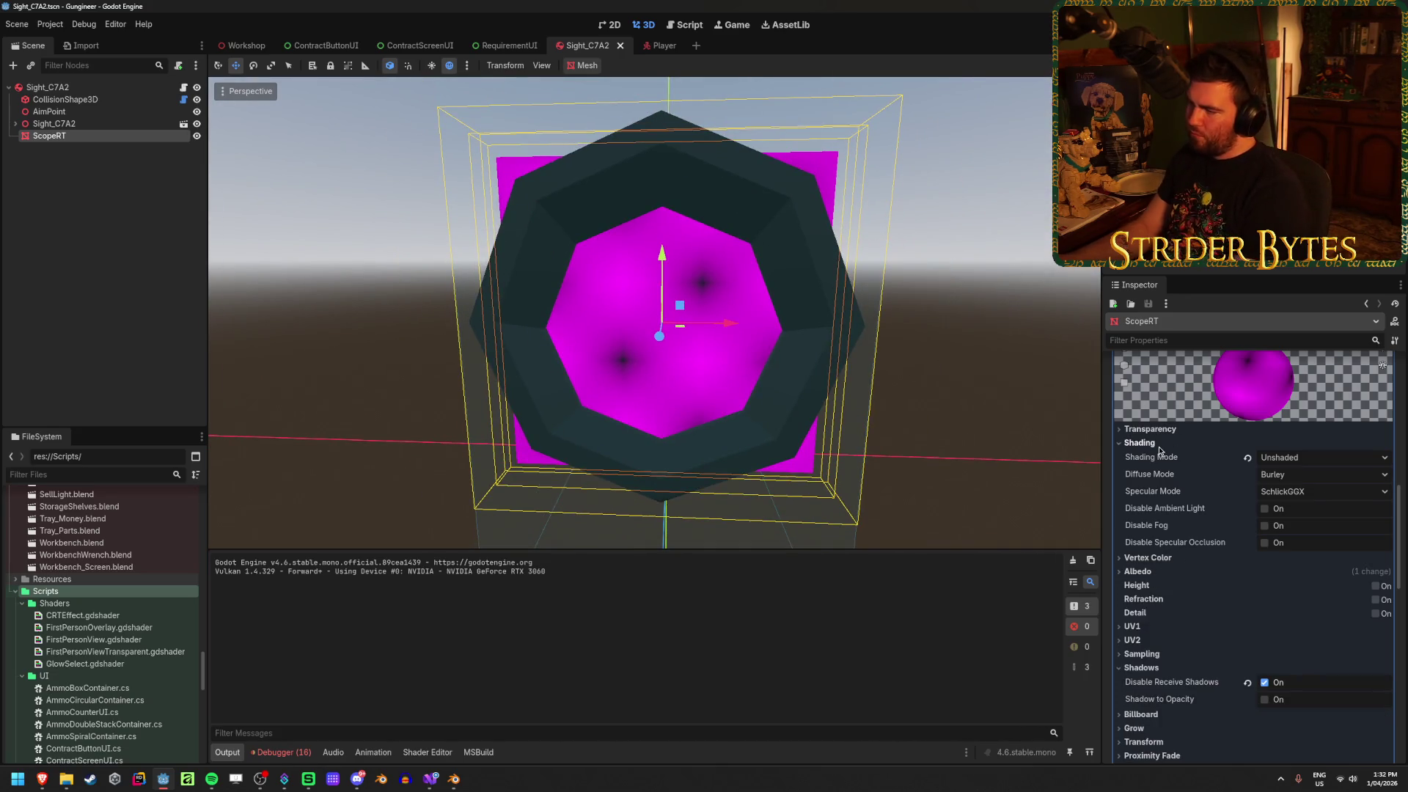
{"action": "left_click", "coordinate": [1159, 443]}
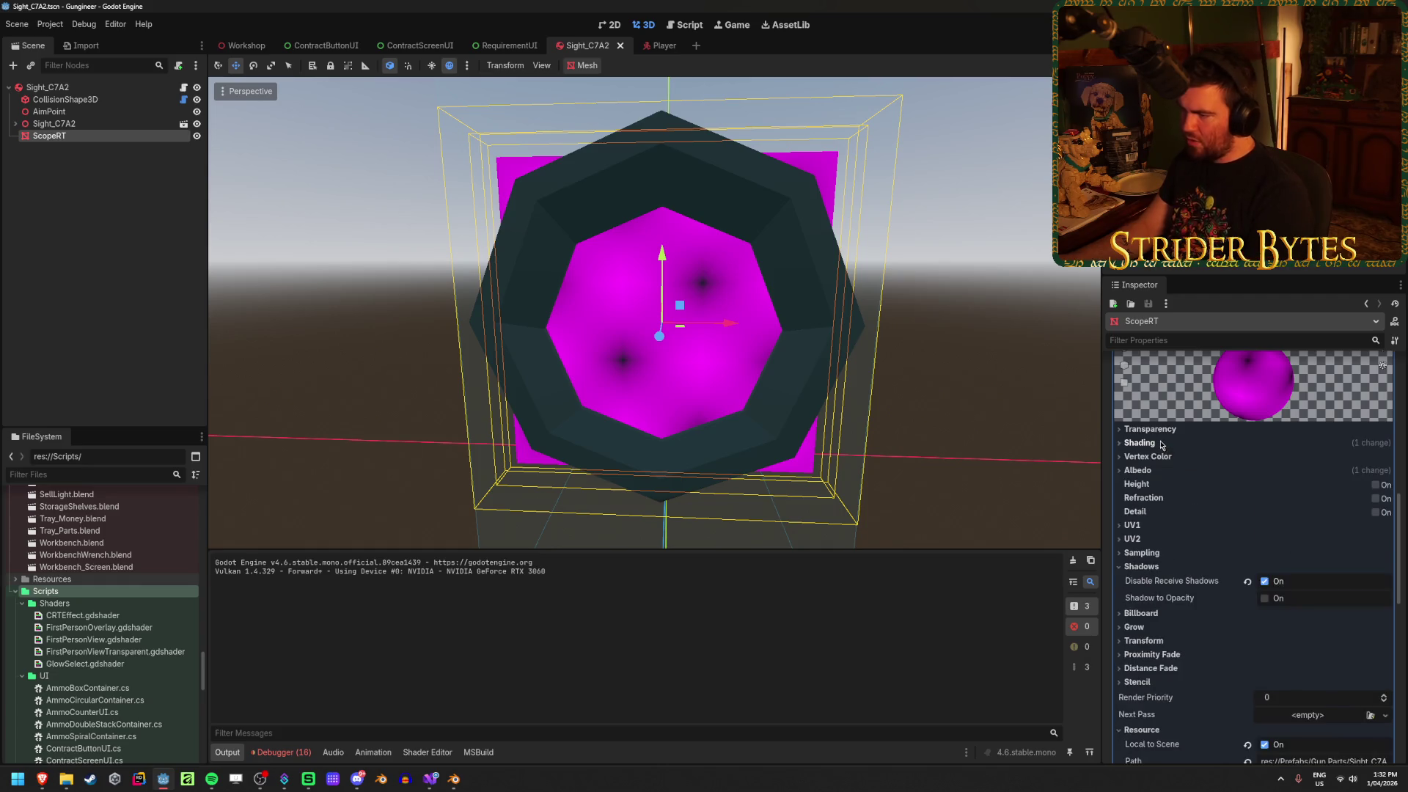
{"action": "left_click", "coordinate": [1162, 432]}
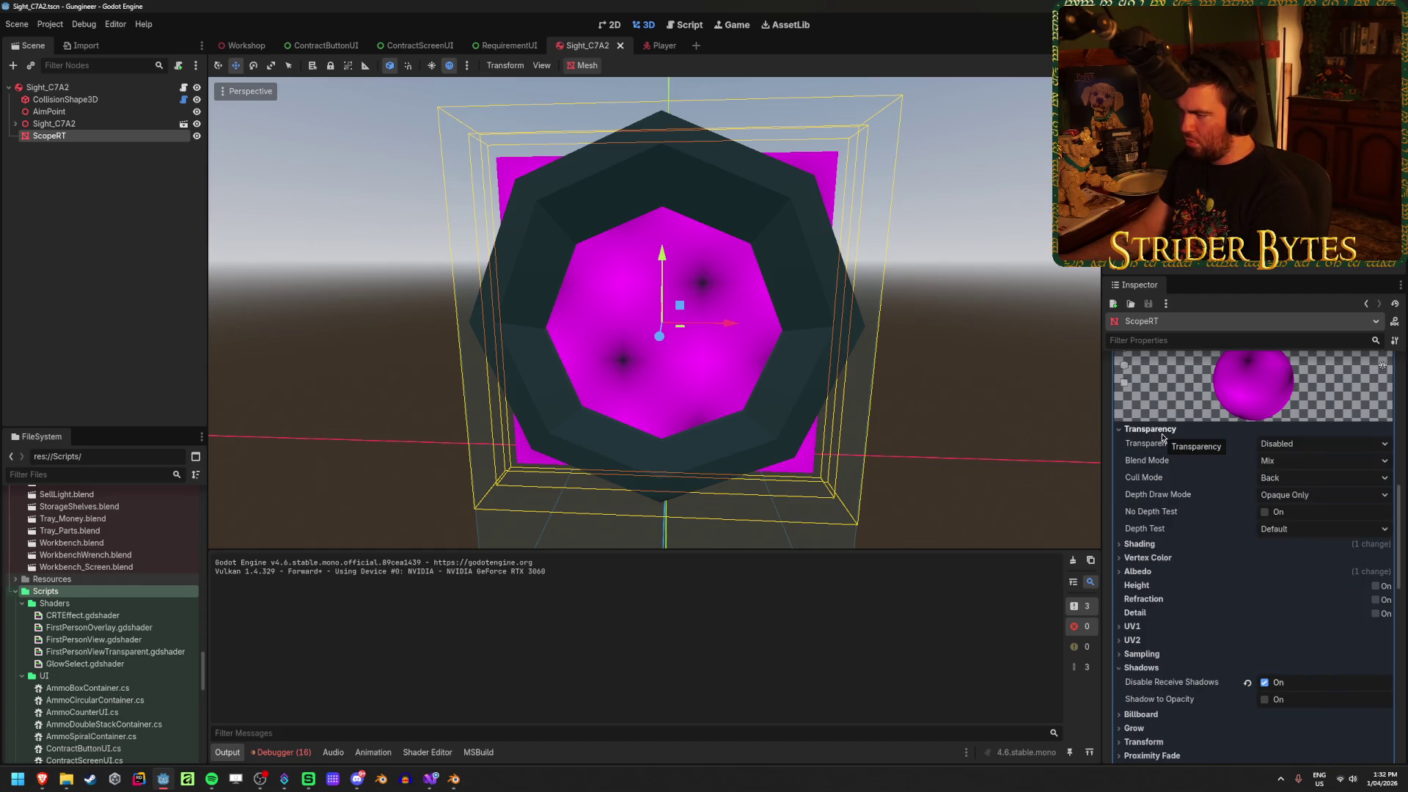
{"action": "left_click", "coordinate": [1150, 430]}
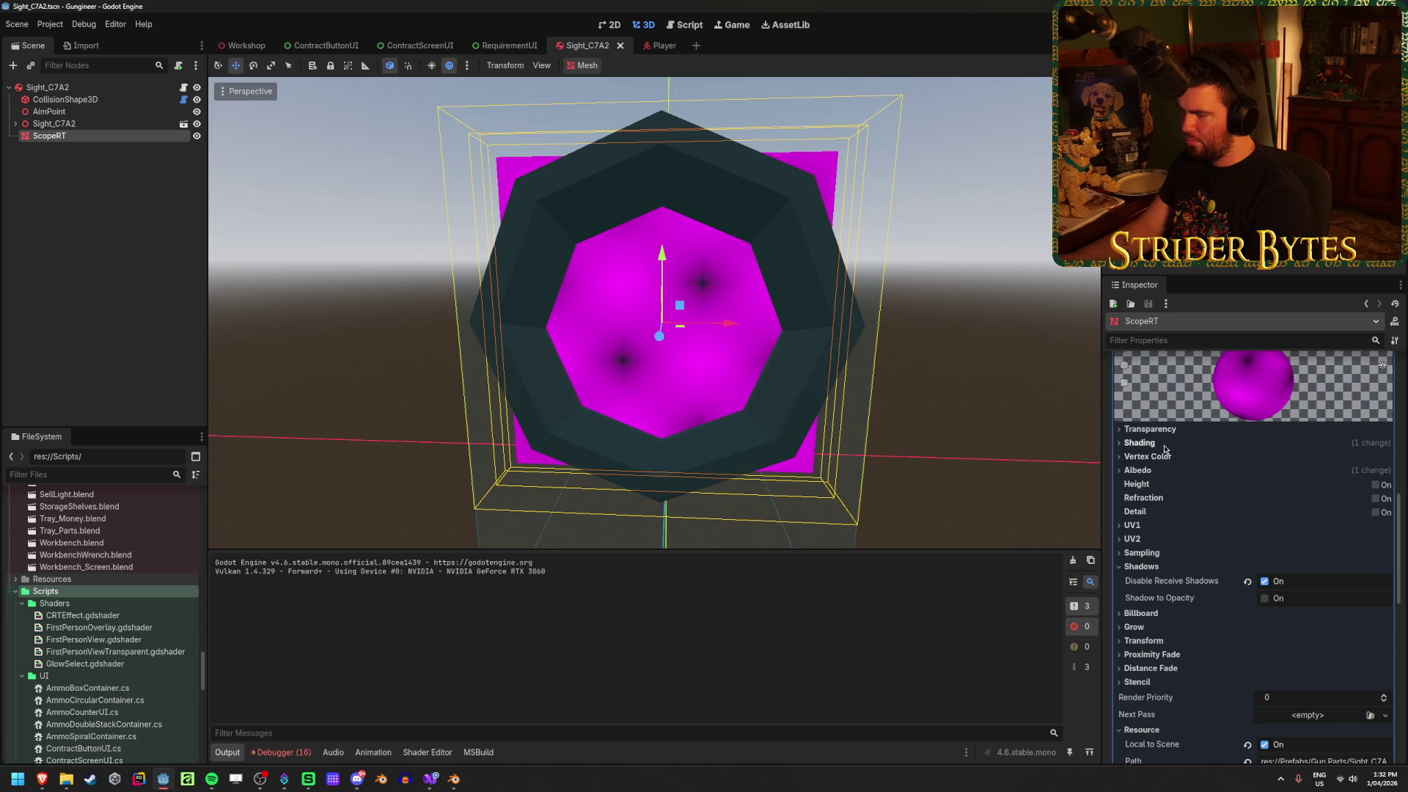
{"action": "left_click", "coordinate": [1157, 471]}
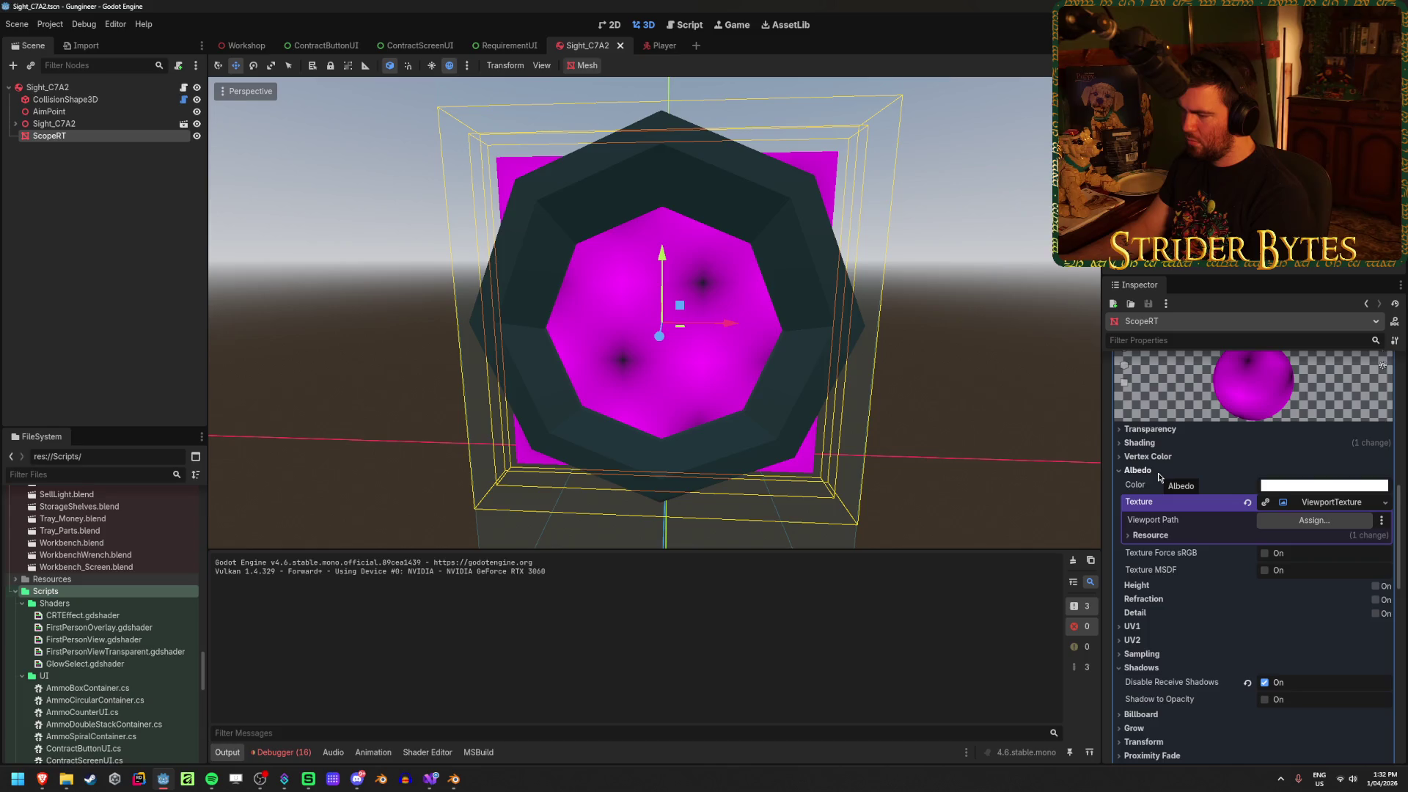
{"action": "left_click", "coordinate": [1150, 470]}
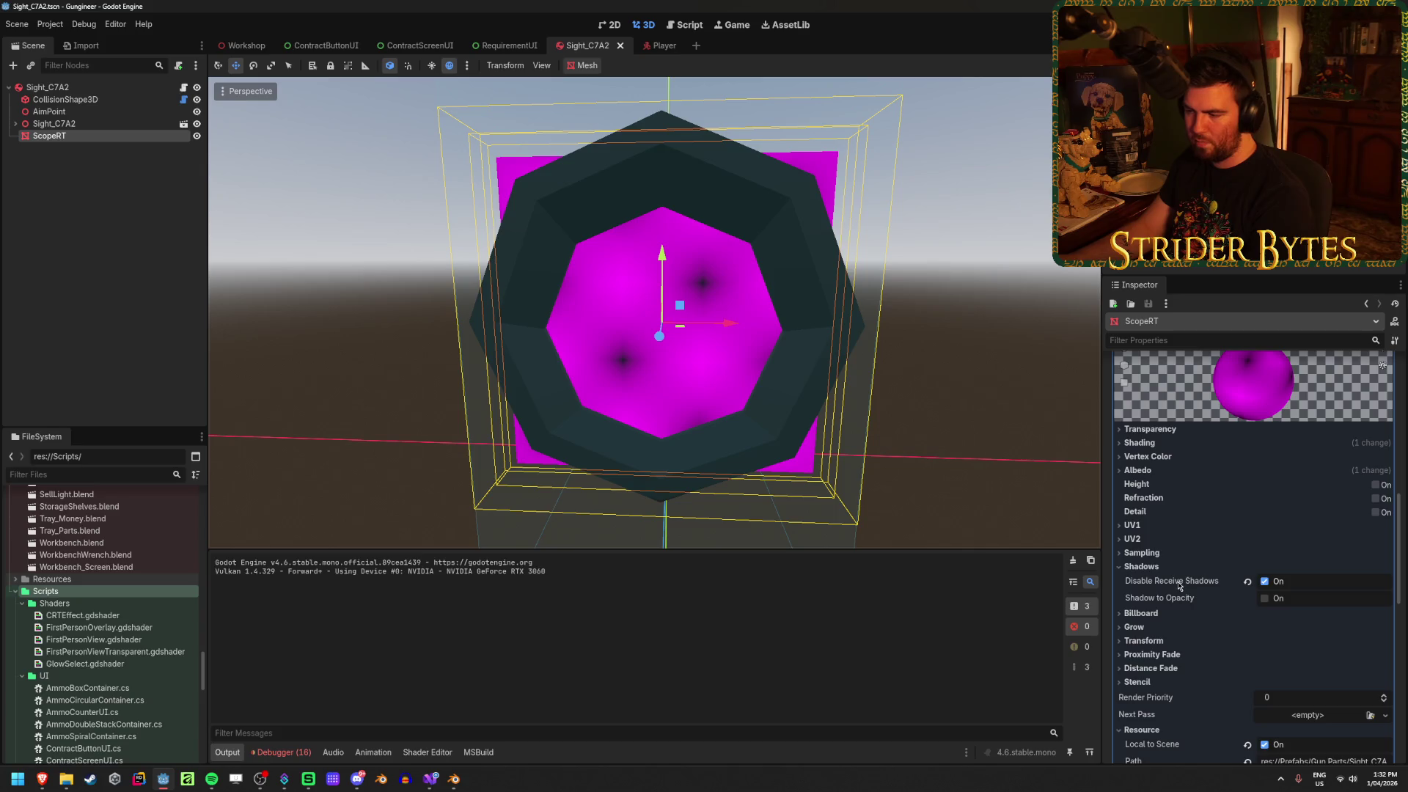
{"action": "scroll", "coordinate": [1180, 590], "scroll_direction": "down", "scroll_amount": 2}
{"action": "scroll", "coordinate": [765, 435], "scroll_direction": "down", "scroll_amount": 2}
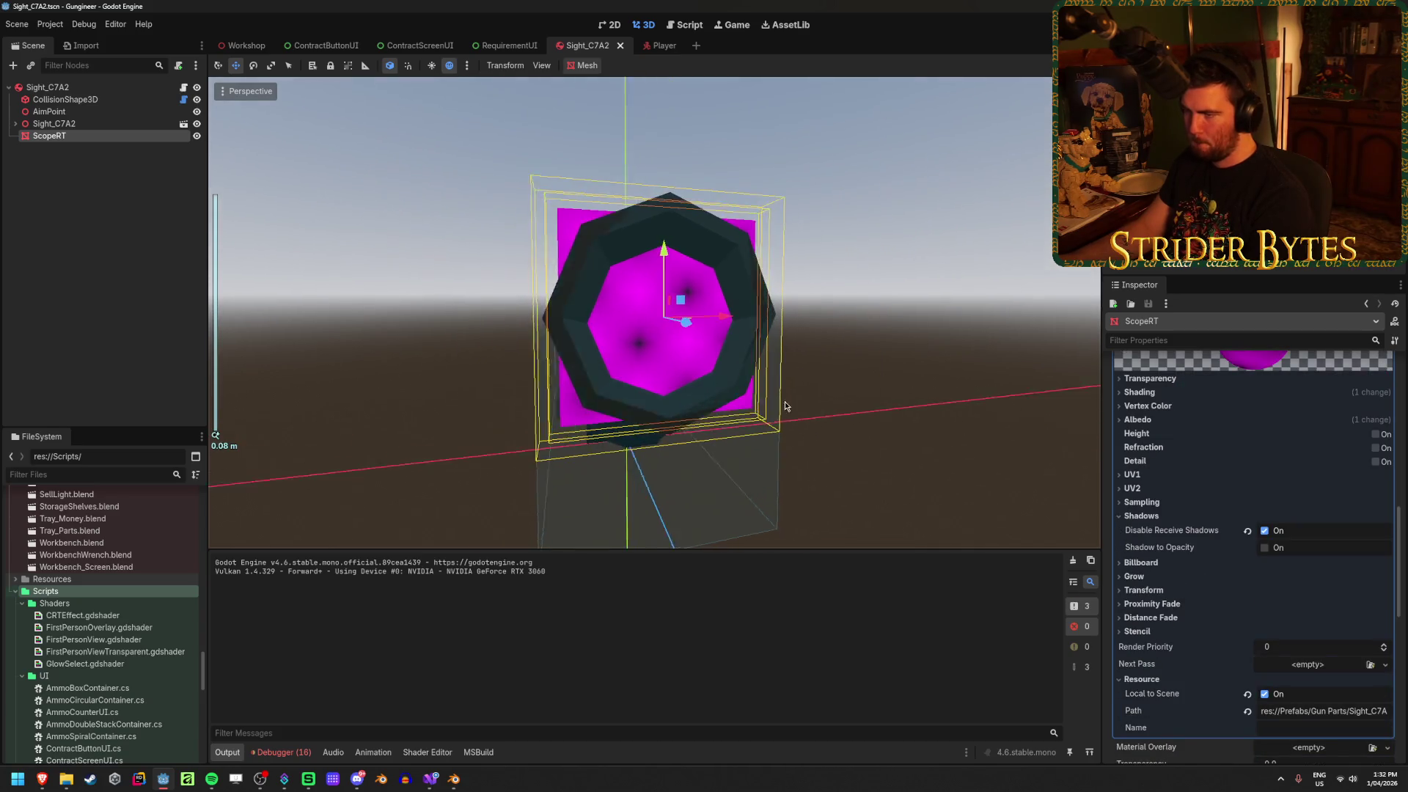
{"action": "scroll", "coordinate": [764, 435], "scroll_direction": "up", "scroll_amount": 4}
{"action": "mouse_move", "coordinate": [771, 455]}
{"action": "left_mouse_down"}
{"action": "mouse_move", "coordinate": [596, 456]}
{"action": "mouse_move", "coordinate": [819, 446]}
{"action": "left_mouse_up"}
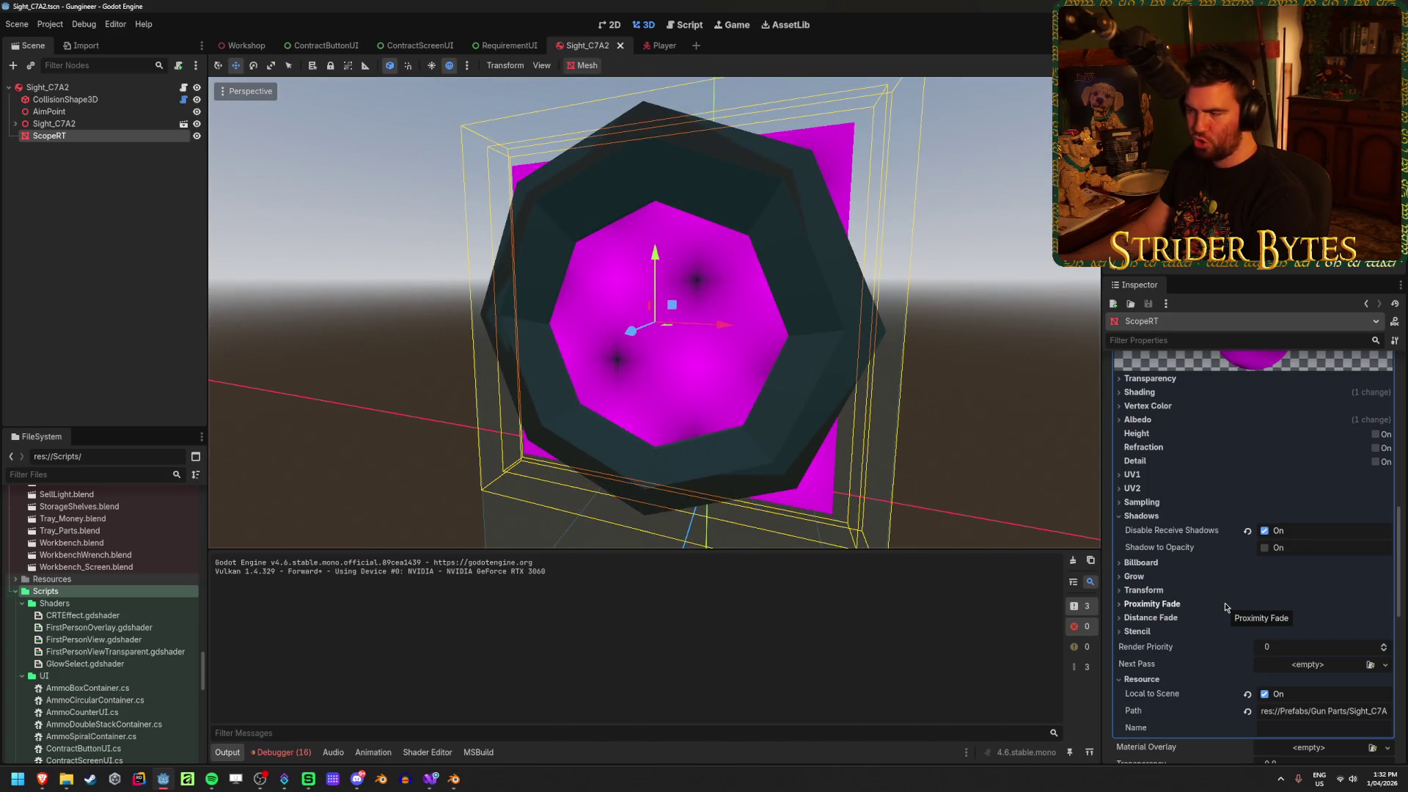
{"action": "scroll", "coordinate": [1225, 606], "scroll_direction": "up", "scroll_amount": 3}
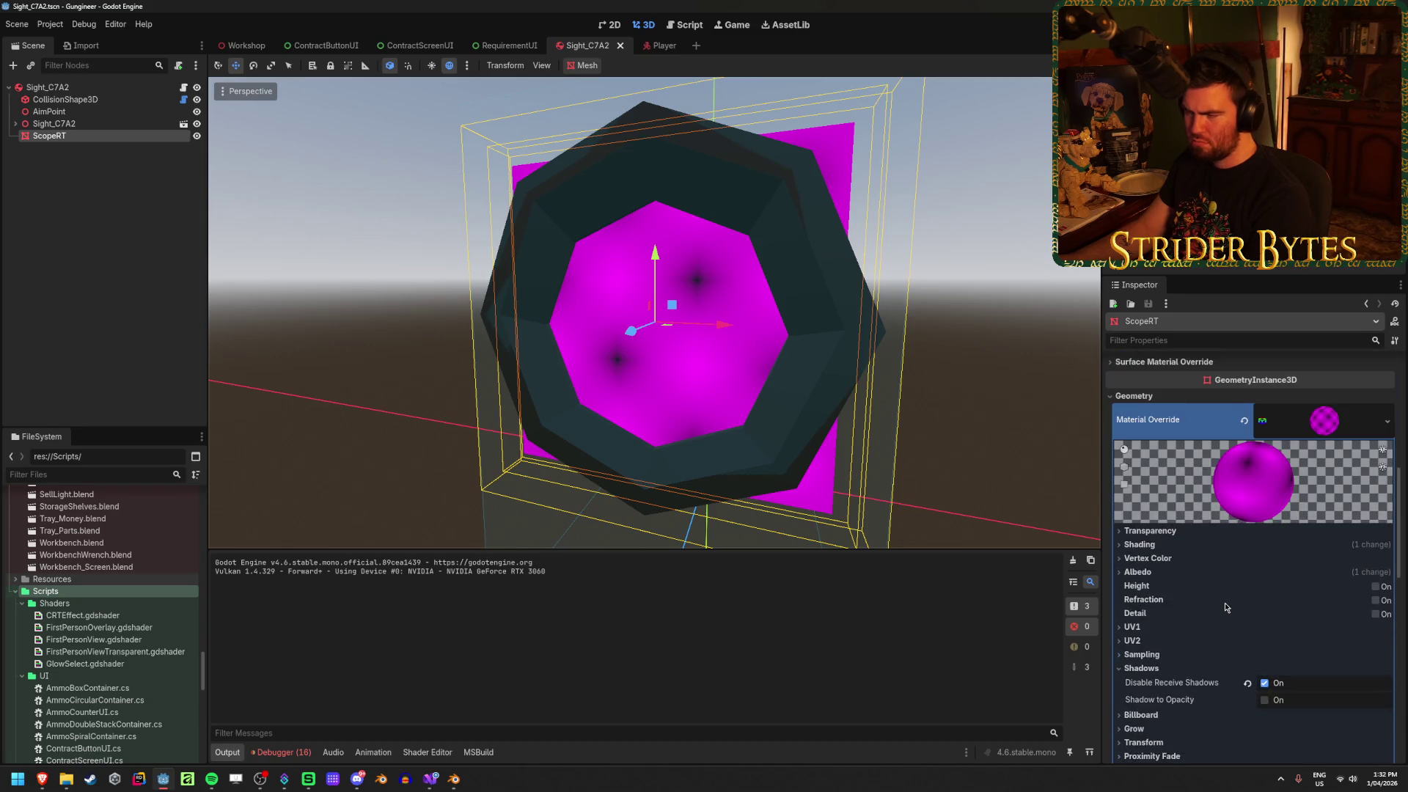
{"action": "left_click", "coordinate": [1162, 531]}
{"action": "left_click", "coordinate": [1162, 532]}
{"action": "left_click", "coordinate": [1162, 533]}
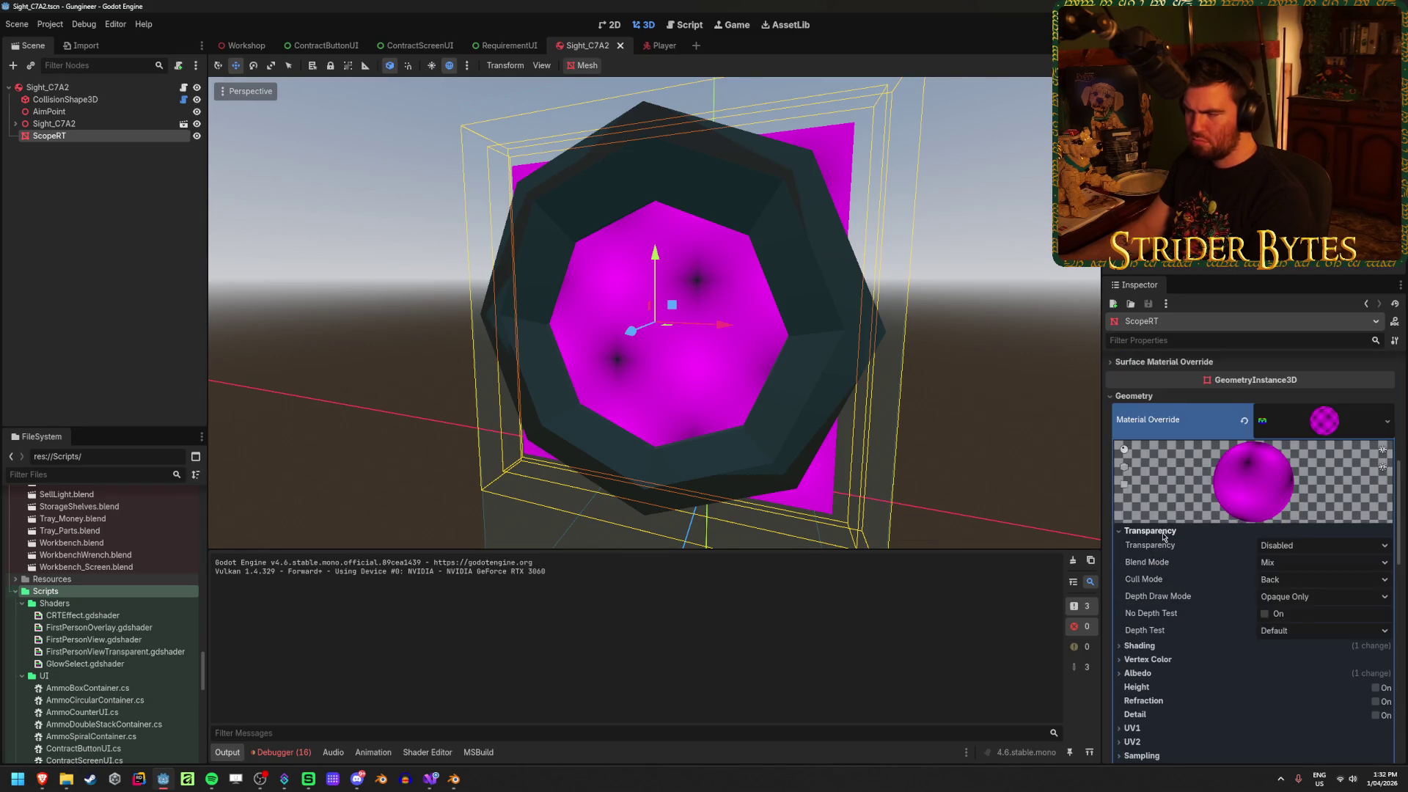
{"action": "scroll", "coordinate": [1164, 536], "scroll_direction": "up", "scroll_amount": 4}
{"action": "scroll", "coordinate": [1165, 557], "scroll_direction": "down", "scroll_amount": 10}
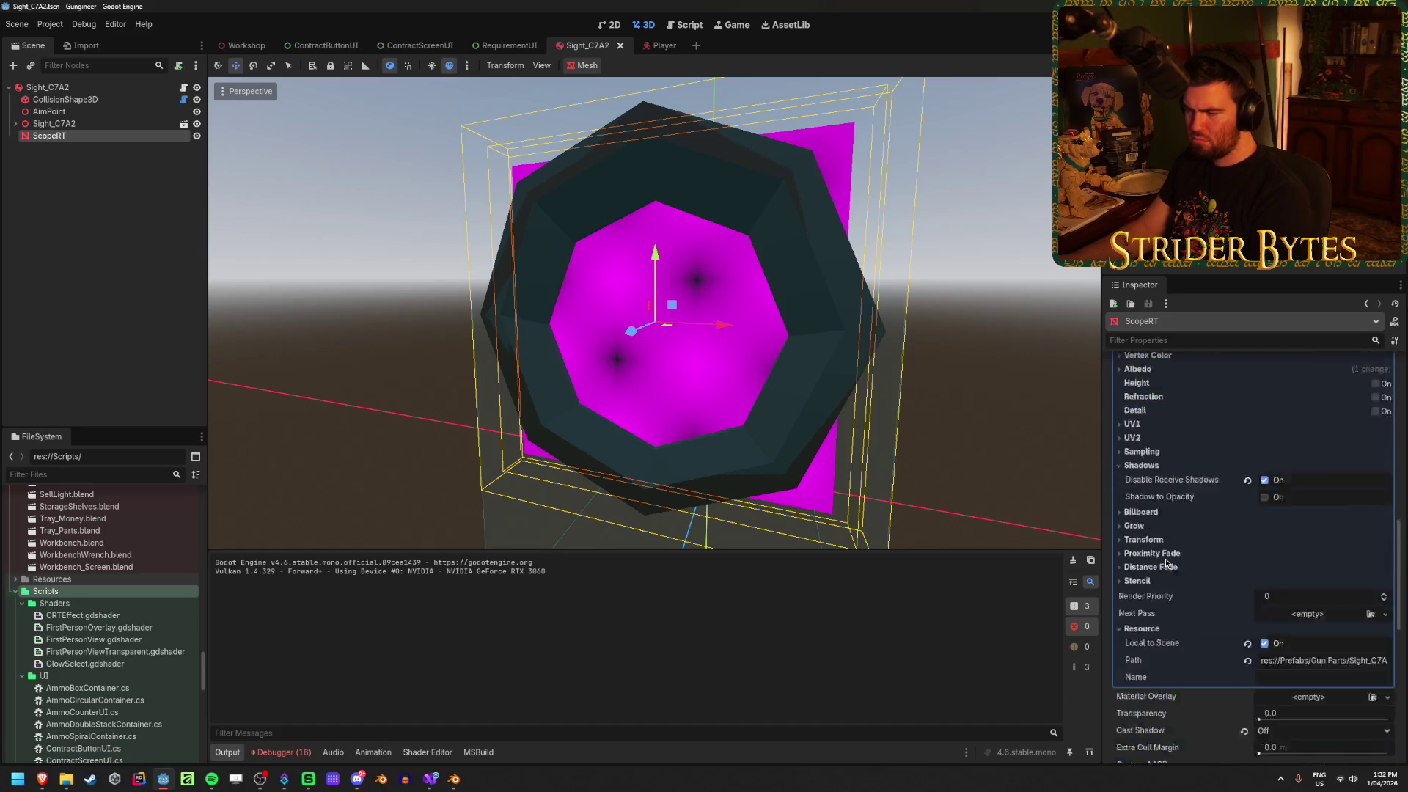
{"action": "scroll", "coordinate": [1166, 563], "scroll_direction": "down", "scroll_amount": 2}
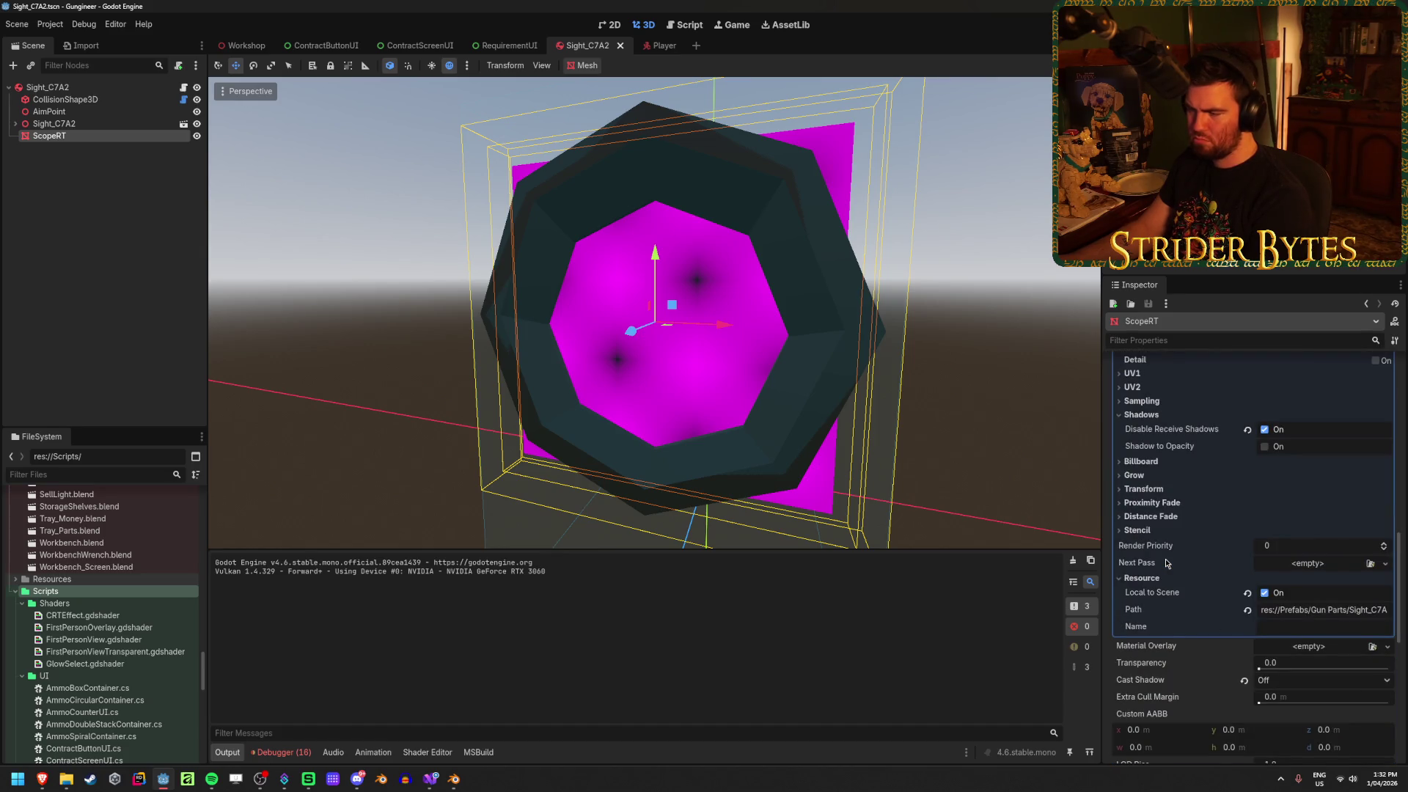
{"action": "scroll", "coordinate": [1166, 562], "scroll_direction": "down", "scroll_amount": 4}
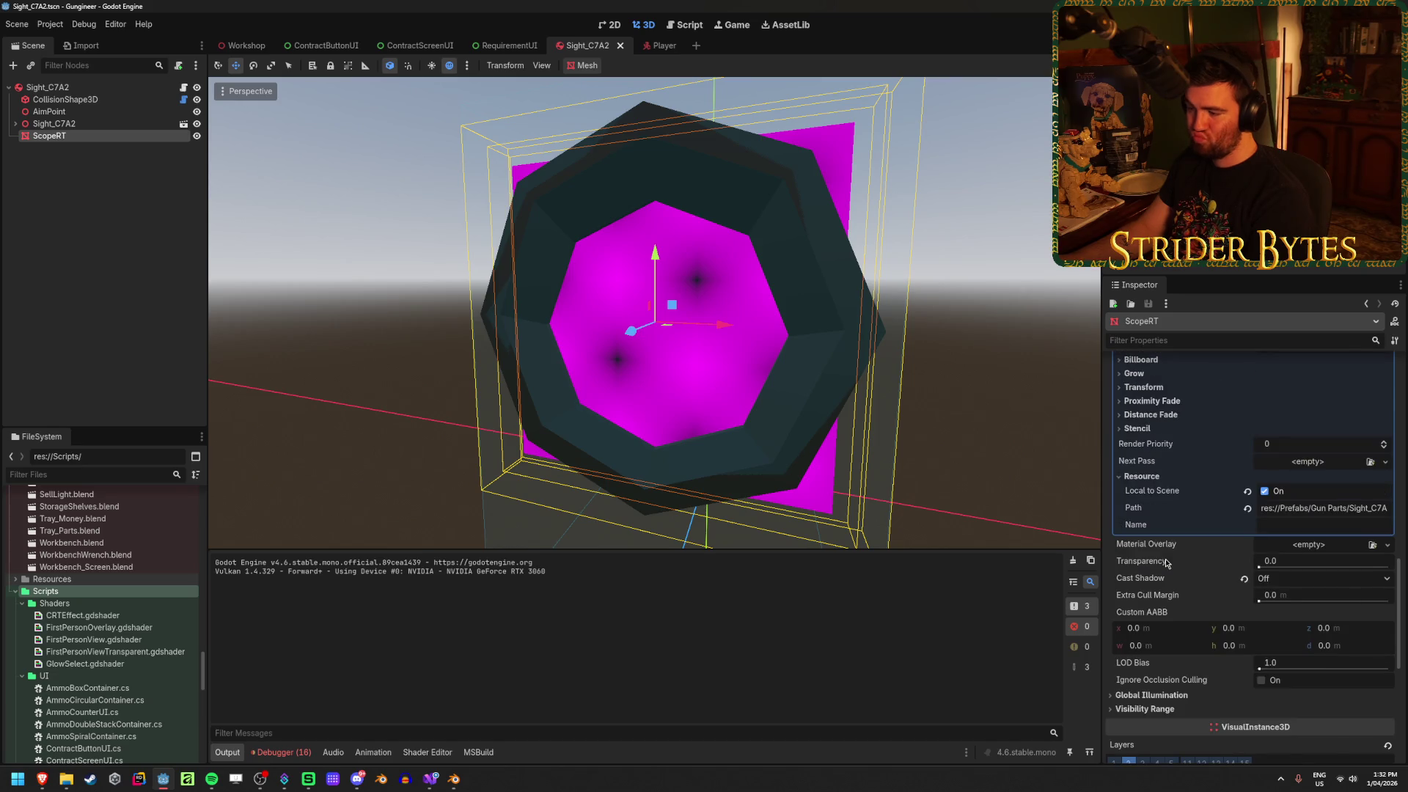
{"action": "scroll", "coordinate": [1165, 563], "scroll_direction": "up", "scroll_amount": 8}
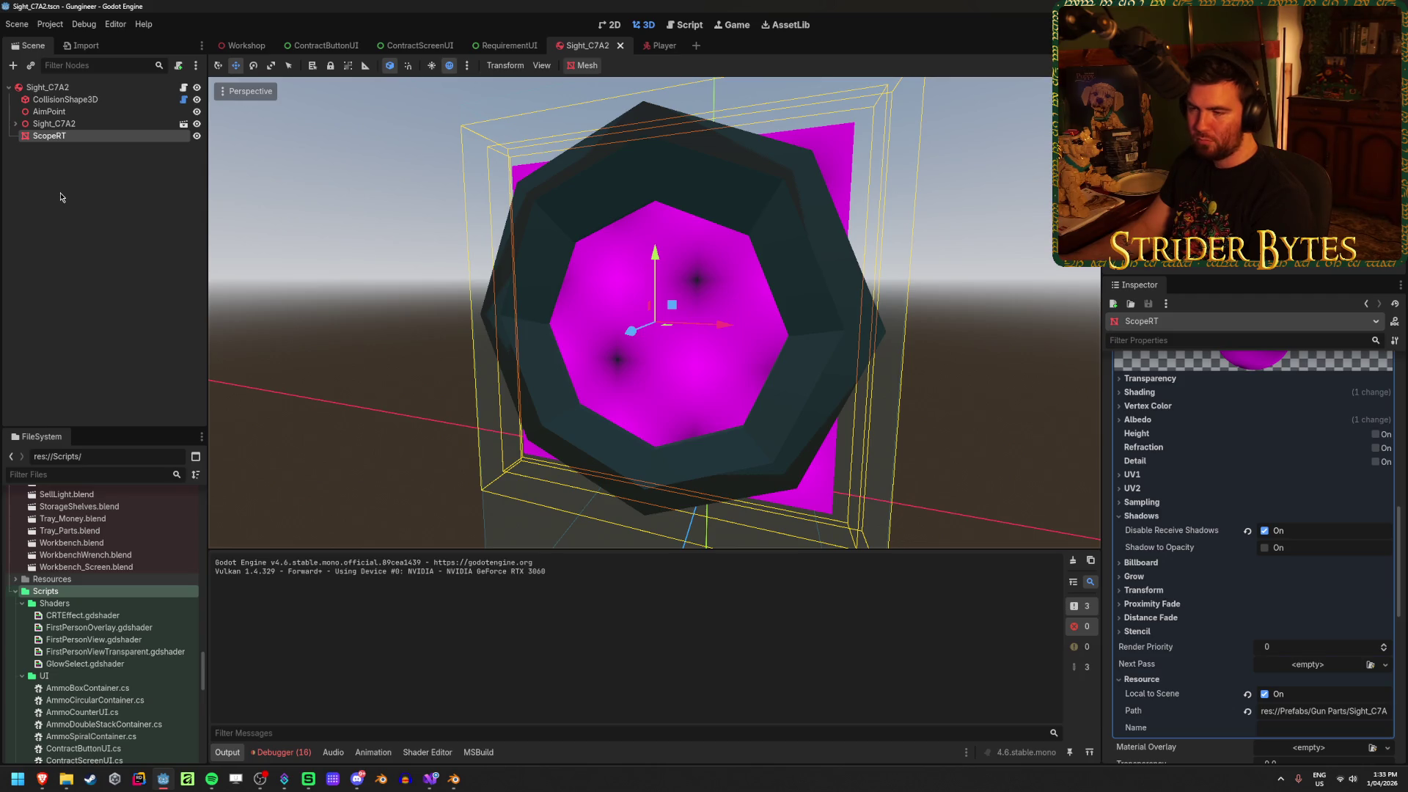
{"action": "scroll", "coordinate": [1185, 588], "scroll_direction": "up", "scroll_amount": 15}
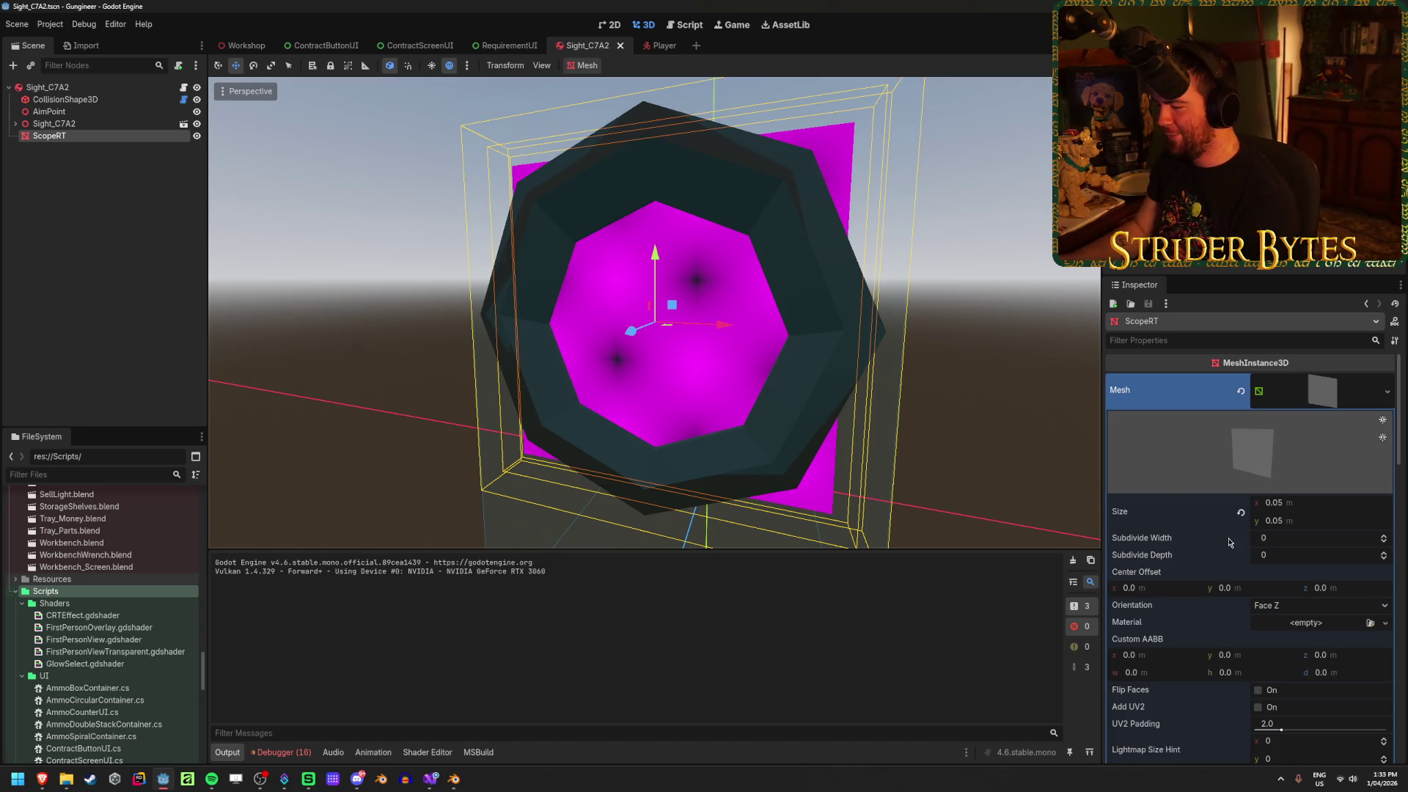
{"action": "scroll", "coordinate": [1230, 543], "scroll_direction": "down", "scroll_amount": 2}
{"action": "scroll", "coordinate": [1171, 508], "scroll_direction": "up", "scroll_amount": 2}
{"action": "scroll", "coordinate": [1170, 508], "scroll_direction": "down", "scroll_amount": 6}
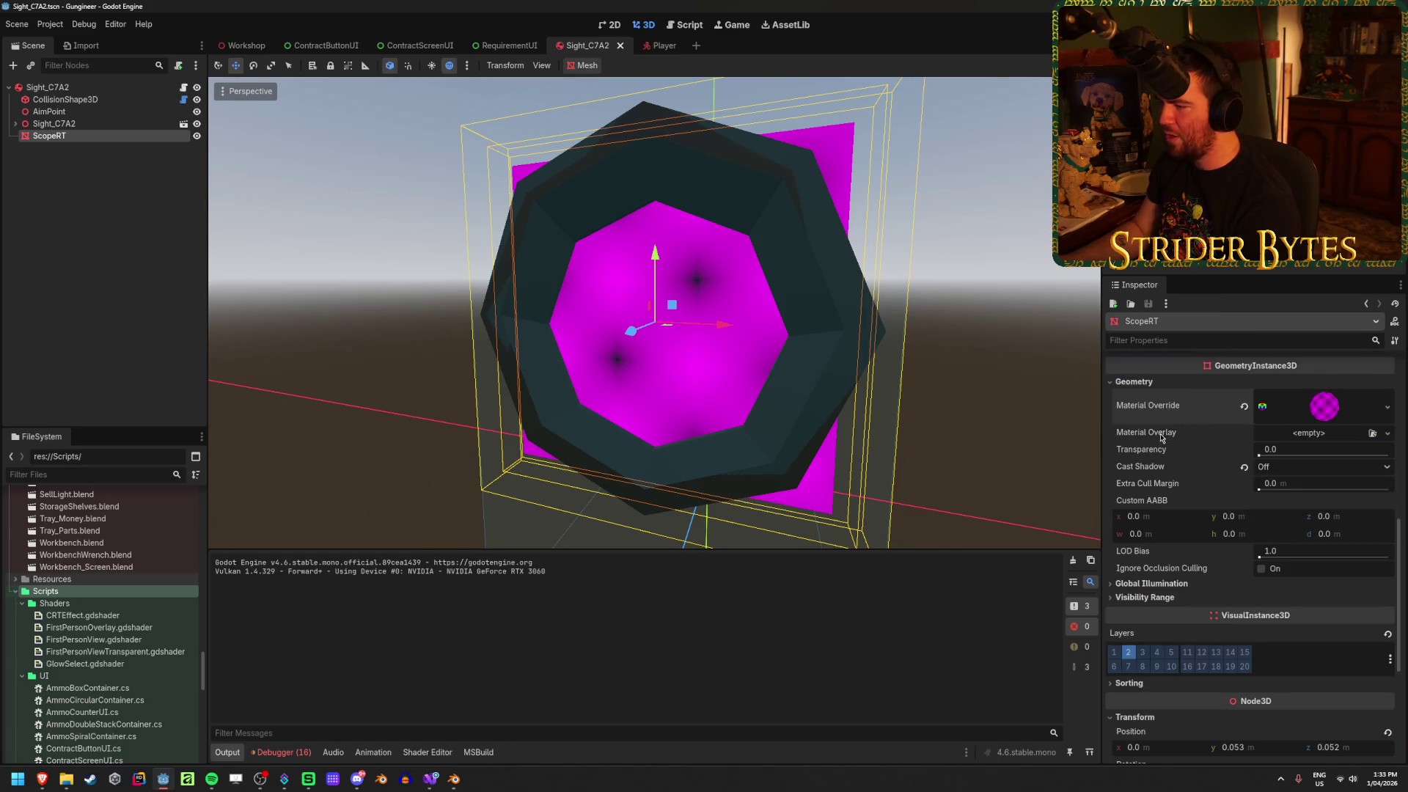
{"action": "left_click", "coordinate": [1308, 411]}
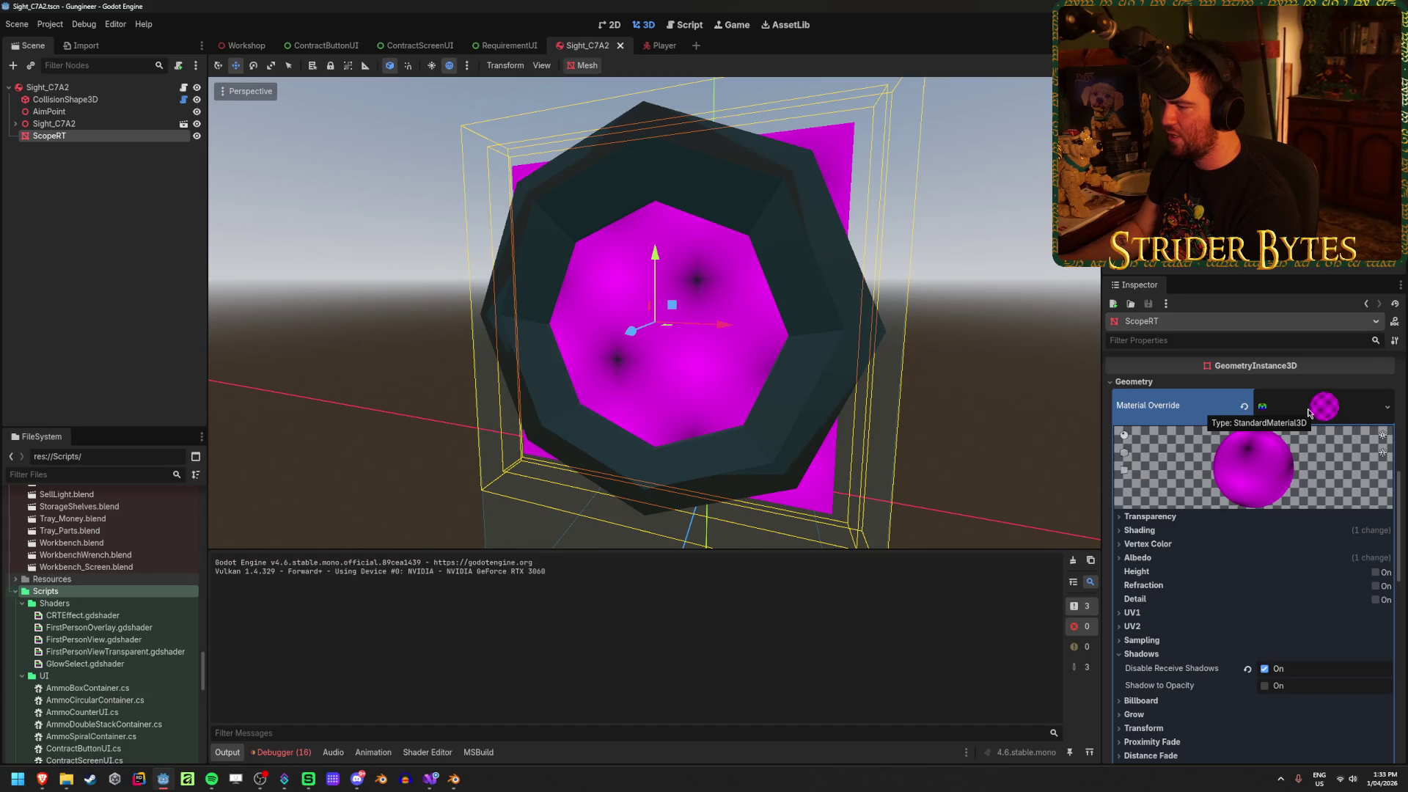
{"action": "left_click", "coordinate": [1244, 406]}
{"action": "left_click", "coordinate": [1386, 399]}
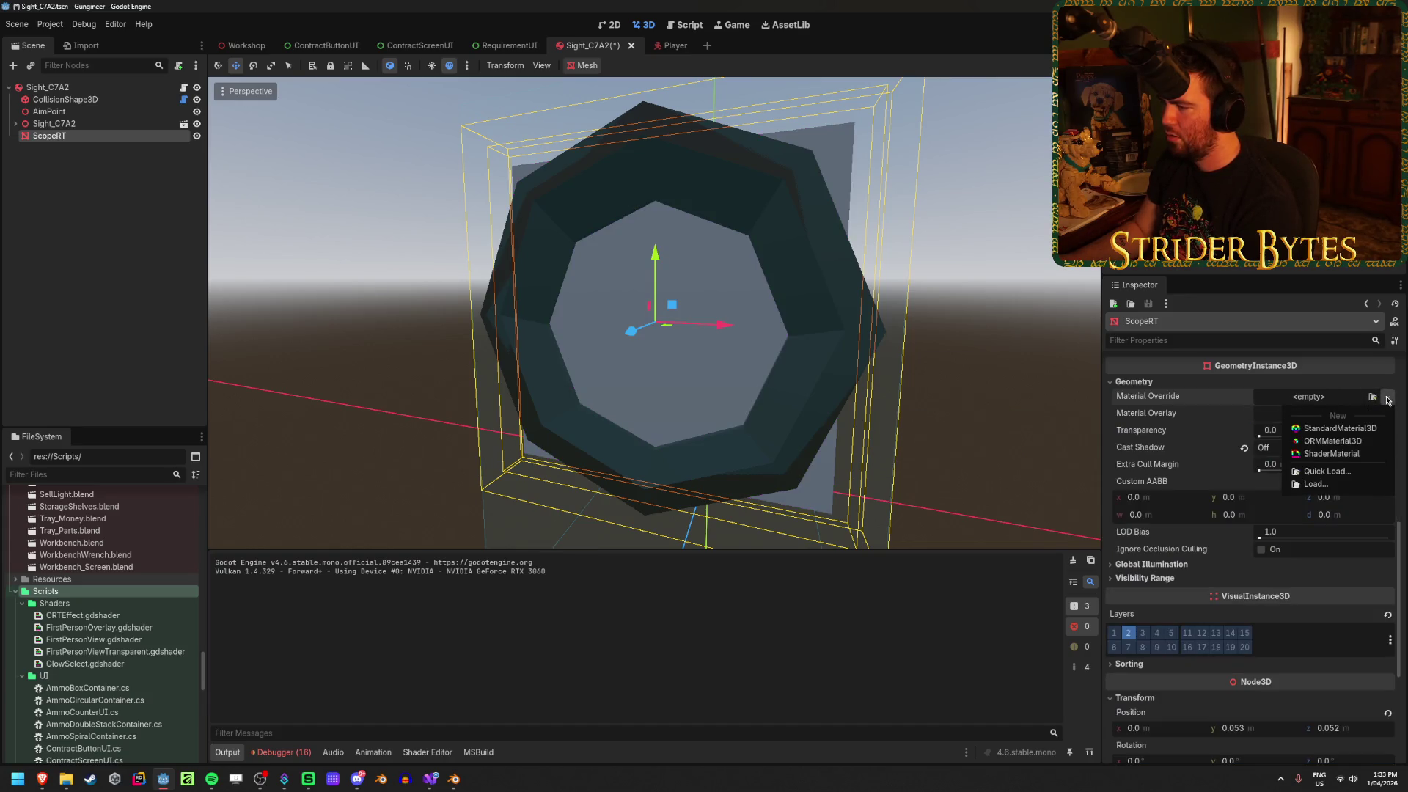
{"action": "left_click", "coordinate": [1353, 450]}
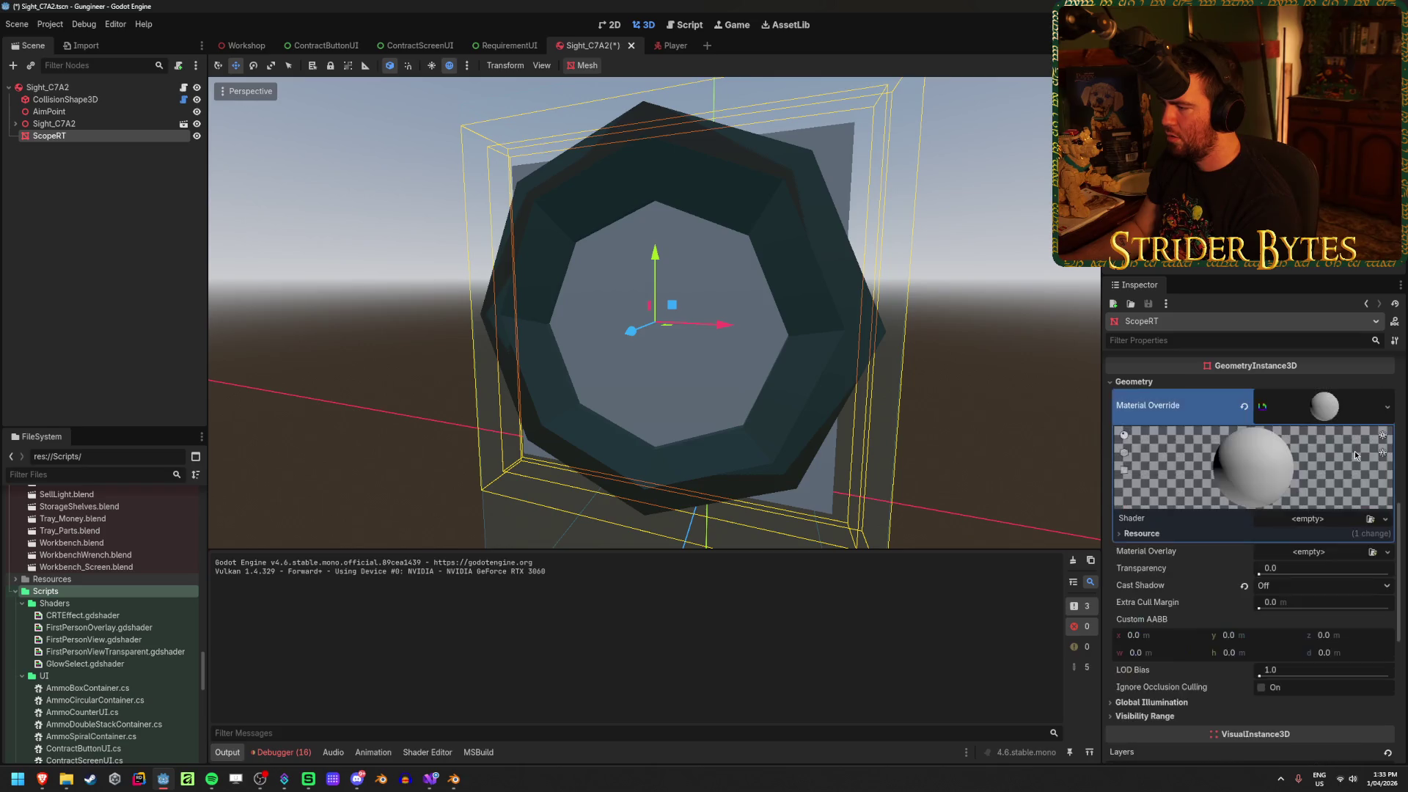
{"action": "left_click", "coordinate": [1244, 405]}
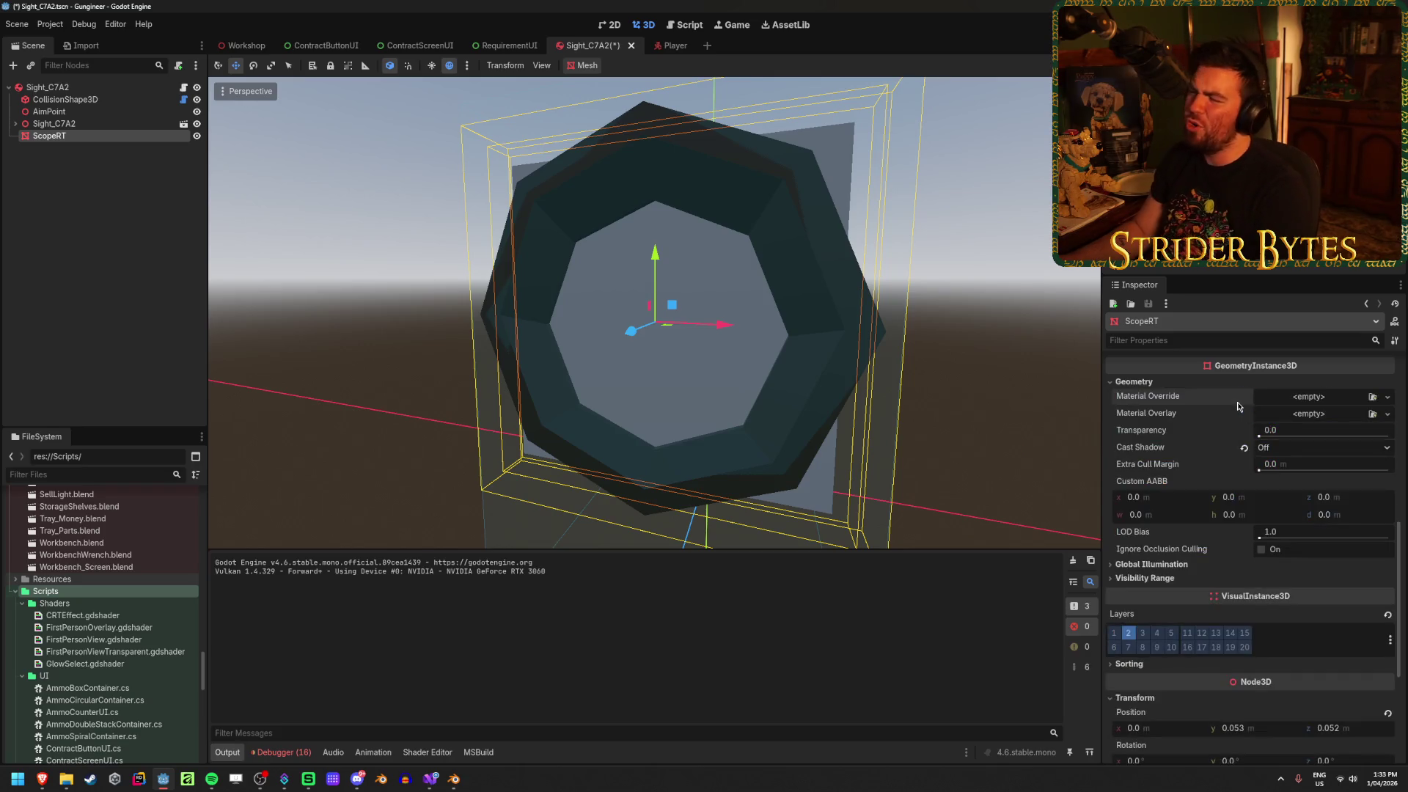
{"action": "key", "text": "ctrl+z"}
{"action": "key", "text": "ctrl+z"}
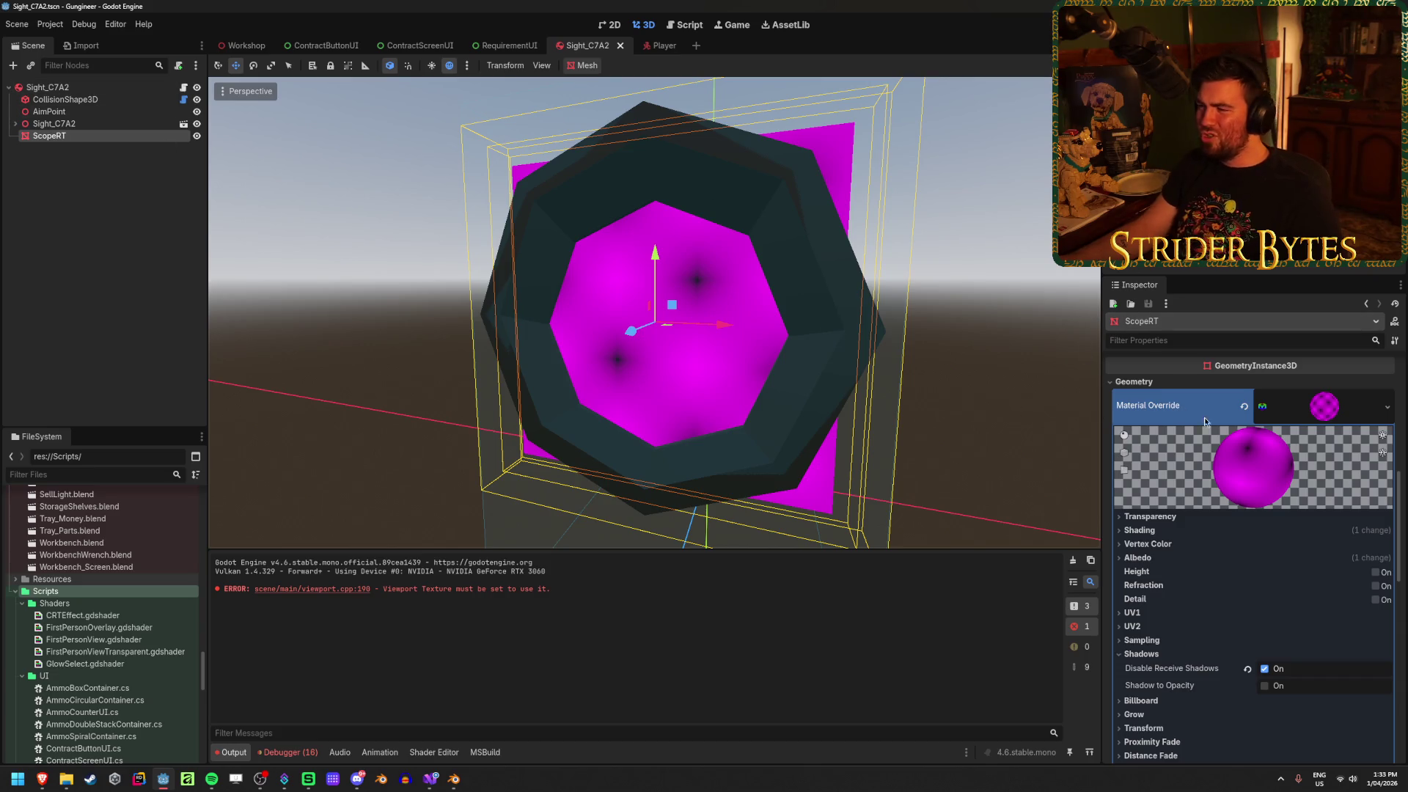
{"action": "scroll", "coordinate": [1289, 500], "scroll_direction": "up", "scroll_amount": 5}
{"action": "mouse_move", "coordinate": [1289, 499]}
{"action": "left_mouse_down"}
{"action": "mouse_move", "coordinate": [1265, 500]}
{"action": "mouse_move", "coordinate": [1289, 499]}
{"action": "left_mouse_up"}
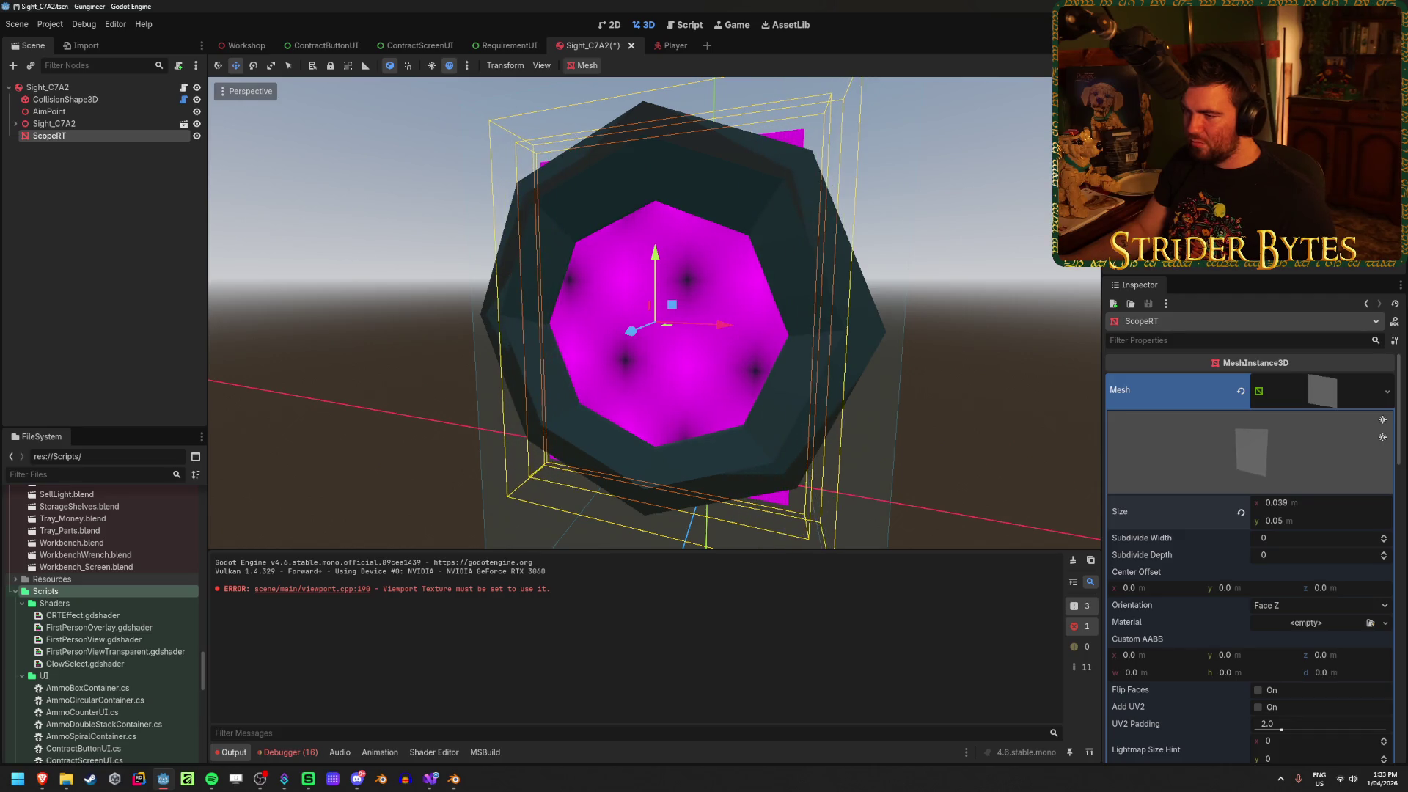
Size the ScopeRT quad to 0.04 by 0.04 m and view it at an angle
{"action": "left_click", "coordinate": [1302, 503]}
{"action": "type", "text": "0.04"}
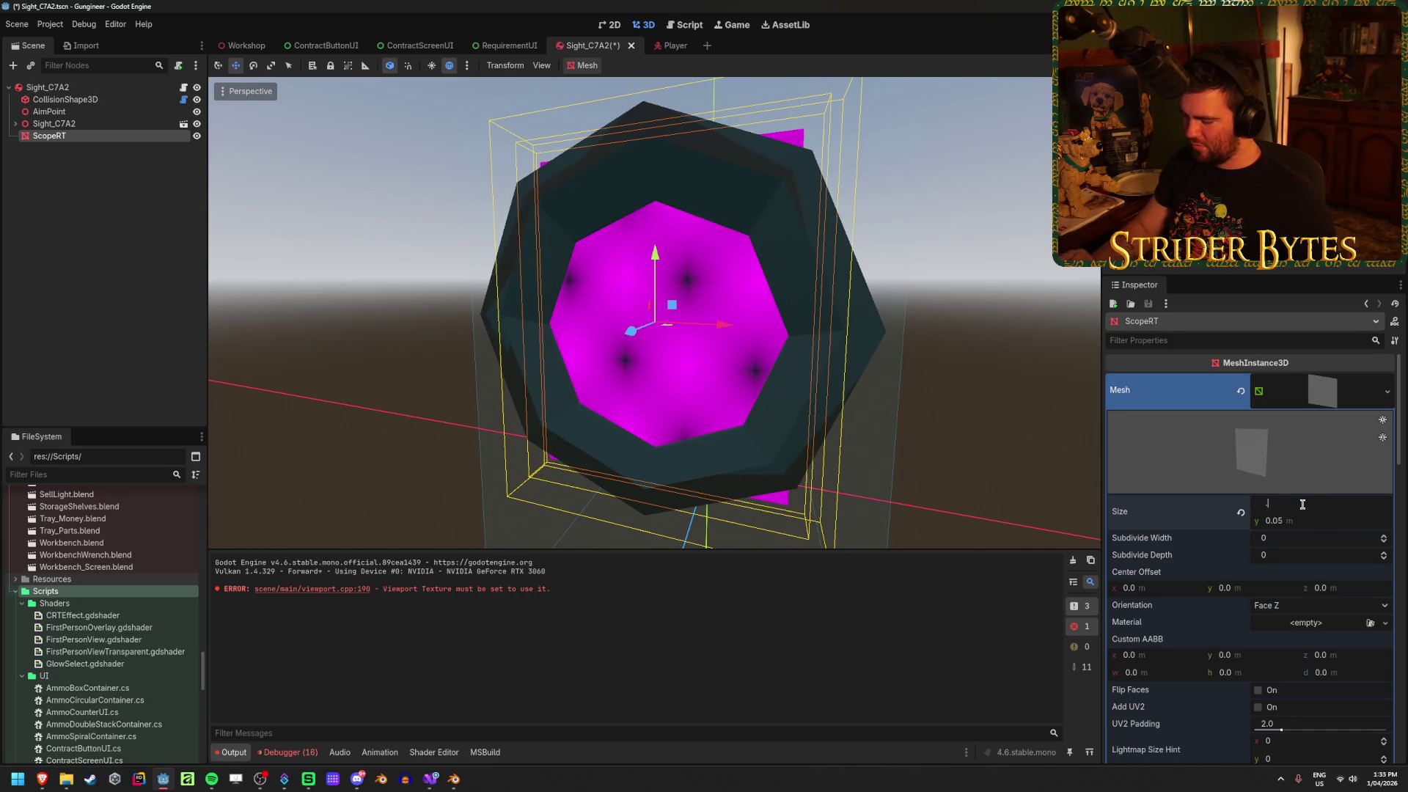
{"action": "key", "text": "Tab"}
{"action": "type", "text": "."}
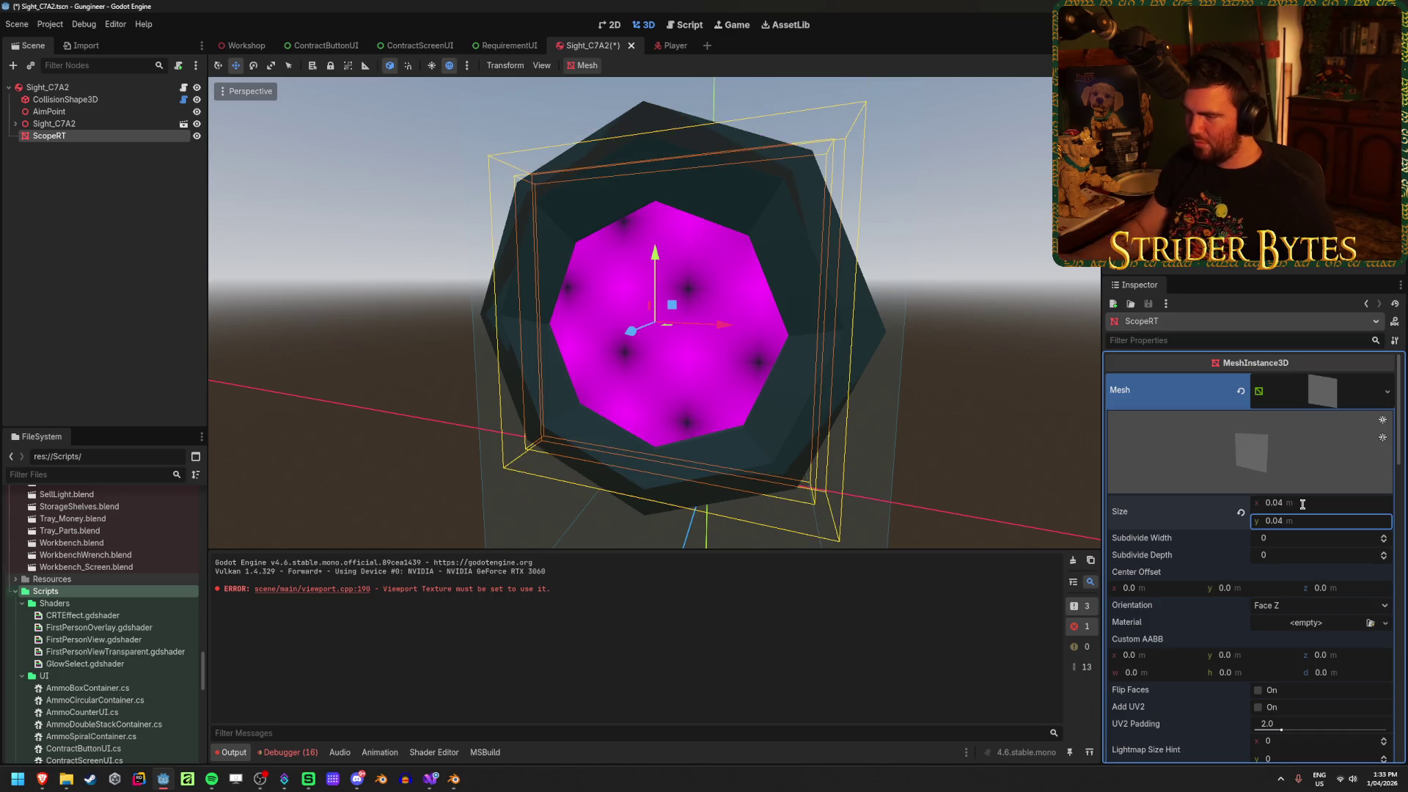
{"action": "key", "text": "Return"}
{"action": "mouse_move", "coordinate": [689, 307]}
{"action": "left_mouse_down"}
{"action": "mouse_move", "coordinate": [635, 289]}
{"action": "mouse_move", "coordinate": [529, 335]}
{"action": "left_mouse_up"}
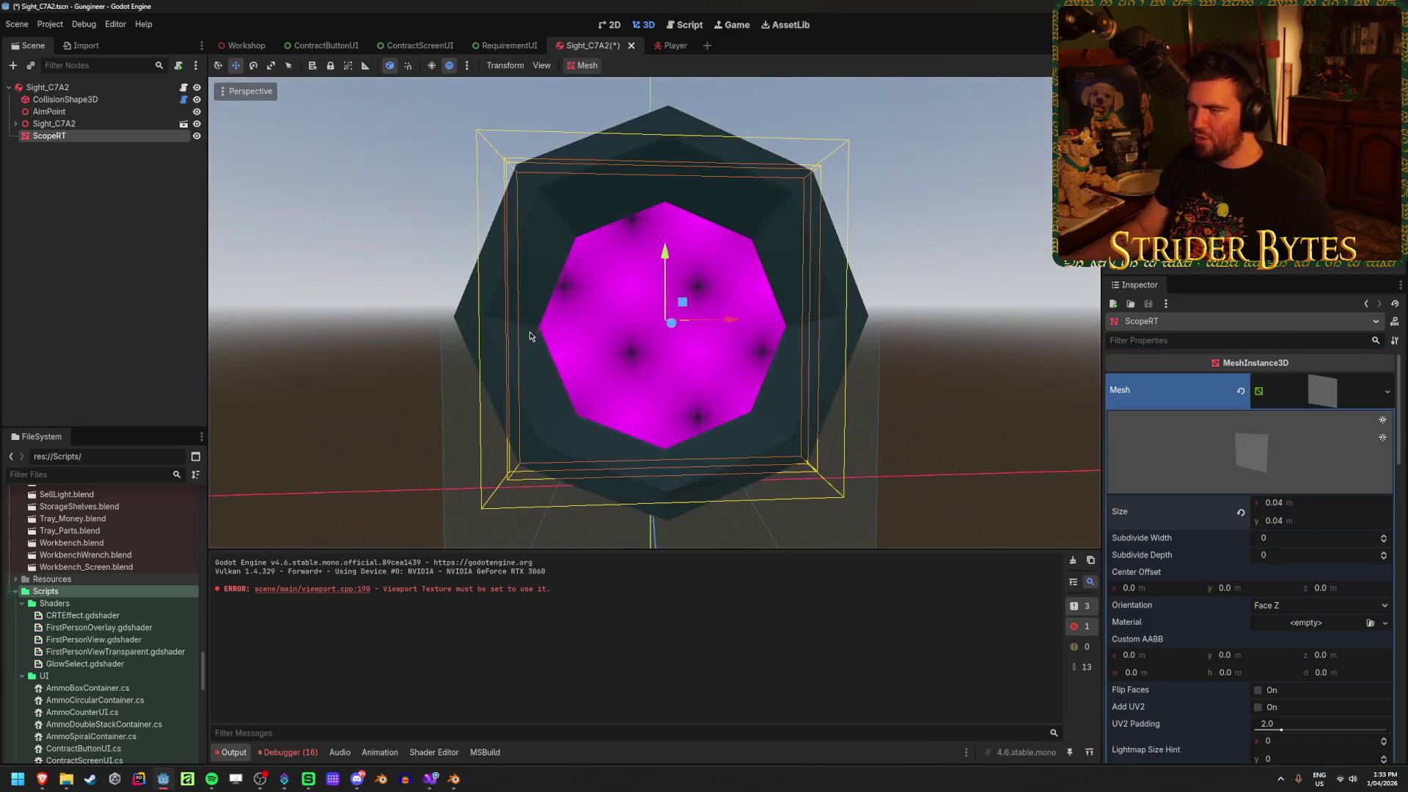
Fine-tune the quad's width and bring its height down to 0.03 m
{"action": "type", "text": "."}
{"action": "left_click", "coordinate": [1318, 521]}
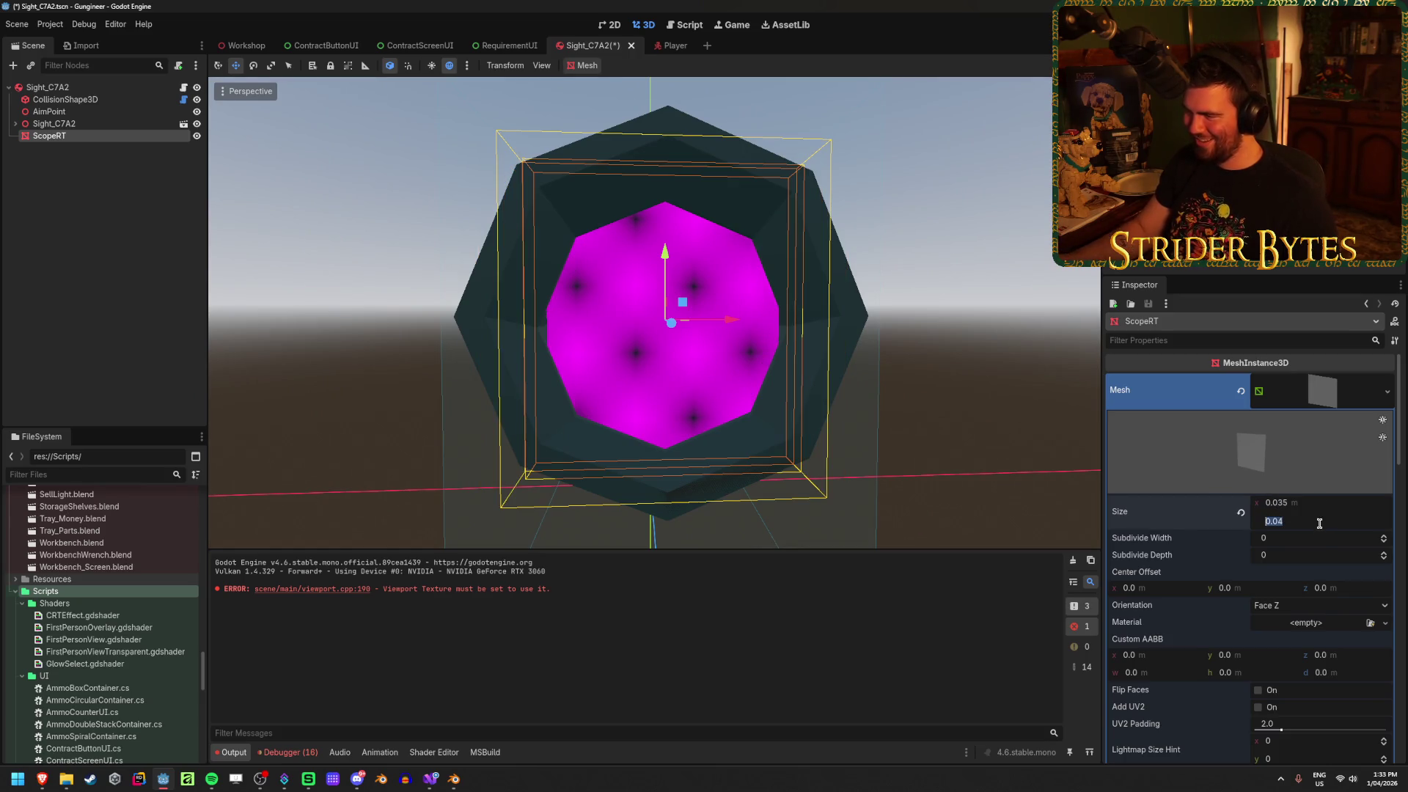
{"action": "type", "text": ".0"}
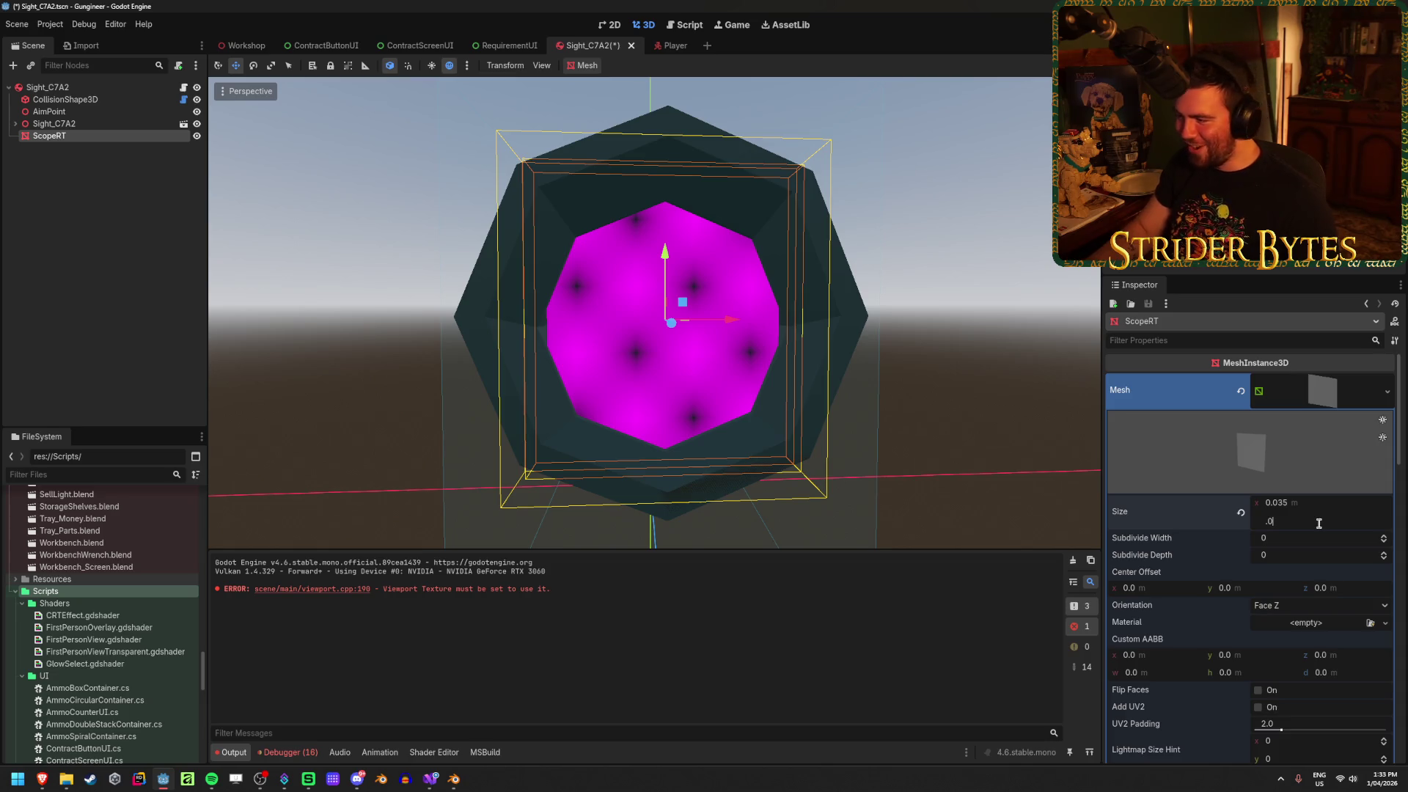
{"action": "key", "text": "Return"}
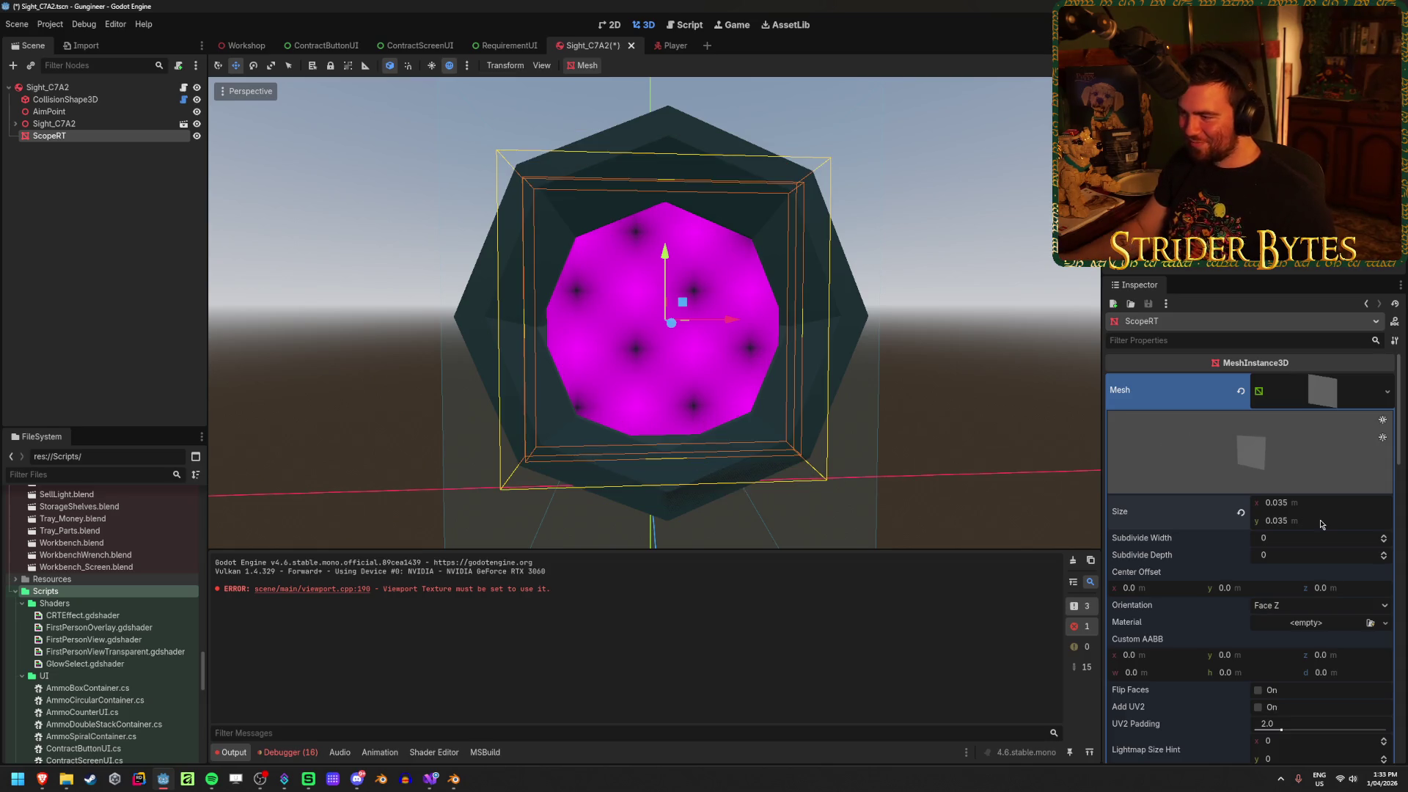
{"action": "left_click_drag", "start_coordinate": [1285, 505], "coordinate": [1312, 504]}
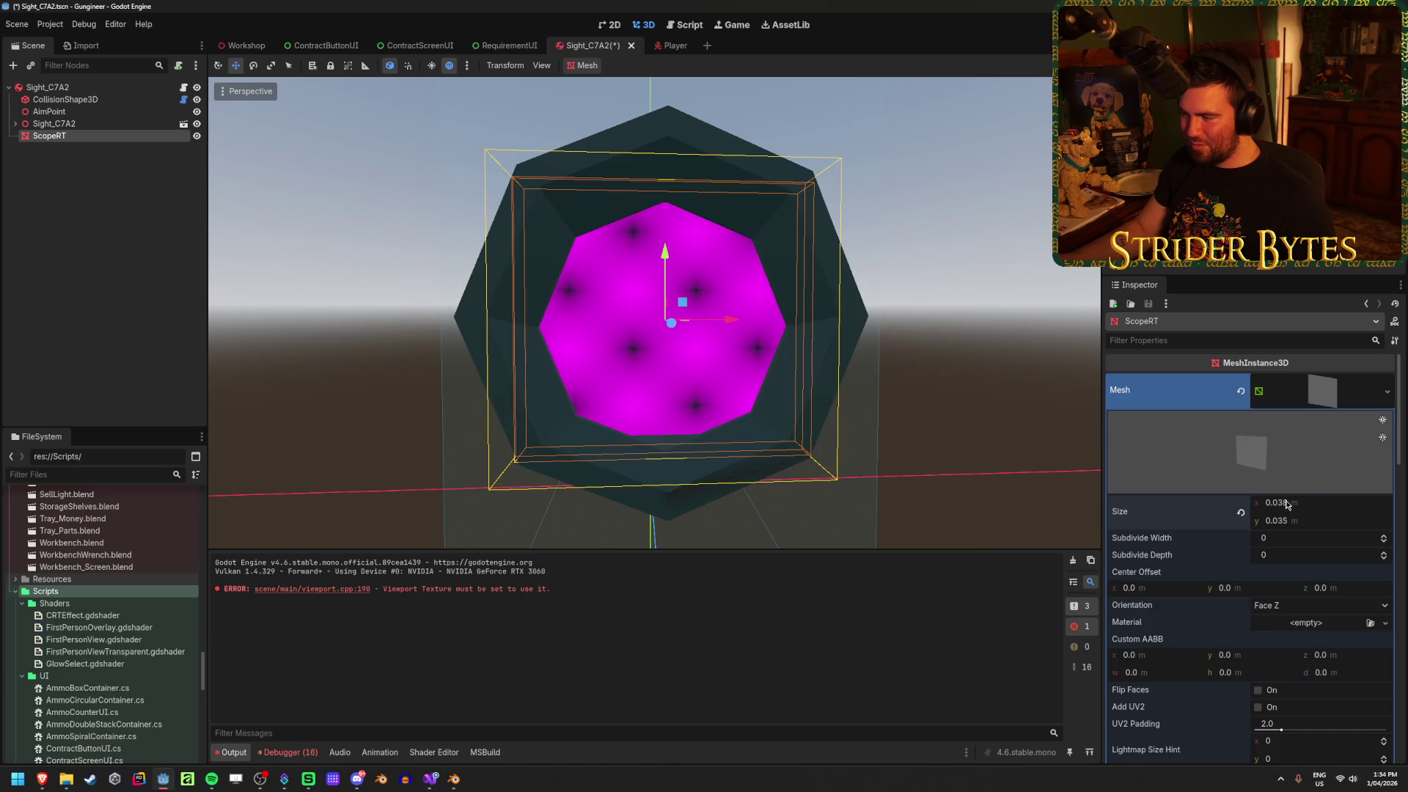
{"action": "left_click", "coordinate": [1299, 520]}
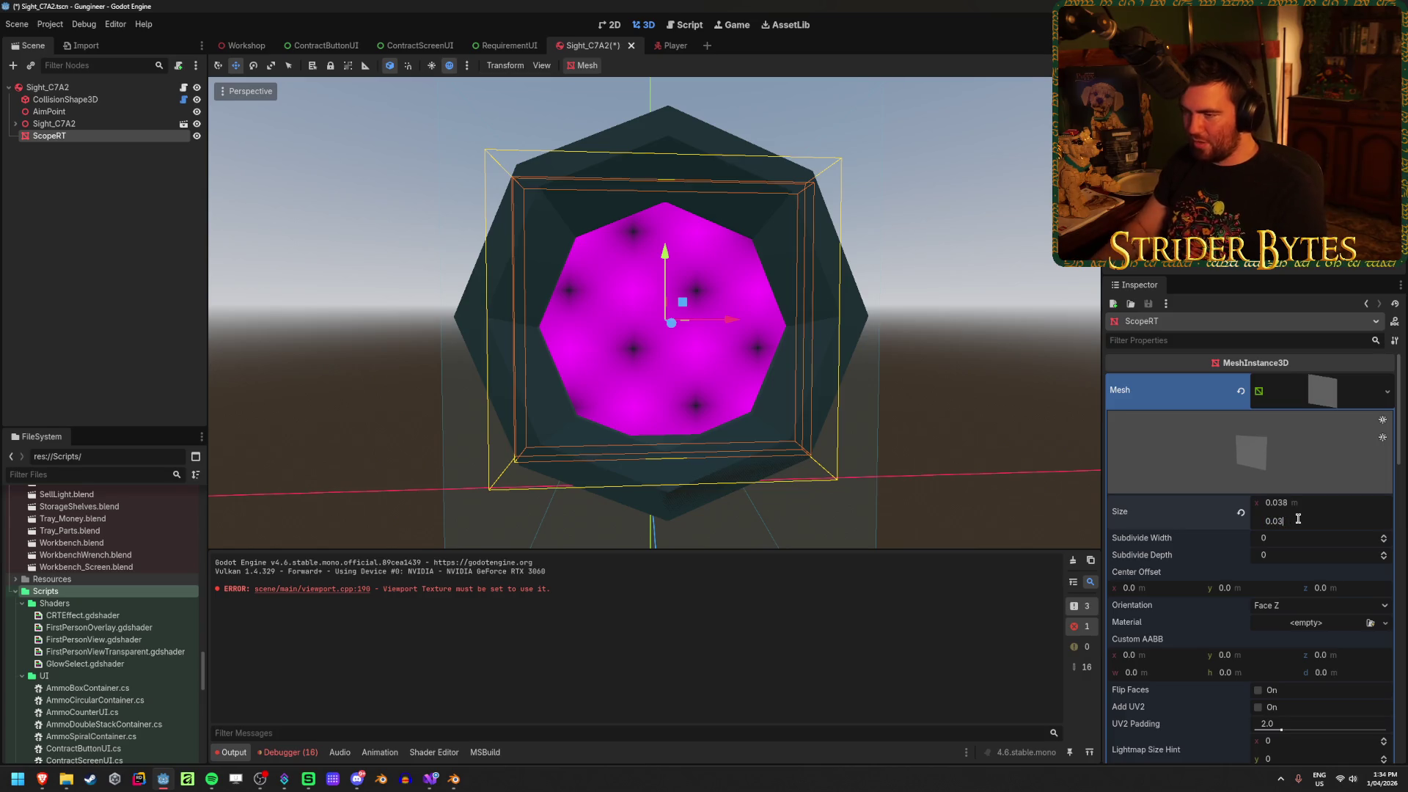
{"action": "key", "text": "Return"}
Deselect the quad, orbit around the sight, and save Sight_C7A2
{"action": "left_click", "coordinate": [969, 324]}
{"action": "mouse_move", "coordinate": [970, 324]}
{"action": "left_mouse_down"}
{"action": "mouse_move", "coordinate": [872, 317]}
{"action": "mouse_move", "coordinate": [950, 269]}
{"action": "mouse_move", "coordinate": [961, 455]}
{"action": "mouse_move", "coordinate": [767, 422]}
{"action": "left_mouse_up"}
{"action": "key", "text": "ctrl+s"}
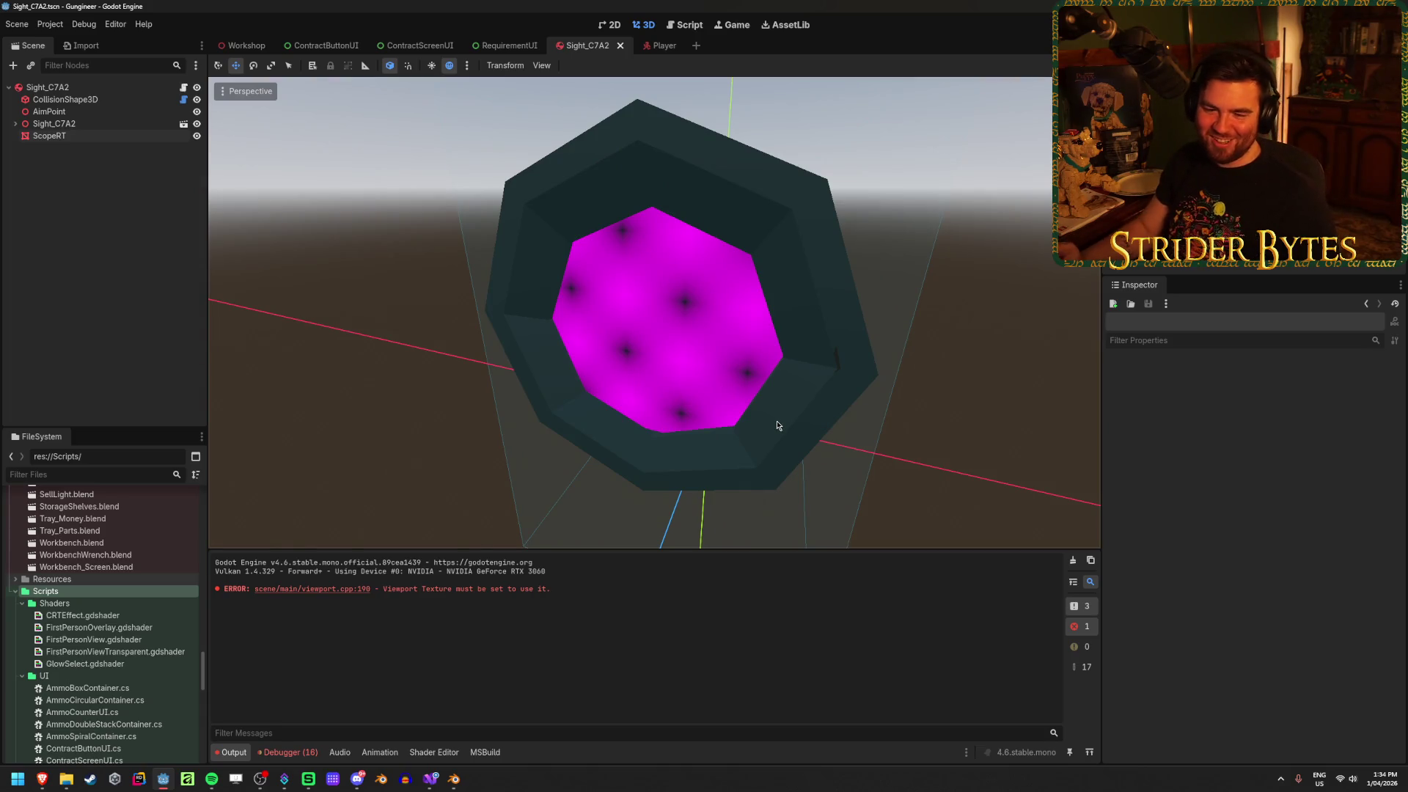
{"action": "left_click_drag", "start_coordinate": [570, 453], "coordinate": [610, 417]}
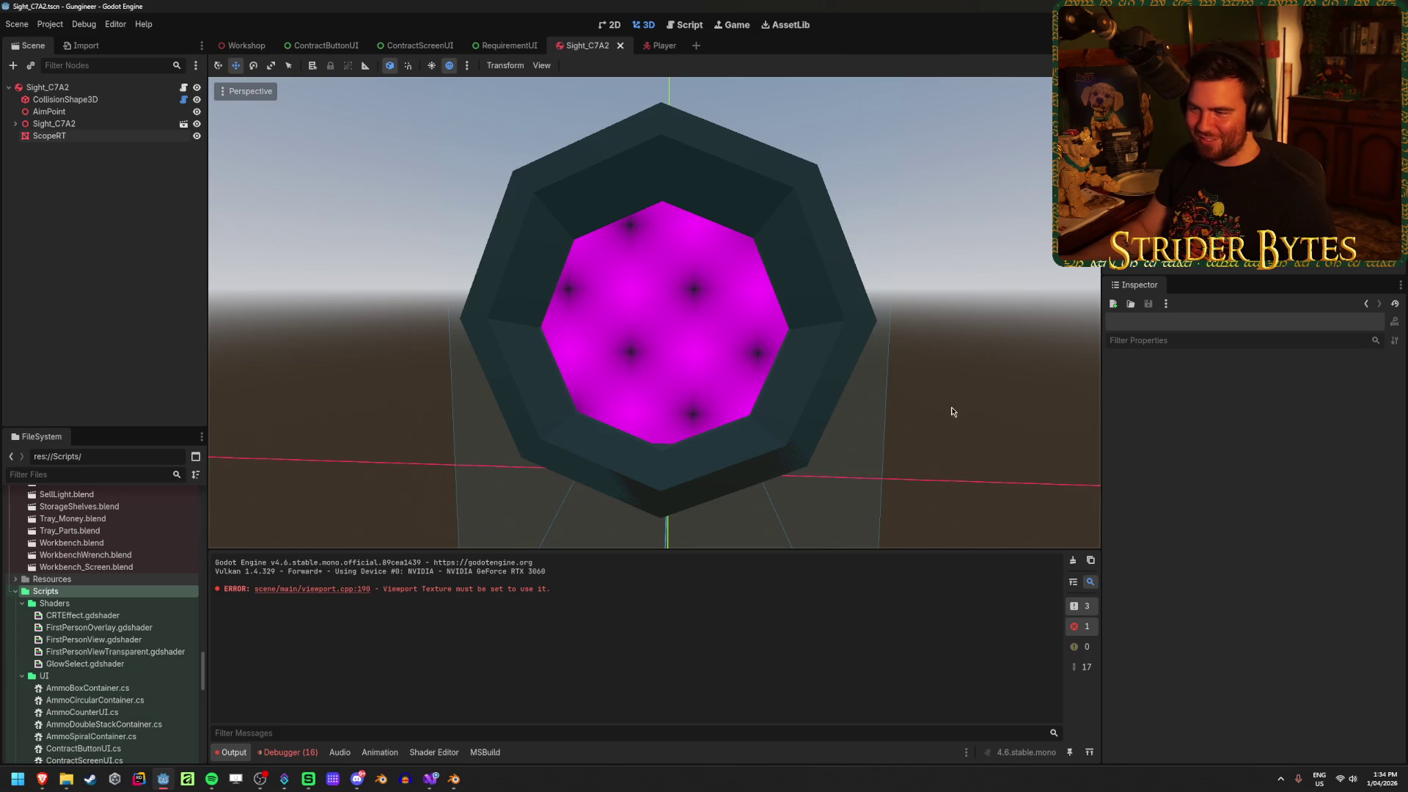
{"action": "mouse_move", "coordinate": [951, 412]}
{"action": "left_mouse_down"}
{"action": "mouse_move", "coordinate": [804, 327]}
{"action": "mouse_move", "coordinate": [848, 386]}
{"action": "left_mouse_up"}
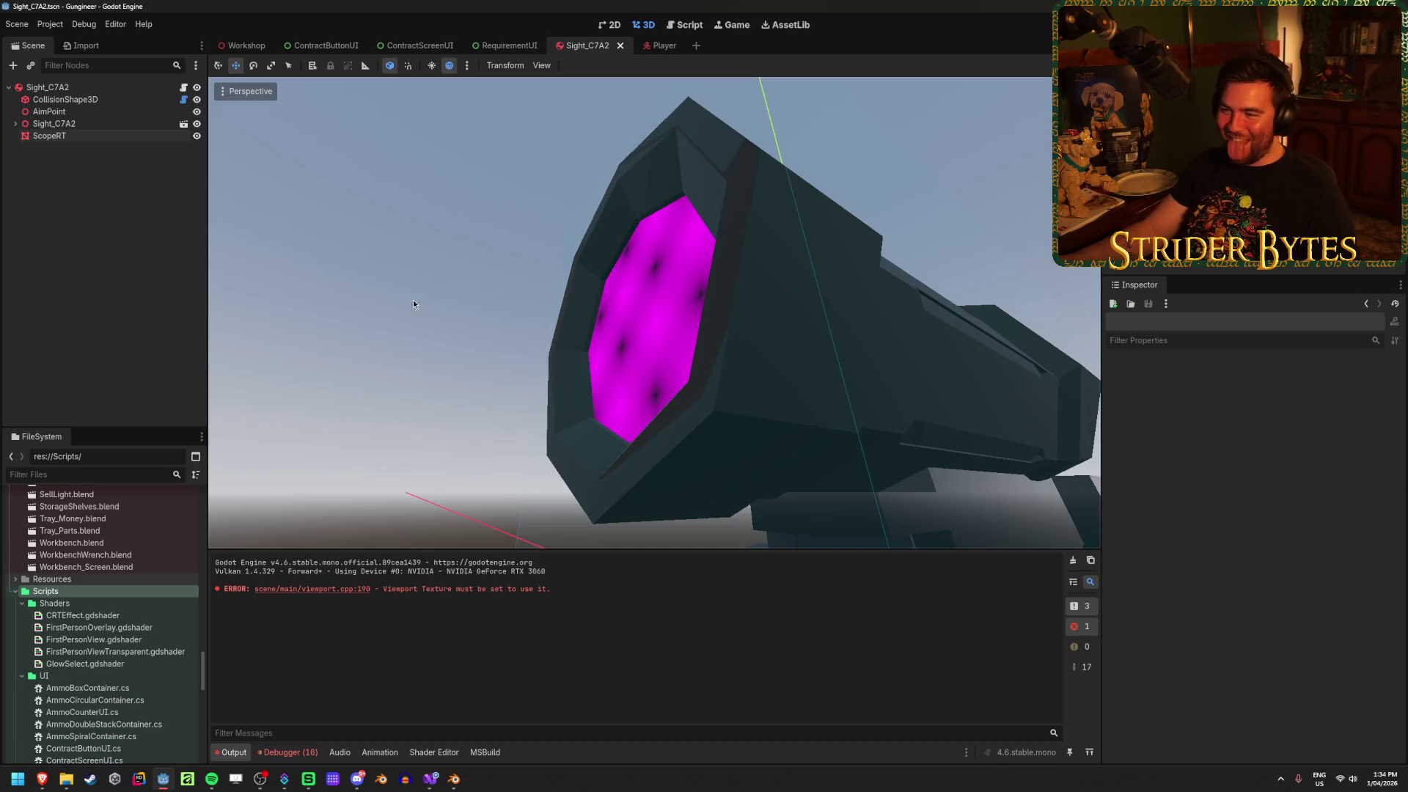
{"action": "left_click_drag", "start_coordinate": [413, 303], "coordinate": [567, 343]}
{"action": "scroll", "coordinate": [849, 350], "scroll_direction": "down", "scroll_amount": 3}
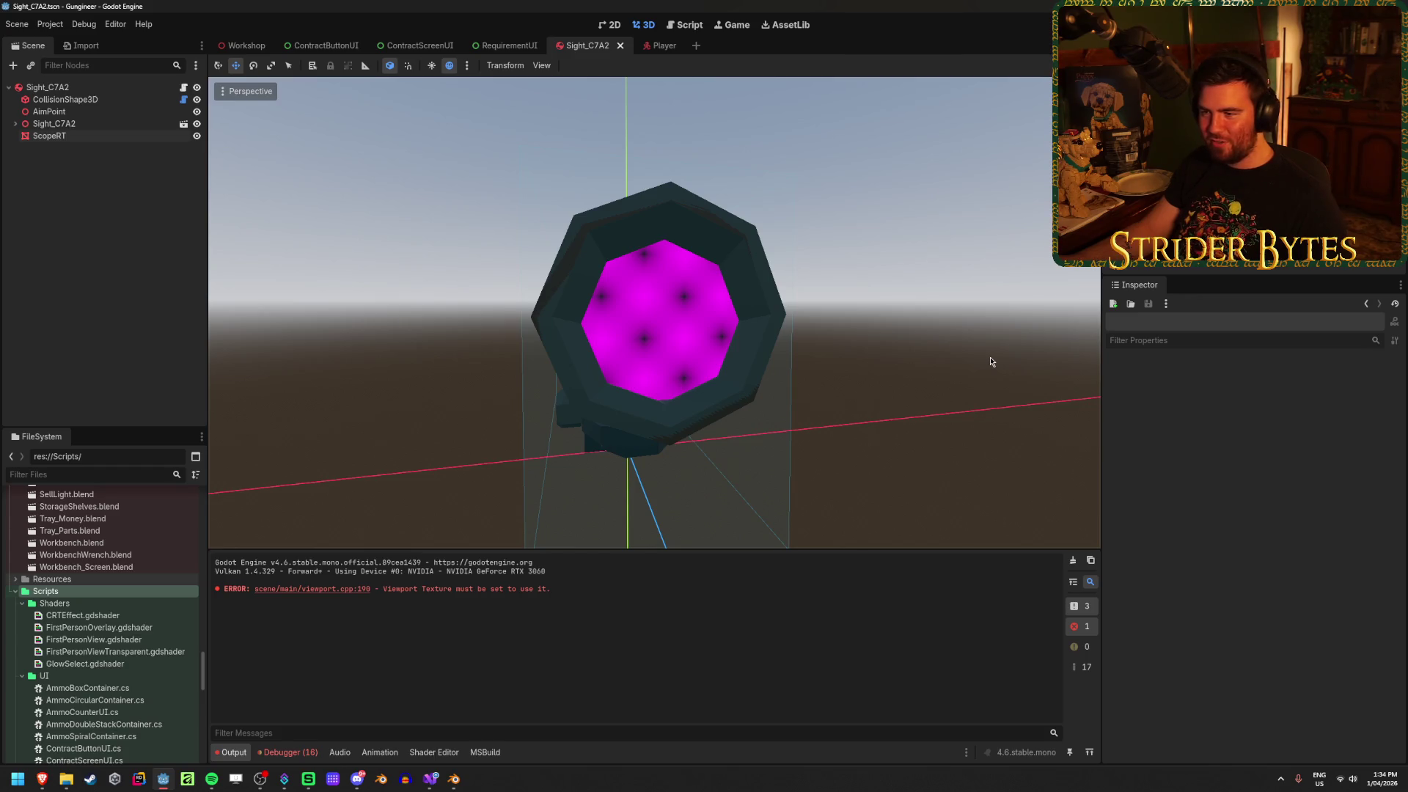
{"action": "scroll", "coordinate": [905, 358], "scroll_direction": "up", "scroll_amount": 5}
{"action": "mouse_move", "coordinate": [905, 358]}
{"action": "left_mouse_down"}
{"action": "mouse_move", "coordinate": [780, 384]}
{"action": "mouse_move", "coordinate": [667, 350]}
{"action": "mouse_move", "coordinate": [719, 352]}
{"action": "mouse_move", "coordinate": [716, 327]}
{"action": "mouse_move", "coordinate": [867, 362]}
{"action": "left_mouse_up"}
{"action": "scroll", "coordinate": [868, 362], "scroll_direction": "down", "scroll_amount": 2}
{"action": "scroll", "coordinate": [868, 362], "scroll_direction": "down", "scroll_amount": 2}
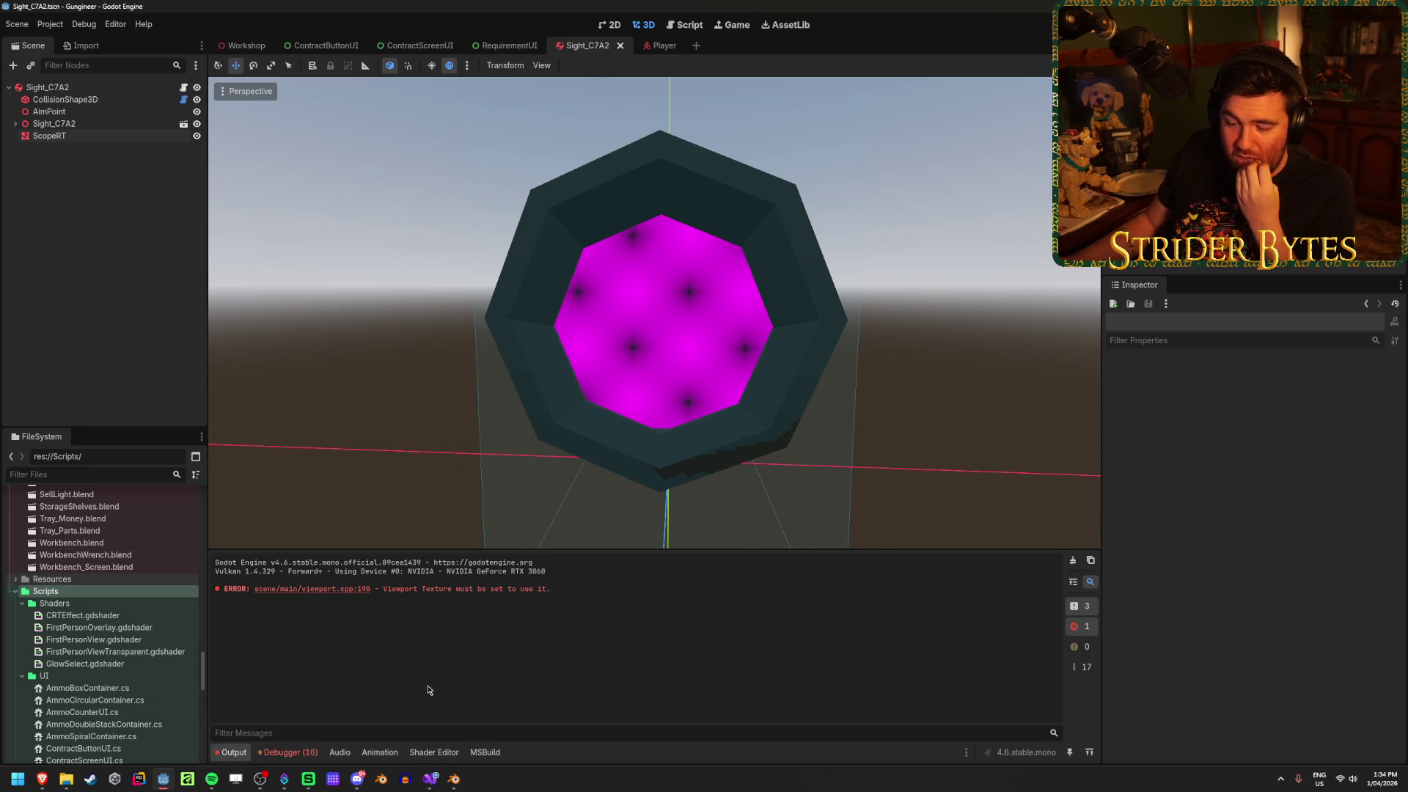
{"action": "left_click", "coordinate": [433, 752]}
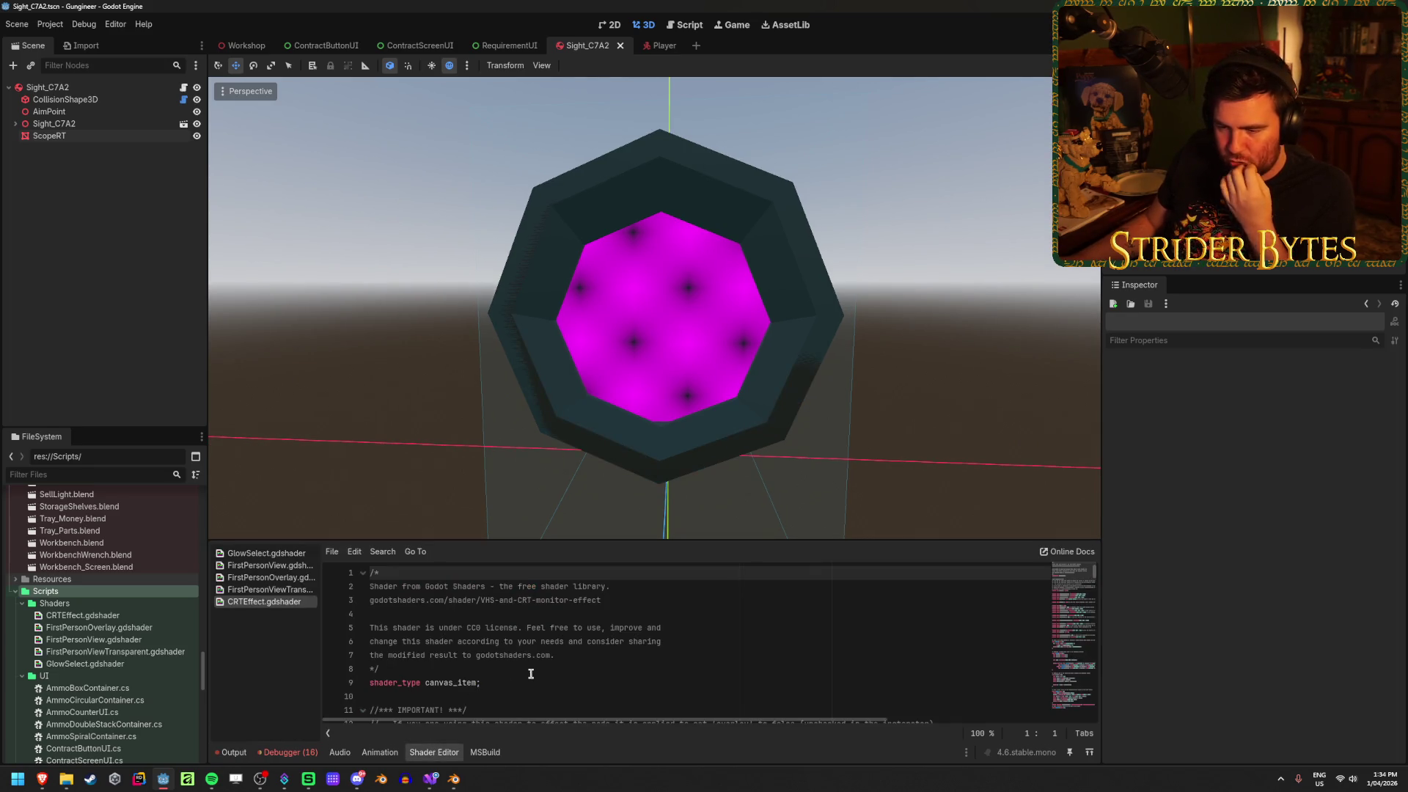
Scroll through the CRTEffect.gdshader code
{"action": "scroll", "coordinate": [528, 645], "scroll_direction": "down", "scroll_amount": 5}
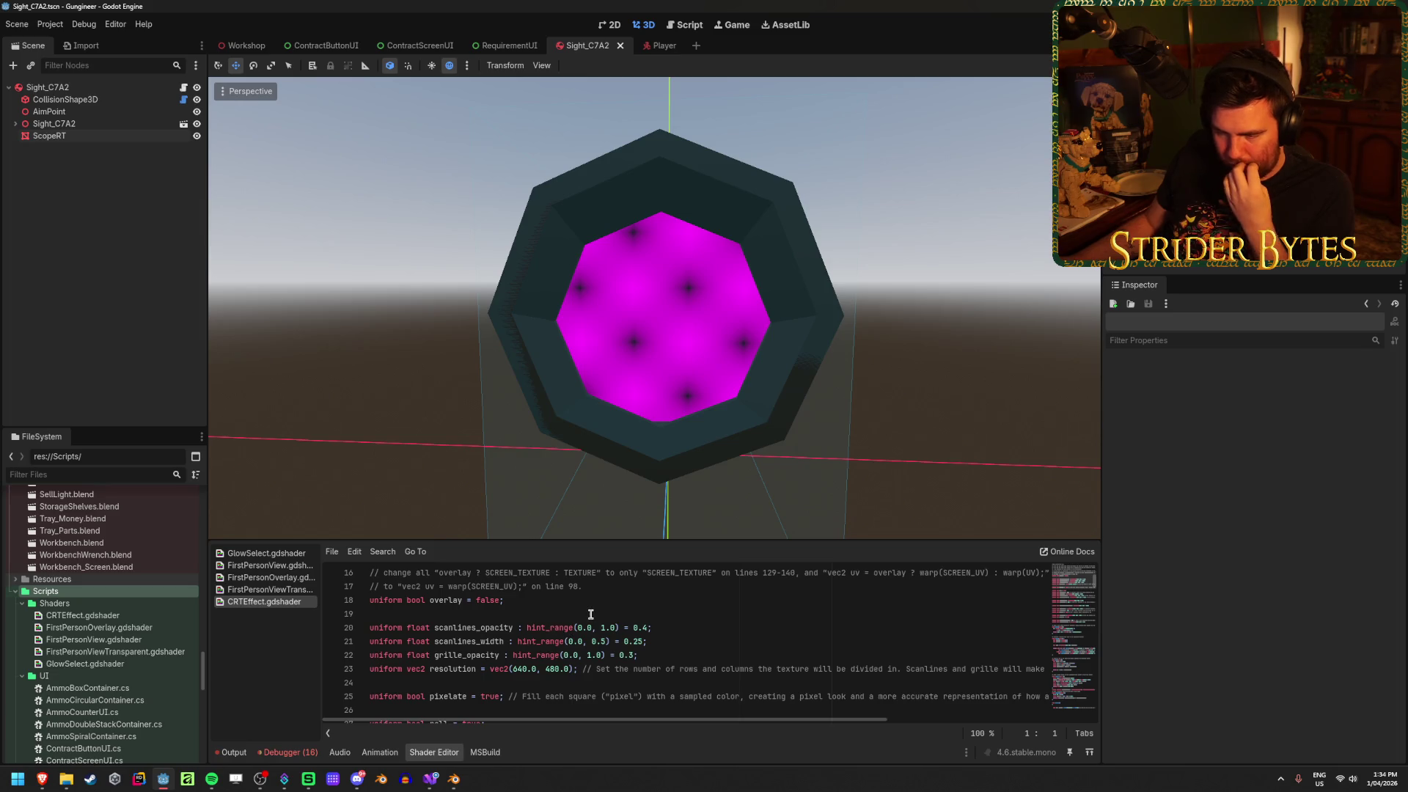
{"action": "scroll", "coordinate": [590, 614], "scroll_direction": "down", "scroll_amount": 4}
{"action": "scroll", "coordinate": [590, 613], "scroll_direction": "down", "scroll_amount": 8}
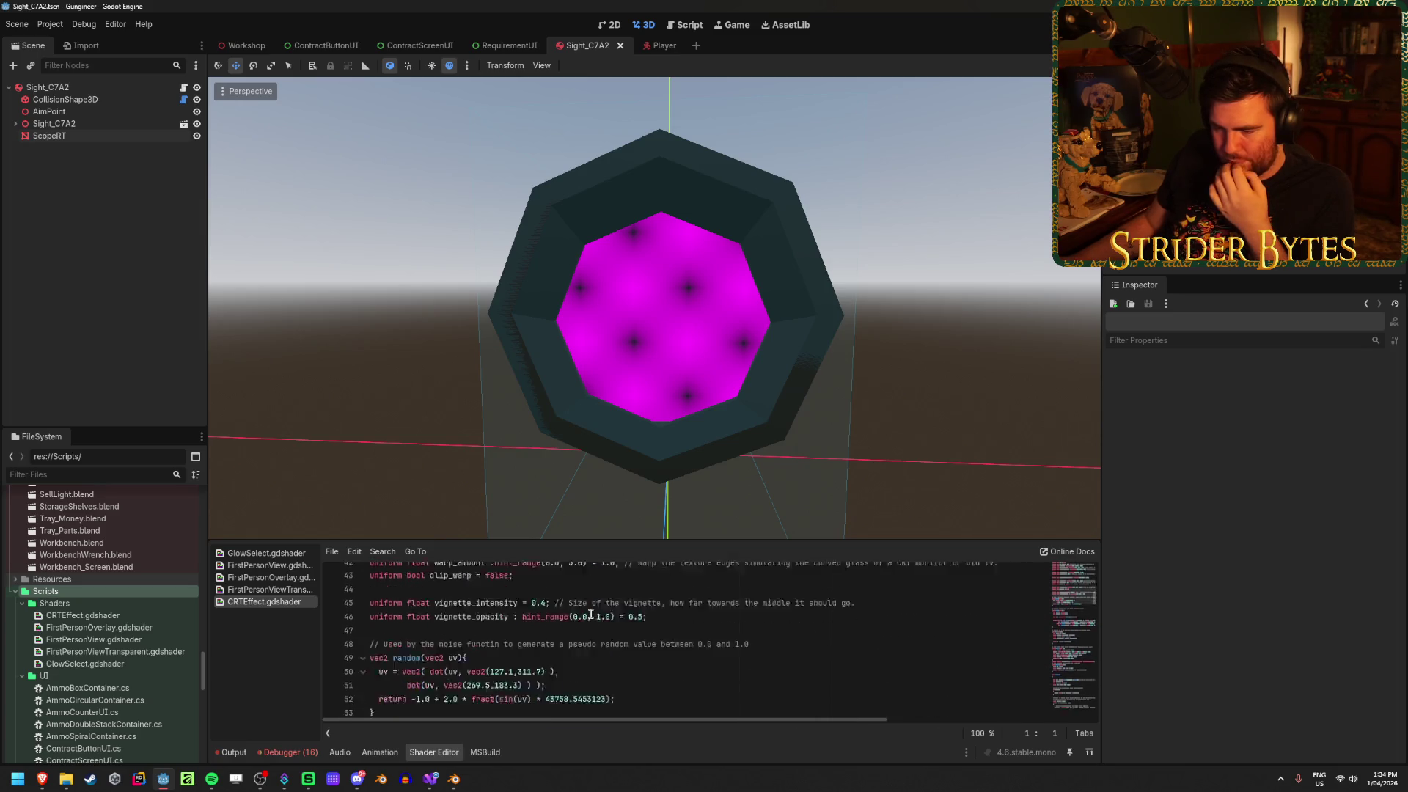
{"action": "scroll", "coordinate": [590, 613], "scroll_direction": "up", "scroll_amount": 10}
{"action": "scroll", "coordinate": [590, 614], "scroll_direction": "up", "scroll_amount": 8}
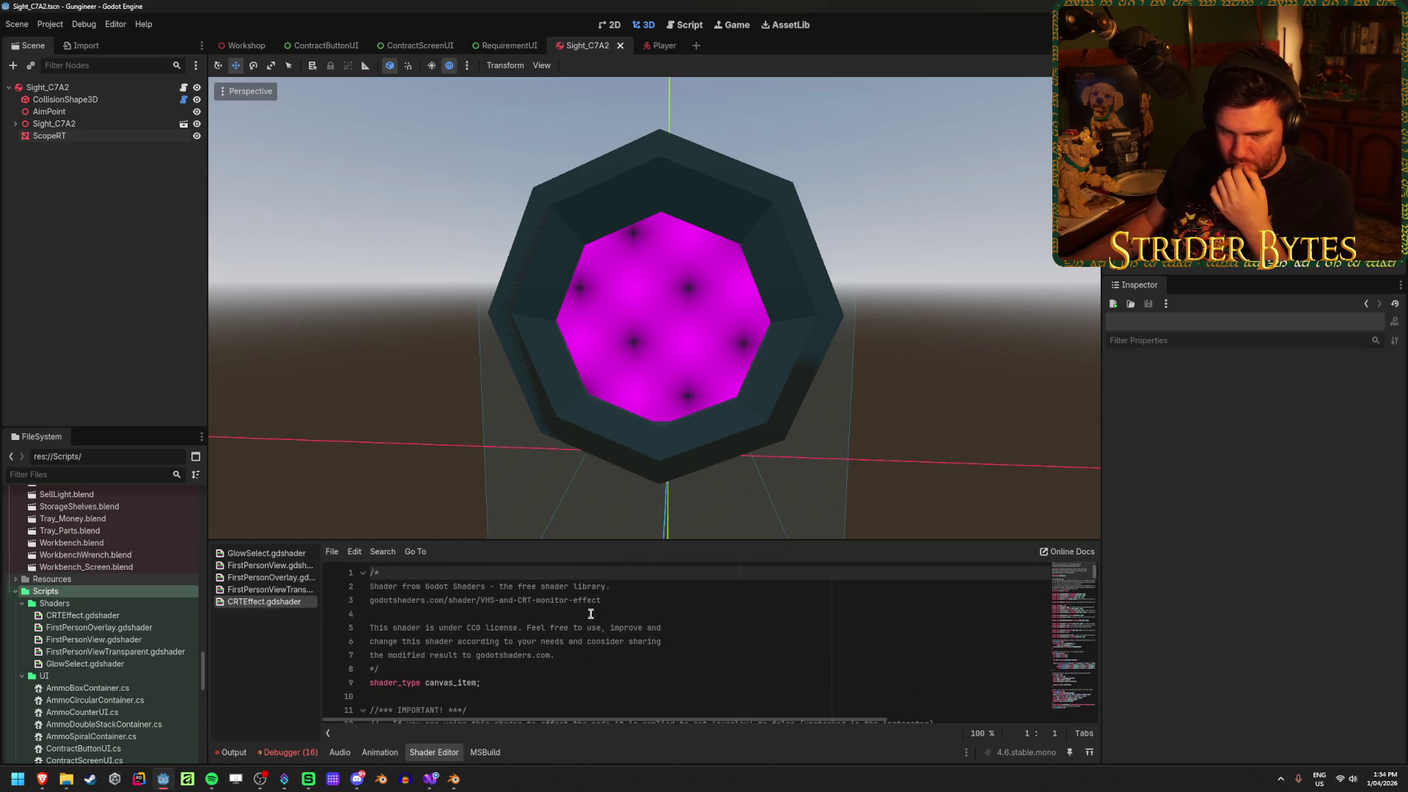
{"action": "scroll", "coordinate": [589, 610], "scroll_direction": "down", "scroll_amount": 5}
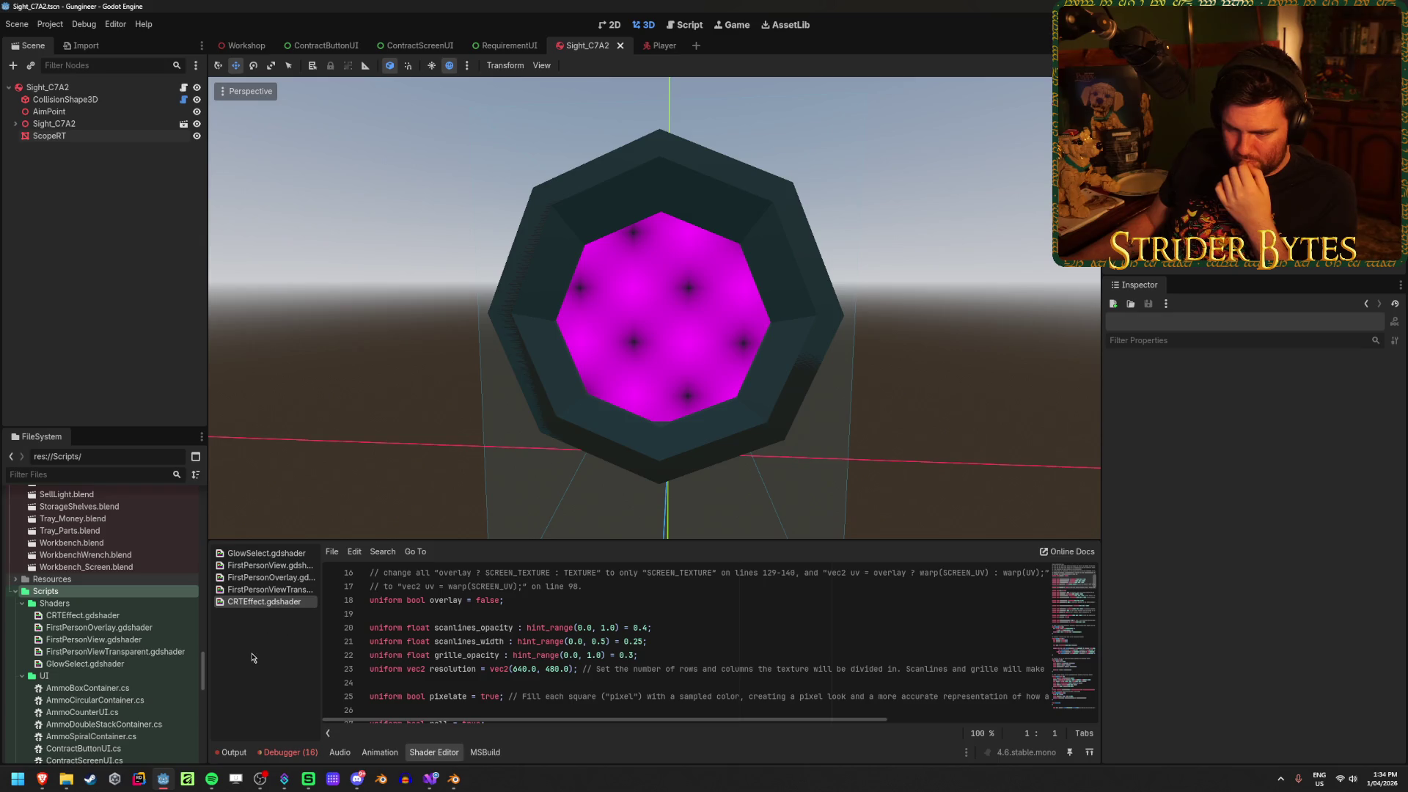
Open the Shaders folder's context menu and dismiss it without choosing anything
{"action": "right_click", "coordinate": [58, 602]}
{"action": "mouse_move", "coordinate": [104, 572]}
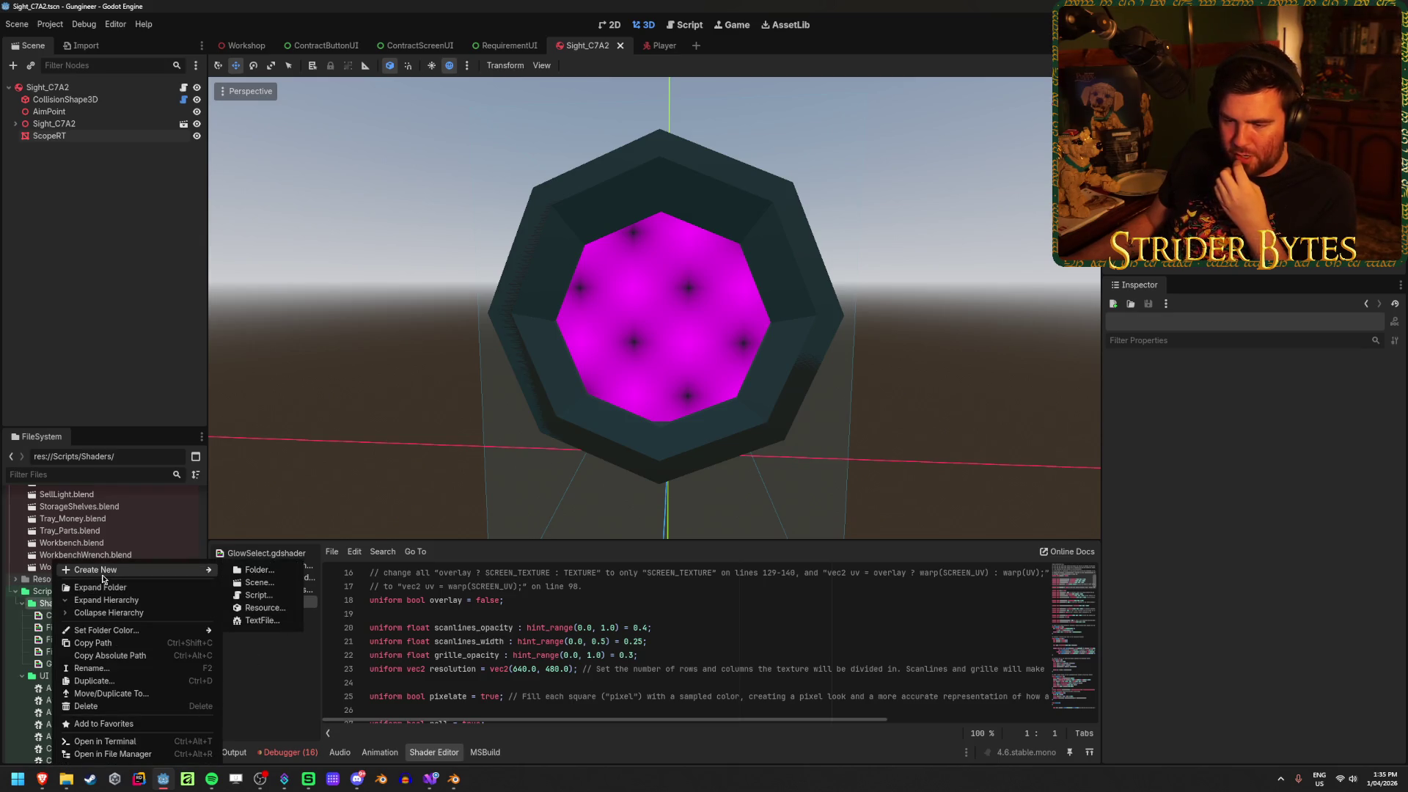
{"action": "left_click", "coordinate": [798, 205]}
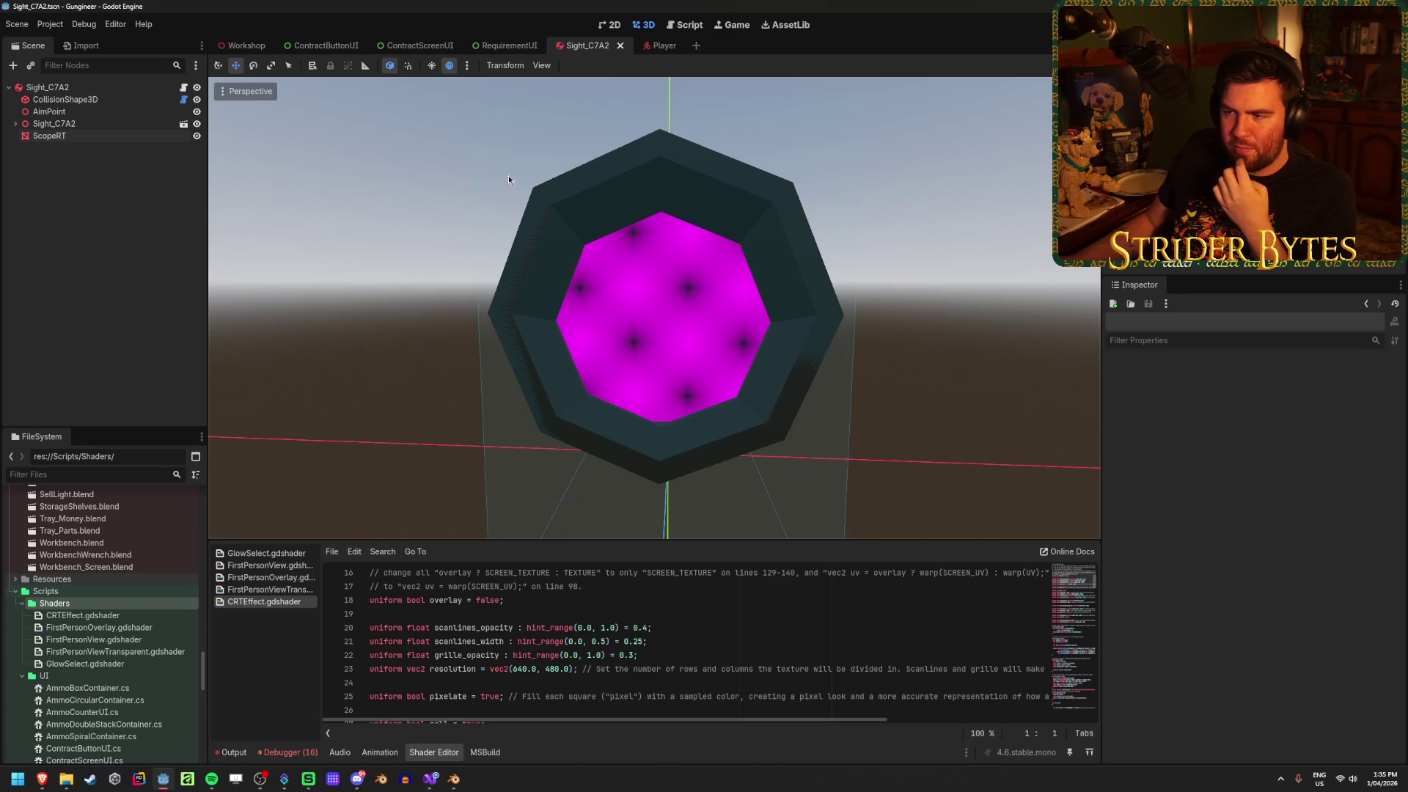
Enlarge the shader editor panel and read through the uniforms and helper functions
{"action": "scroll", "coordinate": [609, 627], "scroll_direction": "down", "scroll_amount": 4}
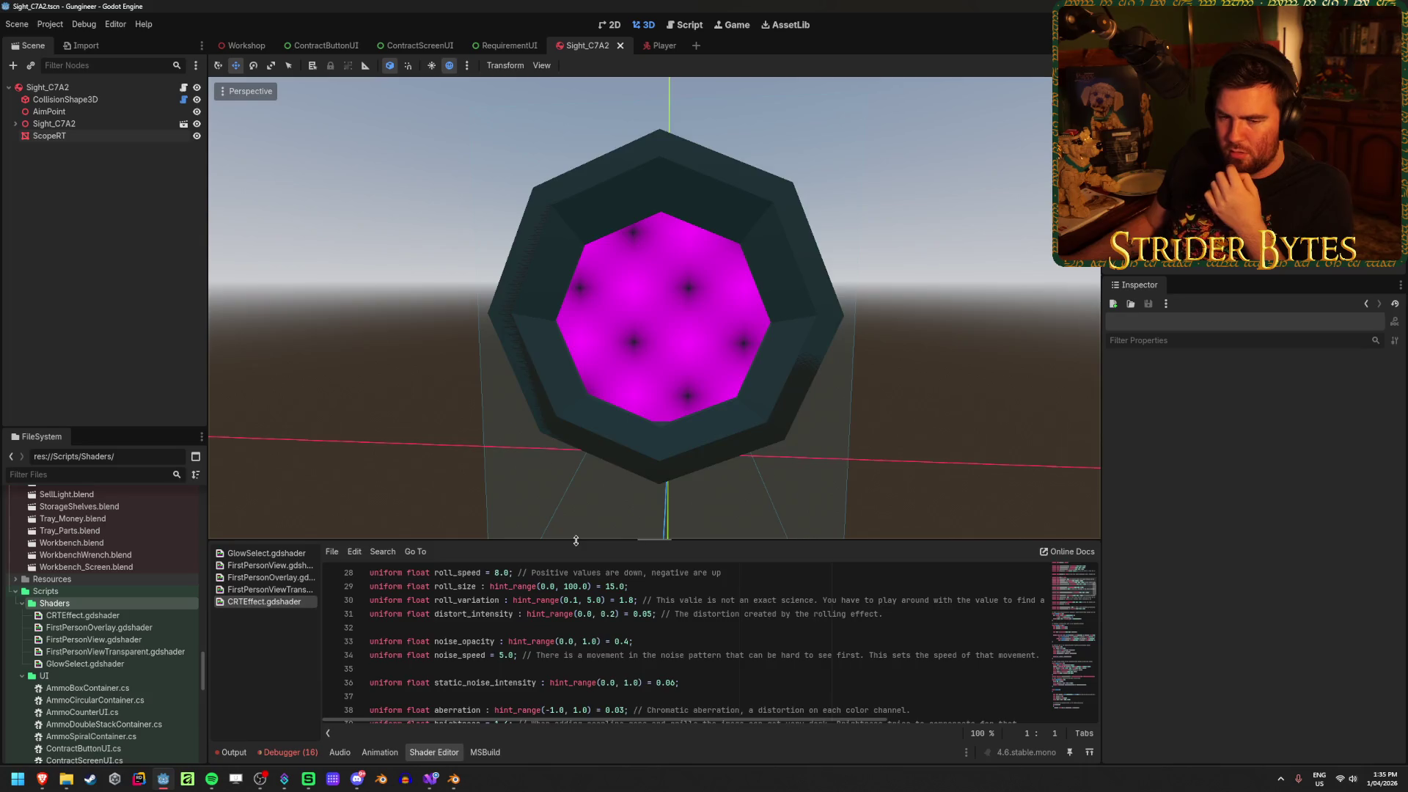
{"action": "left_click_drag", "start_coordinate": [575, 541], "coordinate": [574, 467]}
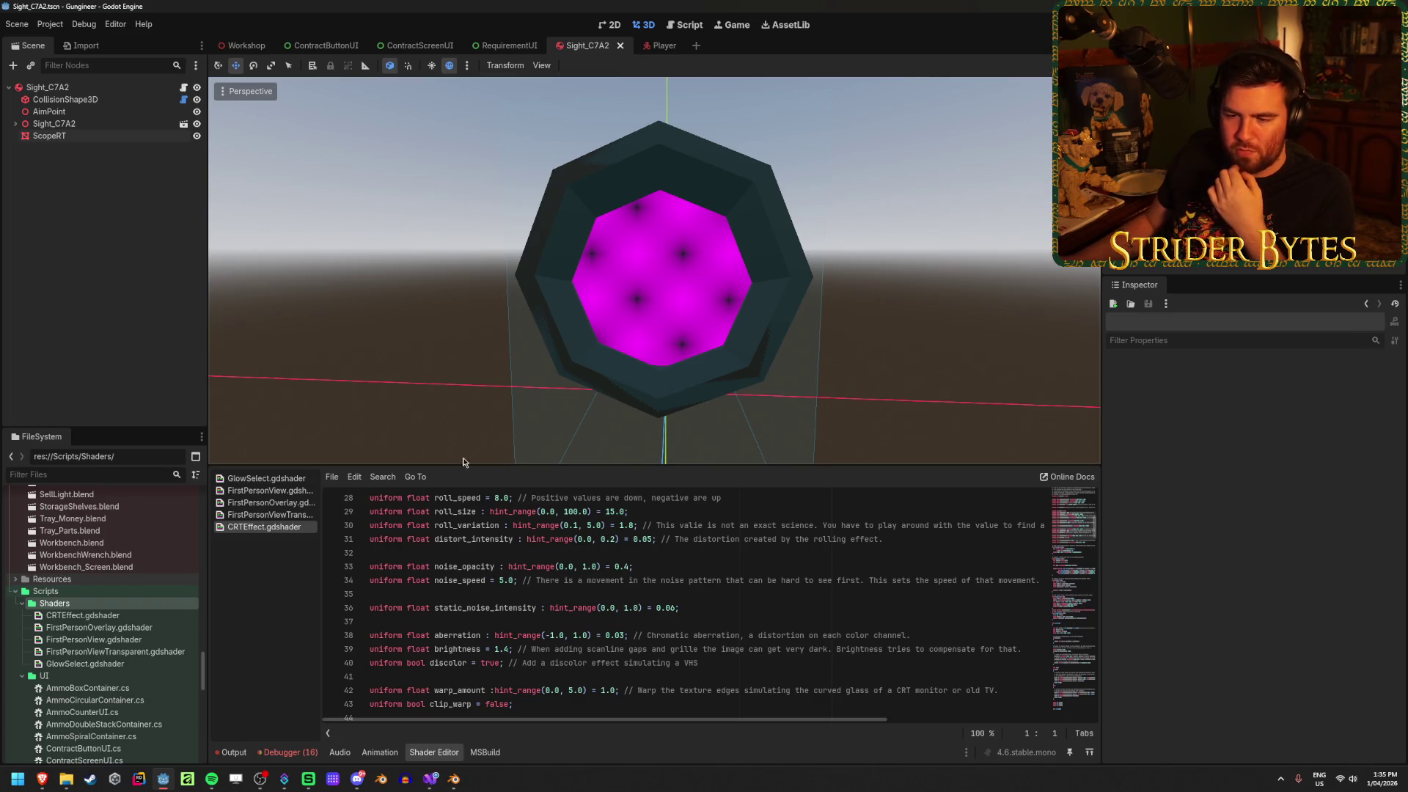
{"action": "scroll", "coordinate": [533, 589], "scroll_direction": "down", "scroll_amount": 5}
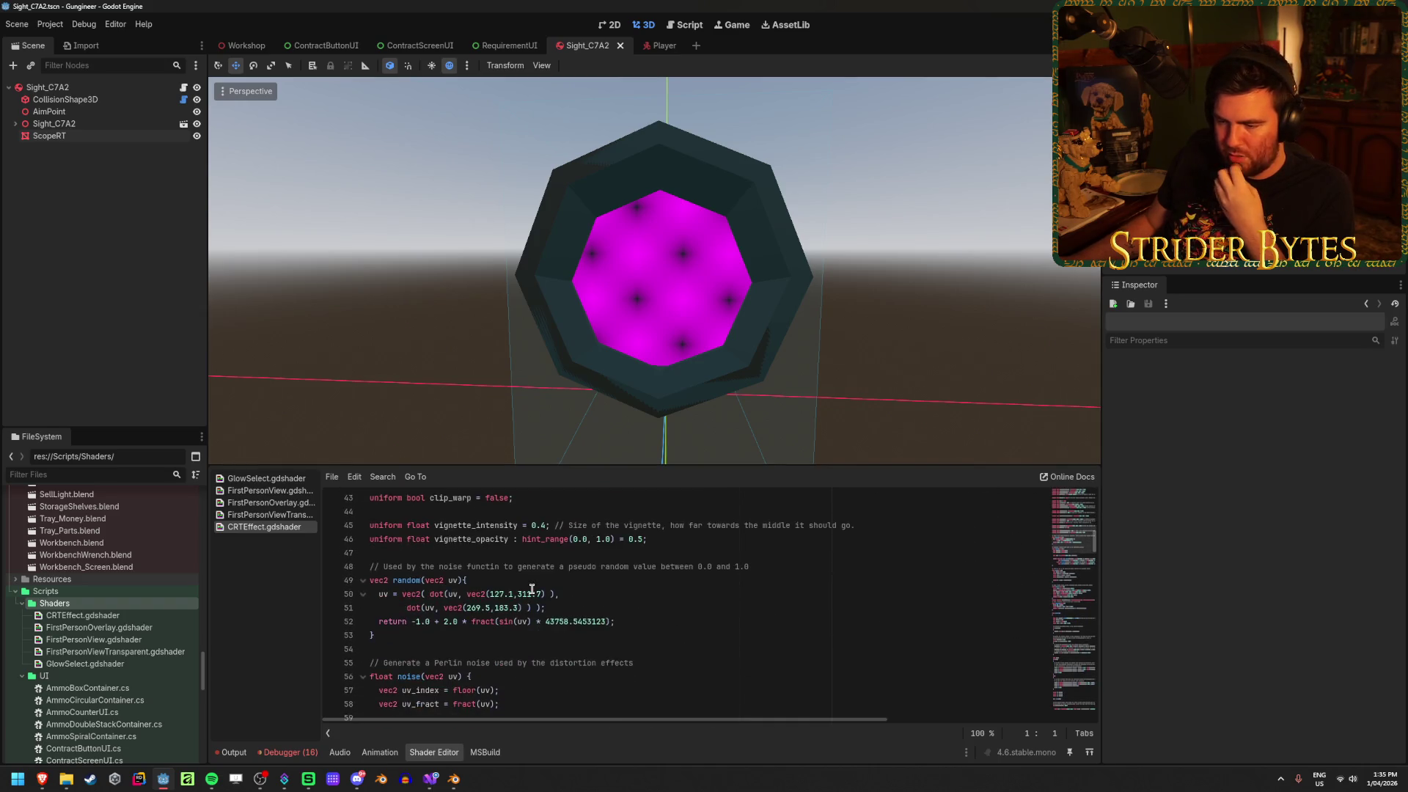
{"action": "scroll", "coordinate": [532, 589], "scroll_direction": "down", "scroll_amount": 1}
{"action": "scroll", "coordinate": [532, 589], "scroll_direction": "down", "scroll_amount": 3}
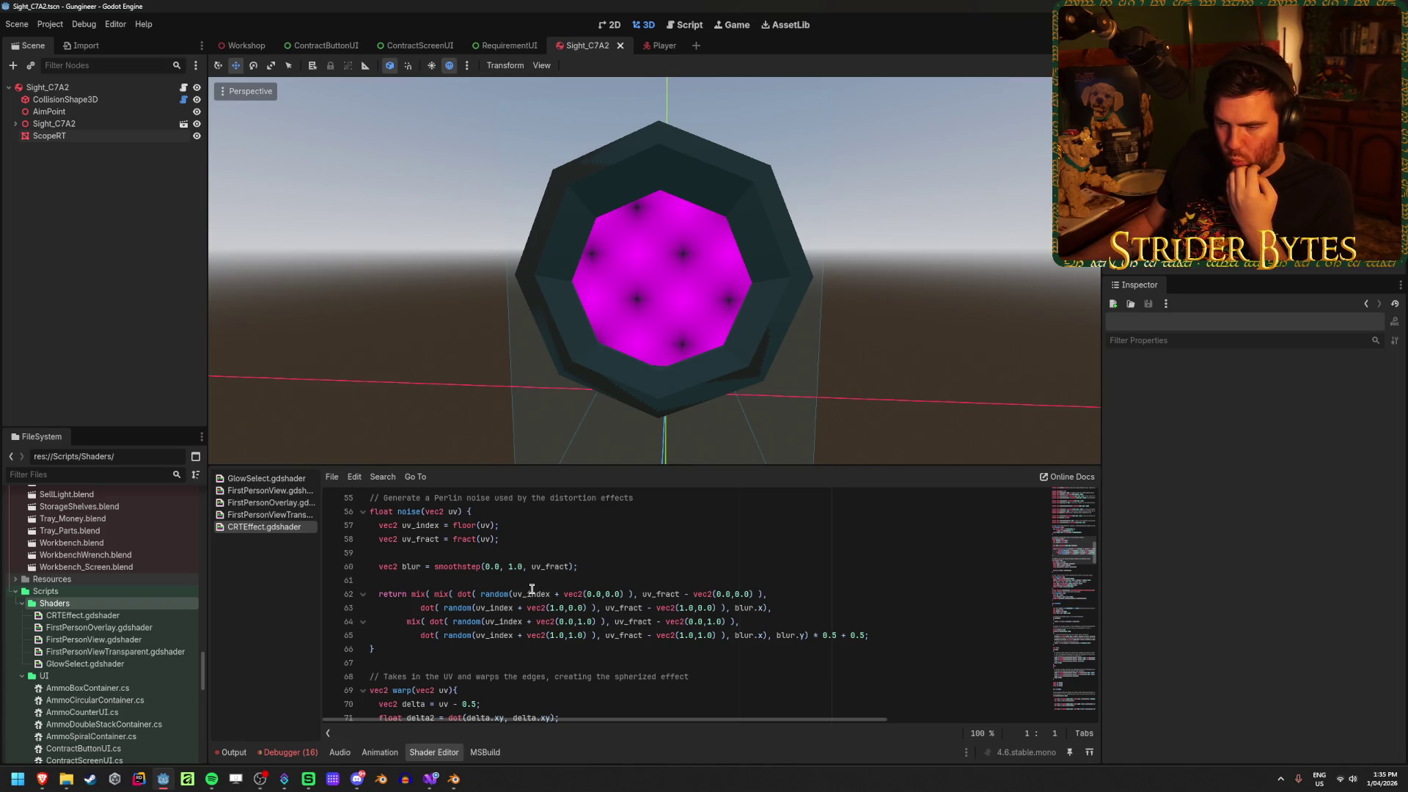
{"action": "scroll", "coordinate": [440, 593], "scroll_direction": "down", "scroll_amount": 9}
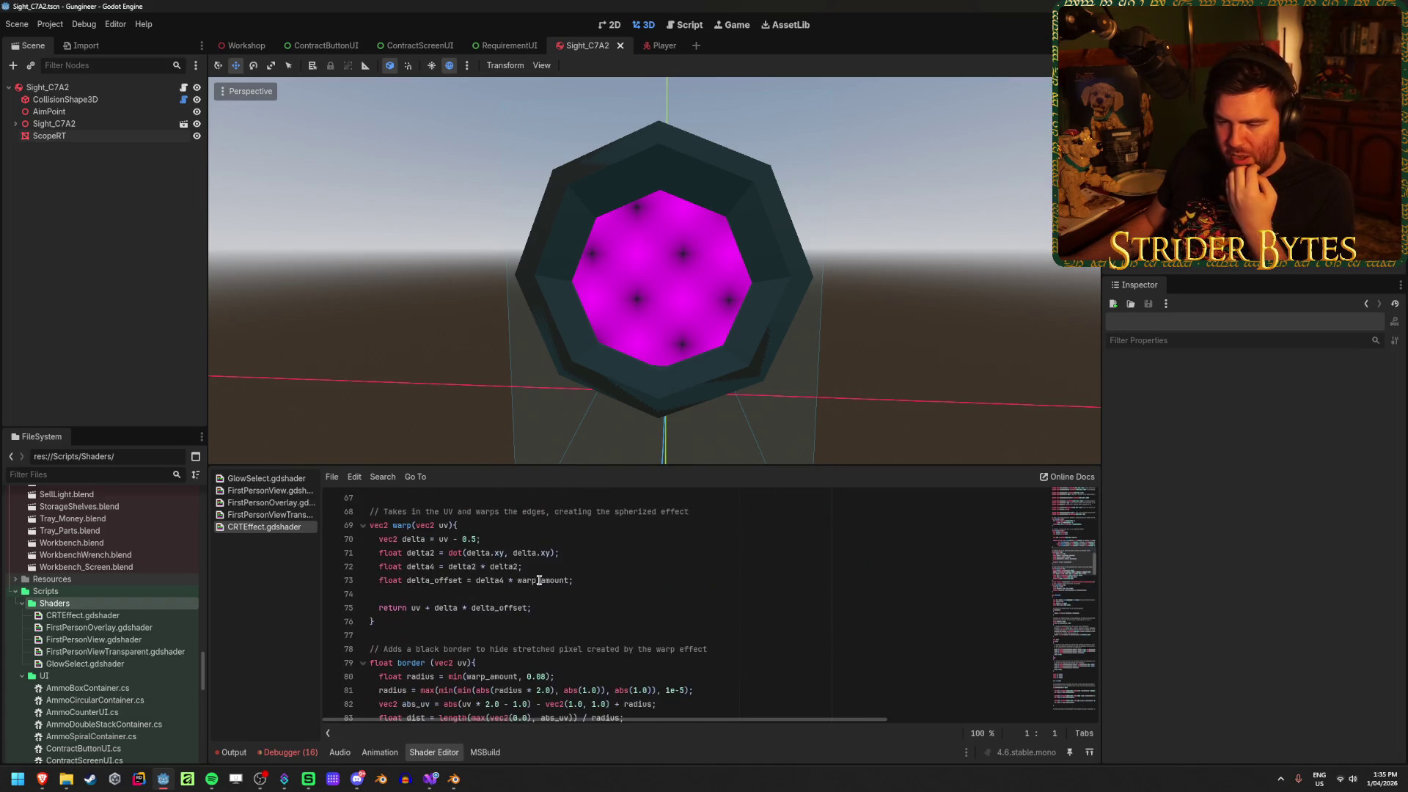
{"action": "scroll", "coordinate": [429, 583], "scroll_direction": "up", "scroll_amount": 20}
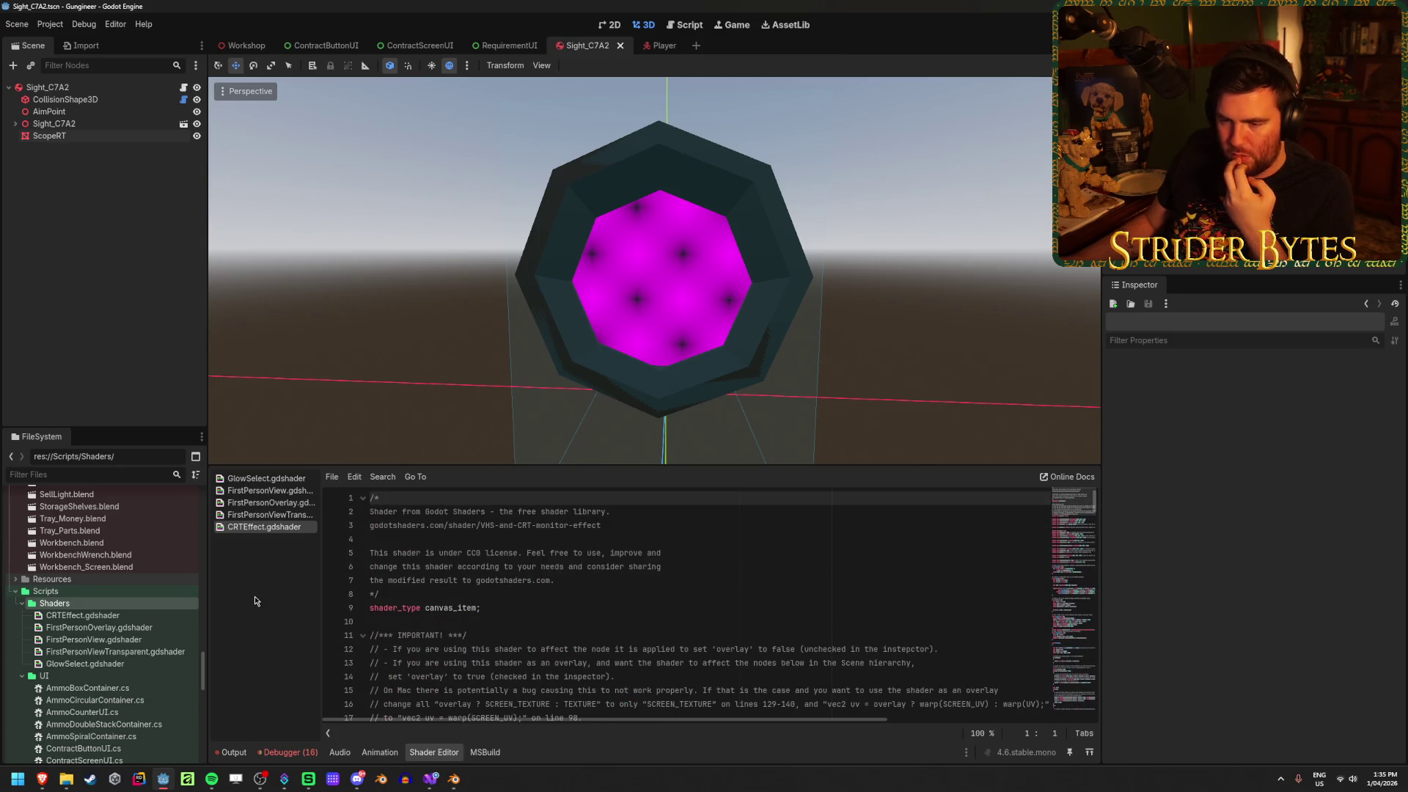
{"action": "right_click", "coordinate": [134, 609]}
{"action": "mouse_move", "coordinate": [289, 570]}
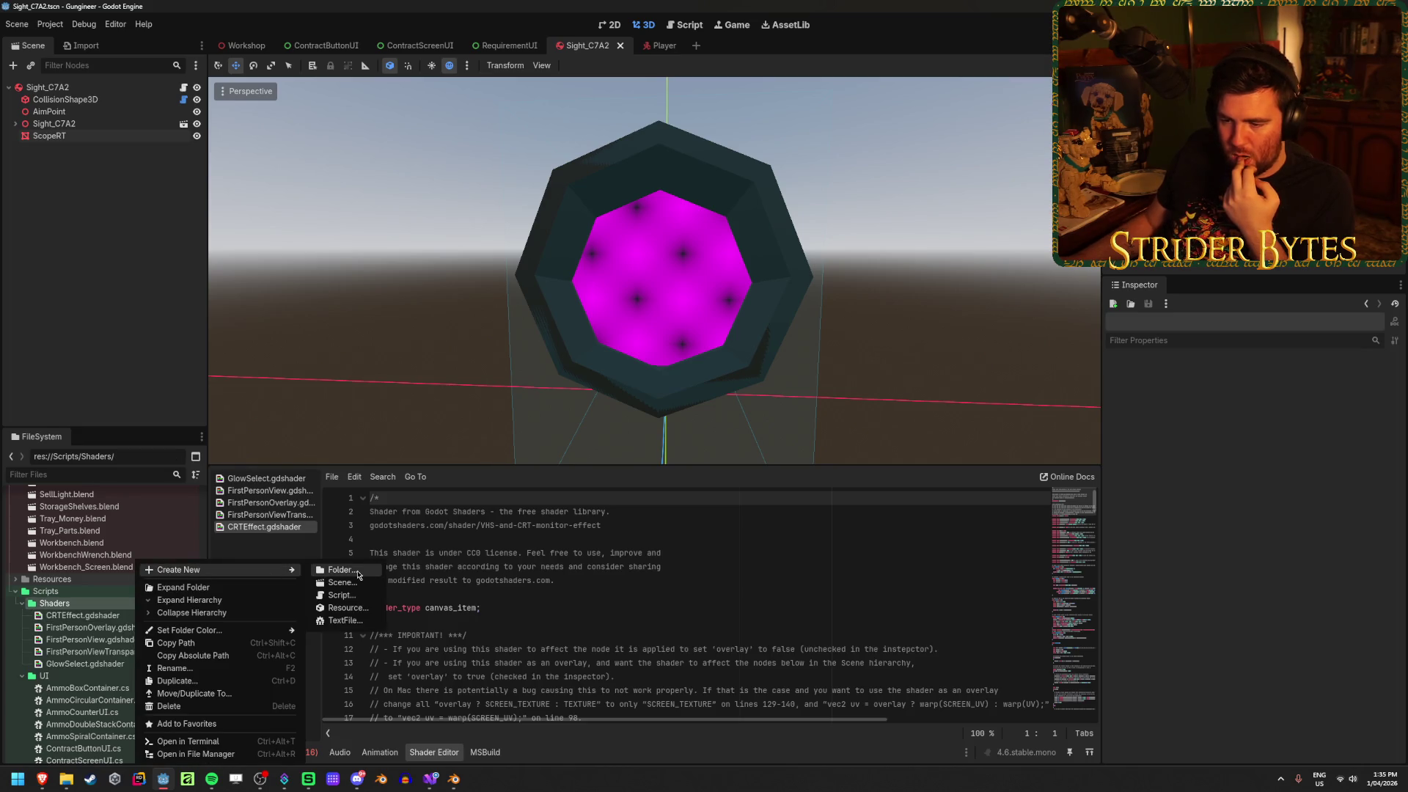
{"action": "left_click", "coordinate": [350, 595]}
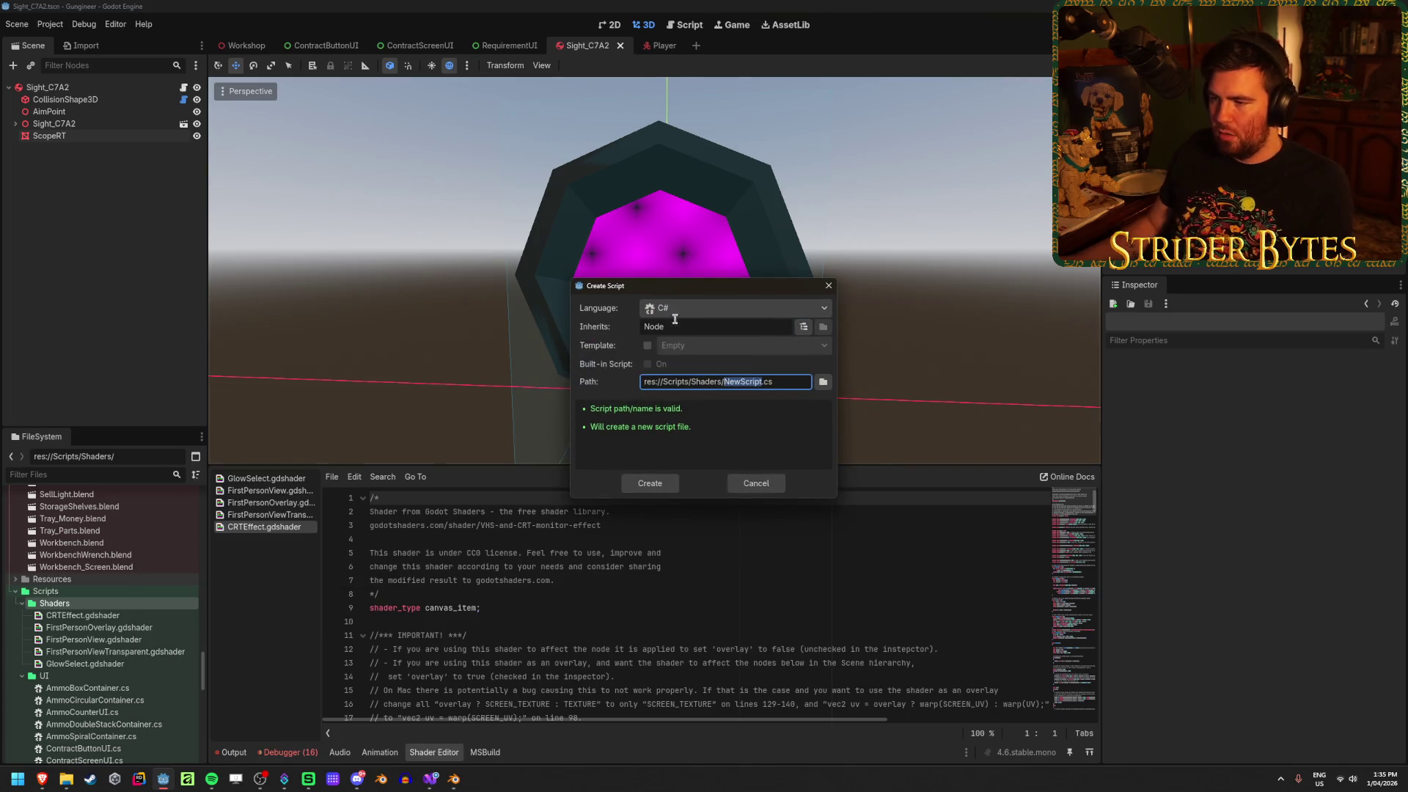
{"action": "type", "text": "Shader"}
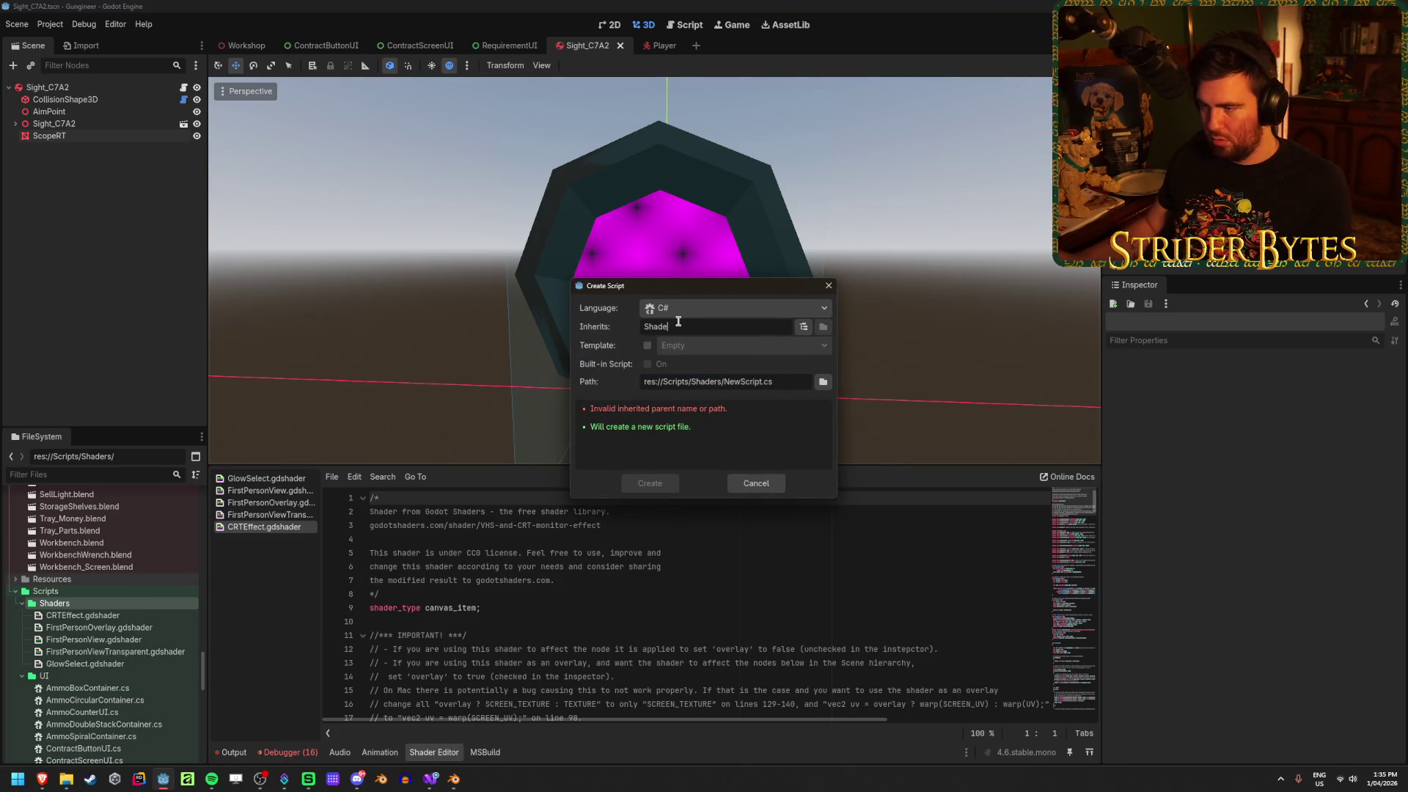
{"action": "left_click_drag", "start_coordinate": [763, 382], "coordinate": [723, 381]}
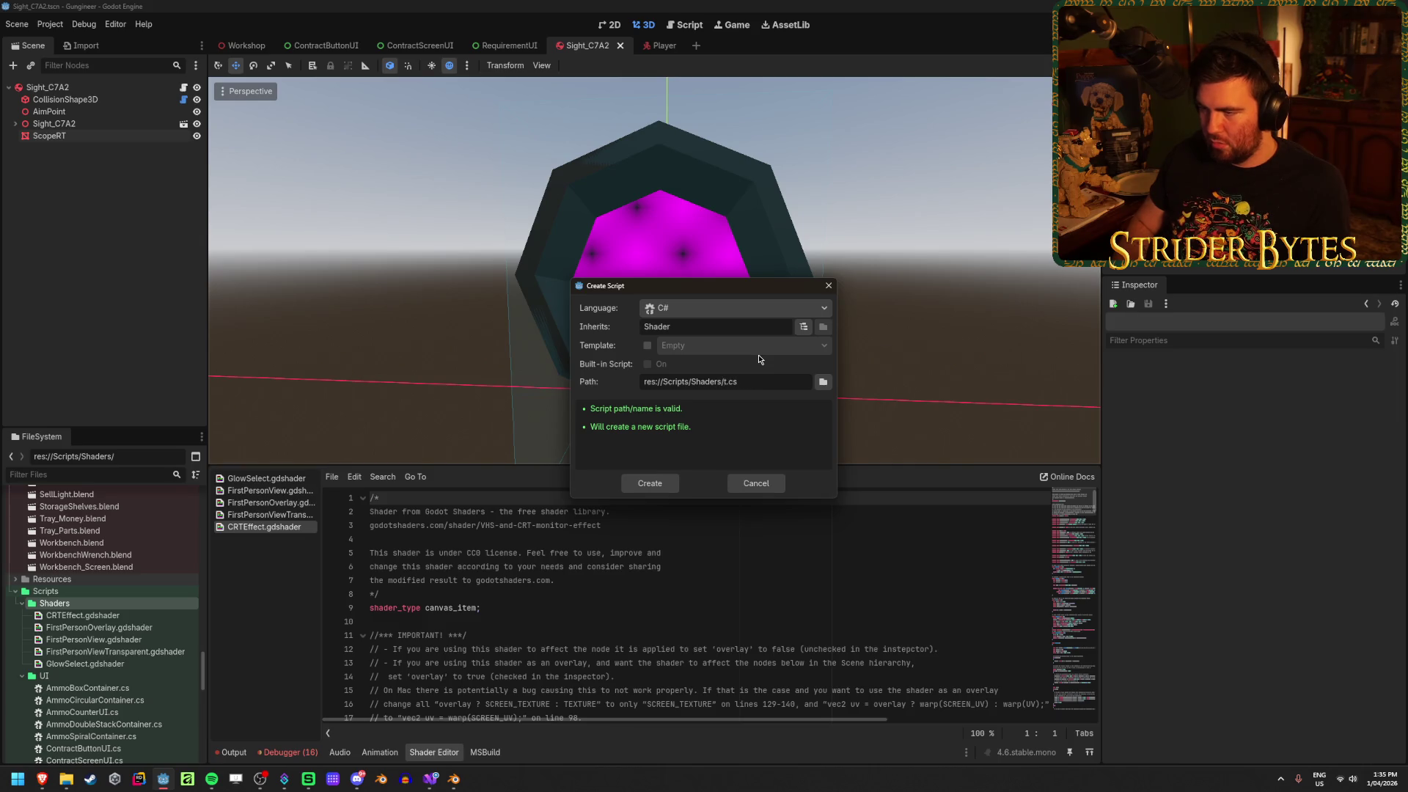
{"action": "key", "text": "Delete"}
{"action": "key", "text": "Delete"}
{"action": "key", "text": "Delete"}
{"action": "type", "text": "ScopeMas"}
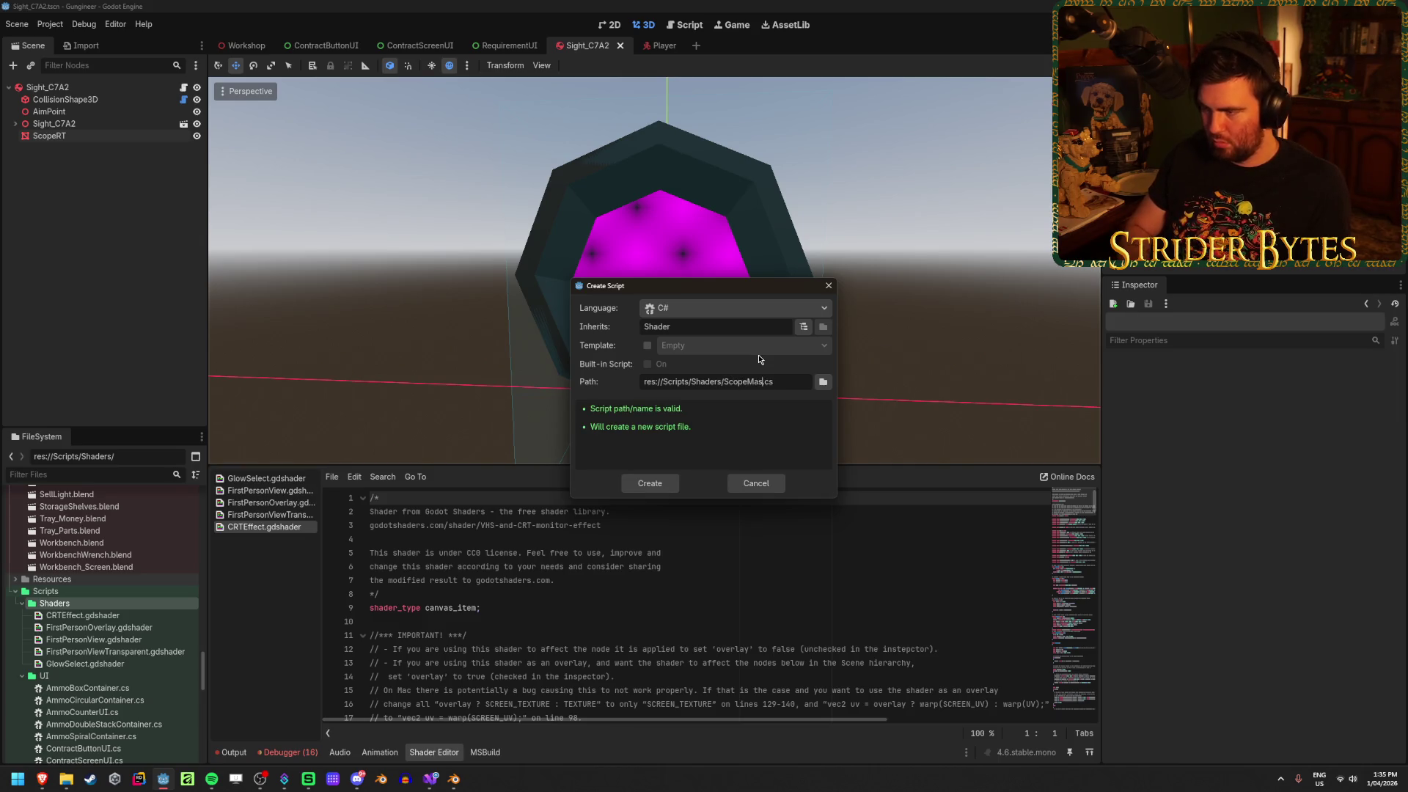
{"action": "type", "text": "k"}
{"action": "left_click", "coordinate": [646, 483]}
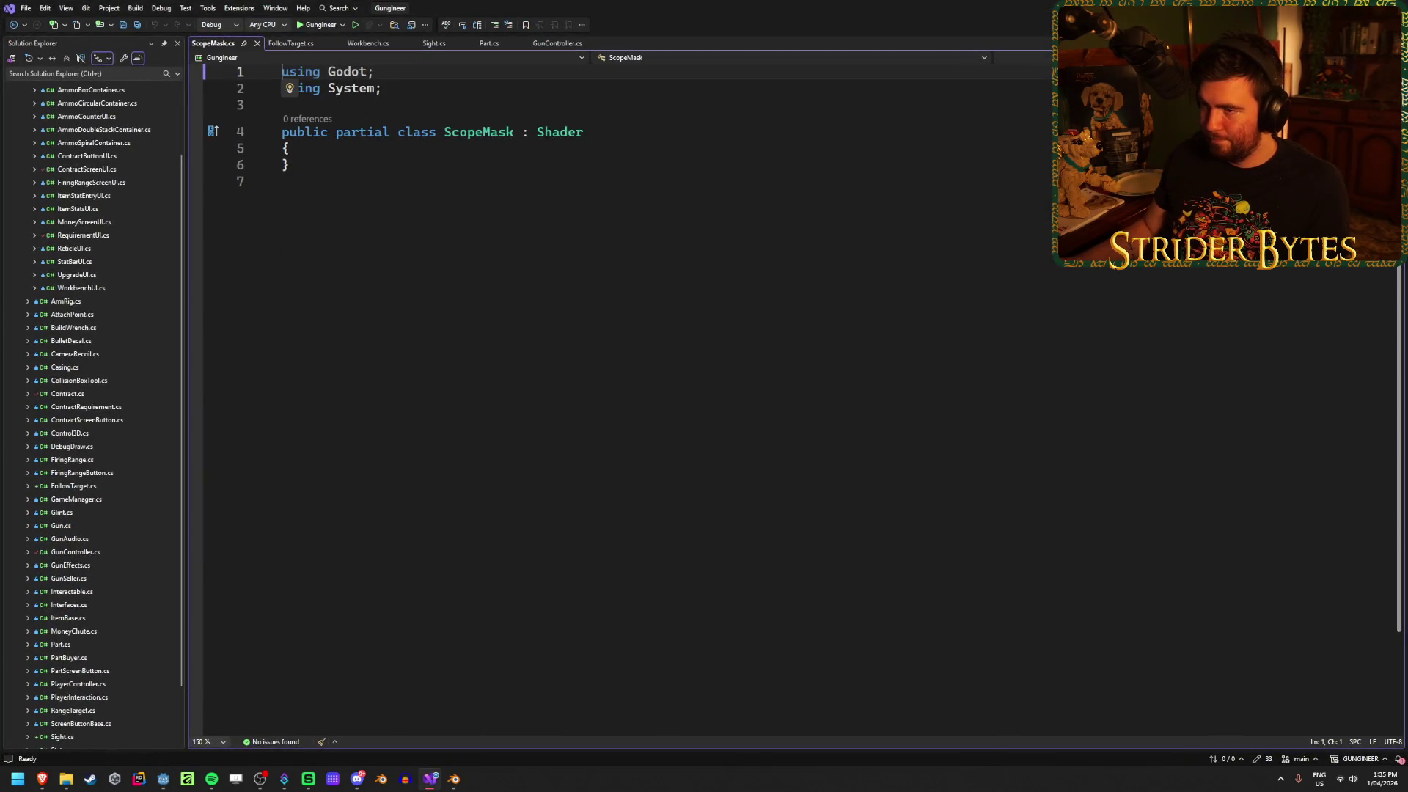
{"action": "key", "text": "alt+Tab"}
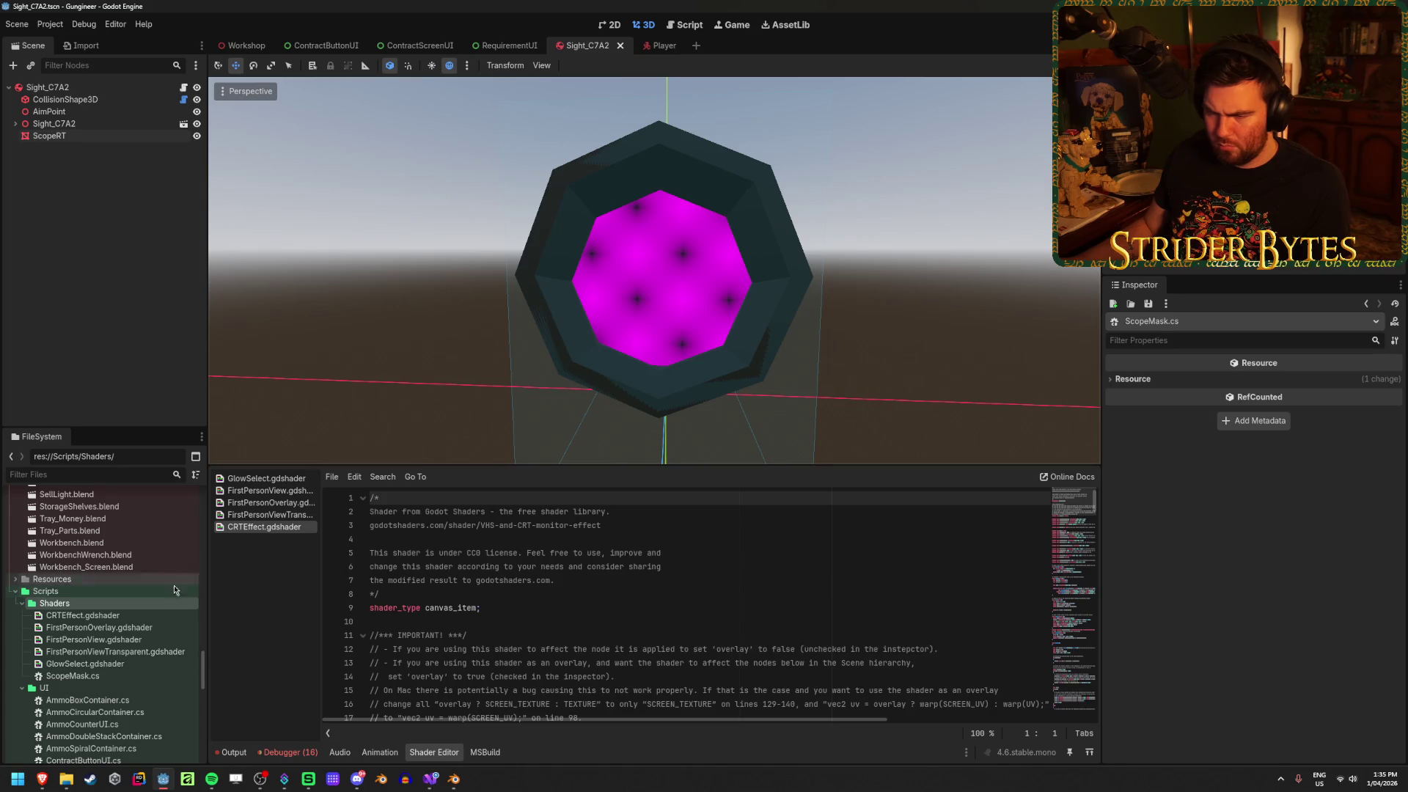
{"action": "left_click", "coordinate": [121, 676]}
{"action": "key", "text": "Delete"}
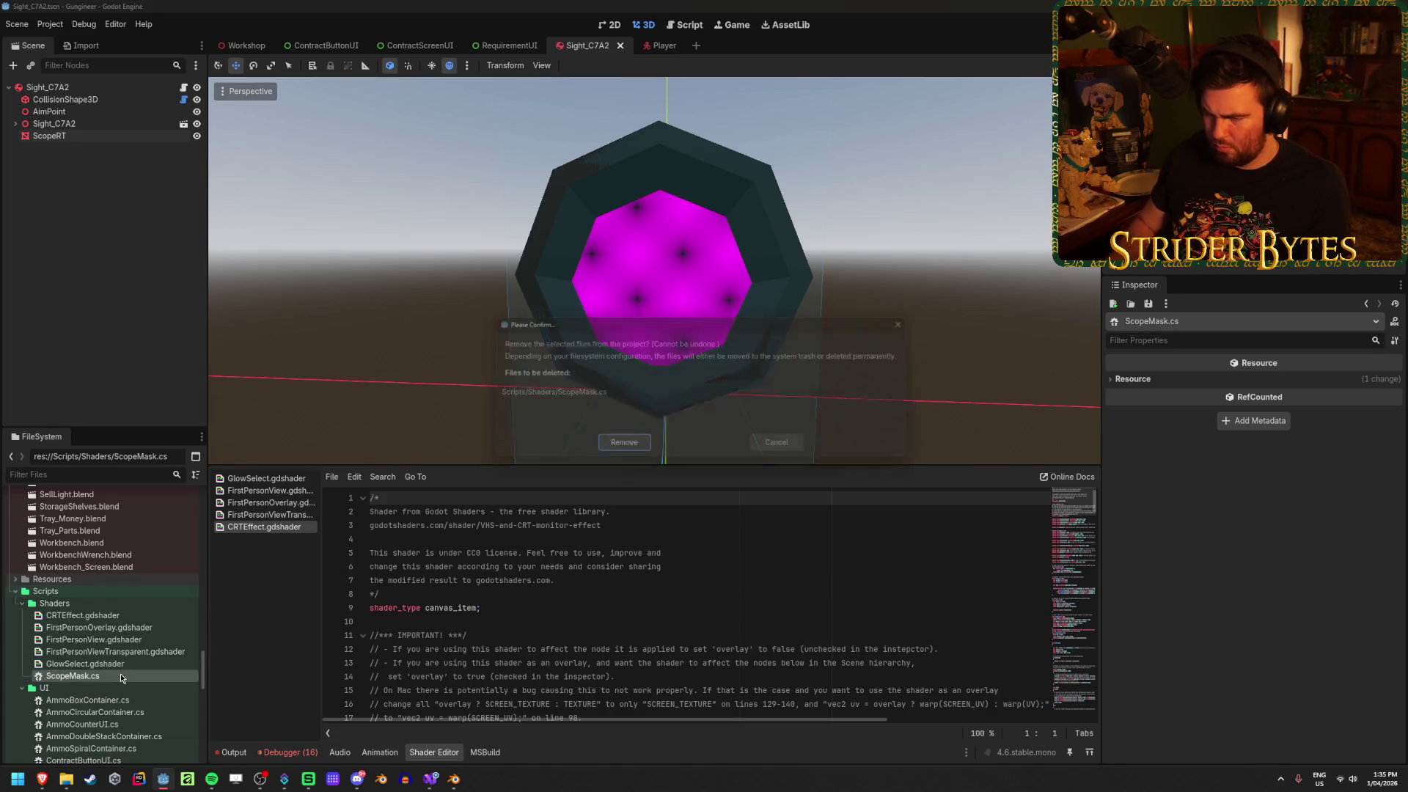
{"action": "key", "text": "Return"}
{"action": "right_click", "coordinate": [81, 606]}
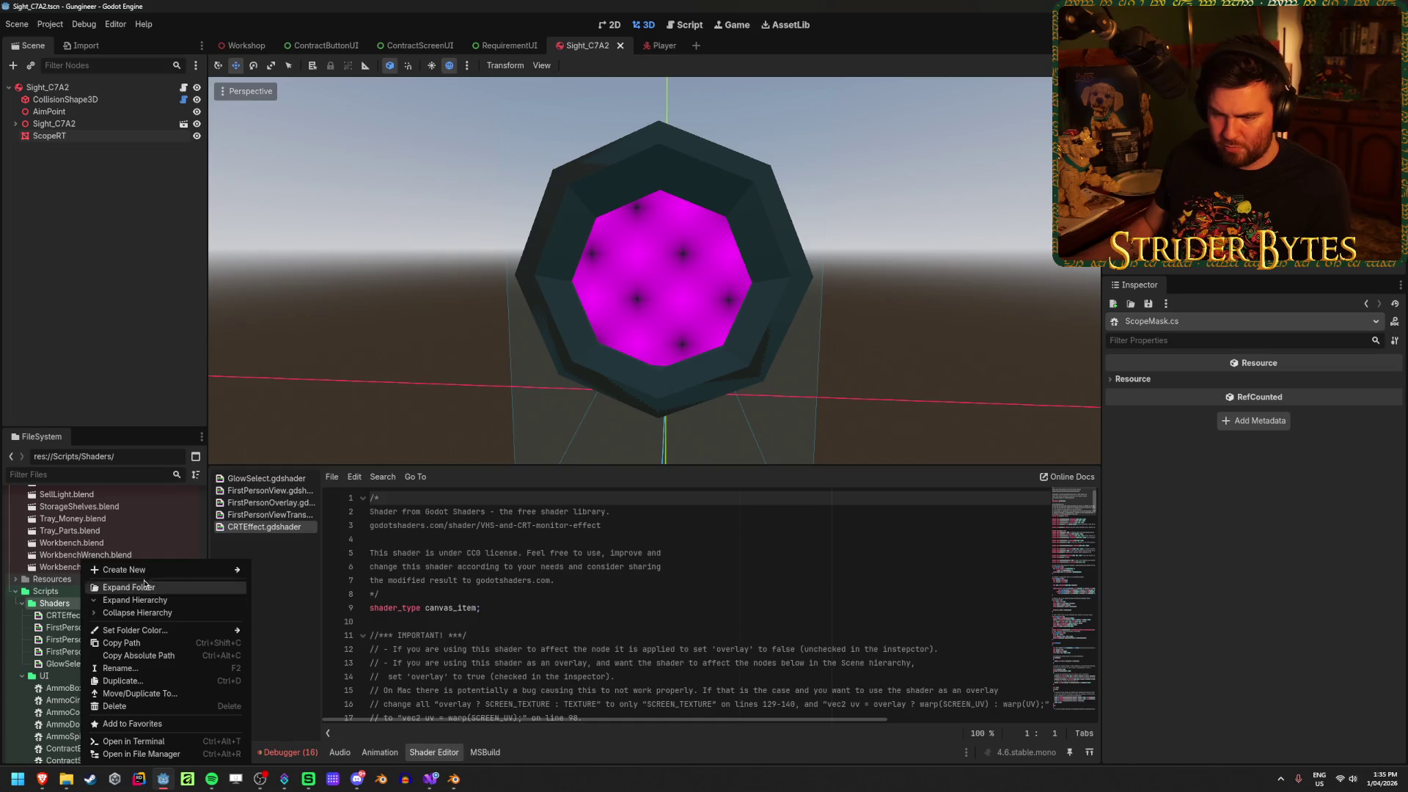
Start a new Shader resource in the Shaders folder and clear its default file name
{"action": "mouse_move", "coordinate": [132, 571]}
{"action": "left_click", "coordinate": [294, 607]}
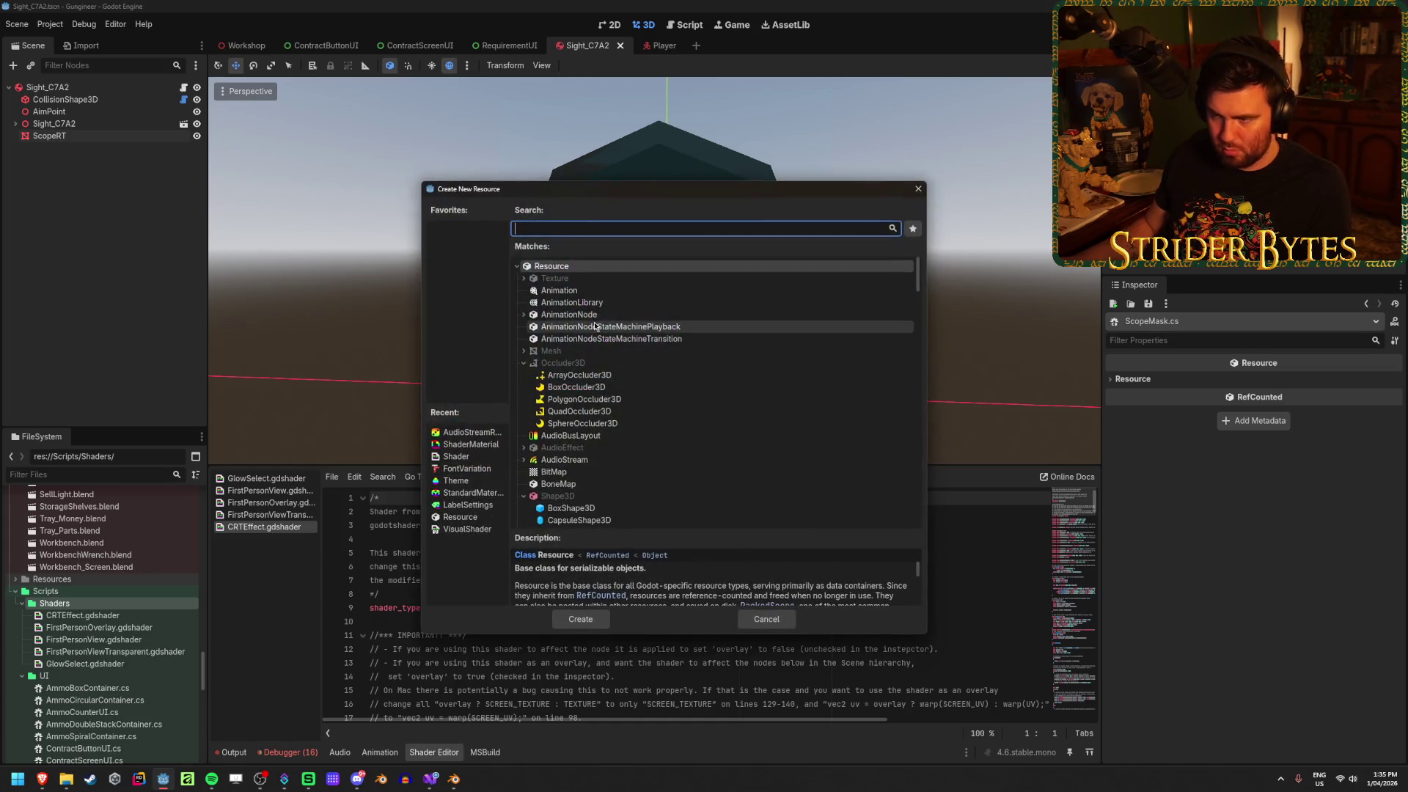
{"action": "type", "text": "shader"}
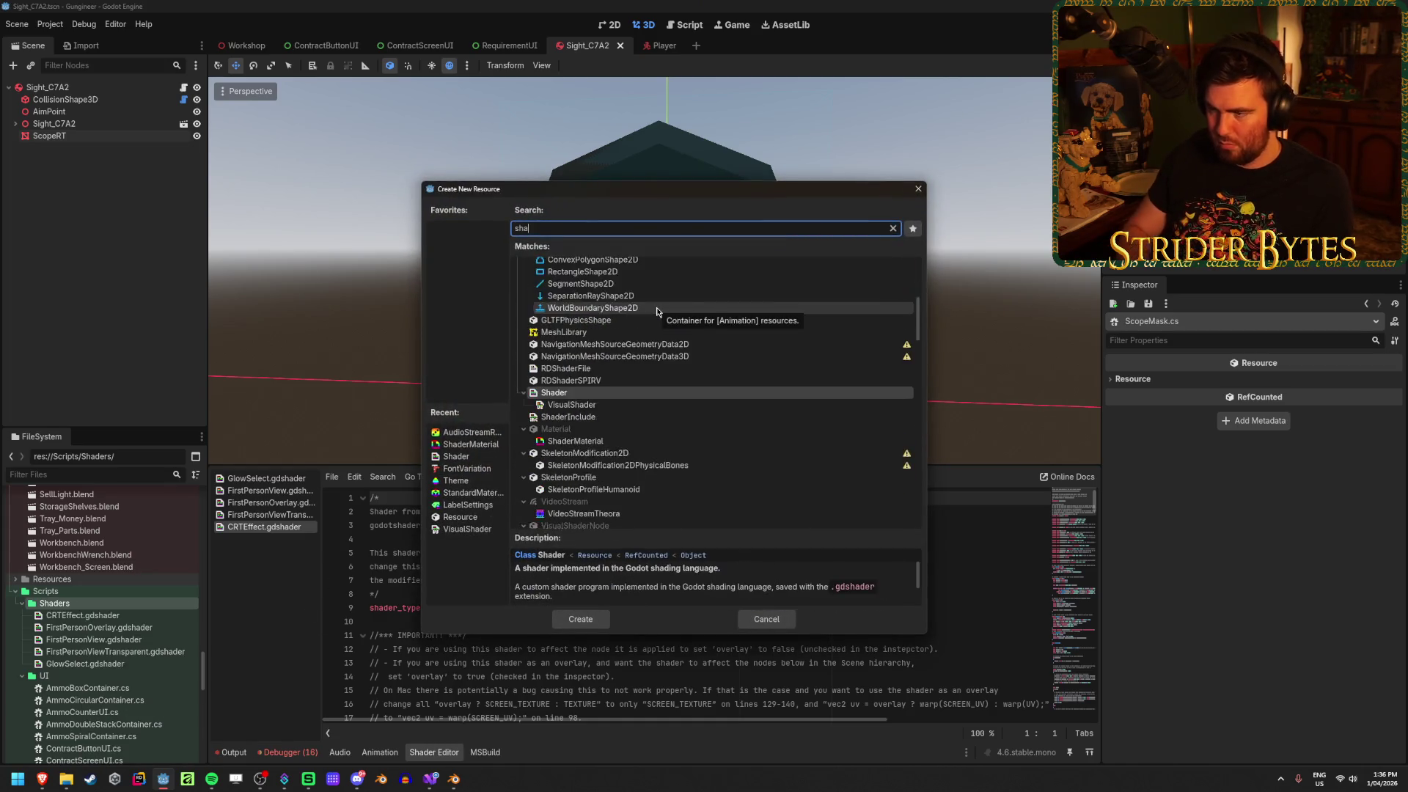
{"action": "left_click", "coordinate": [580, 619]}
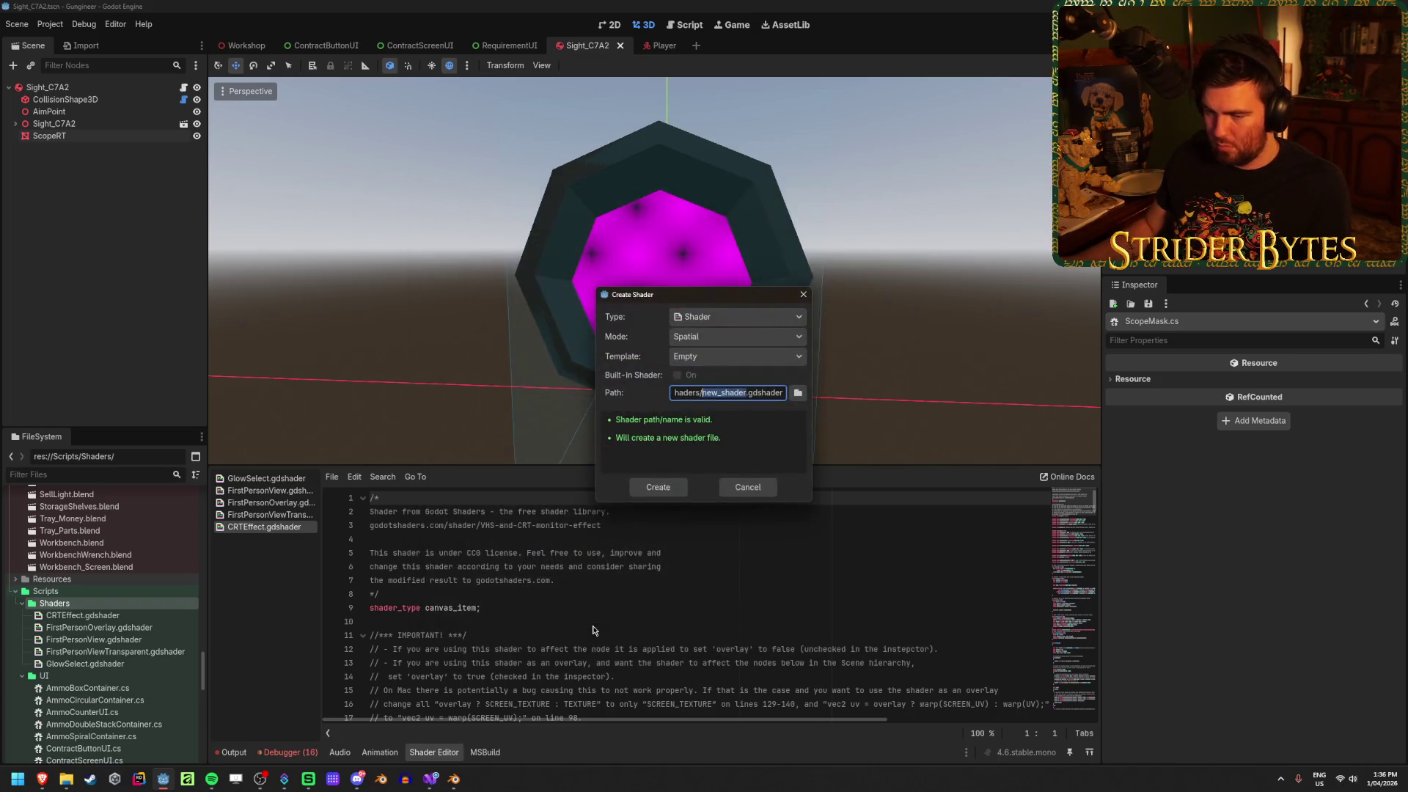
{"action": "key", "text": "BackSpace"}
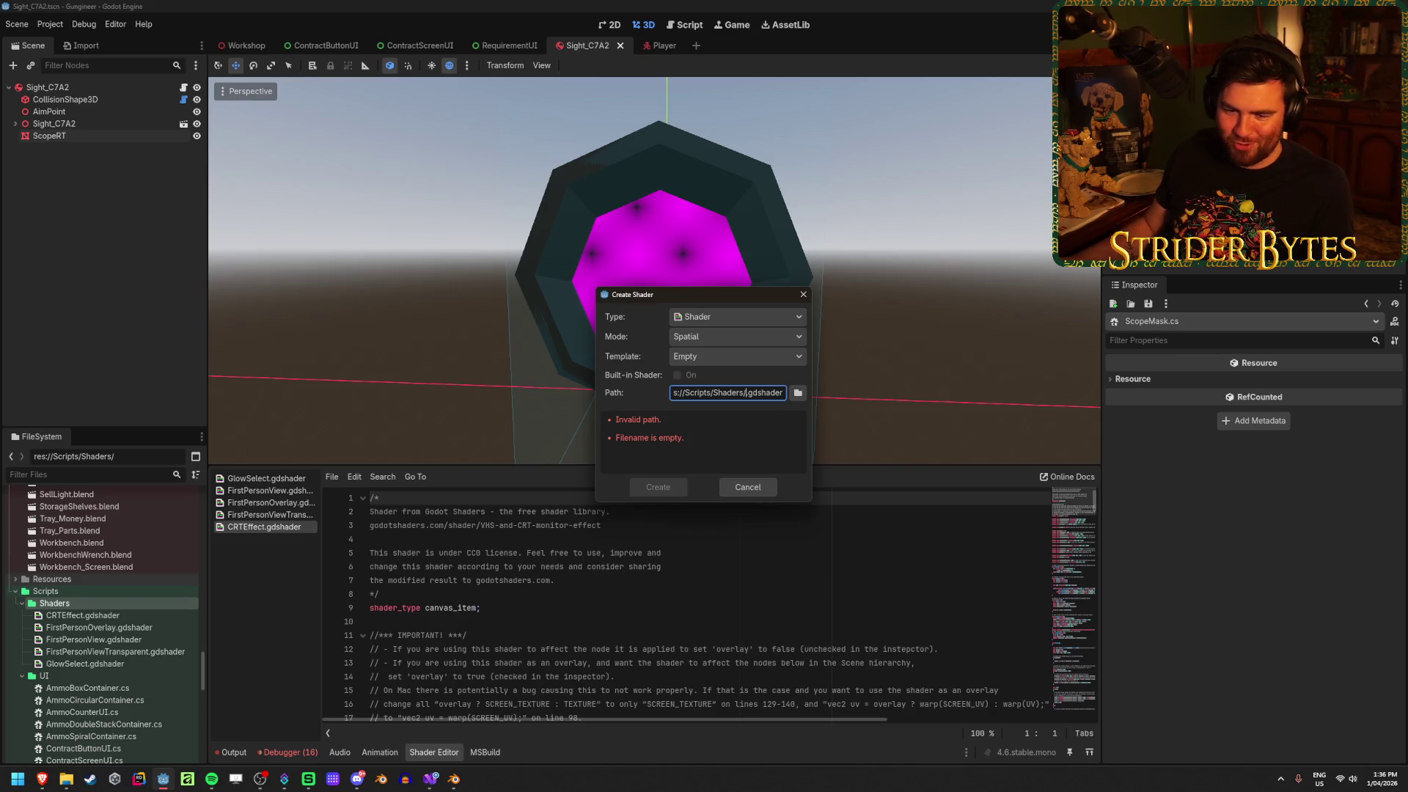
Check the YouTube shader tutorial in the browser
{"action": "key", "text": "alt+Tab"}
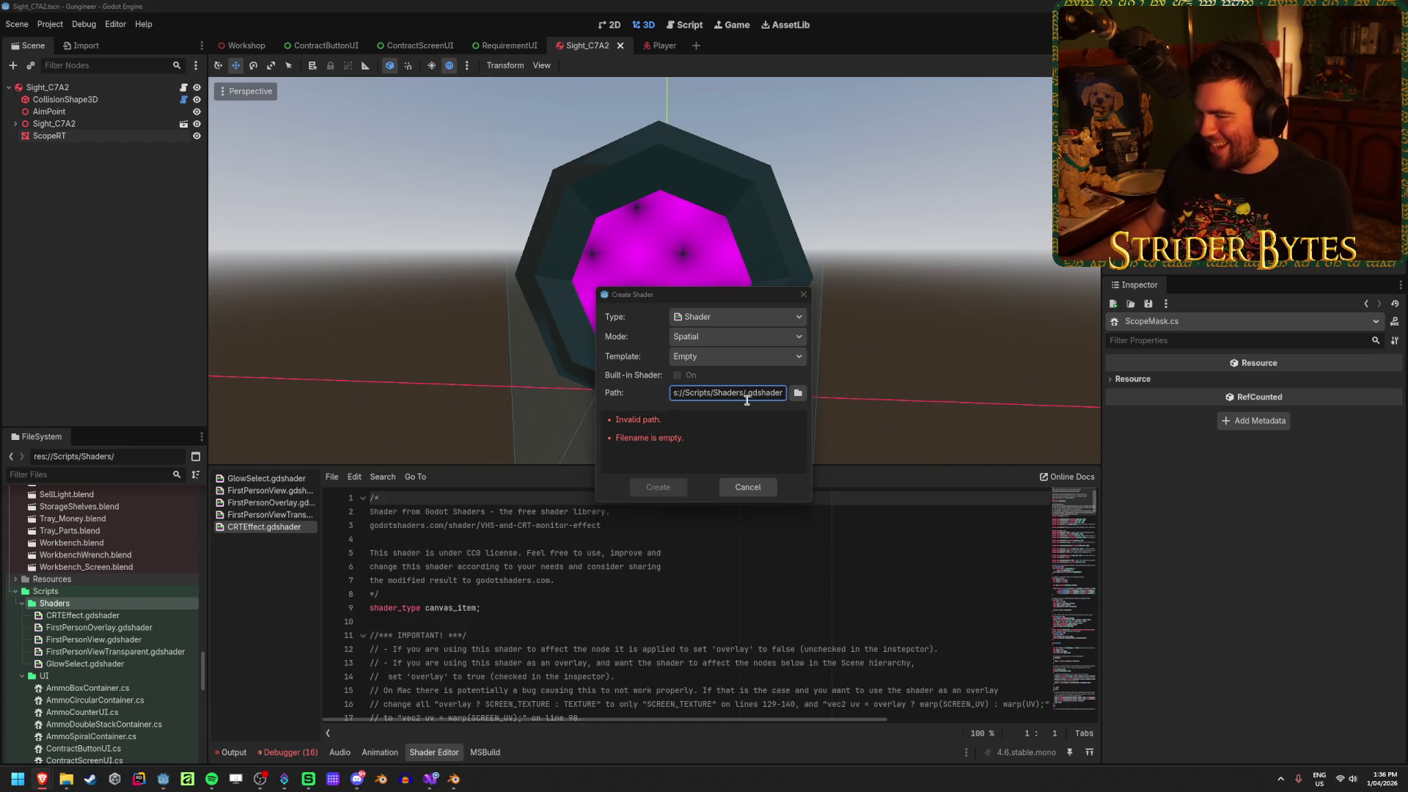
{"action": "key", "text": "alt+Tab"}
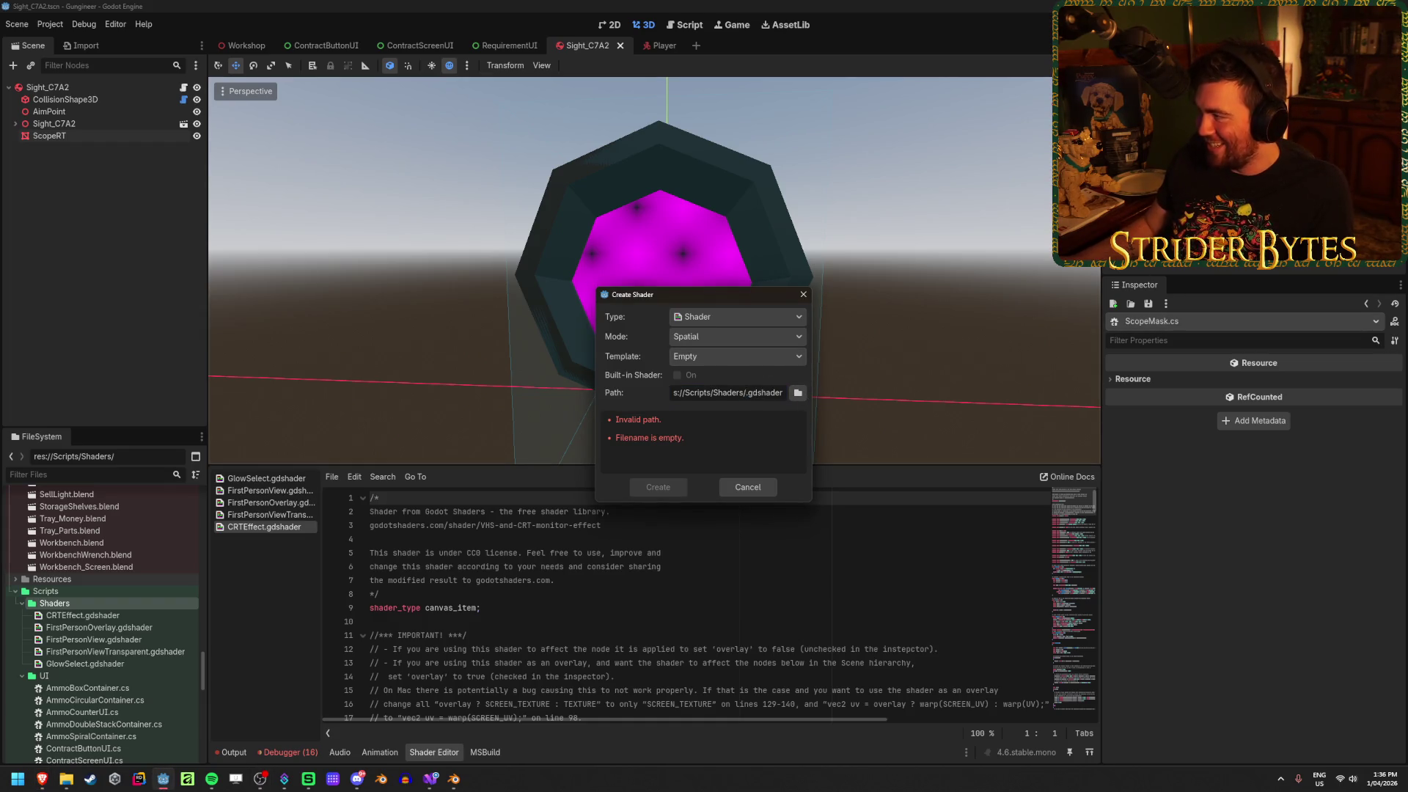
{"action": "key", "text": "alt+Tab"}
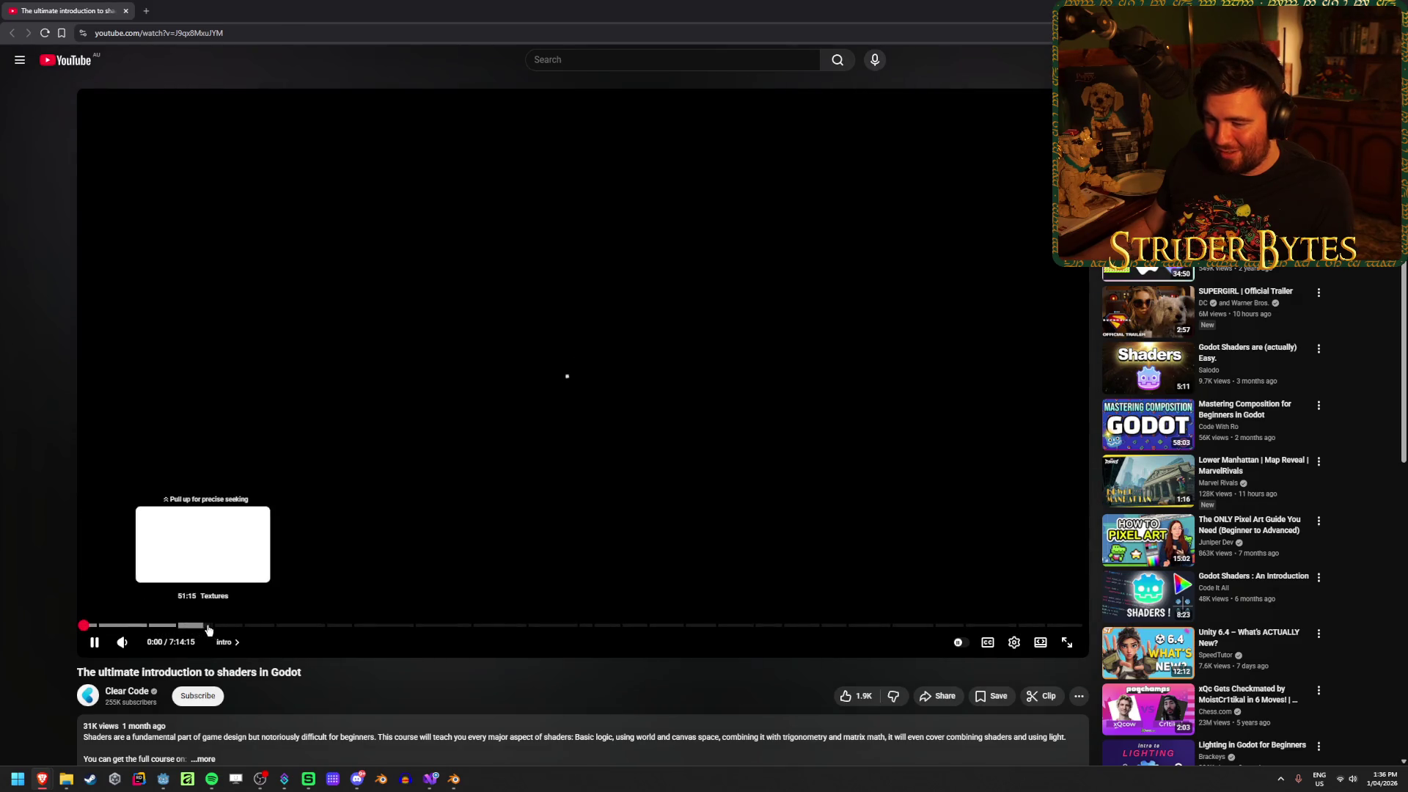
{"action": "scroll", "coordinate": [389, 673], "scroll_direction": "down", "scroll_amount": 3}
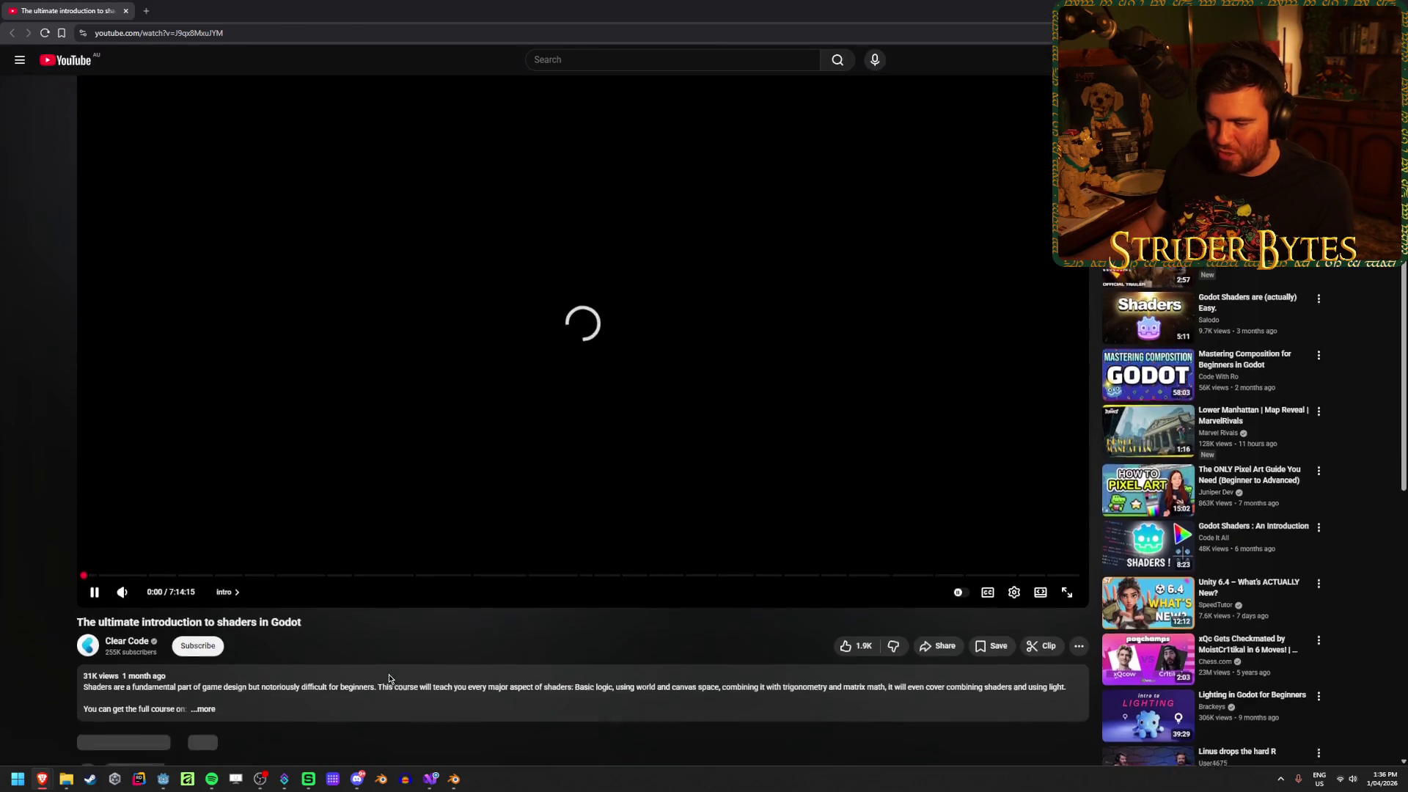
{"action": "scroll", "coordinate": [389, 671], "scroll_direction": "up", "scroll_amount": 3}
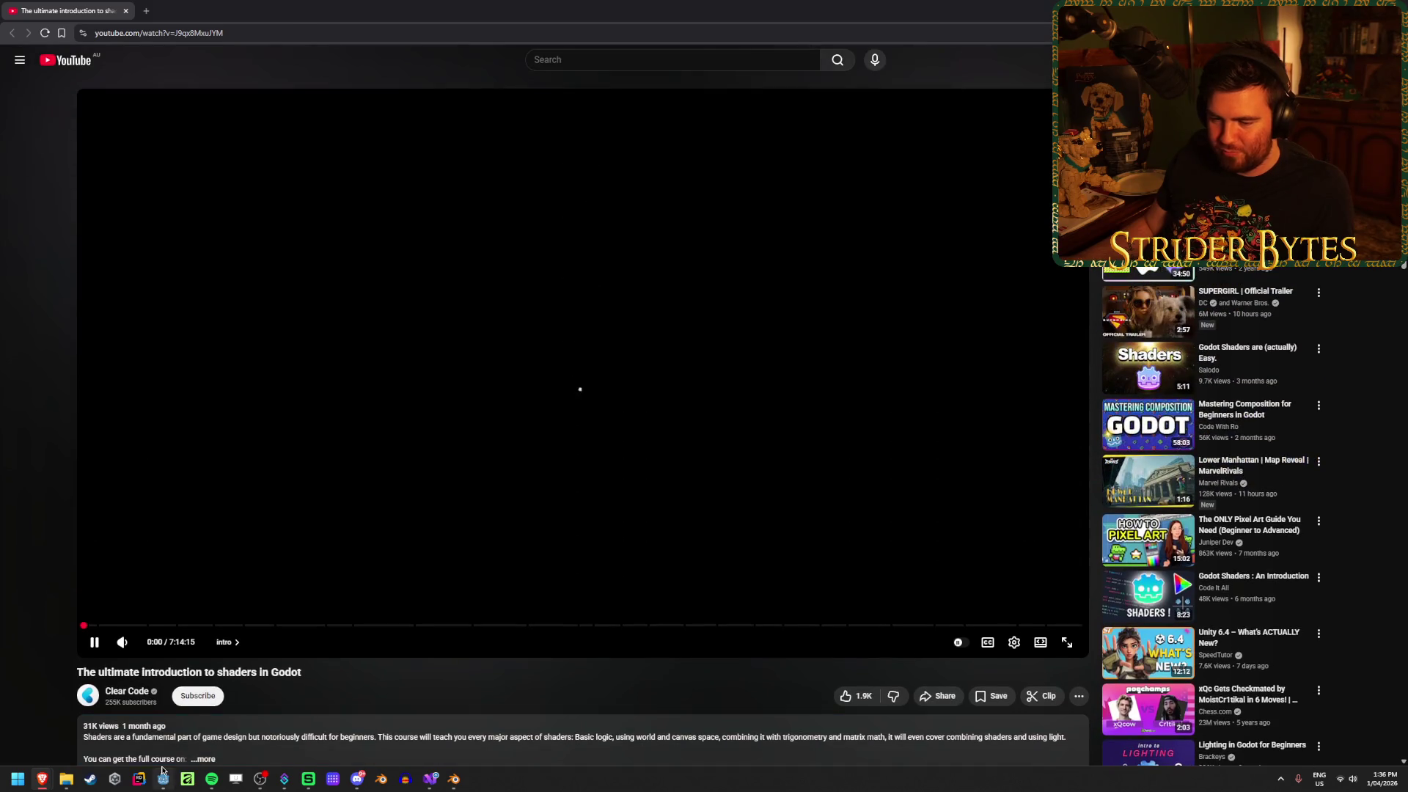
Name the shader ScopeMask.gdshader, keep the Empty template, and create it
{"action": "left_click", "coordinate": [172, 770]}
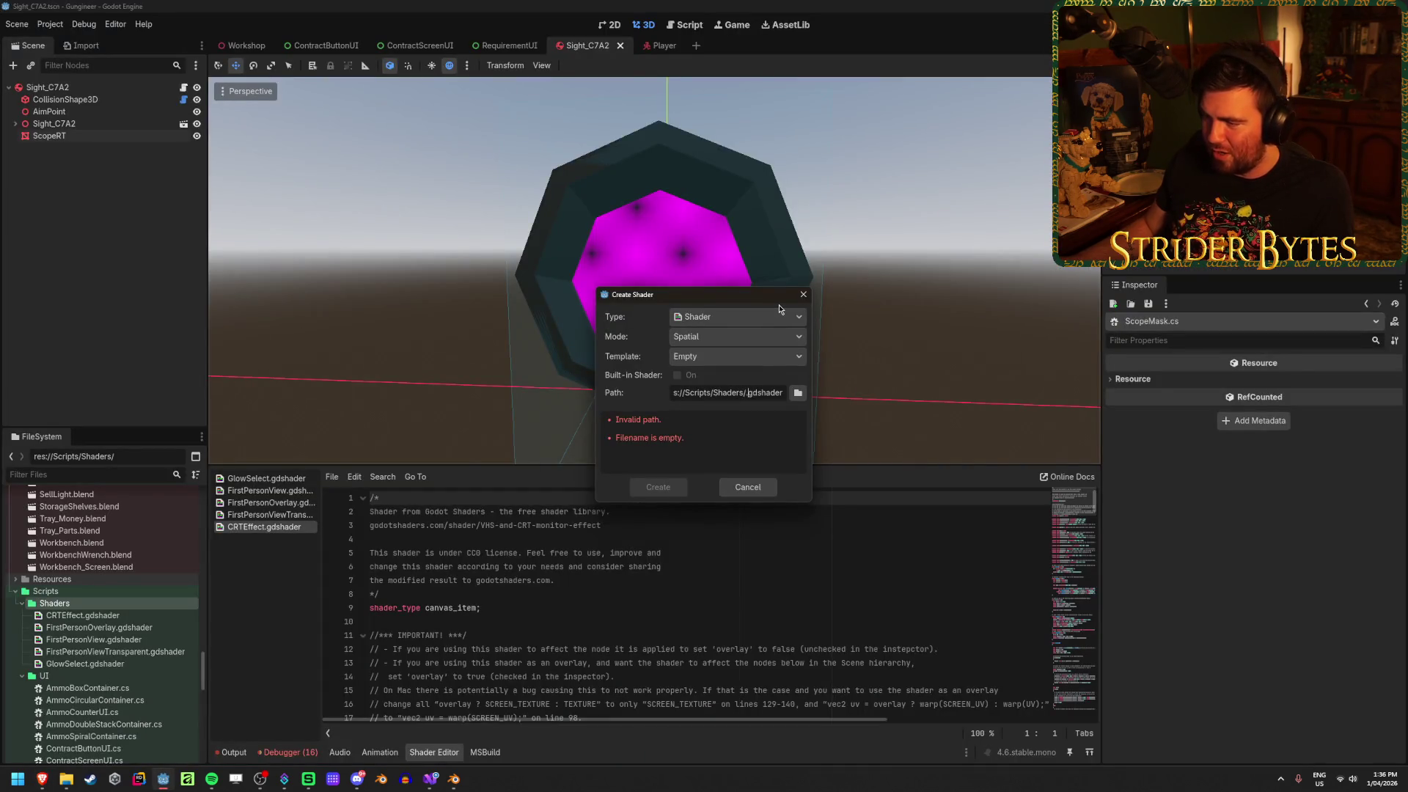
{"action": "type", "text": "Scope"}
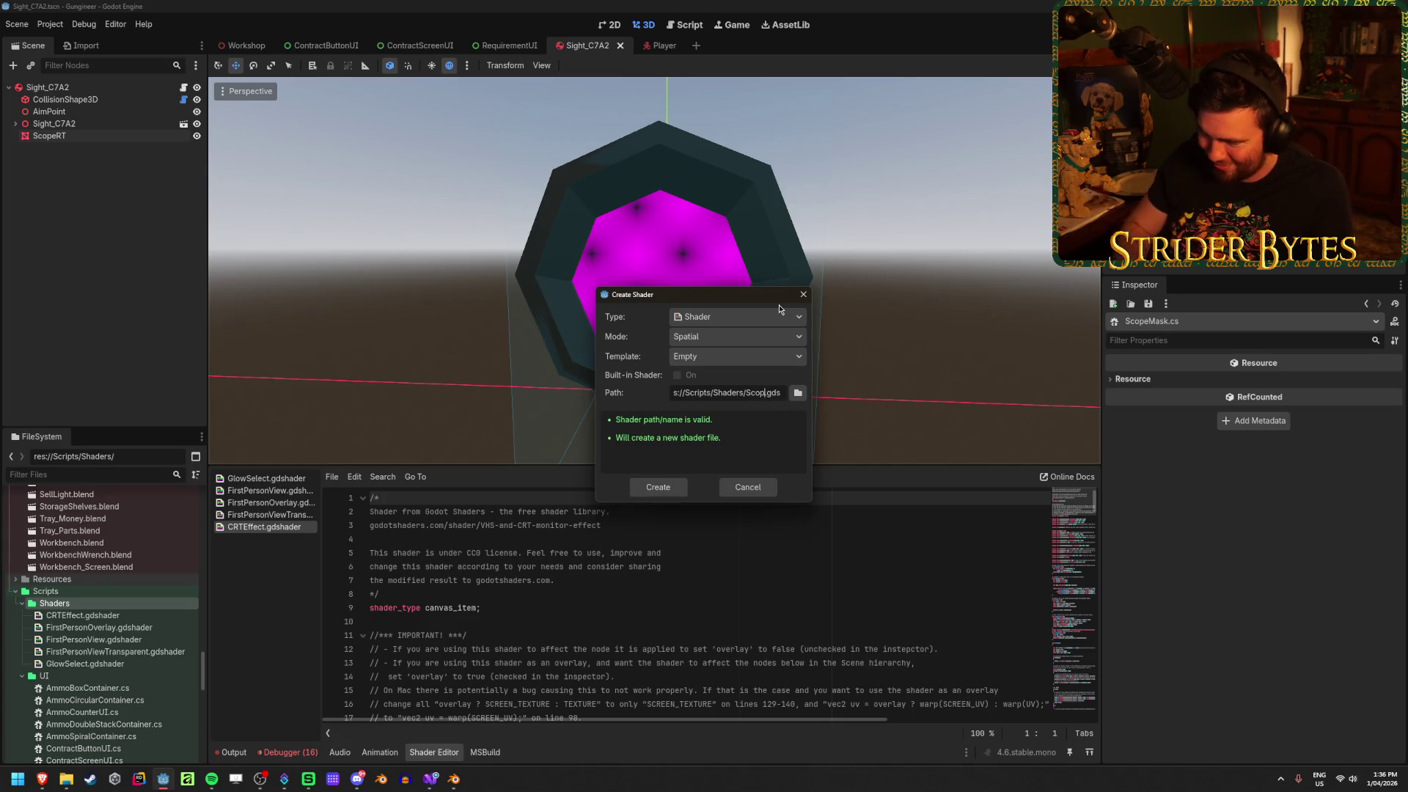
{"action": "type", "text": "Mask"}
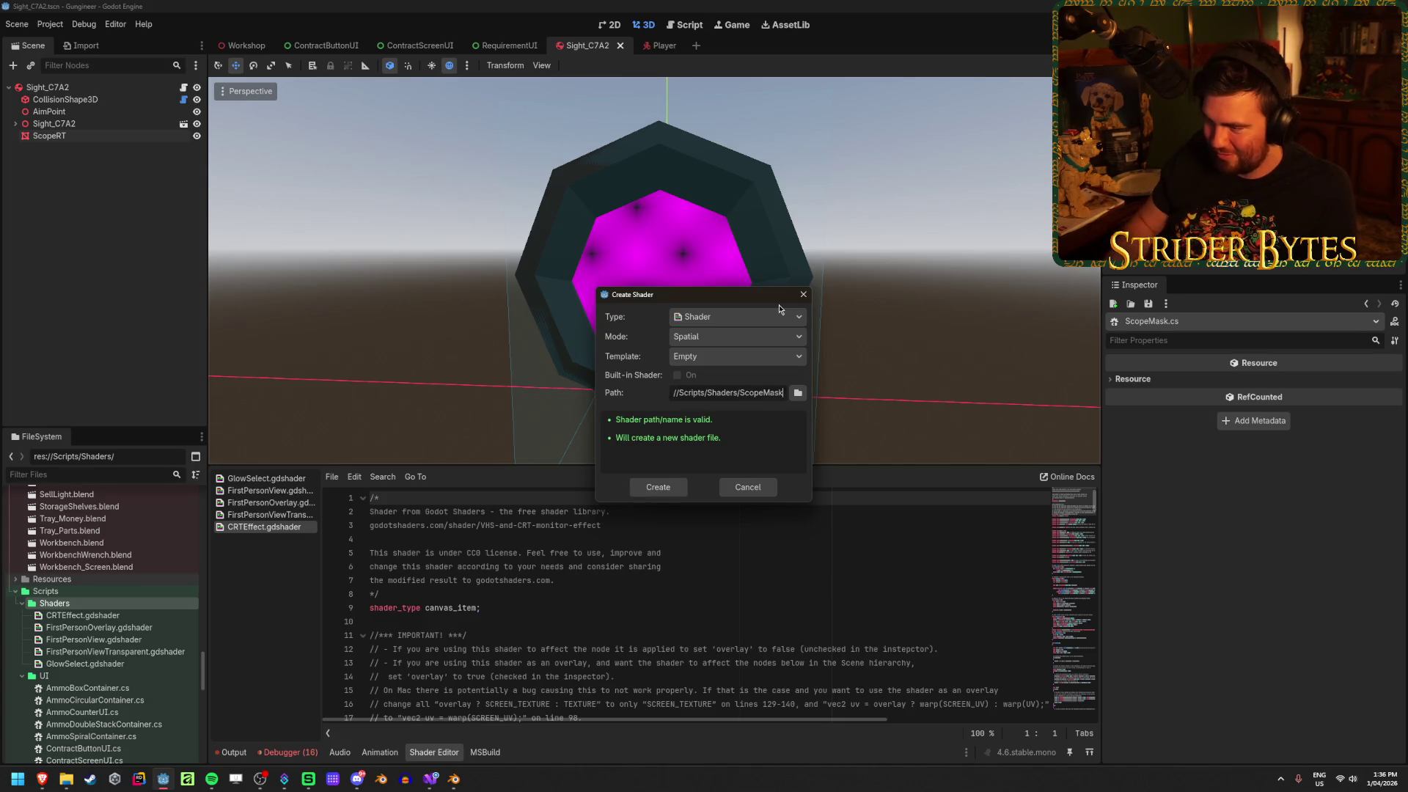
{"action": "left_click", "coordinate": [729, 357]}
{"action": "left_click", "coordinate": [731, 358]}
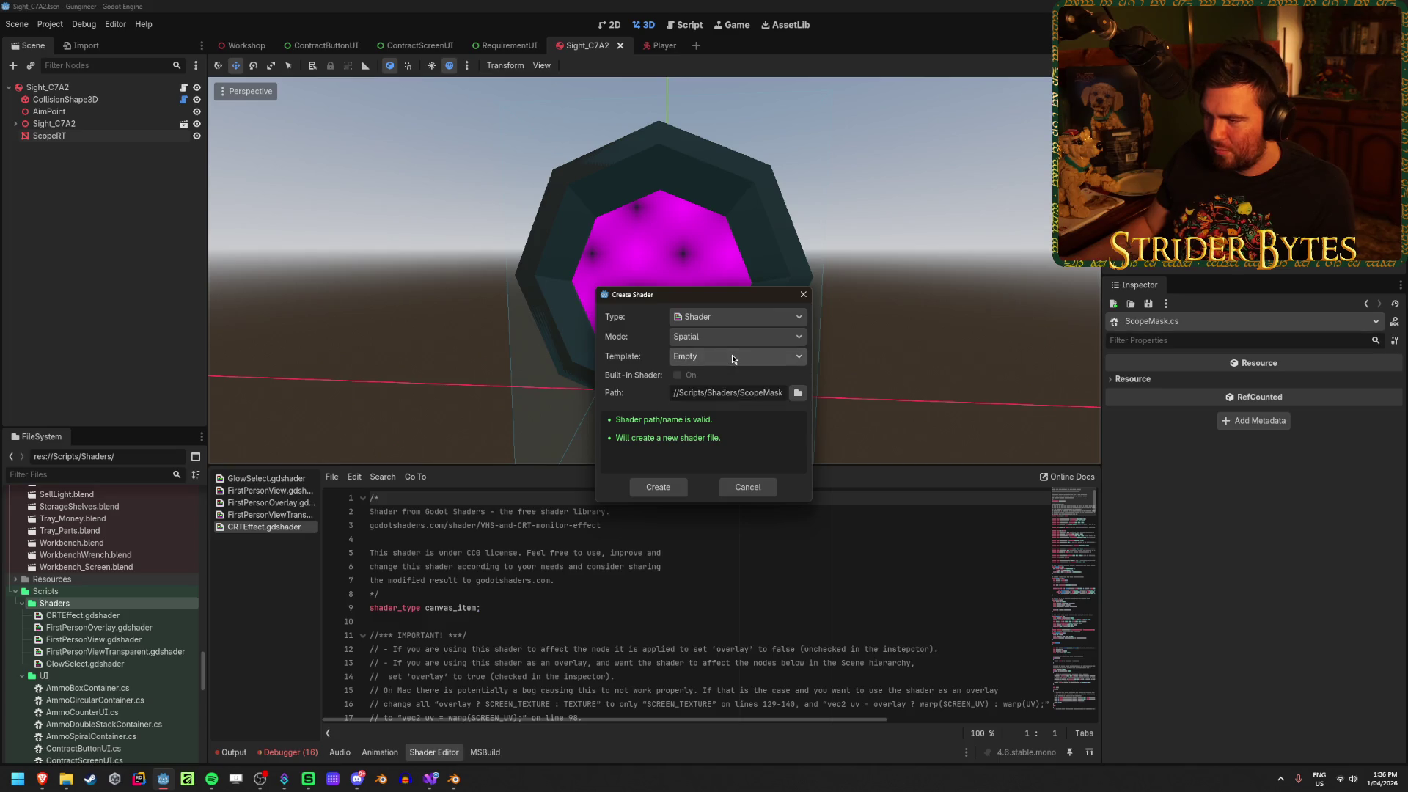
{"action": "left_click", "coordinate": [658, 487]}
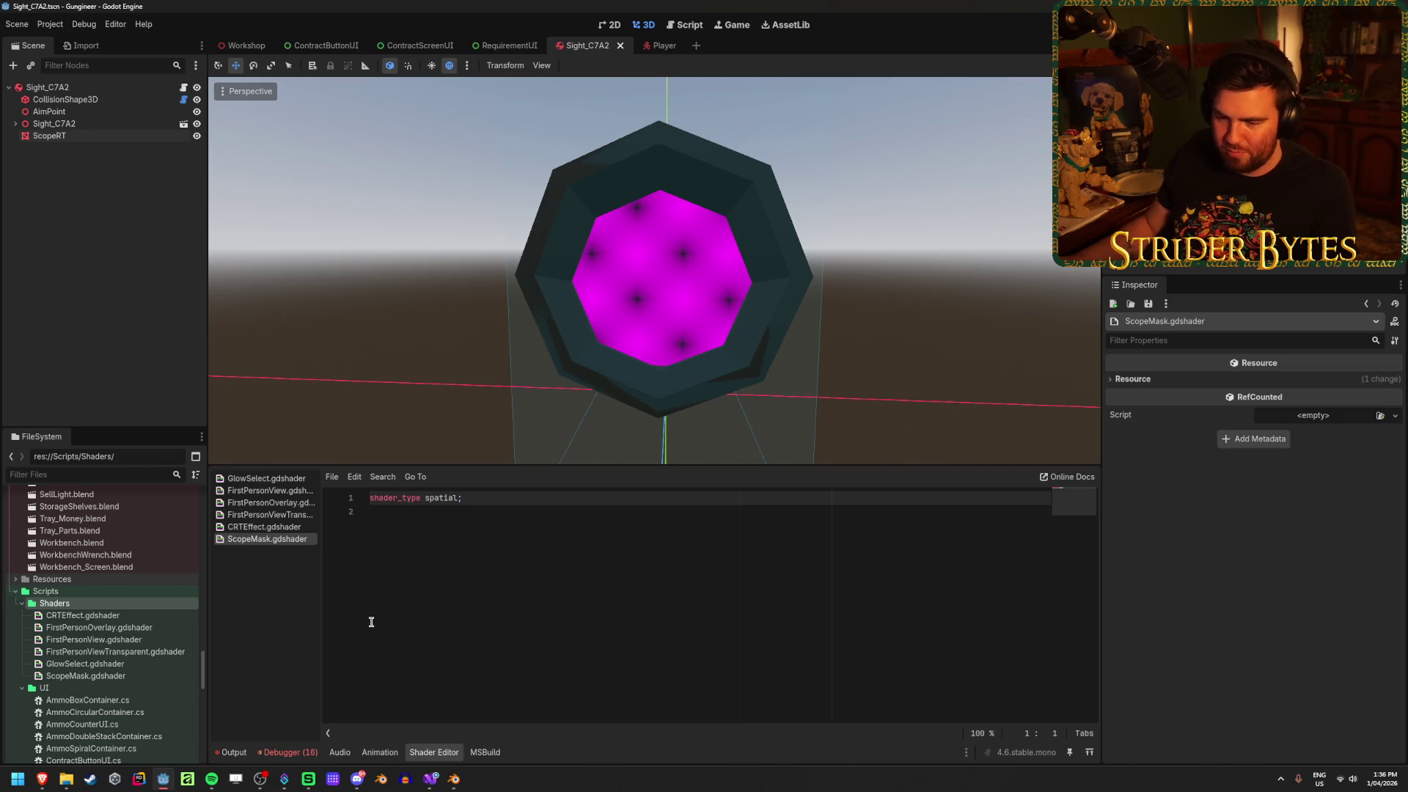
Save the open ScopeMask shader and return to the YouTube tutorial
{"action": "left_click", "coordinate": [476, 516]}
{"action": "key", "text": "ctrl+s"}
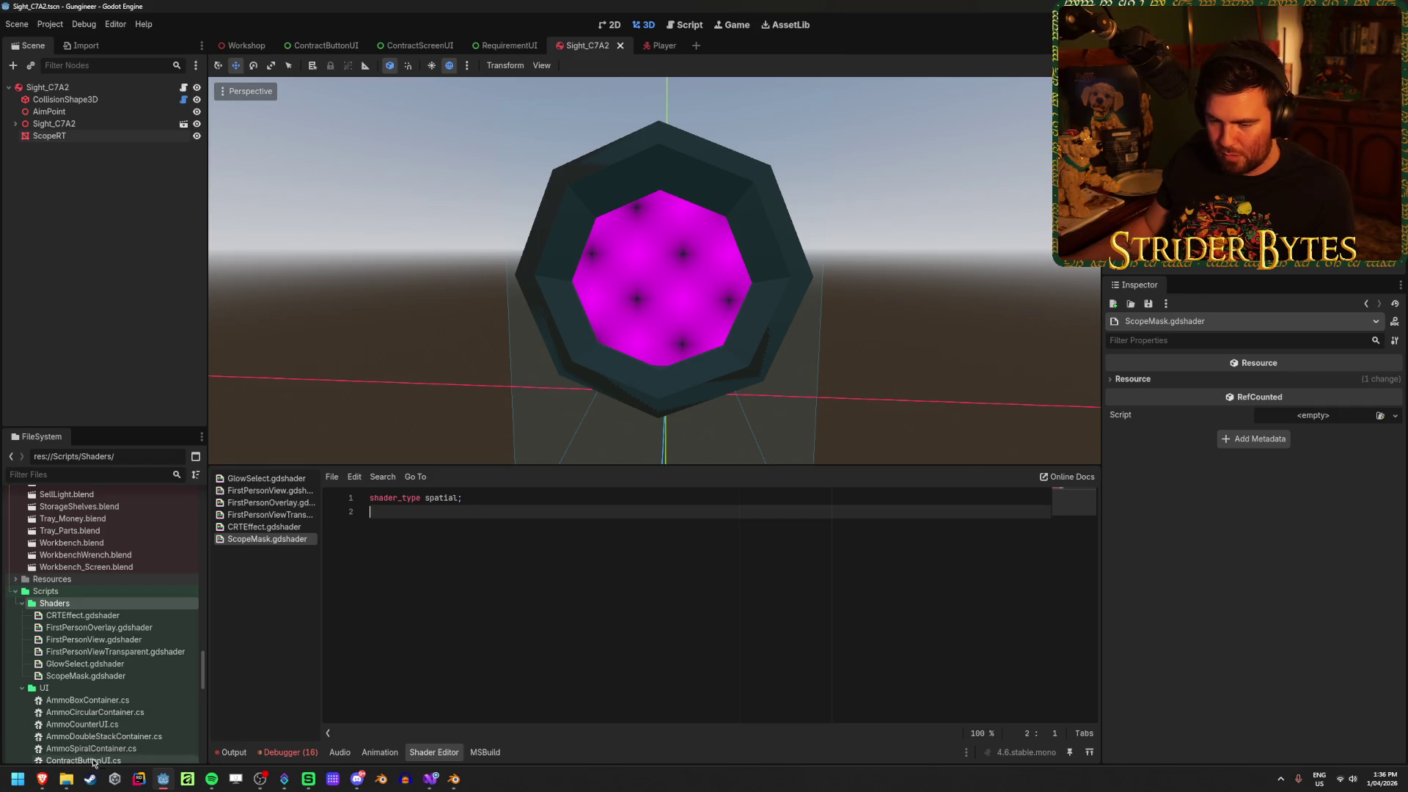
{"action": "mouse_move", "coordinate": [42, 779]}
{"action": "left_click", "coordinate": [44, 703]}
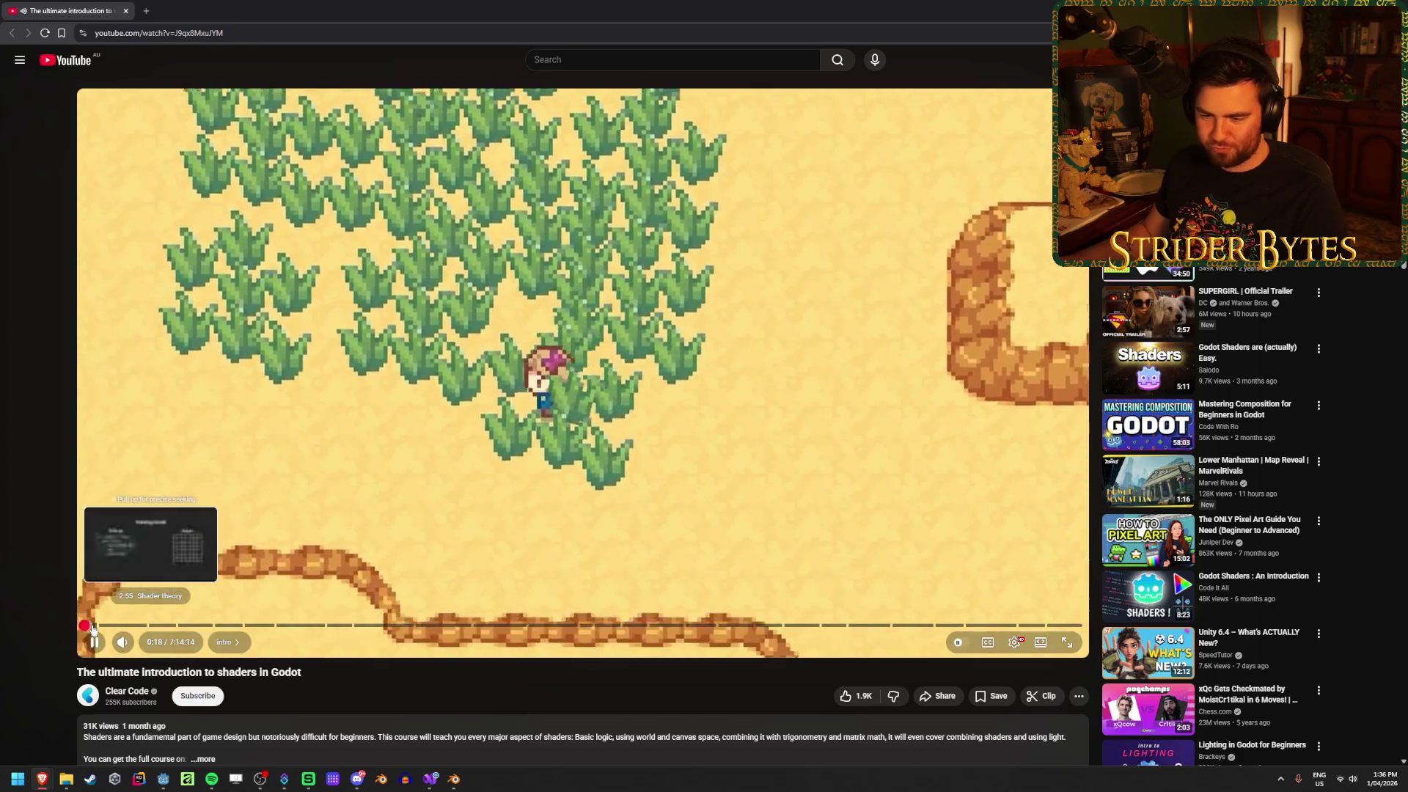
Jump the tutorial to the Creating a circle section near 2:55, then switch to the Hybrid Sight wiki tab
{"action": "left_click", "coordinate": [90, 625]}
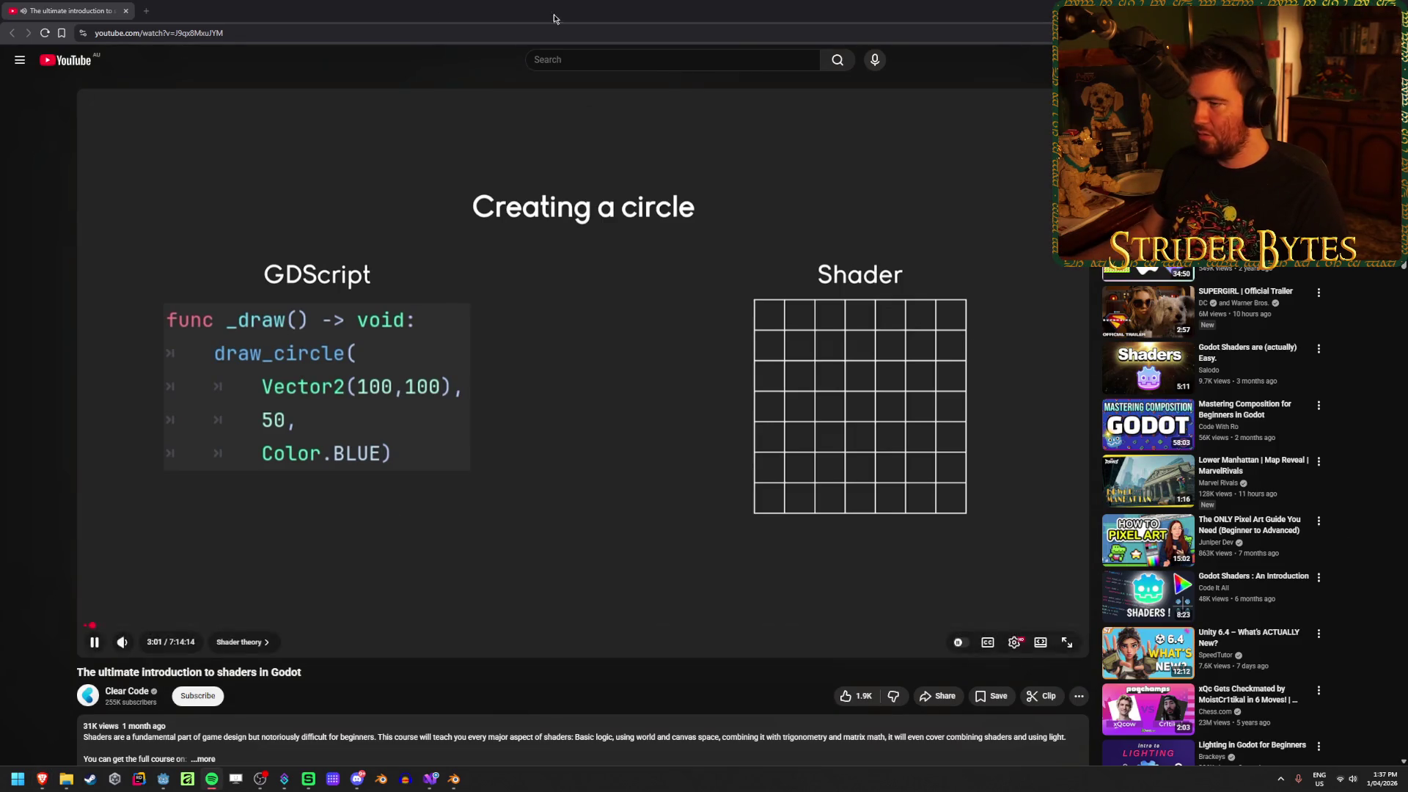
{"action": "mouse_move", "coordinate": [123, 642]}
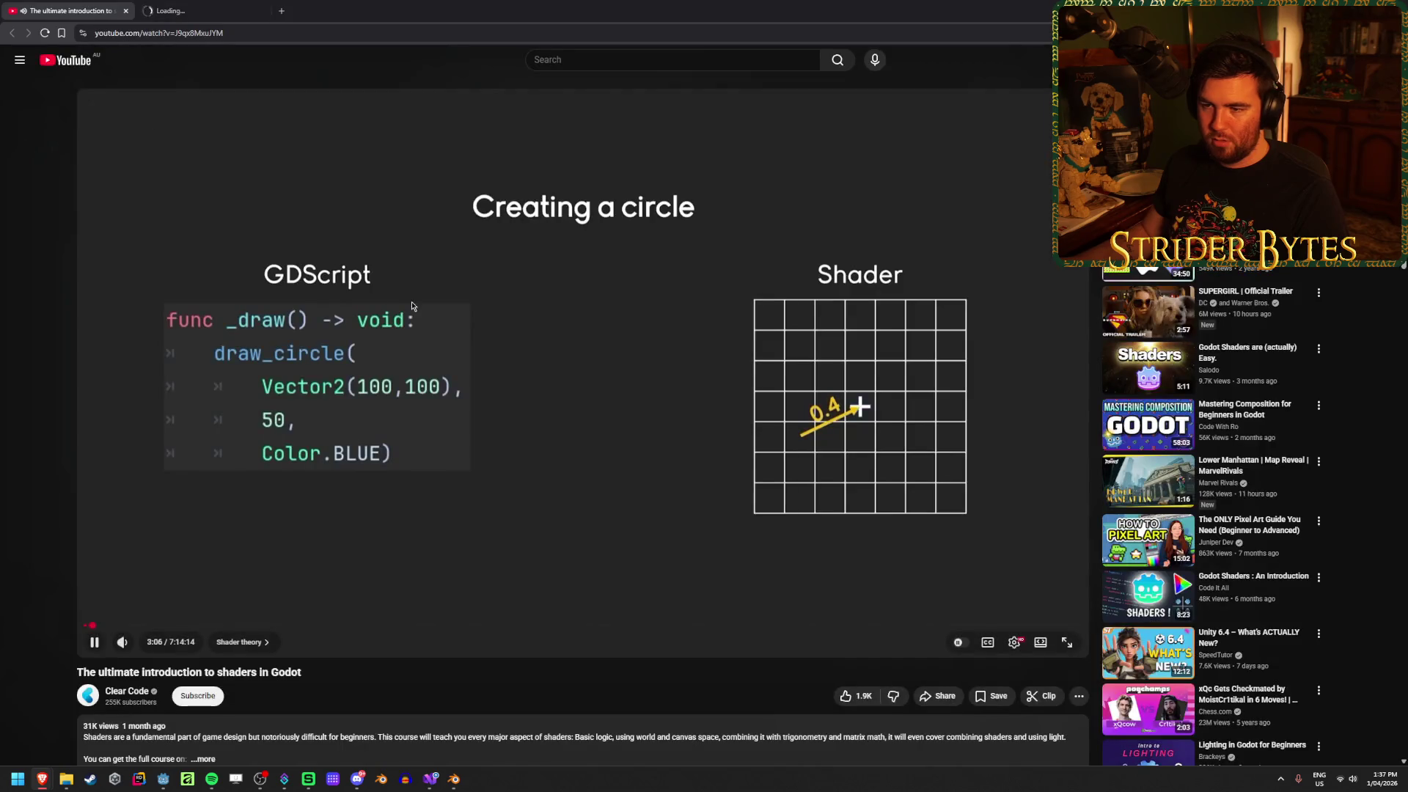
{"action": "left_click", "coordinate": [173, 4]}
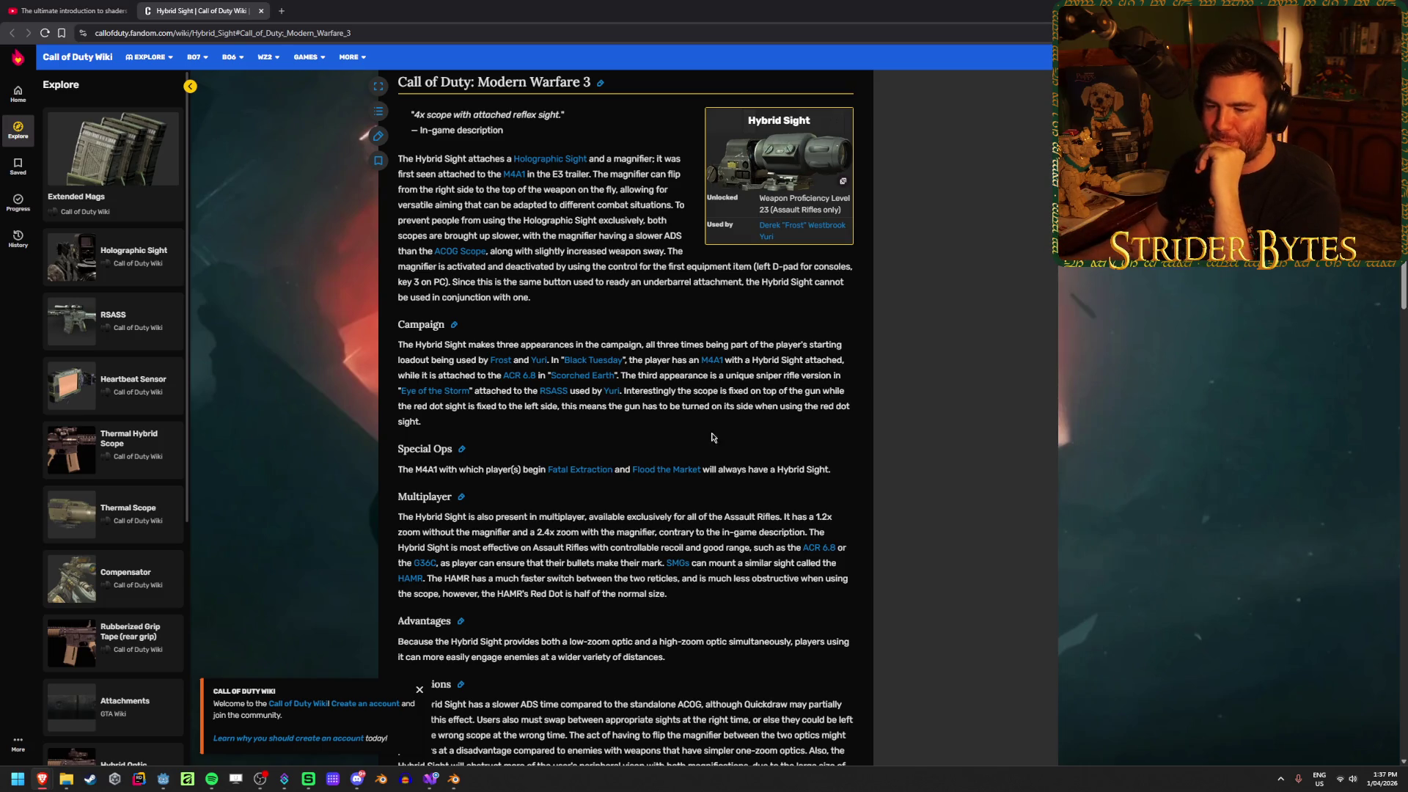
Dismiss the wiki welcome notice, close the Hybrid Sight tab, and resume the shader tutorial
{"action": "left_click", "coordinate": [419, 691]}
{"action": "scroll", "coordinate": [701, 448], "scroll_direction": "up", "scroll_amount": 2}
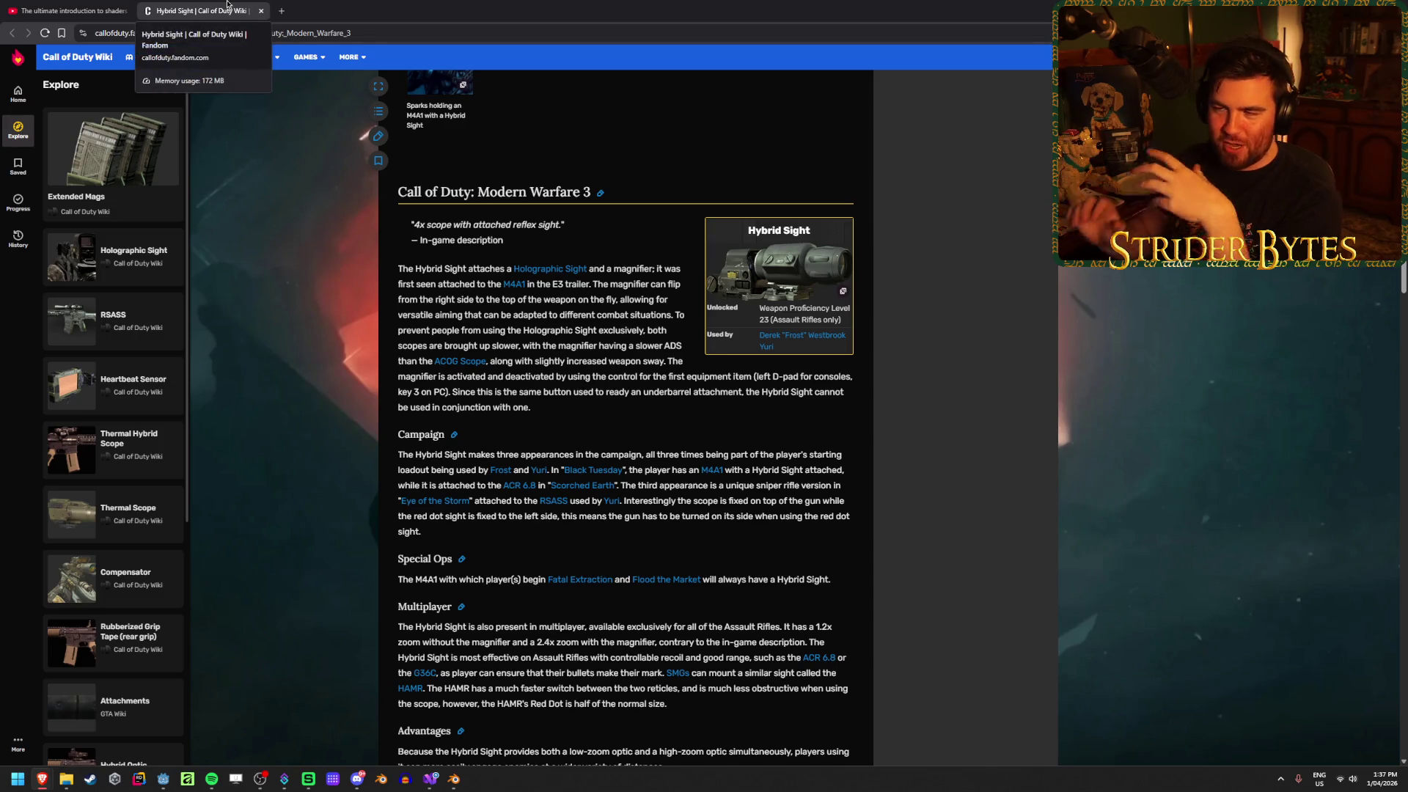
{"action": "middle_click", "coordinate": [250, 5]}
{"action": "left_click", "coordinate": [503, 251]}
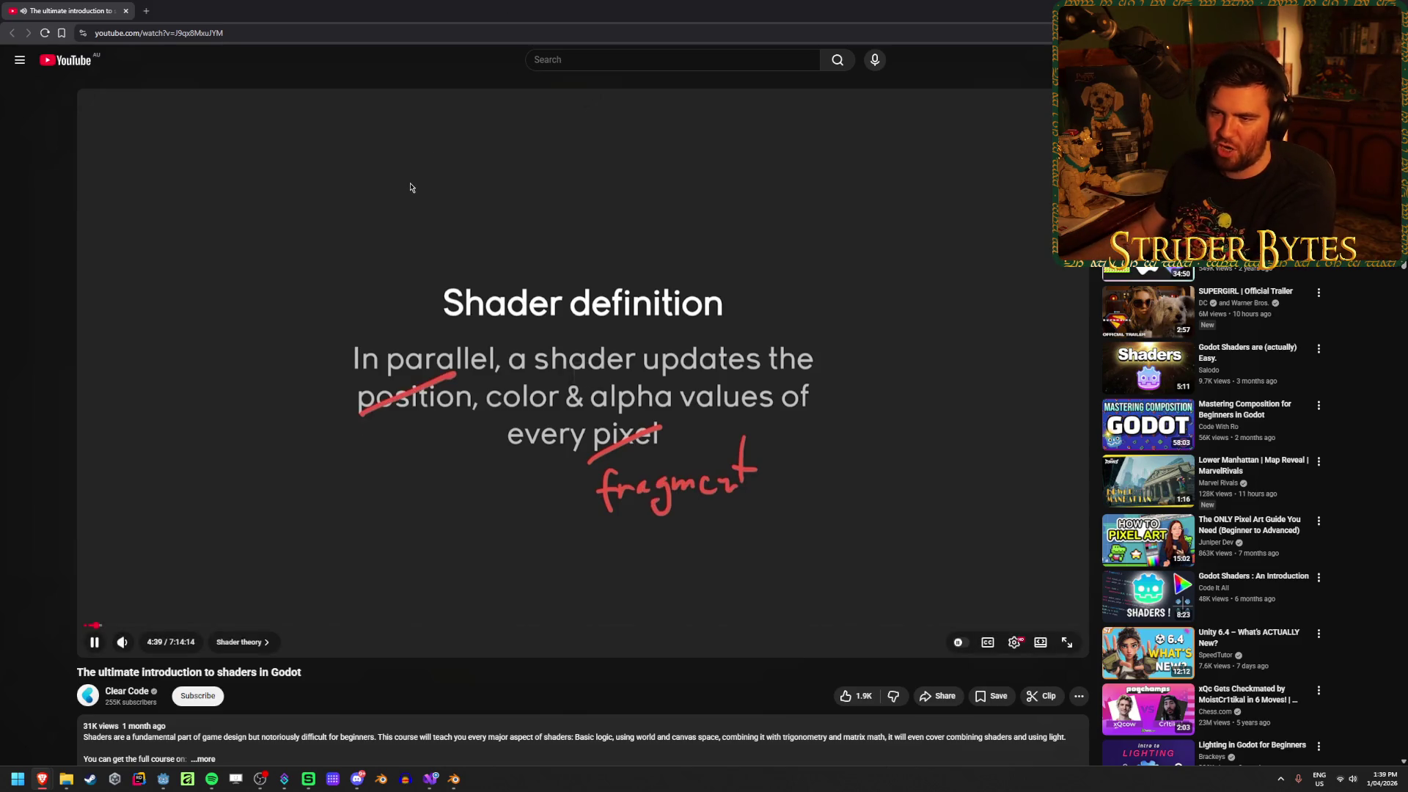
Close the unreachable comparetheshaders page, then resume the shader tutorial and skip it ahead
{"action": "left_click", "coordinate": [580, 374]}
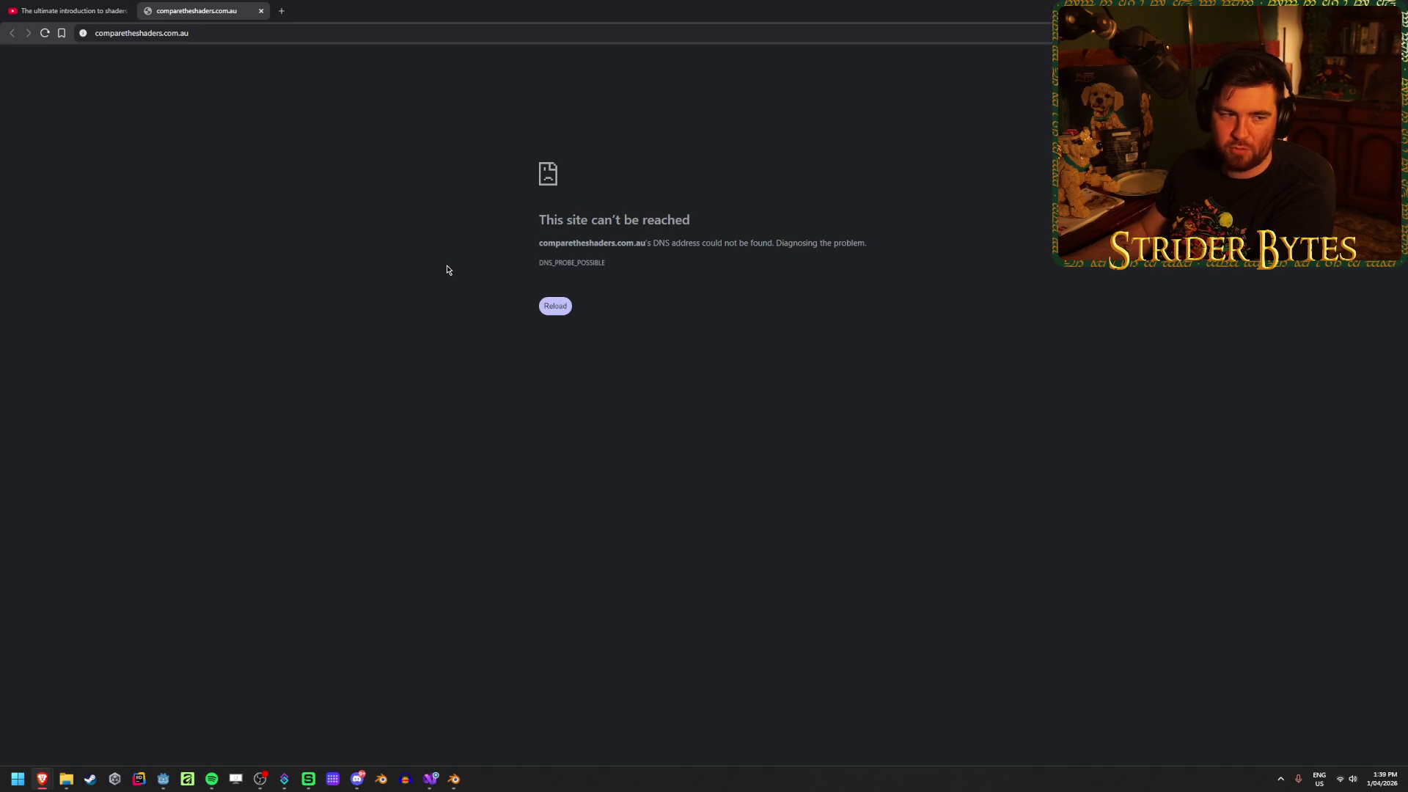
{"action": "left_click", "coordinate": [548, 310]}
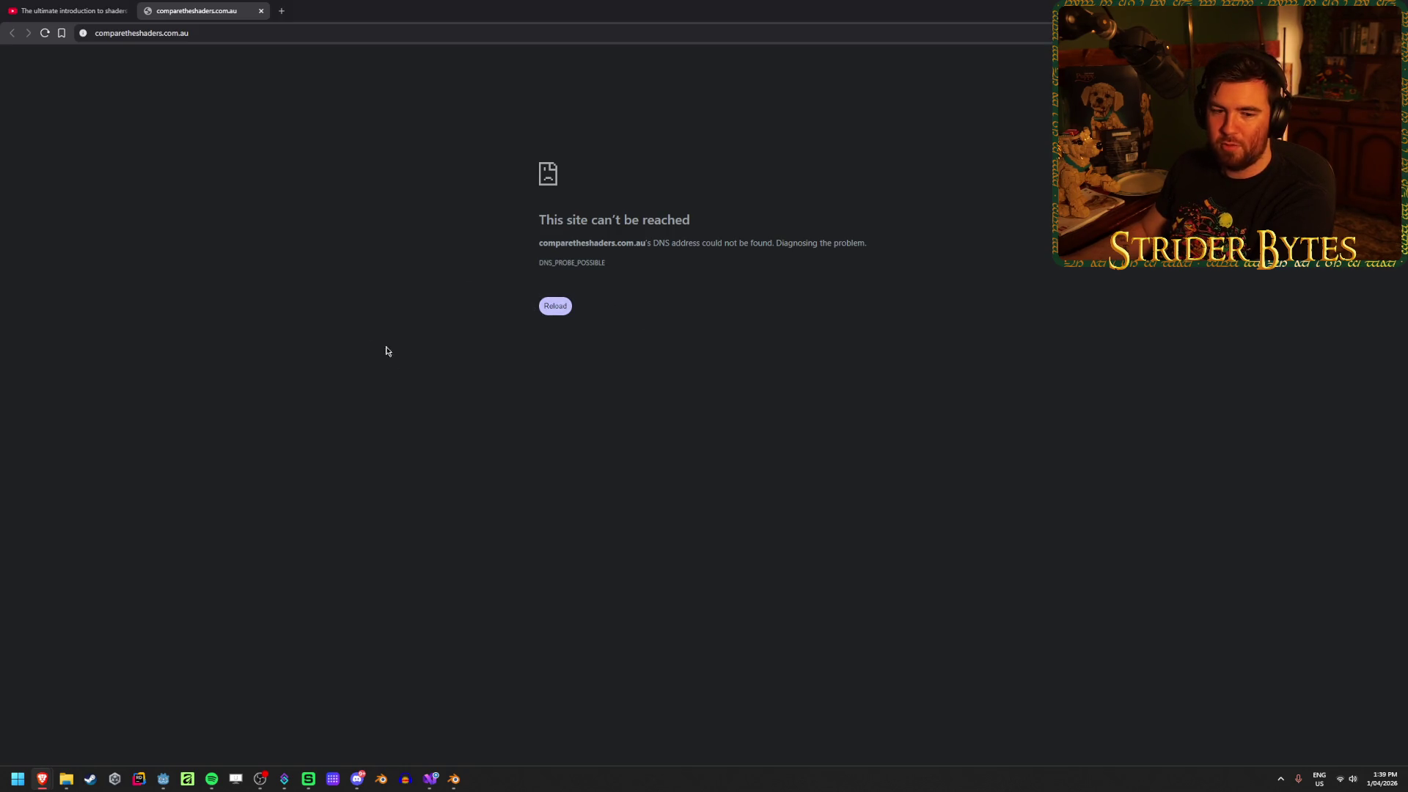
{"action": "key", "text": "ctrl+w"}
{"action": "key", "text": "space"}
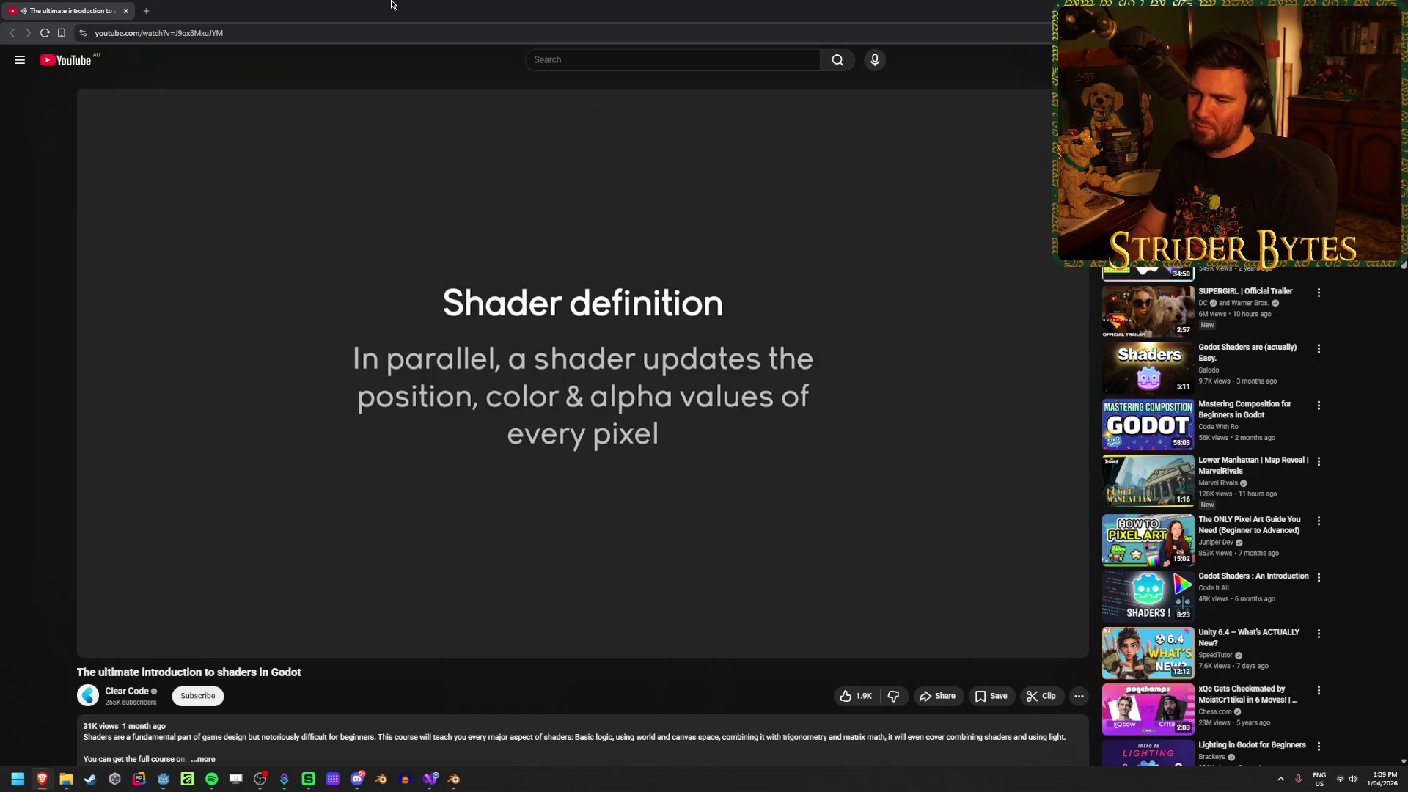
{"action": "key", "text": "Right"}
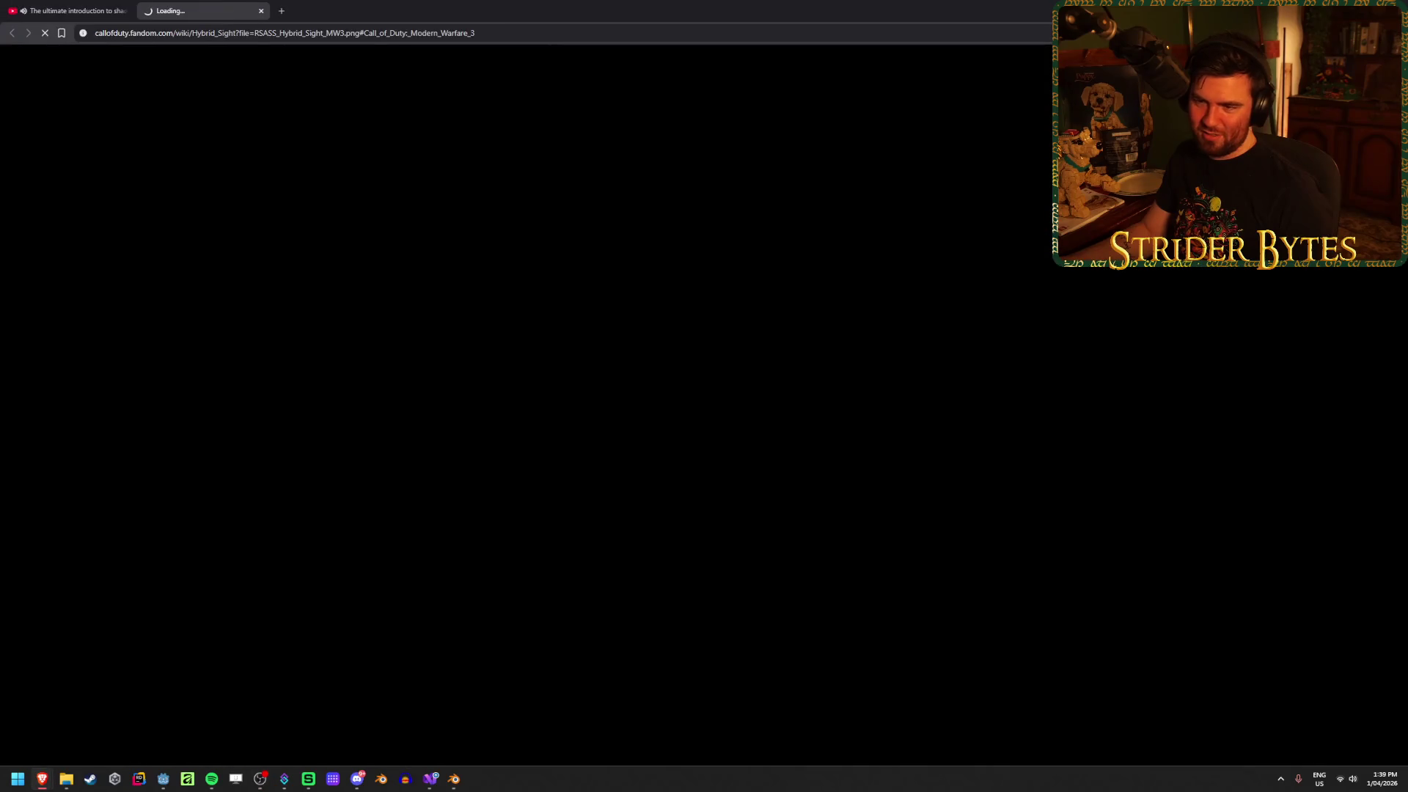
Dismiss the enlarged image and close the Hybrid Sight wiki page
{"action": "left_click", "coordinate": [66, 11]}
{"action": "left_click", "coordinate": [234, 21]}
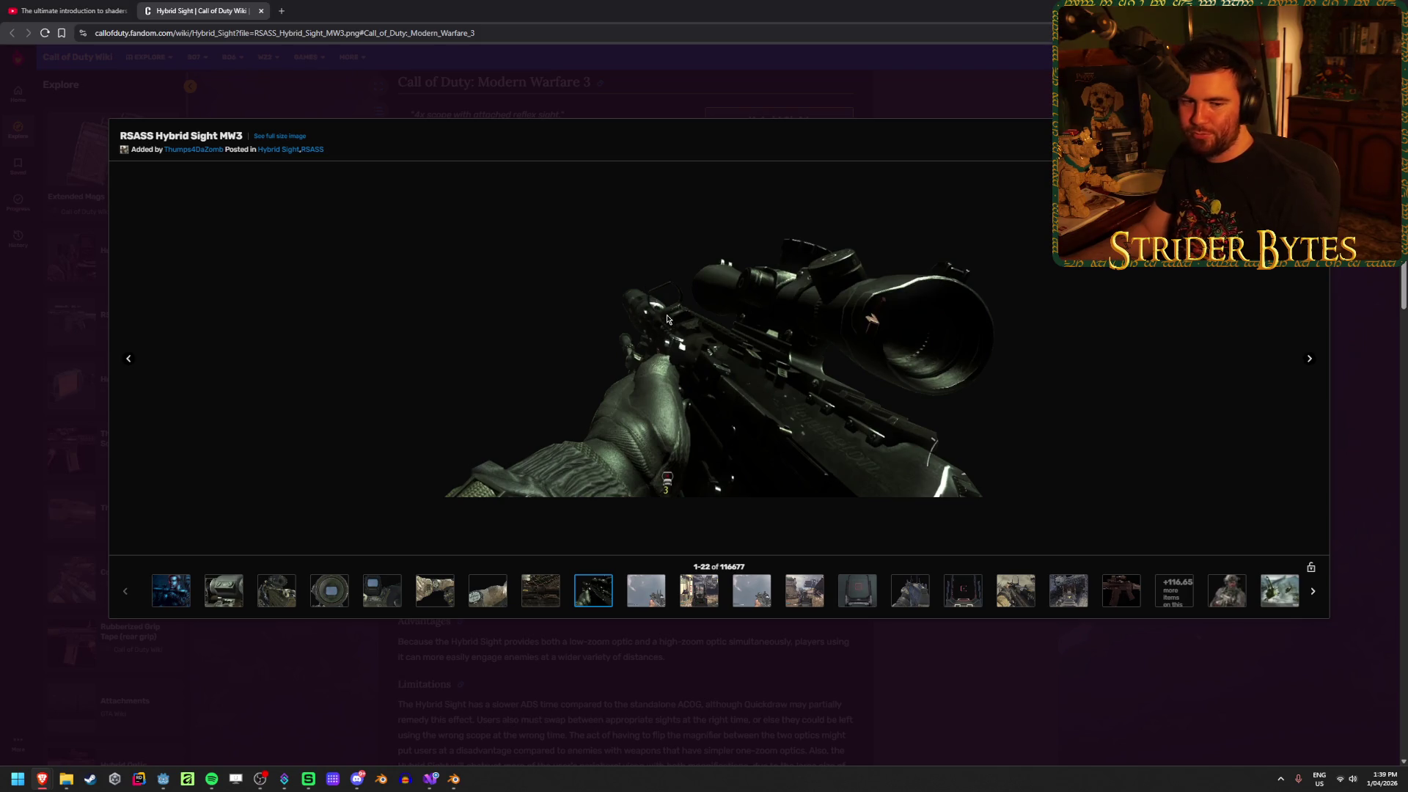
{"action": "key", "text": "Escape"}
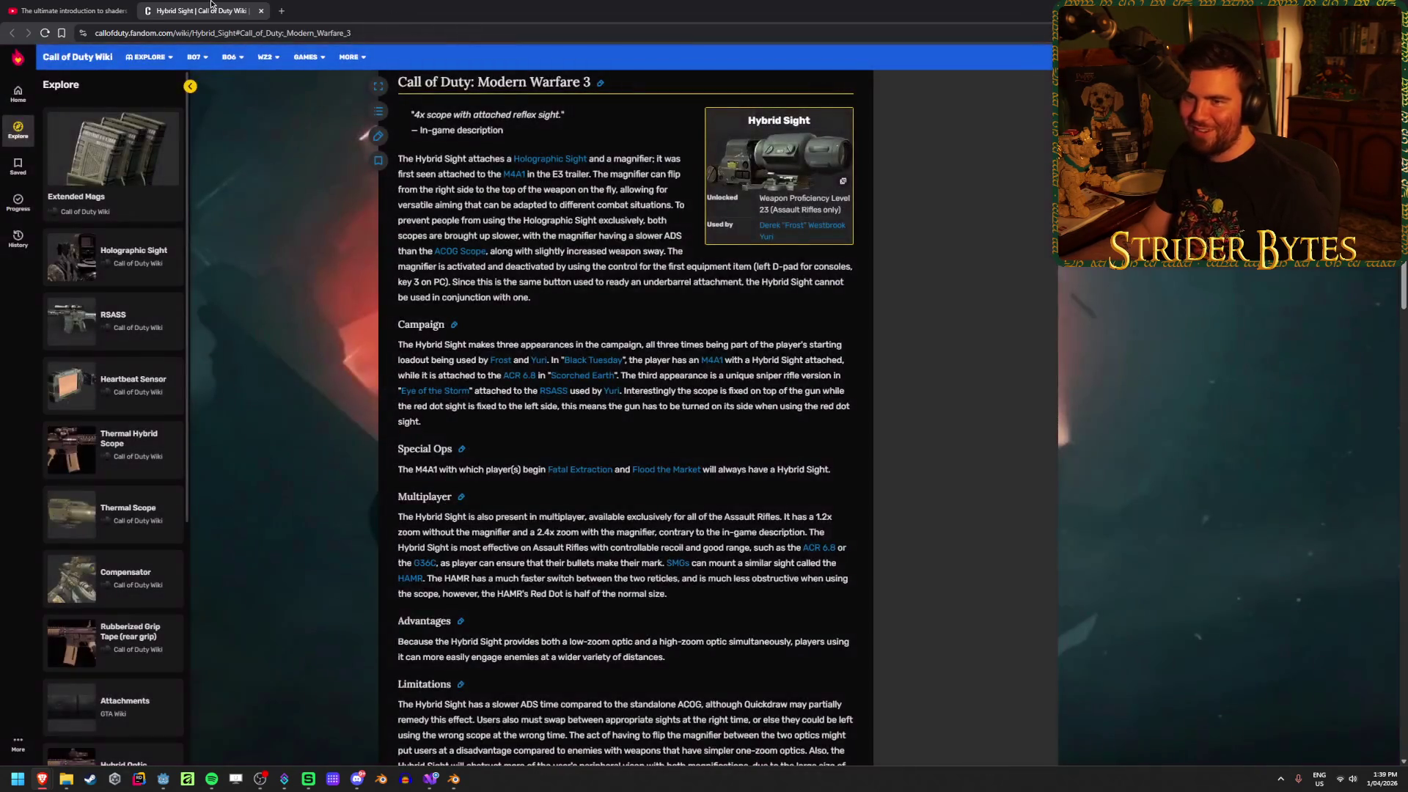
{"action": "key", "text": "ctrl+w"}
Resume the shader tutorial and skip ahead to the fragment_basics shader creation on the Icon sprite
{"action": "key", "text": "space"}
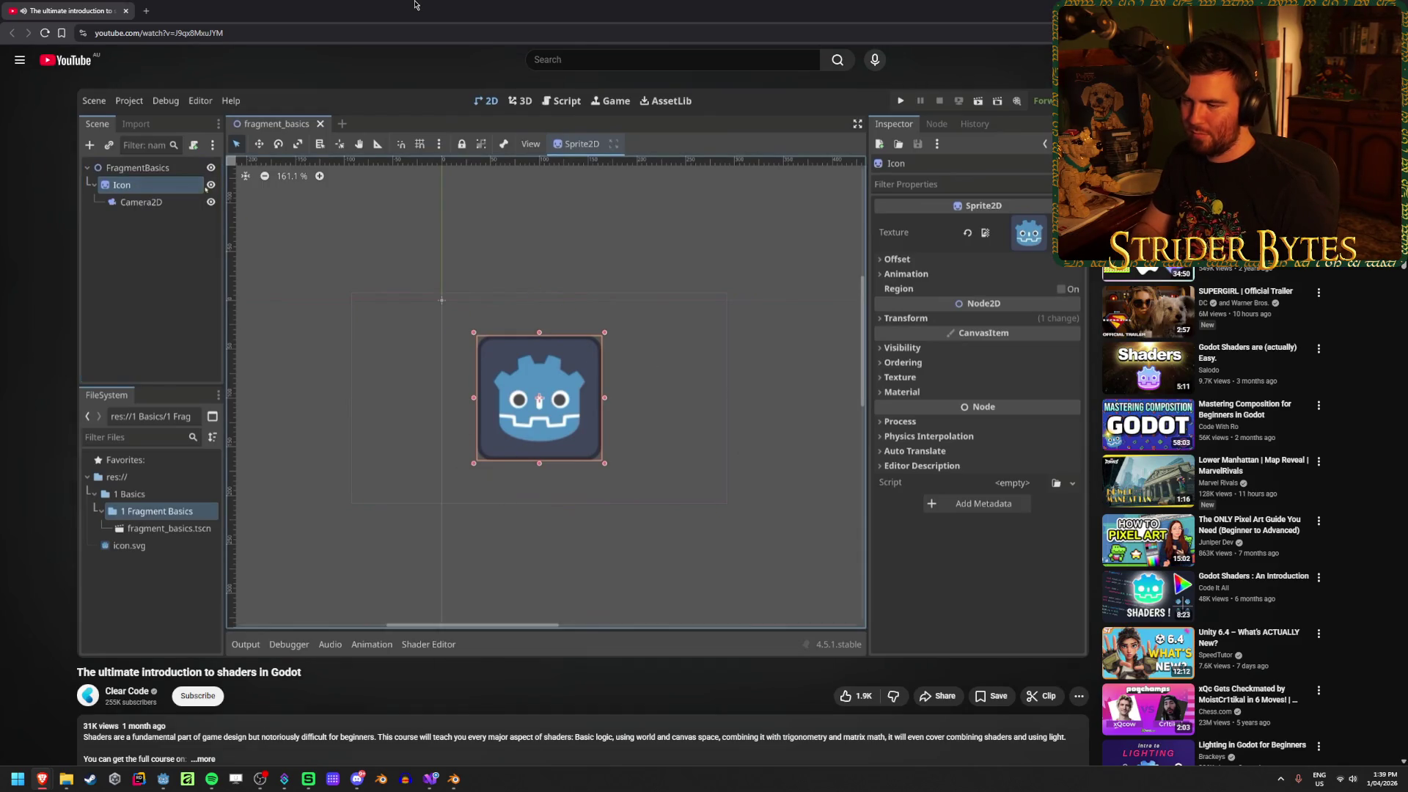
{"action": "mouse_move", "coordinate": [1138, 321]}
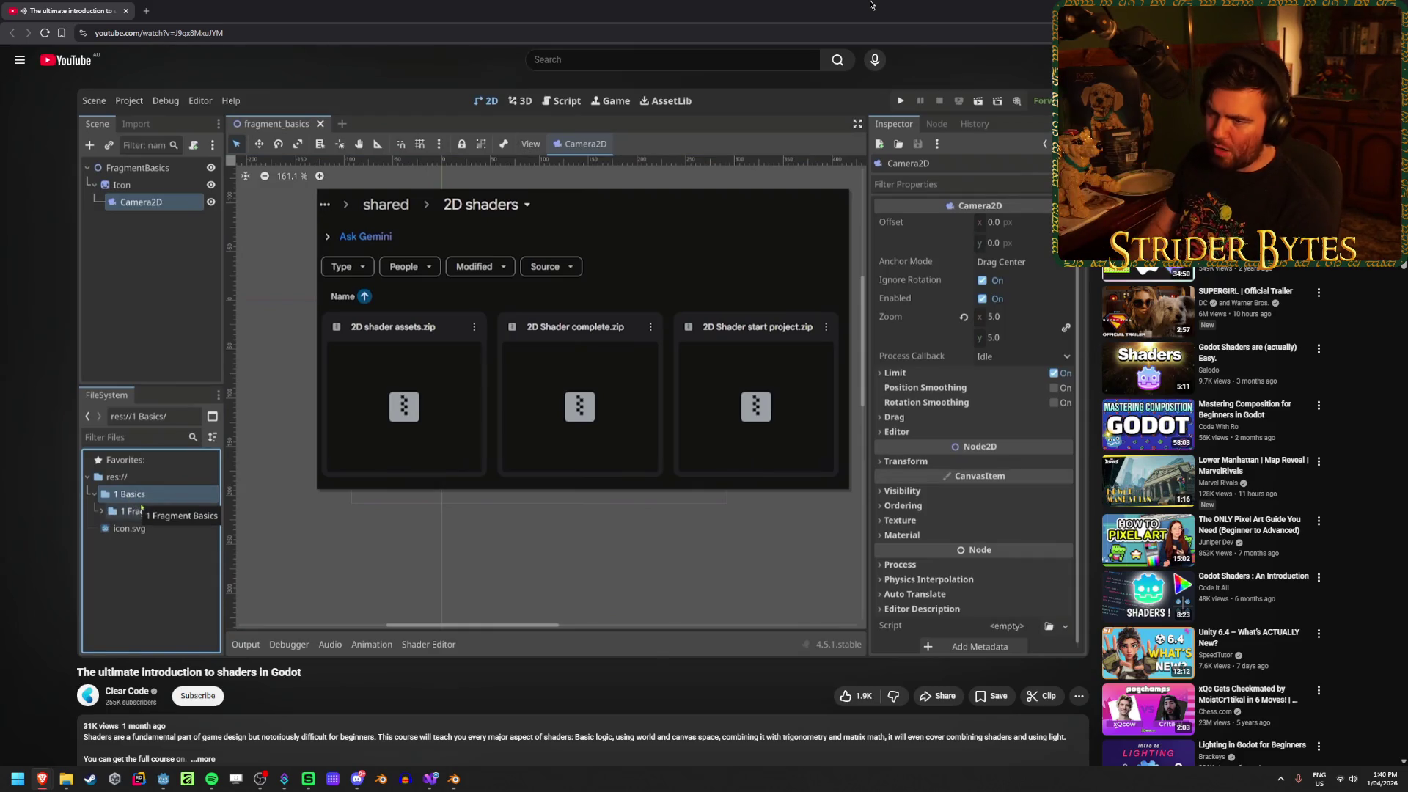
{"action": "key", "text": "l"}
{"action": "key", "text": "Right"}
{"action": "key", "text": "Right"}
{"action": "key", "text": "Right"}
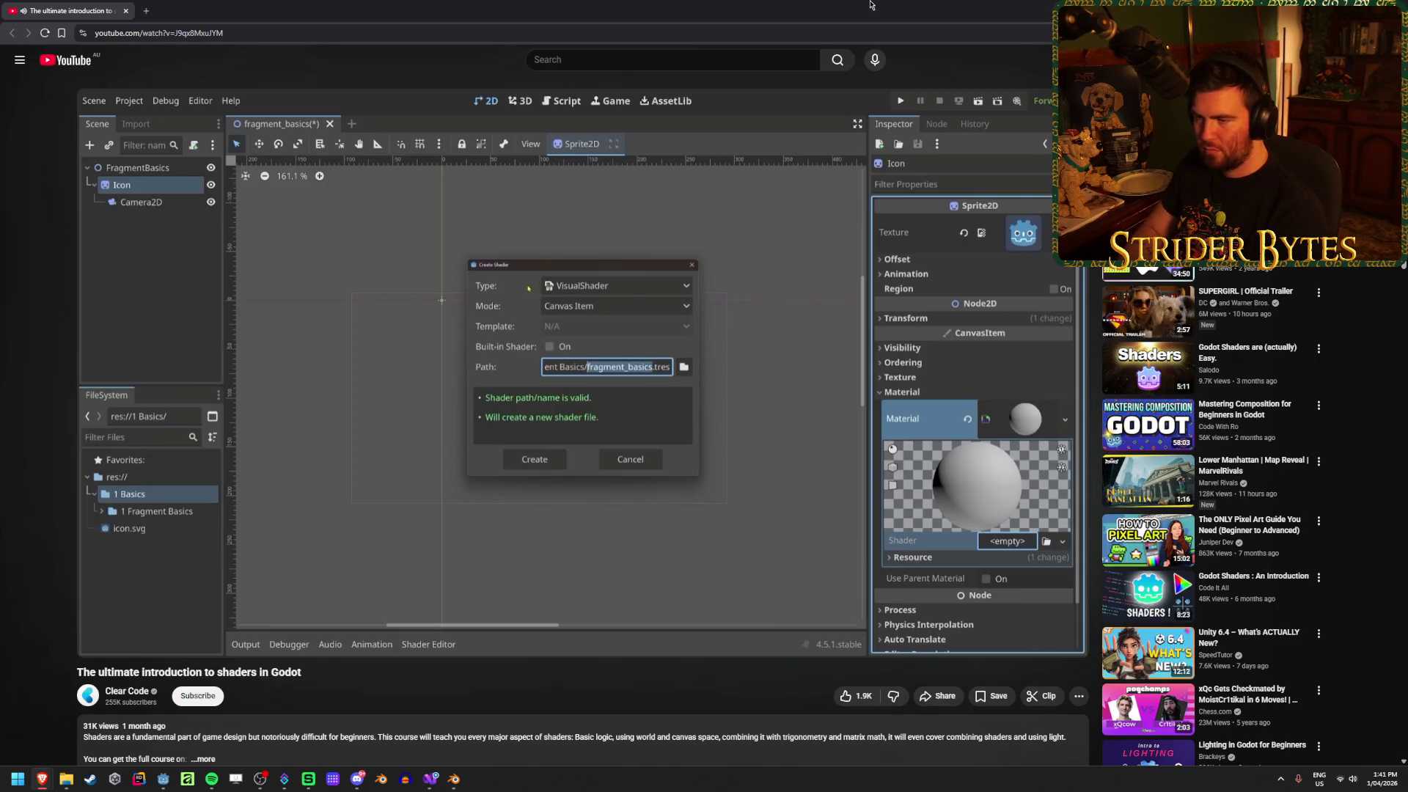
Skip the tutorial ahead to the visual shader Output node, pause it, and switch to Godot
{"action": "key", "text": "l"}
{"action": "key", "text": "l"}
{"action": "key", "text": "l"}
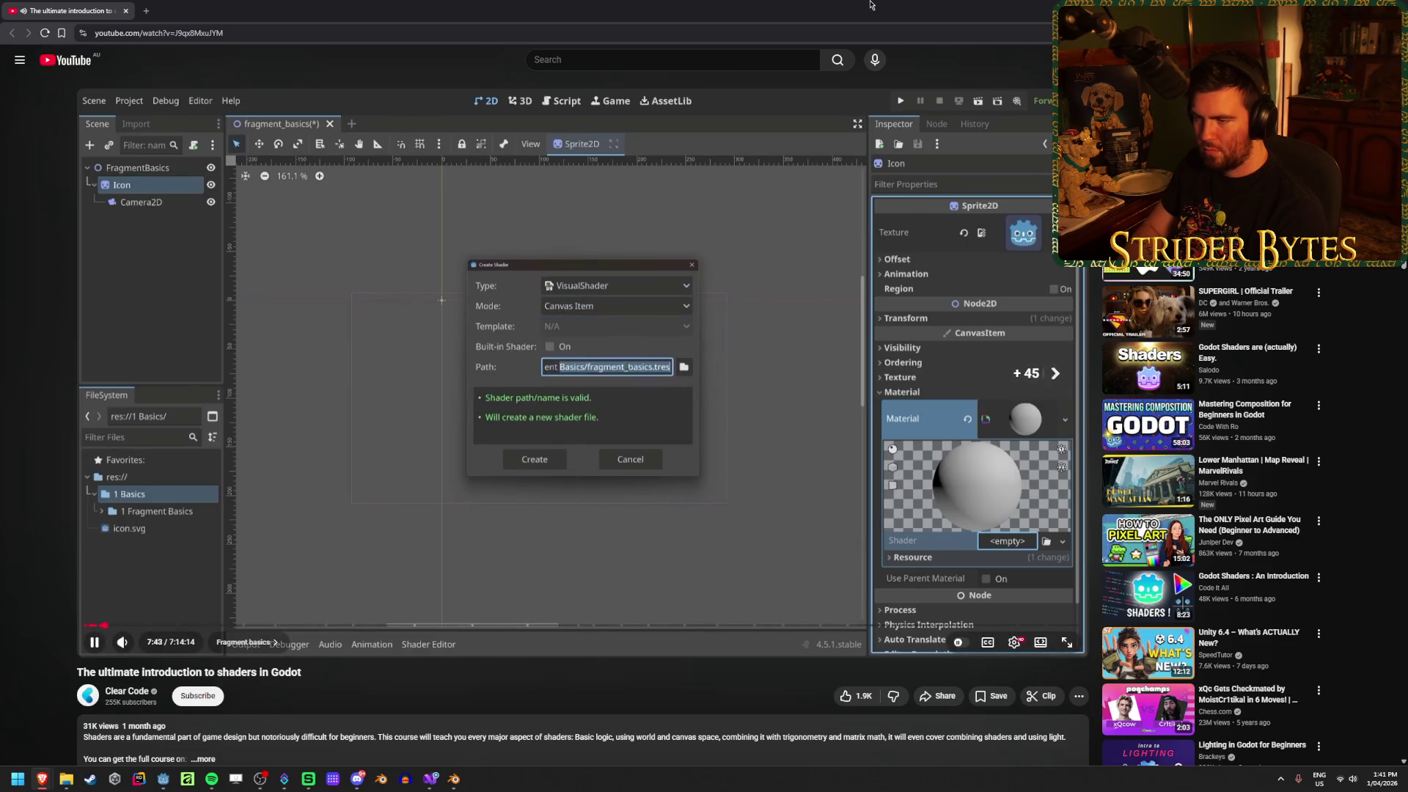
{"action": "key", "text": "l"}
{"action": "key", "text": "l"}
{"action": "key", "text": "l"}
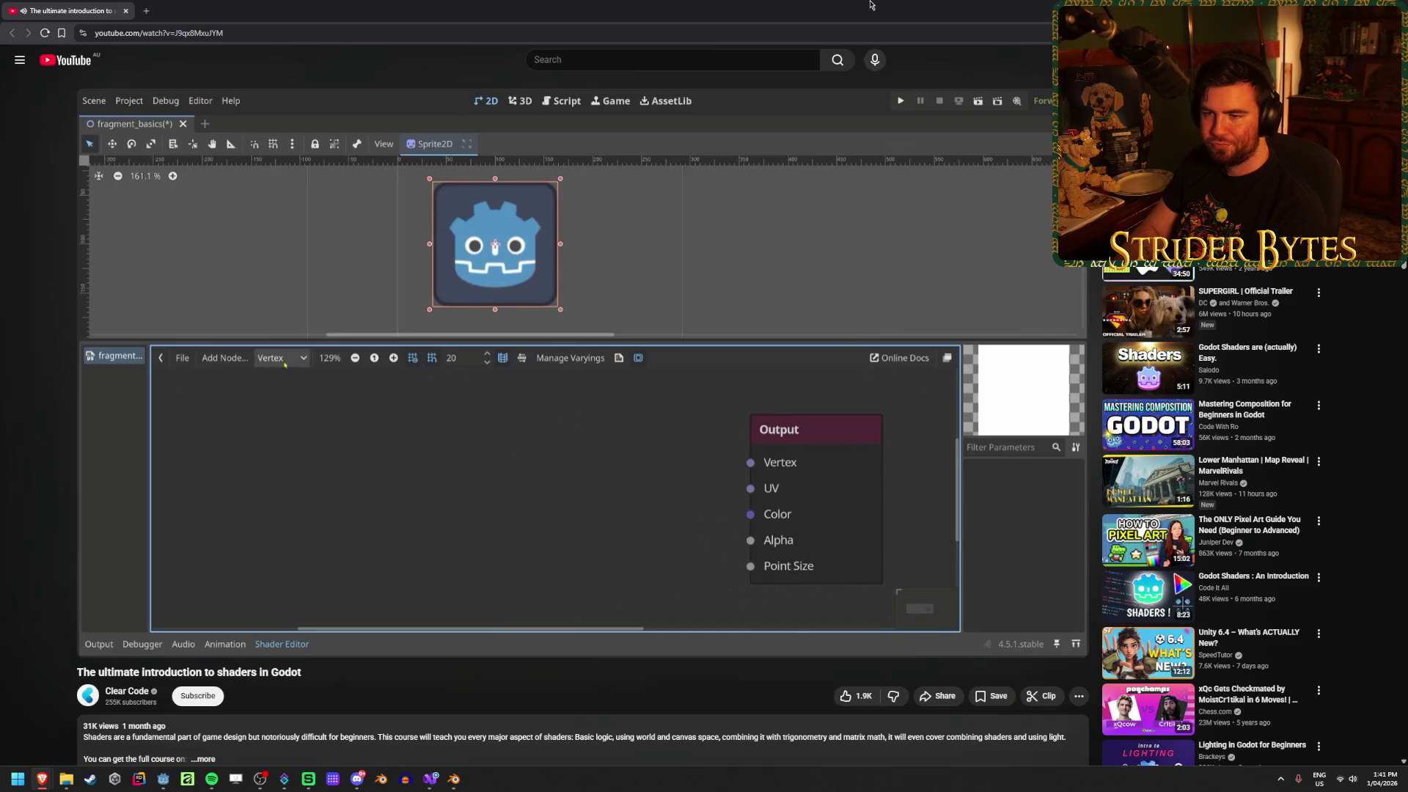
{"action": "left_click", "coordinate": [649, 305]}
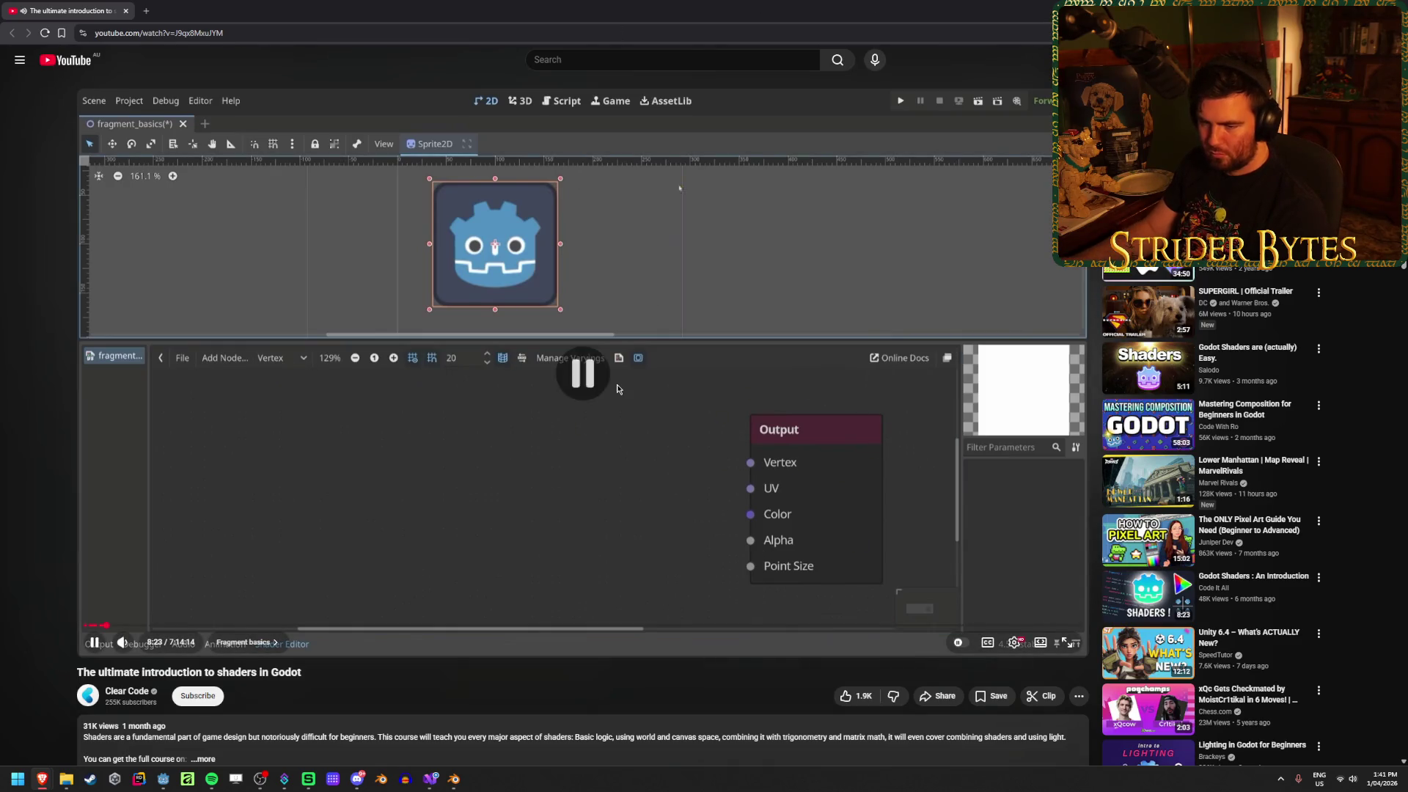
{"action": "left_click", "coordinate": [171, 781]}
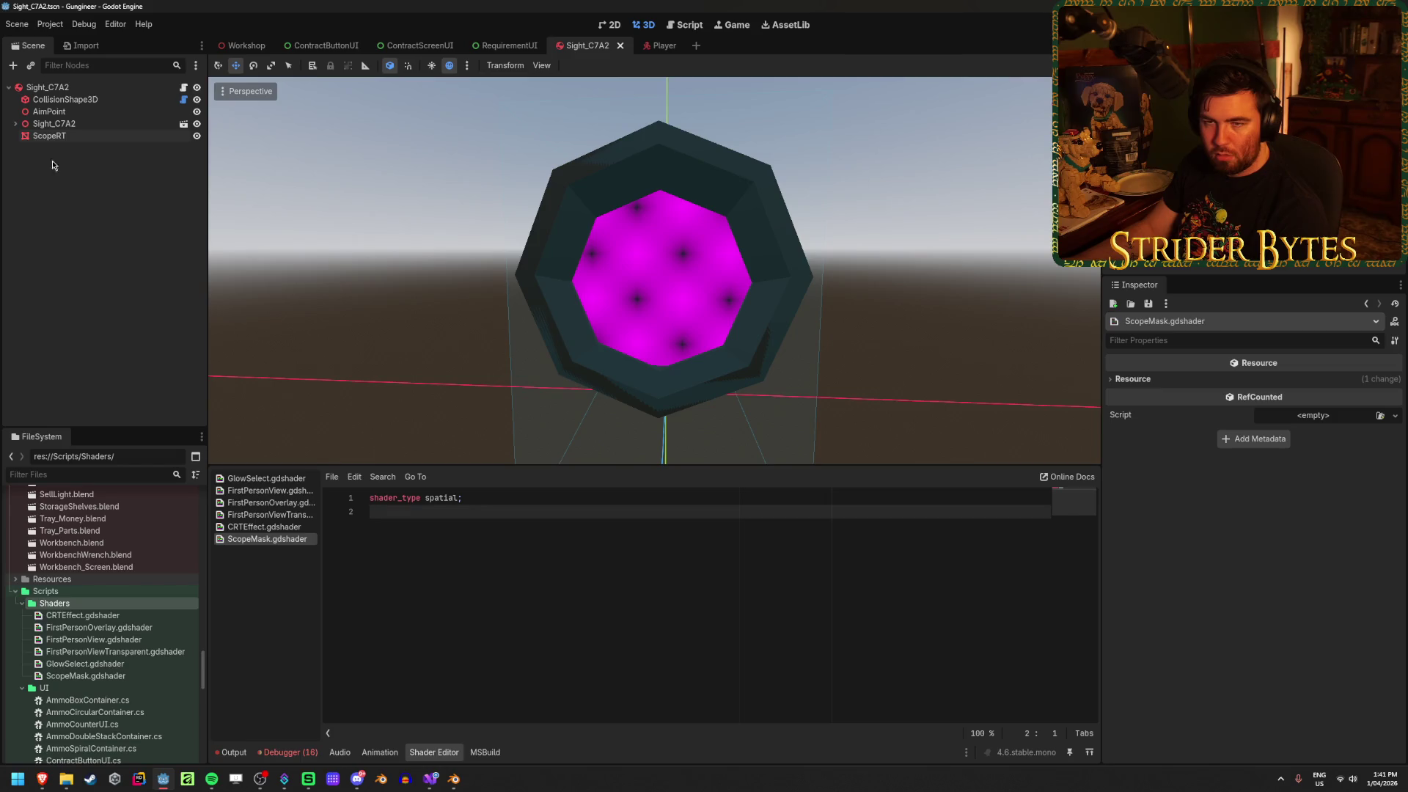
Select ScopeRT and close ScopeMask.gdshader in the script editor
{"action": "left_click", "coordinate": [52, 136]}
{"action": "scroll", "coordinate": [1203, 516], "scroll_direction": "down", "scroll_amount": 10}
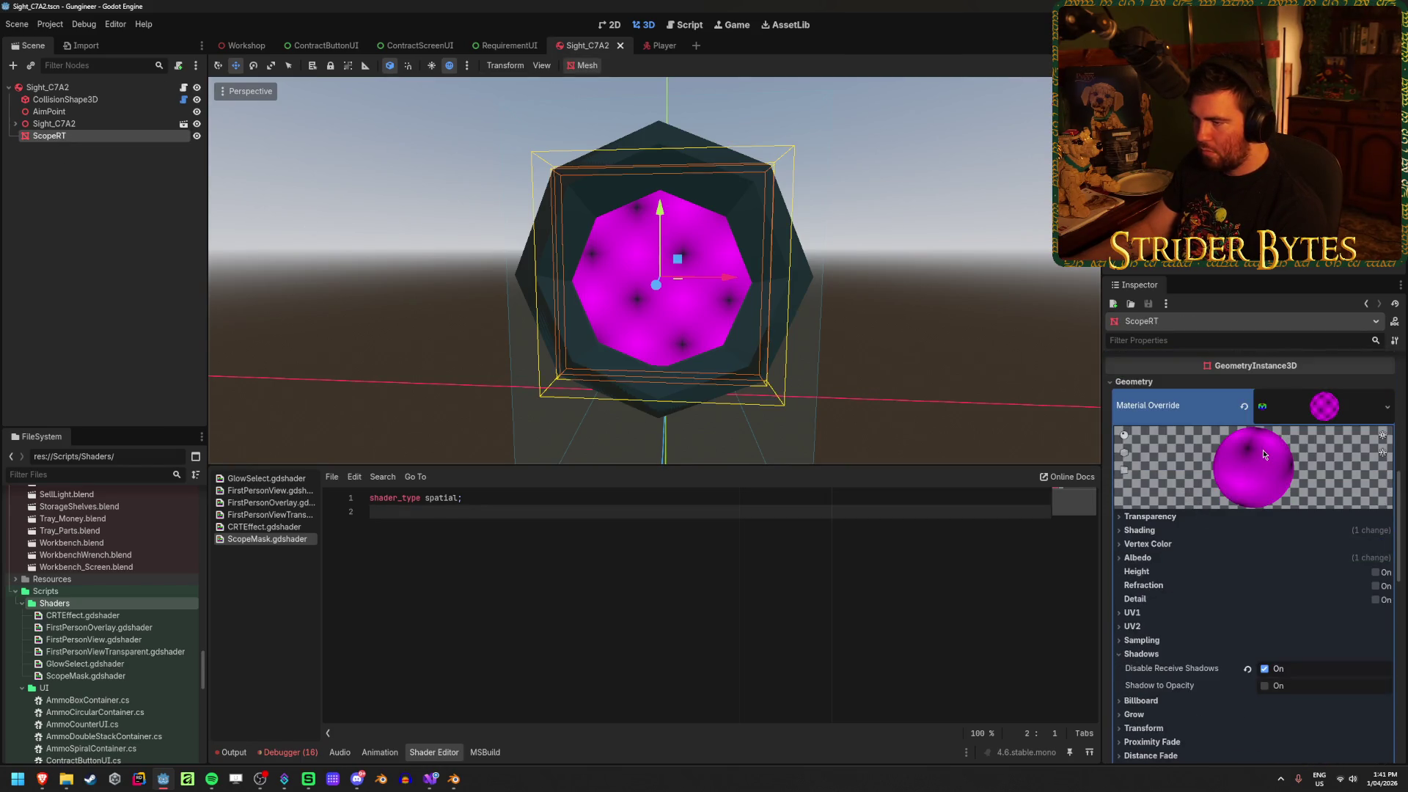
{"action": "scroll", "coordinate": [1263, 450], "scroll_direction": "down", "scroll_amount": 5}
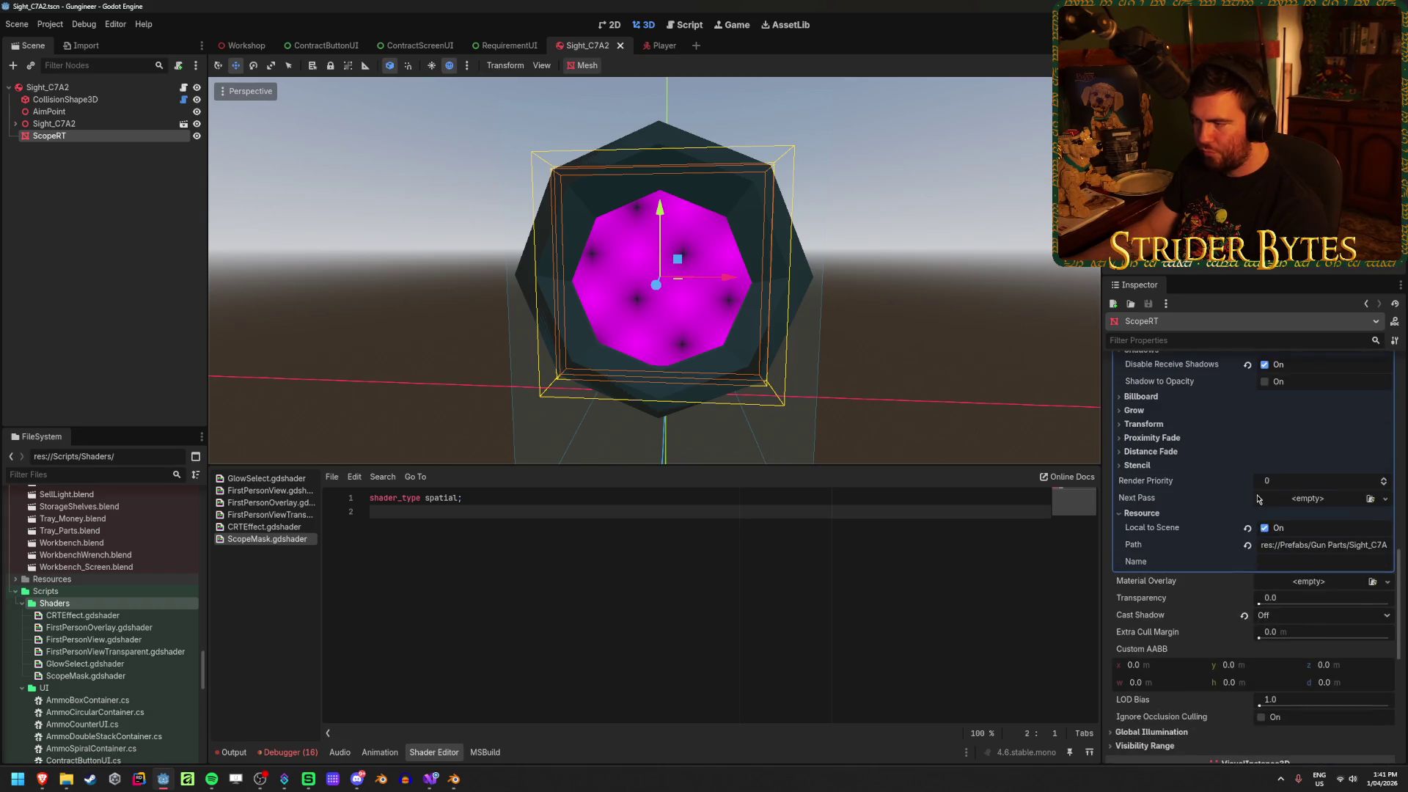
{"action": "scroll", "coordinate": [1257, 499], "scroll_direction": "up", "scroll_amount": 15}
{"action": "scroll", "coordinate": [1258, 500], "scroll_direction": "down", "scroll_amount": 2}
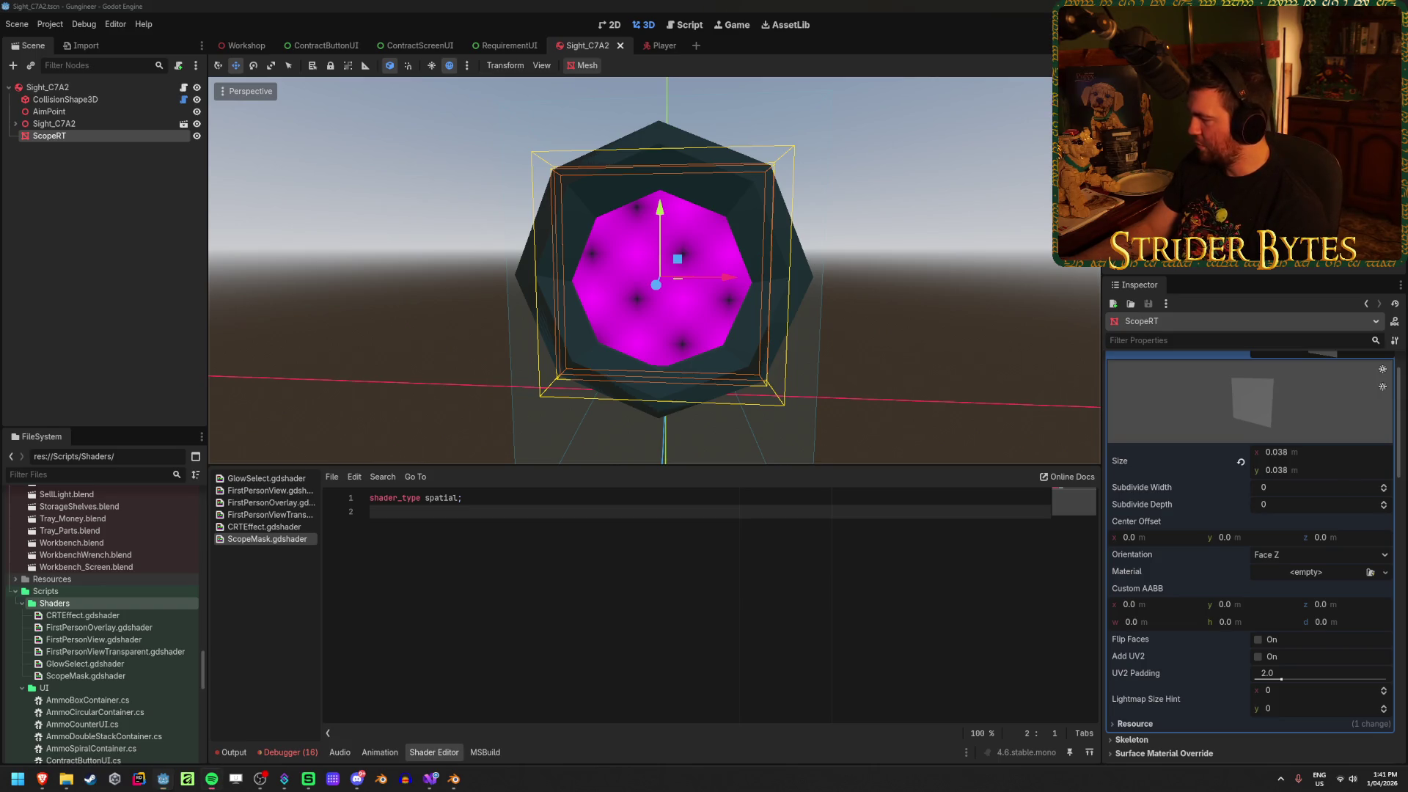
{"action": "scroll", "coordinate": [1215, 427], "scroll_direction": "up", "scroll_amount": 2}
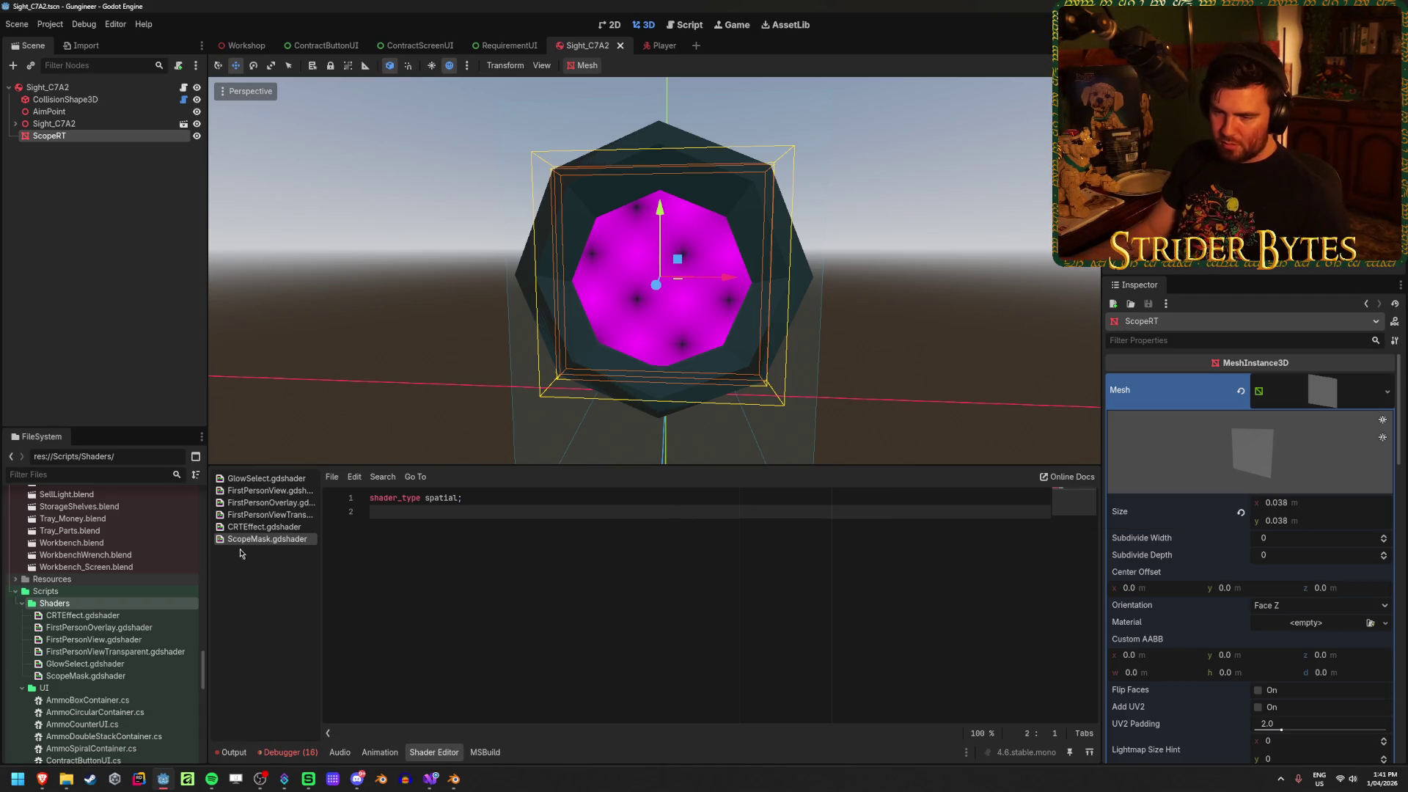
{"action": "left_click", "coordinate": [242, 527]}
{"action": "left_click", "coordinate": [268, 539]}
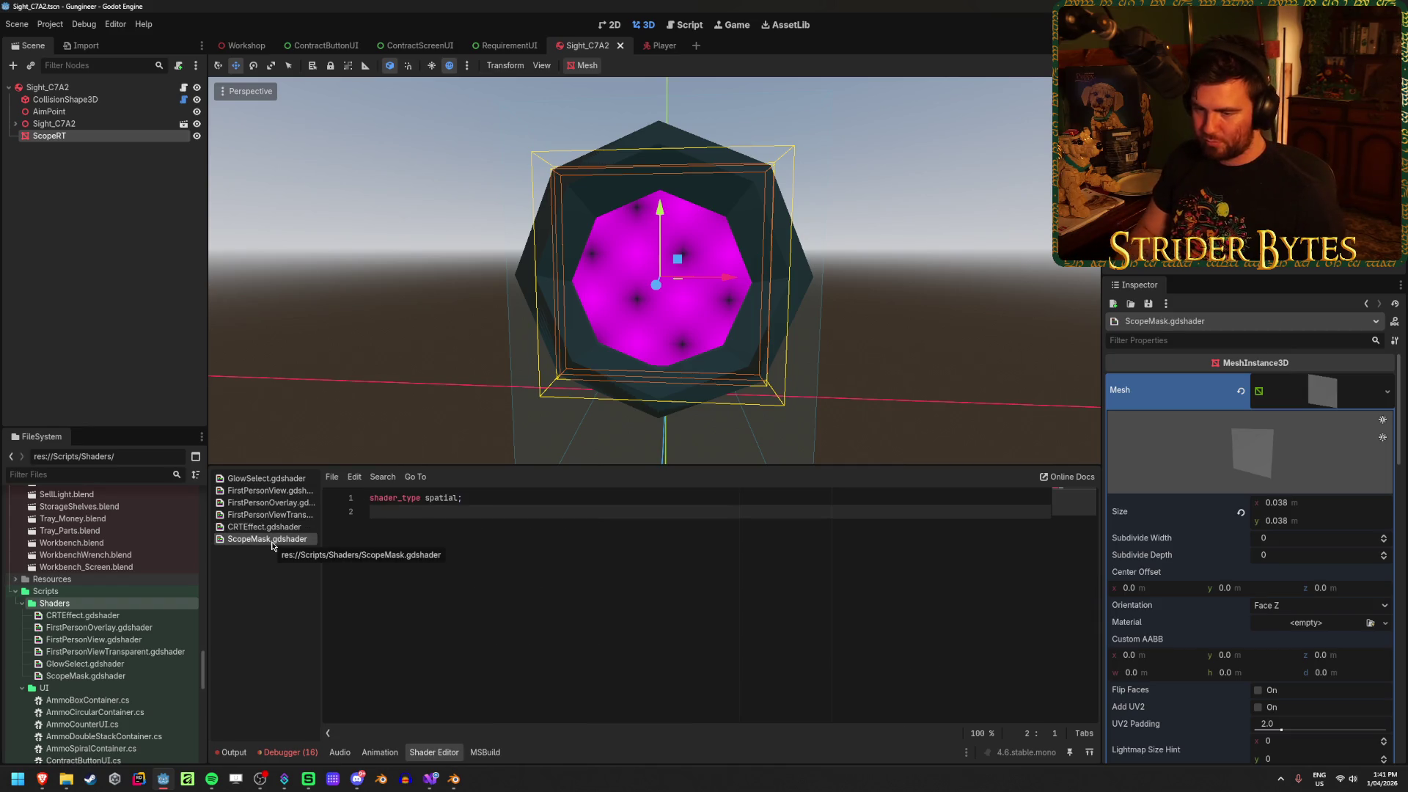
{"action": "right_click", "coordinate": [273, 542]}
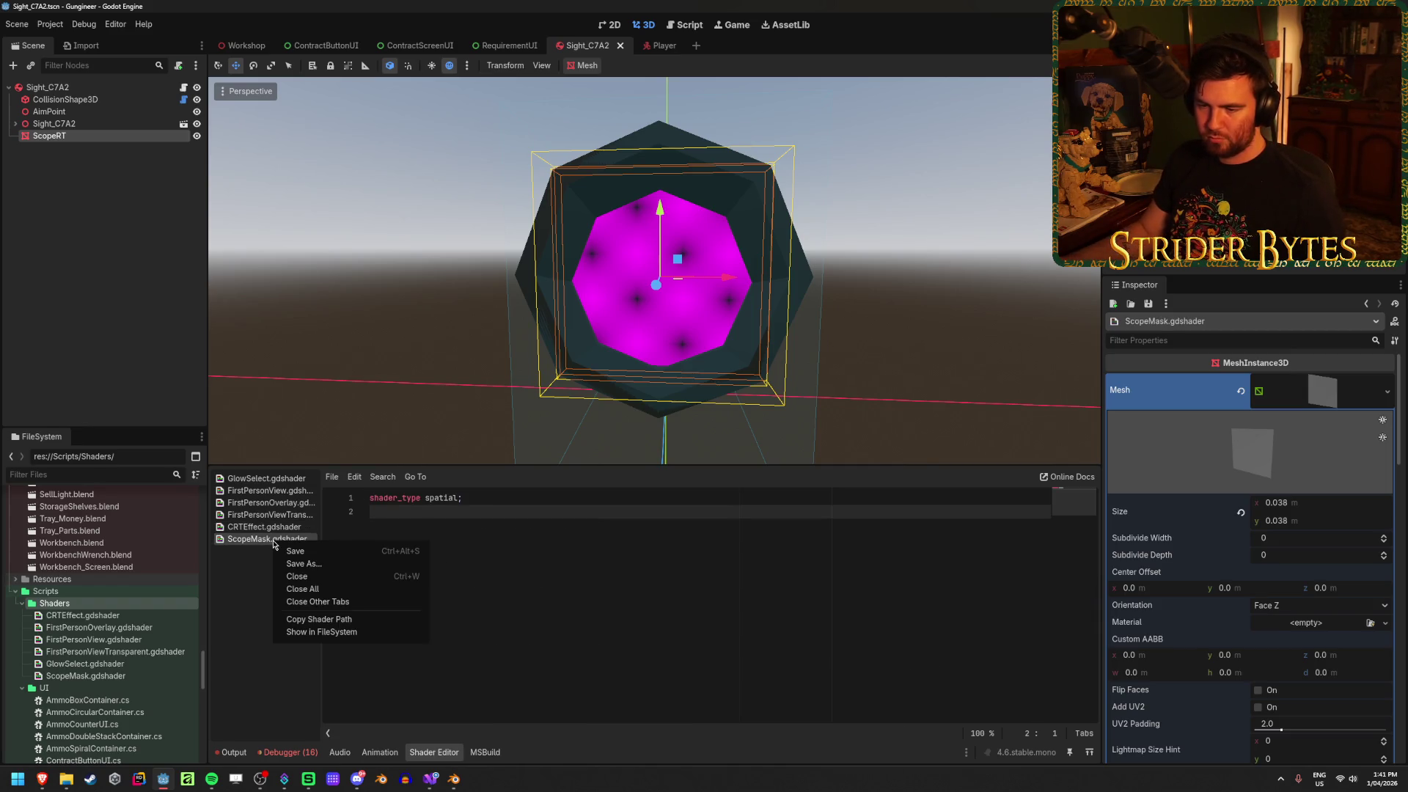
{"action": "left_click", "coordinate": [303, 577]}
Delete ScopeMask.gdshader from the Shaders folder and return to the YouTube tutorial
{"action": "left_click", "coordinate": [113, 676]}
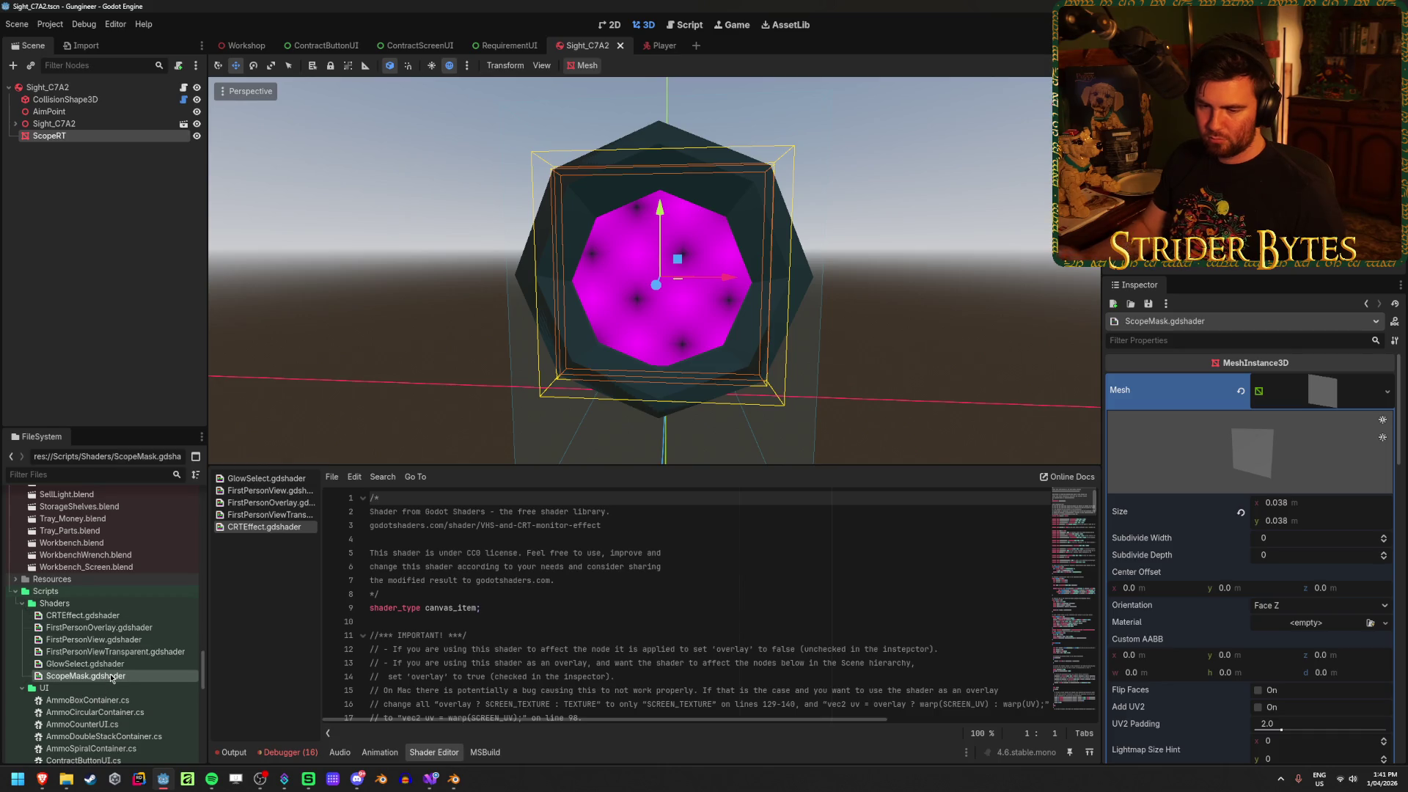
{"action": "key", "text": "Delete"}
{"action": "key", "text": "Return"}
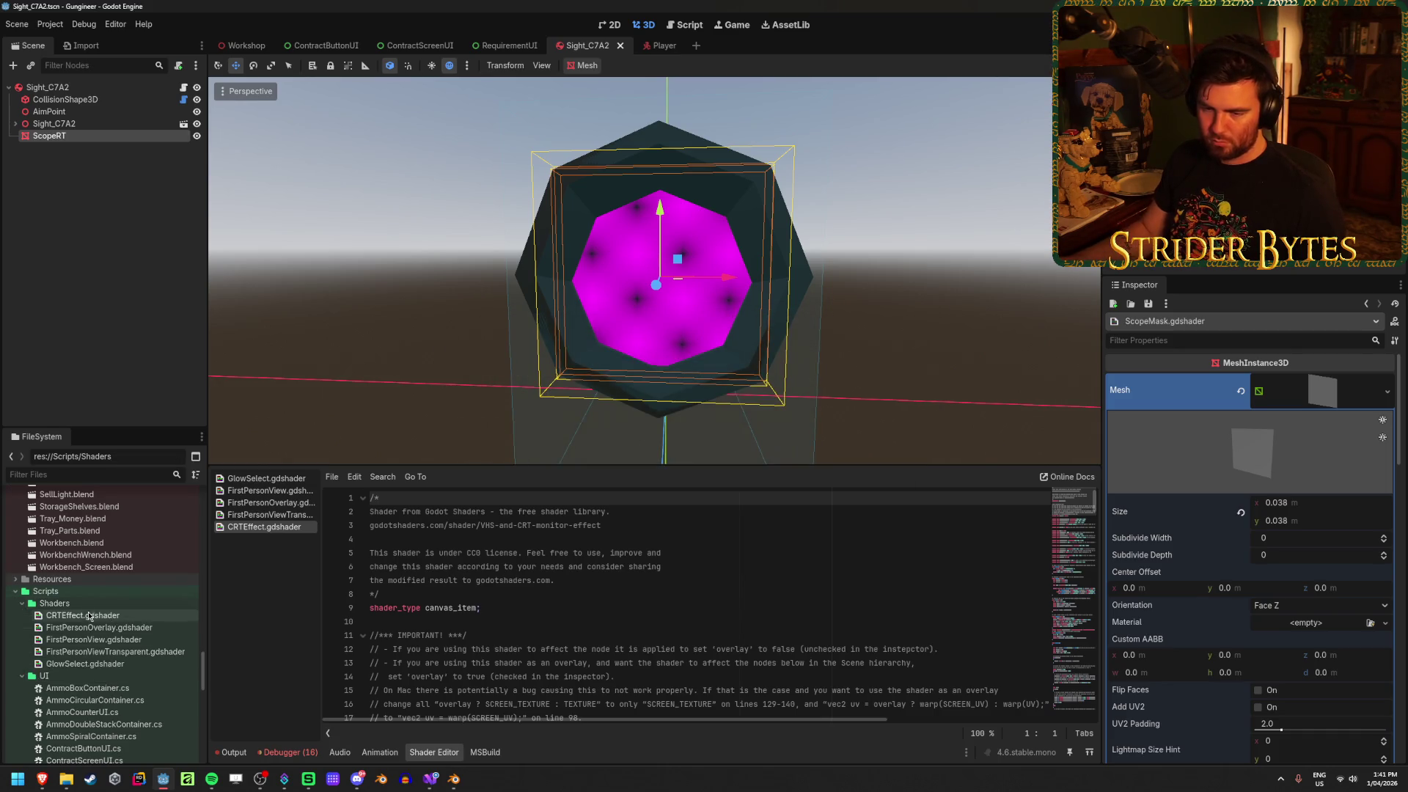
{"action": "right_click", "coordinate": [88, 606]}
{"action": "left_click", "coordinate": [91, 781]}
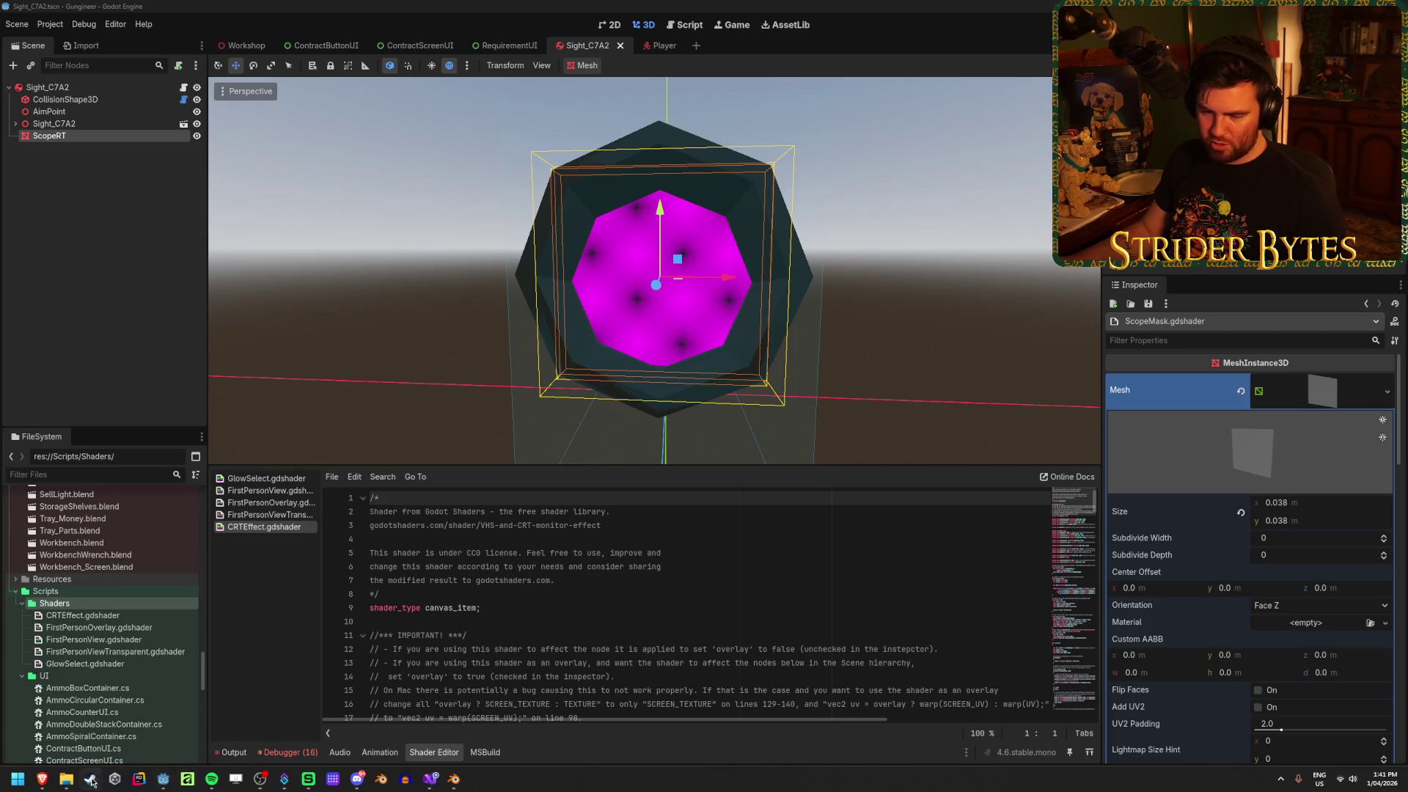
{"action": "mouse_move", "coordinate": [41, 779]}
{"action": "left_click", "coordinate": [245, 726]}
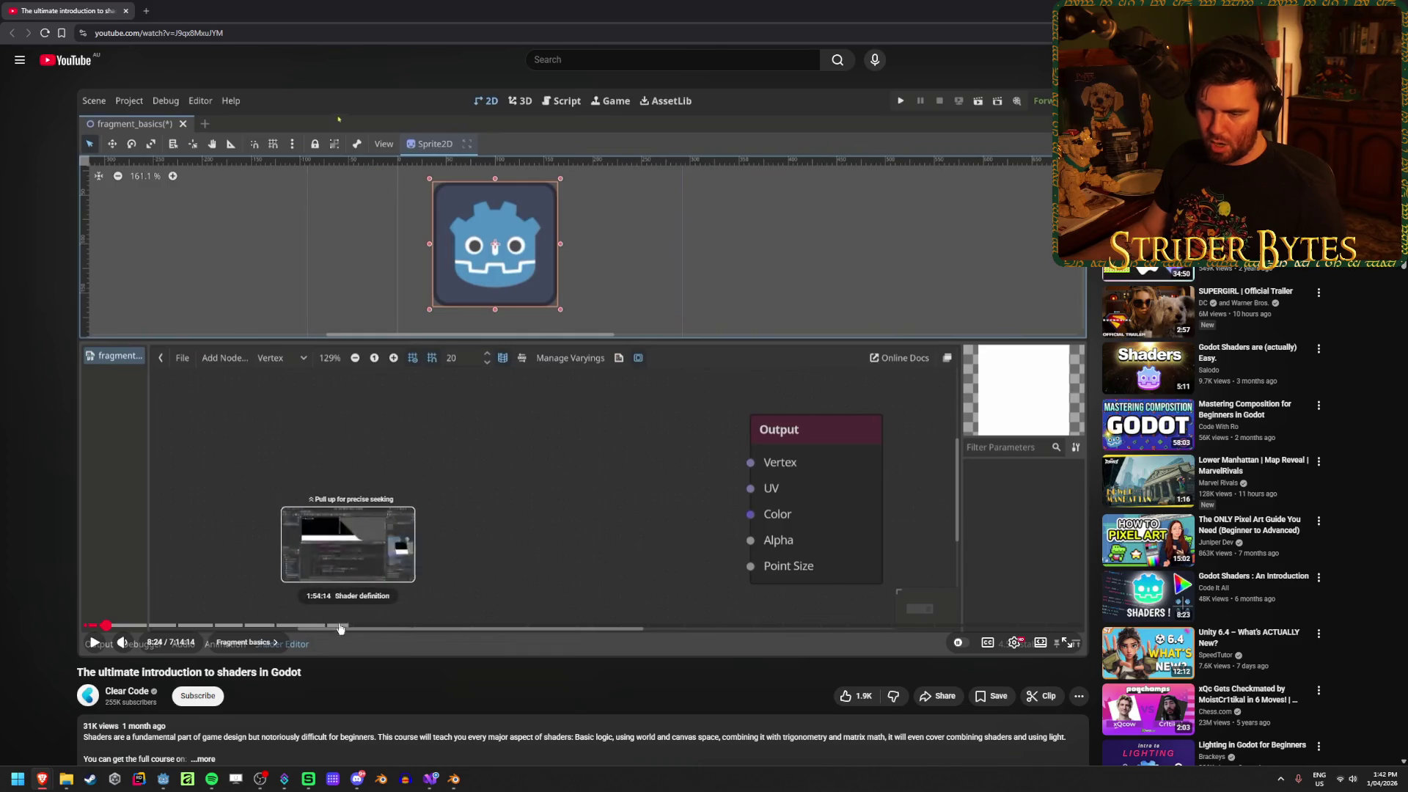
Resume the tutorial and seek ahead through 9:47, 15:51 and 20:58 toward the Fragment colors chapter
{"action": "left_click", "coordinate": [314, 525]}
{"action": "left_click", "coordinate": [283, 512]}
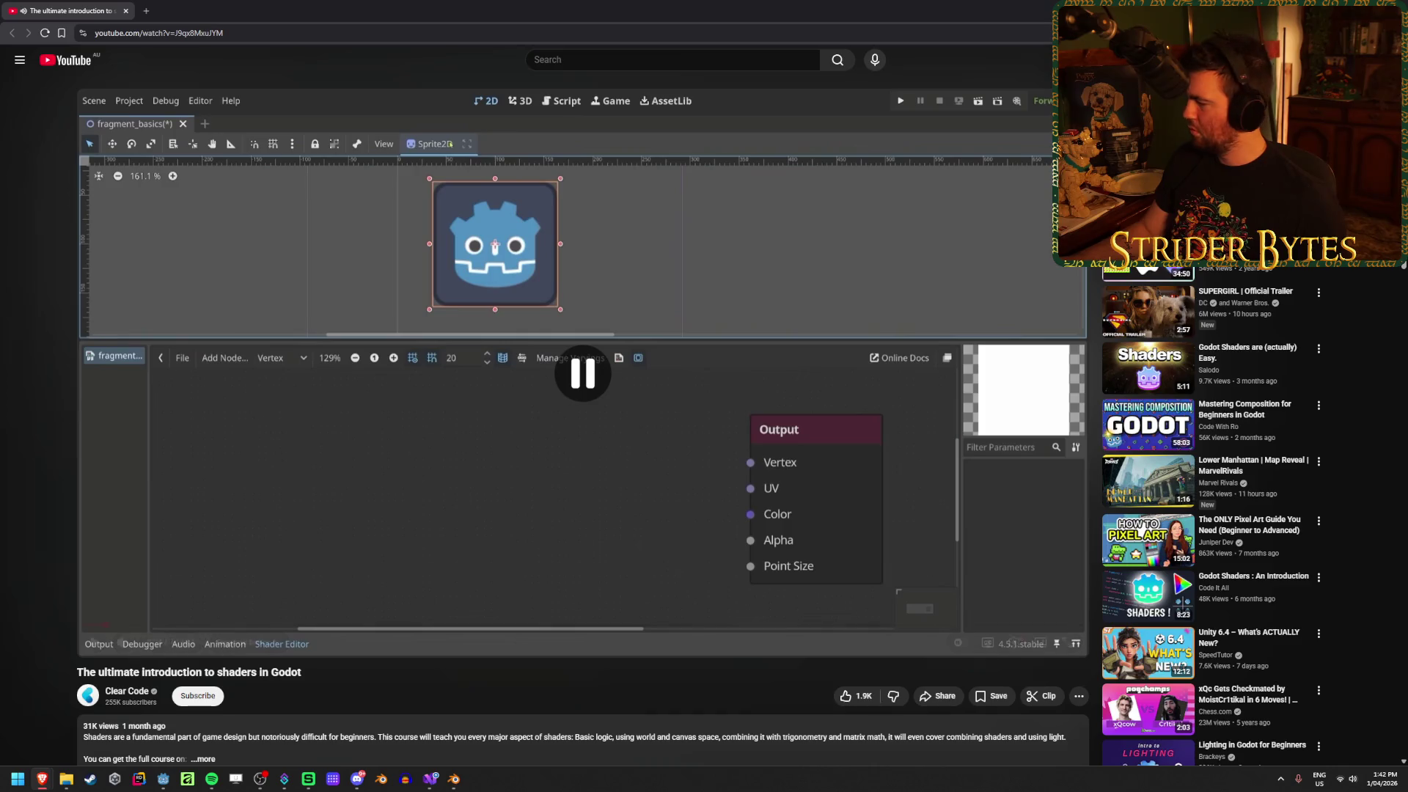
{"action": "left_click", "coordinate": [459, 362]}
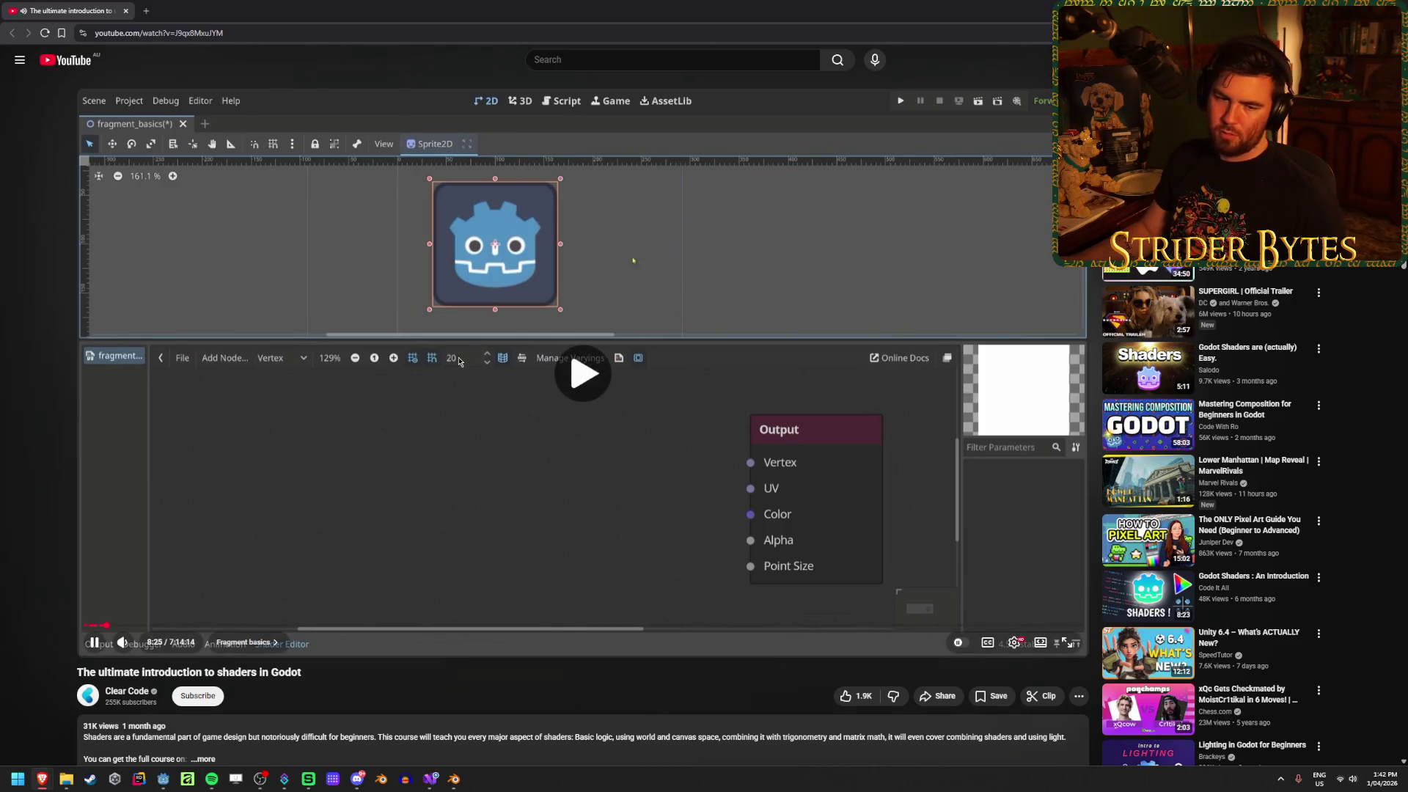
{"action": "key", "text": "Right"}
{"action": "key", "text": "Right"}
{"action": "key", "text": "Right"}
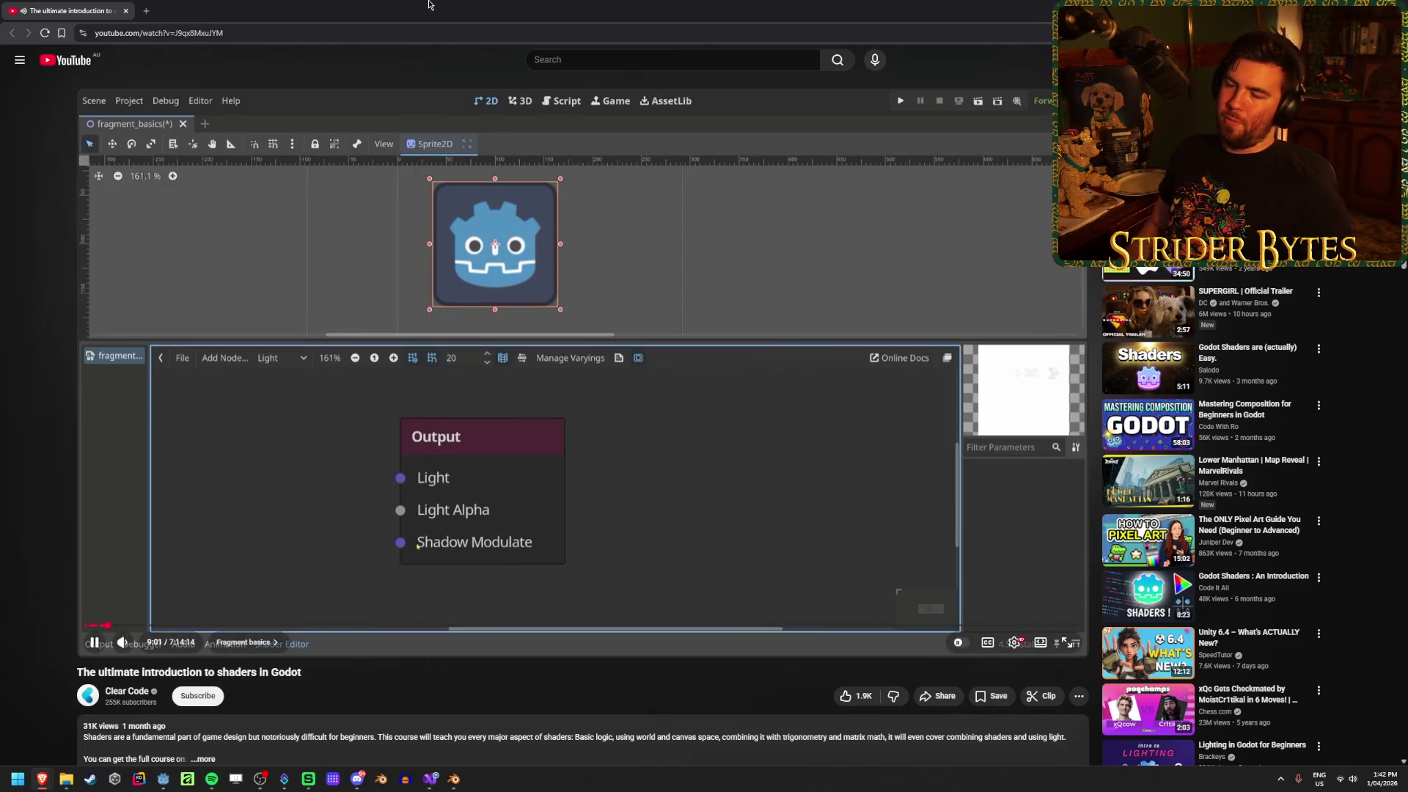
{"action": "key", "text": "Right"}
{"action": "key", "text": "Right"}
{"action": "key", "text": "Right"}
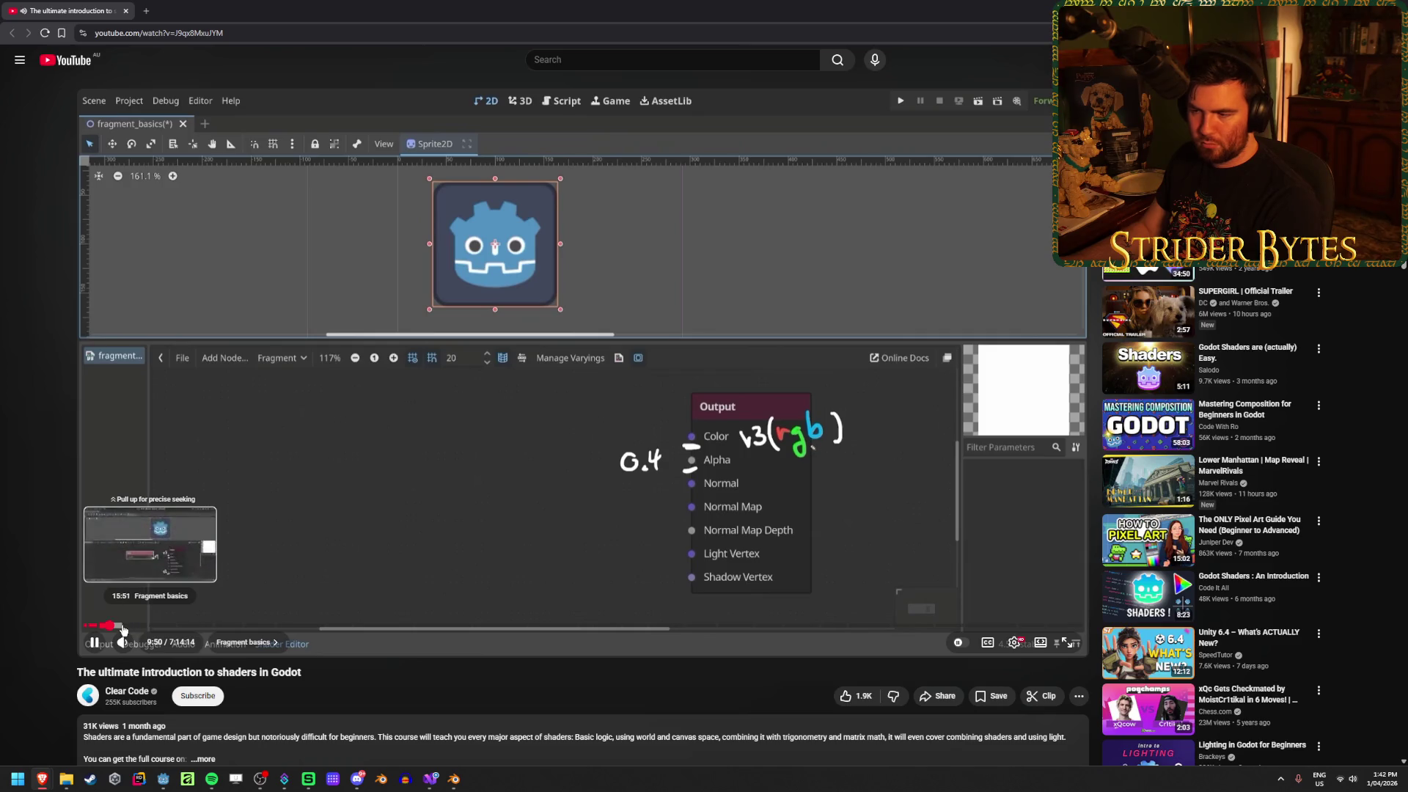
{"action": "left_click", "coordinate": [124, 627]}
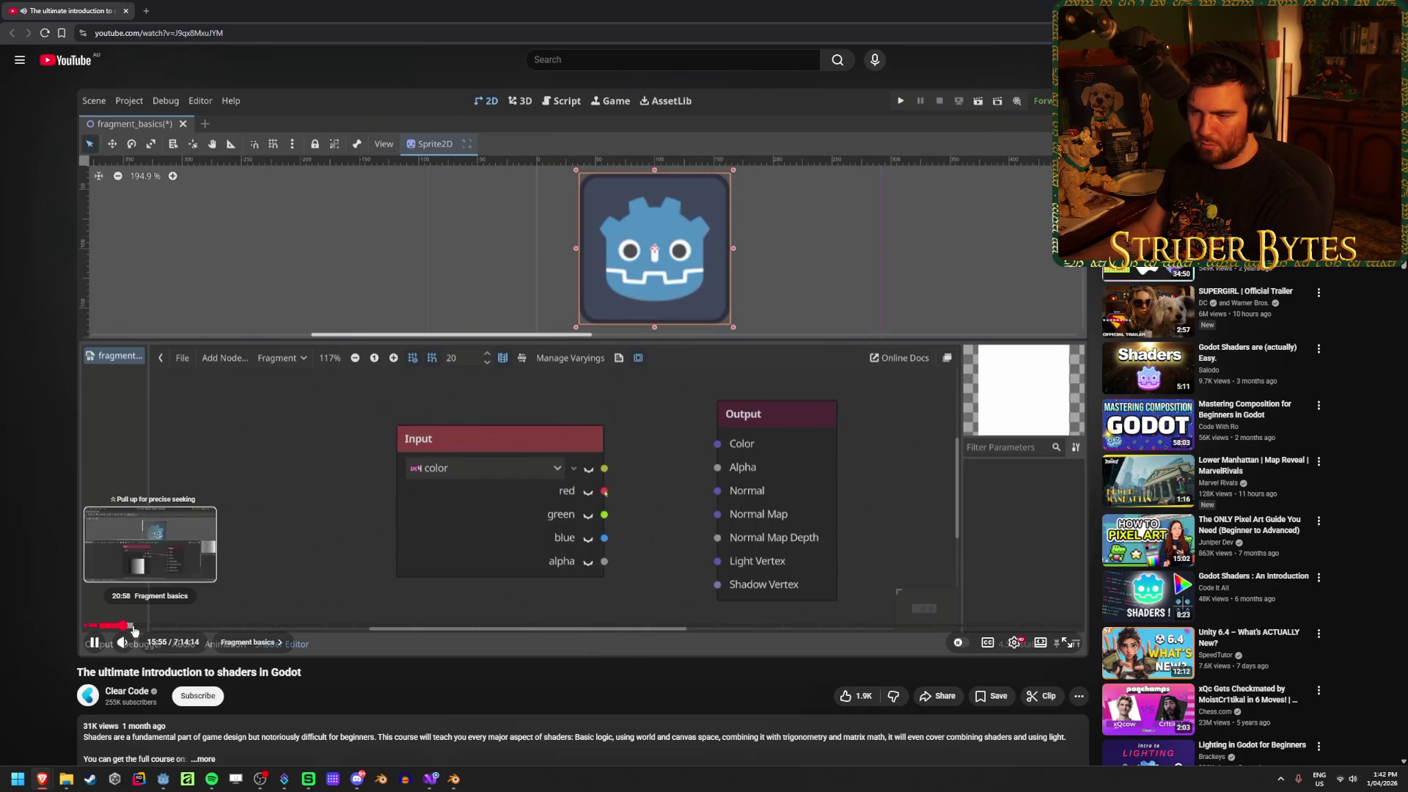
{"action": "left_click", "coordinate": [134, 627]}
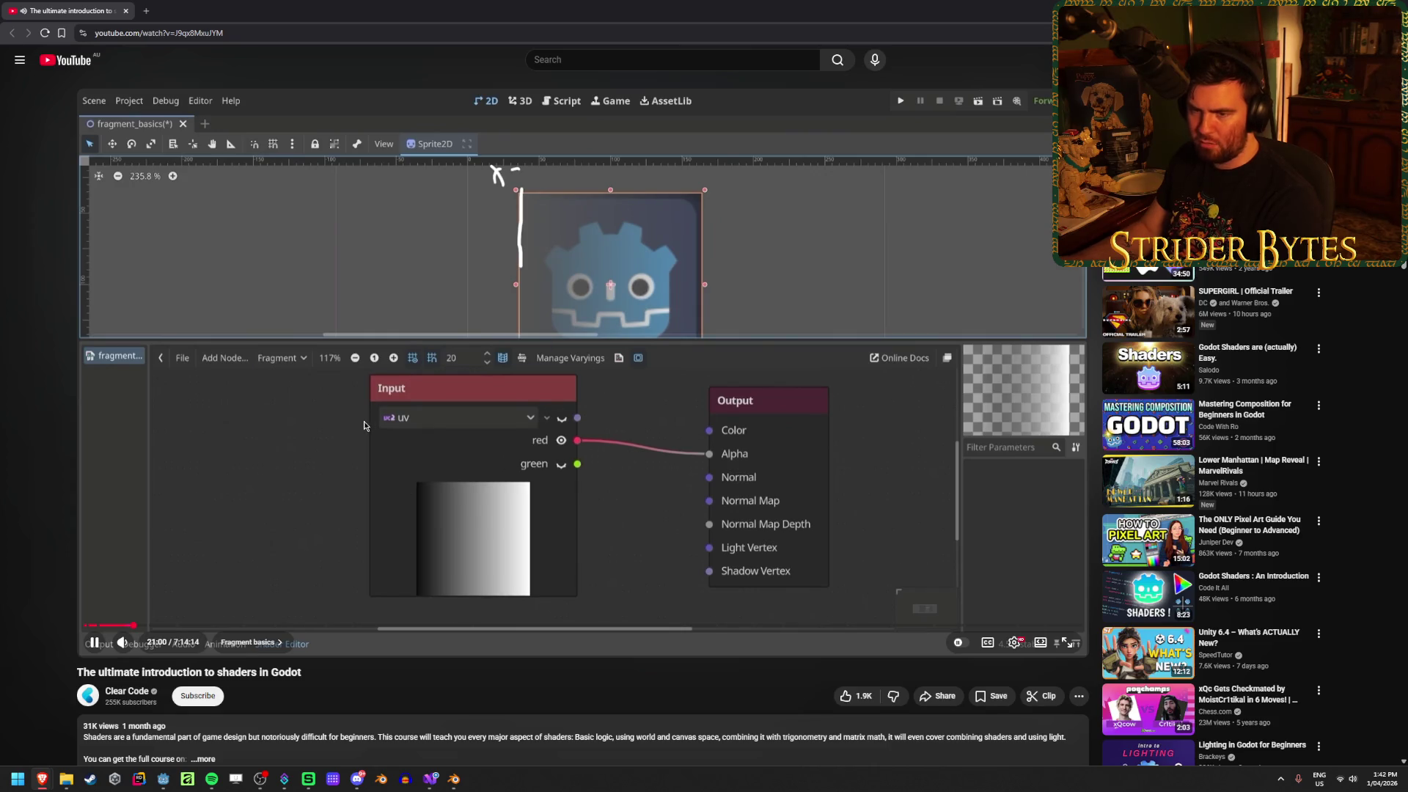
{"action": "left_click", "coordinate": [139, 627]}
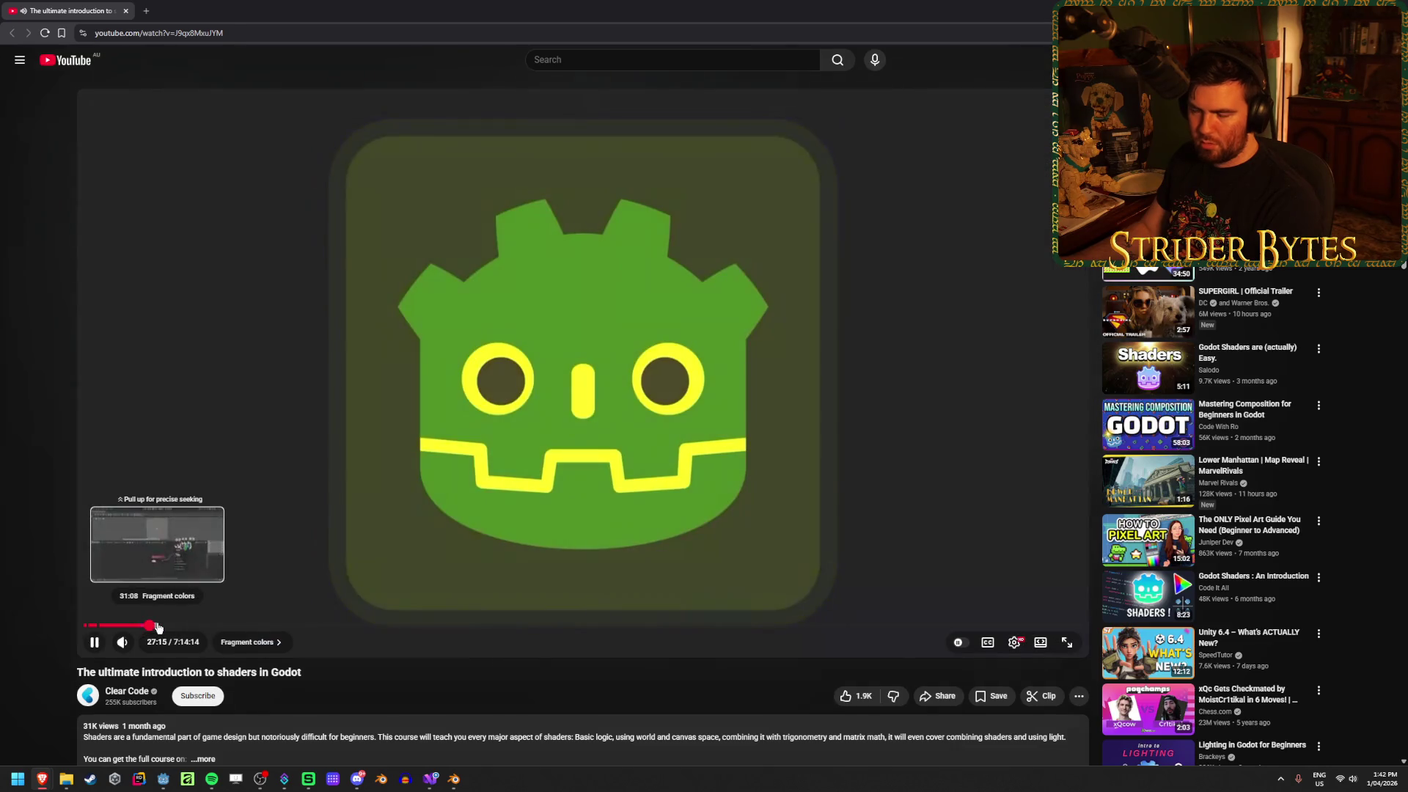
Seek the tutorial through 34:09 and 38:11 to 1:23:45, then step forward to about 1:25:41
{"action": "left_click_drag", "start_coordinate": [155, 628], "coordinate": [165, 629]}
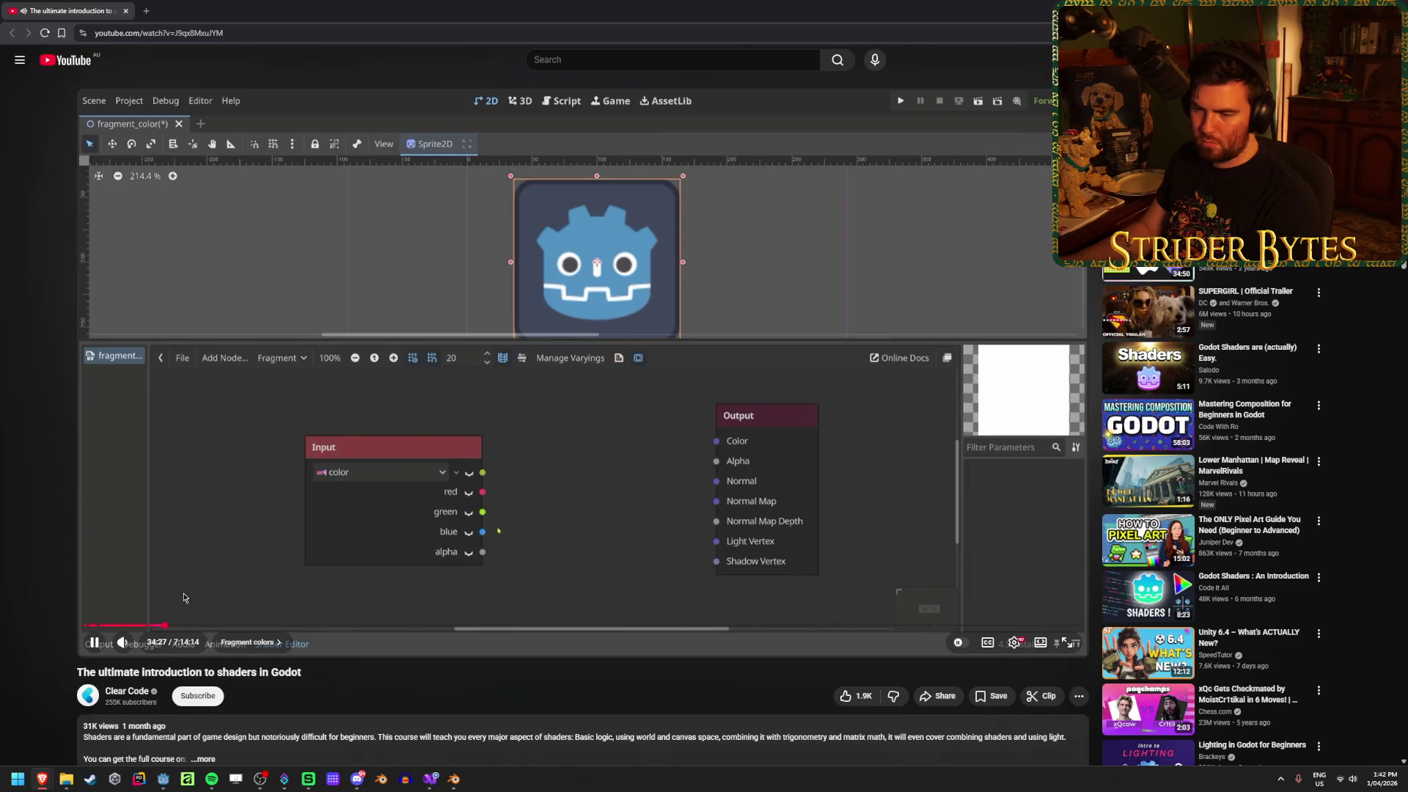
{"action": "left_click", "coordinate": [174, 629]}
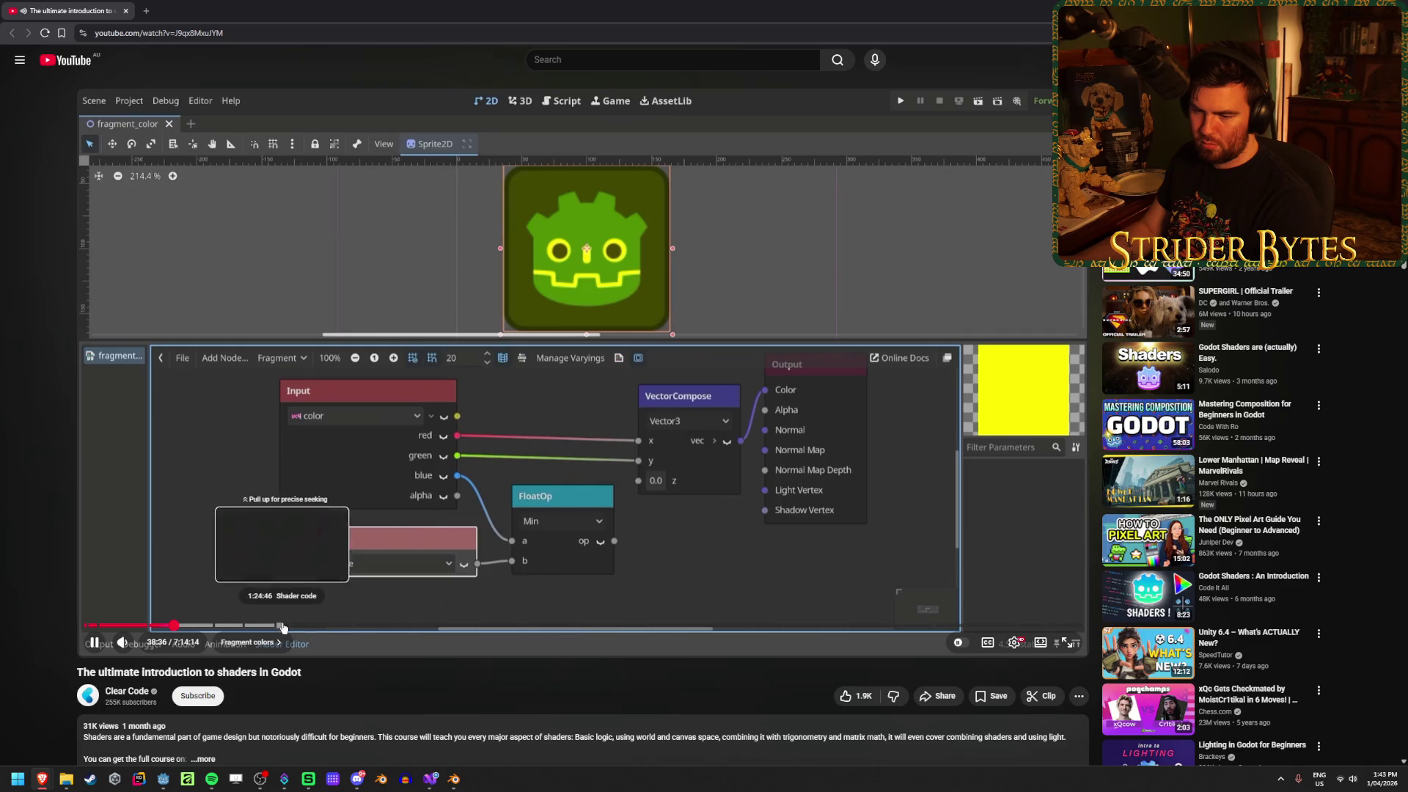
{"action": "left_click", "coordinate": [277, 629]}
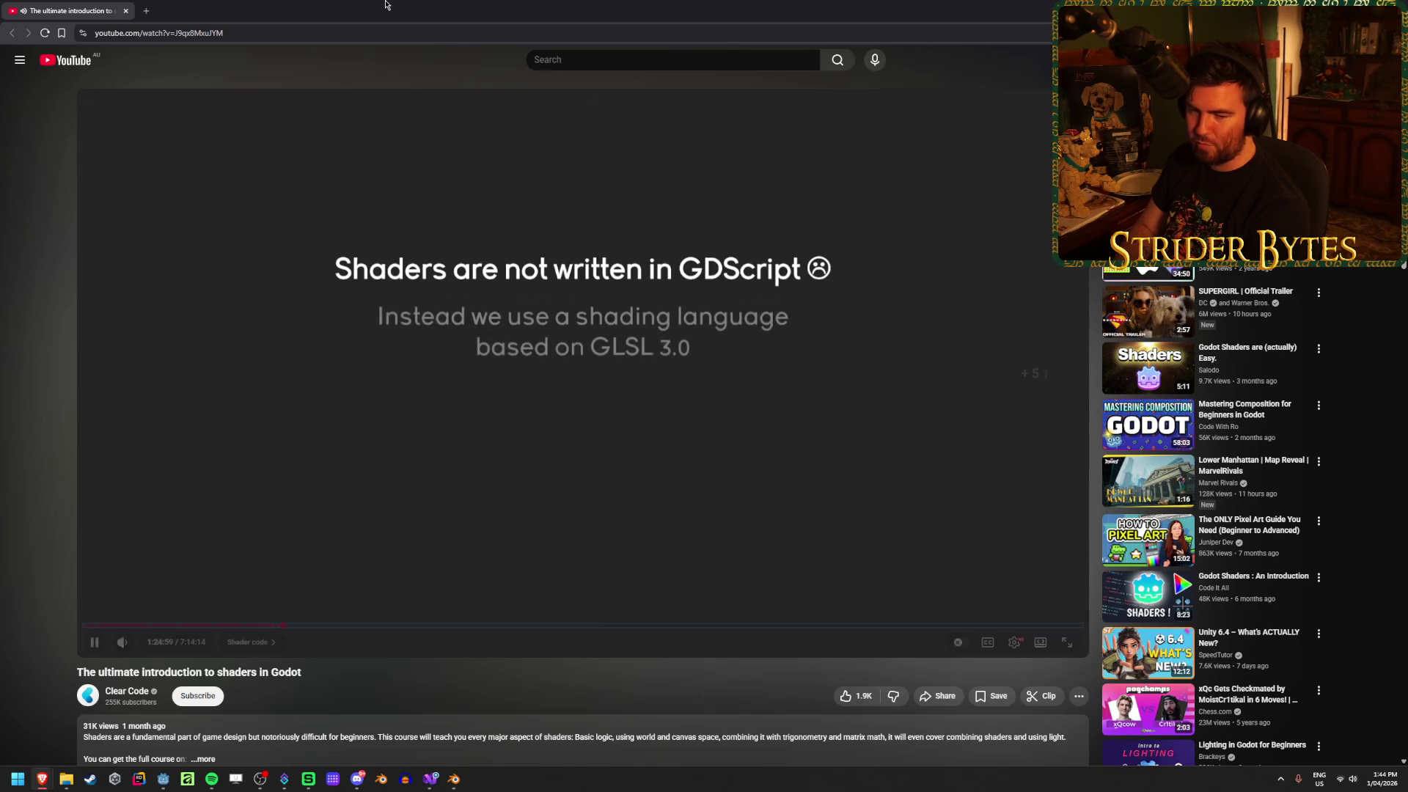
{"action": "key", "text": "Right"}
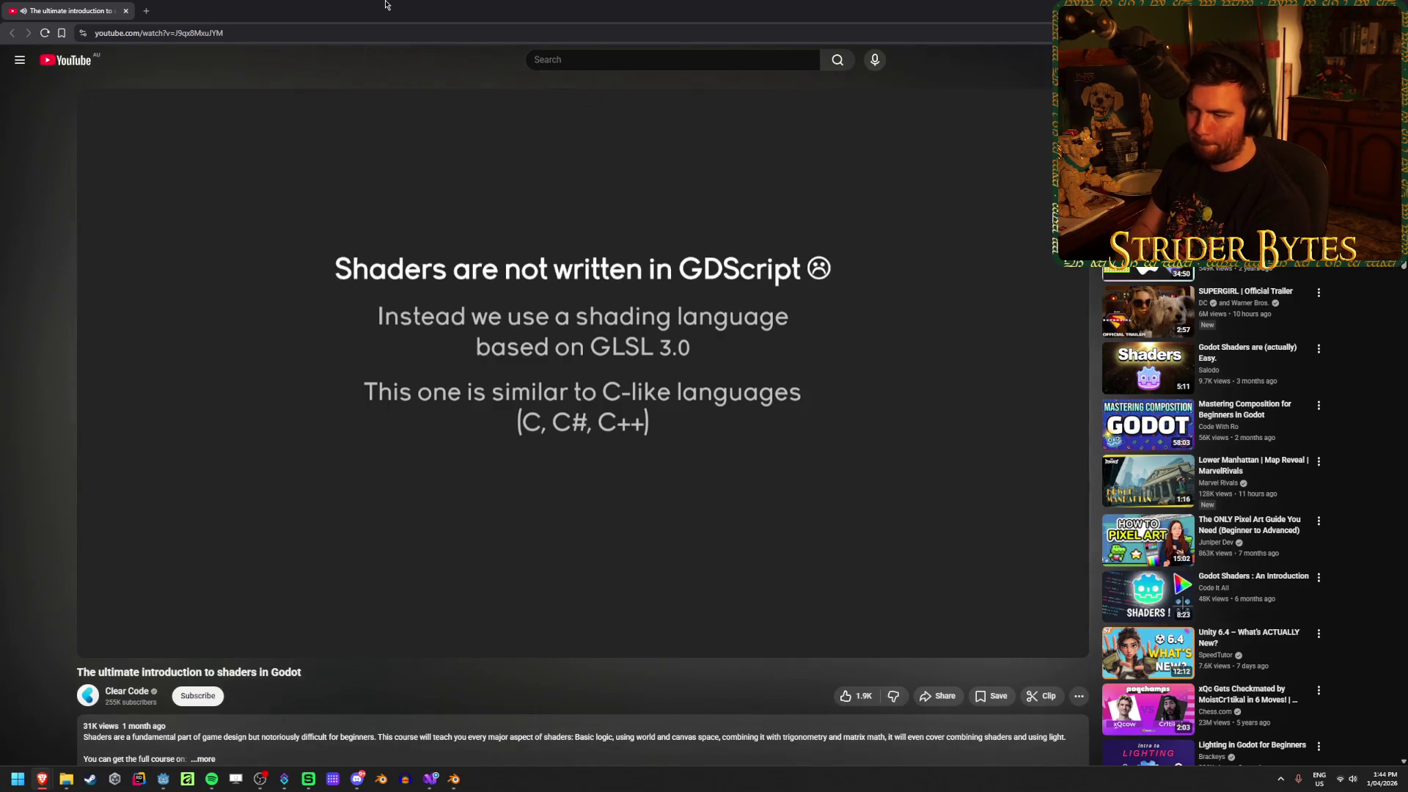
{"action": "key", "text": "Right"}
{"action": "key", "text": "Right"}
{"action": "key", "text": "Right"}
{"action": "key", "text": "Right"}
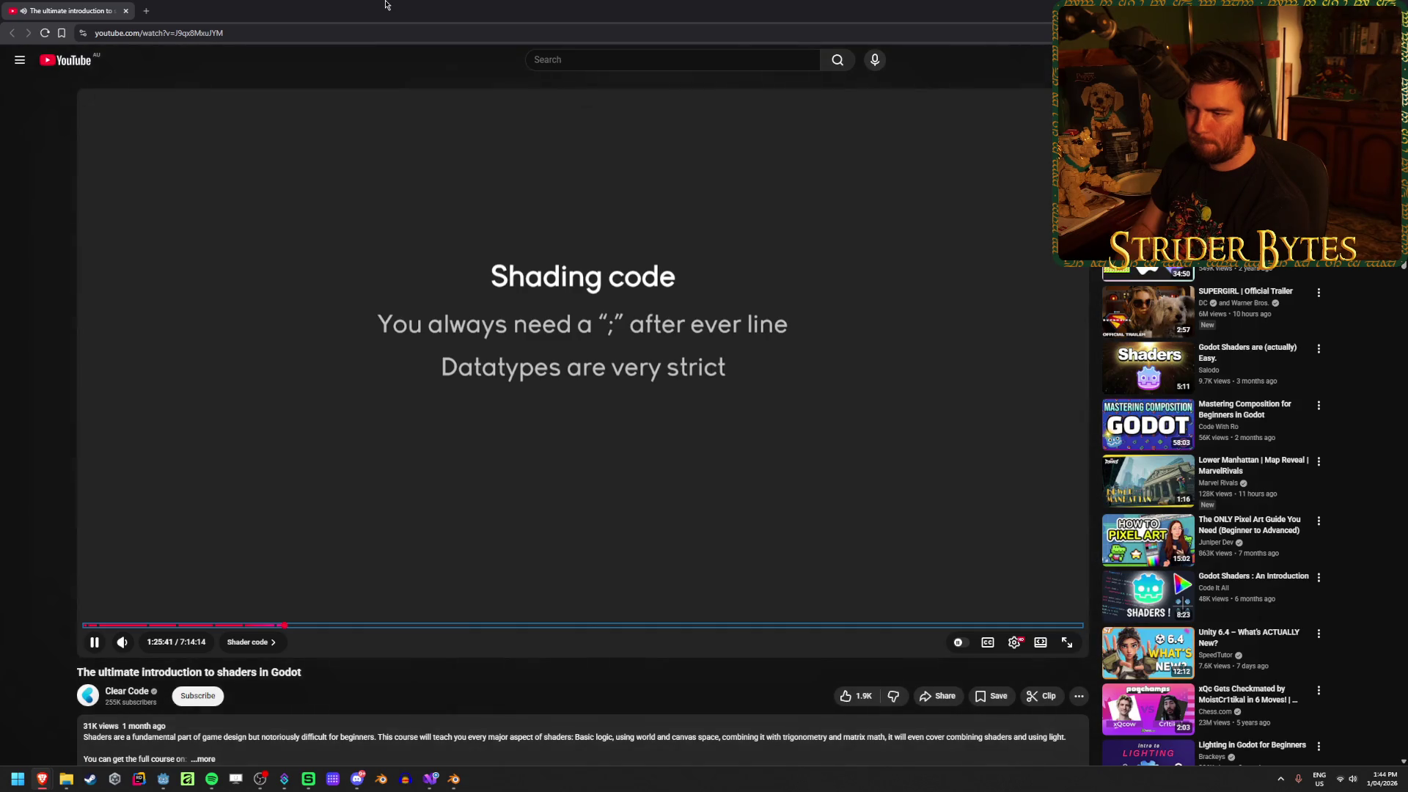
{"action": "key", "text": "Right"}
{"action": "key", "text": "Right"}
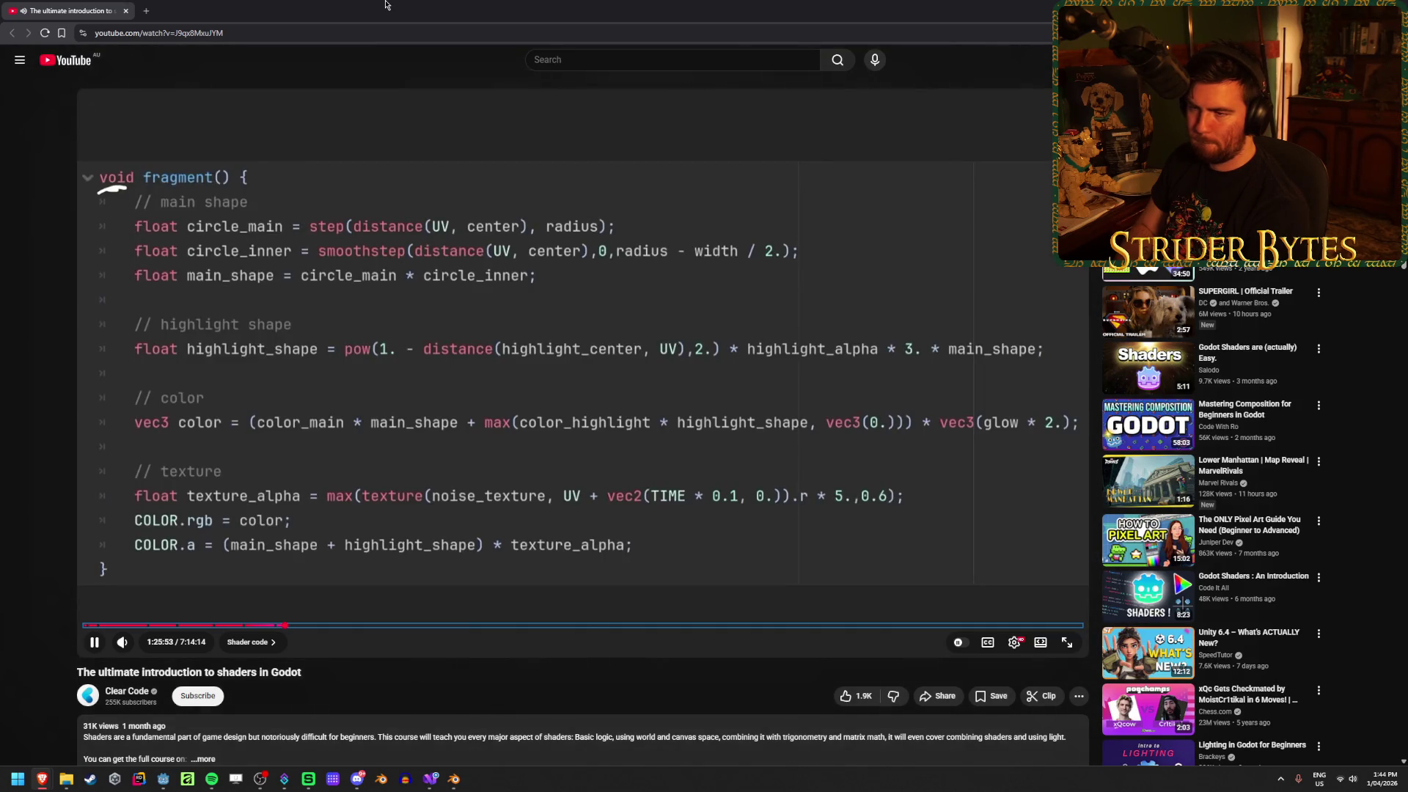
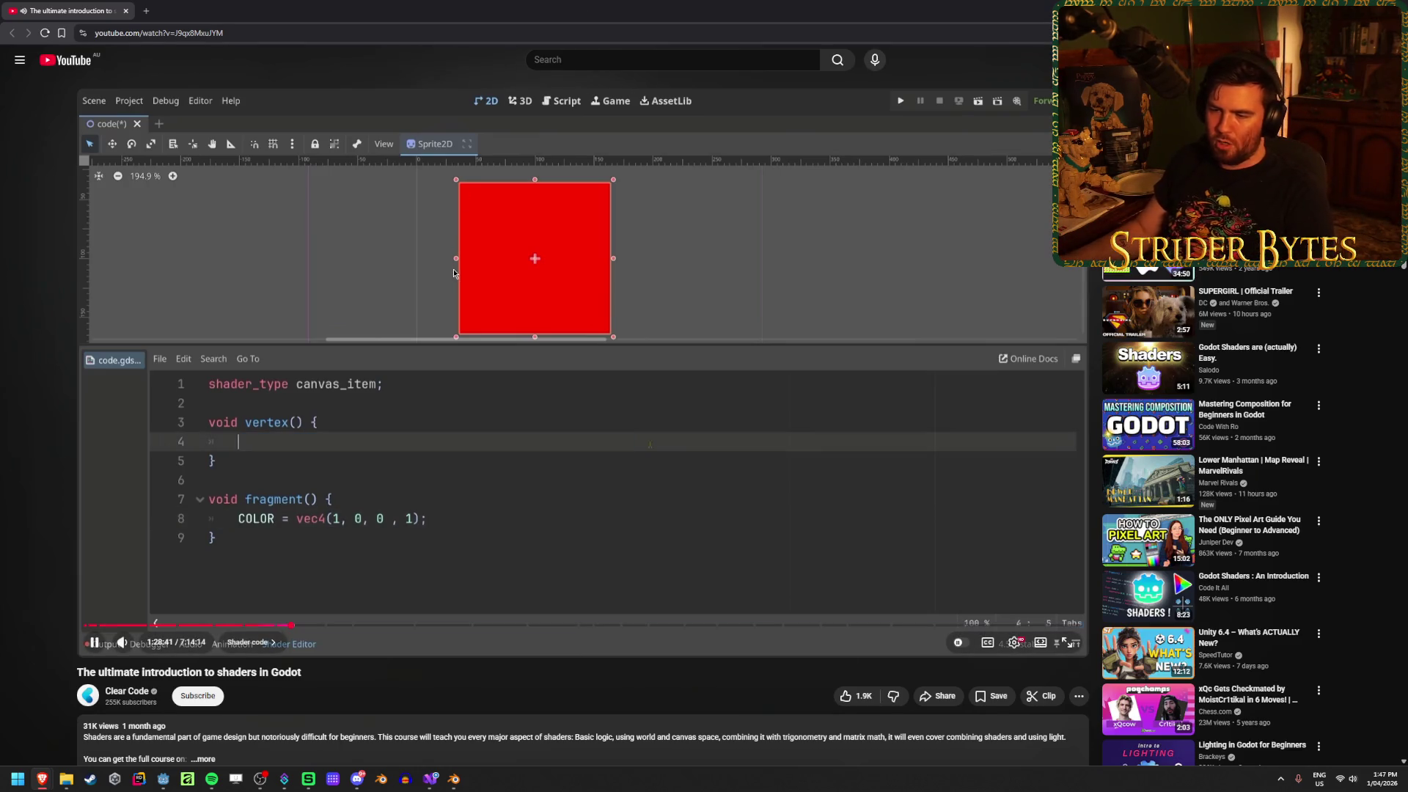
Follow the tutorial's vertex and swizzle code, pausing at 1:30:29 where COLOR.yxz turns the sprite green
{"action": "left_click", "coordinate": [327, 450]}
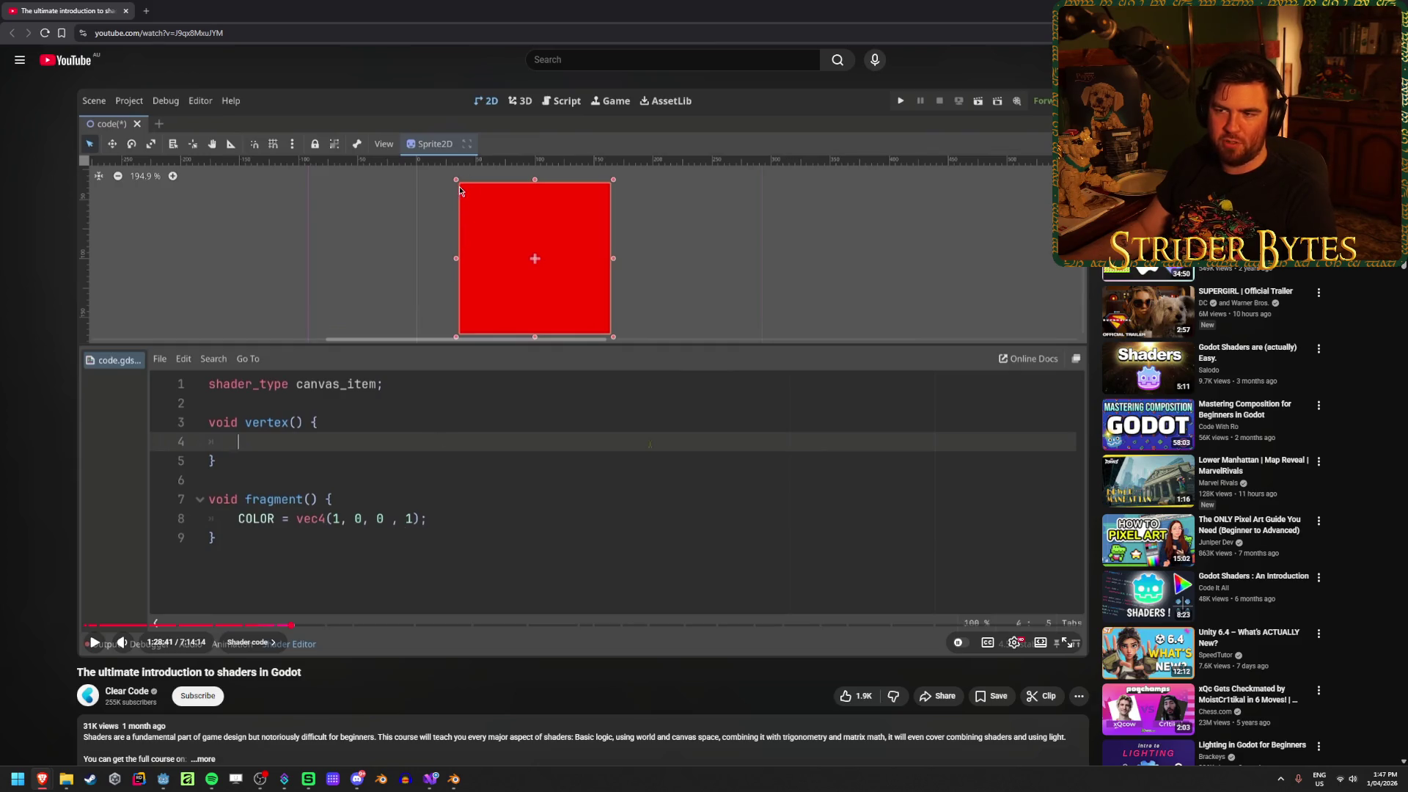
{"action": "left_click", "coordinate": [534, 418]}
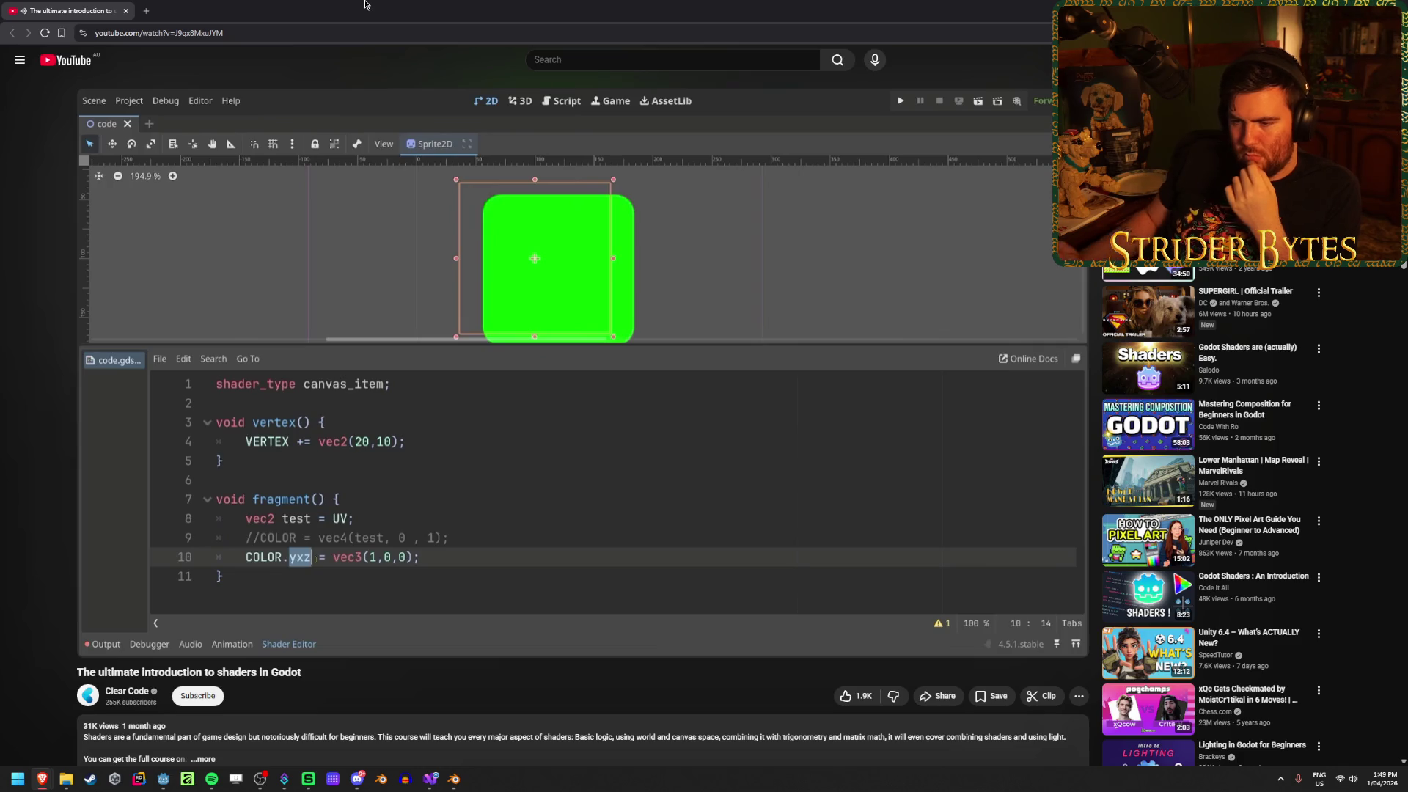
{"action": "left_click", "coordinate": [357, 342]}
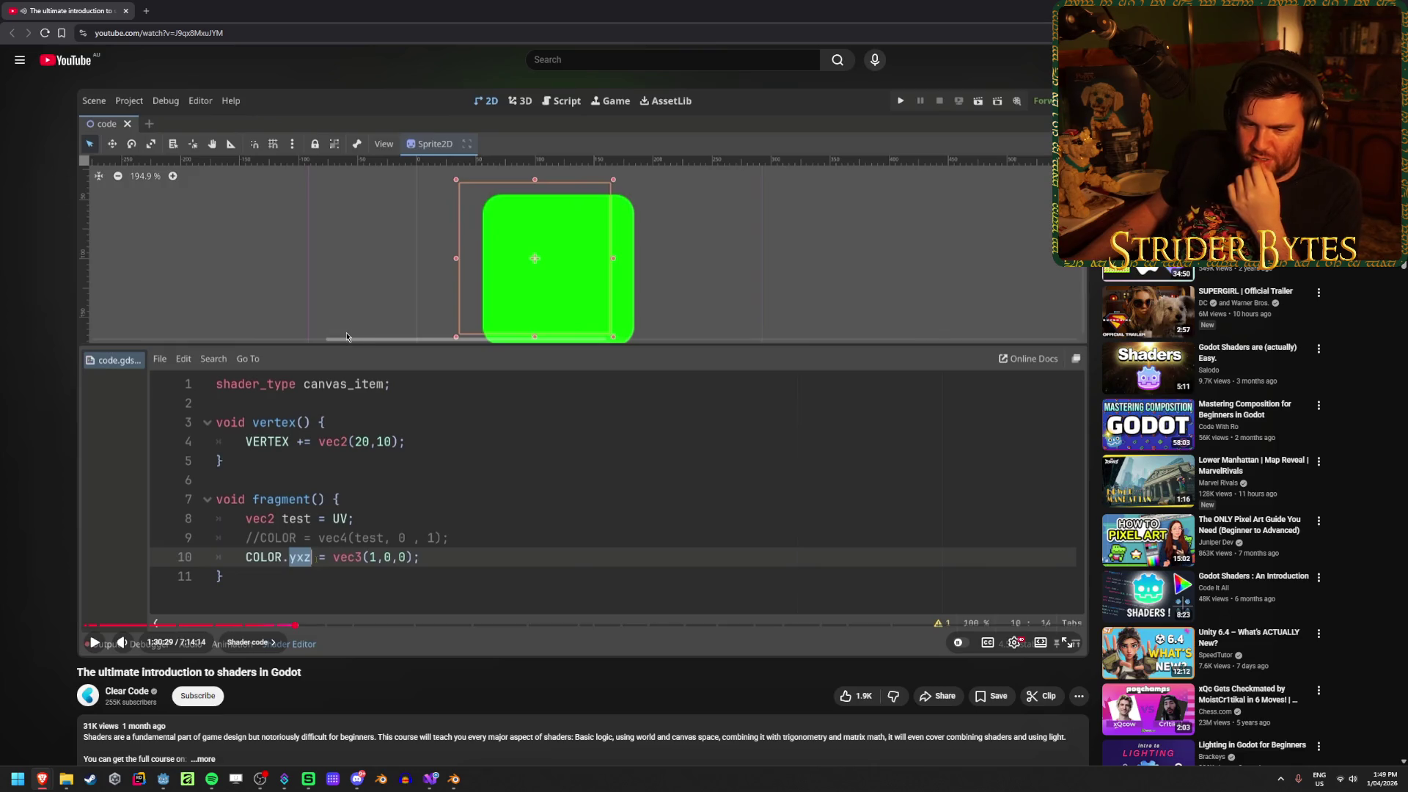
Resume the tutorial and seek ahead toward its Shader definition chapter
{"action": "left_click", "coordinate": [346, 337]}
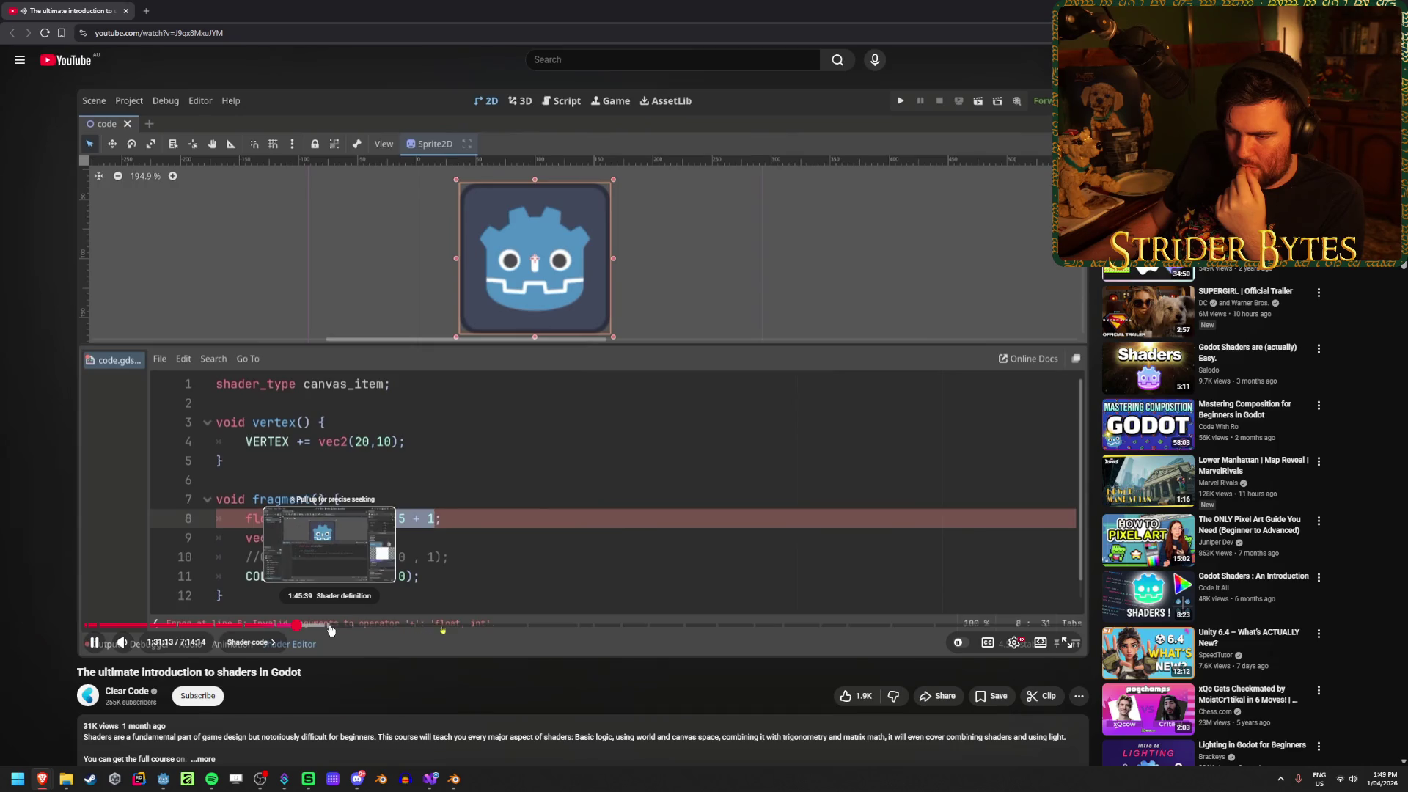
{"action": "left_click", "coordinate": [329, 628]}
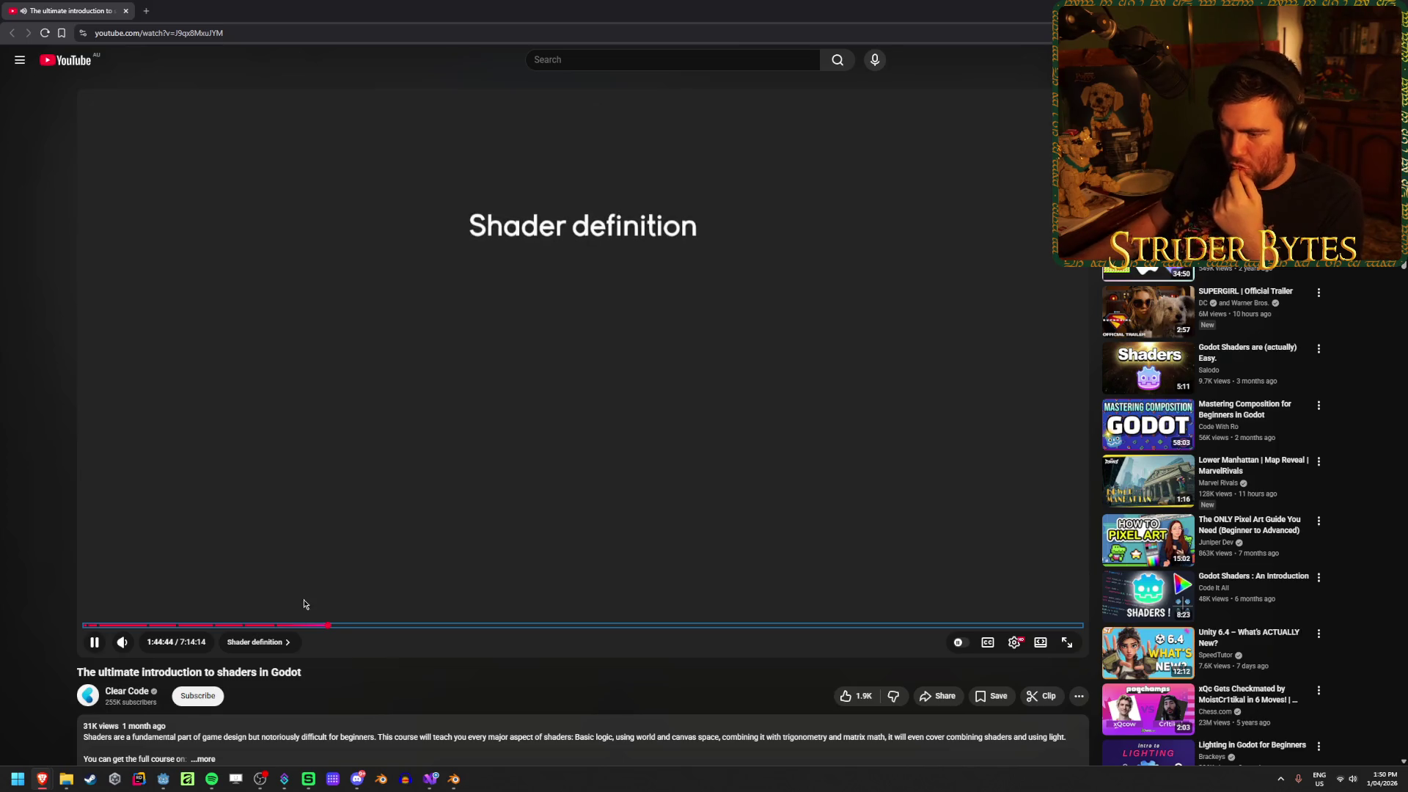
Pause the tutorial on the step(distance(vec2(0.5), UV), 0.5) circle code and bring the Gungineer project forward
{"action": "left_click", "coordinate": [332, 625]}
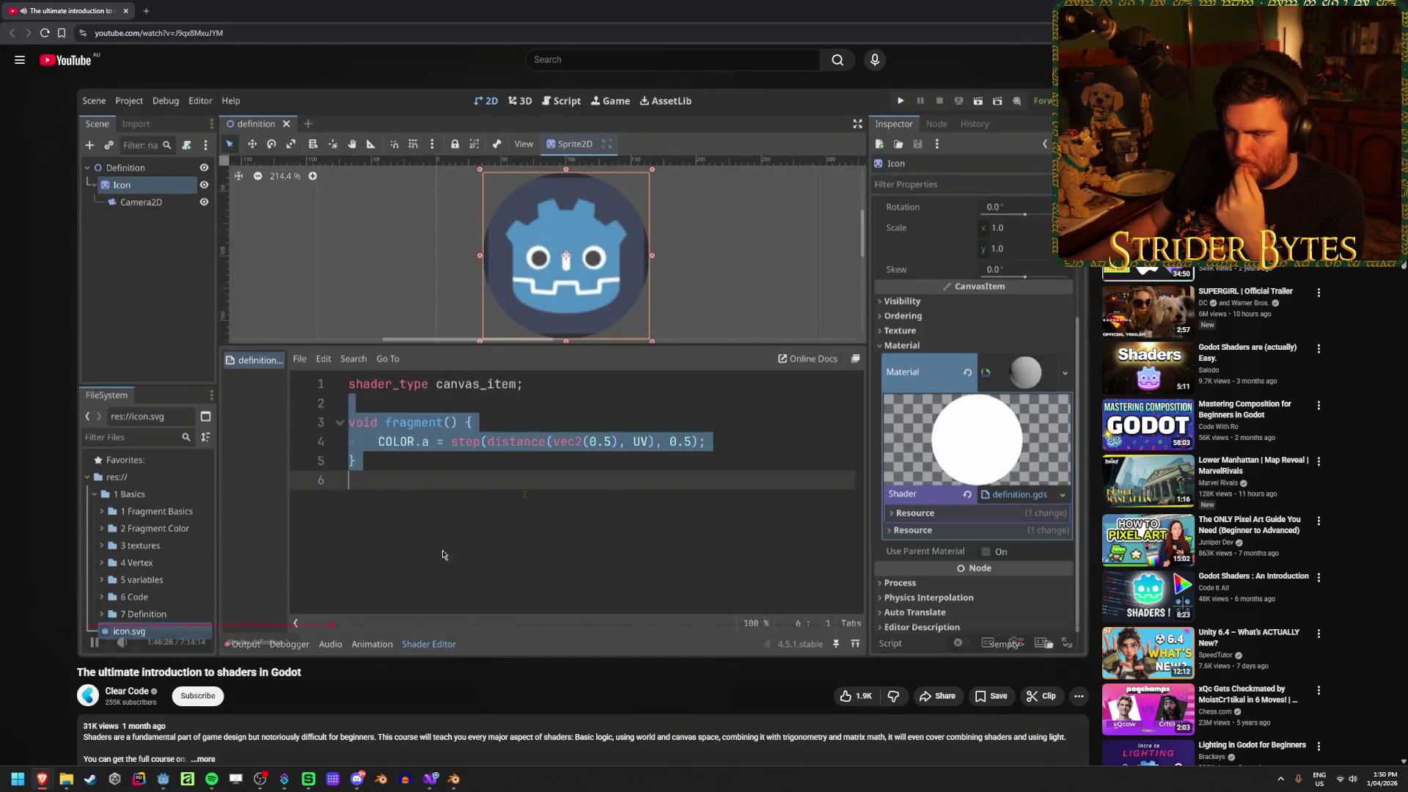
{"action": "left_click", "coordinate": [669, 443]}
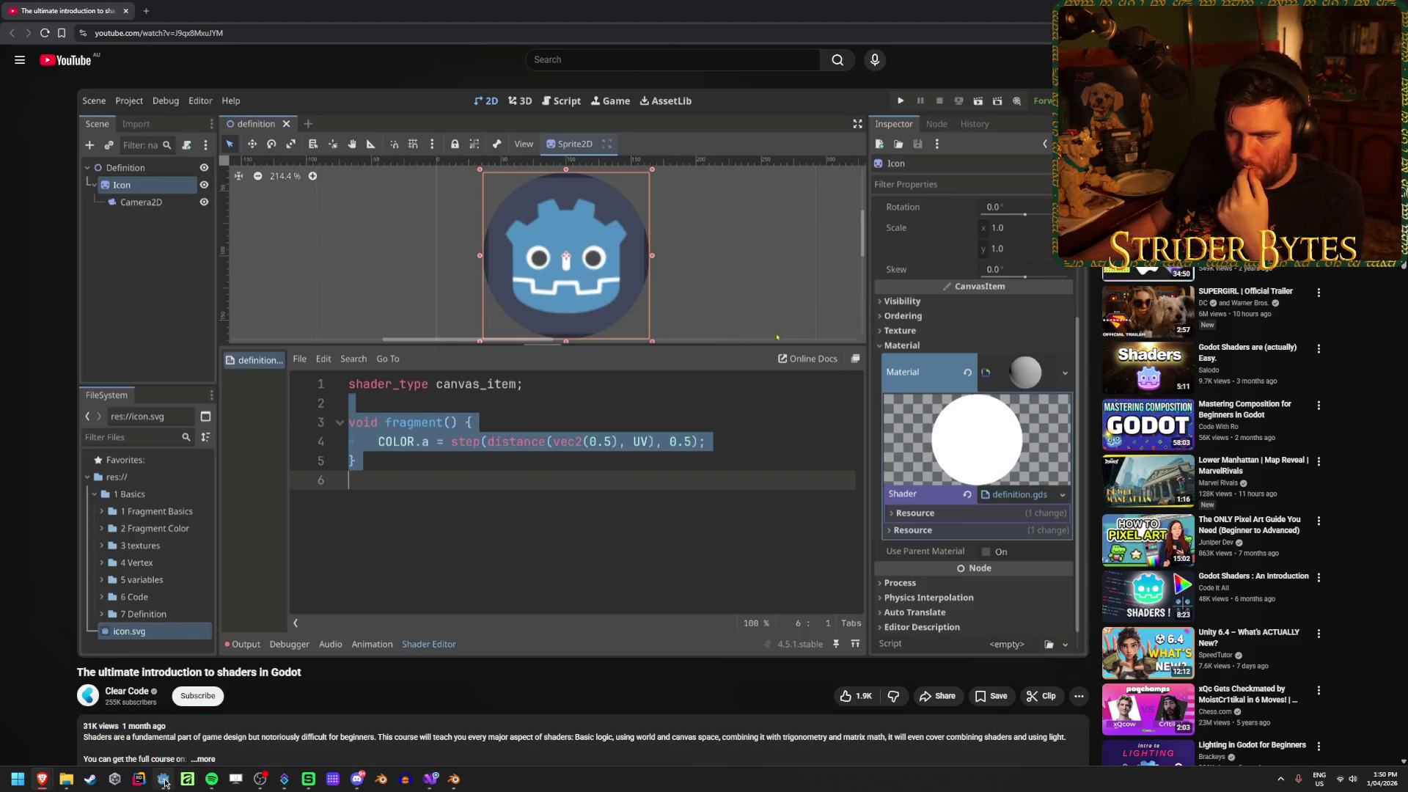
{"action": "mouse_move", "coordinate": [165, 783]}
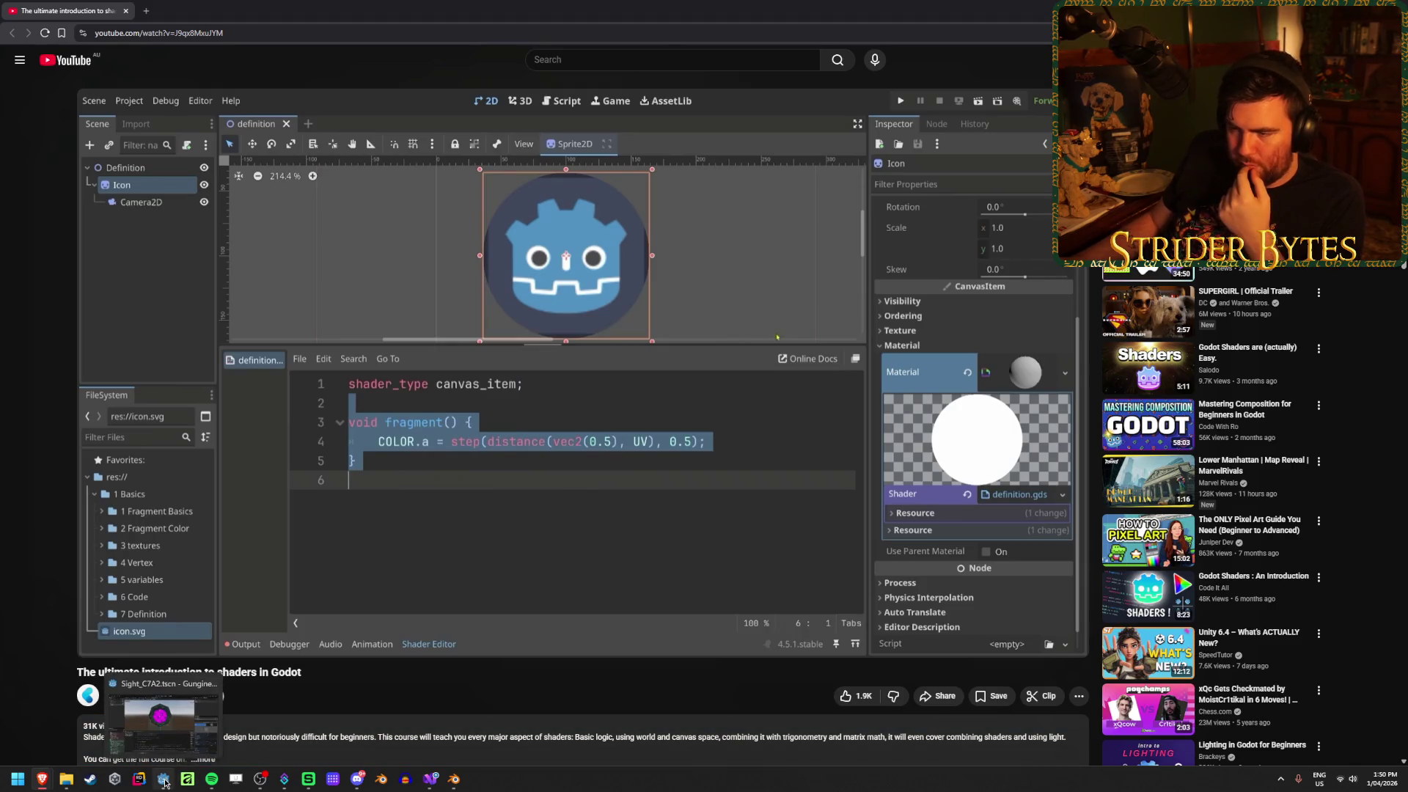
{"action": "left_click", "coordinate": [165, 783]}
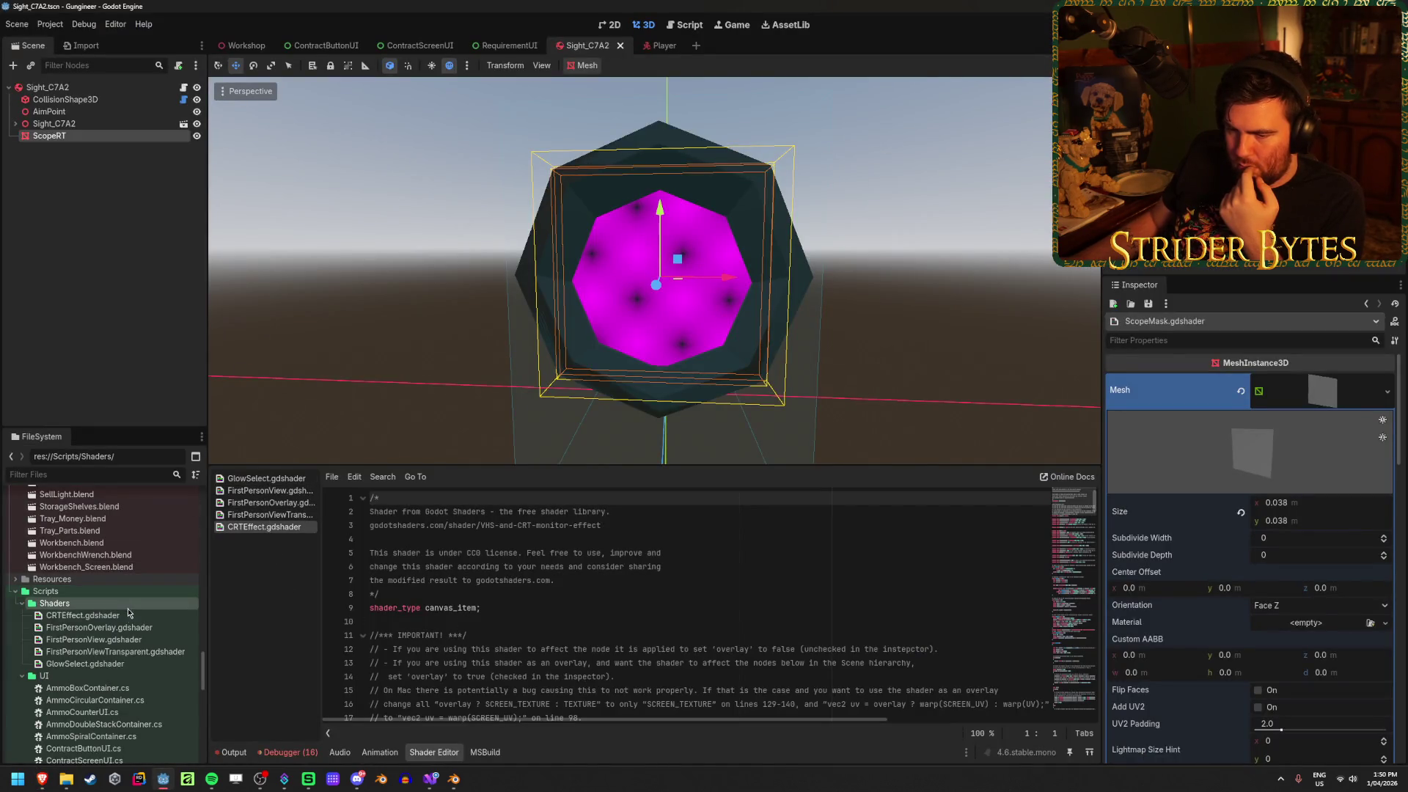
Start a new Shader resource in the Shaders folder named ScopeMask
{"action": "right_click", "coordinate": [98, 602]}
{"action": "mouse_move", "coordinate": [235, 570]}
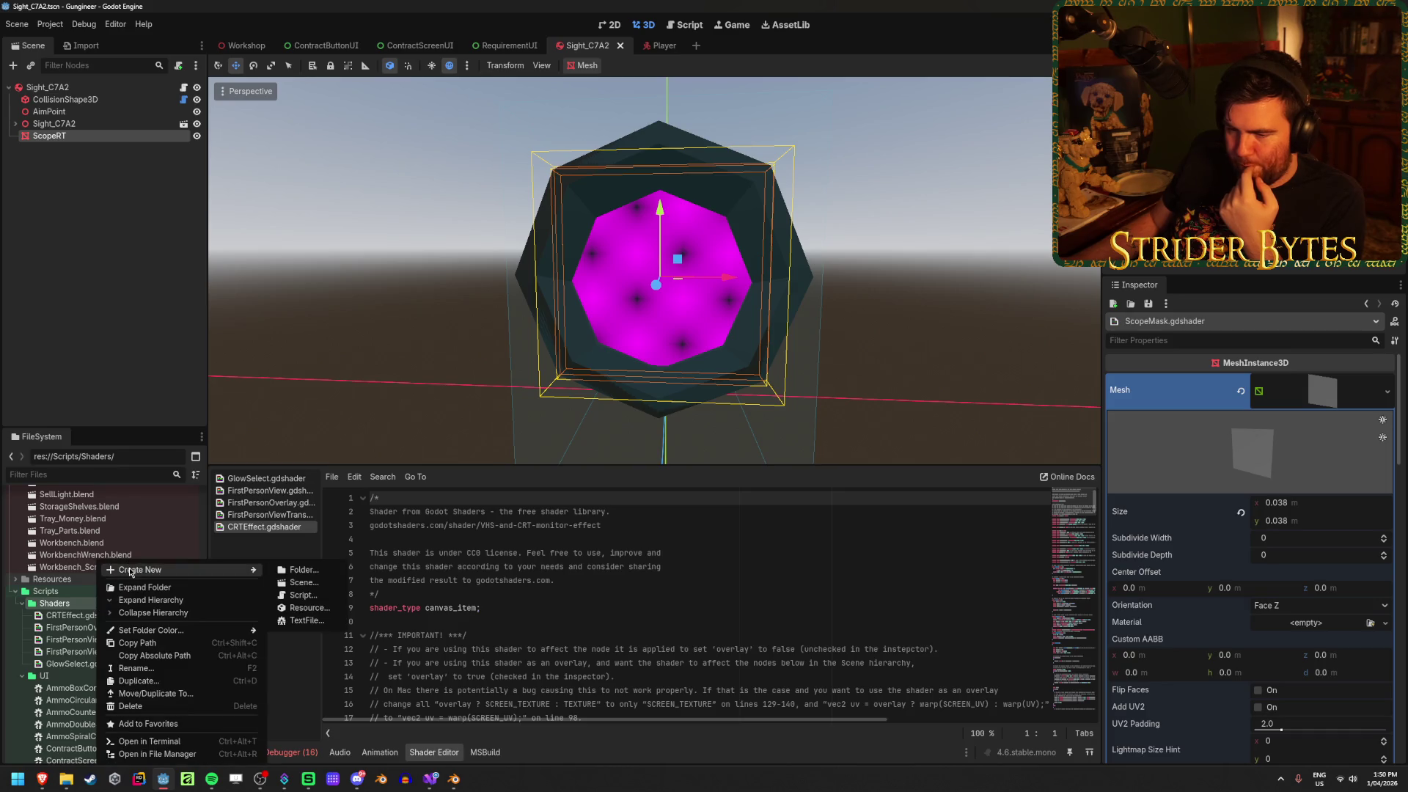
{"action": "left_click", "coordinate": [308, 608]}
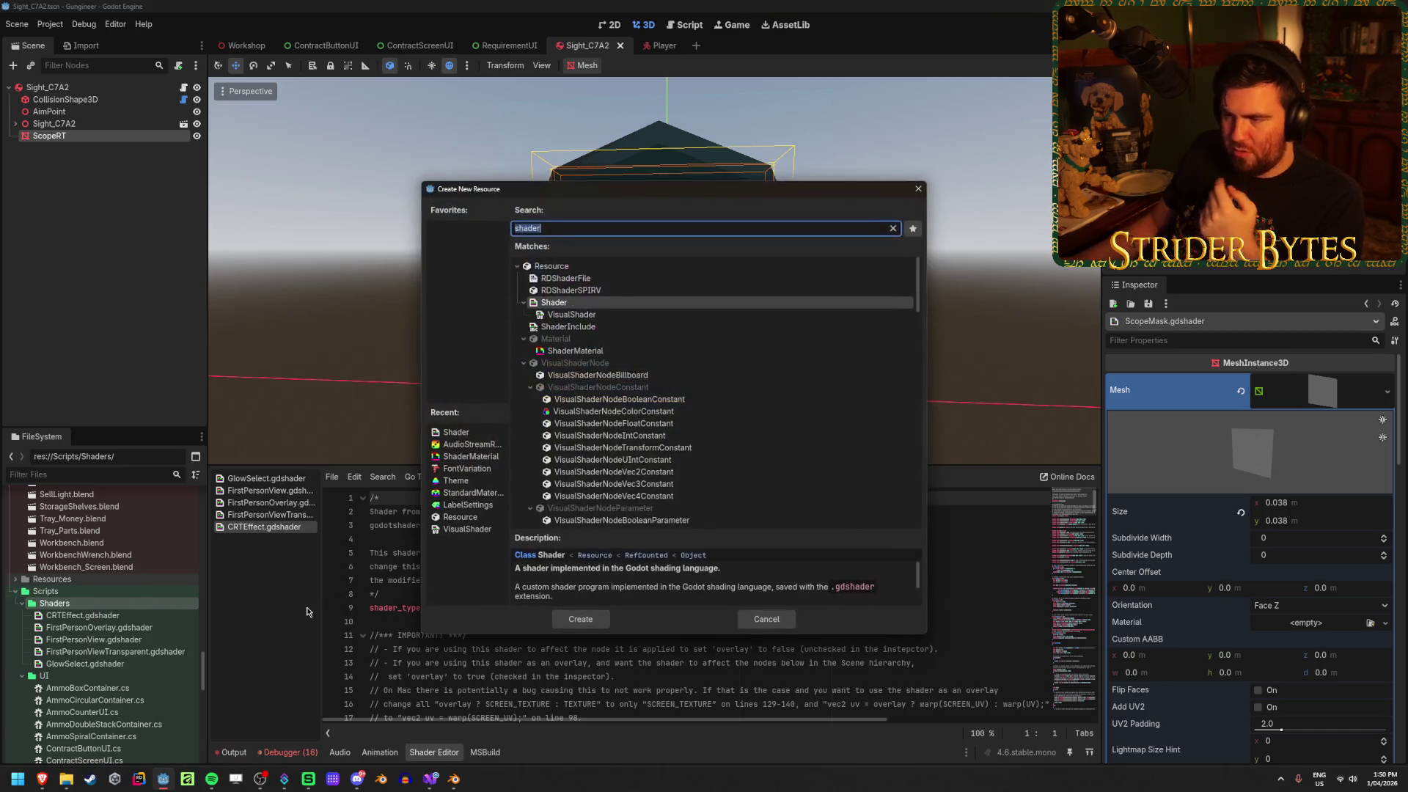
{"action": "left_click", "coordinate": [580, 618]}
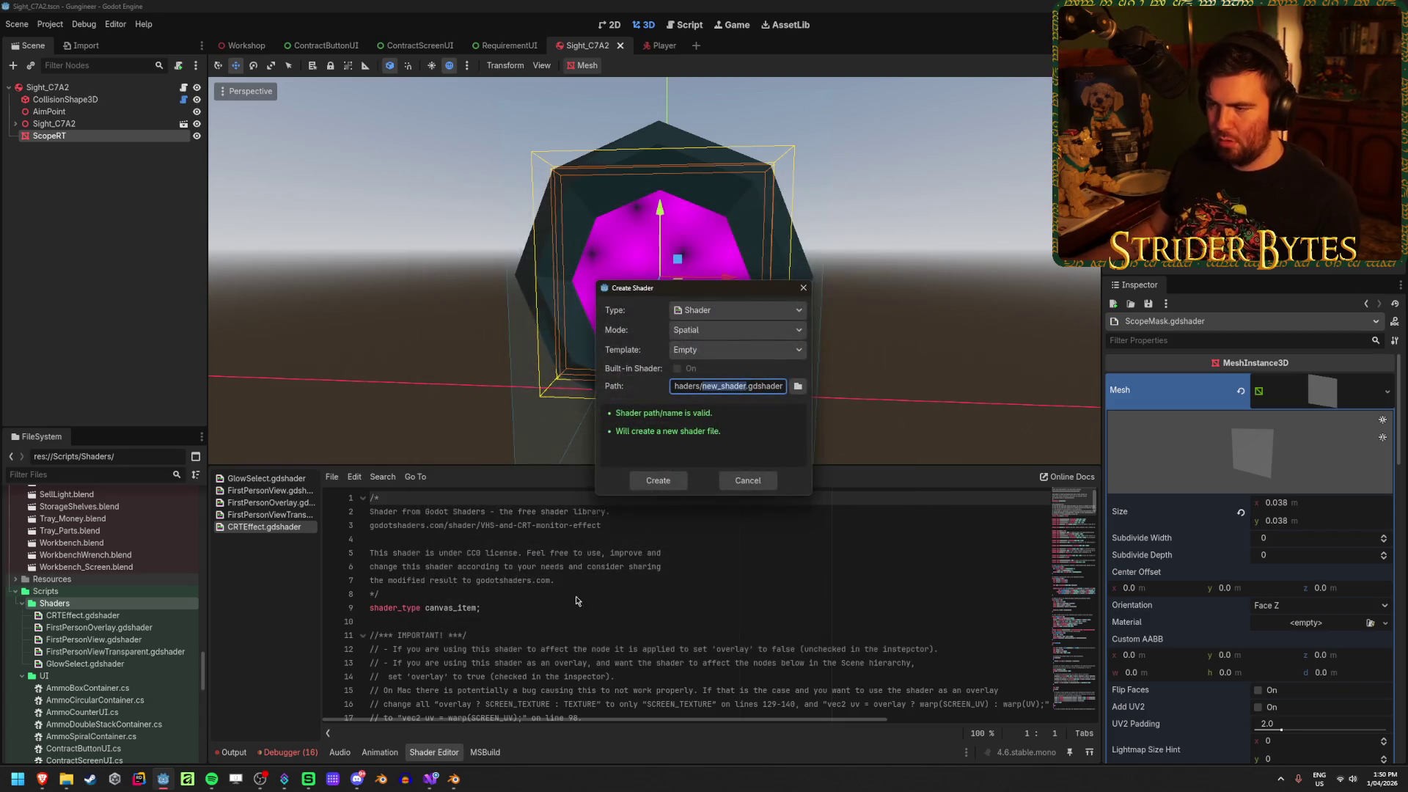
{"action": "type", "text": "ScopeMask"}
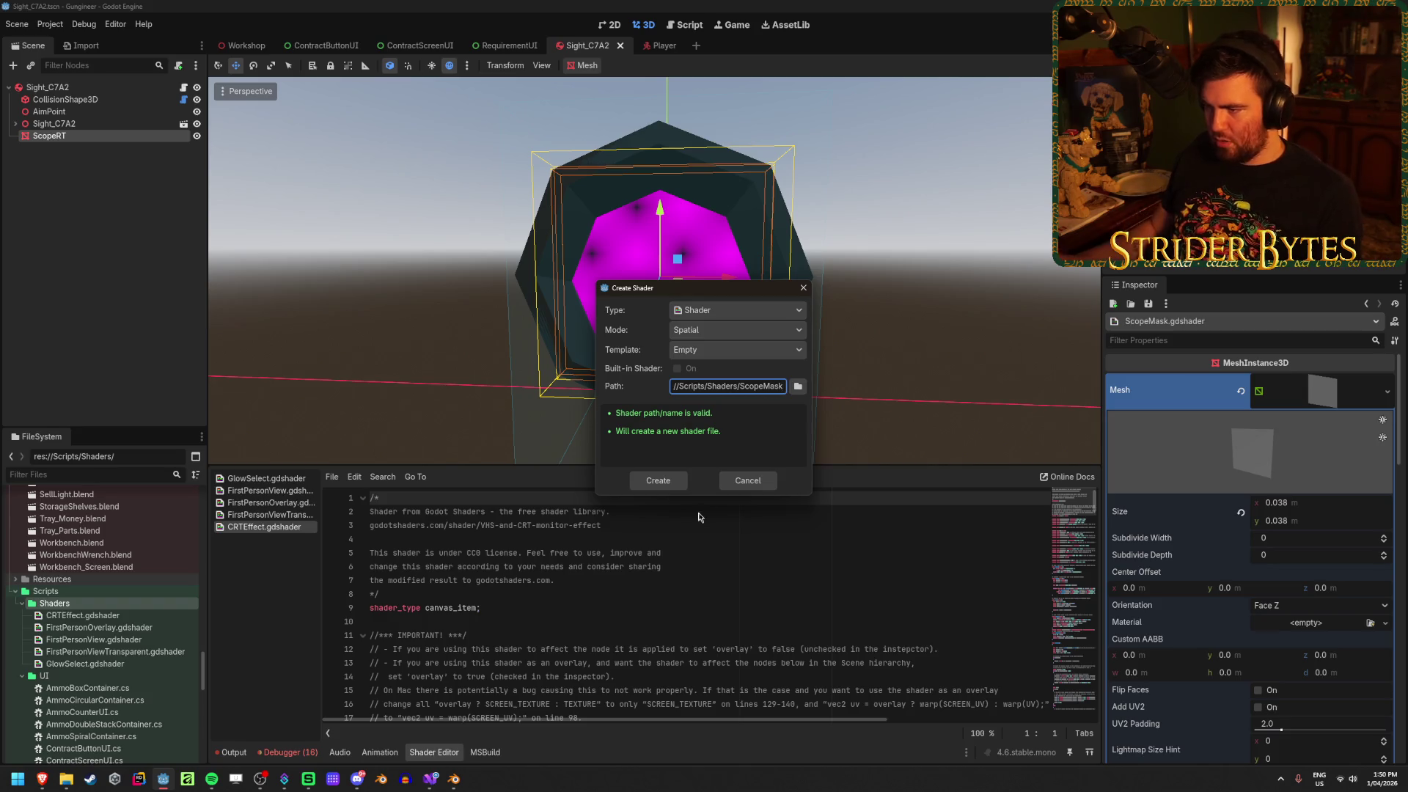
Keep the shader mode Spatial and create ScopeMask.gdshader
{"action": "left_click", "coordinate": [711, 336]}
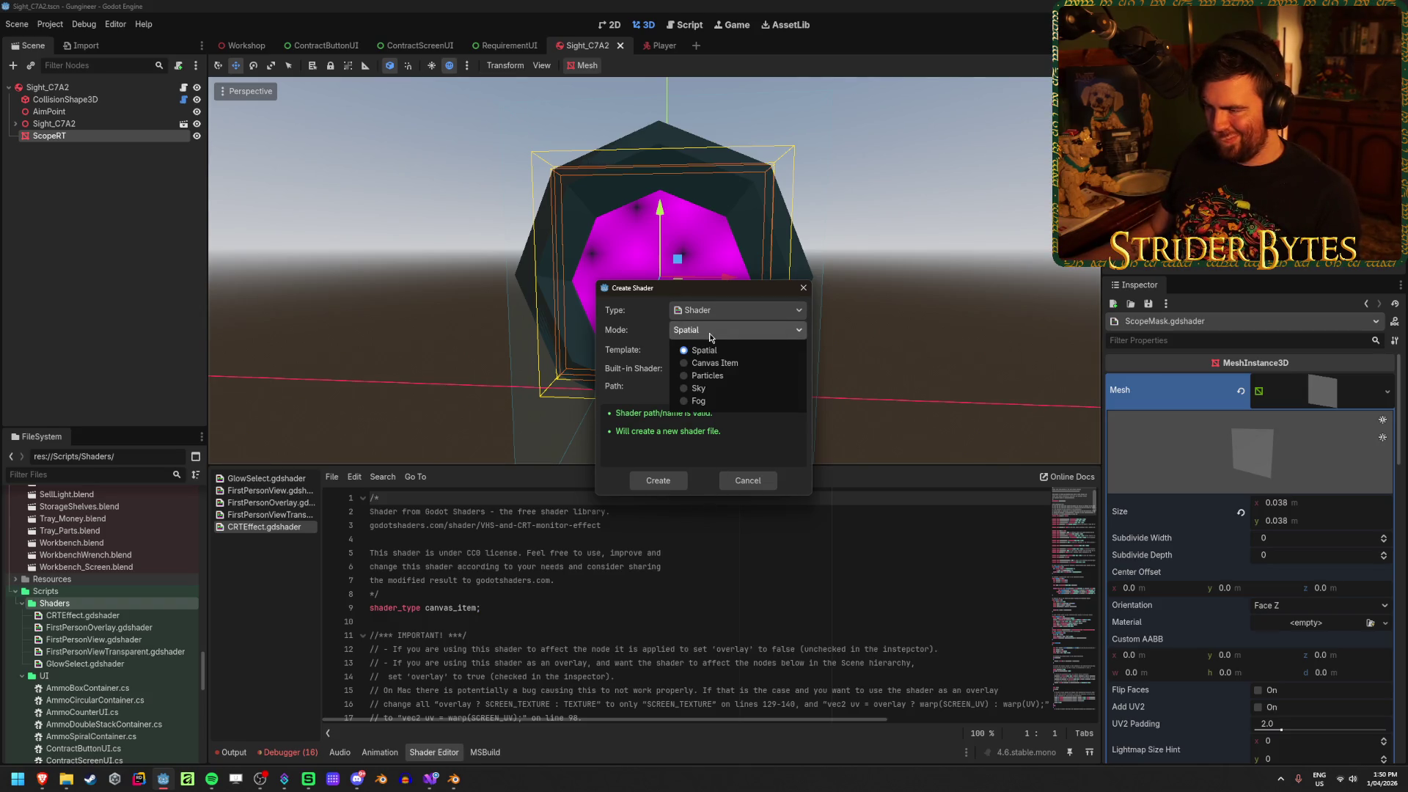
{"action": "left_click", "coordinate": [613, 330]}
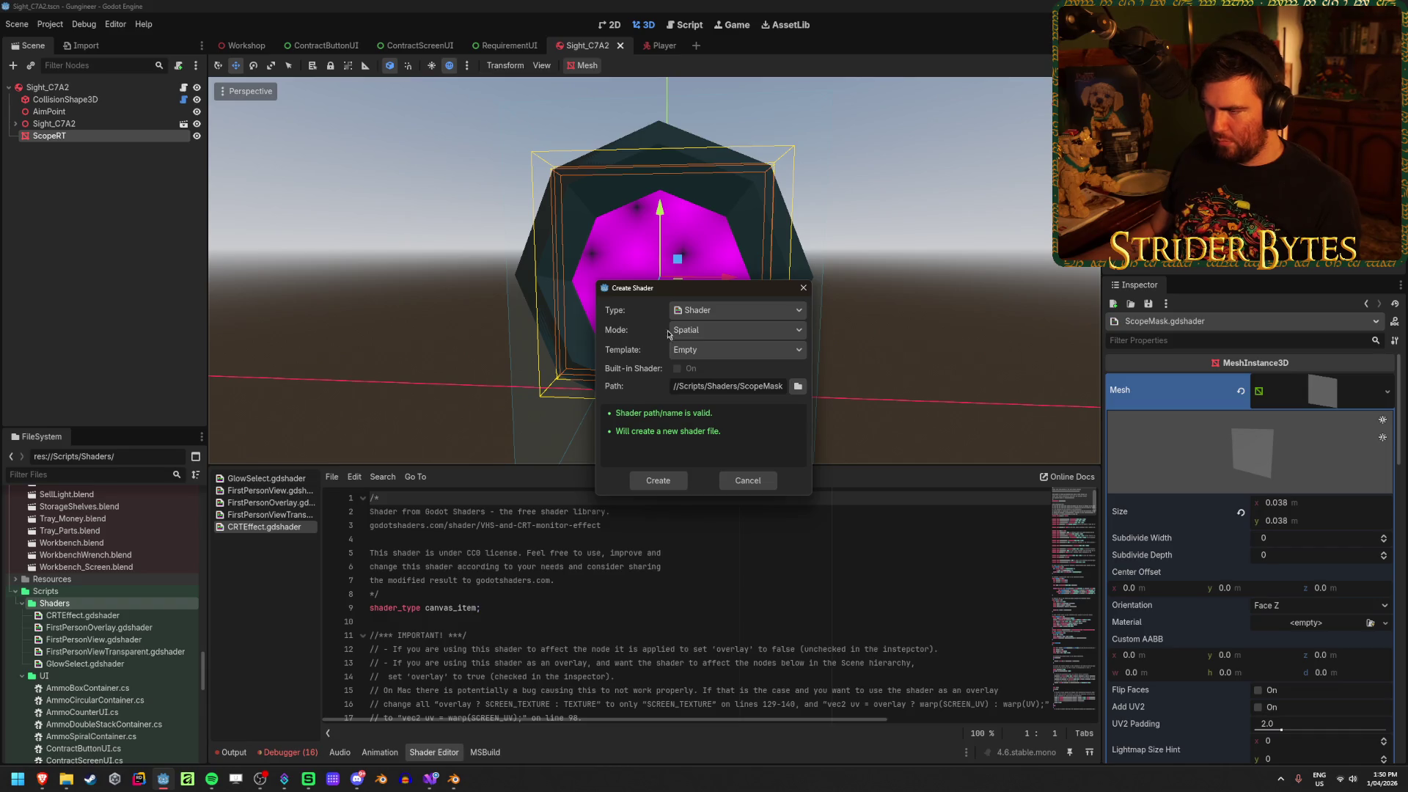
{"action": "left_click", "coordinate": [701, 333]}
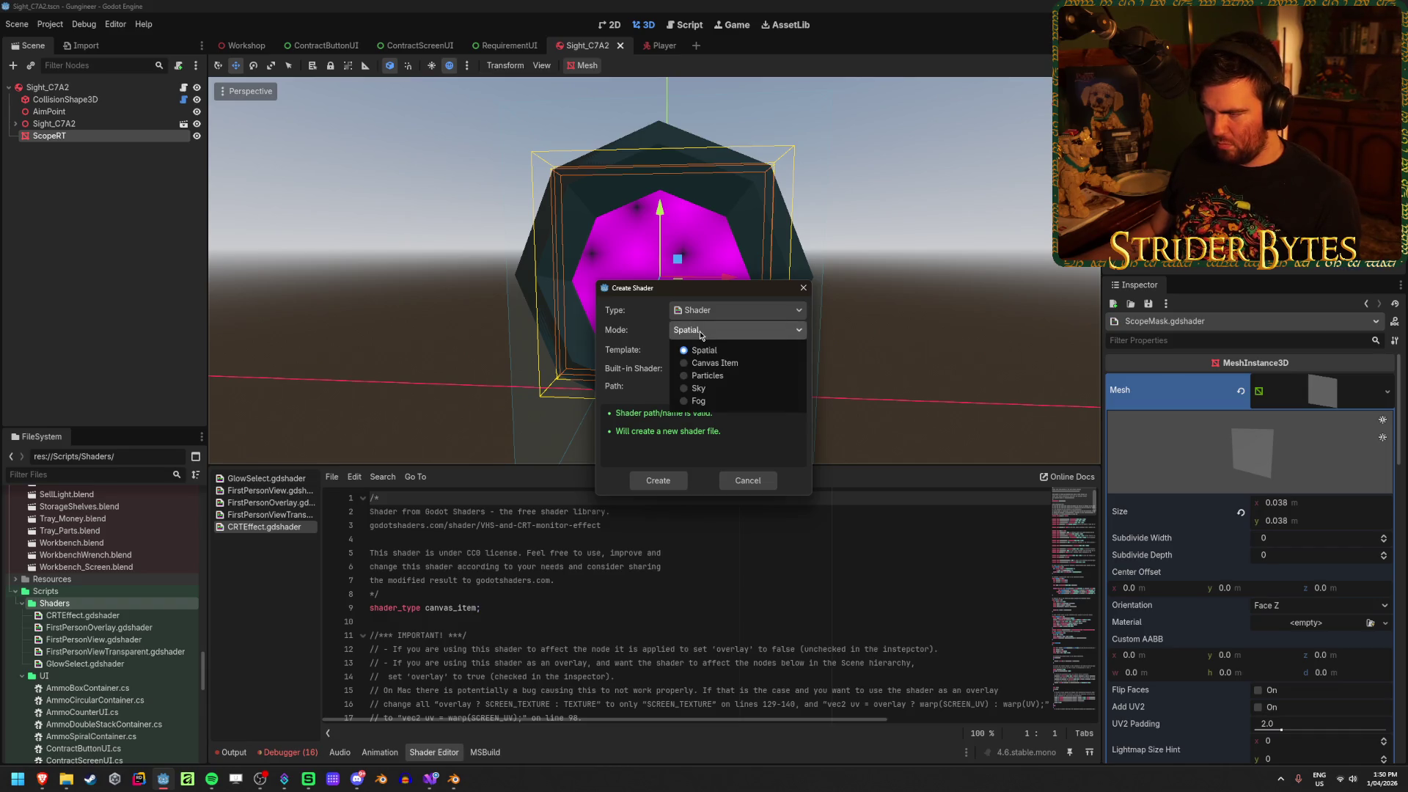
{"action": "left_click", "coordinate": [701, 335]}
{"action": "left_click", "coordinate": [702, 302]}
{"action": "left_click", "coordinate": [702, 302]}
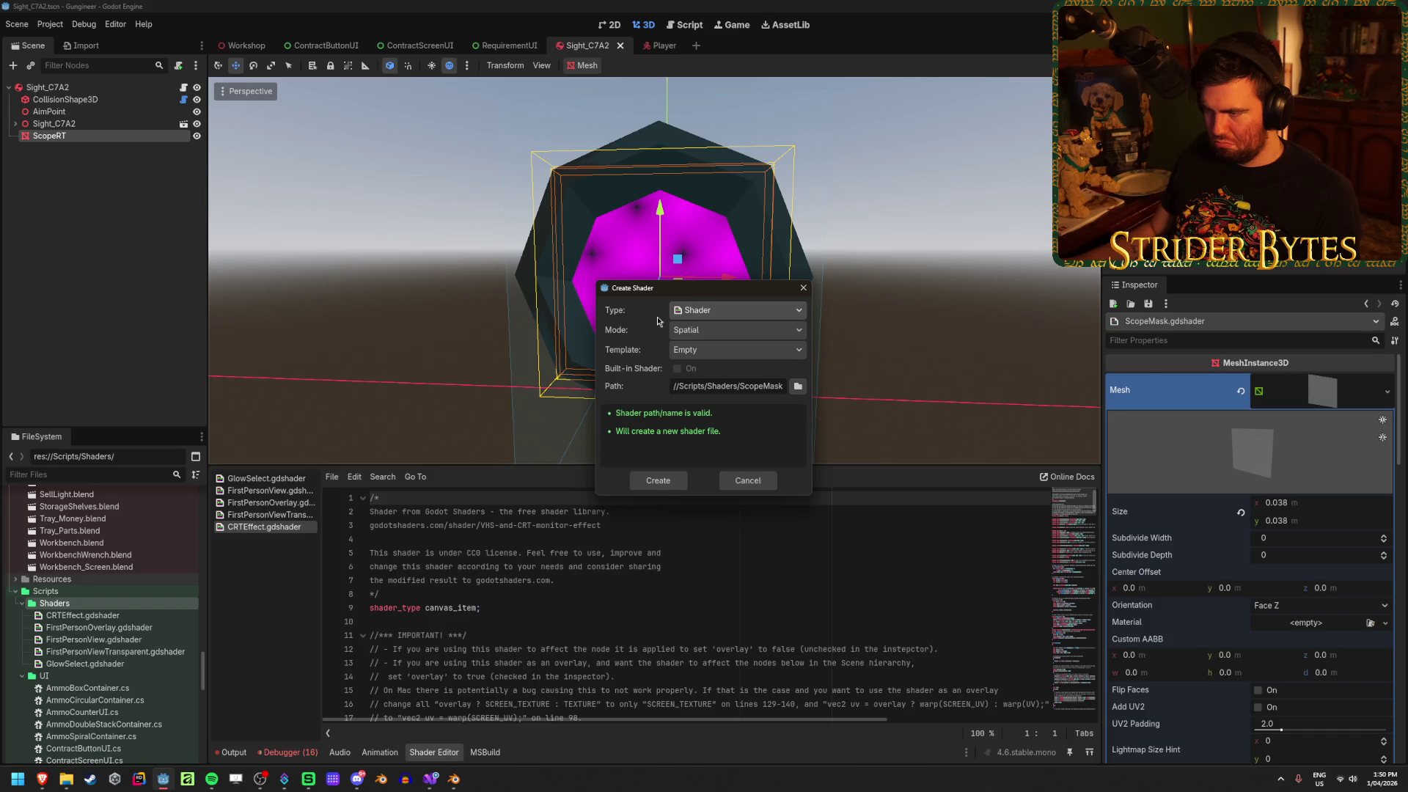
{"action": "left_click", "coordinate": [656, 481]}
{"action": "left_click", "coordinate": [509, 507]}
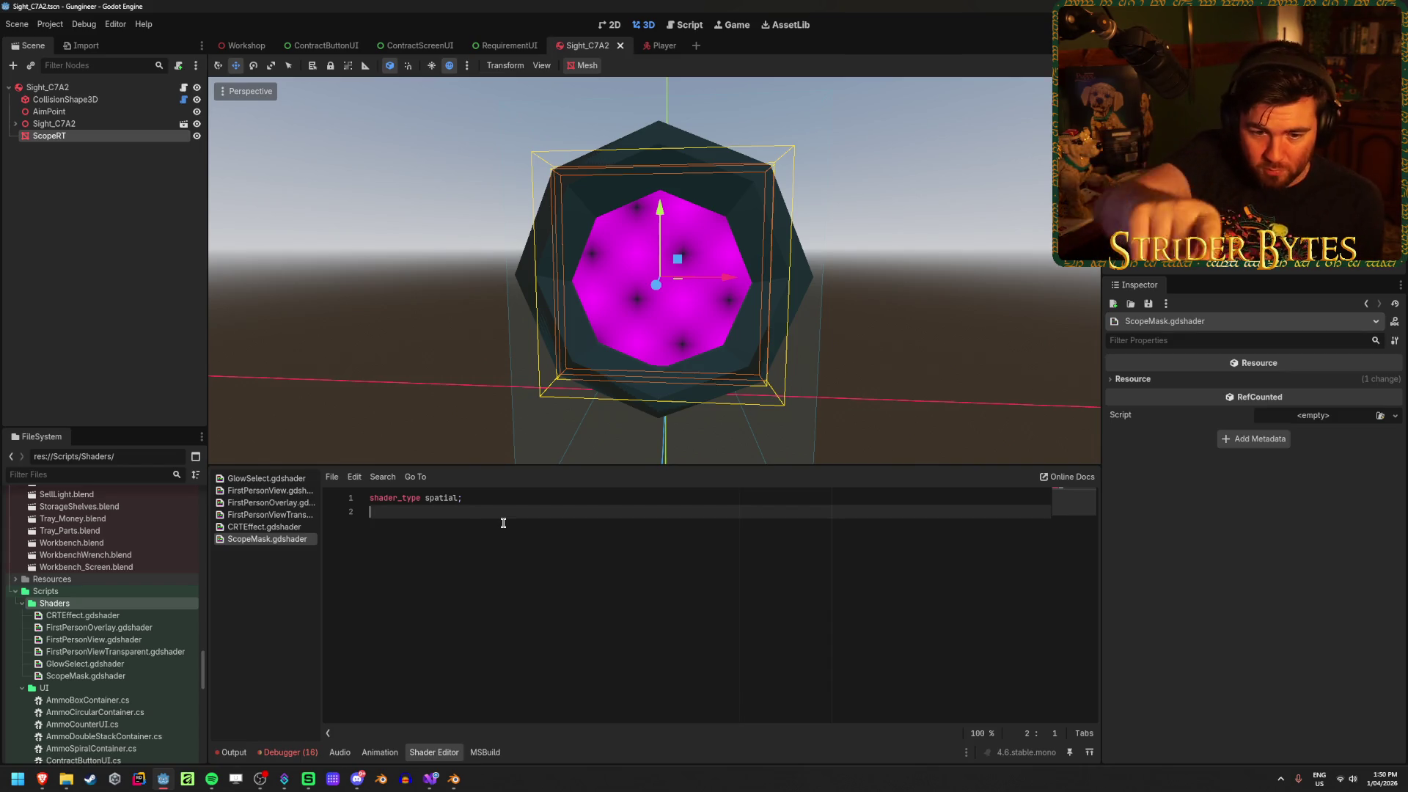
Add an empty void fragment() { } function below shader_type spatial; and reselect ScopeRT
{"action": "key", "text": "Return"}
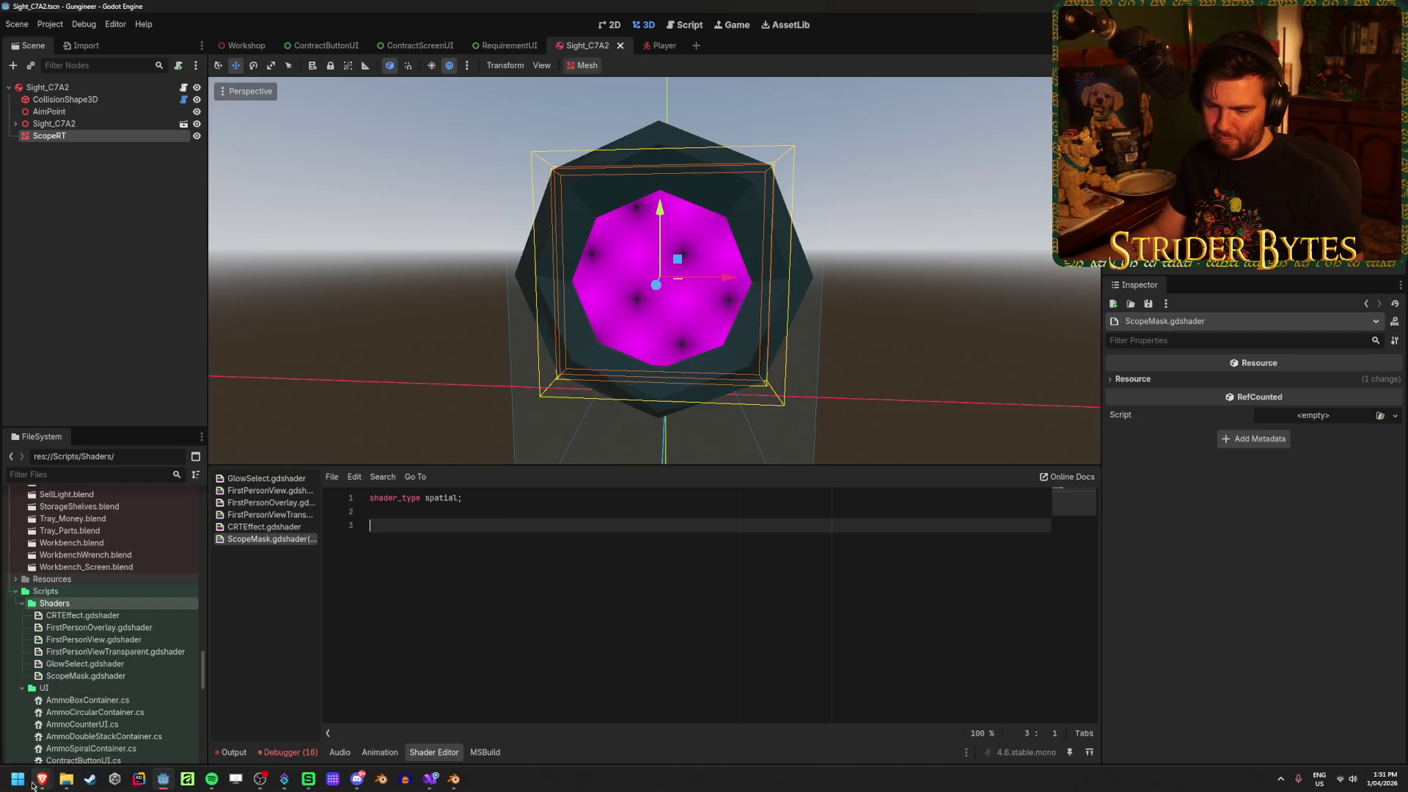
{"action": "mouse_move", "coordinate": [42, 779]}
{"action": "left_click", "coordinate": [132, 722]}
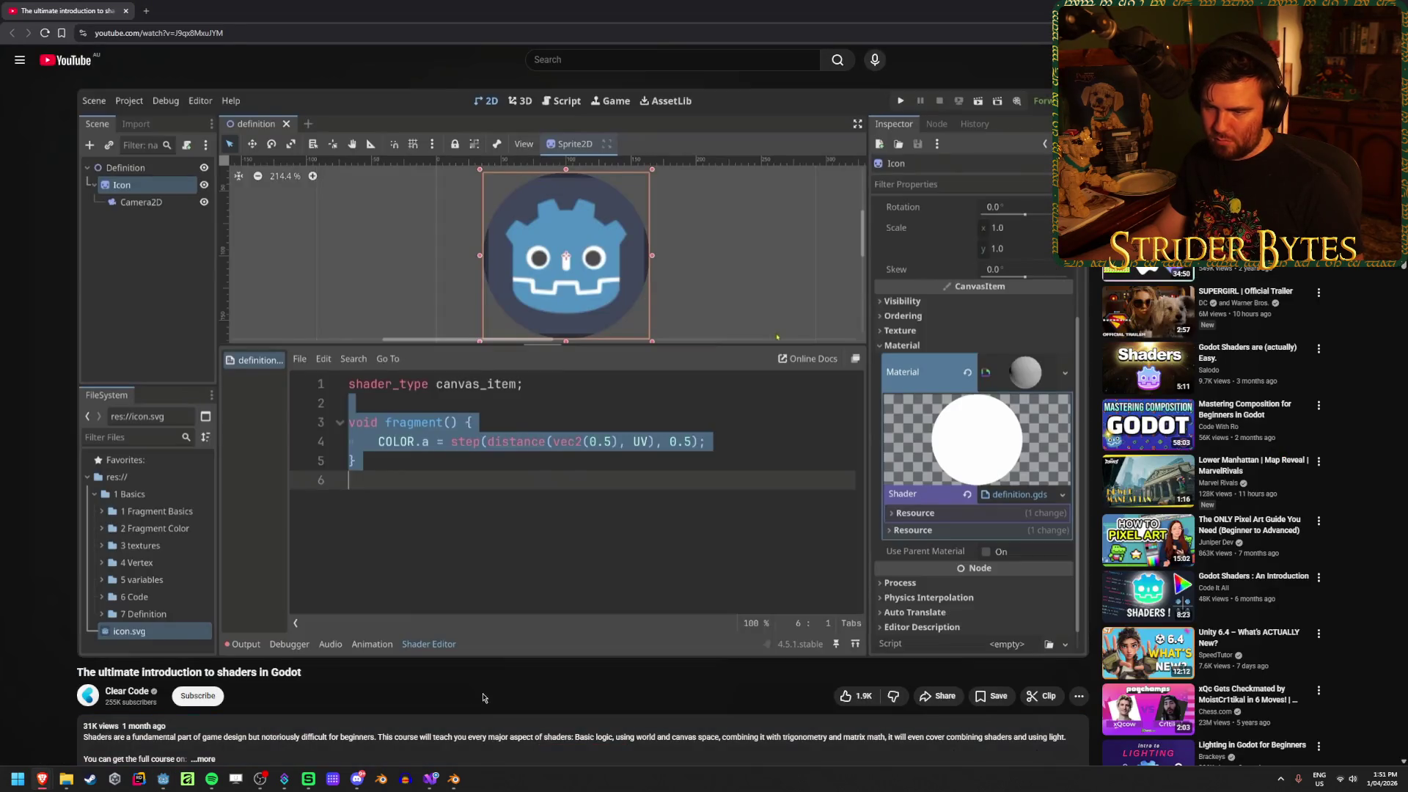
{"action": "key", "text": "super+Down"}
{"action": "key", "text": "super+Down"}
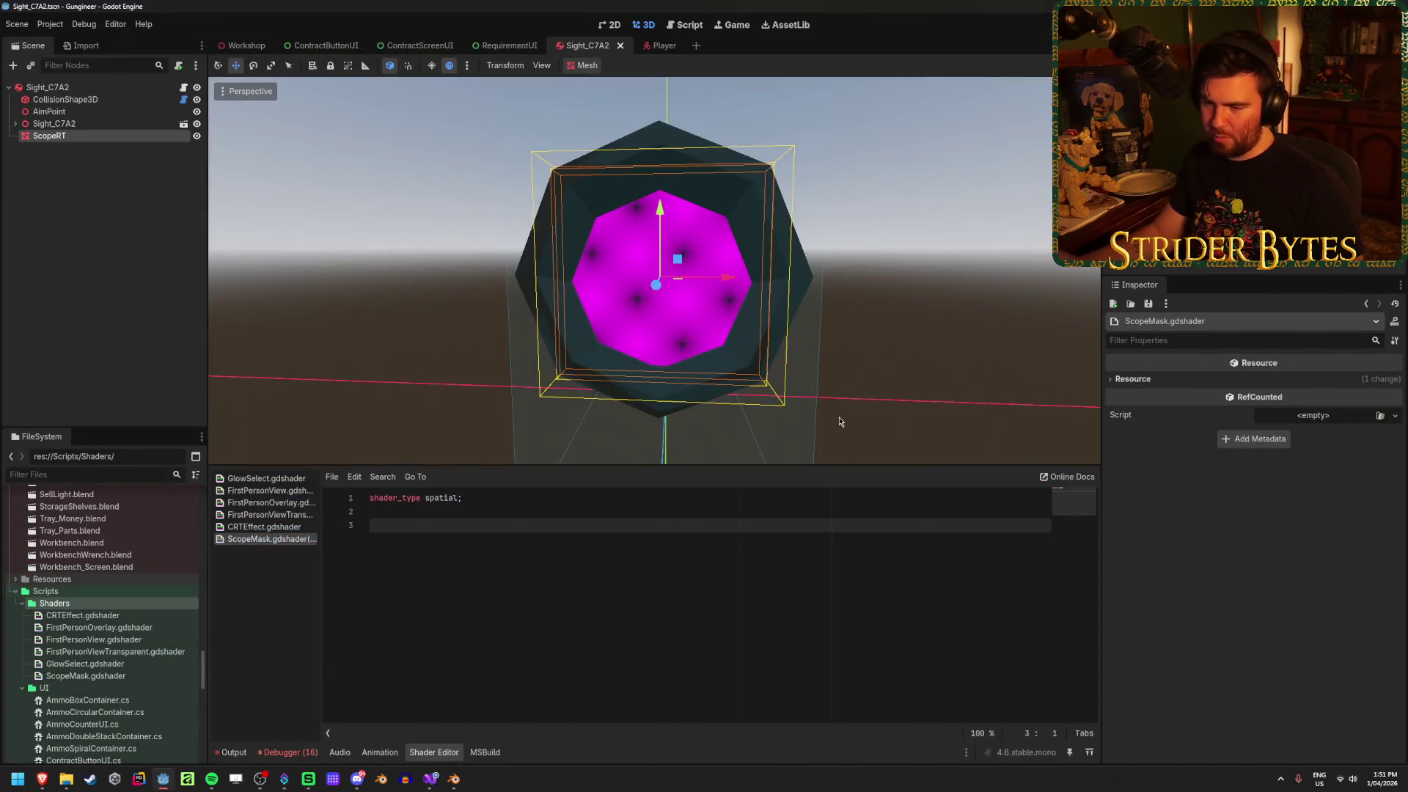
{"action": "type", "text": "void frag"}
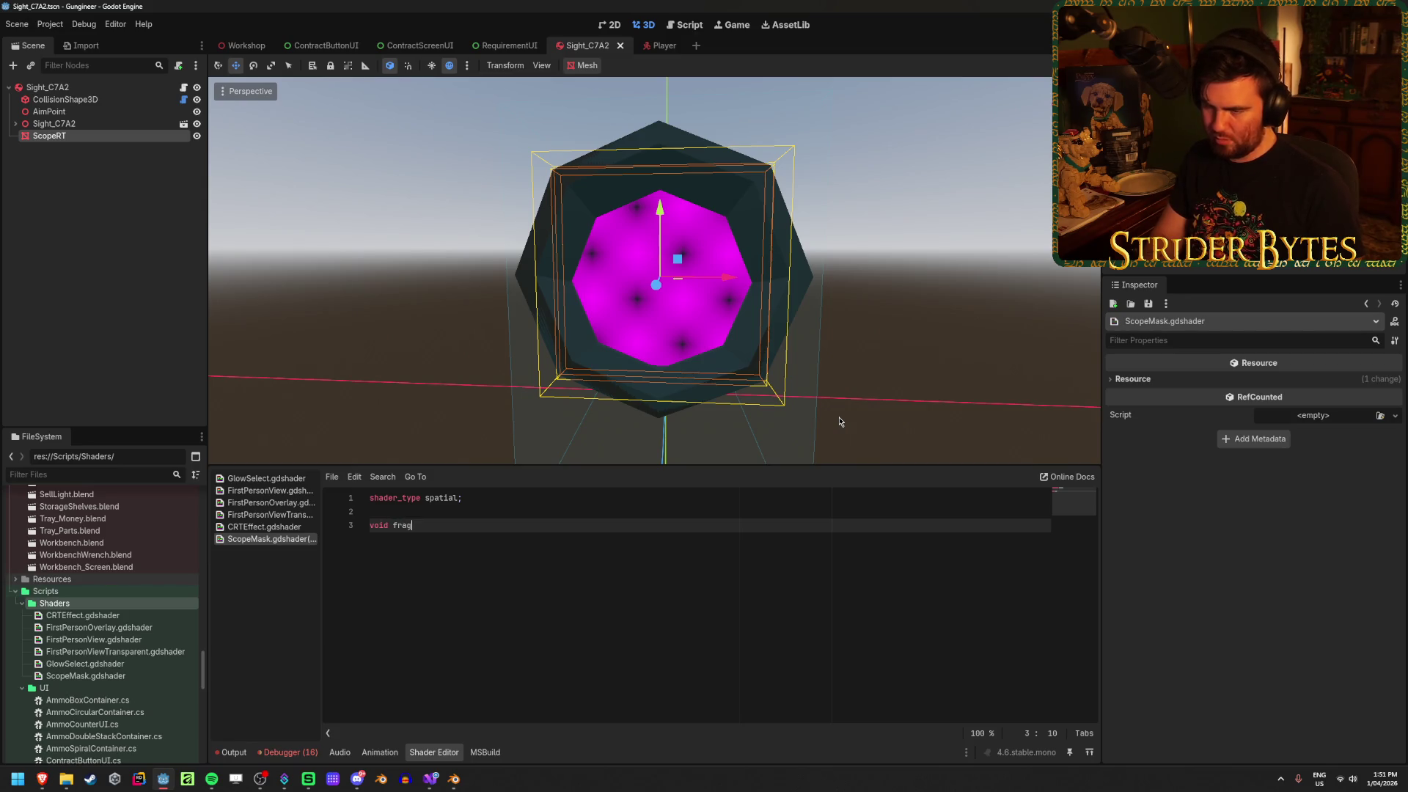
{"action": "type", "text": "ment"}
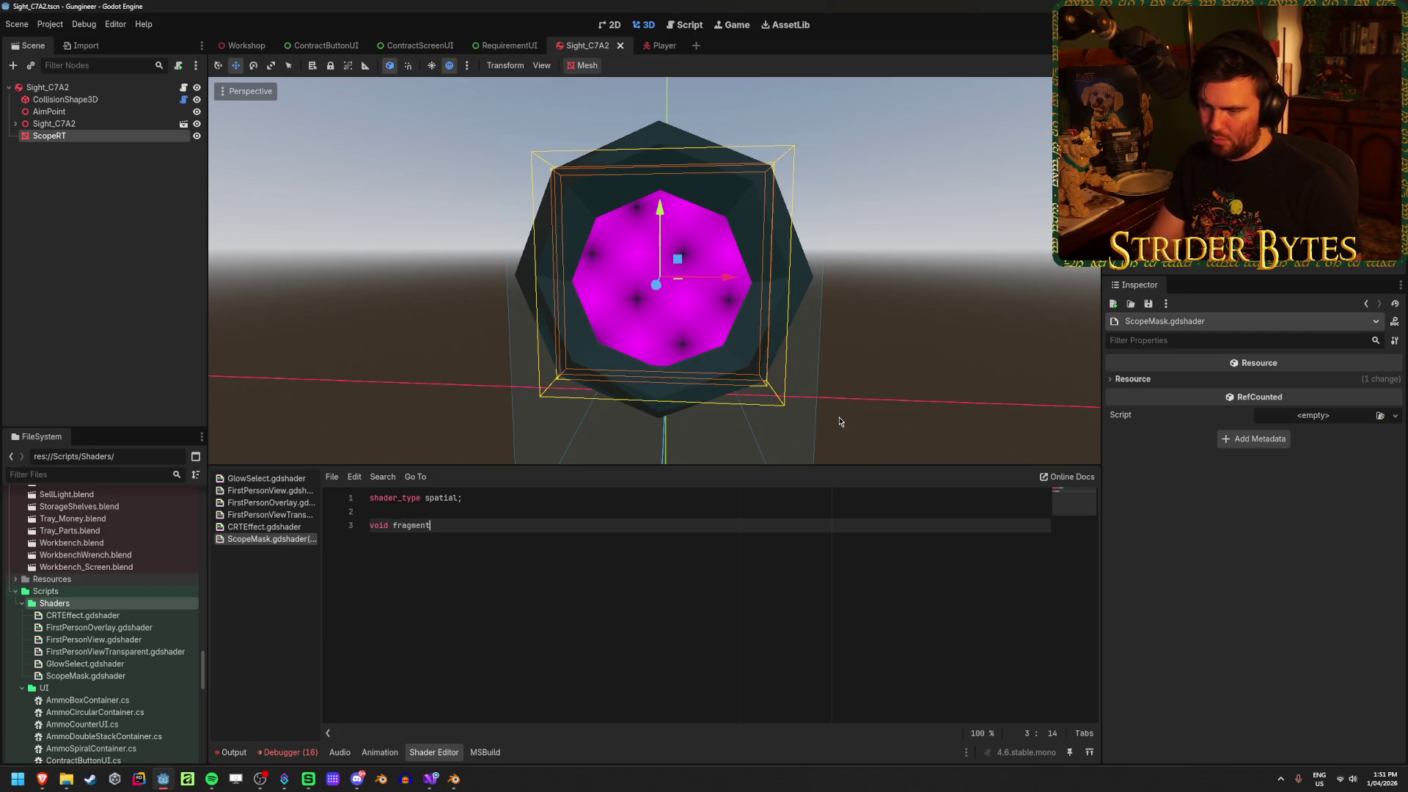
{"action": "type", "text": "() {"}
{"action": "key", "text": "Return"}
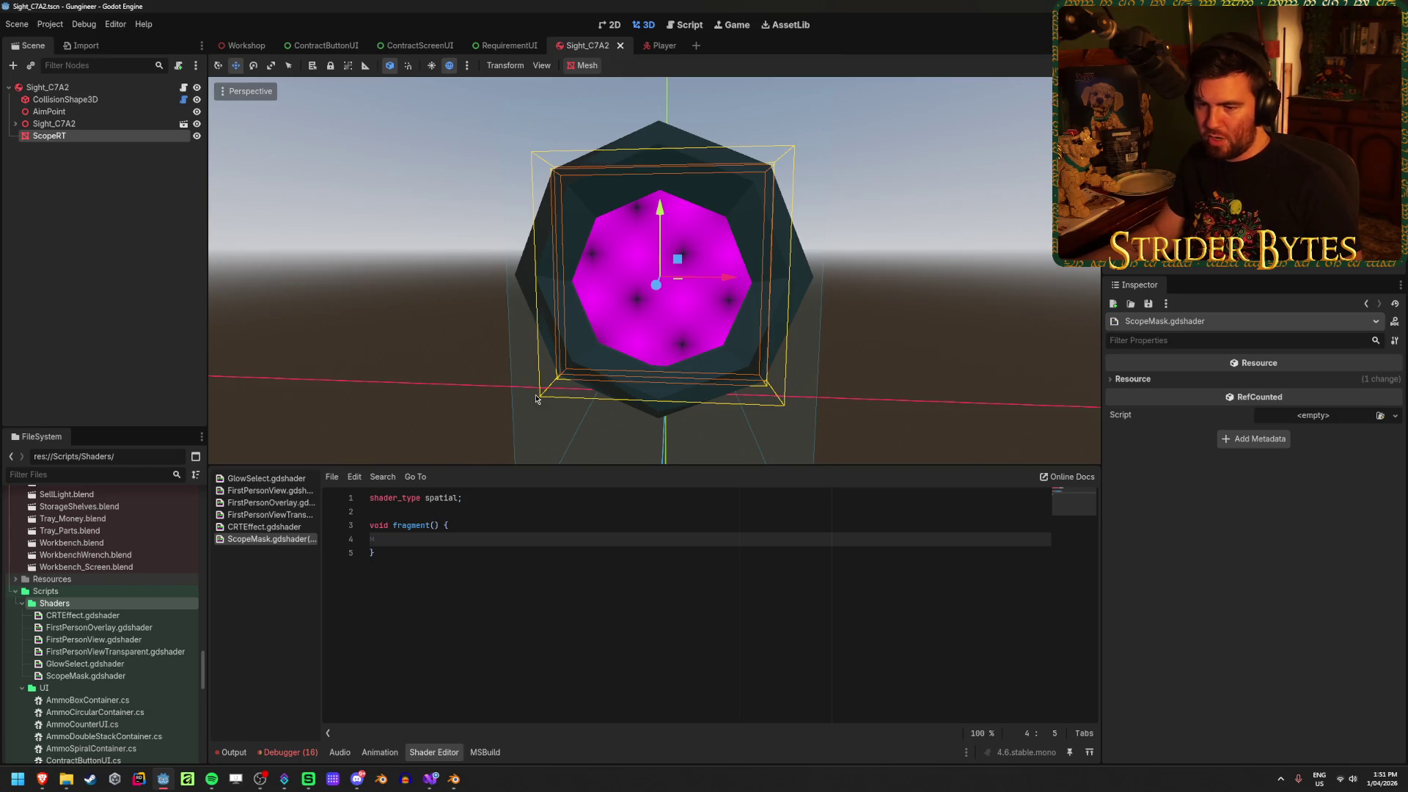
{"action": "left_click", "coordinate": [83, 150]}
{"action": "left_click", "coordinate": [84, 138]}
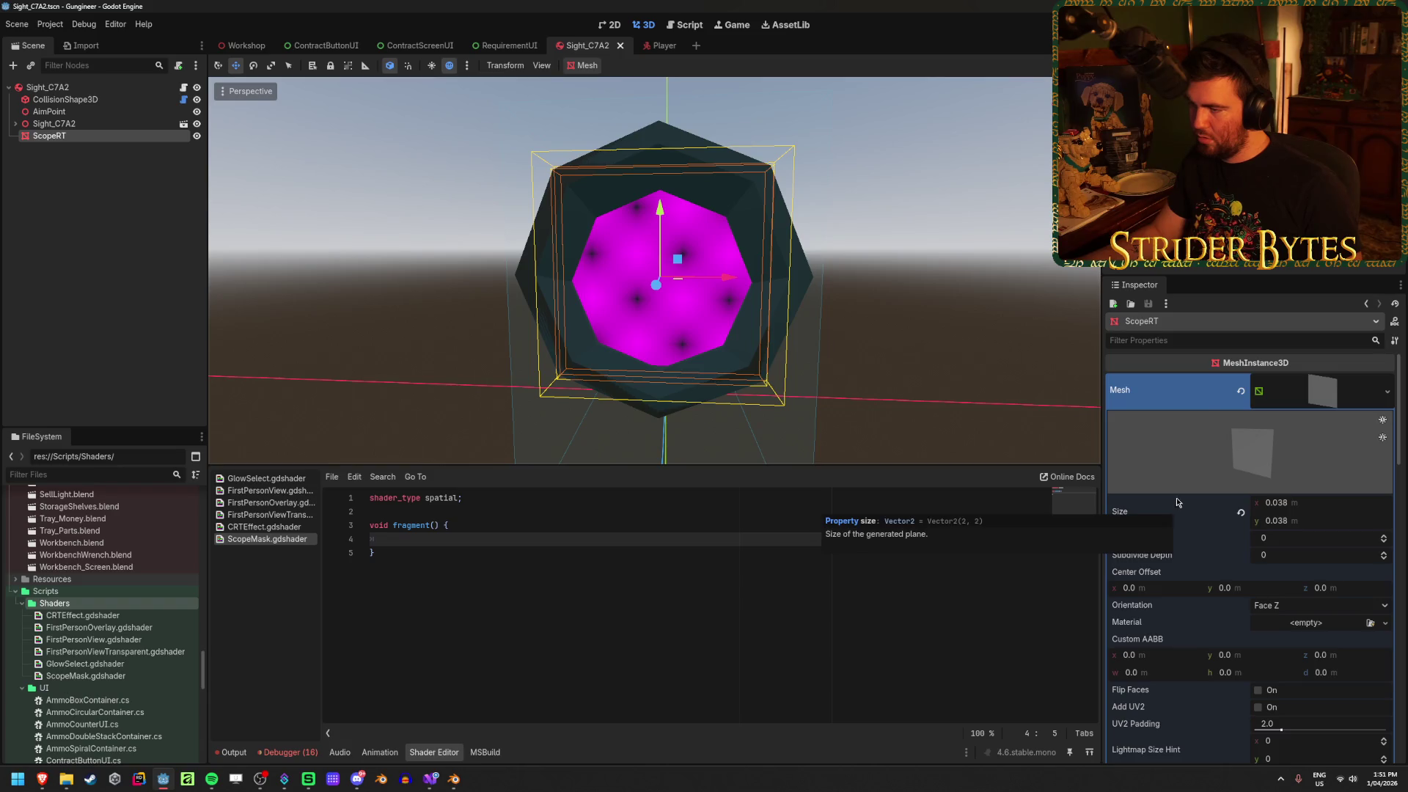
Clear the magenta Material Override from ScopeRT in the Inspector
{"action": "scroll", "coordinate": [1202, 546], "scroll_direction": "down", "scroll_amount": 2}
{"action": "scroll", "coordinate": [1201, 546], "scroll_direction": "up", "scroll_amount": 2}
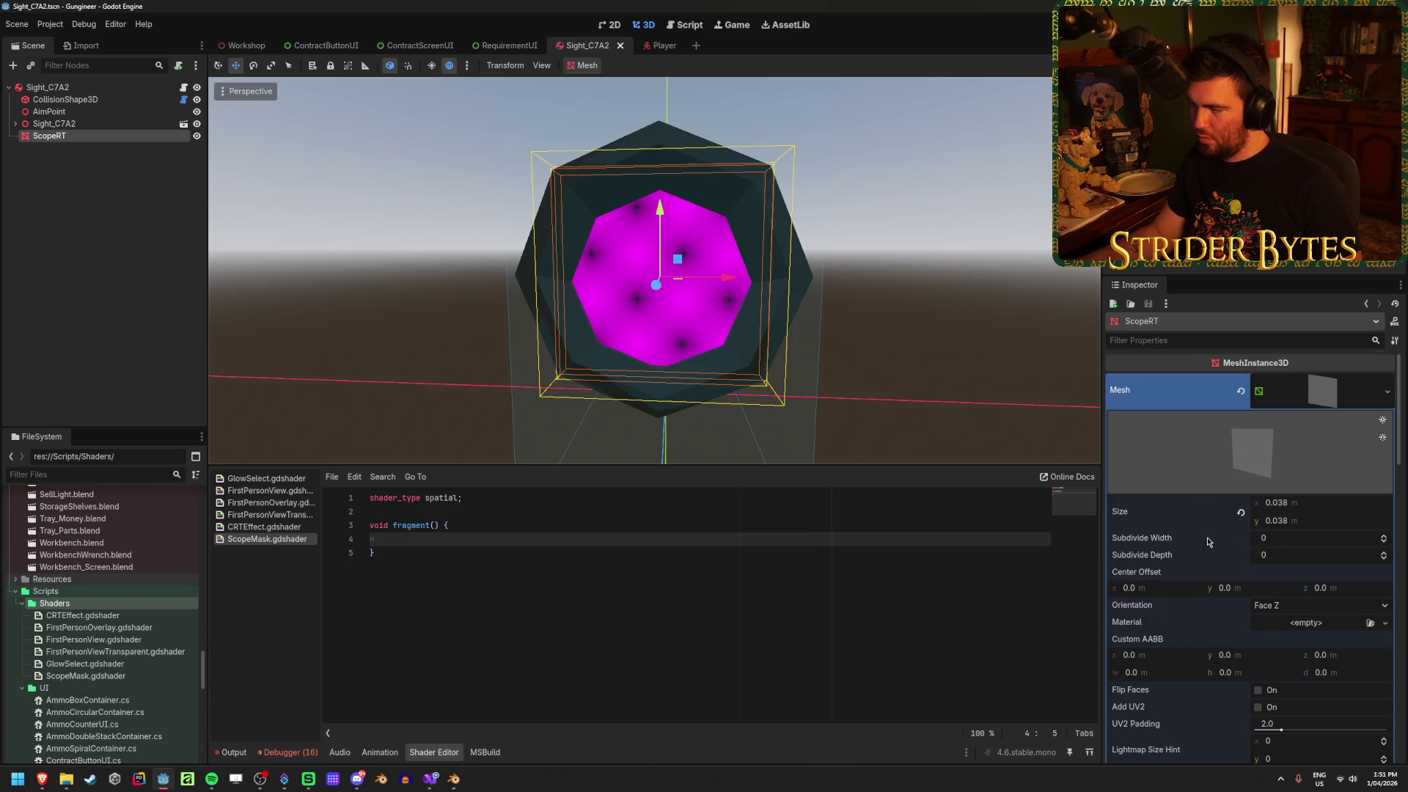
{"action": "scroll", "coordinate": [1208, 542], "scroll_direction": "down", "scroll_amount": 6}
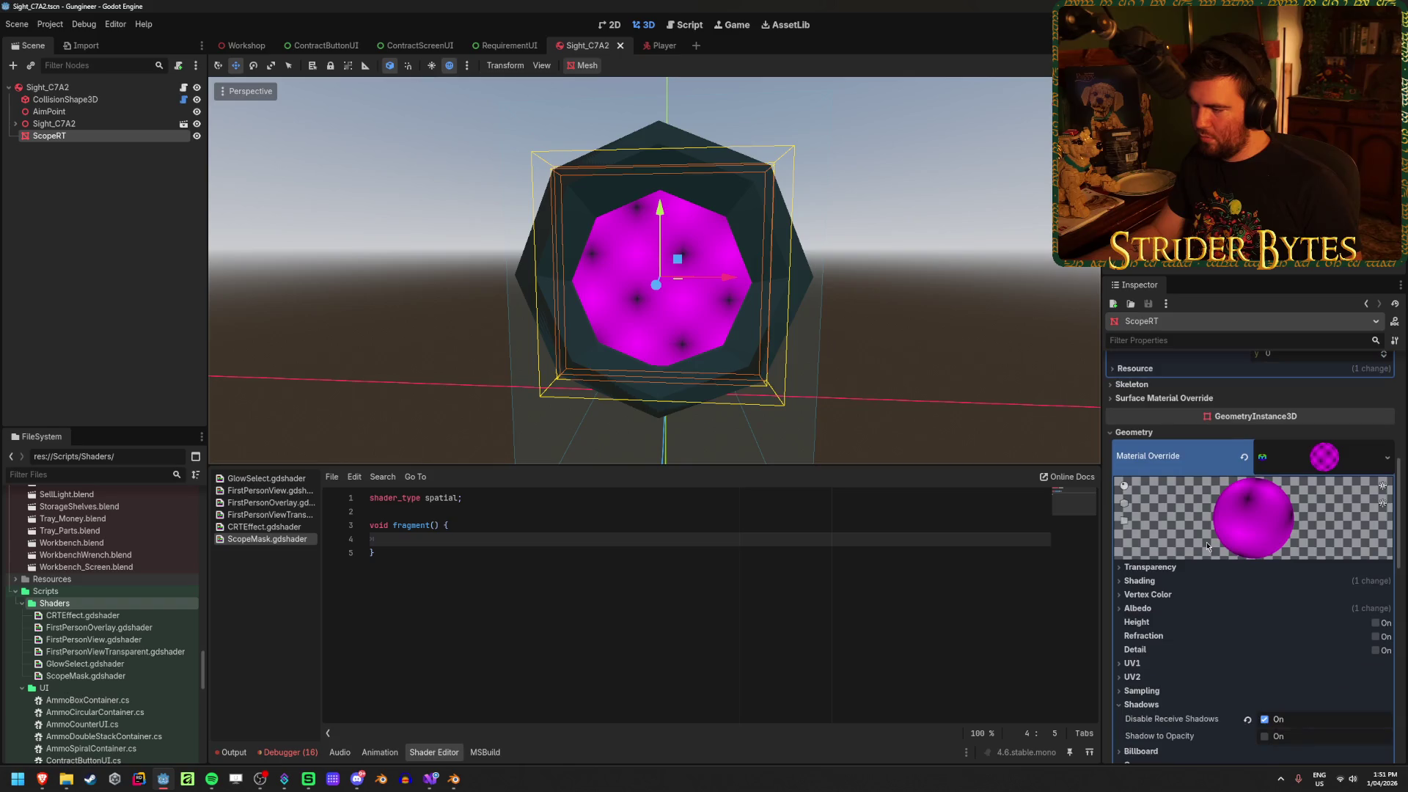
{"action": "scroll", "coordinate": [1207, 545], "scroll_direction": "down", "scroll_amount": 3}
{"action": "scroll", "coordinate": [1222, 581], "scroll_direction": "up", "scroll_amount": 3}
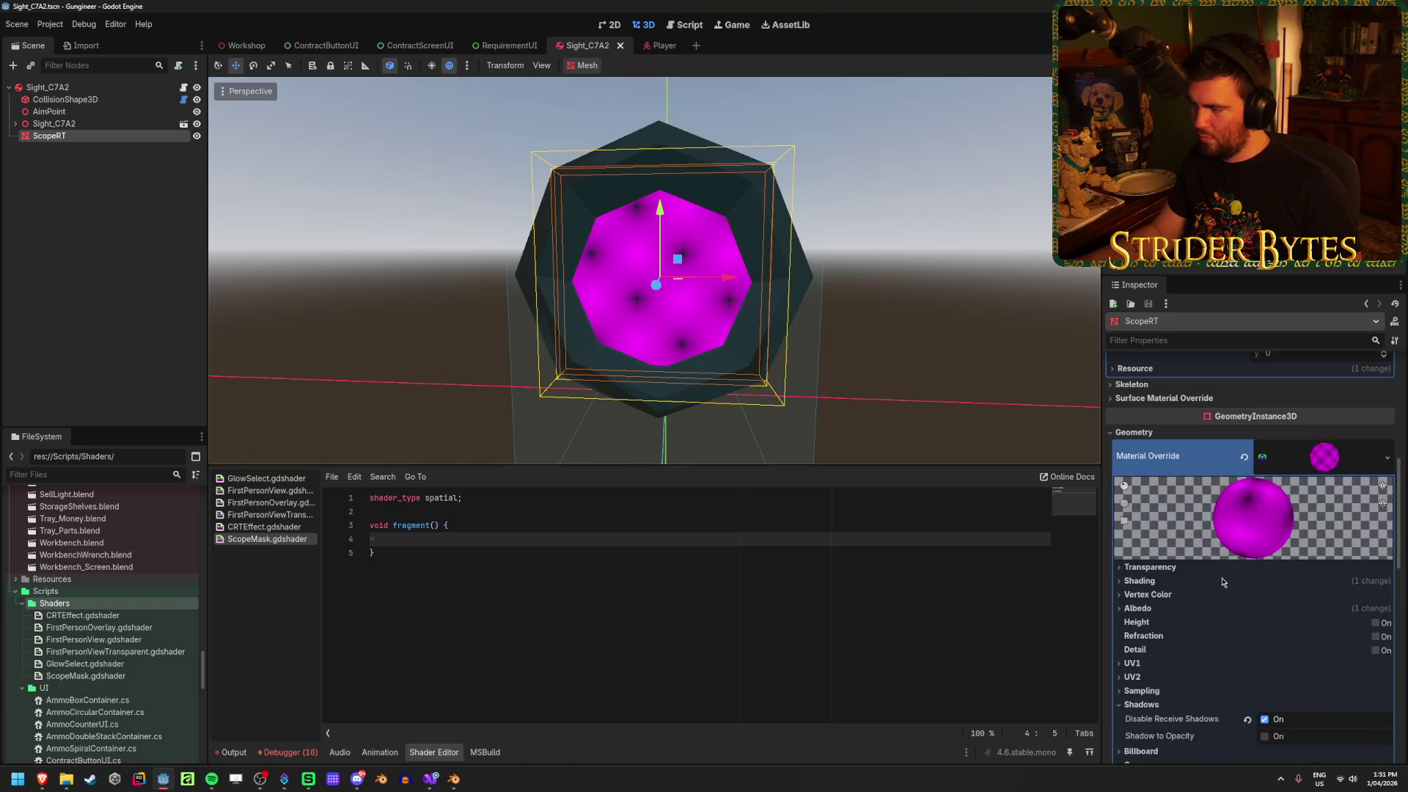
{"action": "left_click", "coordinate": [1243, 456]}
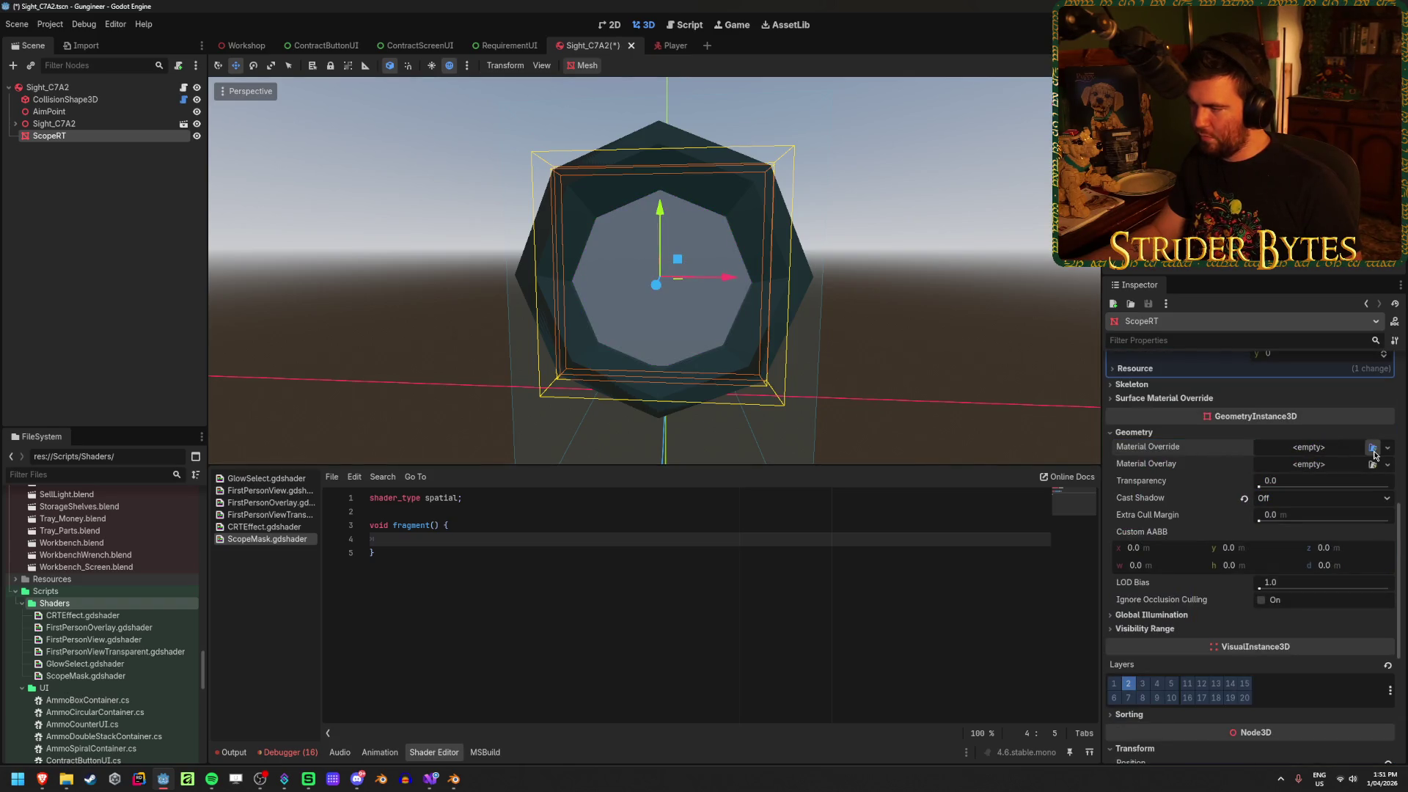
{"action": "left_click", "coordinate": [1372, 449]}
{"action": "left_click", "coordinate": [911, 209]}
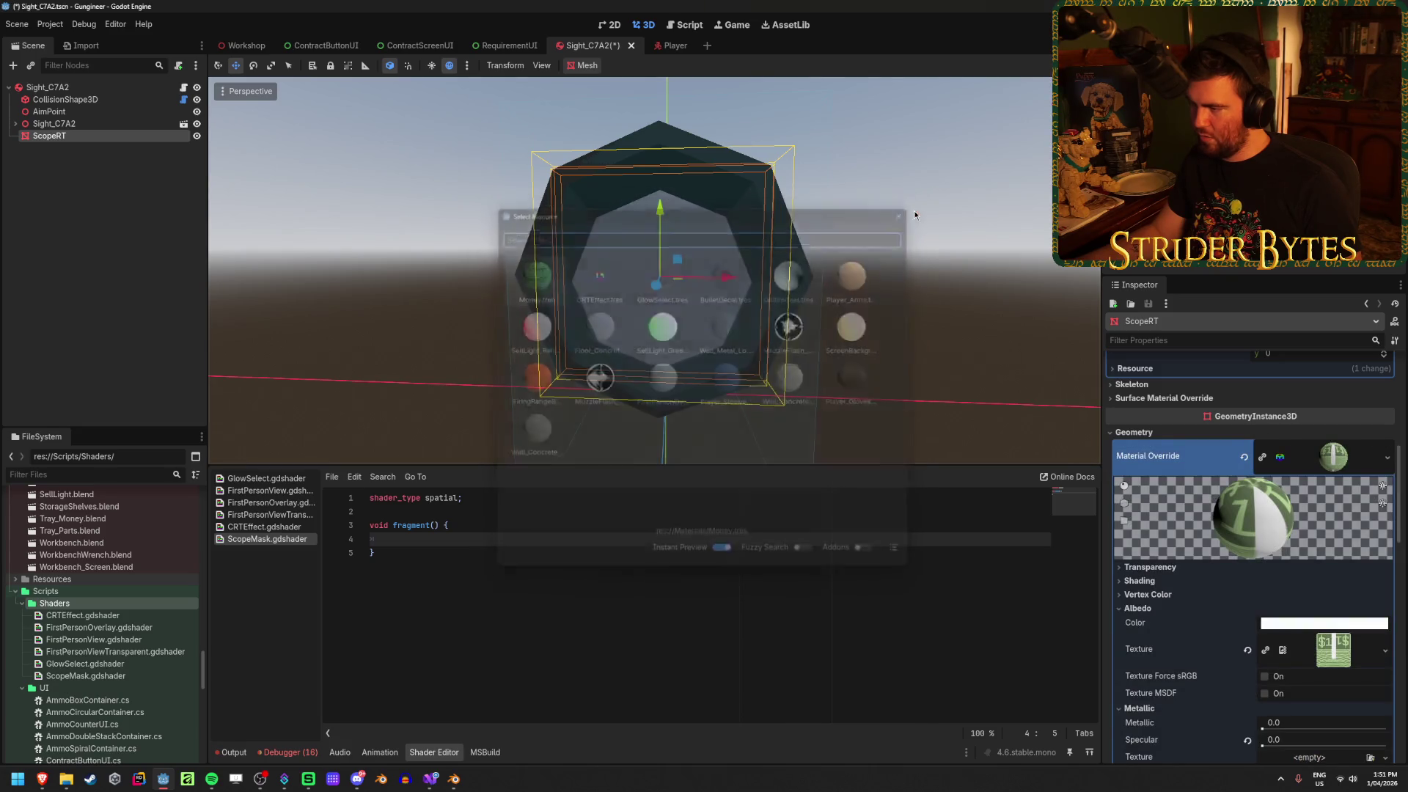
Set the override to a new ShaderMaterial using ScopeMask.gdshader
{"action": "left_click", "coordinate": [1387, 449]}
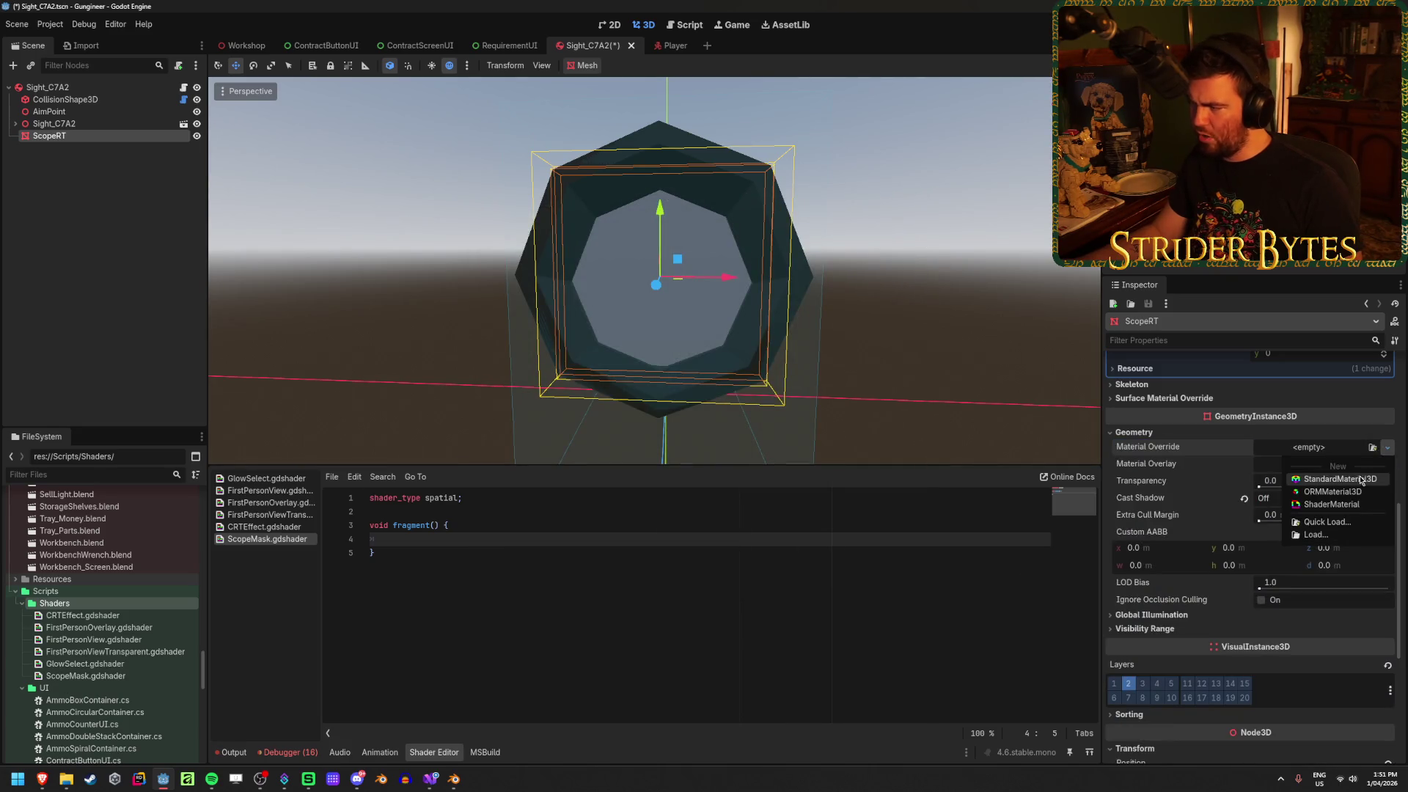
{"action": "left_click", "coordinate": [1358, 501]}
{"action": "left_click", "coordinate": [1371, 572]}
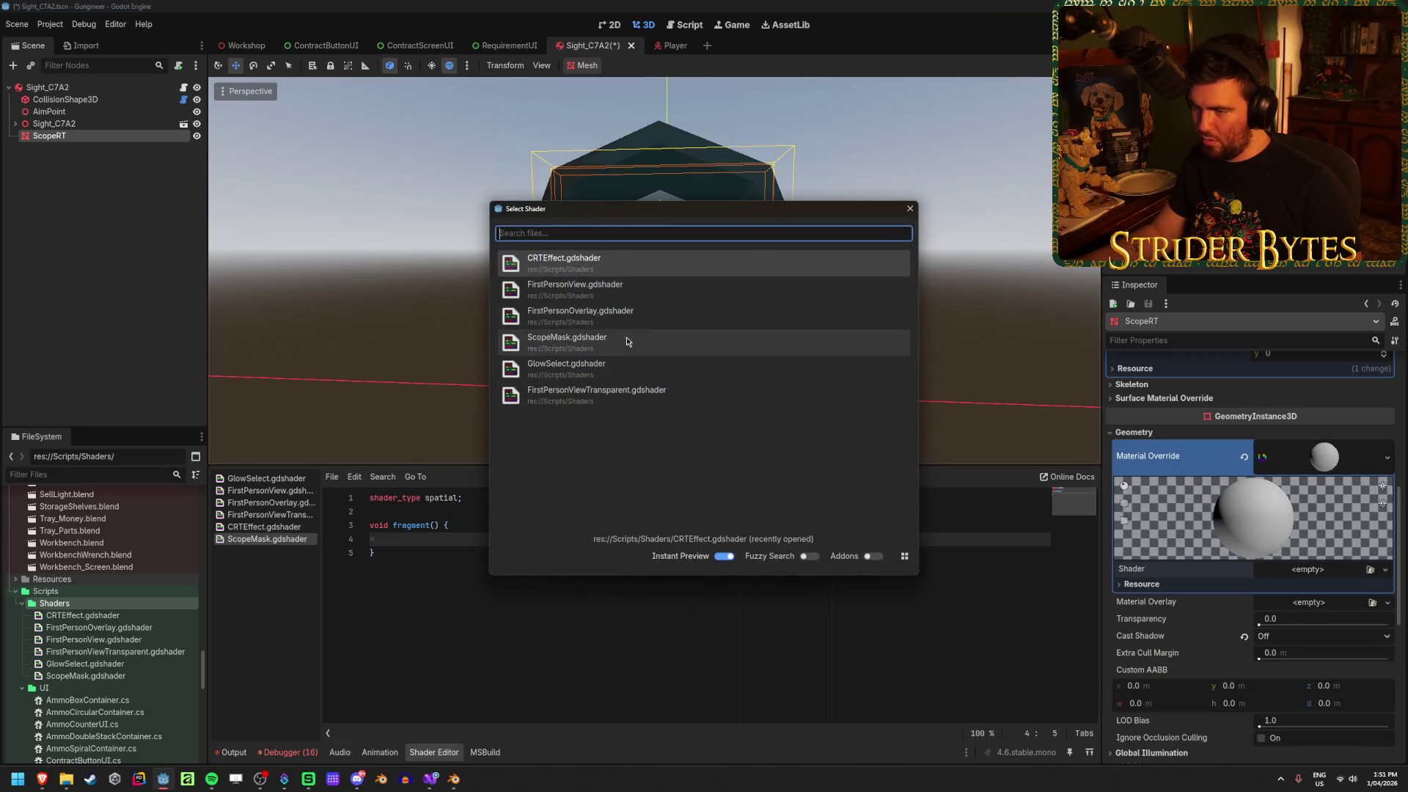
{"action": "left_click", "coordinate": [664, 345]}
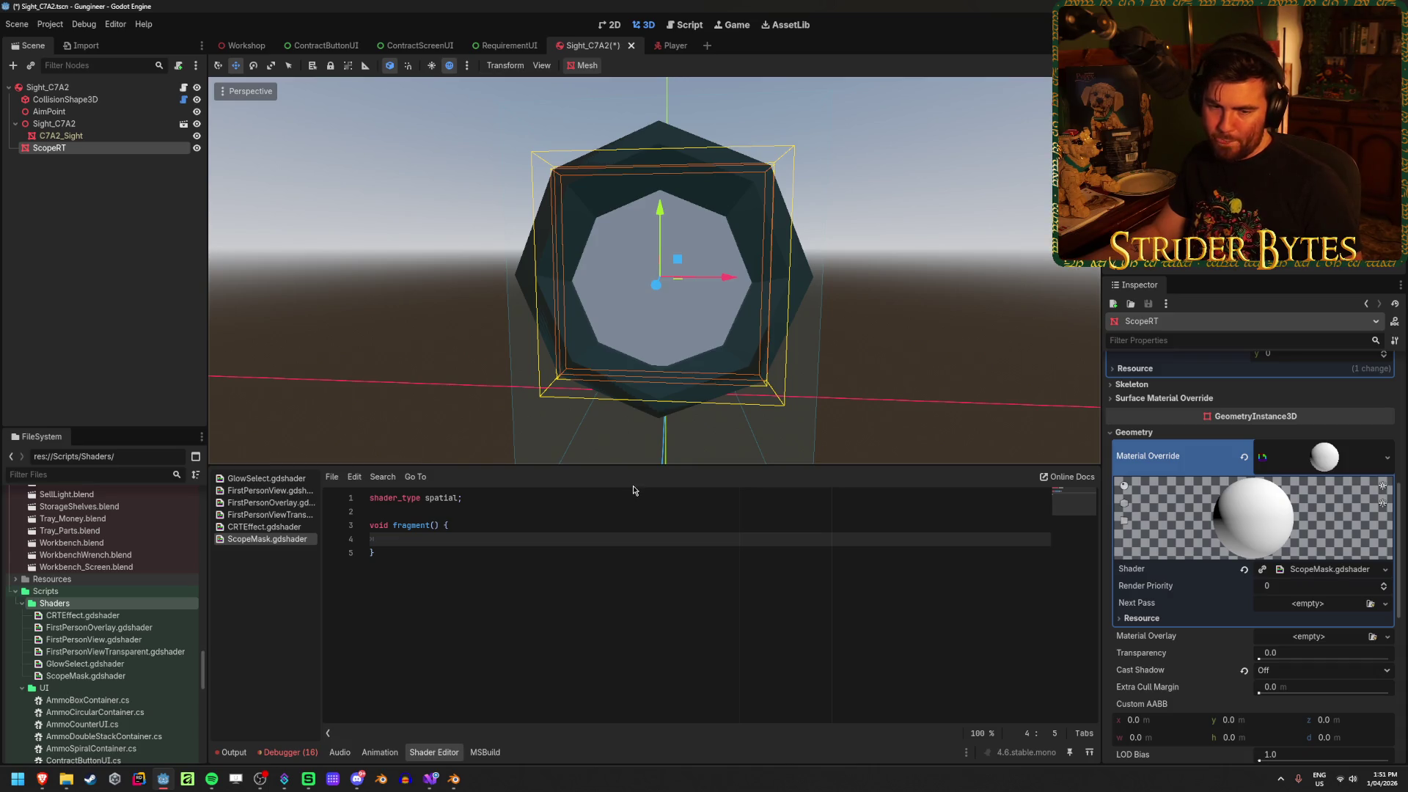
{"action": "left_click_drag", "start_coordinate": [476, 522], "coordinate": [472, 495]}
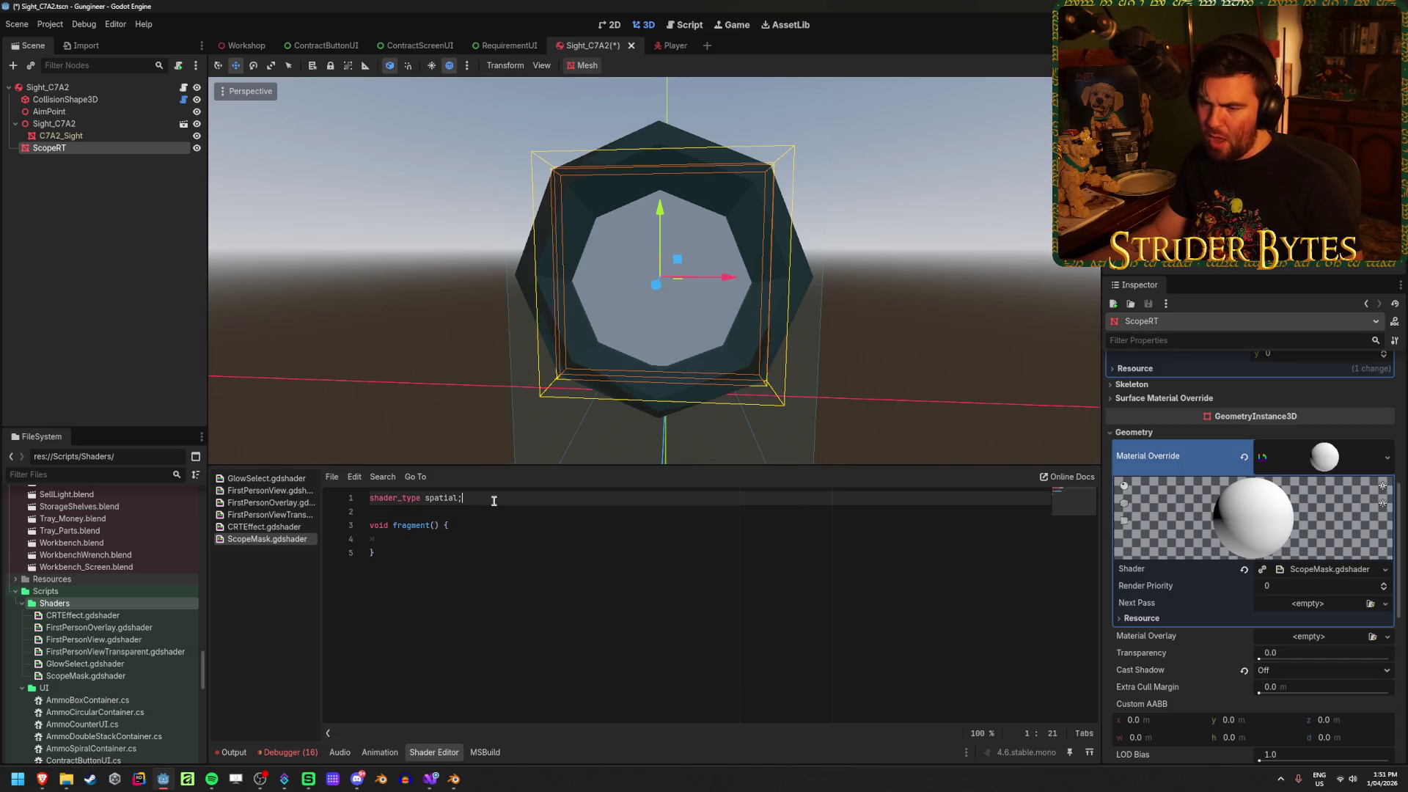
Write COLOR.a = step inside fragment() using autocomplete
{"action": "left_click", "coordinate": [453, 544]}
{"action": "type", "text": "Colo"}
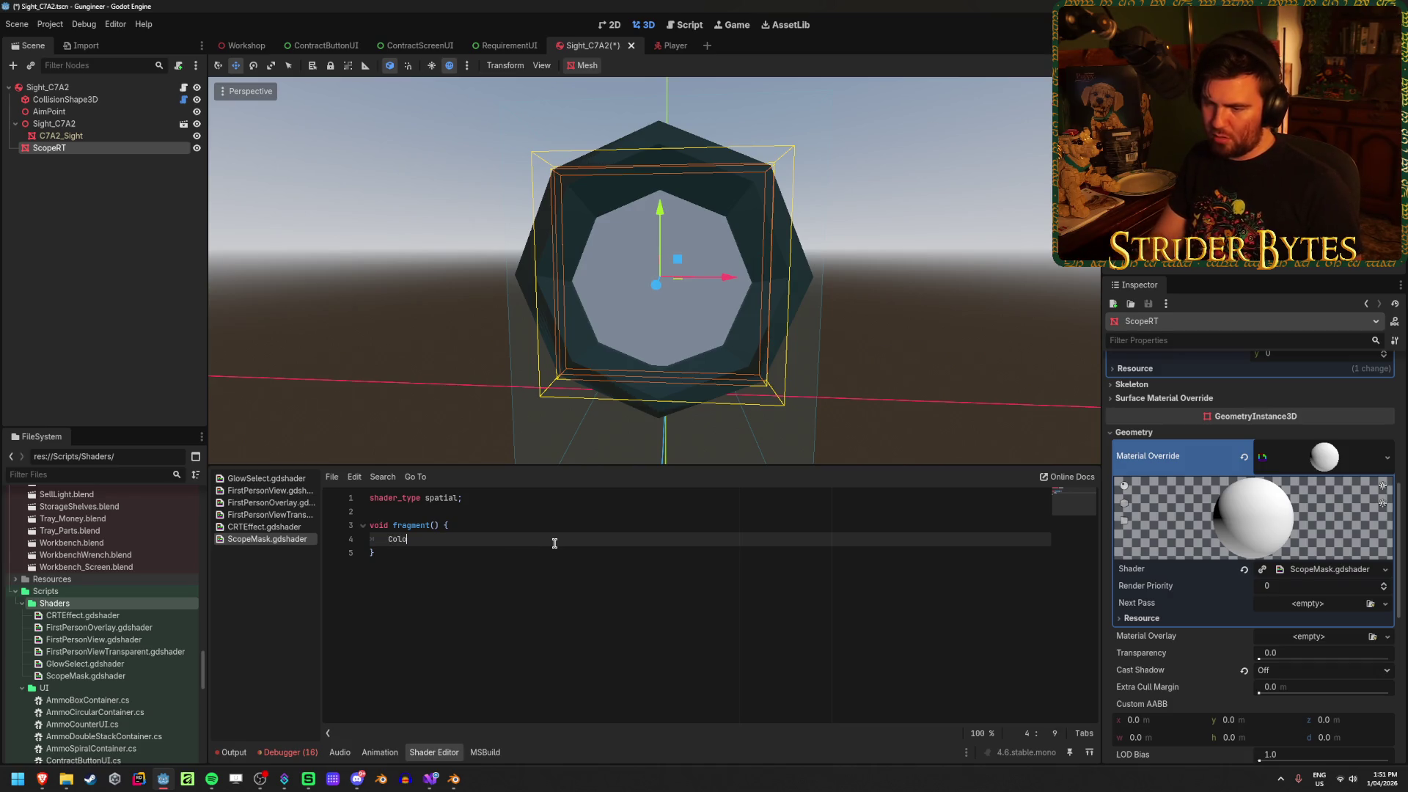
{"action": "key", "text": "Return"}
{"action": "type", "text": ".a"}
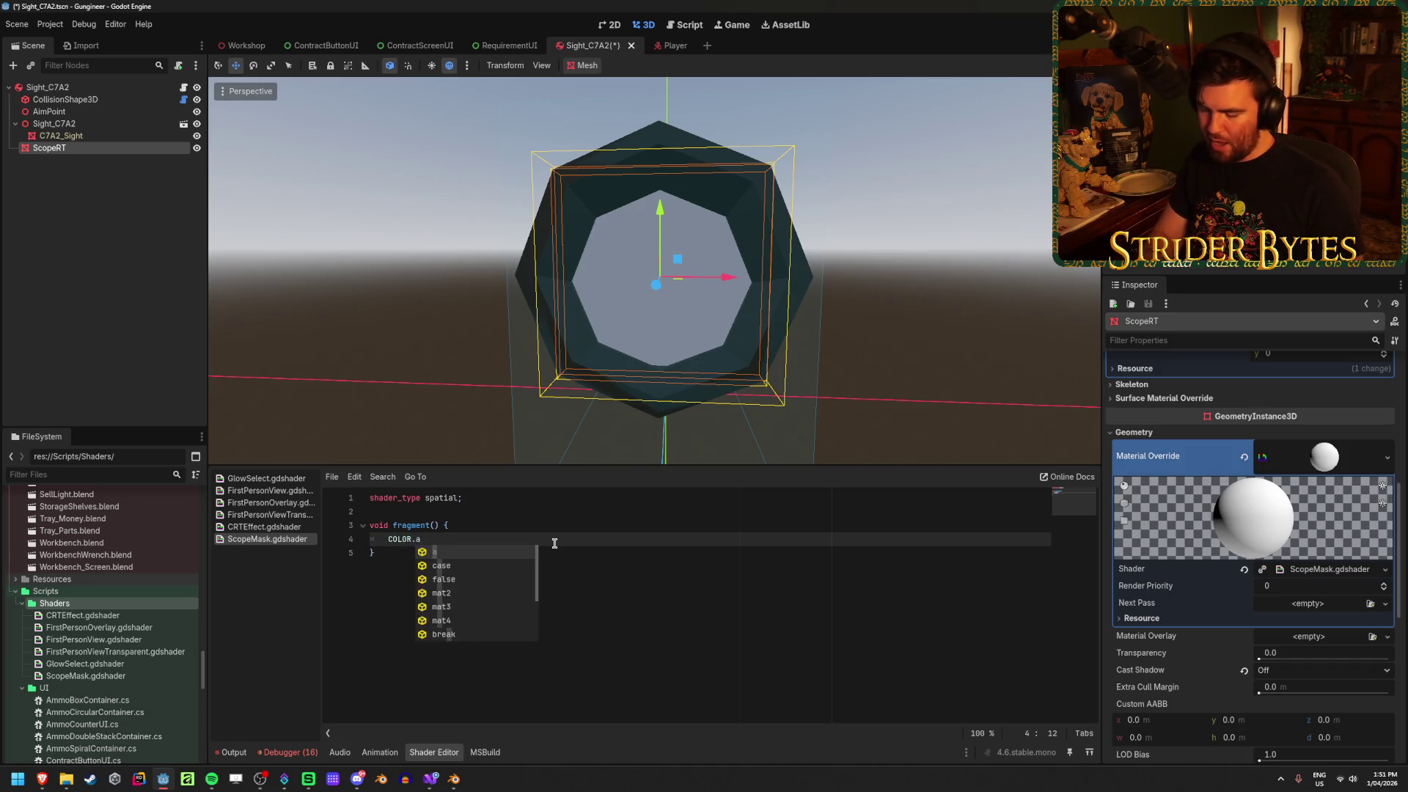
{"action": "type", "text": " = step"}
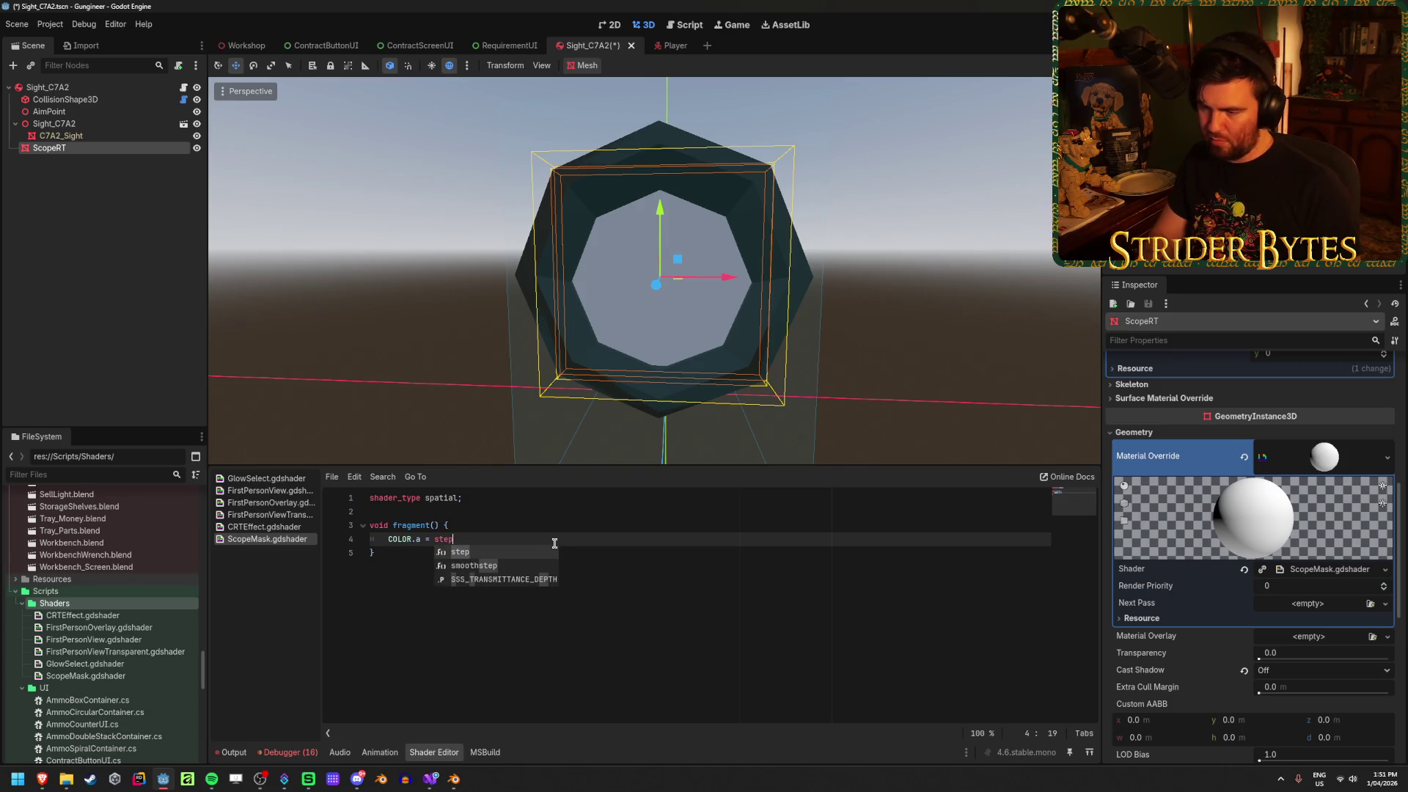
{"action": "key", "text": "Return"}
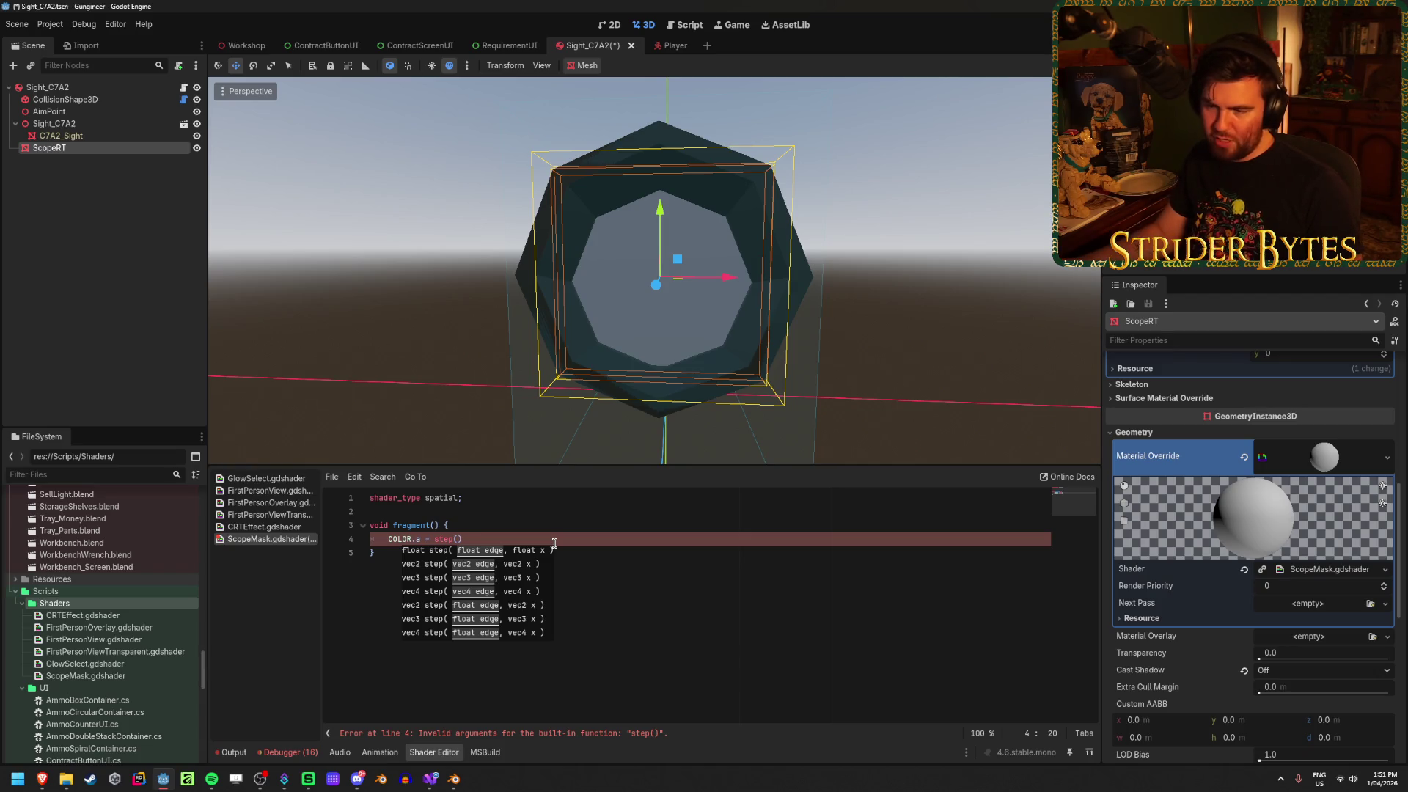
Declare uniform float radius; on line 2 and save the shader
{"action": "left_click", "coordinate": [584, 500]}
{"action": "key", "text": "Return"}
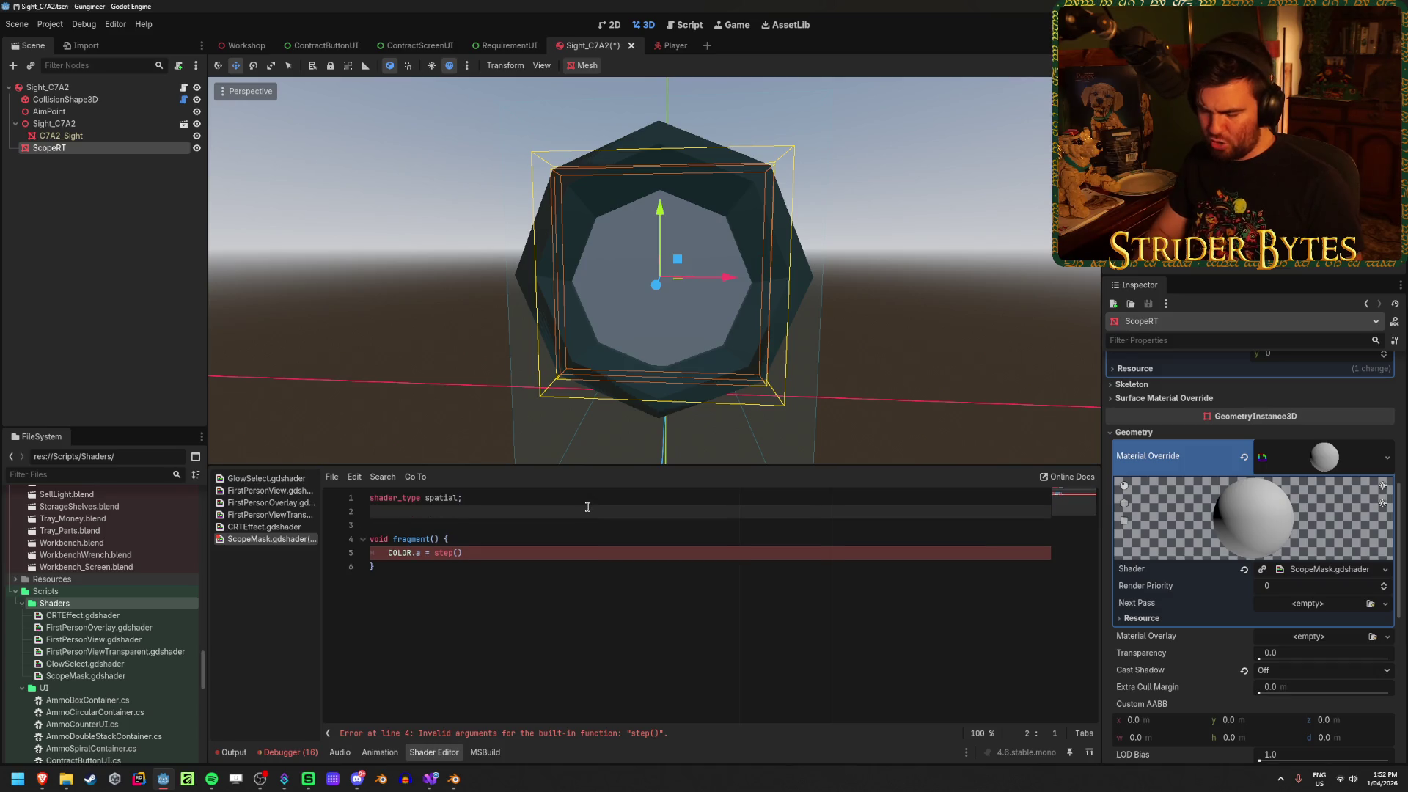
{"action": "type", "text": "uniform float radius"}
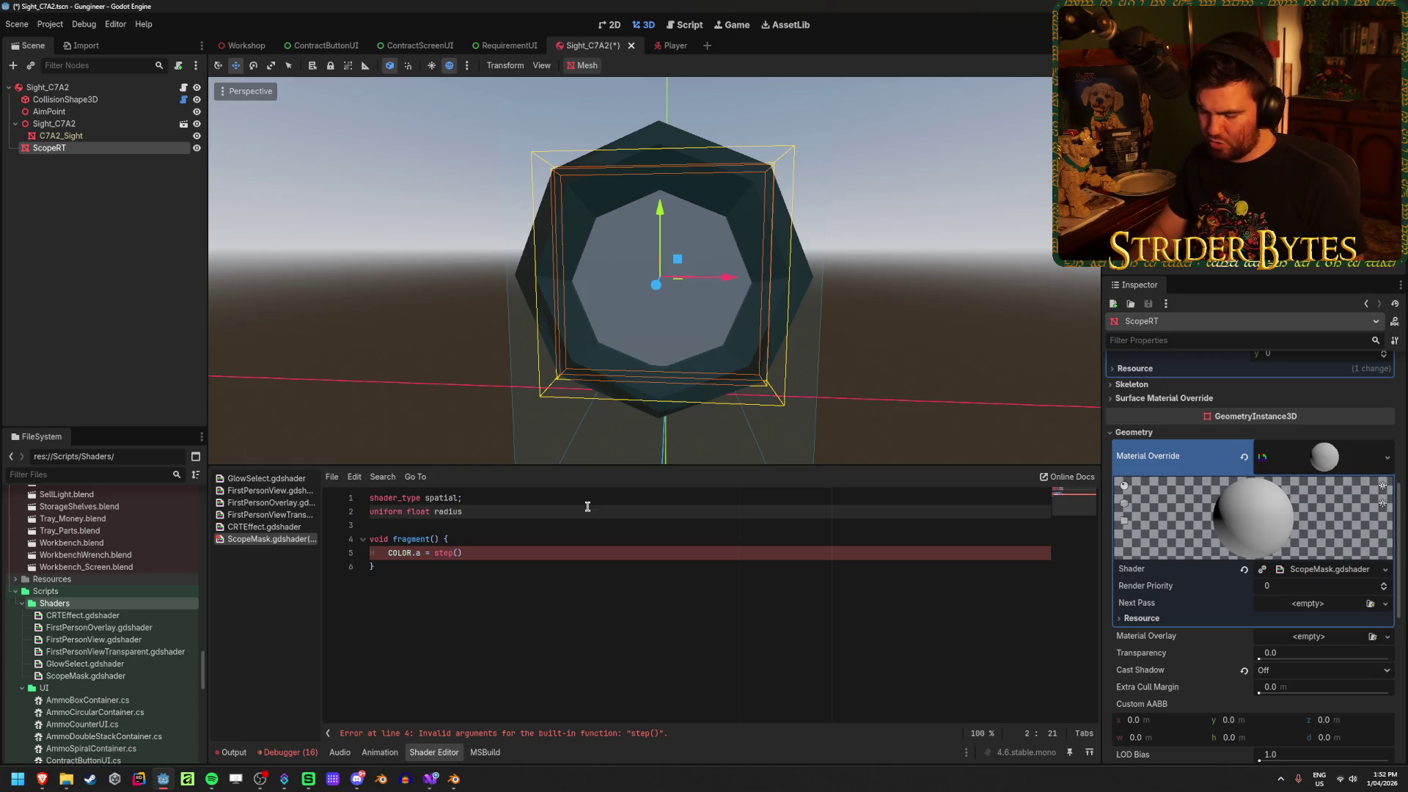
{"action": "type", "text": ";"}
{"action": "key", "text": "ctrl+s"}
Pass radius as the first argument of the step() call on line 5
{"action": "key", "text": "Down"}
{"action": "key", "text": "Down"}
{"action": "key", "text": "Down"}
{"action": "key", "text": "Left"}
{"action": "type", "text": "r"}
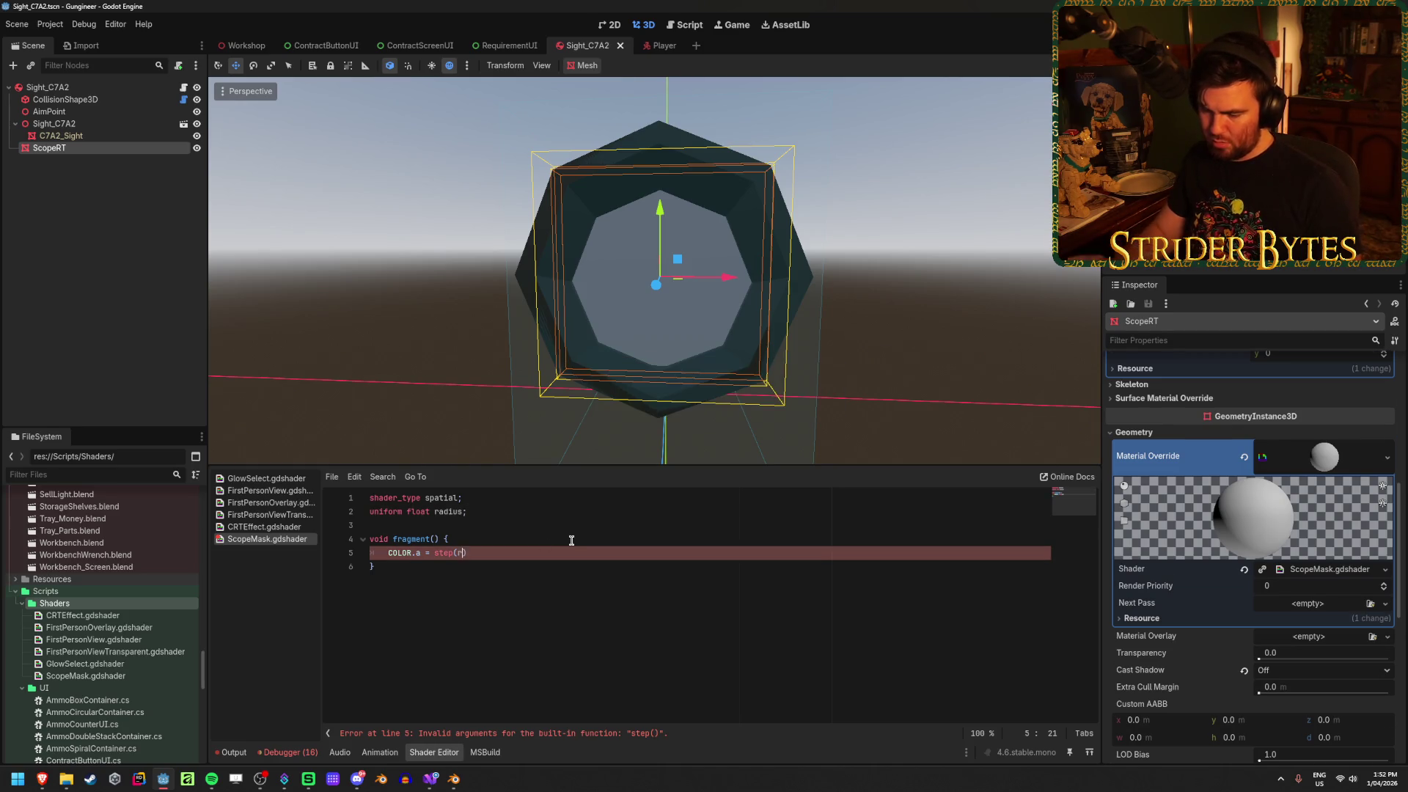
{"action": "type", "text": "adius,"}
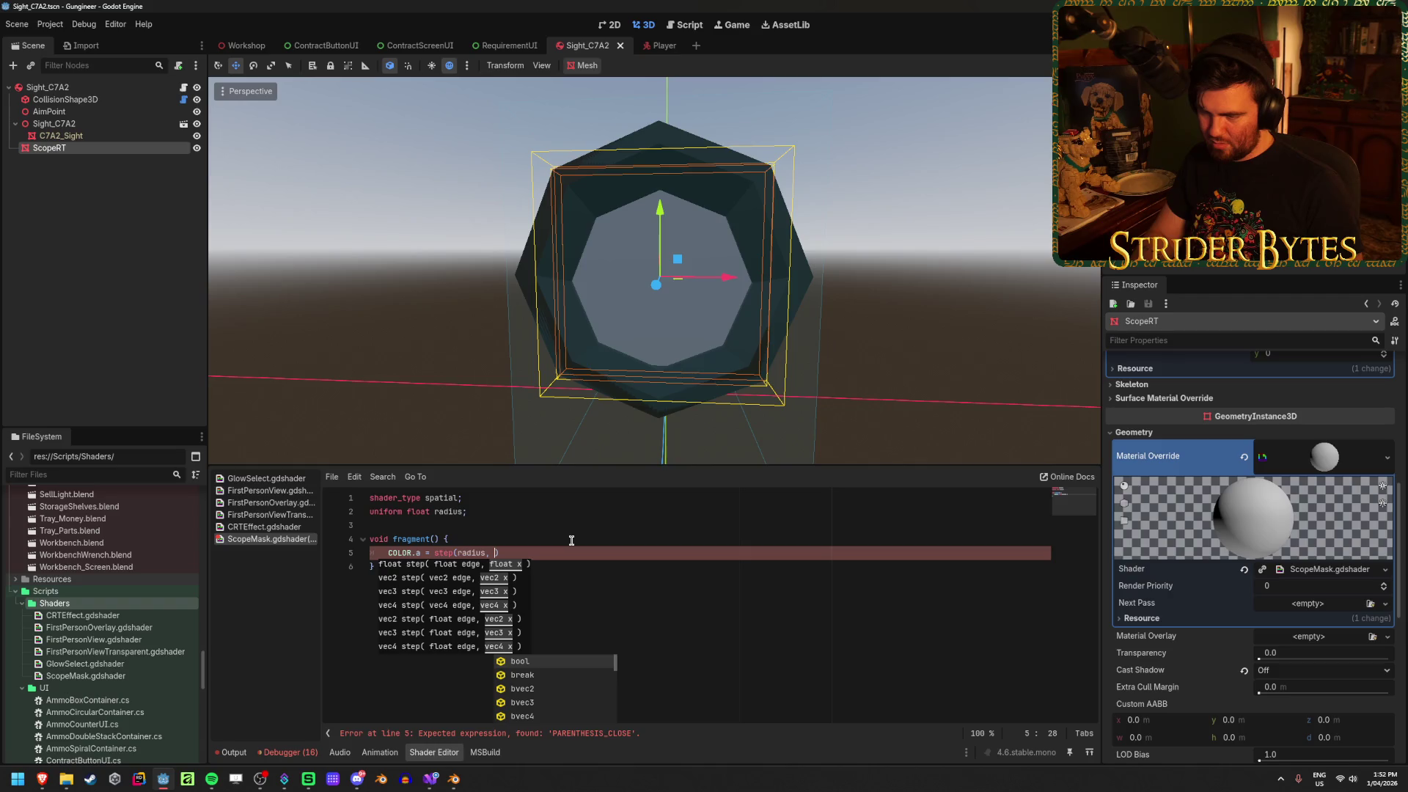
{"action": "key", "text": "Escape"}
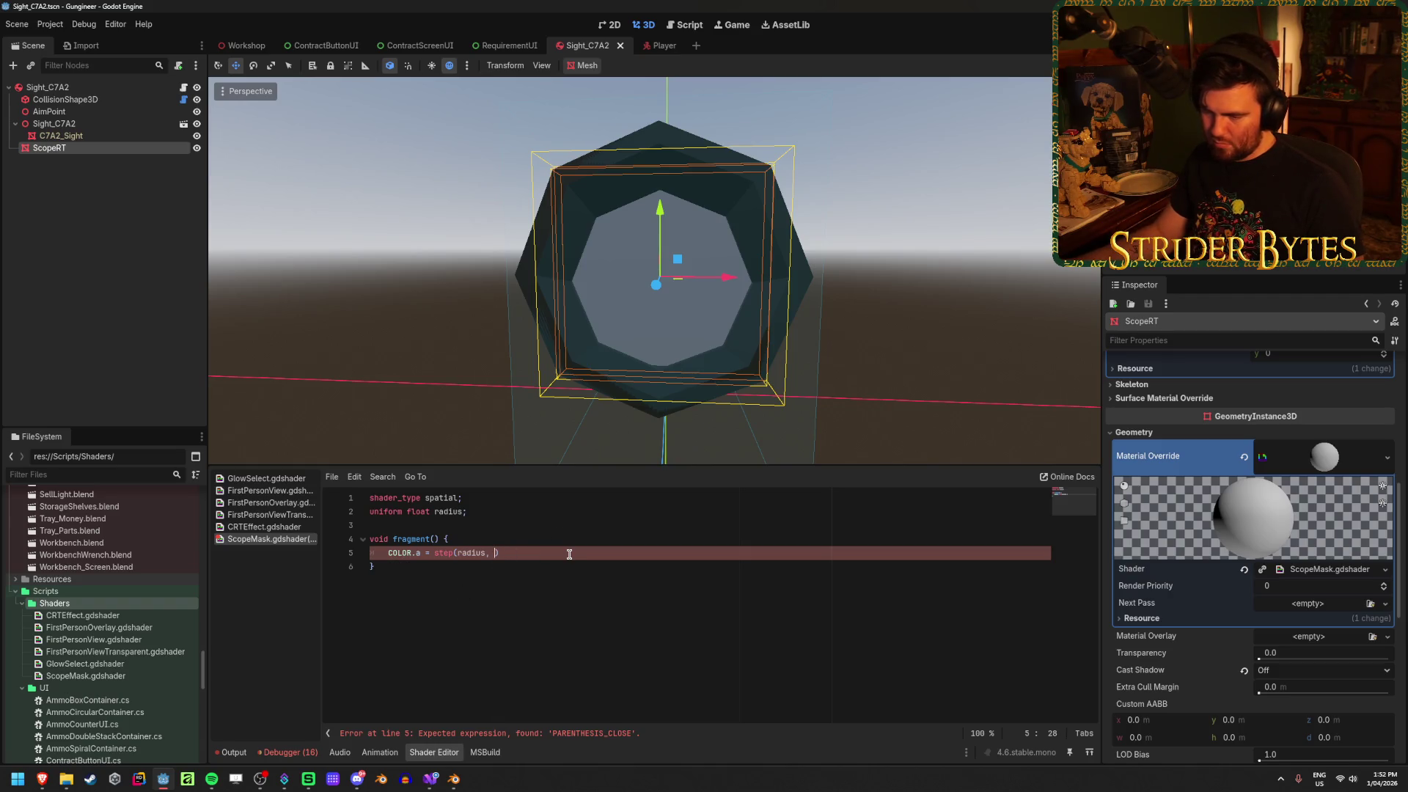
{"action": "mouse_move", "coordinate": [52, 778]}
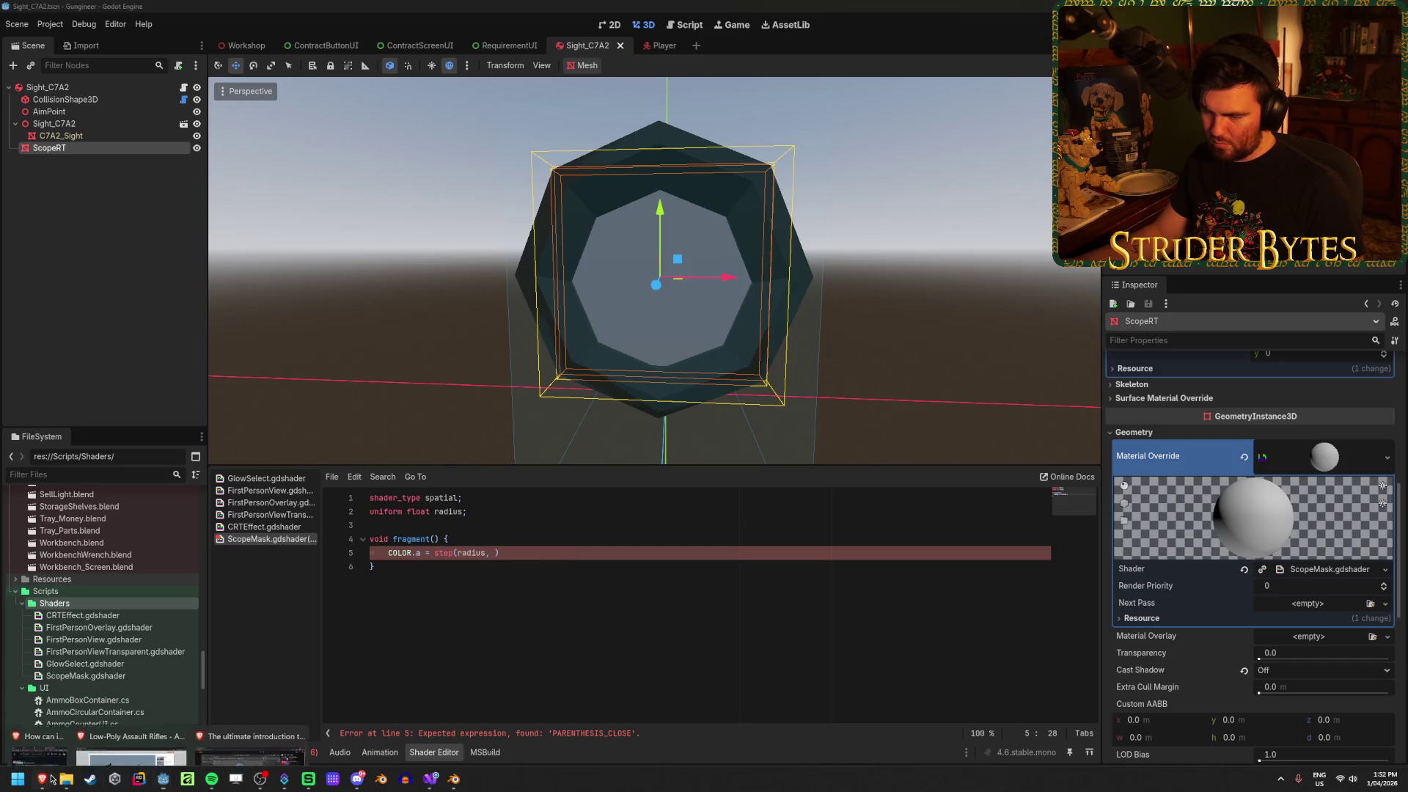
{"action": "mouse_move", "coordinate": [219, 733]}
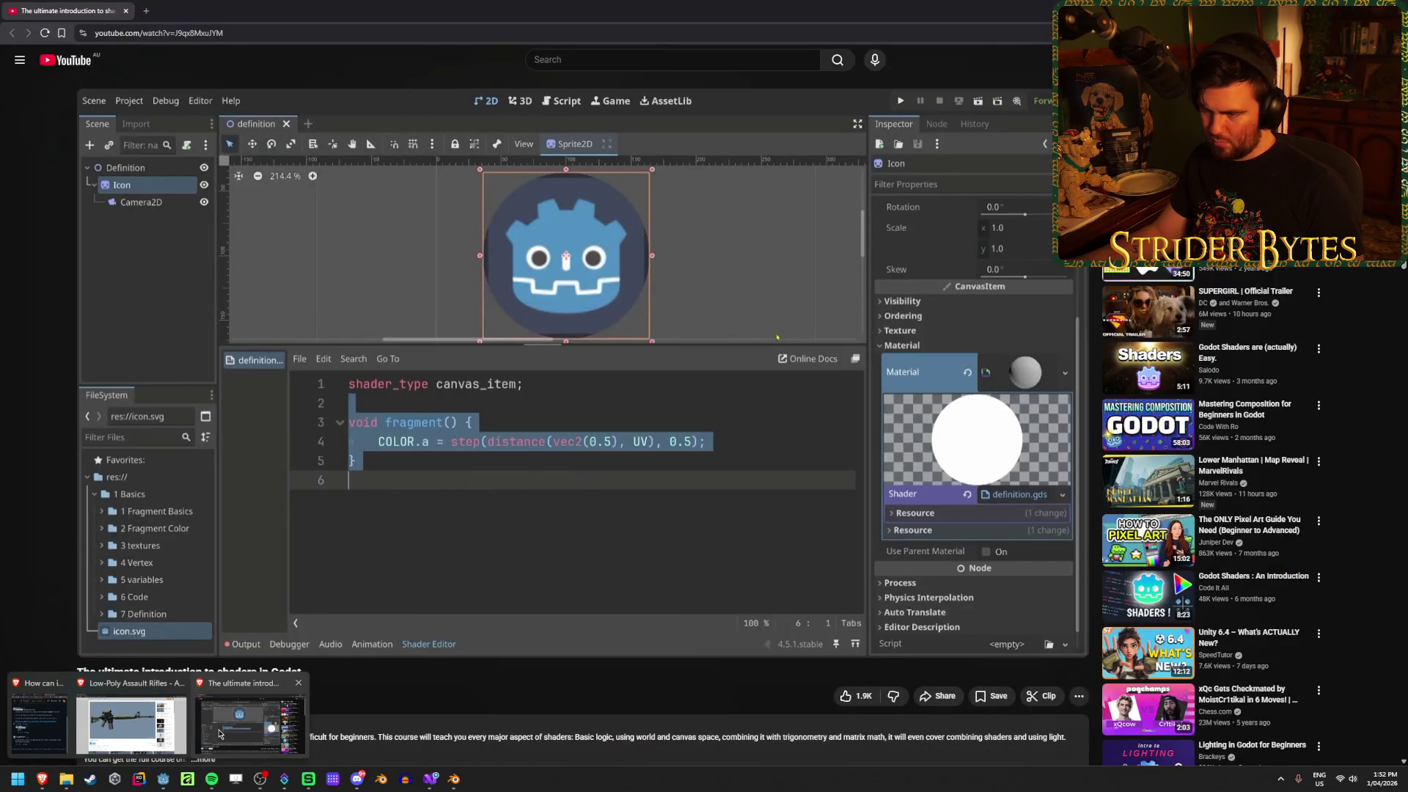
{"action": "left_click", "coordinate": [218, 734]}
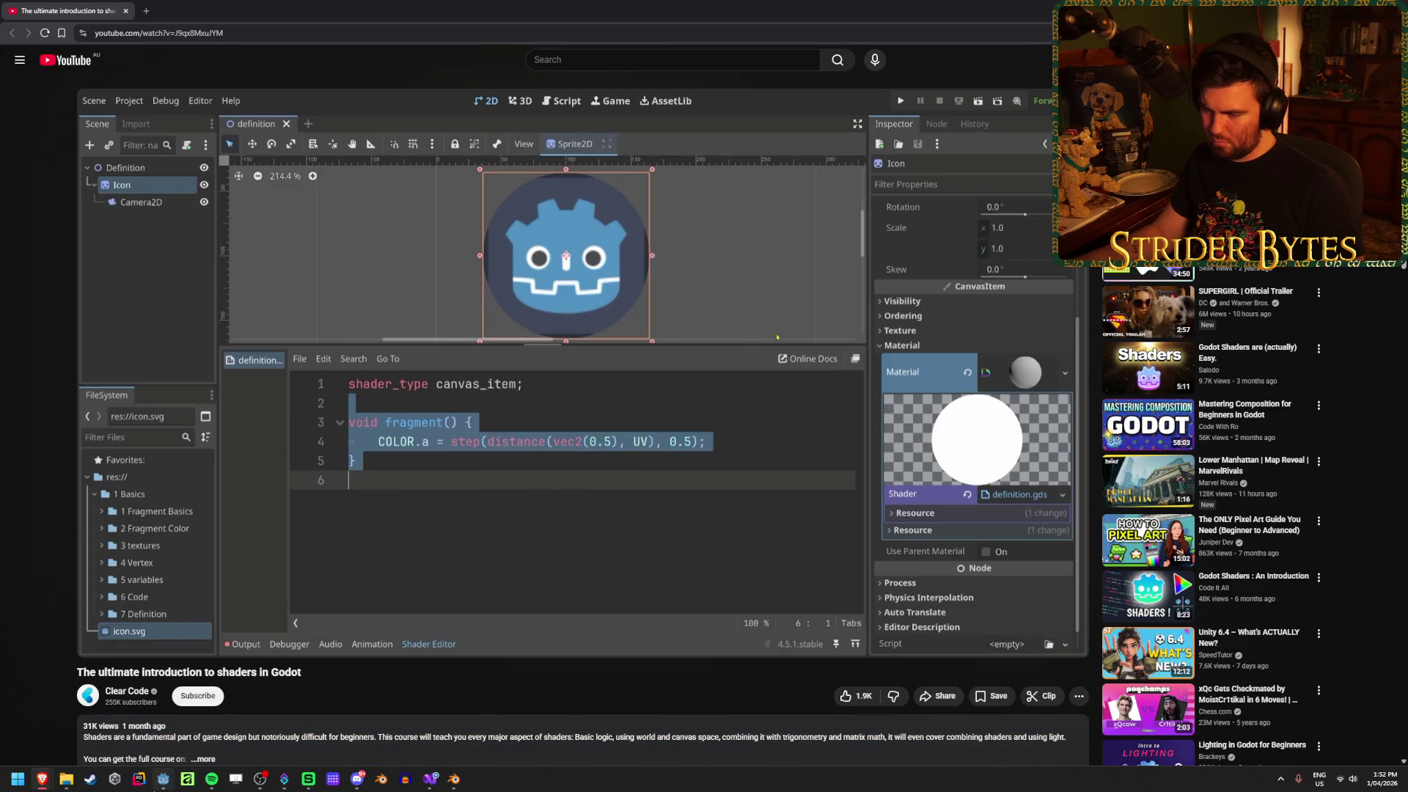
{"action": "mouse_move", "coordinate": [156, 788]}
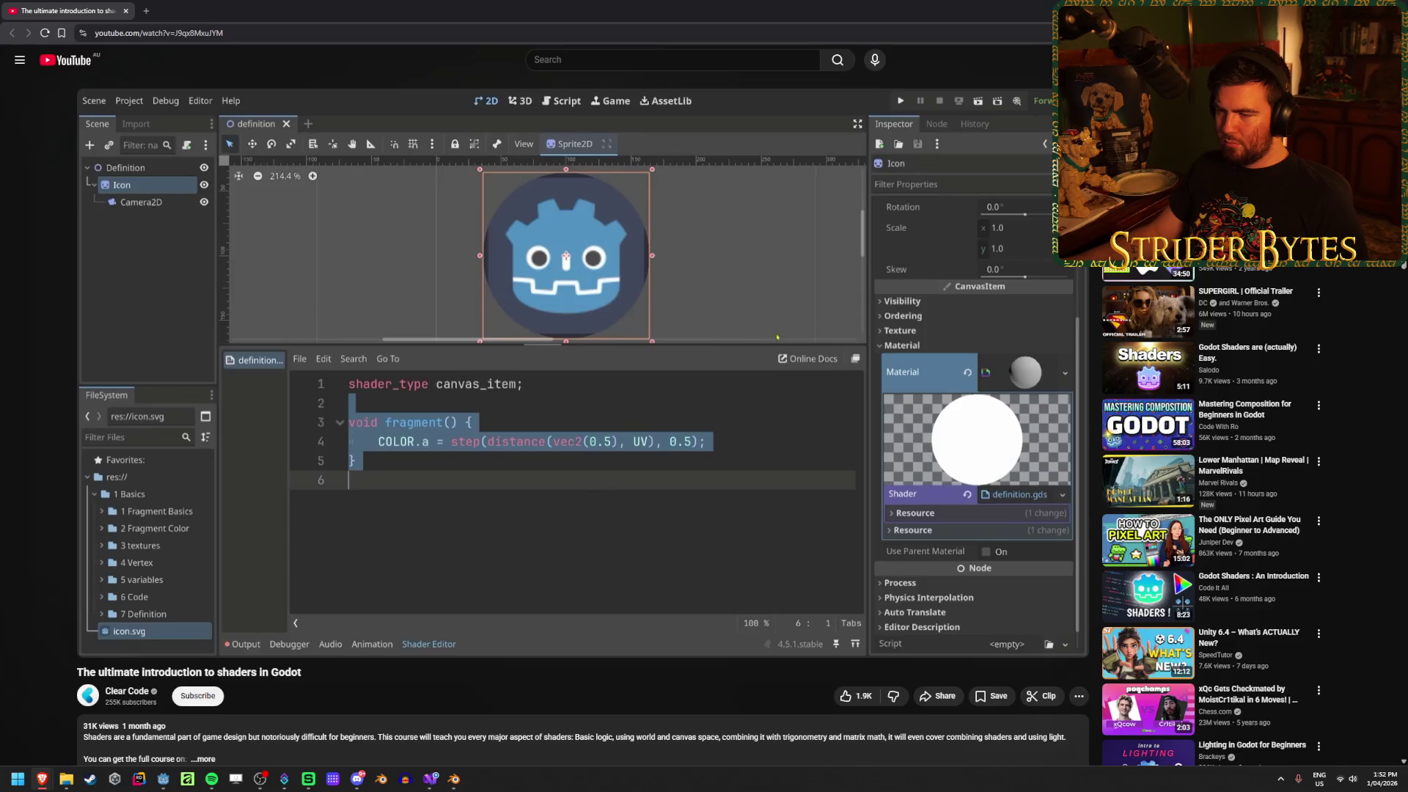
{"action": "key", "text": "alt+Tab"}
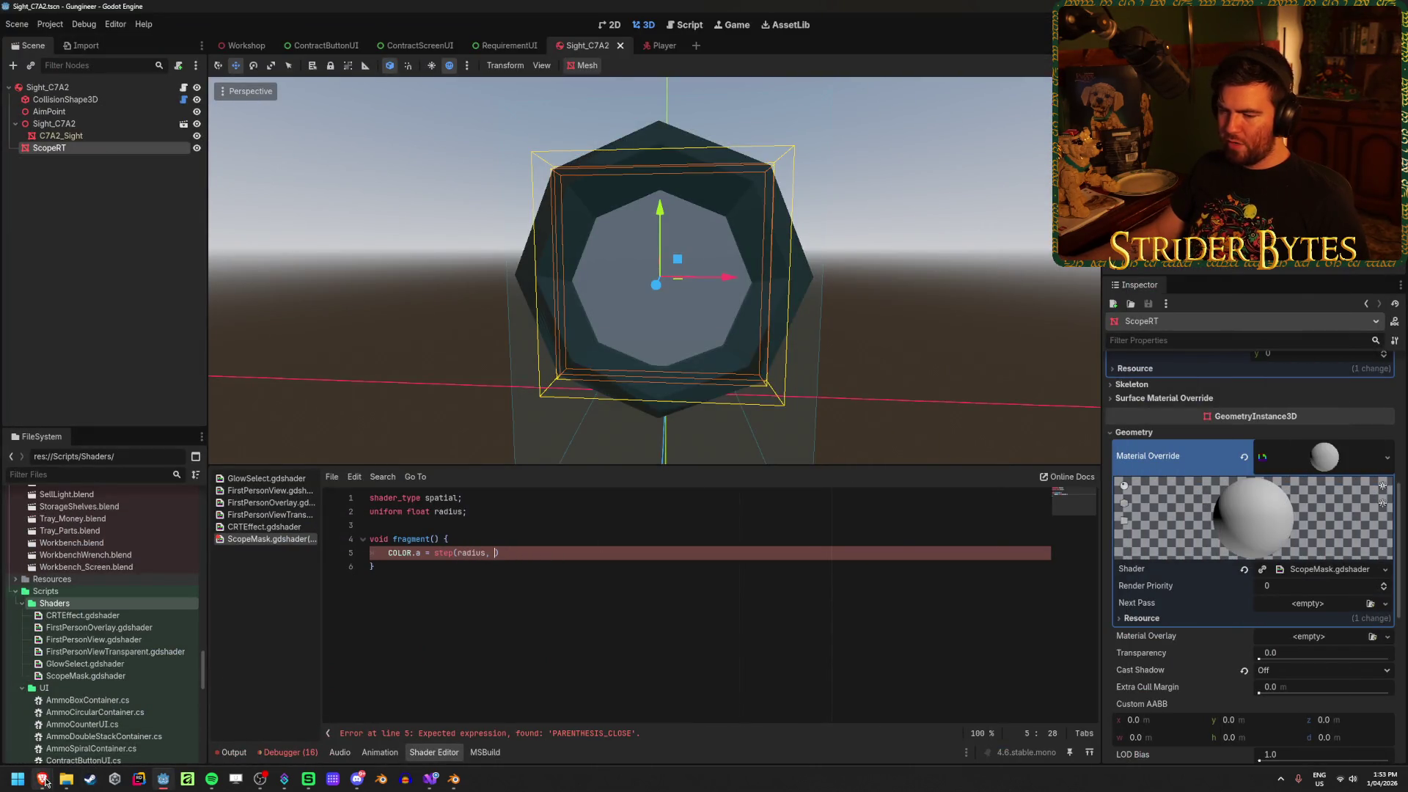
Give step() a second argument of 0.5f and save the shader
{"action": "mouse_move", "coordinate": [42, 779]}
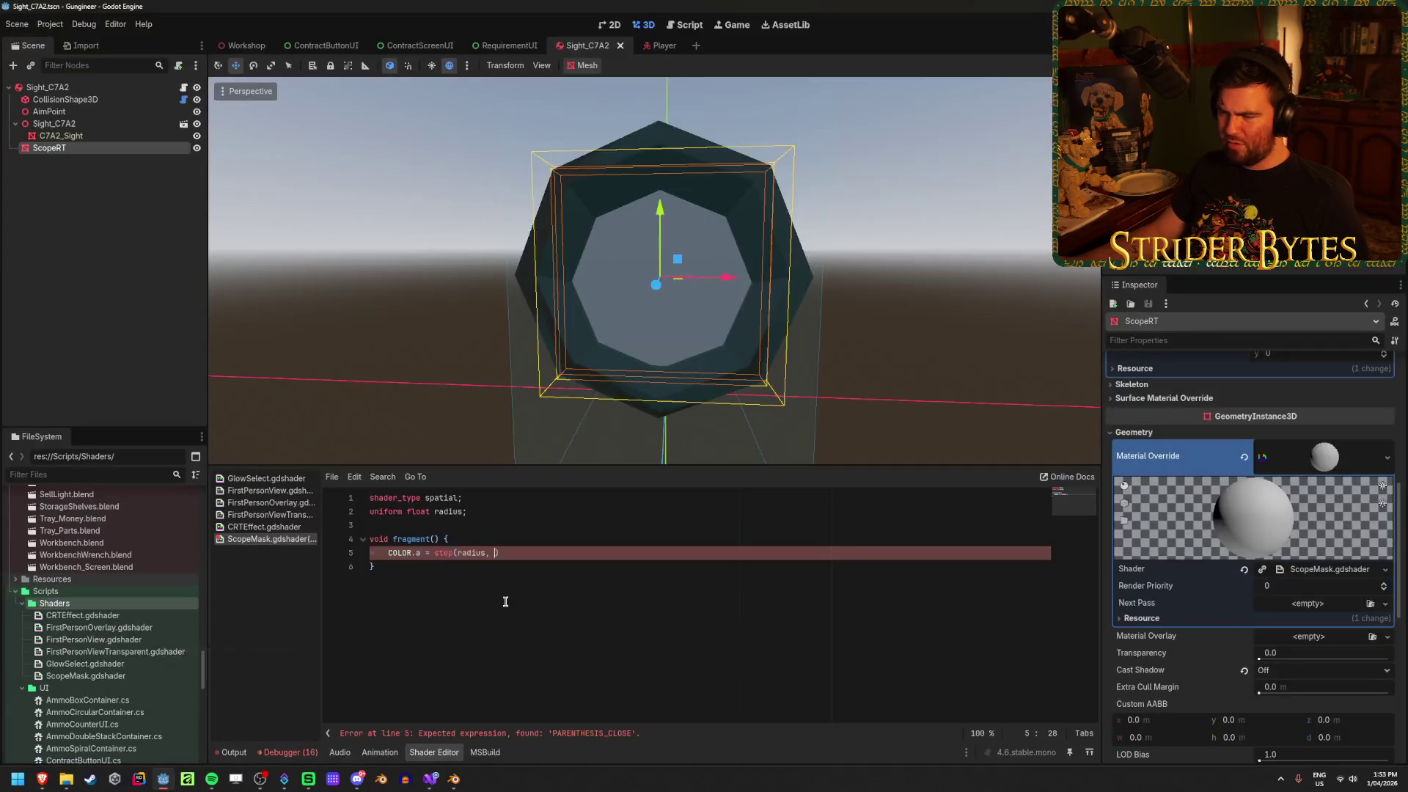
{"action": "type", "text": "0.5"}
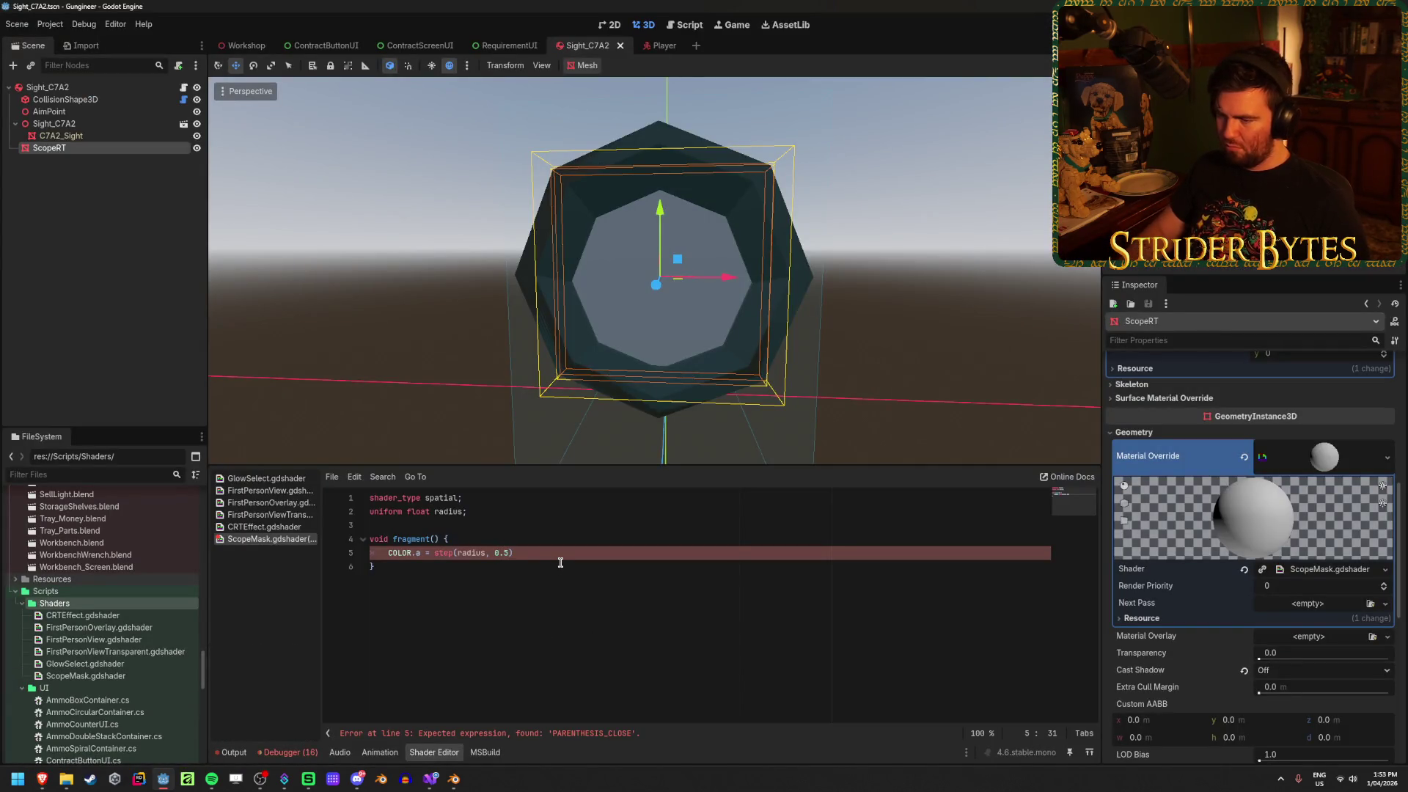
{"action": "type", "text": ")"}
{"action": "key", "text": "Left"}
{"action": "key", "text": "Left"}
{"action": "type", "text": "f"}
{"action": "key", "text": "ctrl+s"}
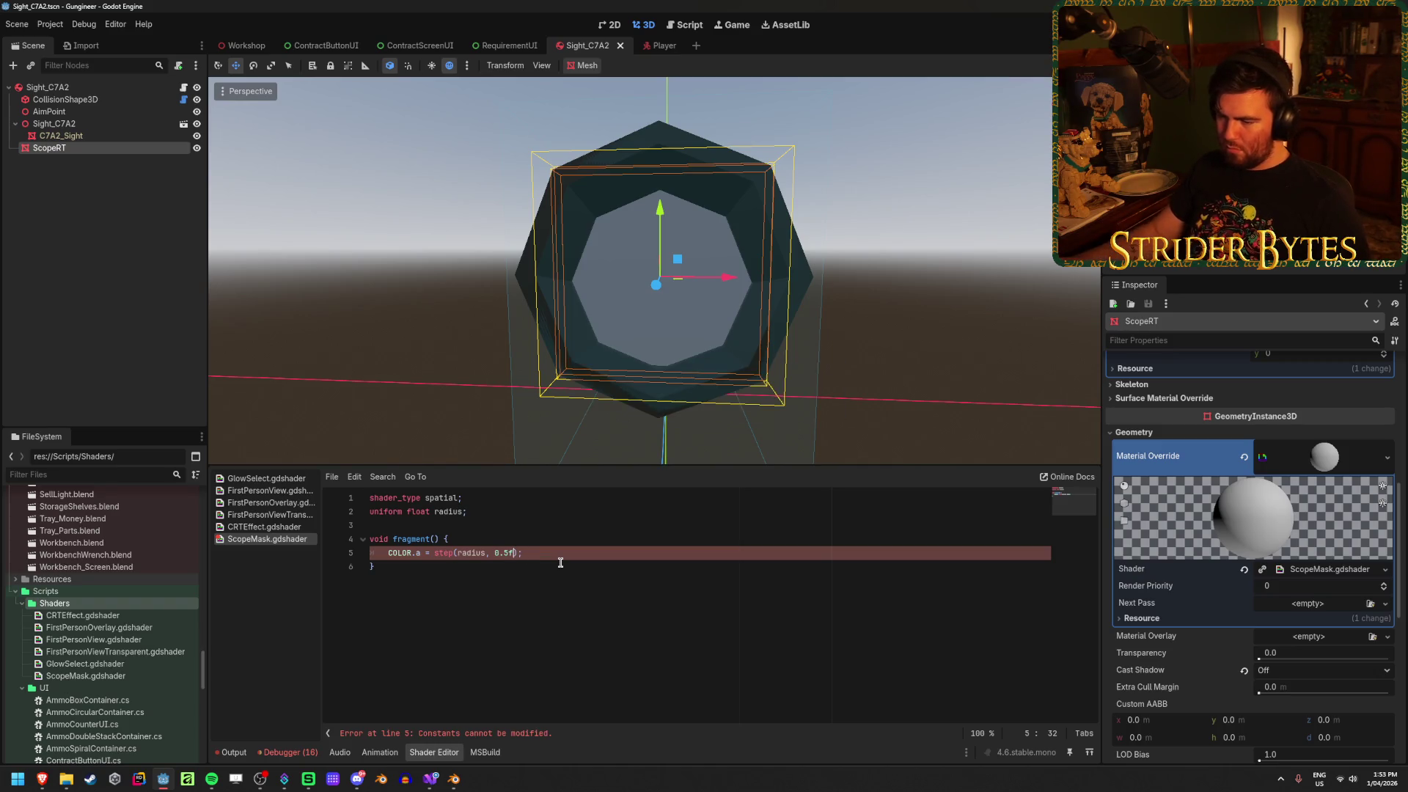
Replace radius with 0.5f, making step(0.5f, 0.5f) and a 'Constants cannot be modified' error
{"action": "left_click", "coordinate": [572, 581]}
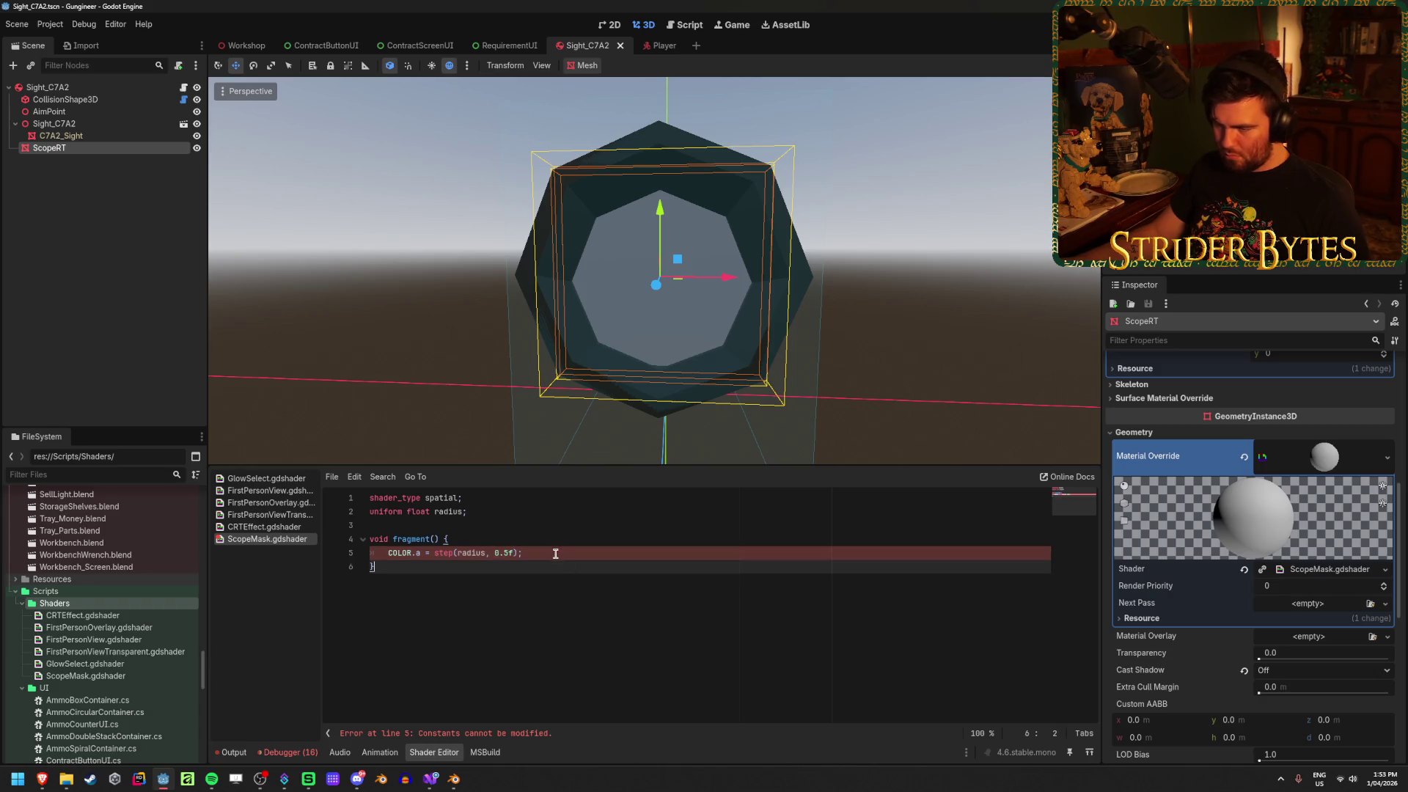
{"action": "left_click", "coordinate": [555, 554]}
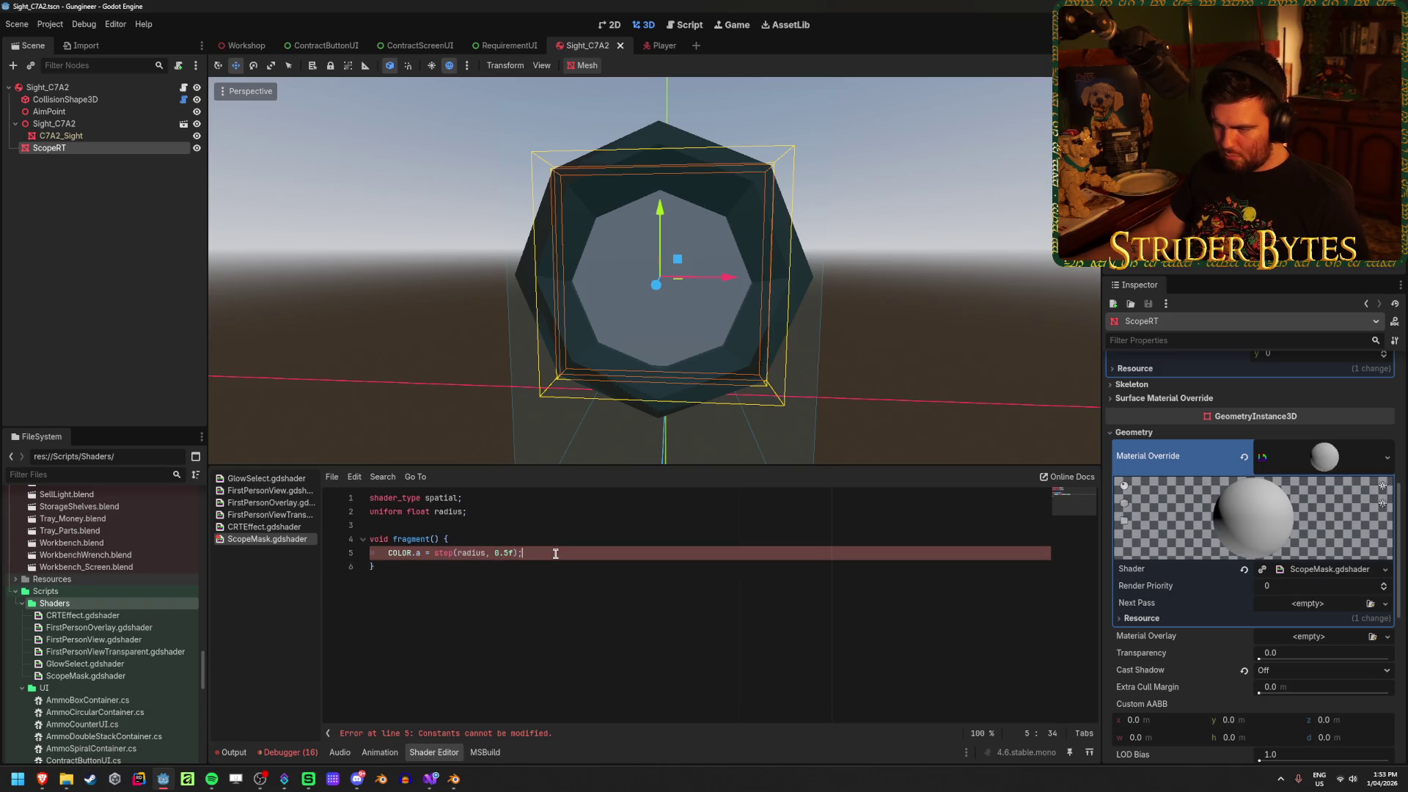
{"action": "left_click", "coordinate": [445, 566]}
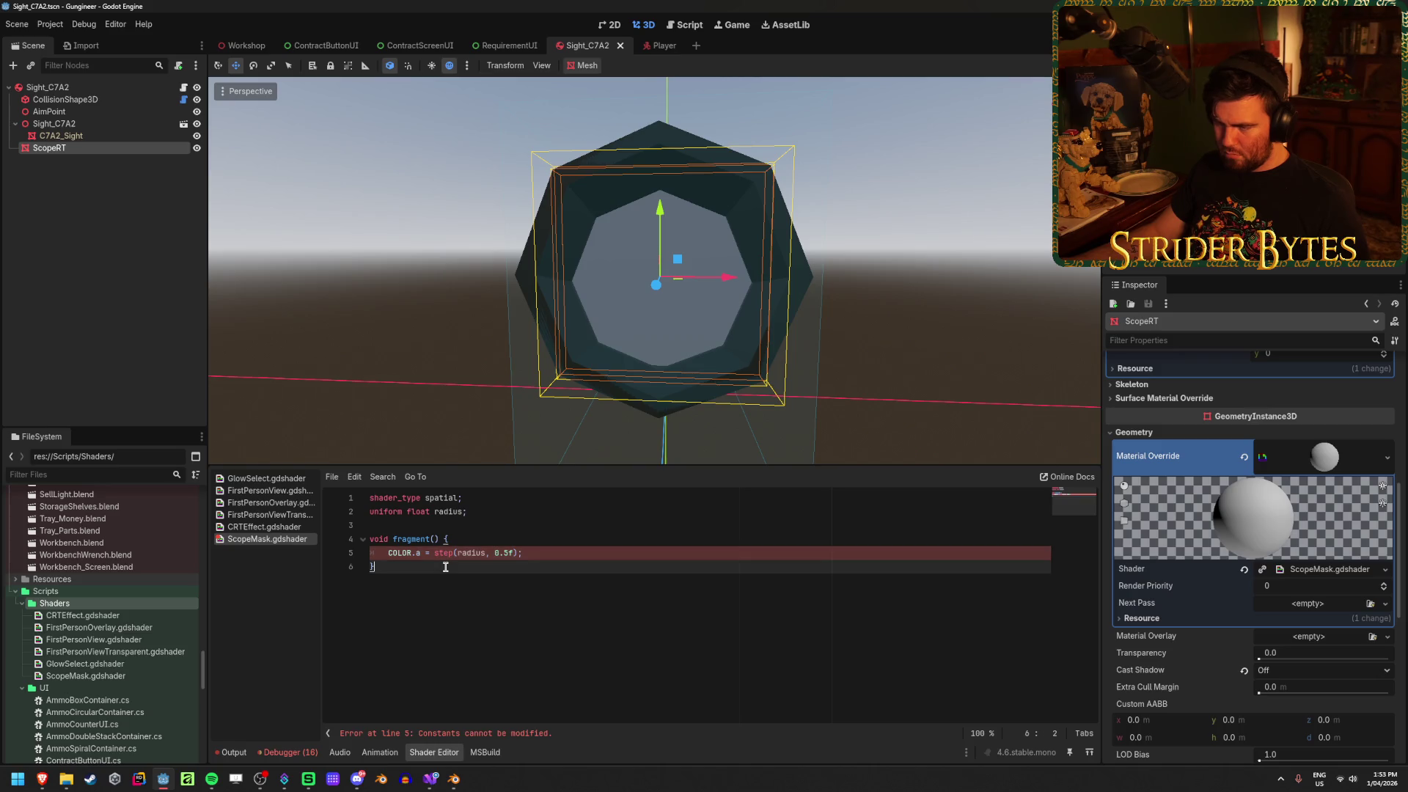
{"action": "left_click", "coordinate": [479, 552]}
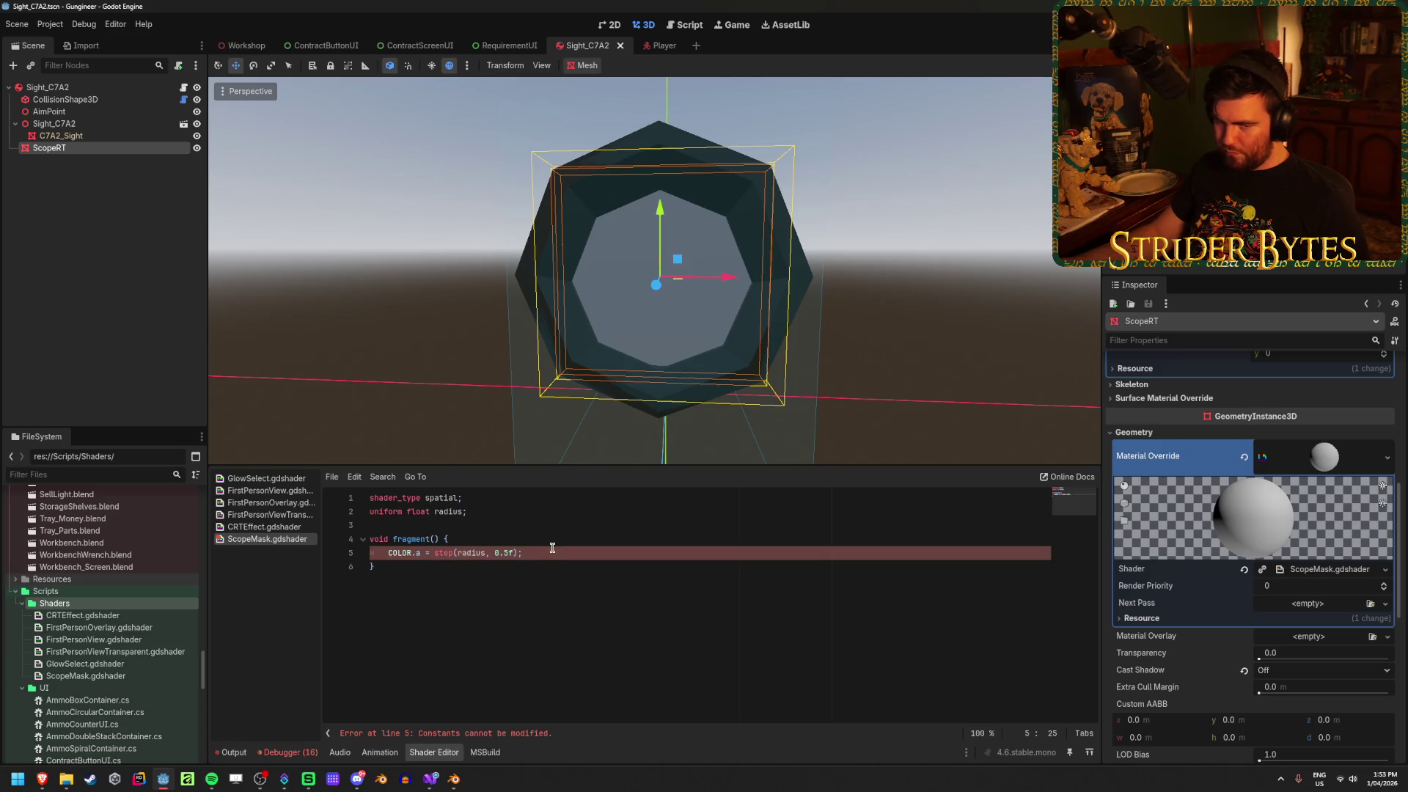
{"action": "double_click", "coordinate": [469, 553]}
{"action": "type", "text": "0.5f"}
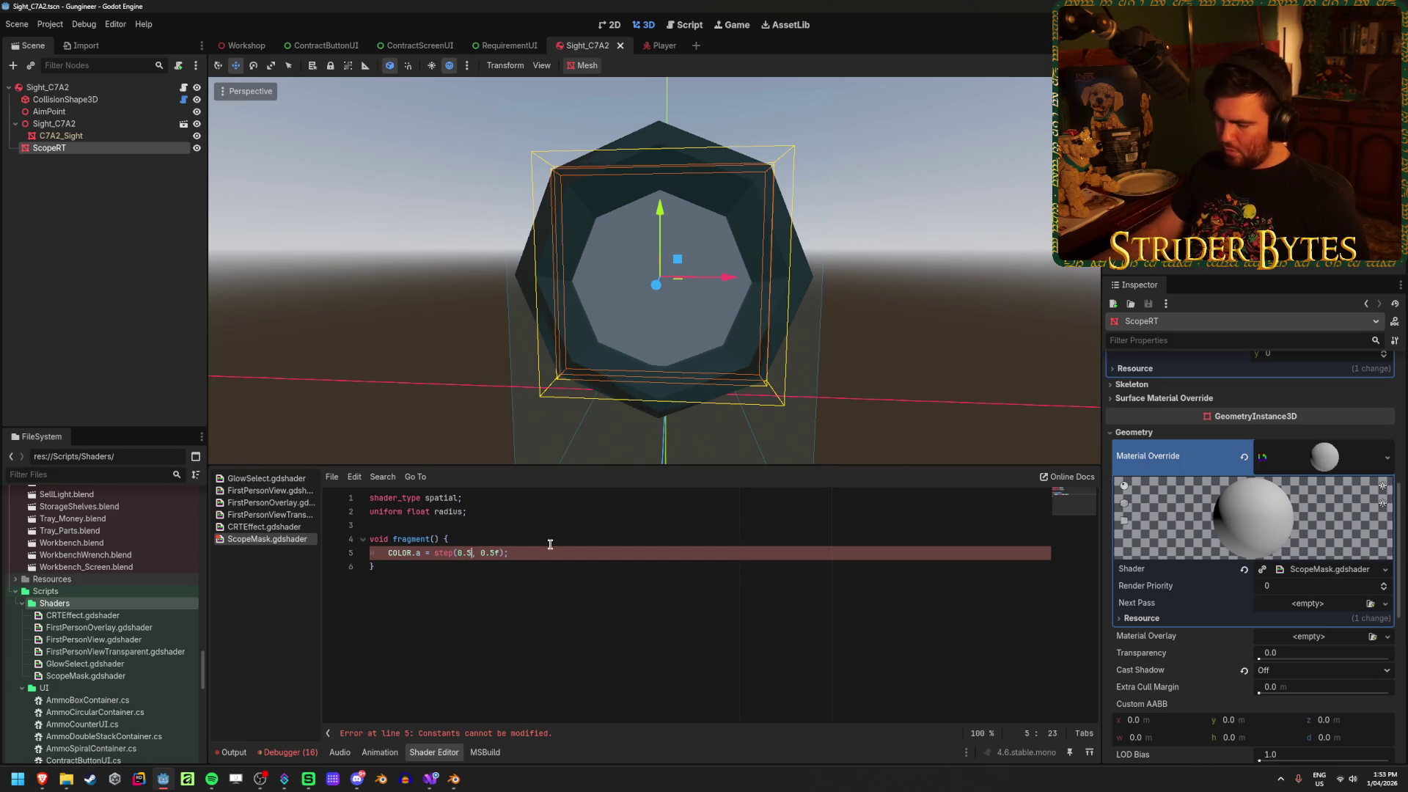
{"action": "left_click", "coordinate": [546, 566]}
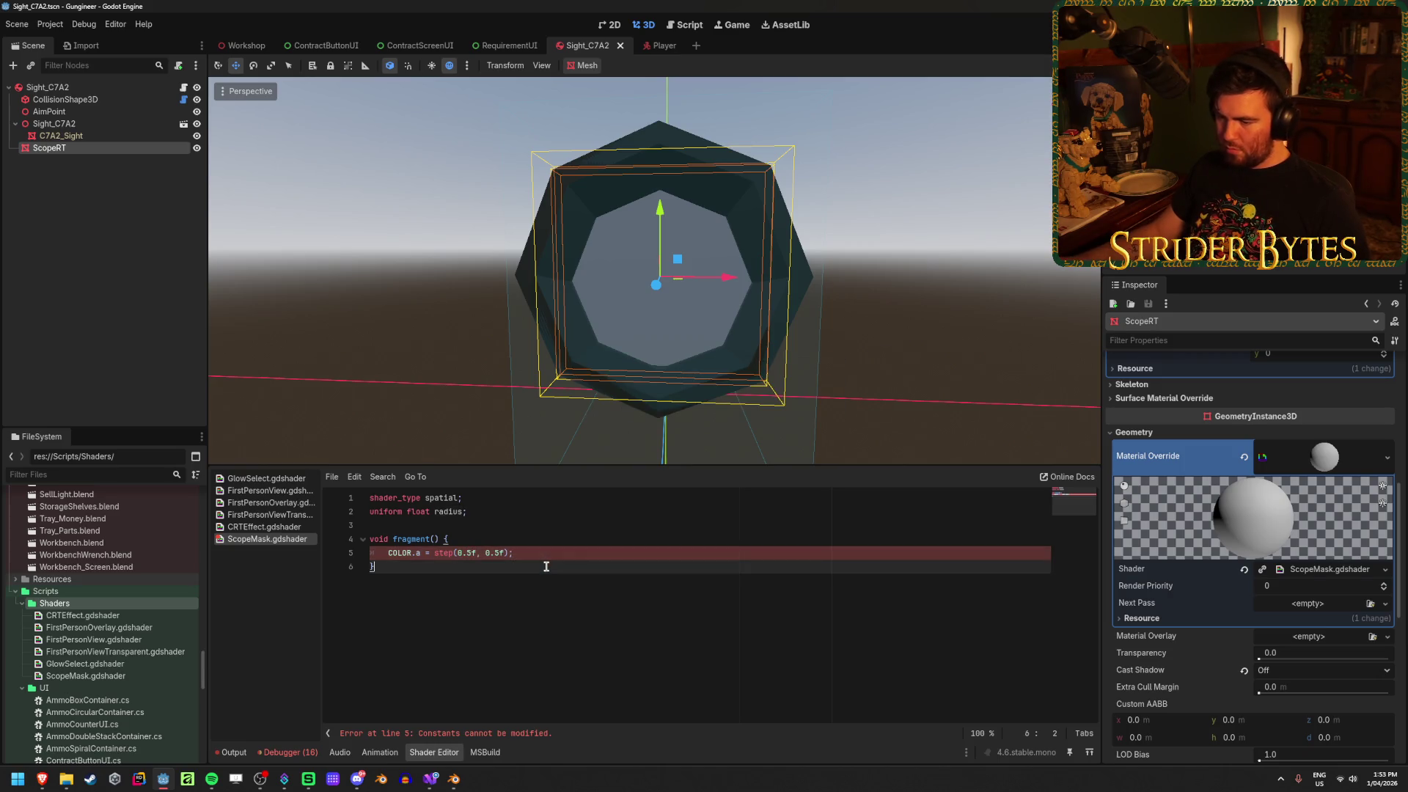
{"action": "left_click", "coordinate": [555, 548]}
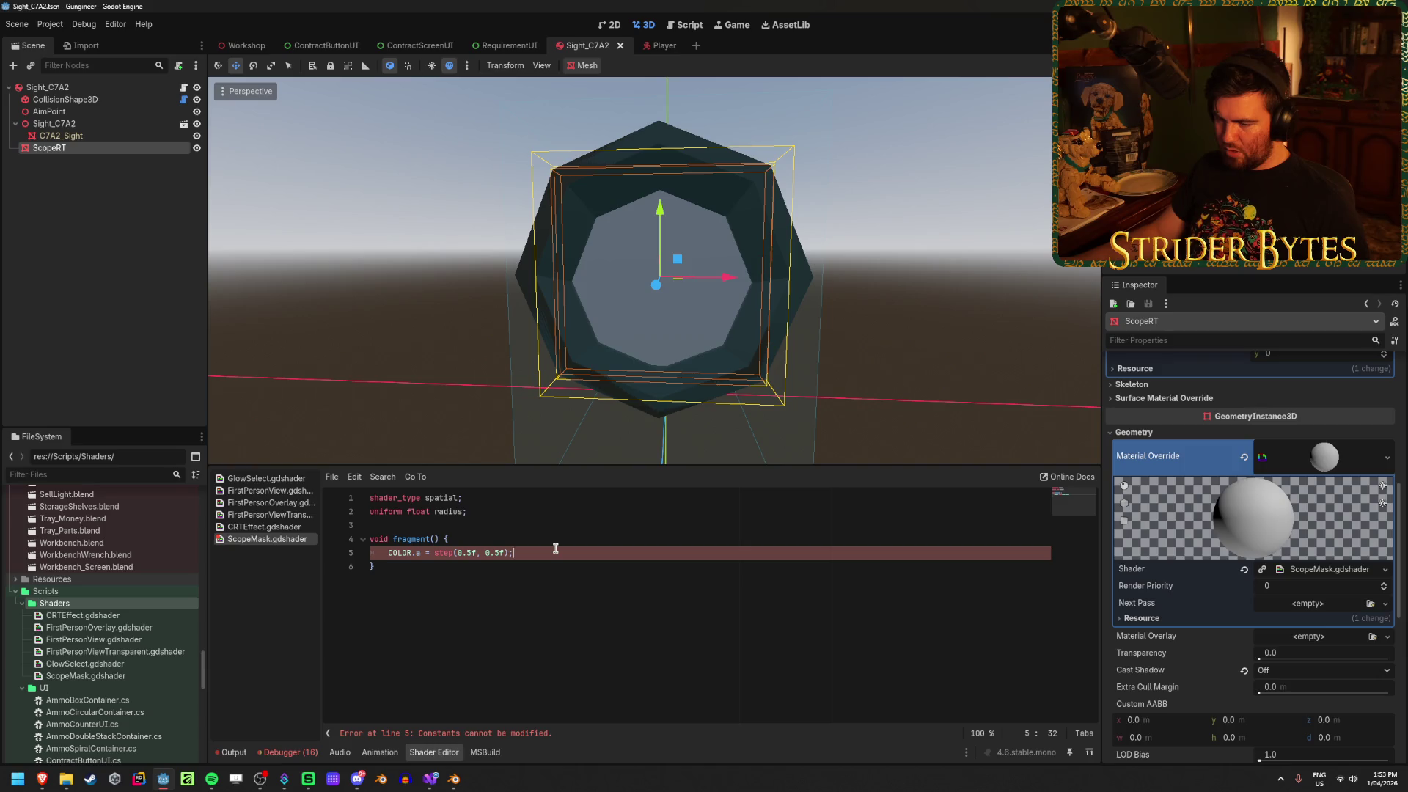
{"action": "left_click", "coordinate": [450, 734]}
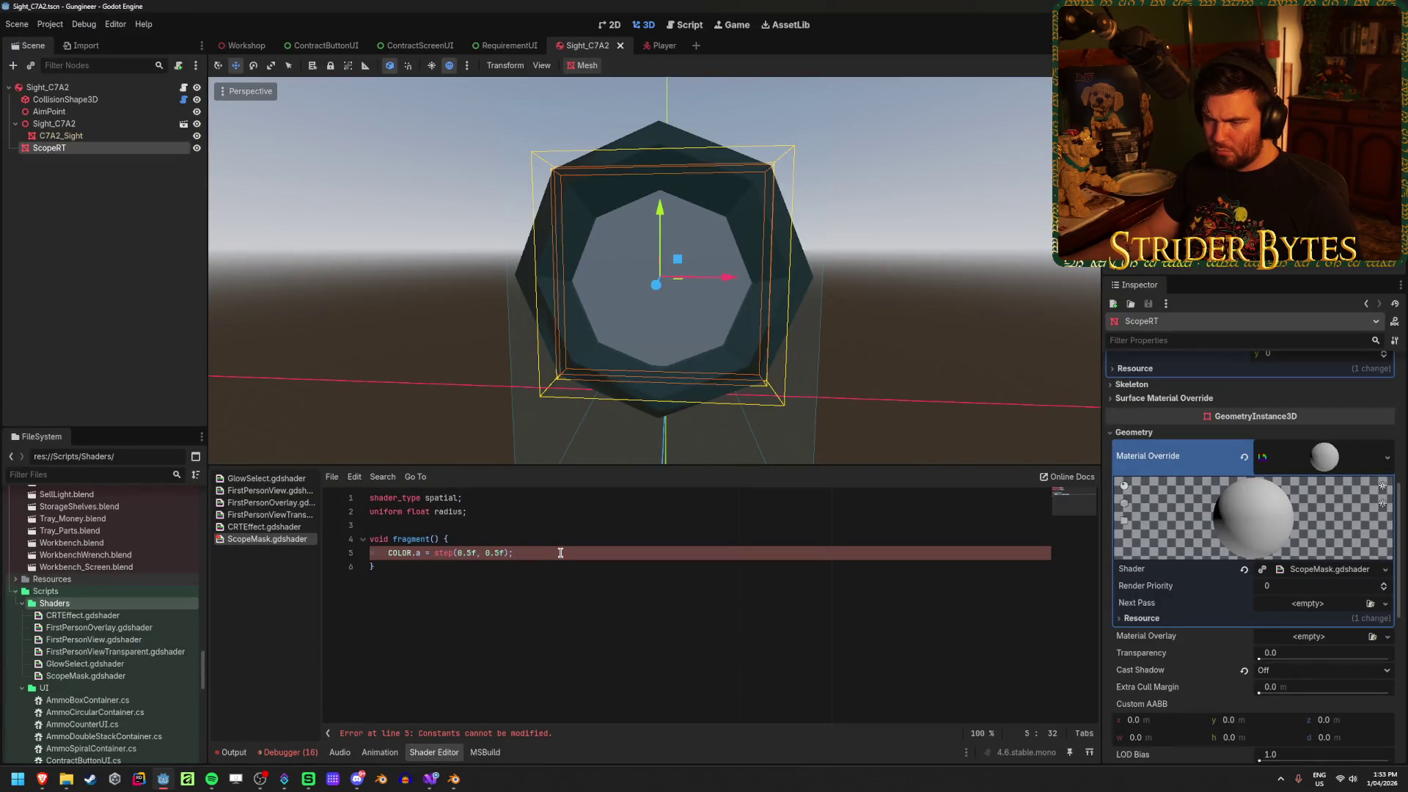
{"action": "left_click", "coordinate": [546, 565]}
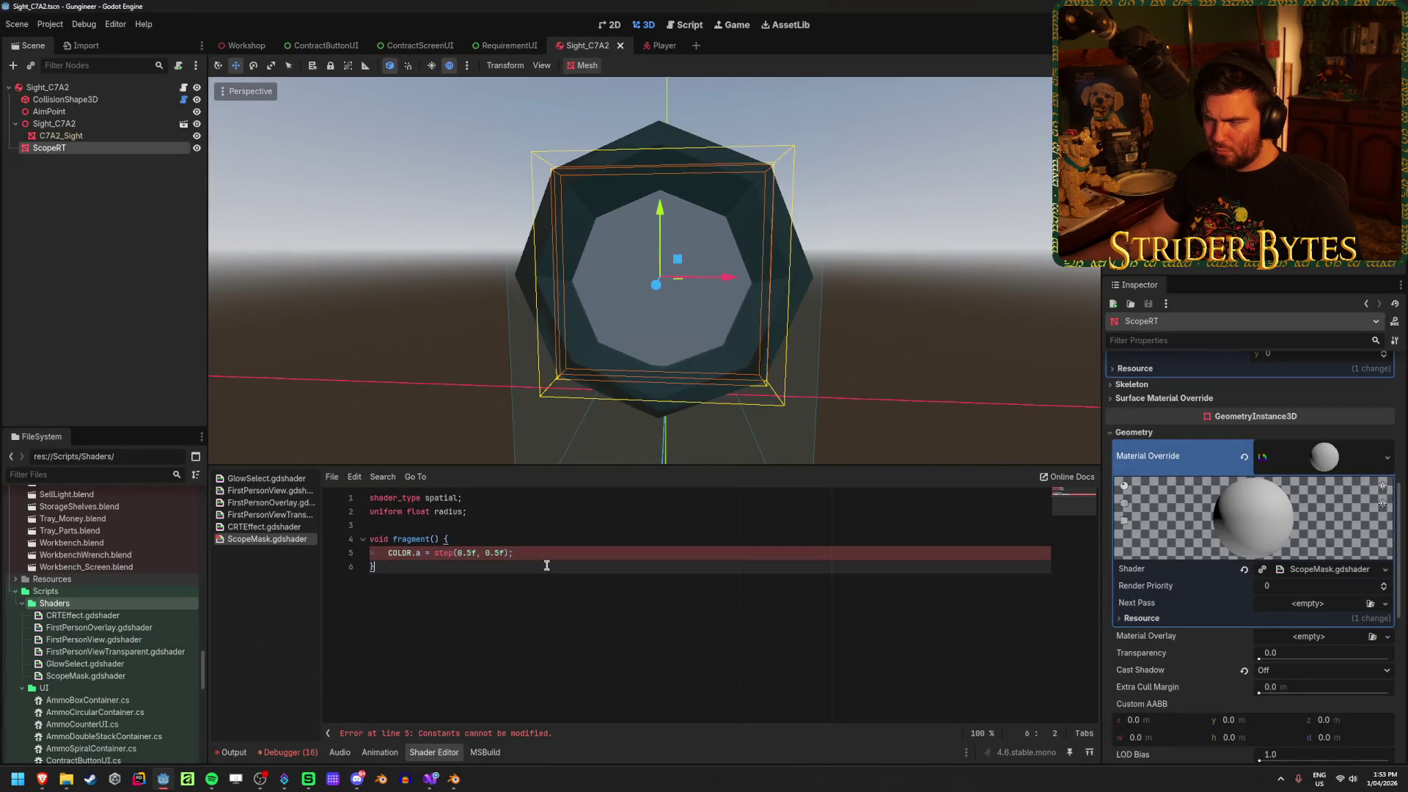
Inspect the 'Constants cannot be modified' error and retype the step() call on line 5
{"action": "left_click", "coordinate": [511, 734]}
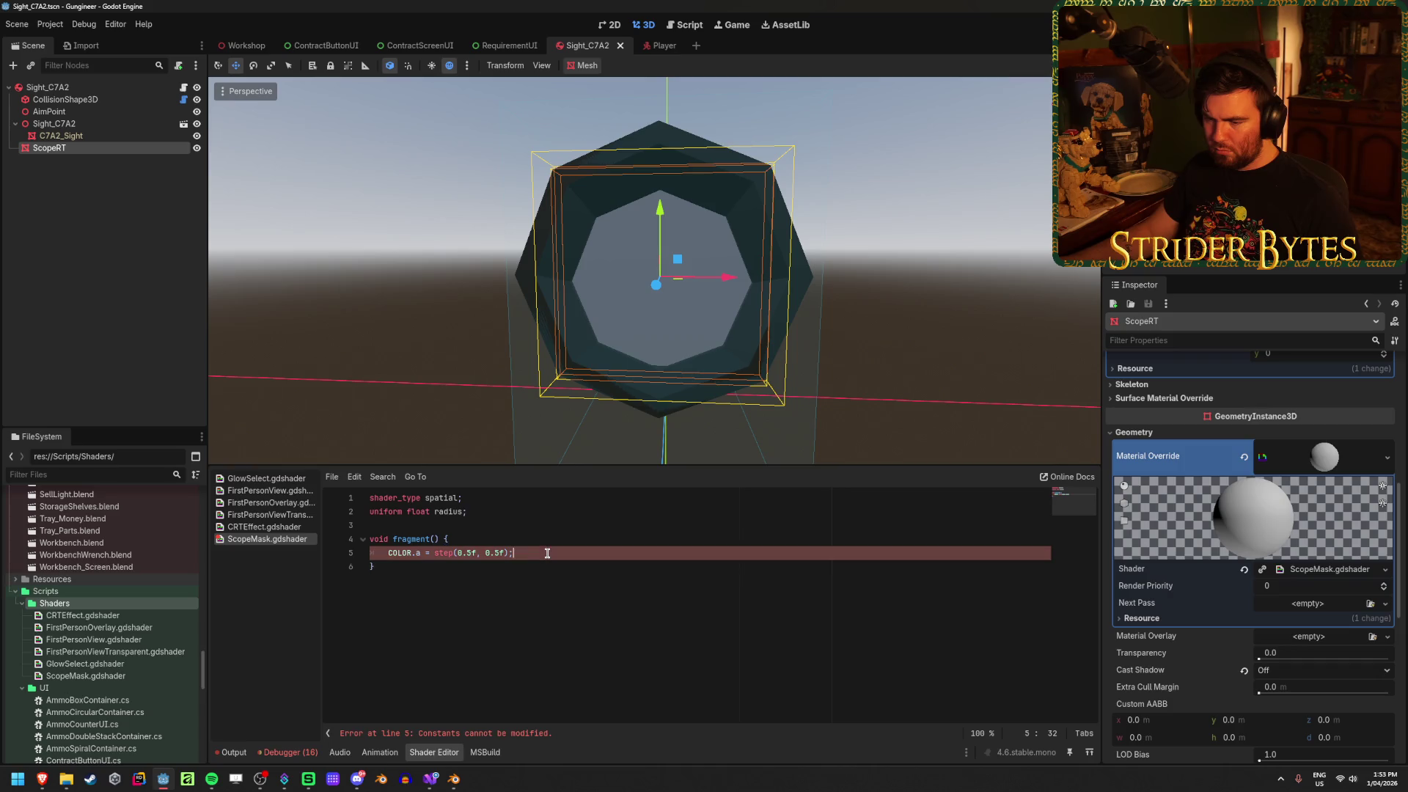
{"action": "double_click", "coordinate": [511, 733]}
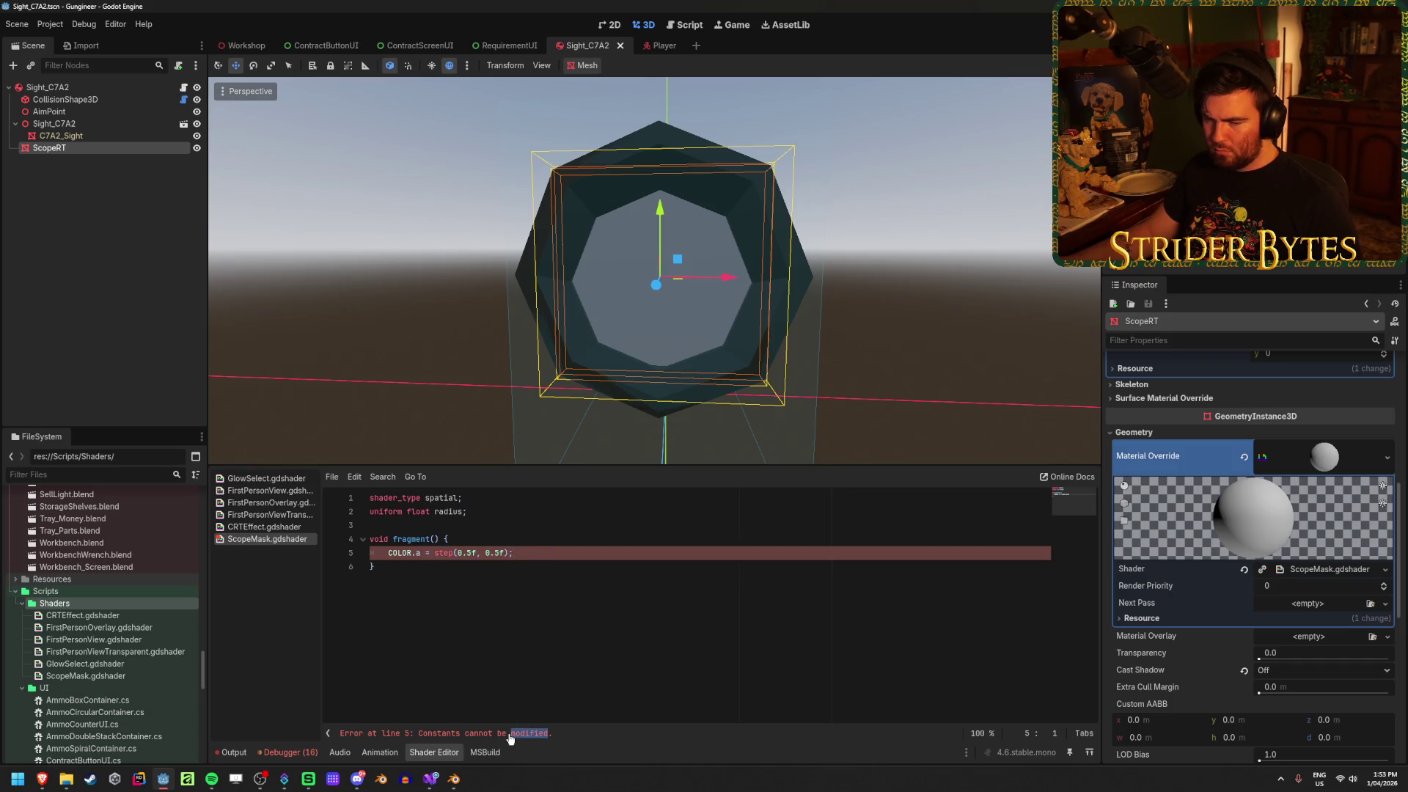
{"action": "left_click", "coordinate": [542, 555]}
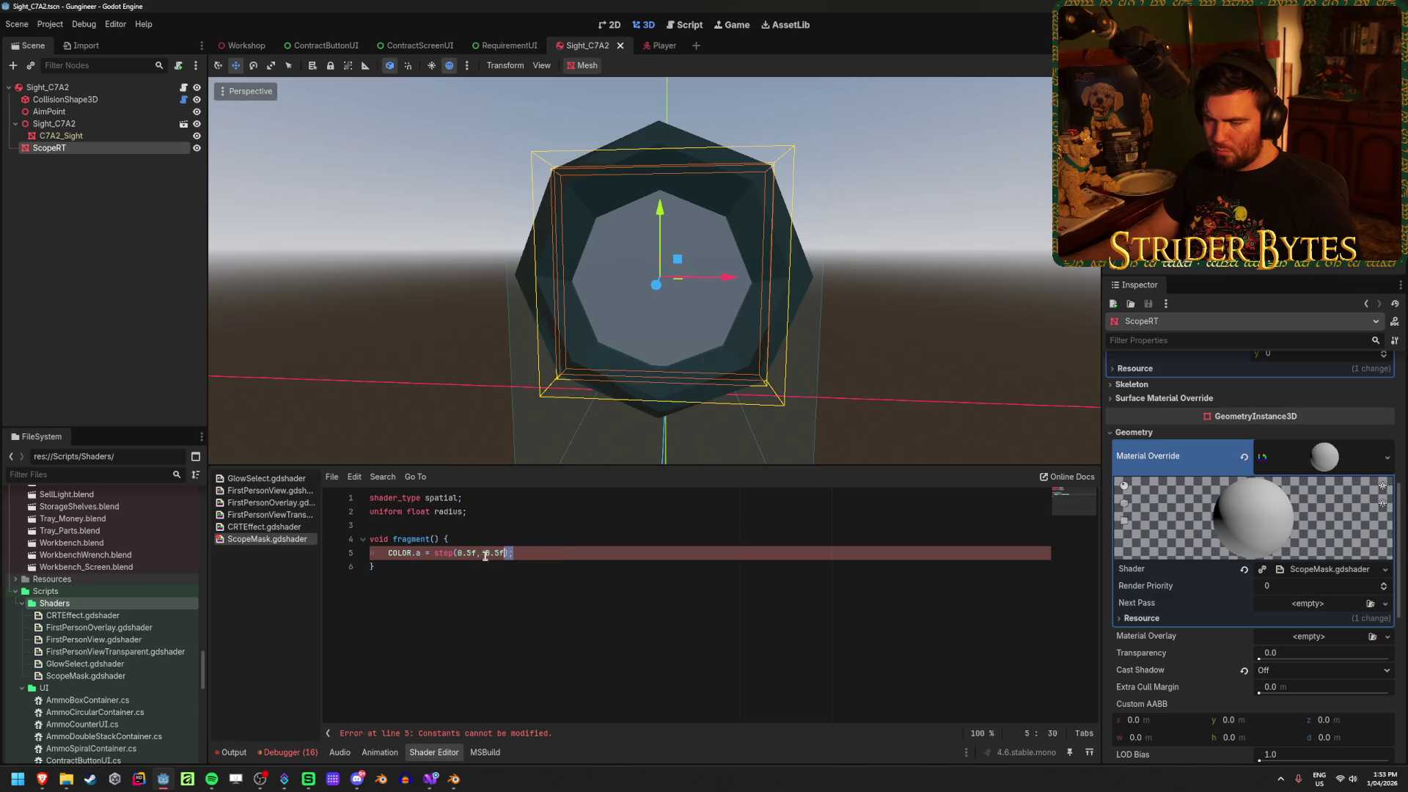
{"action": "left_click_drag", "start_coordinate": [485, 555], "coordinate": [437, 556]}
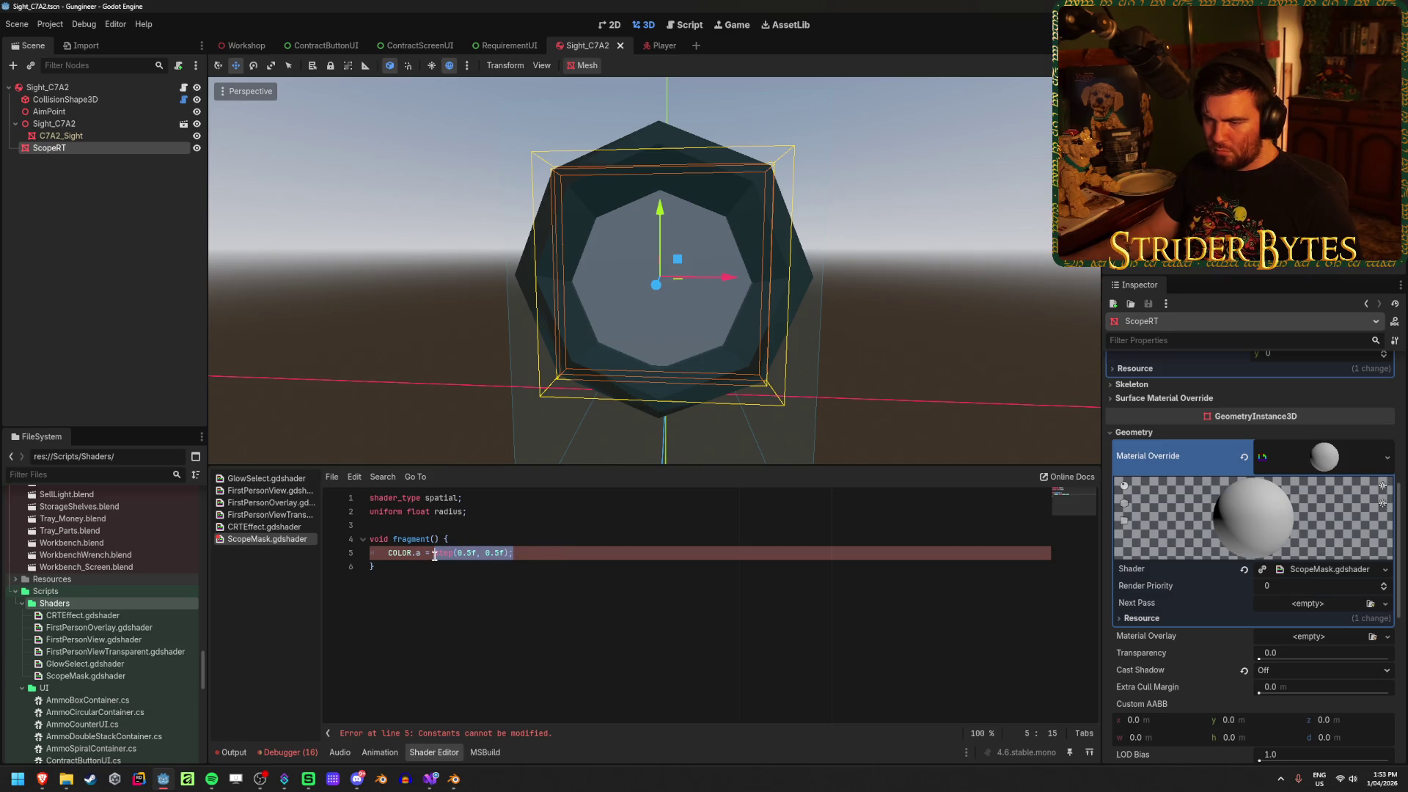
{"action": "type", "text": "1f"}
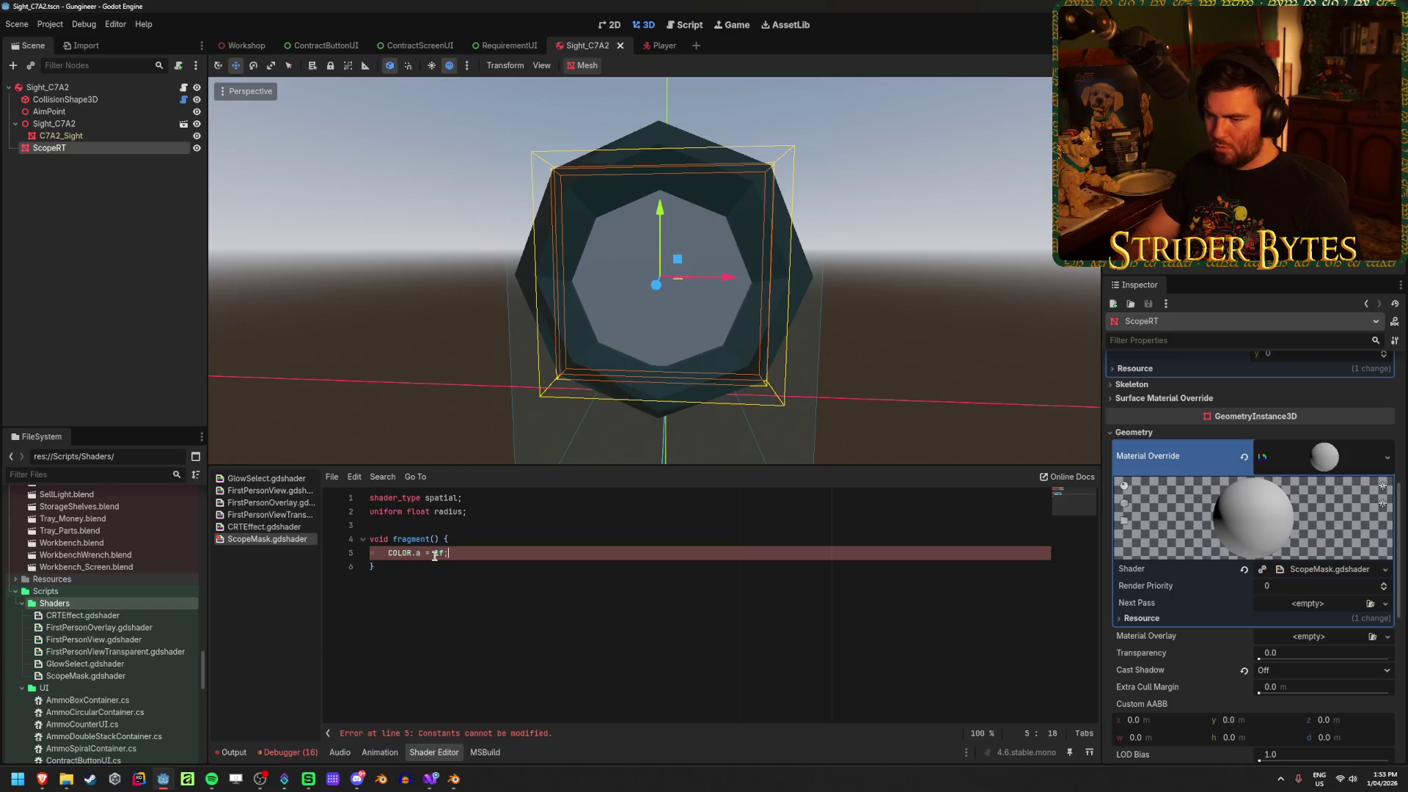
{"action": "type", "text": ";"}
Trim line 5 back to an unfinished COLOR = assignment
{"action": "left_click", "coordinate": [455, 560]}
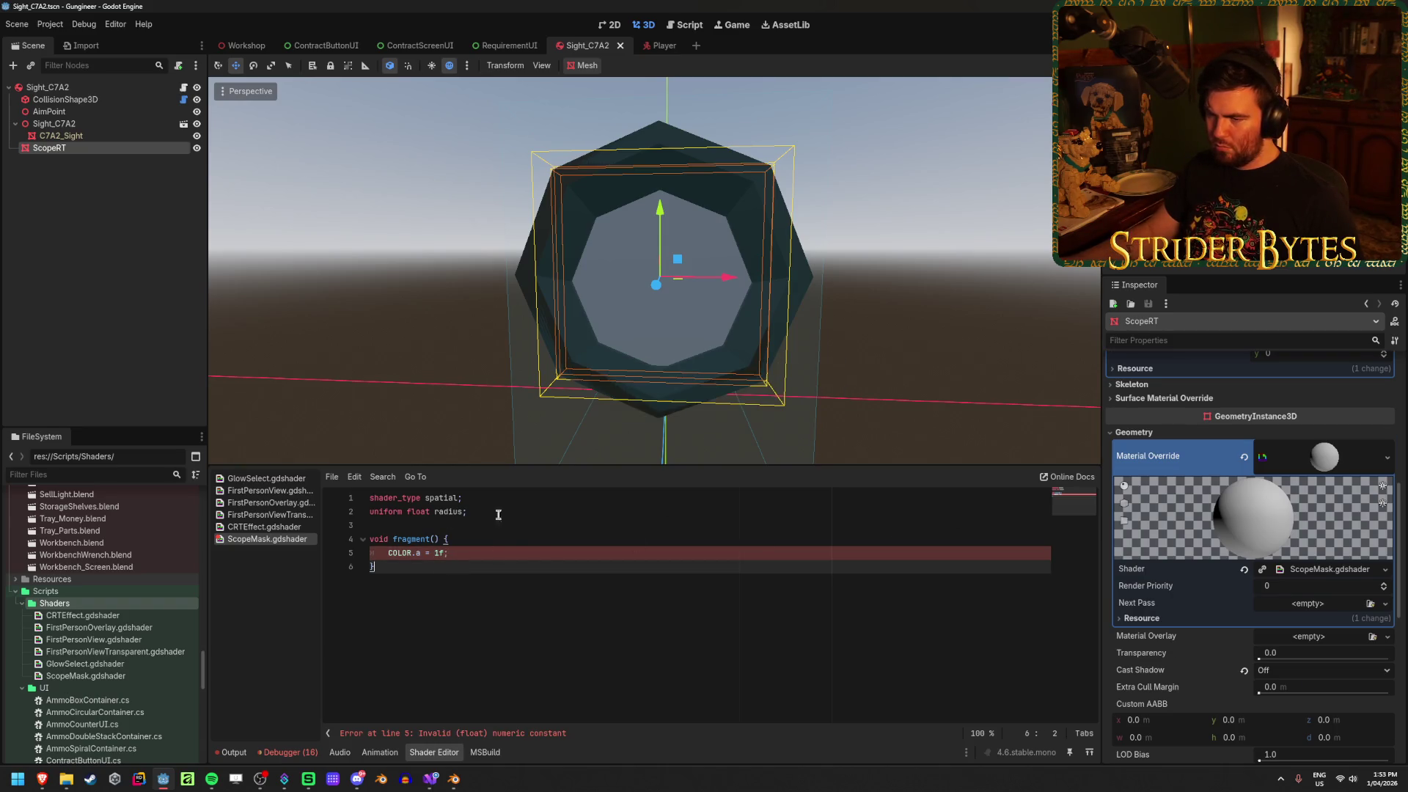
{"action": "left_click", "coordinate": [525, 549]}
{"action": "key", "text": "BackSpace"}
{"action": "key", "text": "BackSpace"}
{"action": "key", "text": "BackSpace"}
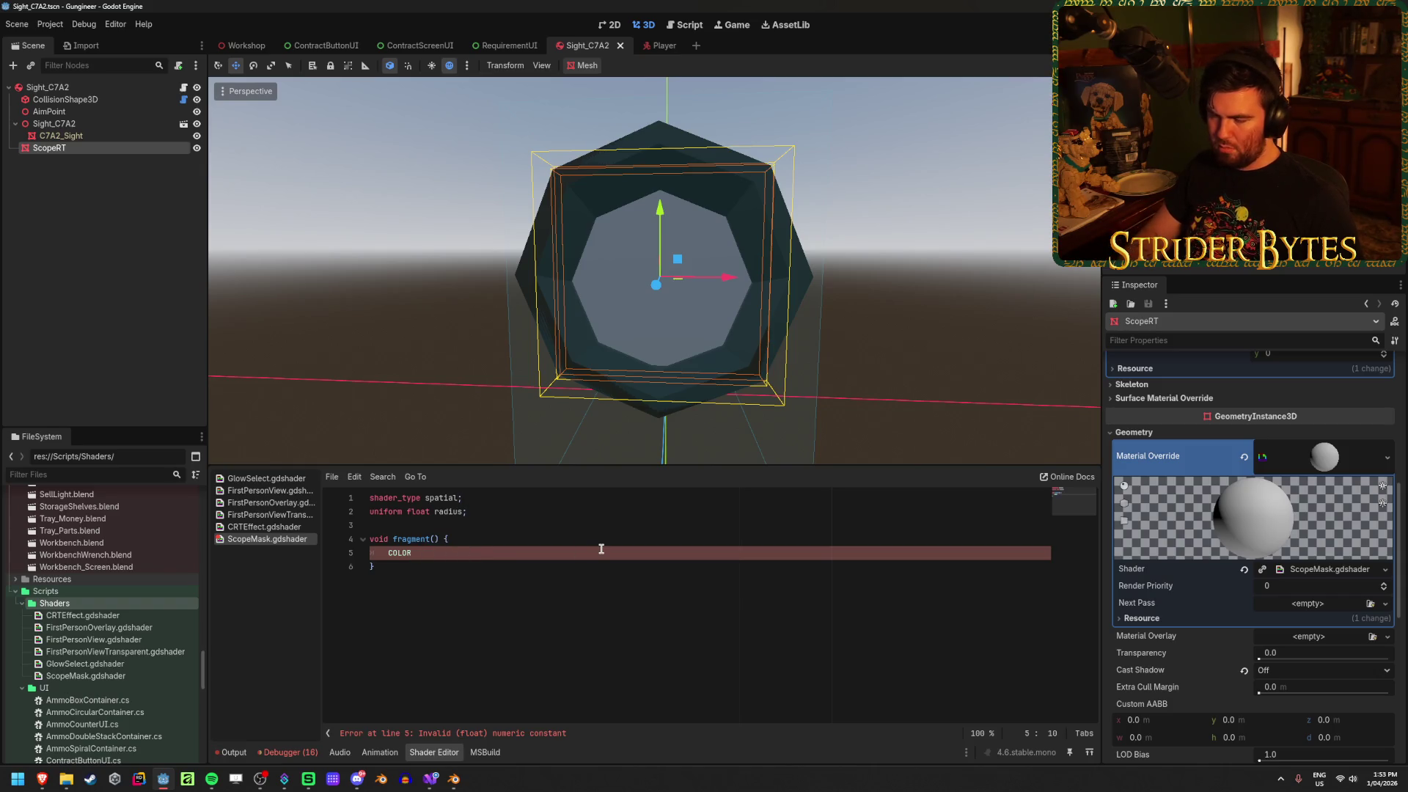
{"action": "type", "text": " ="}
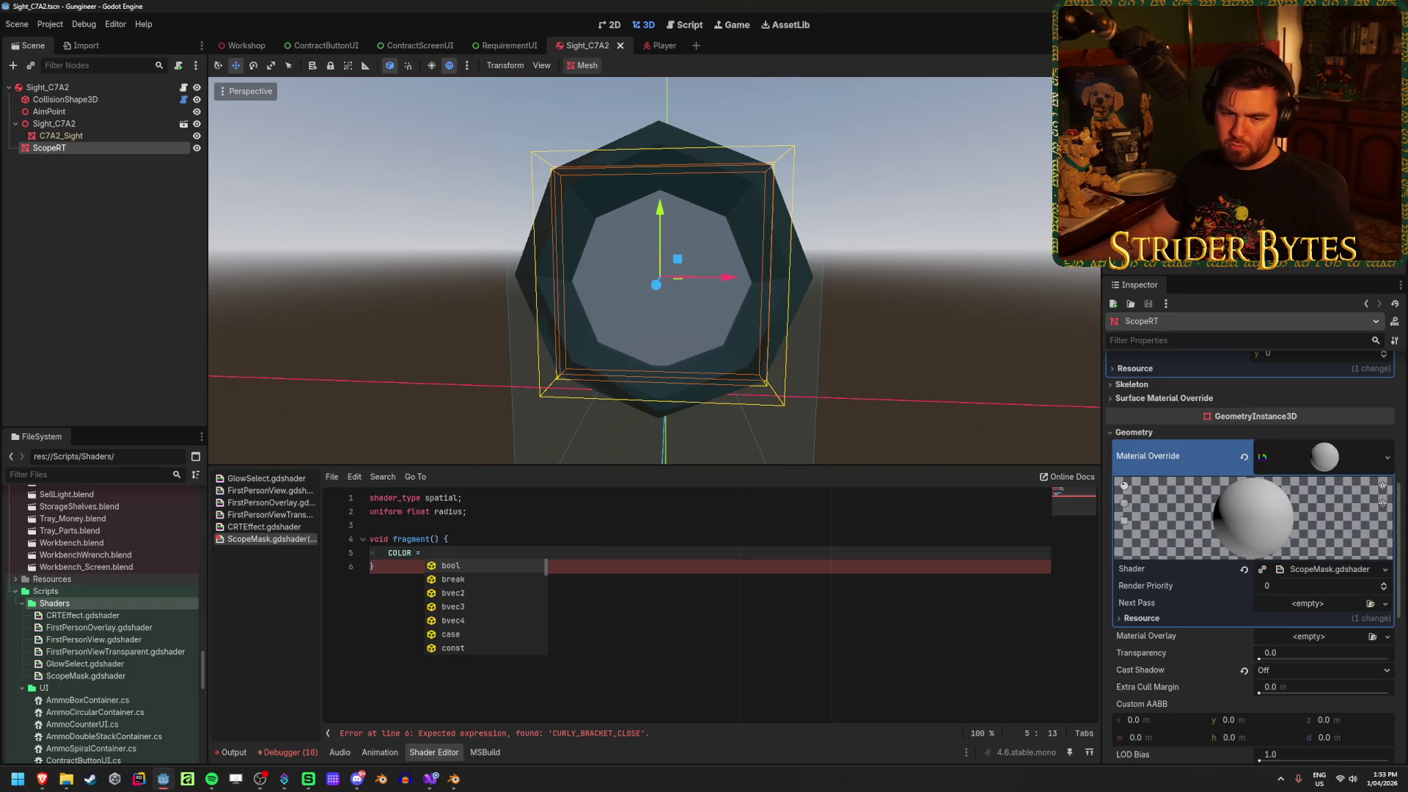
{"action": "key", "text": "alt+Tab"}
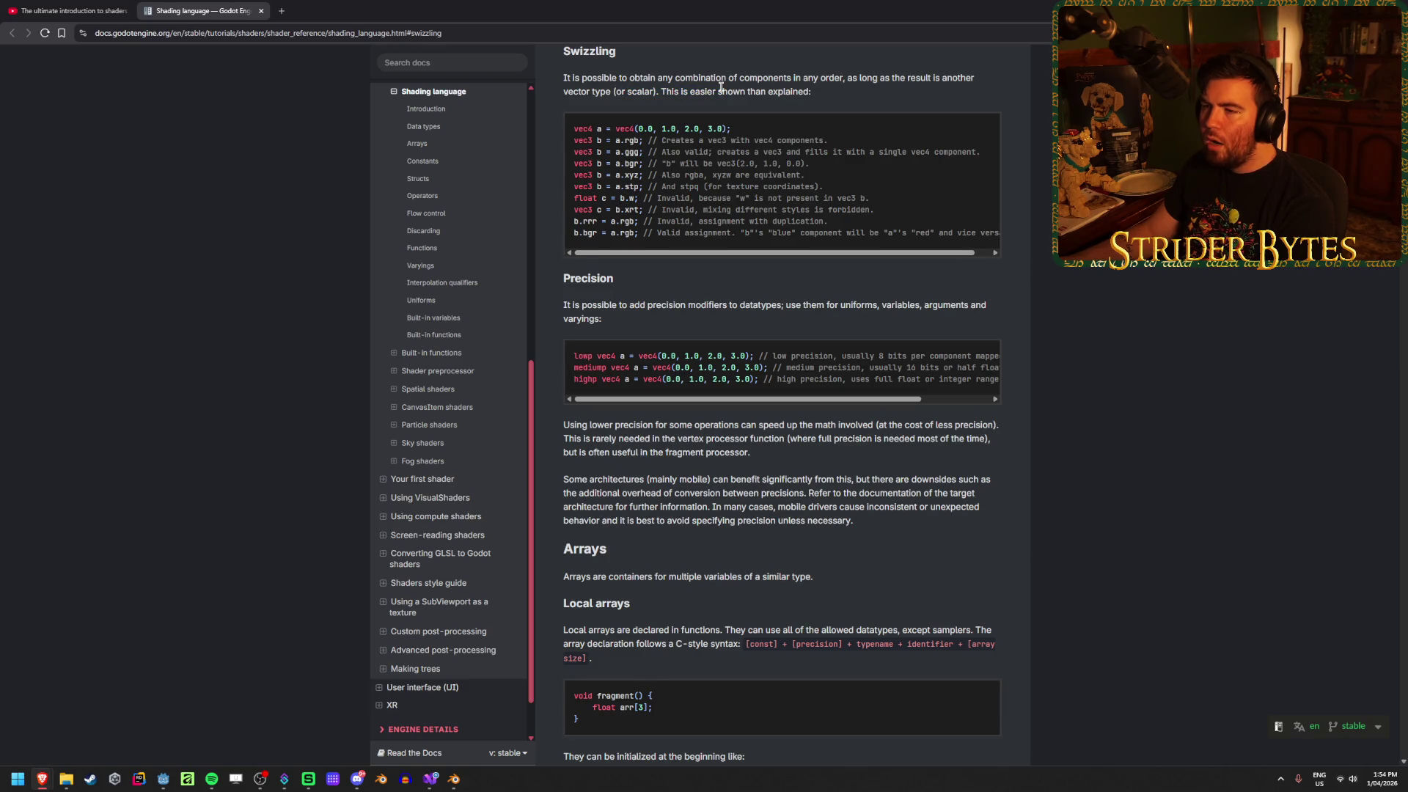
Read the docs' swizzling examples such as b = a.rgb, then return to the ScopeMask shader
{"action": "left_click_drag", "start_coordinate": [847, 79], "coordinate": [937, 80]}
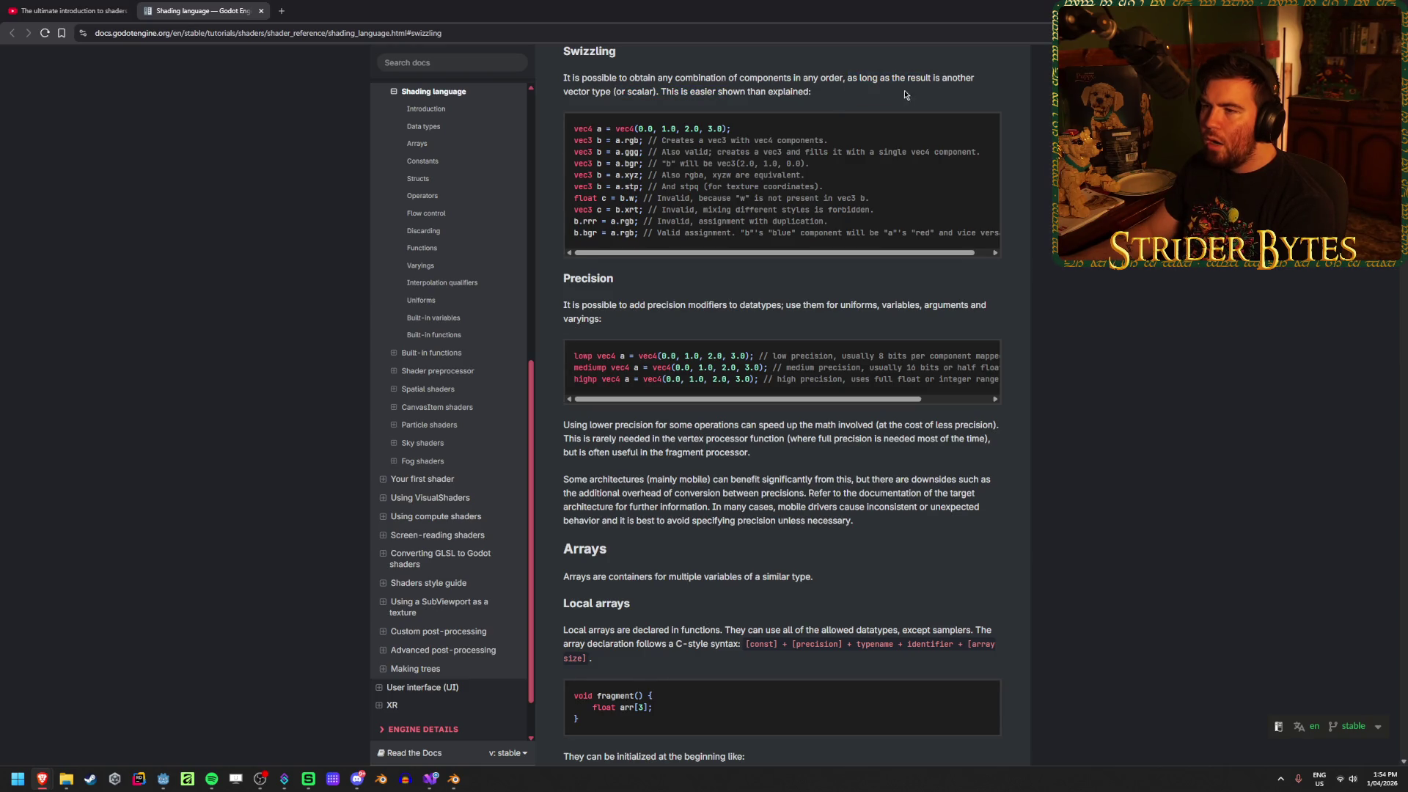
{"action": "mouse_move", "coordinate": [732, 129]}
{"action": "left_mouse_down"}
{"action": "mouse_move", "coordinate": [662, 129]}
{"action": "mouse_move", "coordinate": [715, 92]}
{"action": "left_mouse_up"}
{"action": "left_click", "coordinate": [660, 101]}
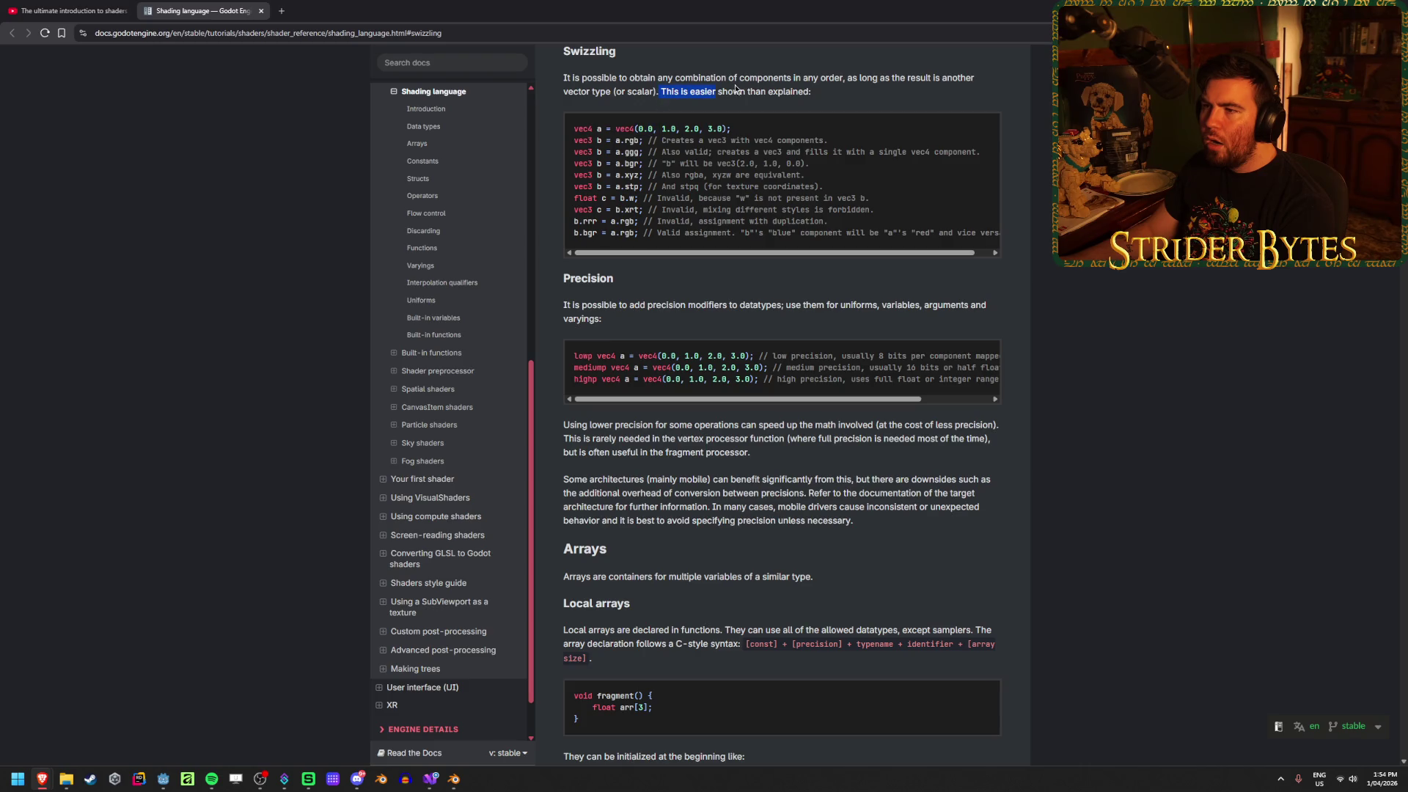
{"action": "left_click", "coordinate": [839, 91]}
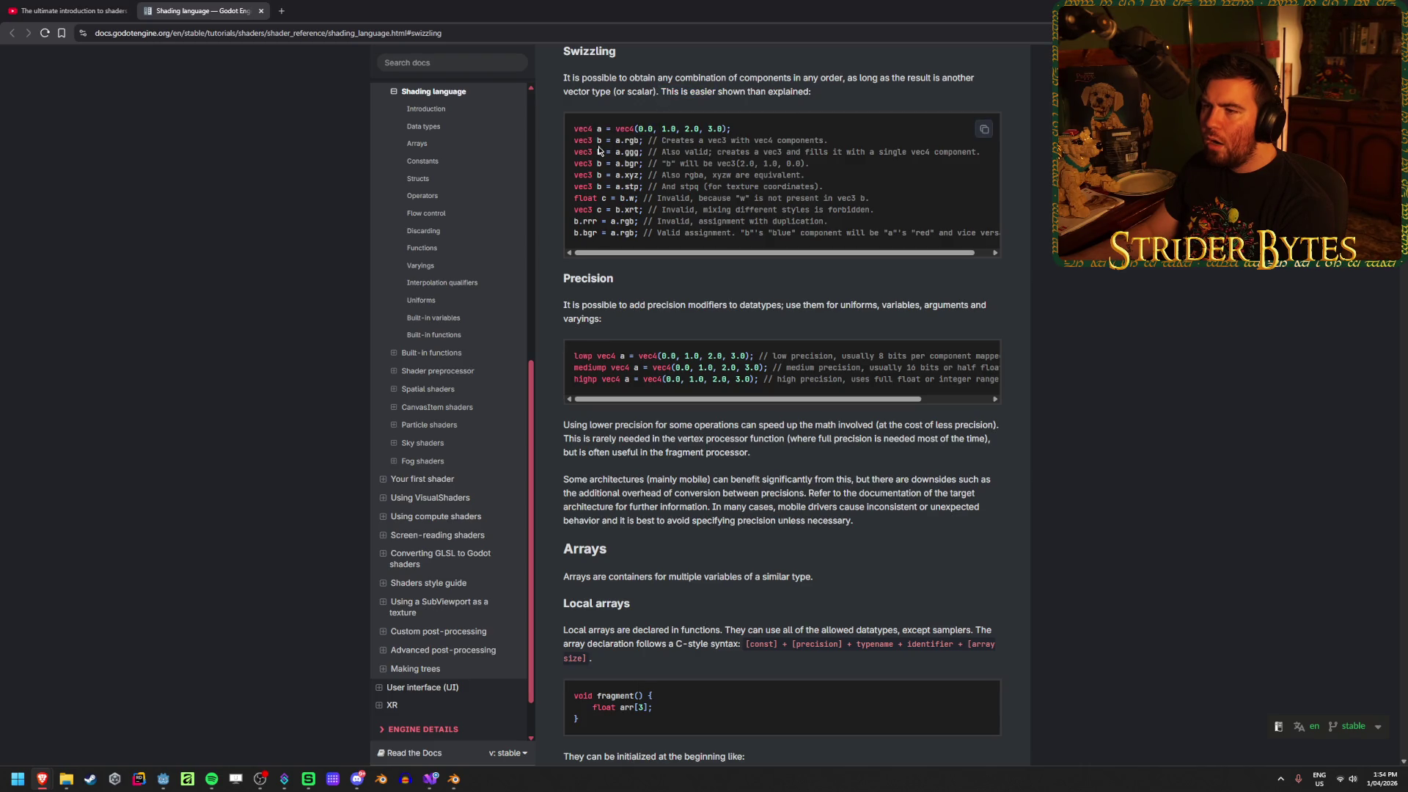
{"action": "left_click_drag", "start_coordinate": [576, 141], "coordinate": [651, 140]}
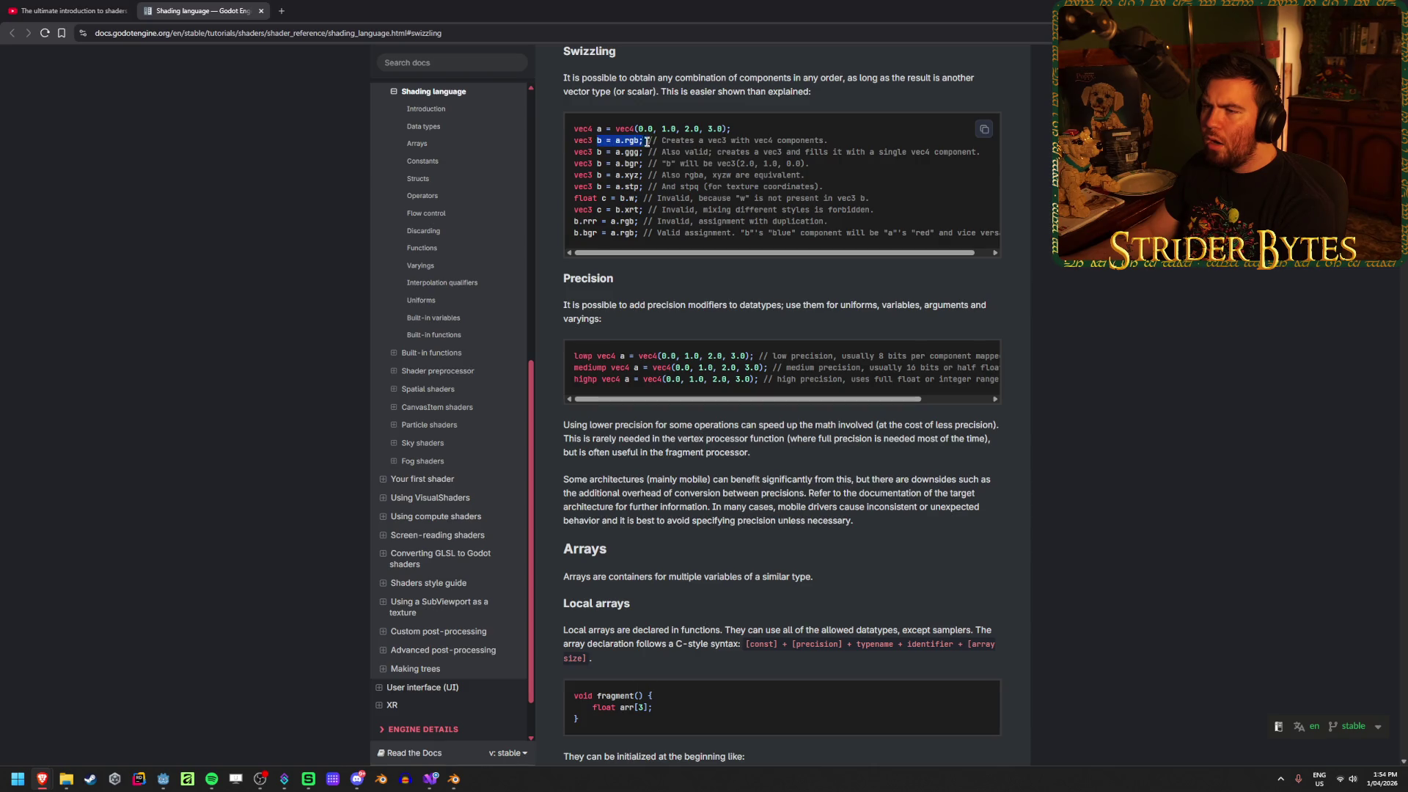
{"action": "left_click", "coordinate": [651, 141]}
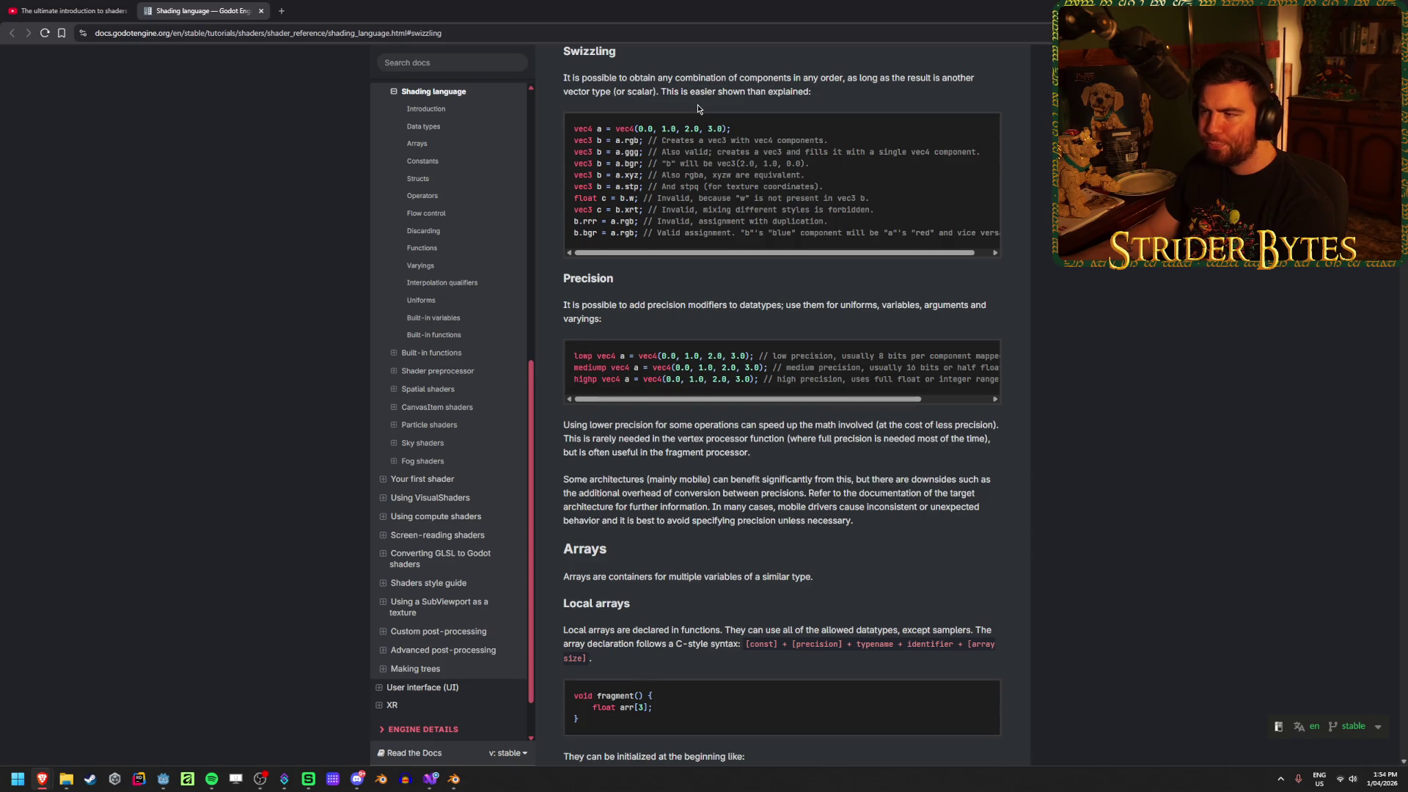
{"action": "left_click", "coordinate": [33, 5]}
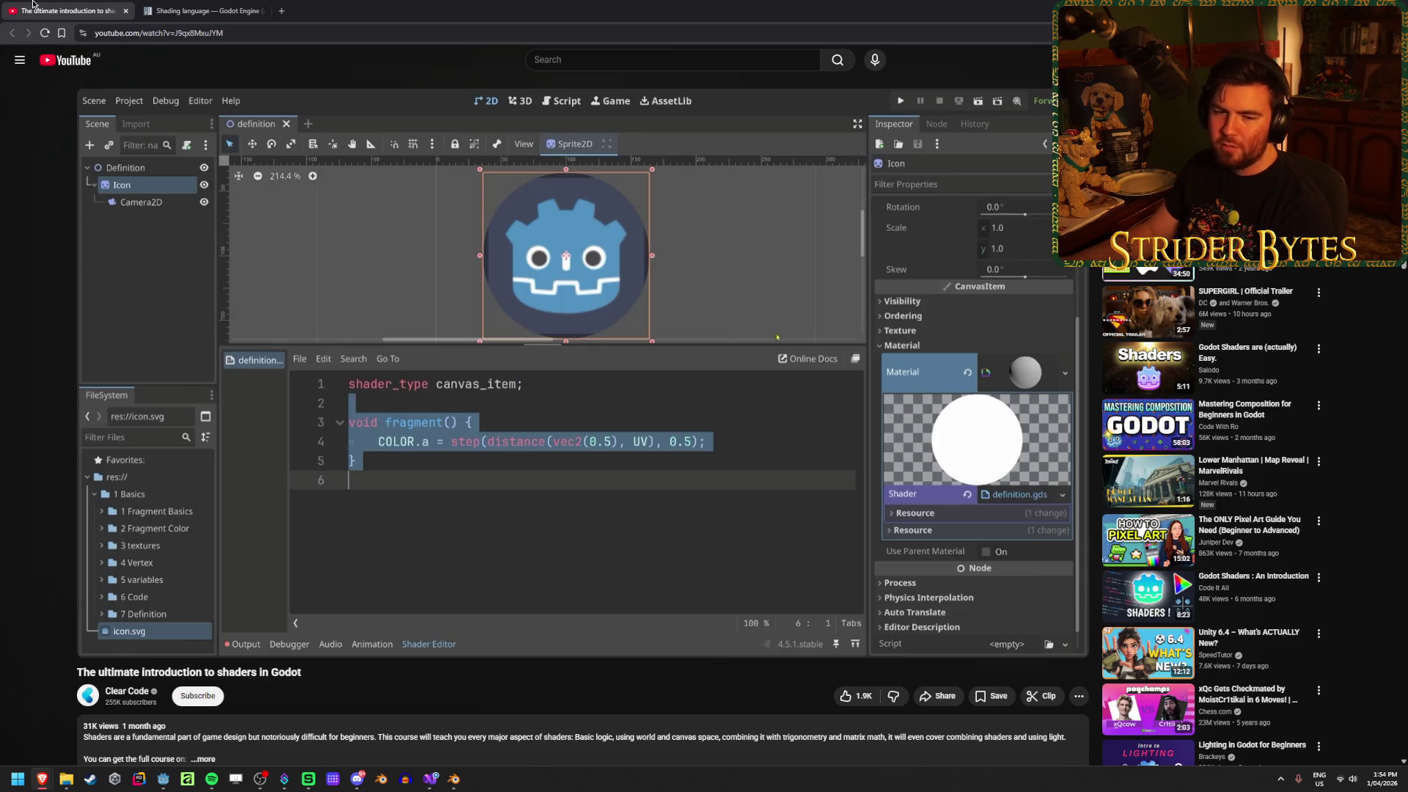
{"action": "key", "text": "alt+Tab"}
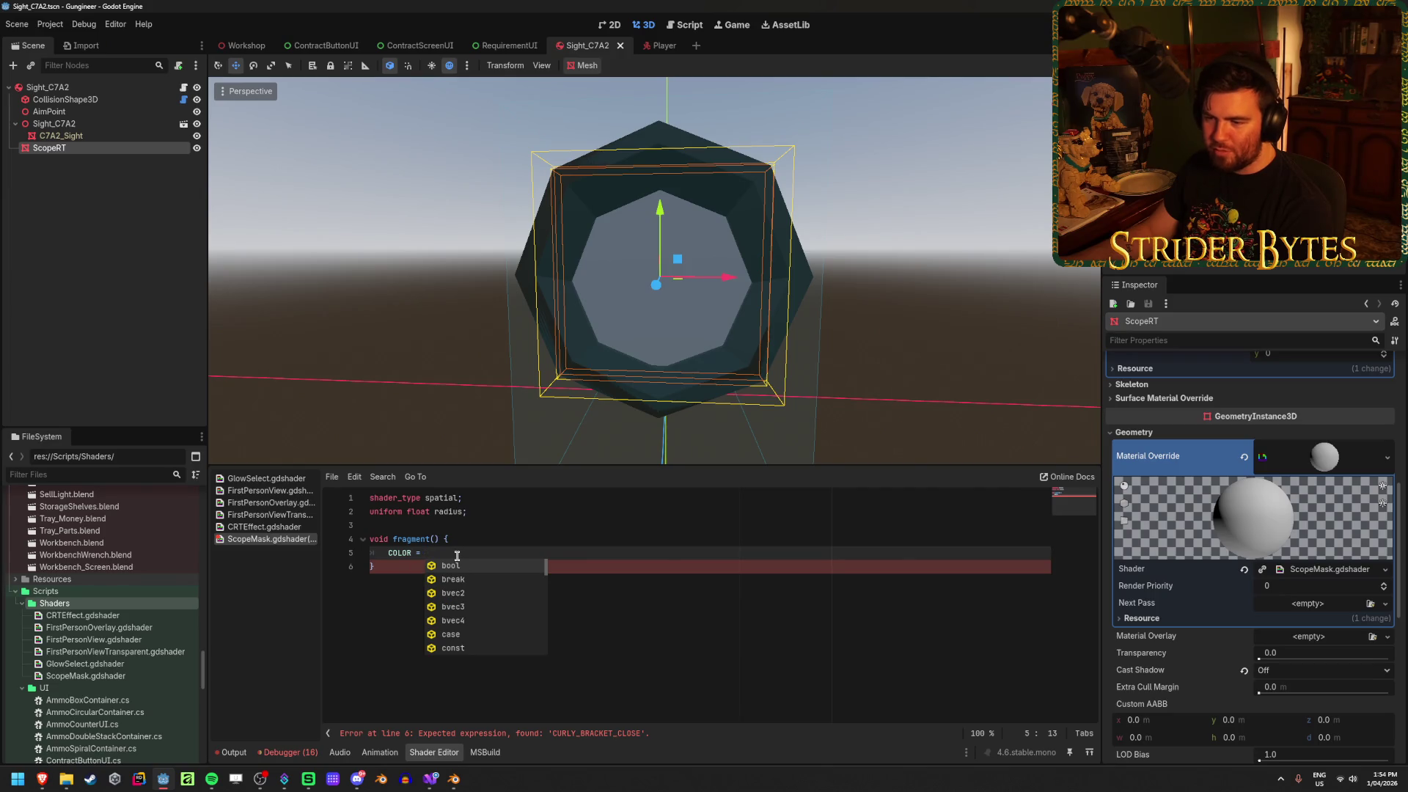
Change the start of line 5 so it reads 'COLOR.a ='
{"action": "key", "text": "BackSpace"}
{"action": "key", "text": "BackSpace"}
{"action": "key", "text": "BackSpace"}
{"action": "type", "text": ";"}
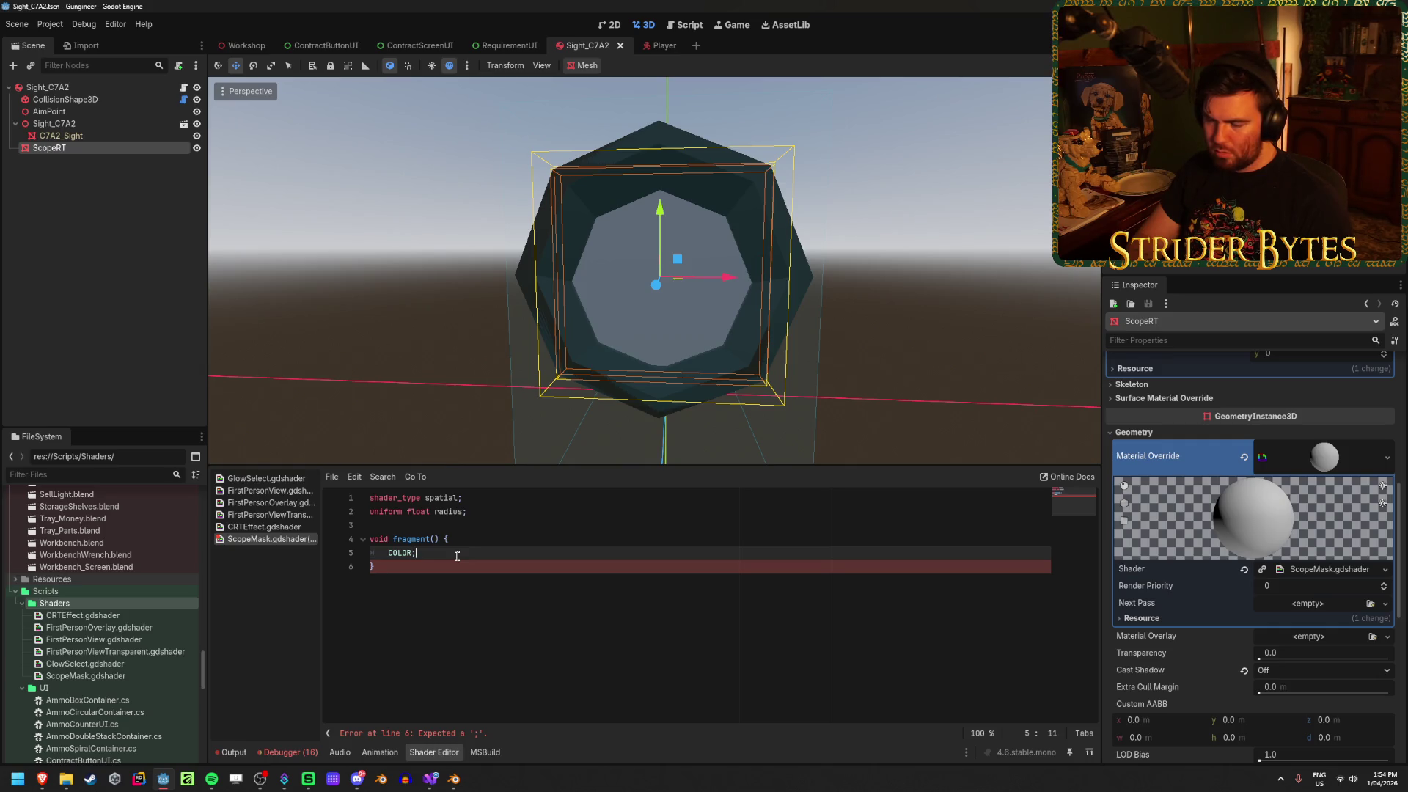
{"action": "key", "text": "Down"}
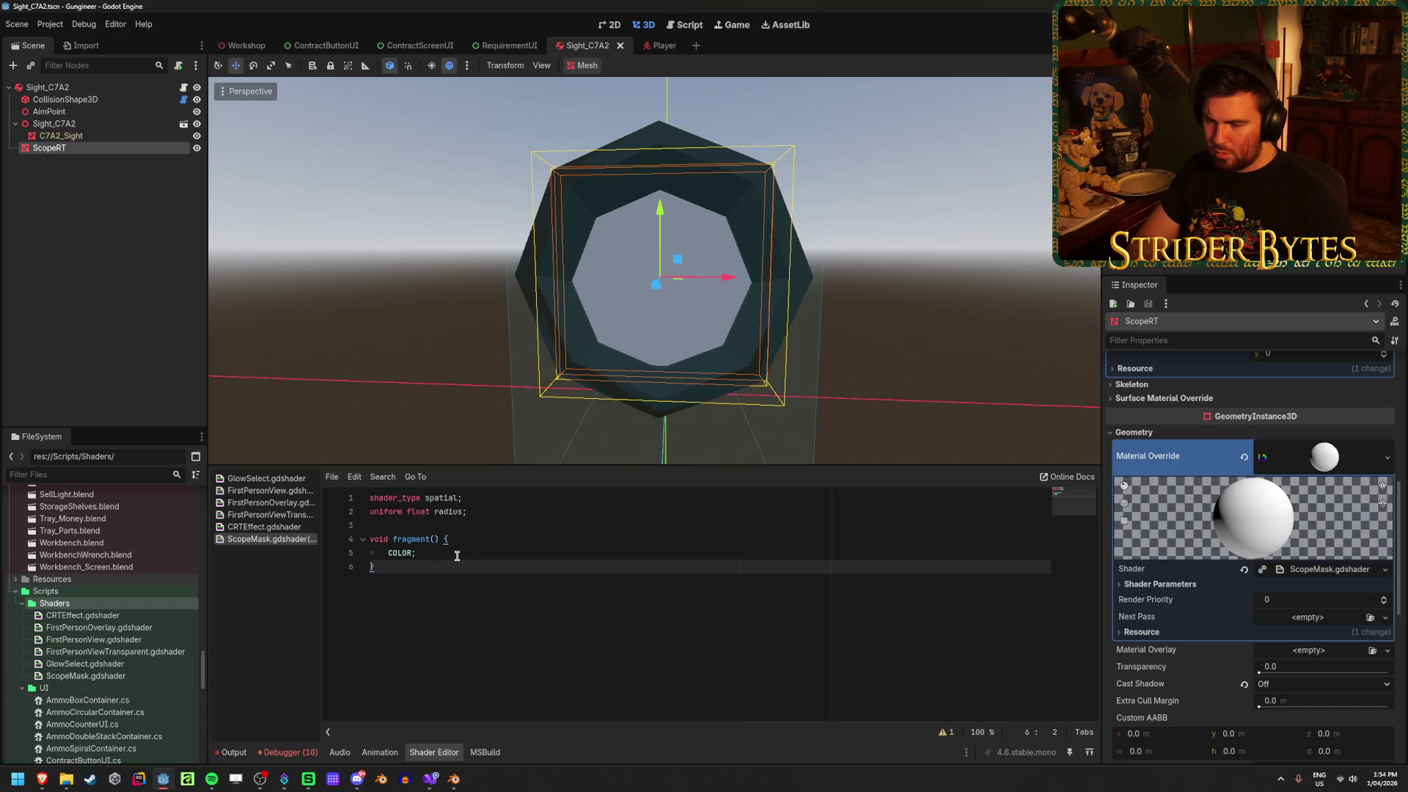
{"action": "key", "text": "Up"}
{"action": "key", "text": "BackSpace"}
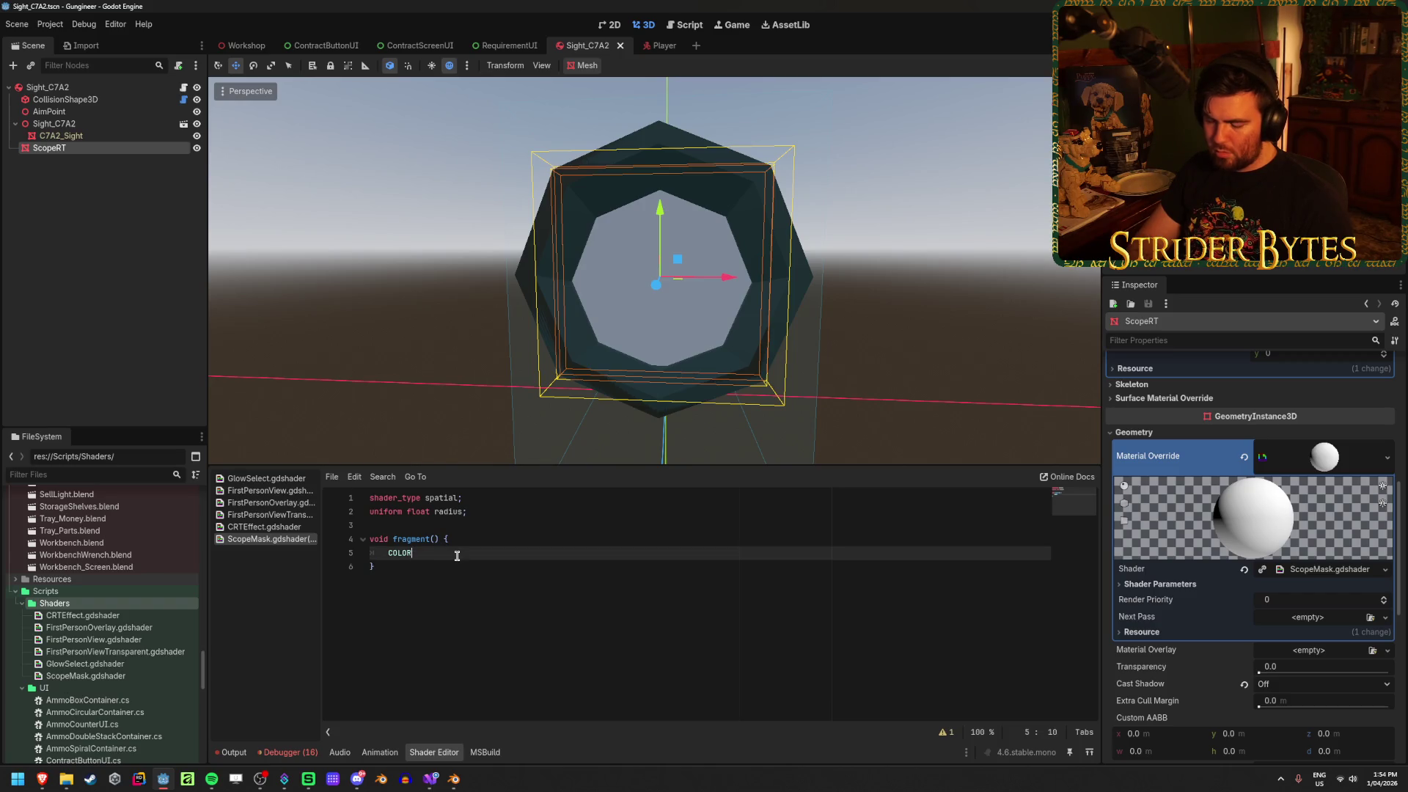
{"action": "type", "text": ".a"}
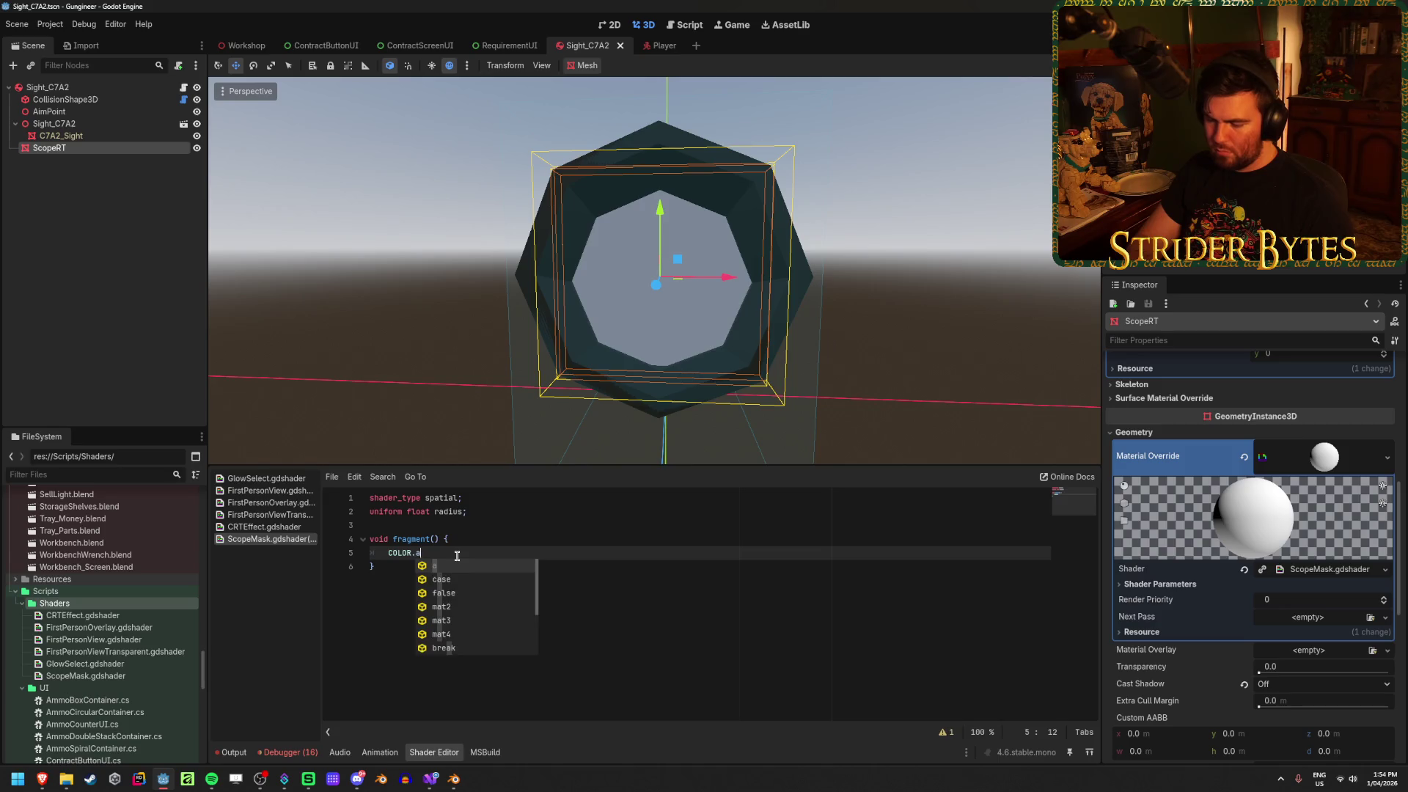
{"action": "type", "text": ";"}
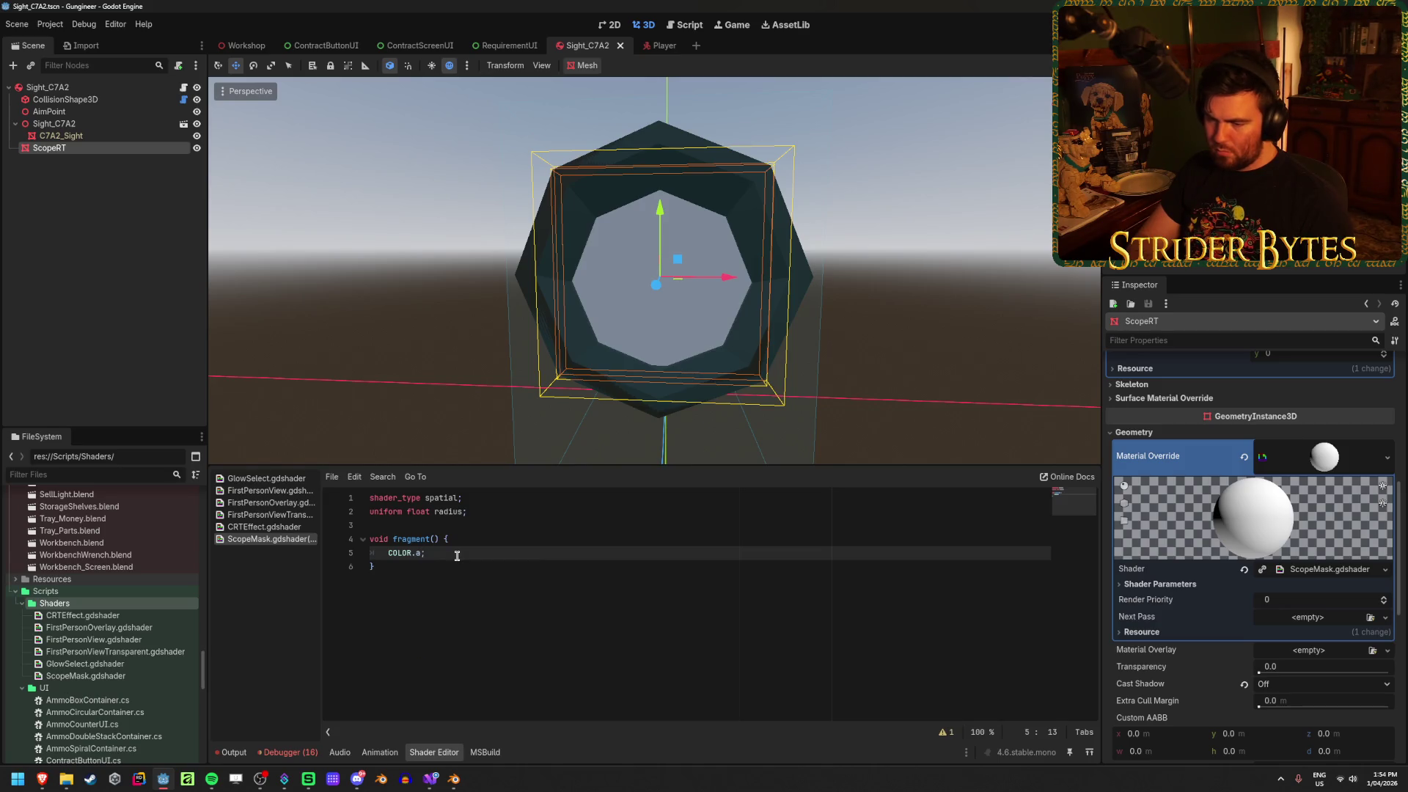
{"action": "key", "text": "ctrl+z"}
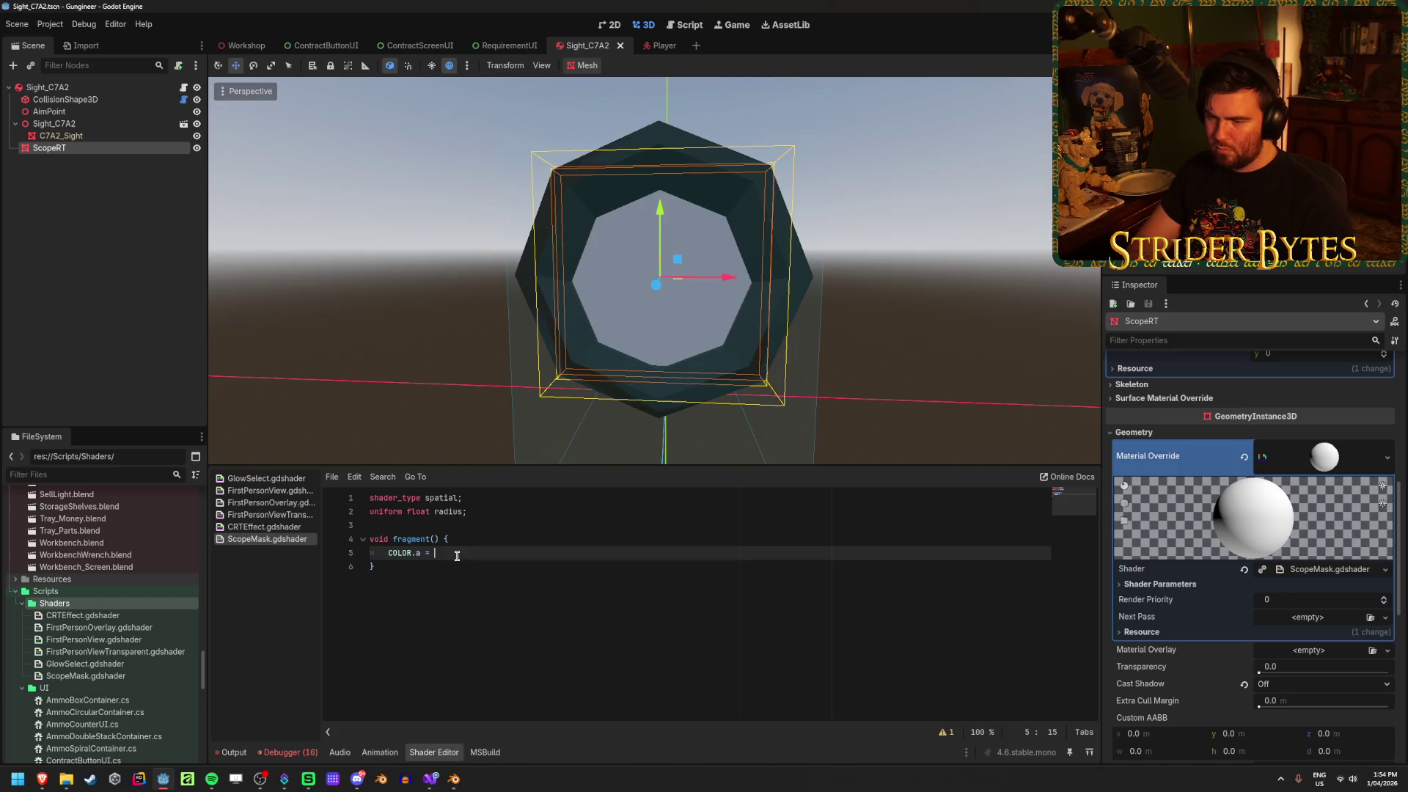
{"action": "type", "text": "="}
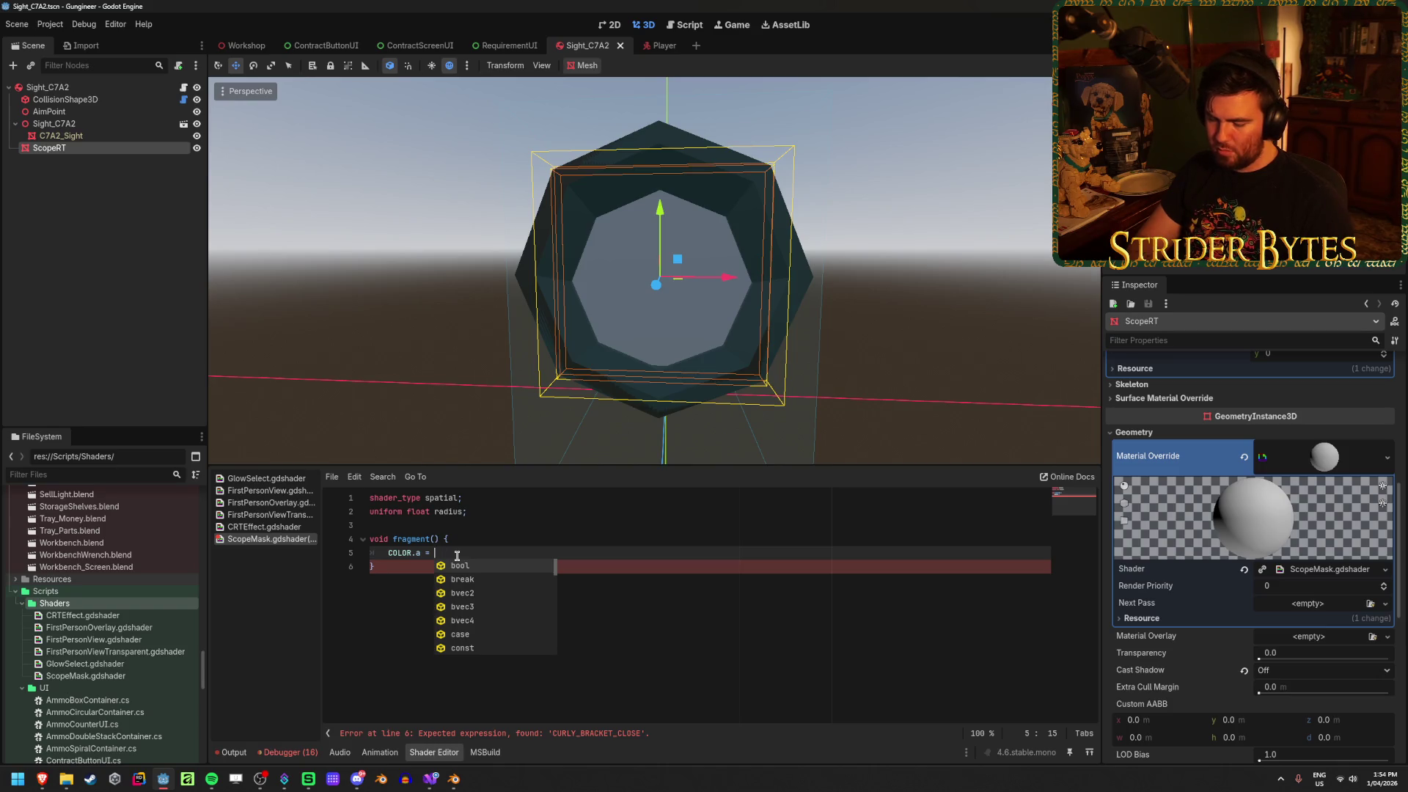
Type 'step(distance(vec2(' after COLOR.a =, checking the tutorial's circle formula
{"action": "type", "text": "step("}
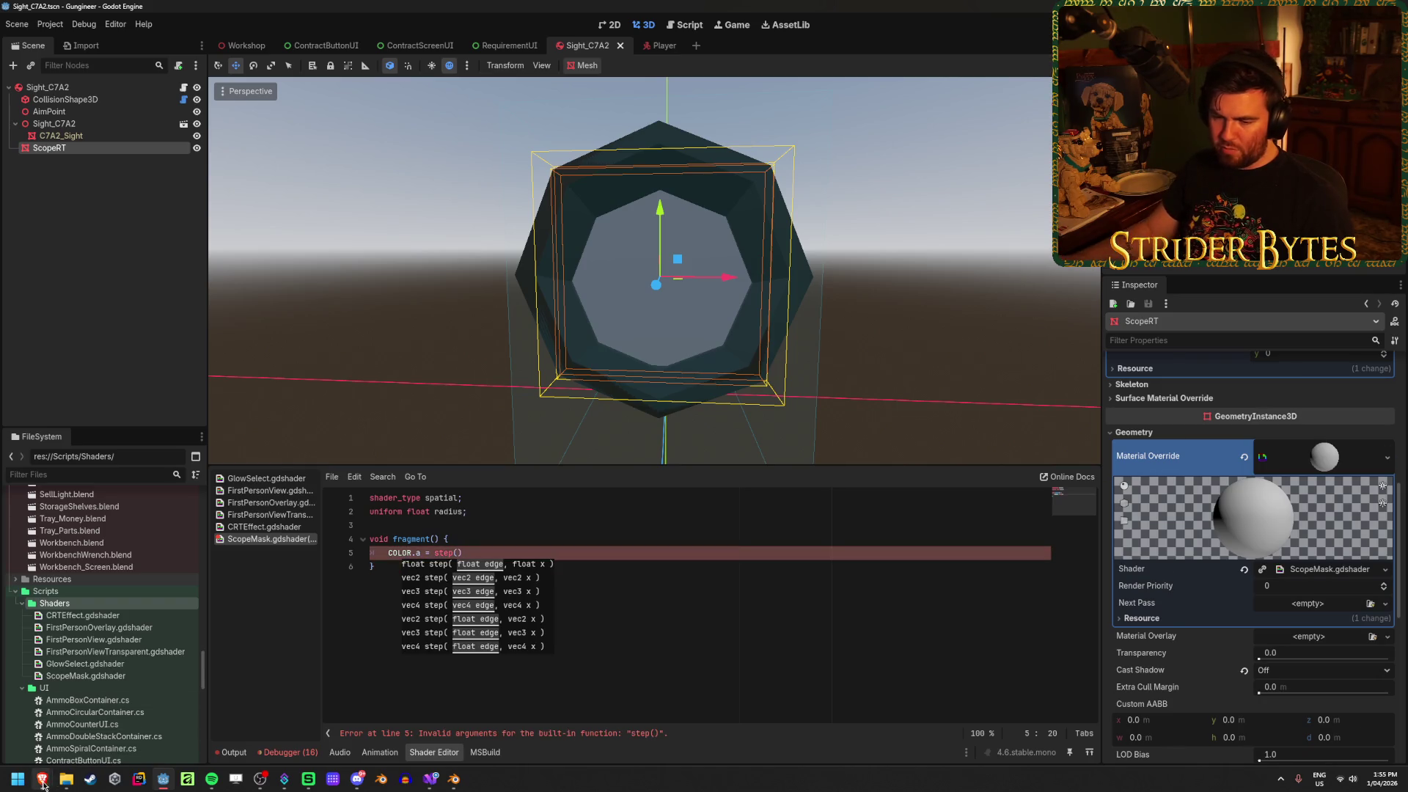
{"action": "mouse_move", "coordinate": [42, 779]}
{"action": "mouse_move", "coordinate": [236, 737]}
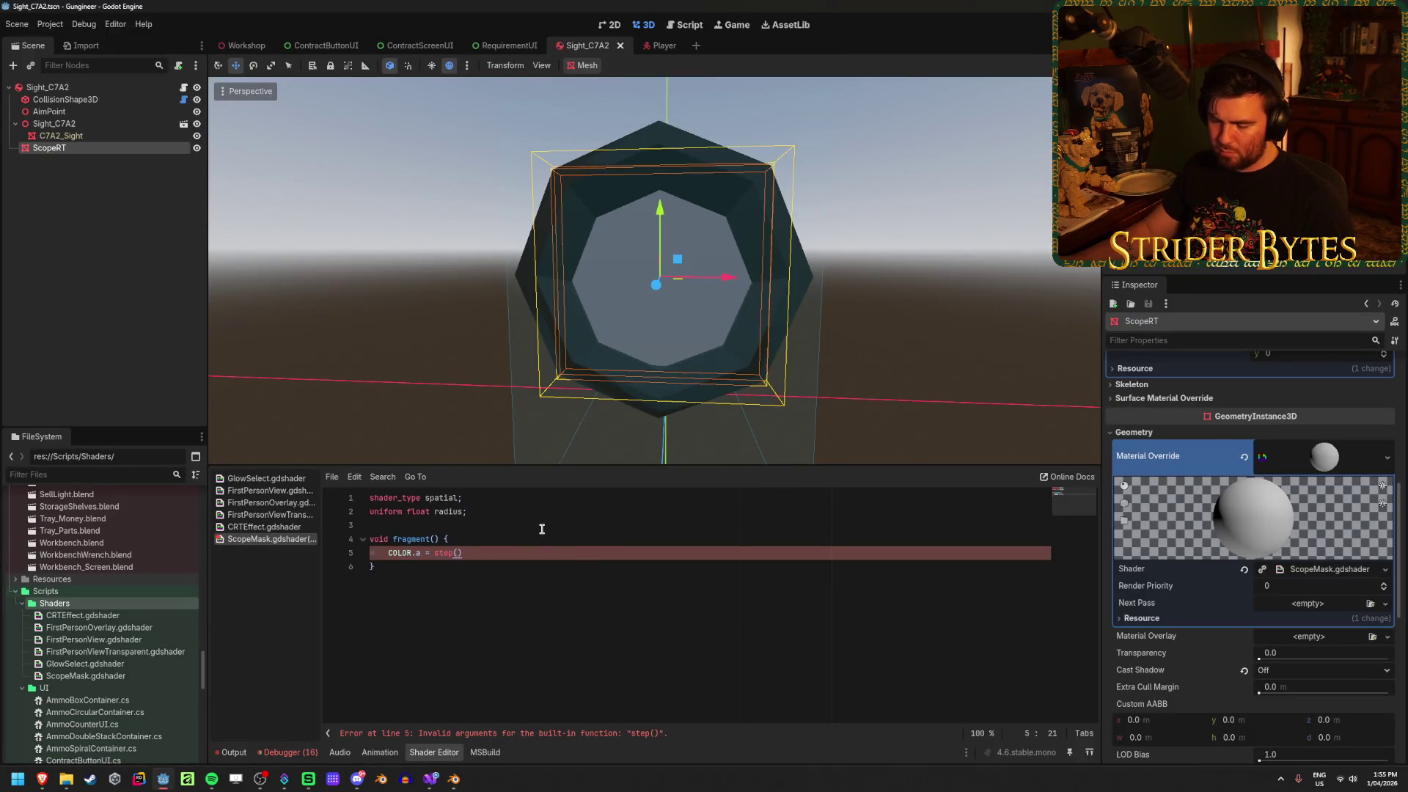
{"action": "type", "text": "distance"}
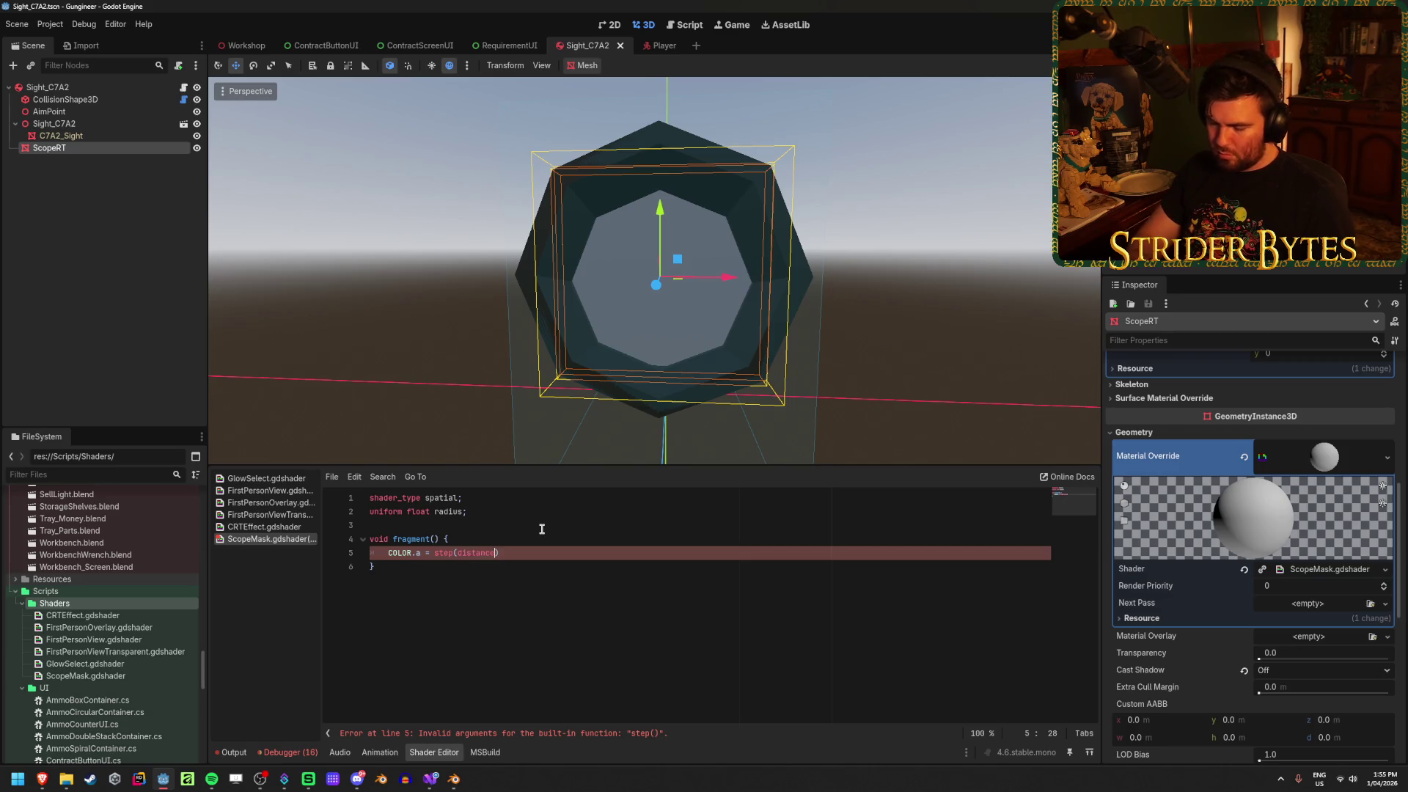
{"action": "type", "text": "(vec2"}
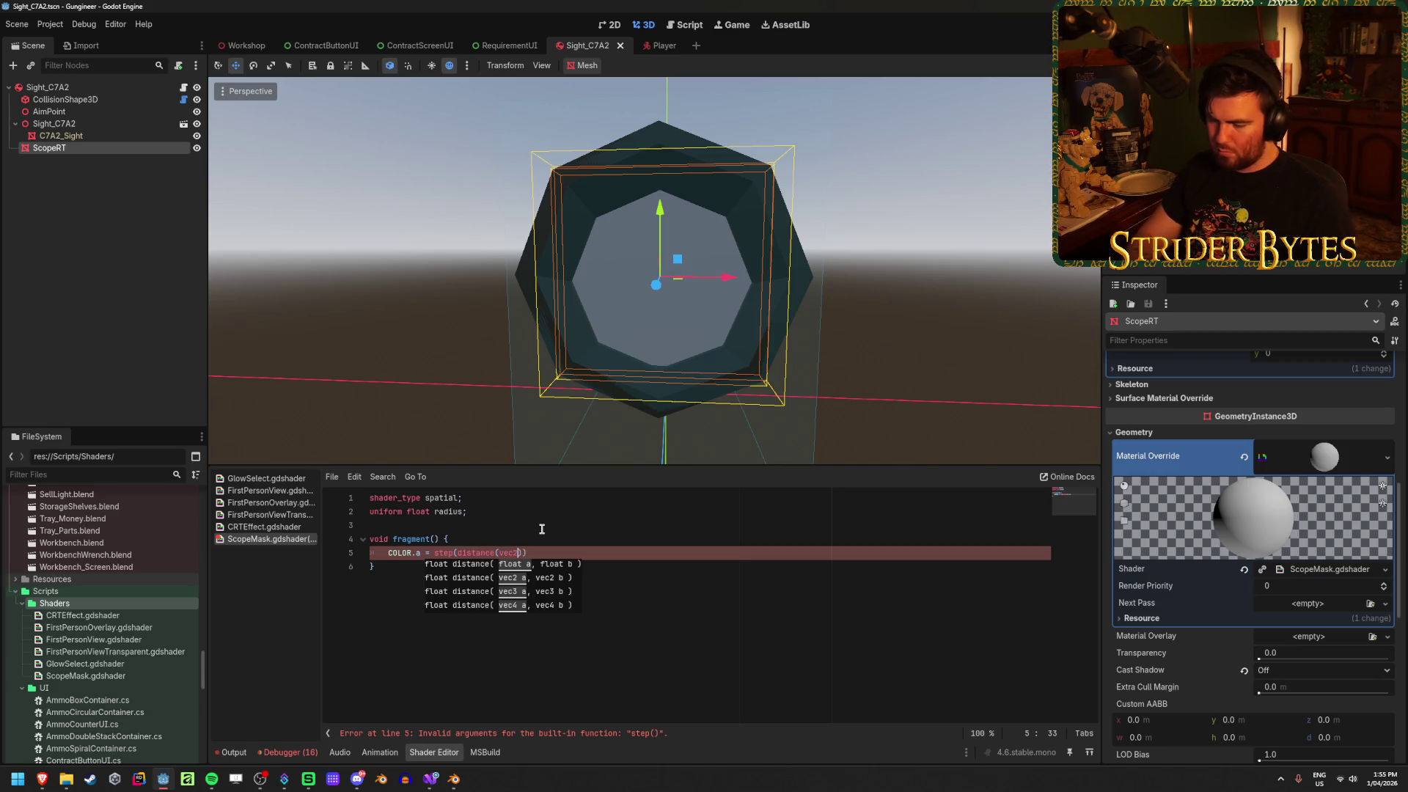
{"action": "type", "text": "("}
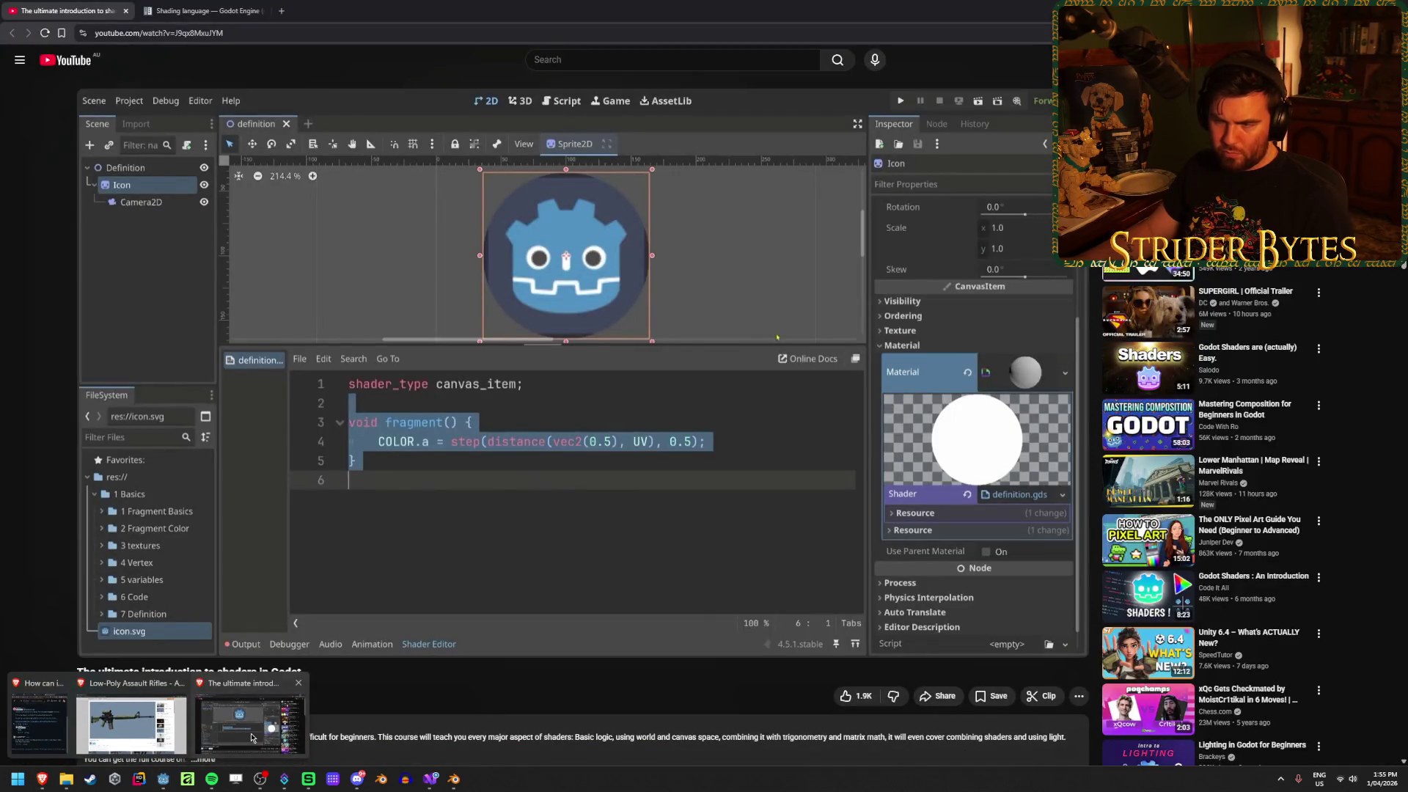
{"action": "left_click", "coordinate": [251, 737]}
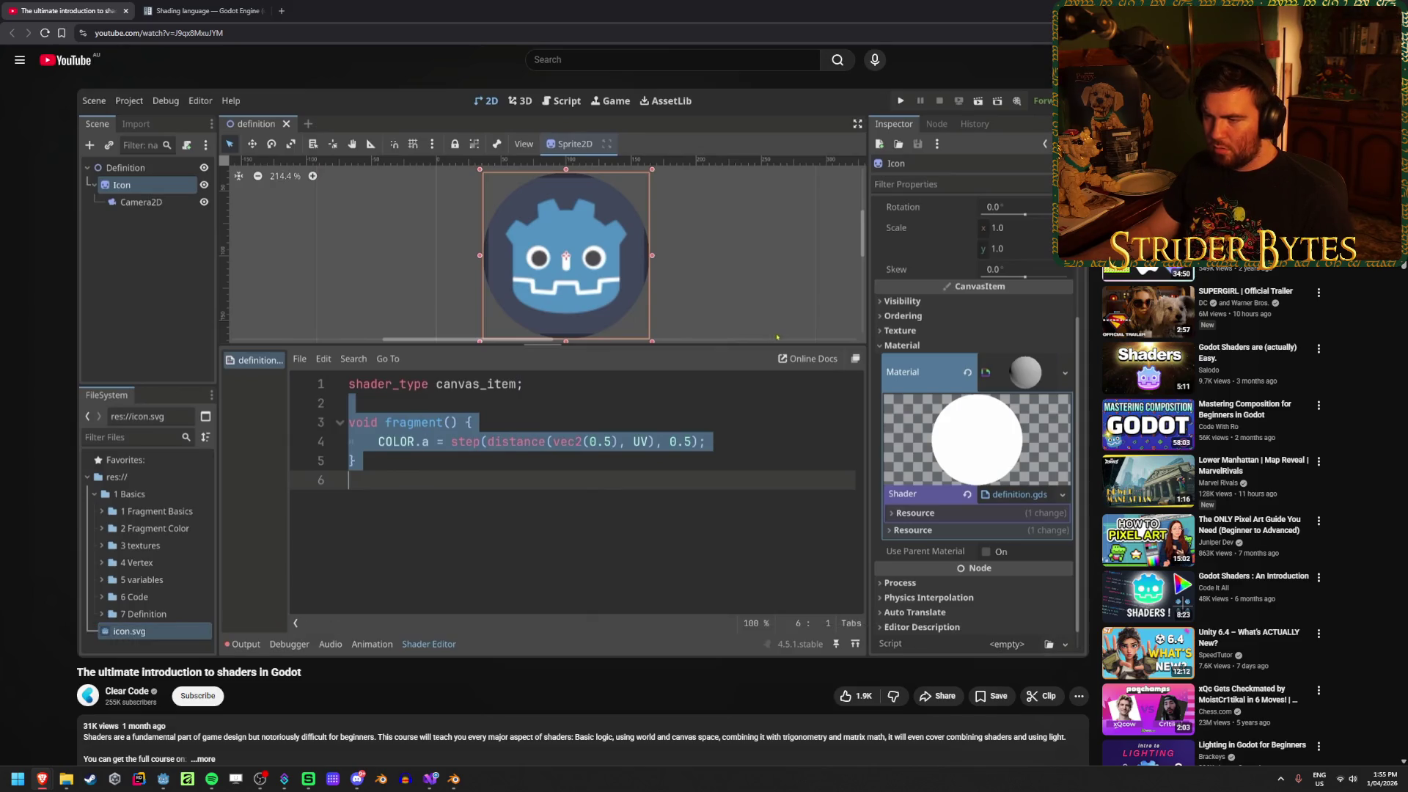
{"action": "key", "text": "alt+Tab"}
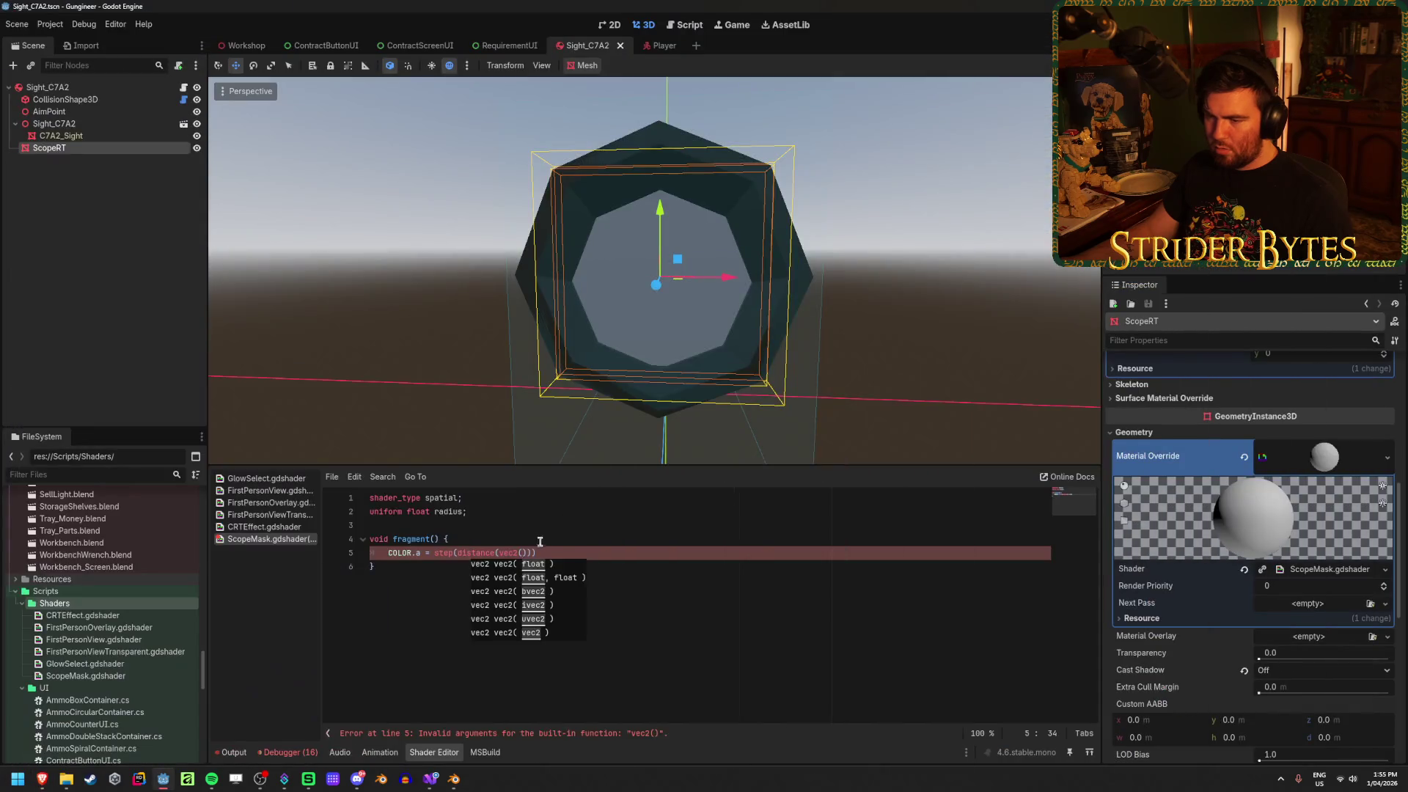
Complete line 5 as COLOR.a = step(distance(vec2(0.5), UV), 0.5); and add the missing '),'
{"action": "type", "text": "0.5) "}
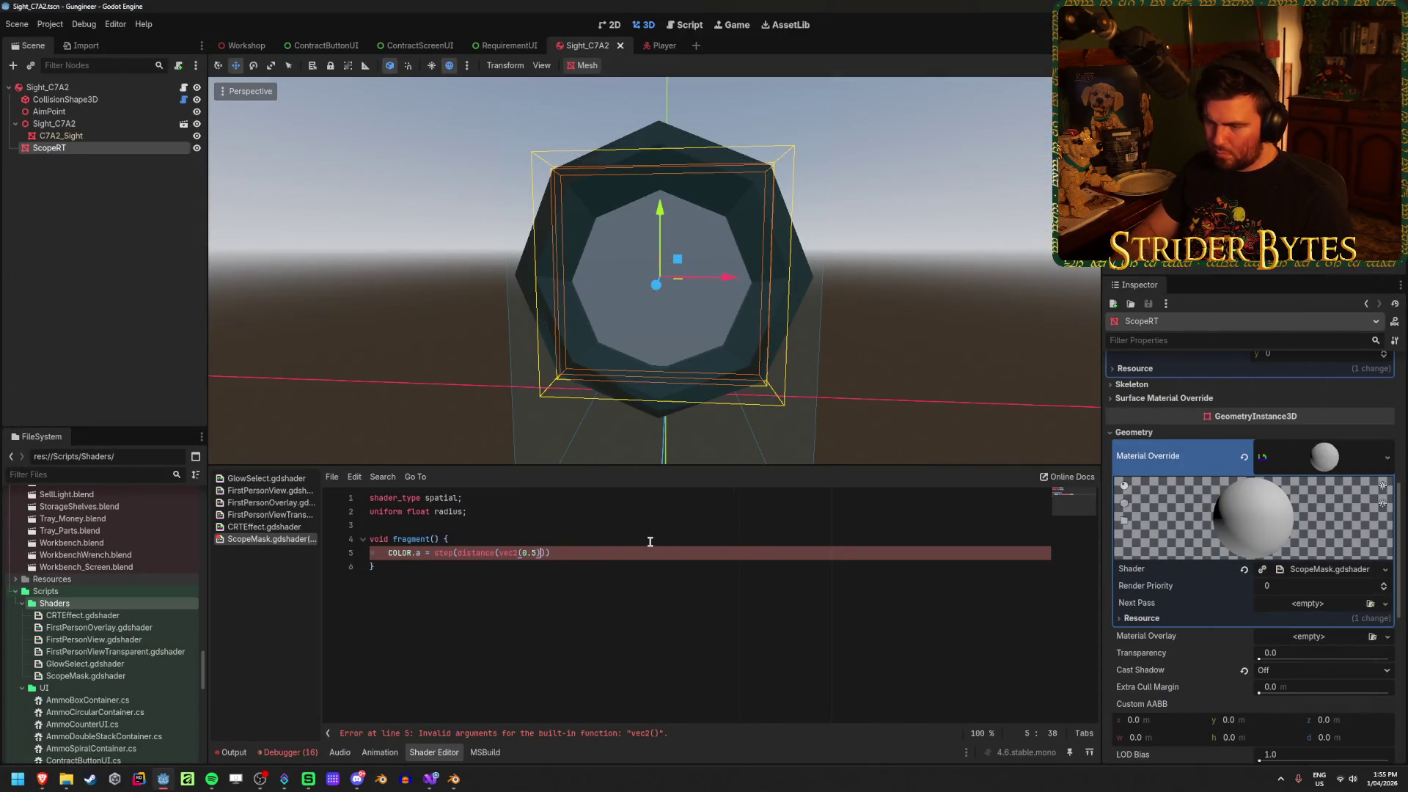
{"action": "type", "text": "UV), "}
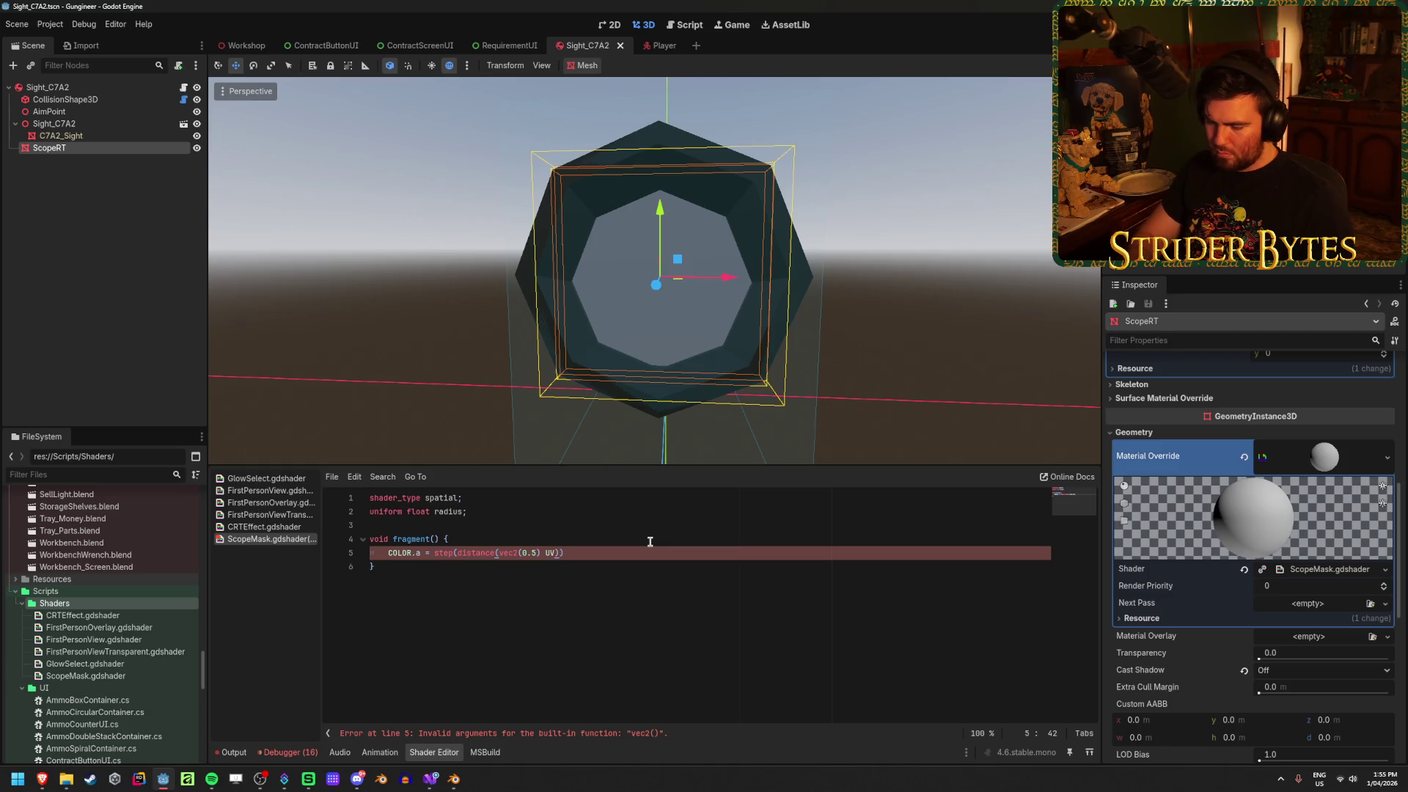
{"action": "type", "text": "0.5"}
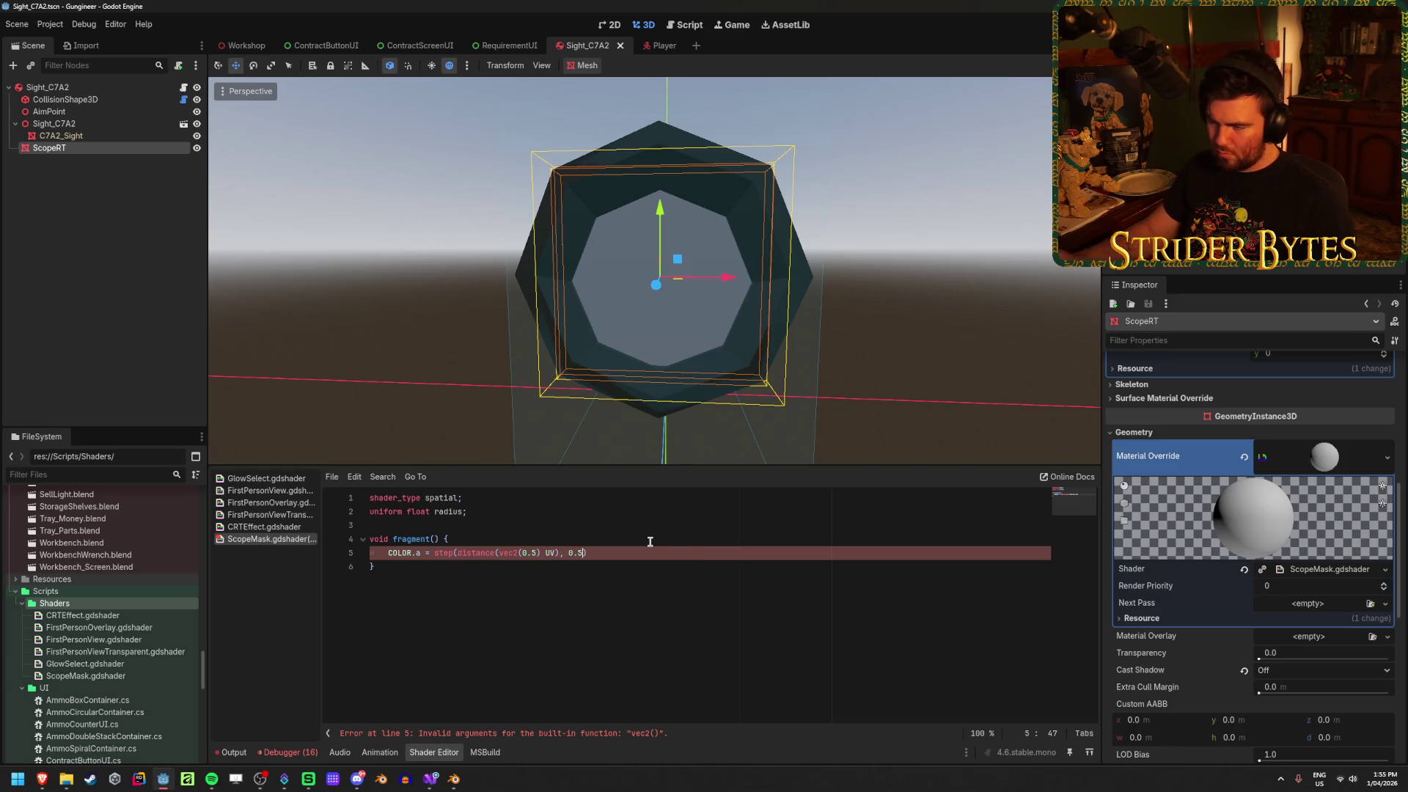
{"action": "type", "text": ");"}
{"action": "key", "text": "ctrl+s"}
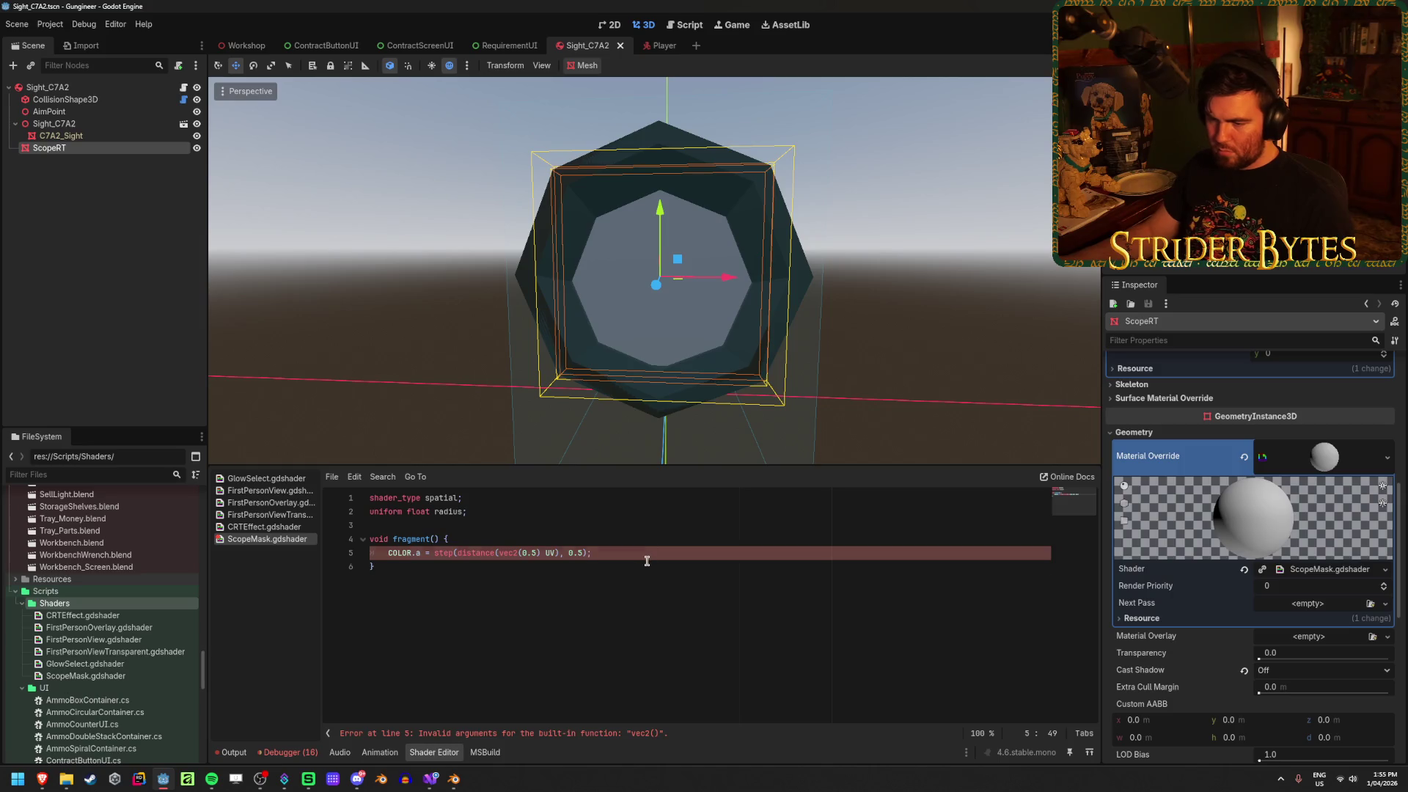
{"action": "left_click", "coordinate": [647, 561]}
{"action": "left_click", "coordinate": [657, 543]}
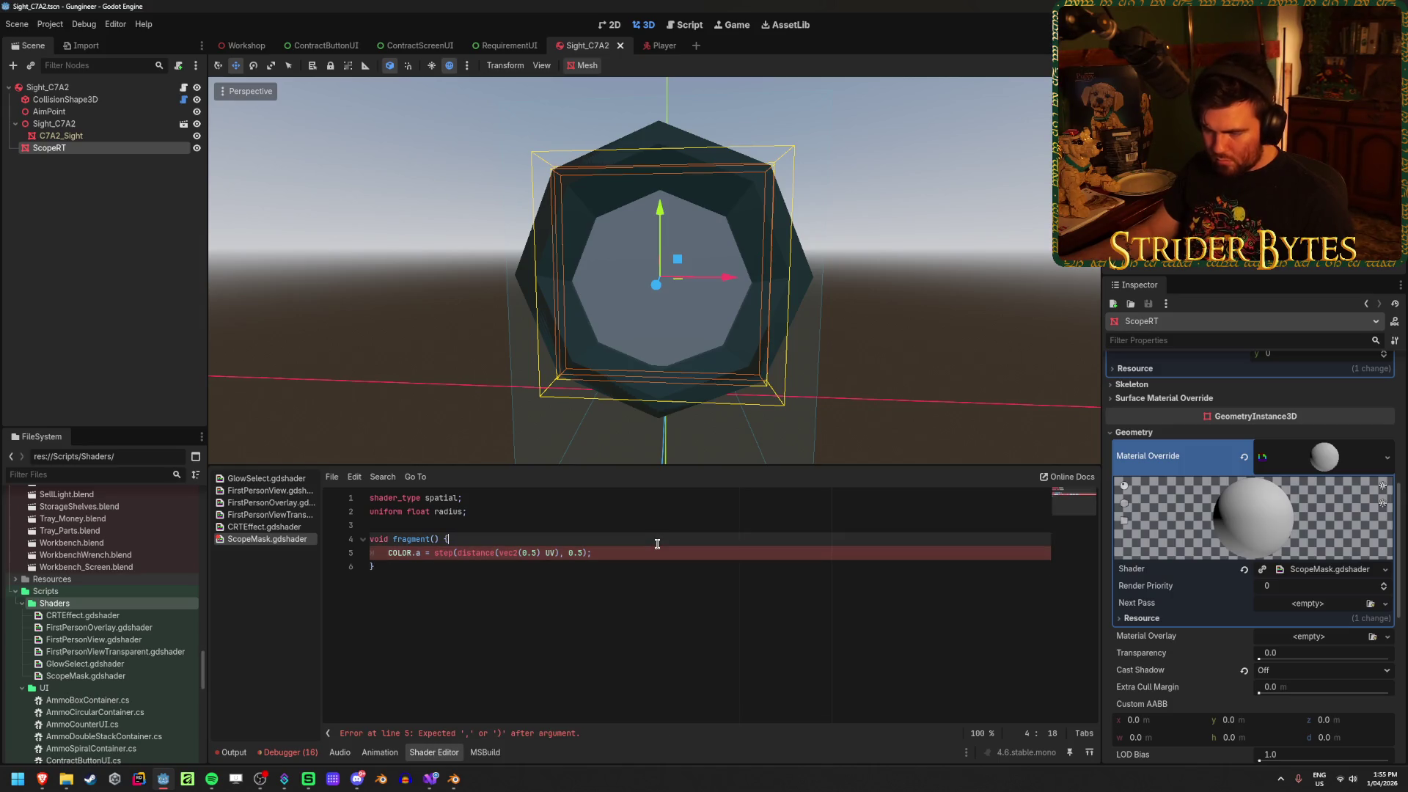
{"action": "left_click", "coordinate": [538, 554]}
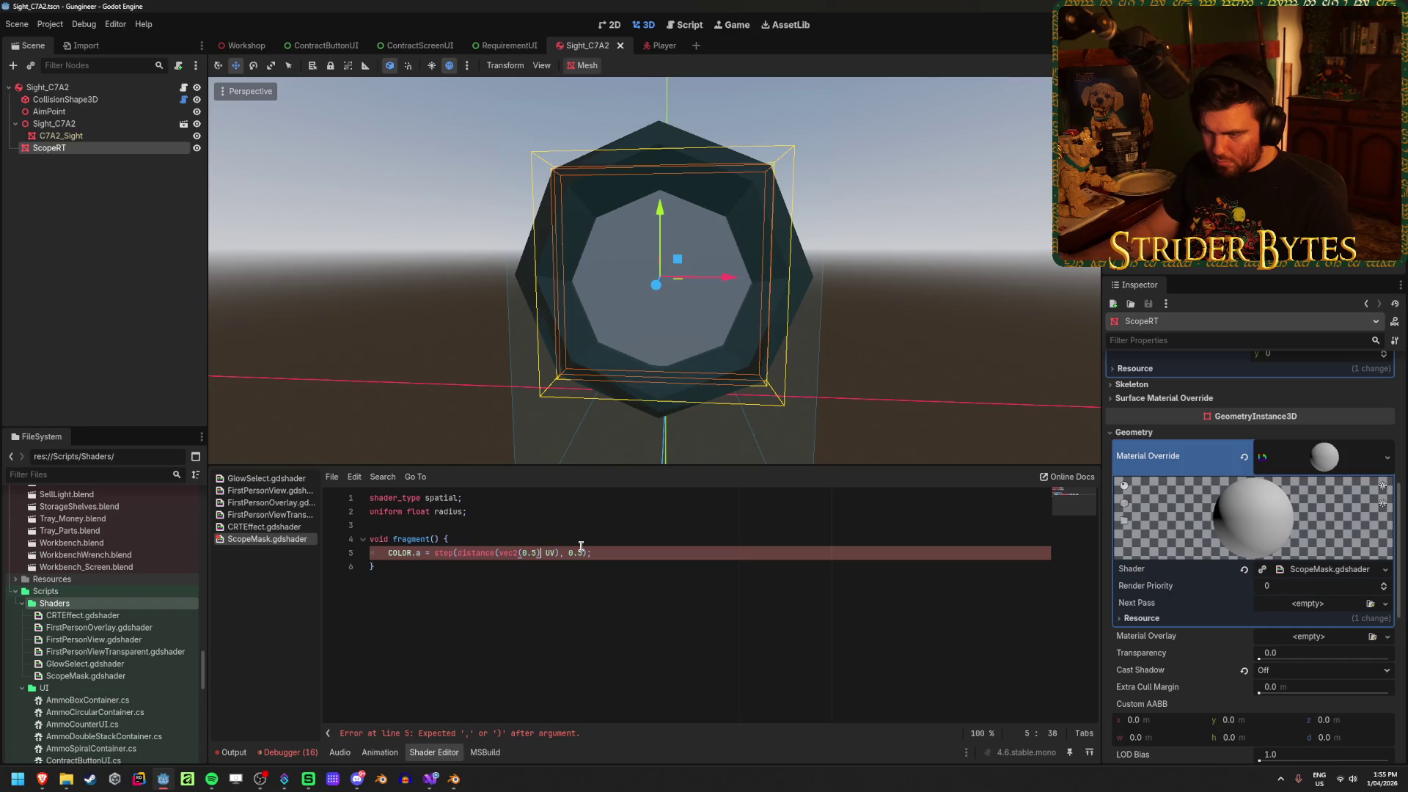
{"action": "type", "text": ",),"}
{"action": "left_click", "coordinate": [646, 551]}
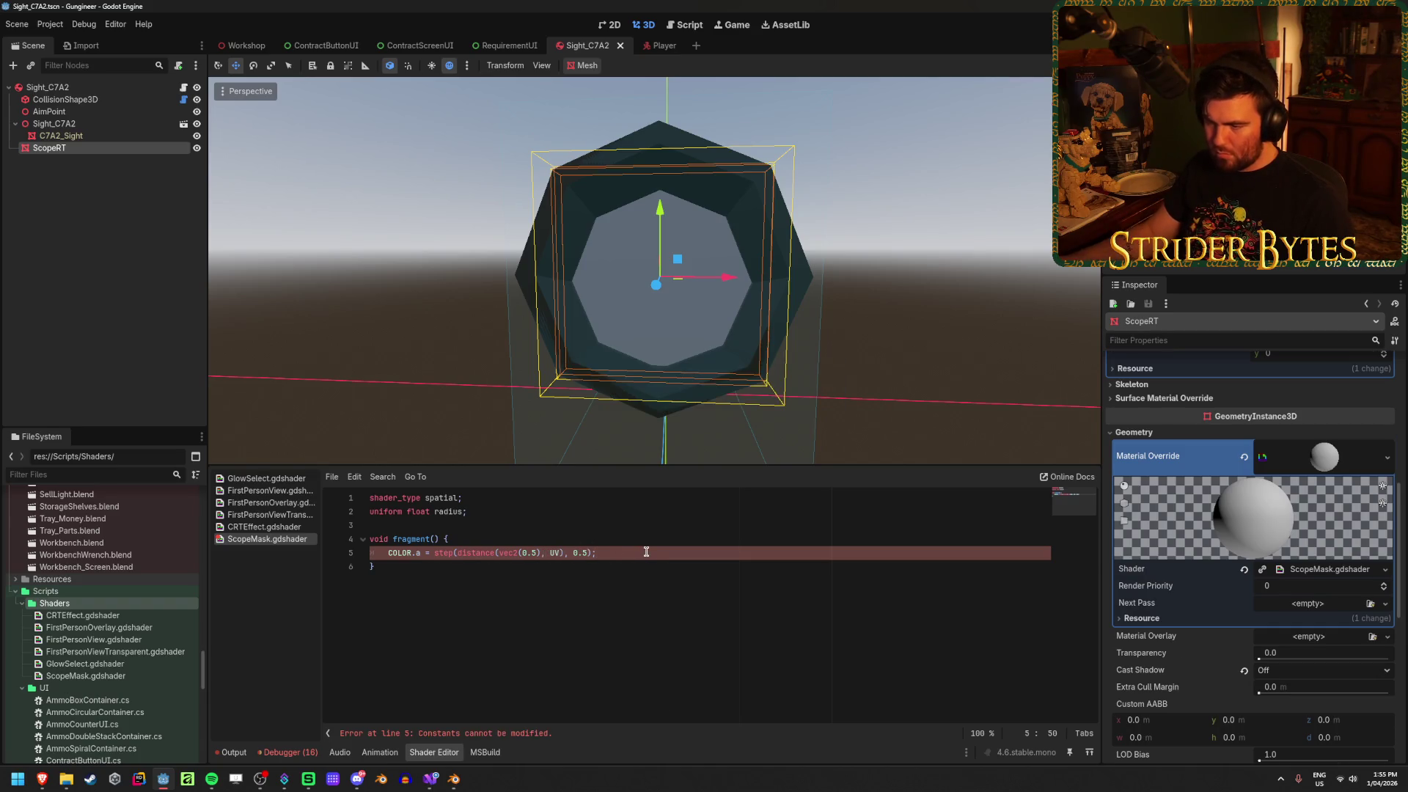
Compare the finished shader line against the tutorial video
{"action": "mouse_move", "coordinate": [40, 784]}
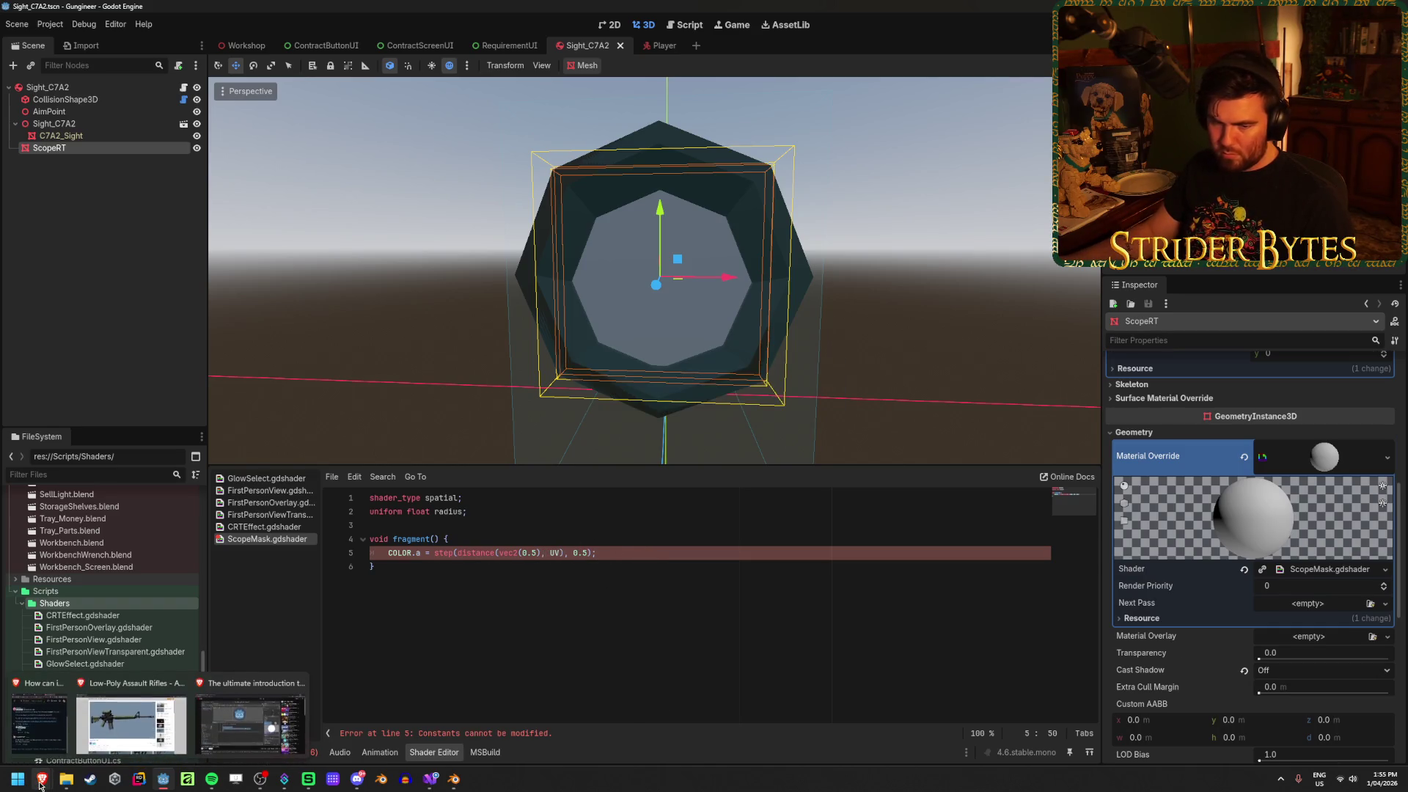
{"action": "mouse_move", "coordinate": [235, 718]}
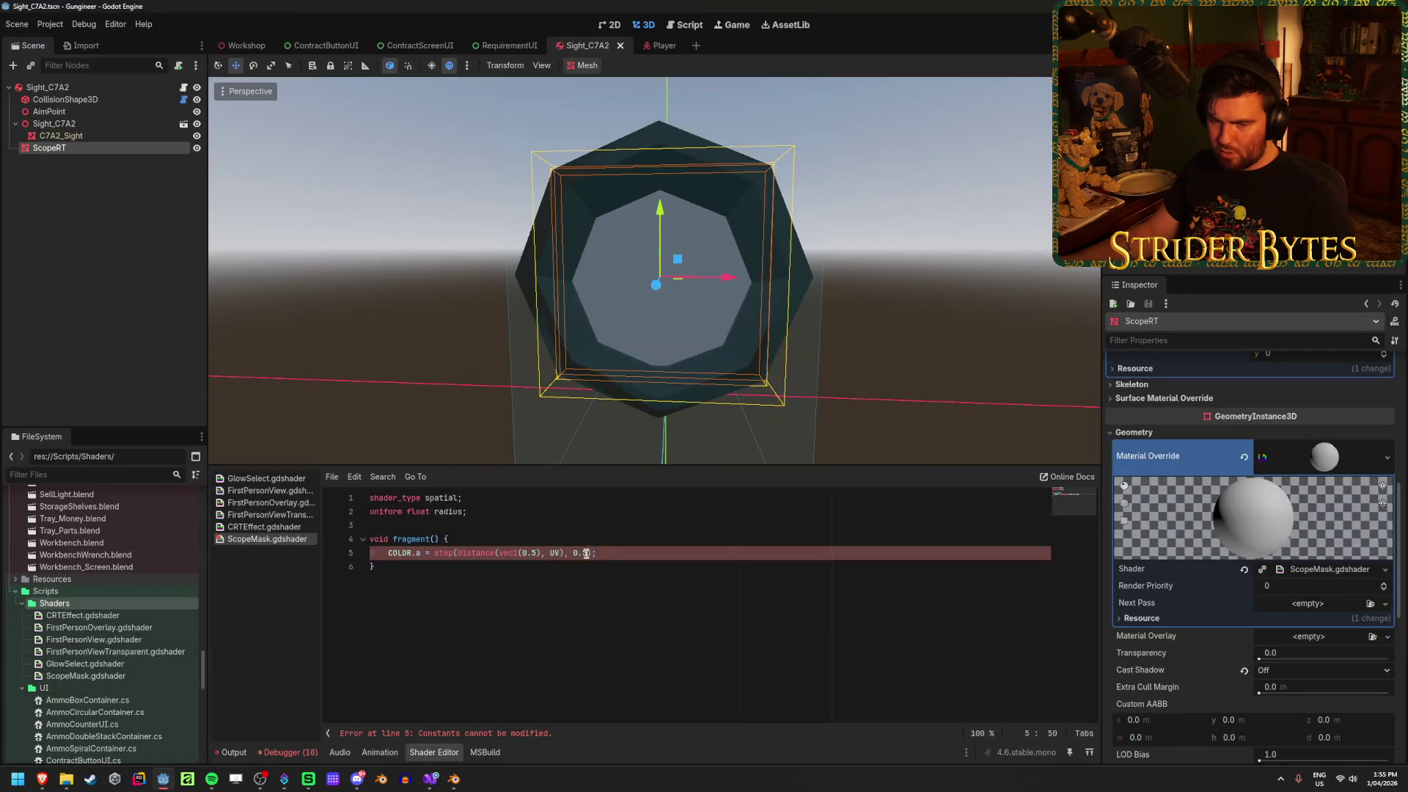
{"action": "left_click", "coordinate": [621, 565]}
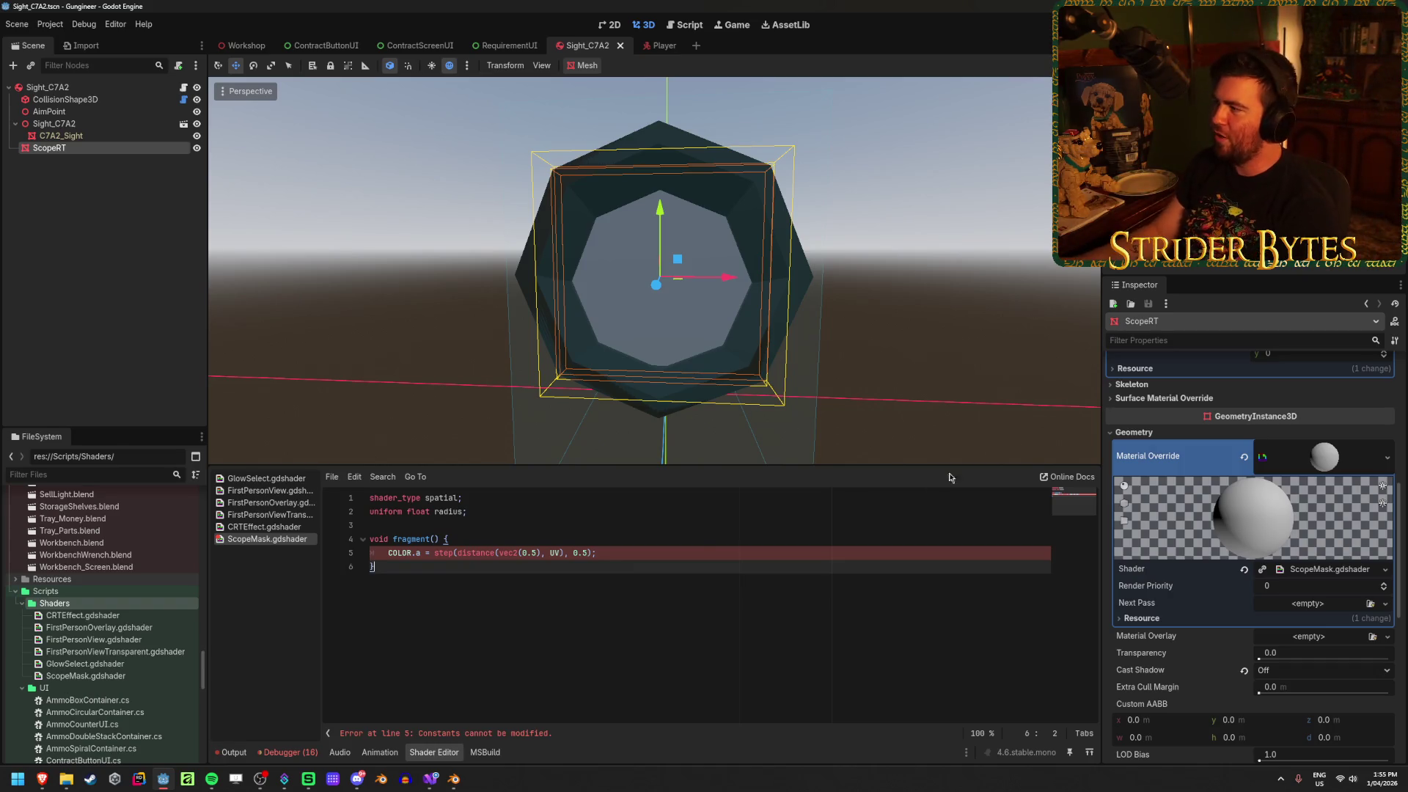
{"action": "key", "text": "alt+Tab"}
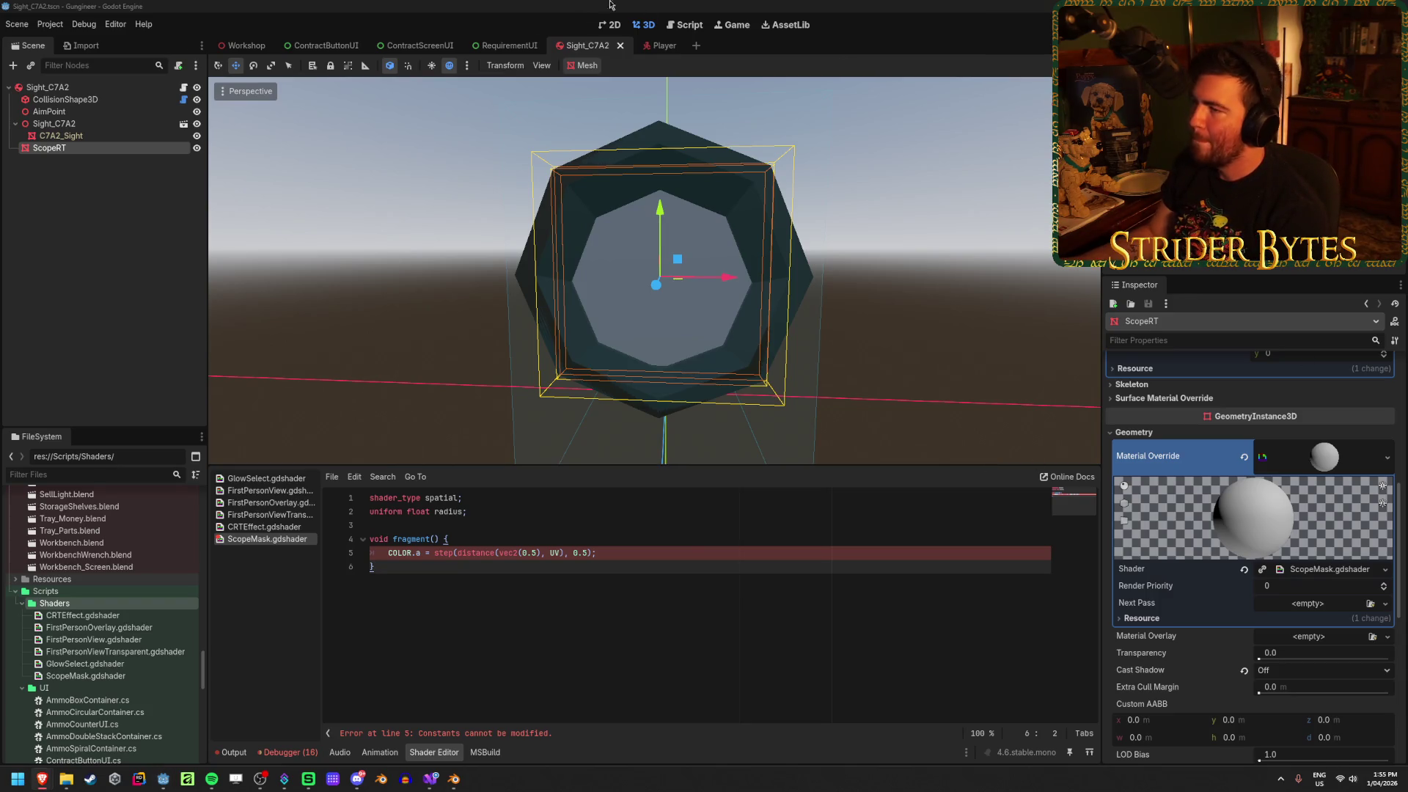
{"action": "key", "text": "alt+Tab"}
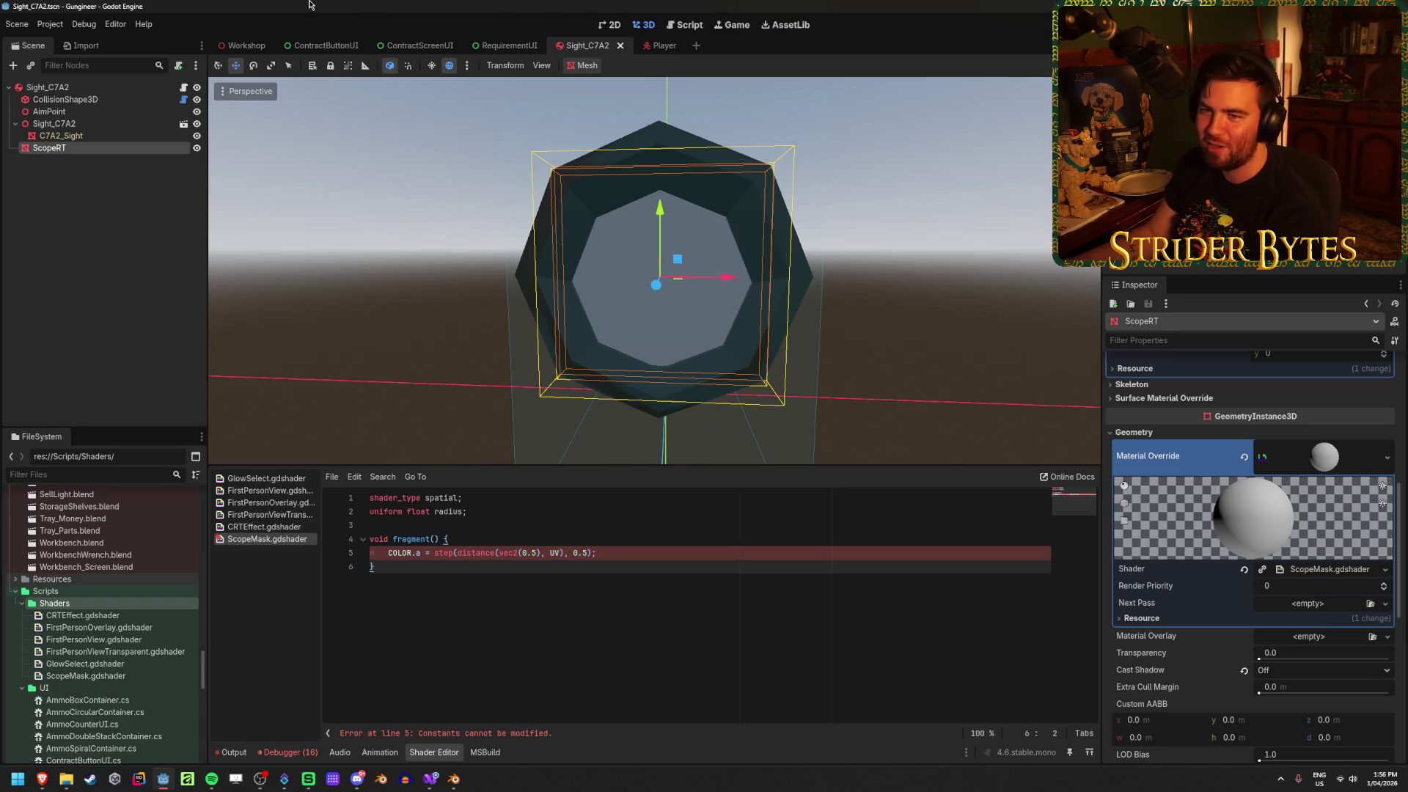
Collapse Sight_C7A2, deselect ScopeRT, save the scene, and return to the tutorial
{"action": "left_click", "coordinate": [15, 126]}
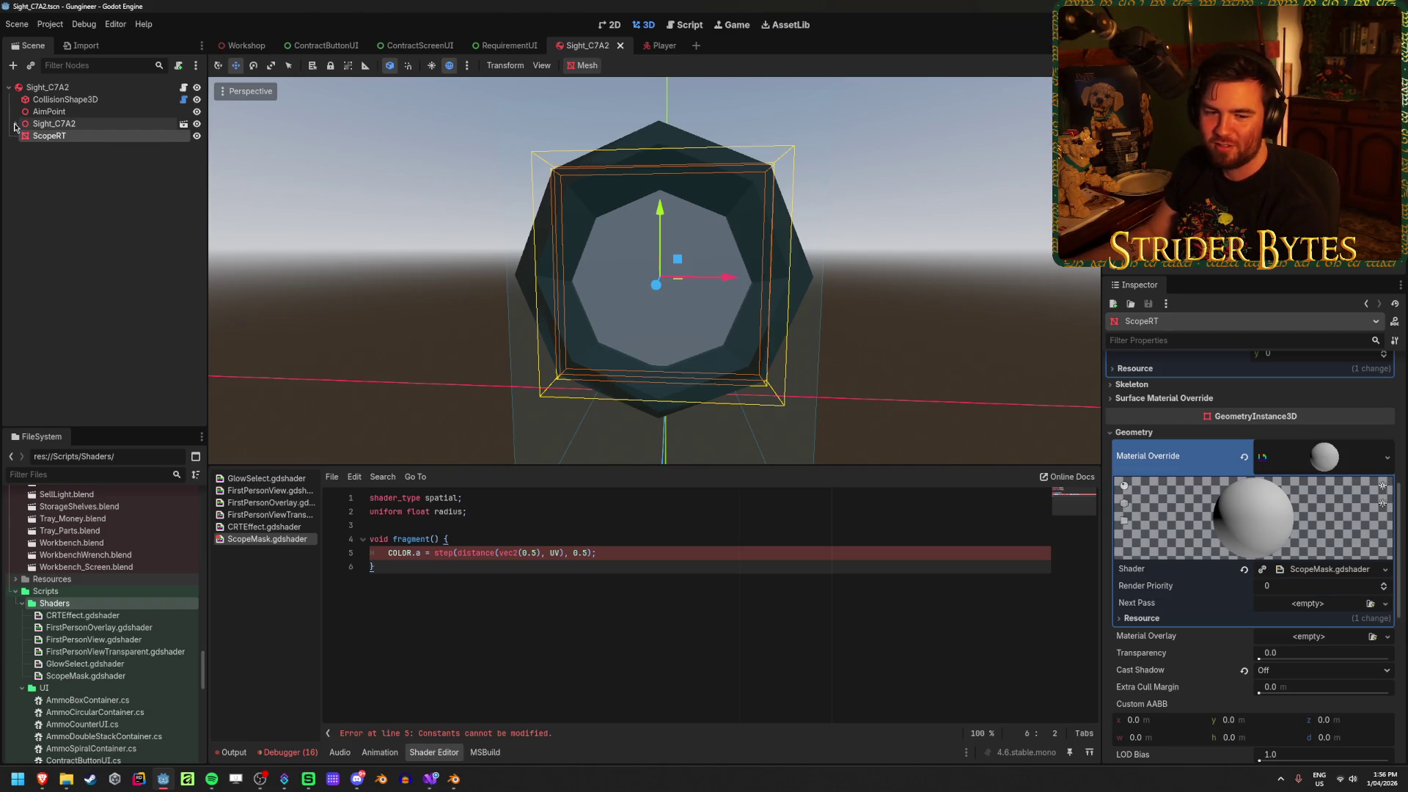
{"action": "left_click", "coordinate": [86, 236]}
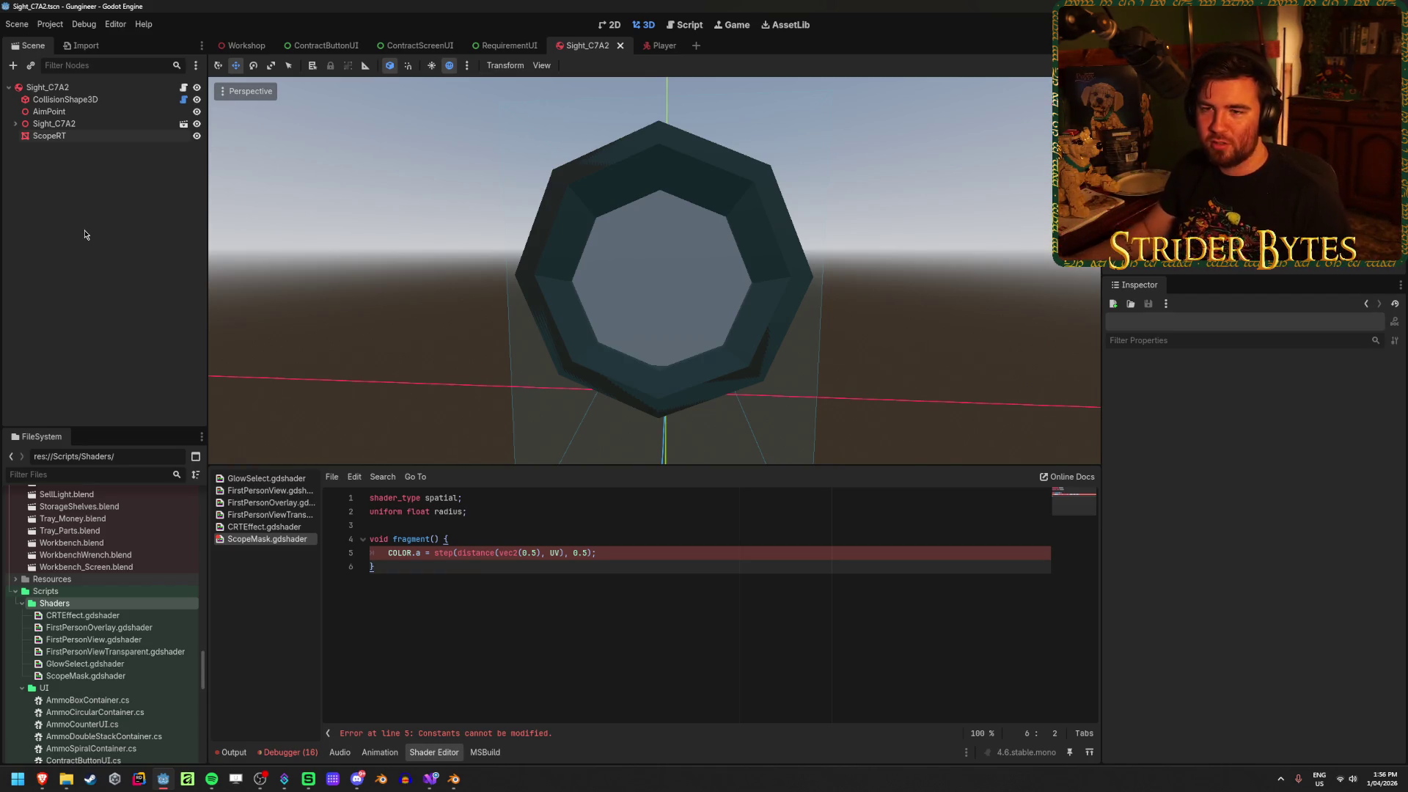
{"action": "left_click", "coordinate": [647, 551]}
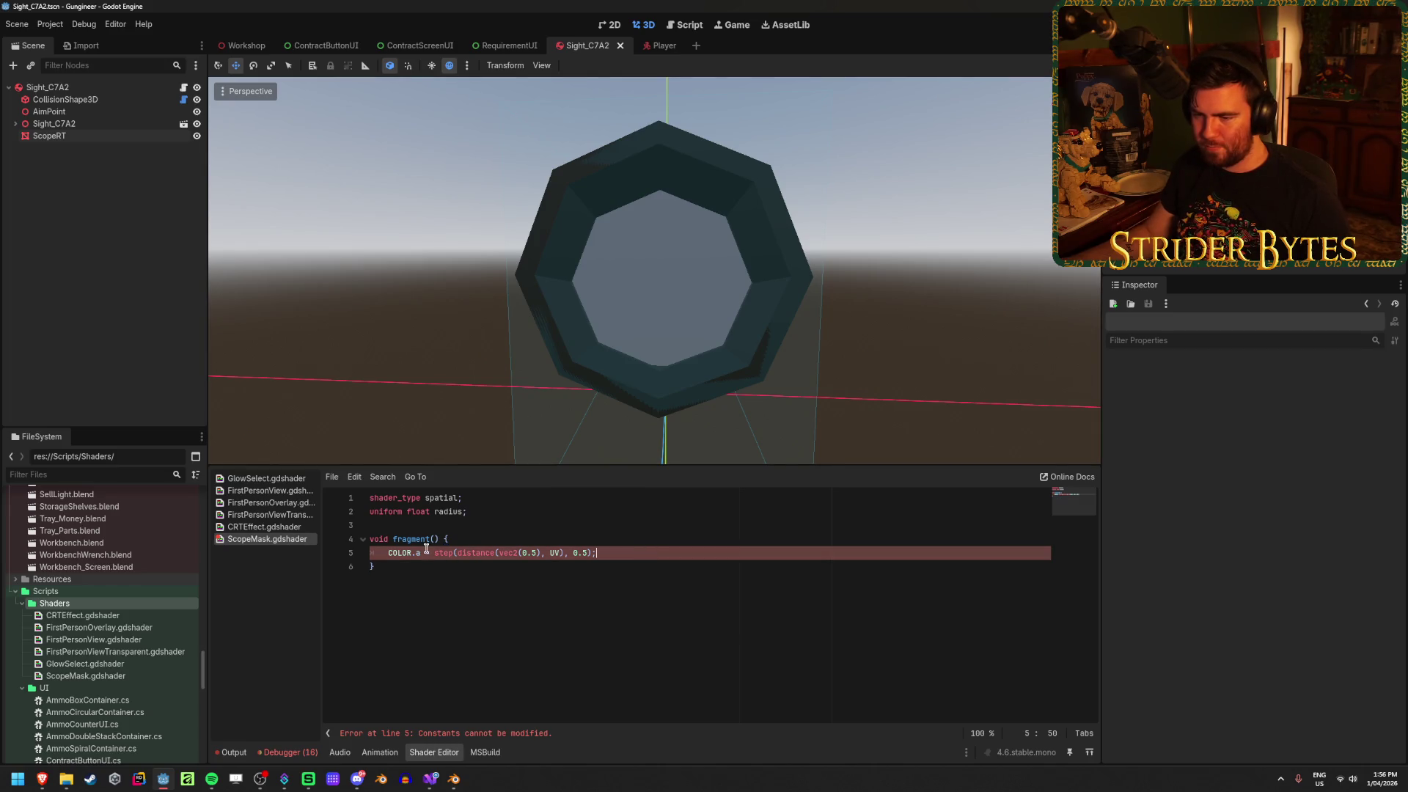
{"action": "key", "text": "ctrl+s"}
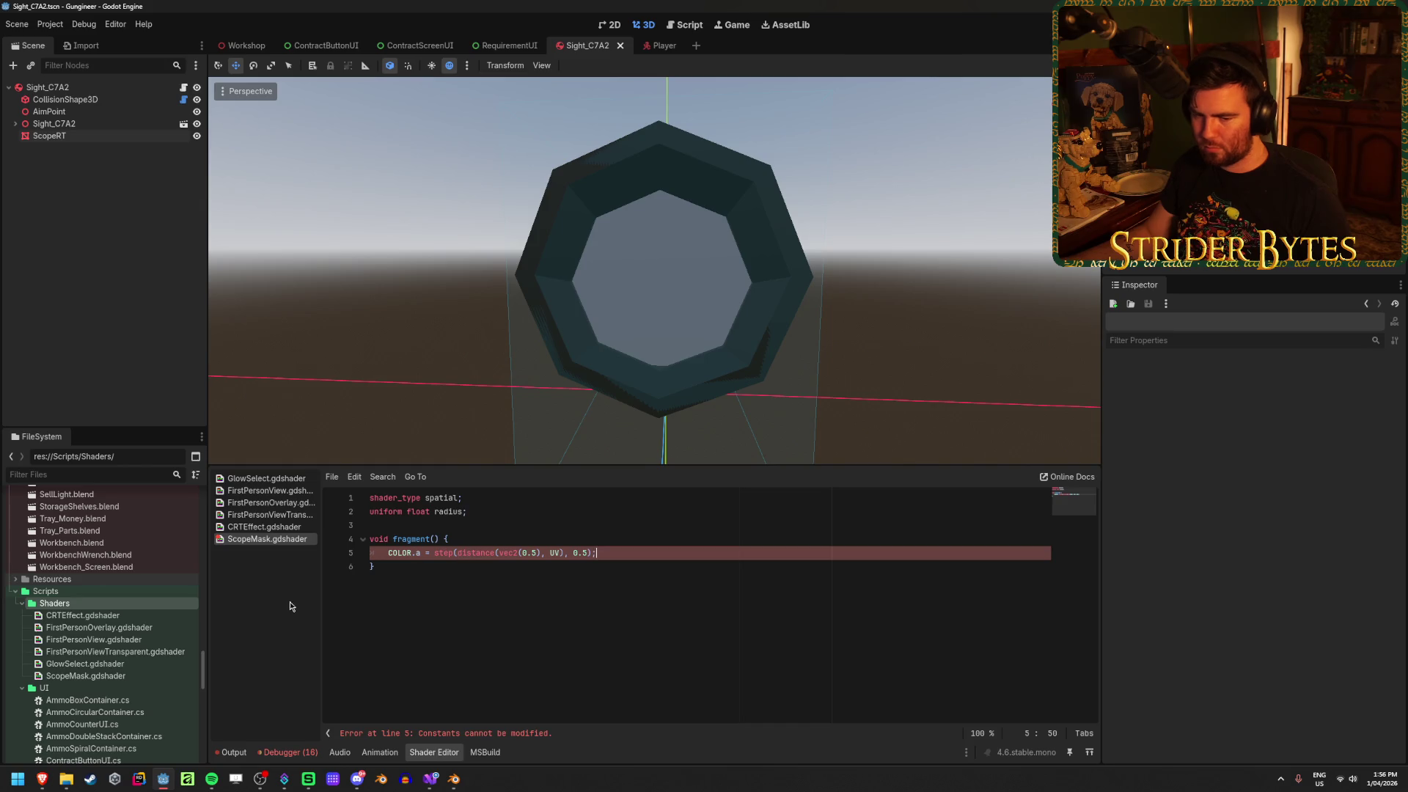
{"action": "mouse_move", "coordinate": [42, 779]}
{"action": "left_click", "coordinate": [251, 726]}
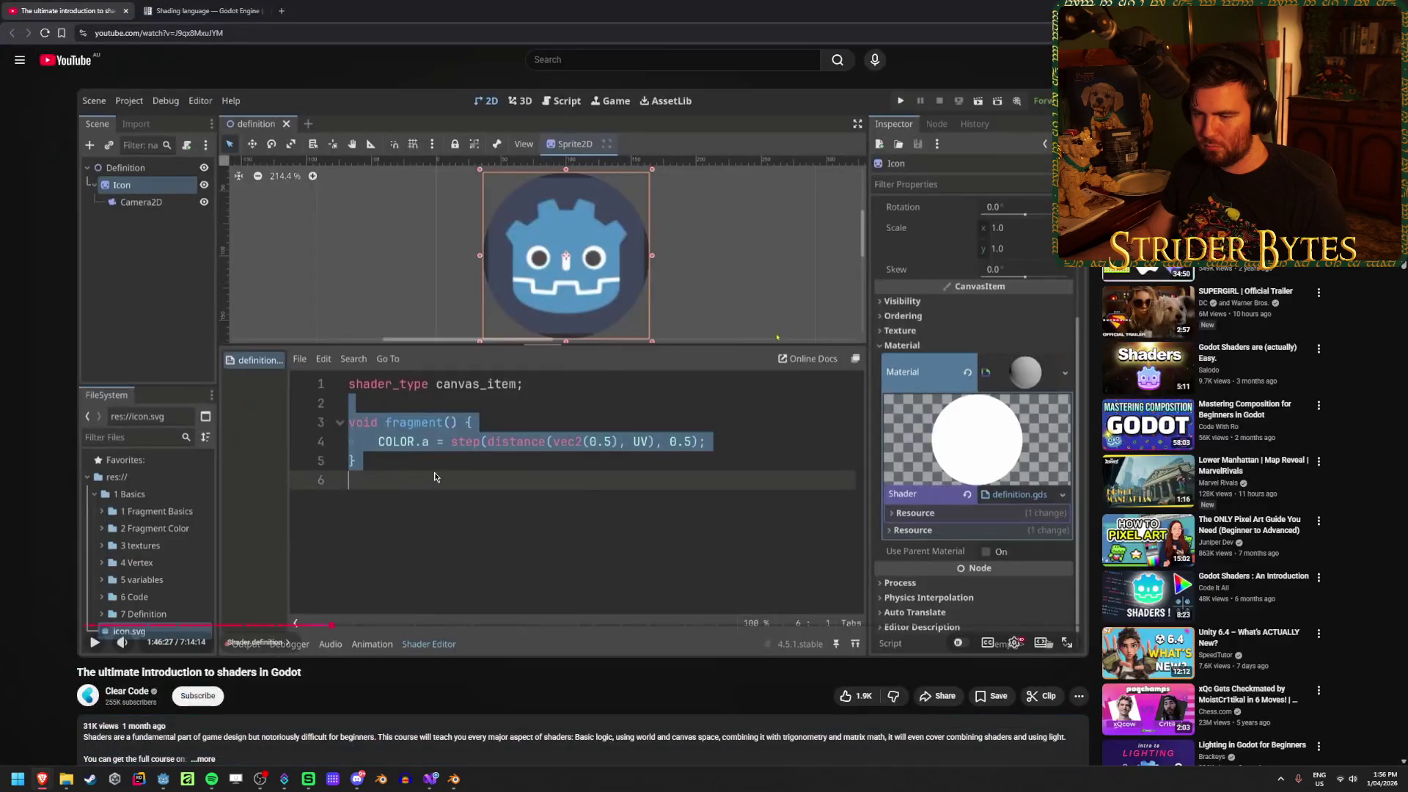
Resume the tutorial, then skip ahead to its Crosshair shader section at about 2:01:08
{"action": "left_click", "coordinate": [434, 477]}
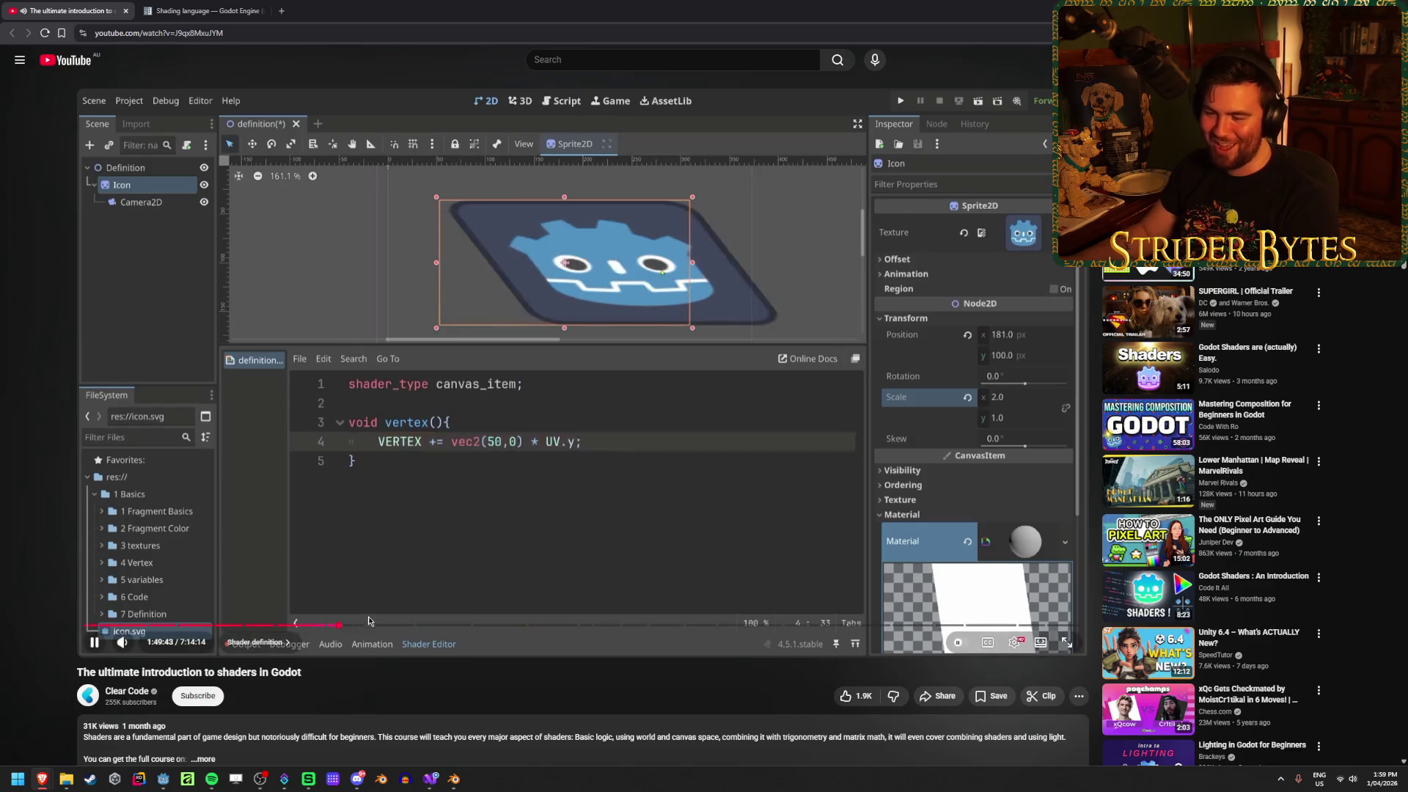
{"action": "left_click", "coordinate": [367, 625]}
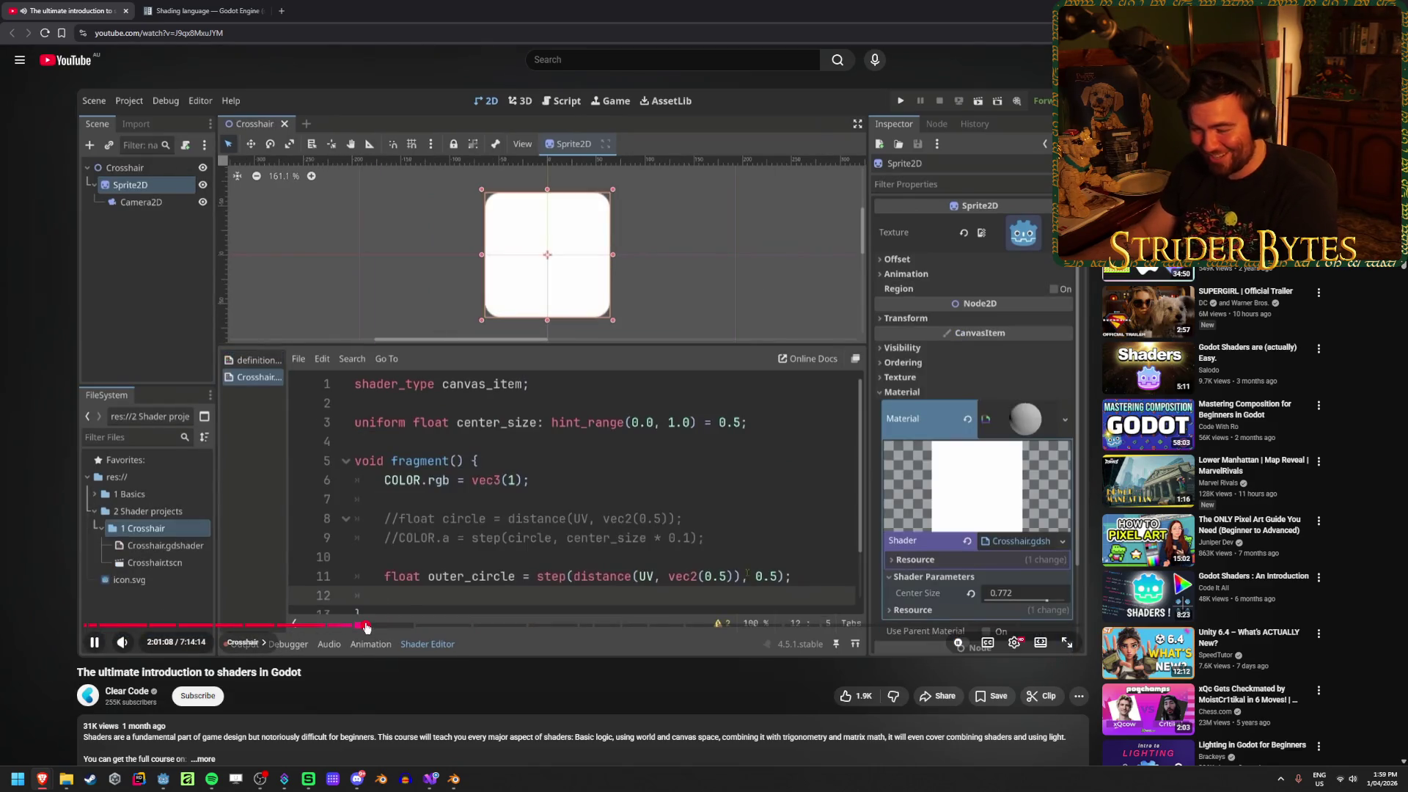
Seek to about 2:08, rewind ten seconds, and pause on the inner/outer circles code
{"action": "left_click_drag", "start_coordinate": [367, 624], "coordinate": [376, 626]}
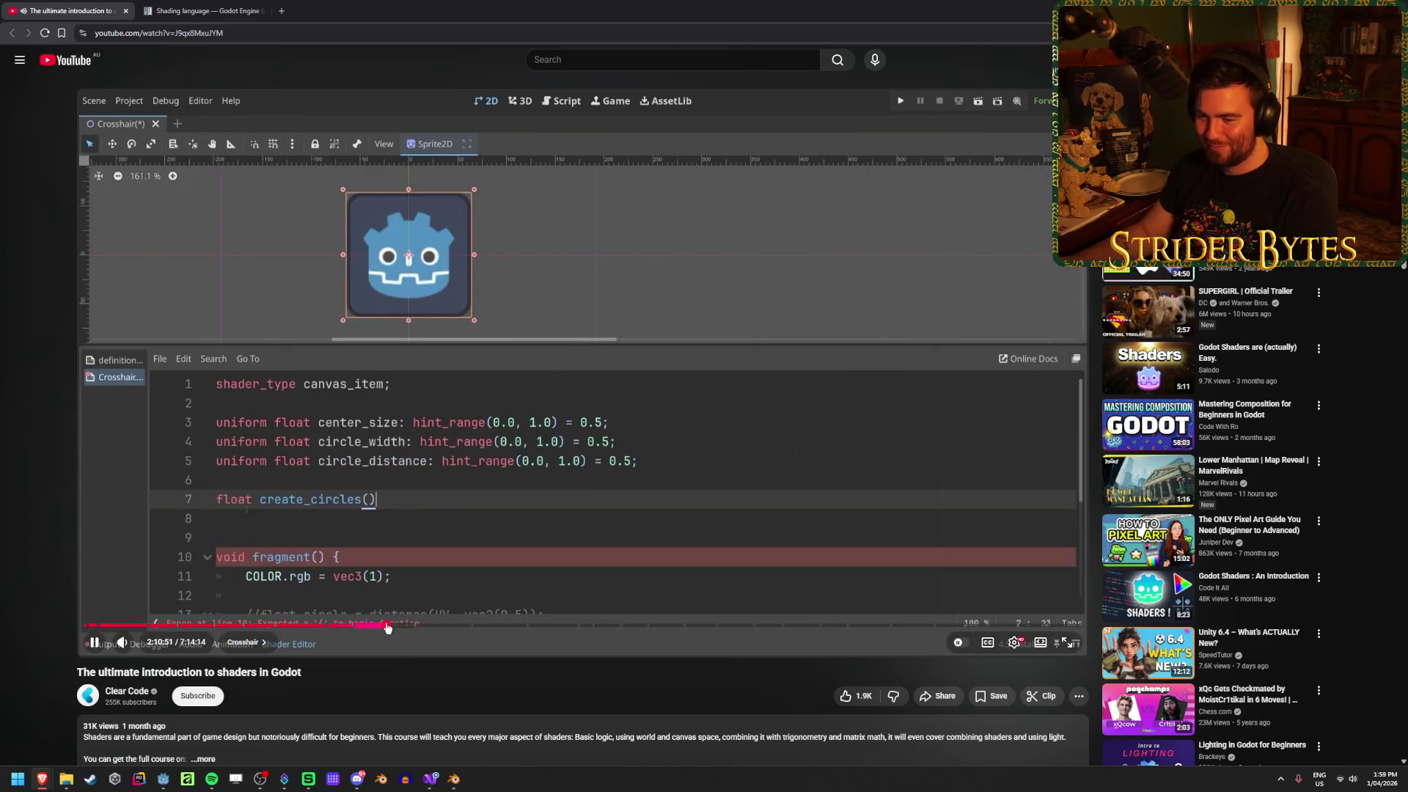
{"action": "left_click", "coordinate": [387, 627]}
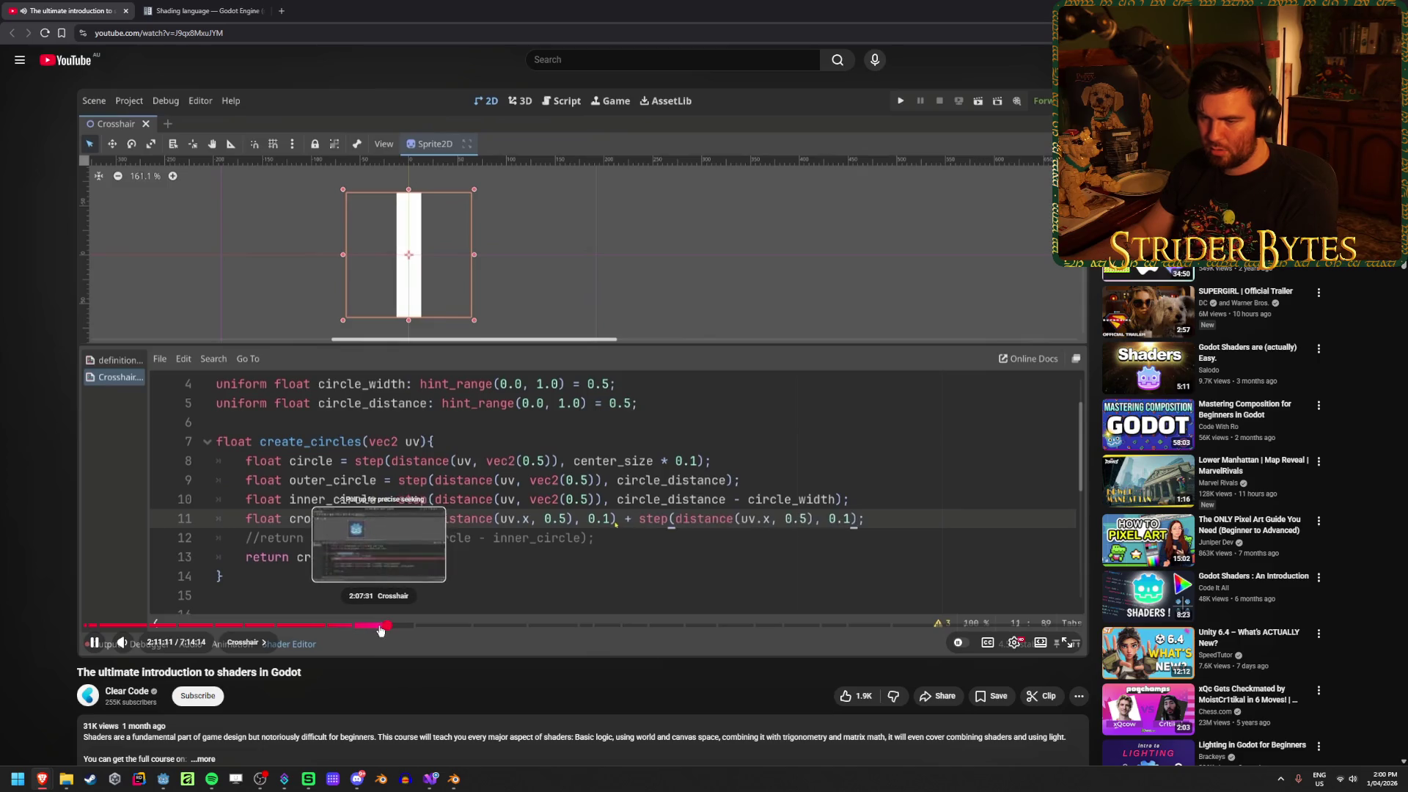
{"action": "left_click", "coordinate": [381, 627]}
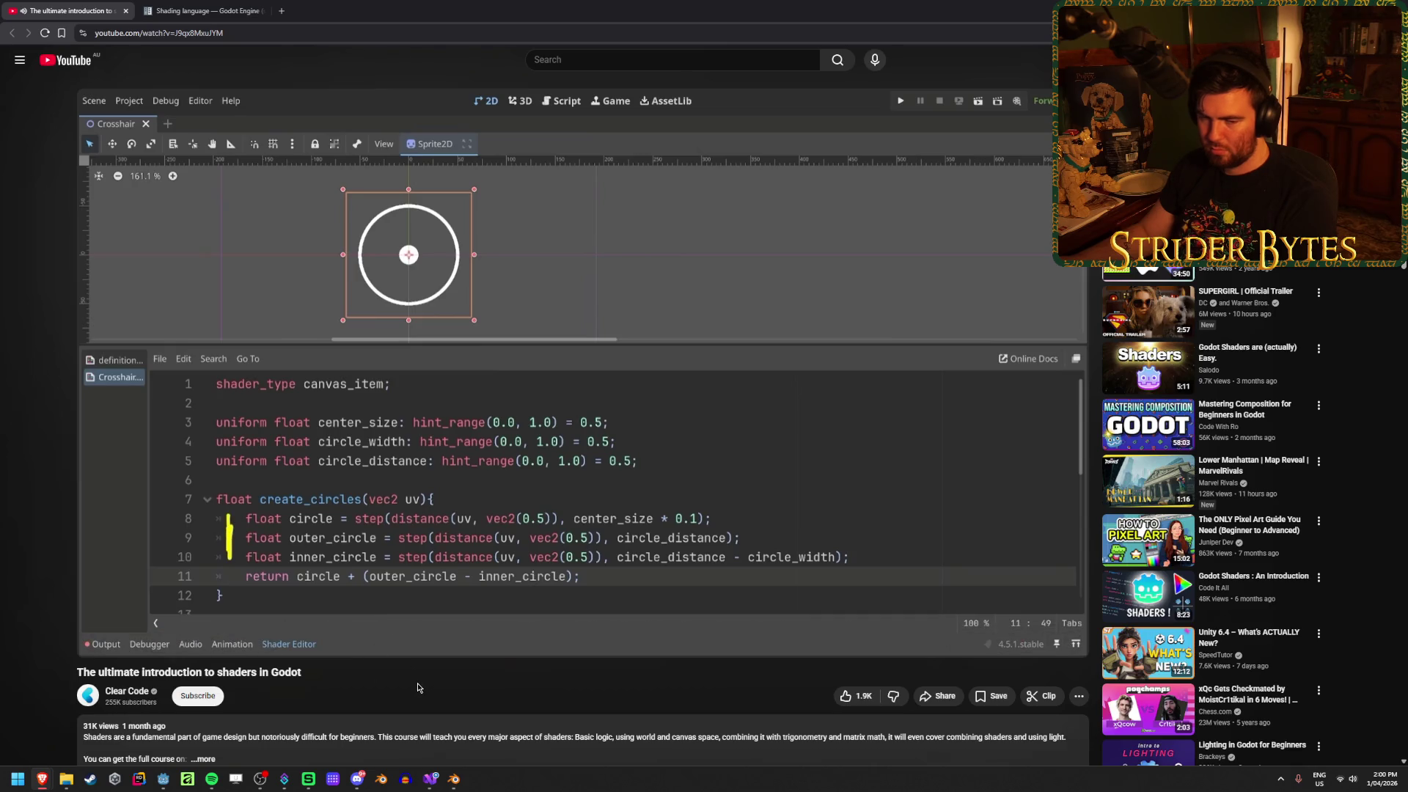
{"action": "key", "text": "j"}
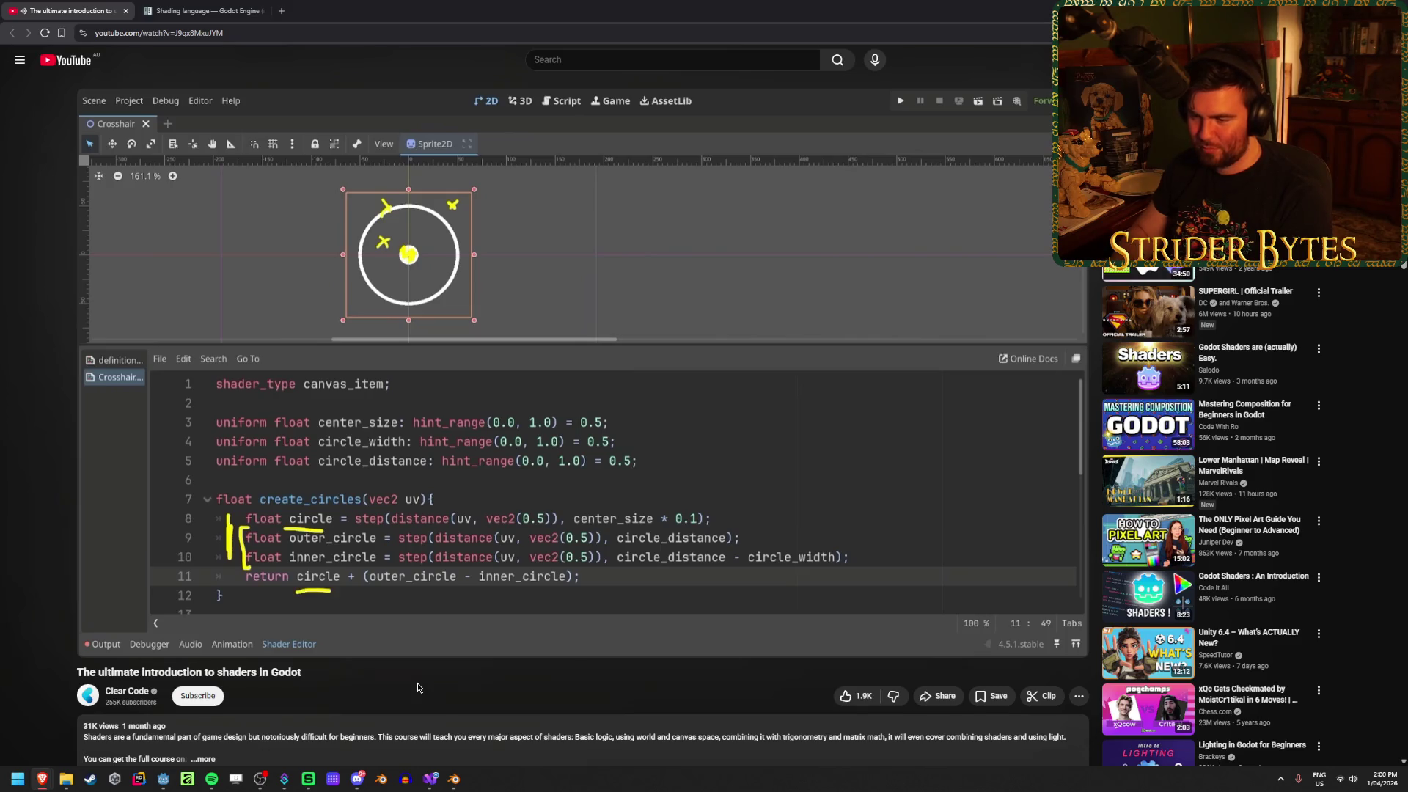
{"action": "left_click", "coordinate": [834, 496]}
{"action": "key", "text": "alt+Tab"}
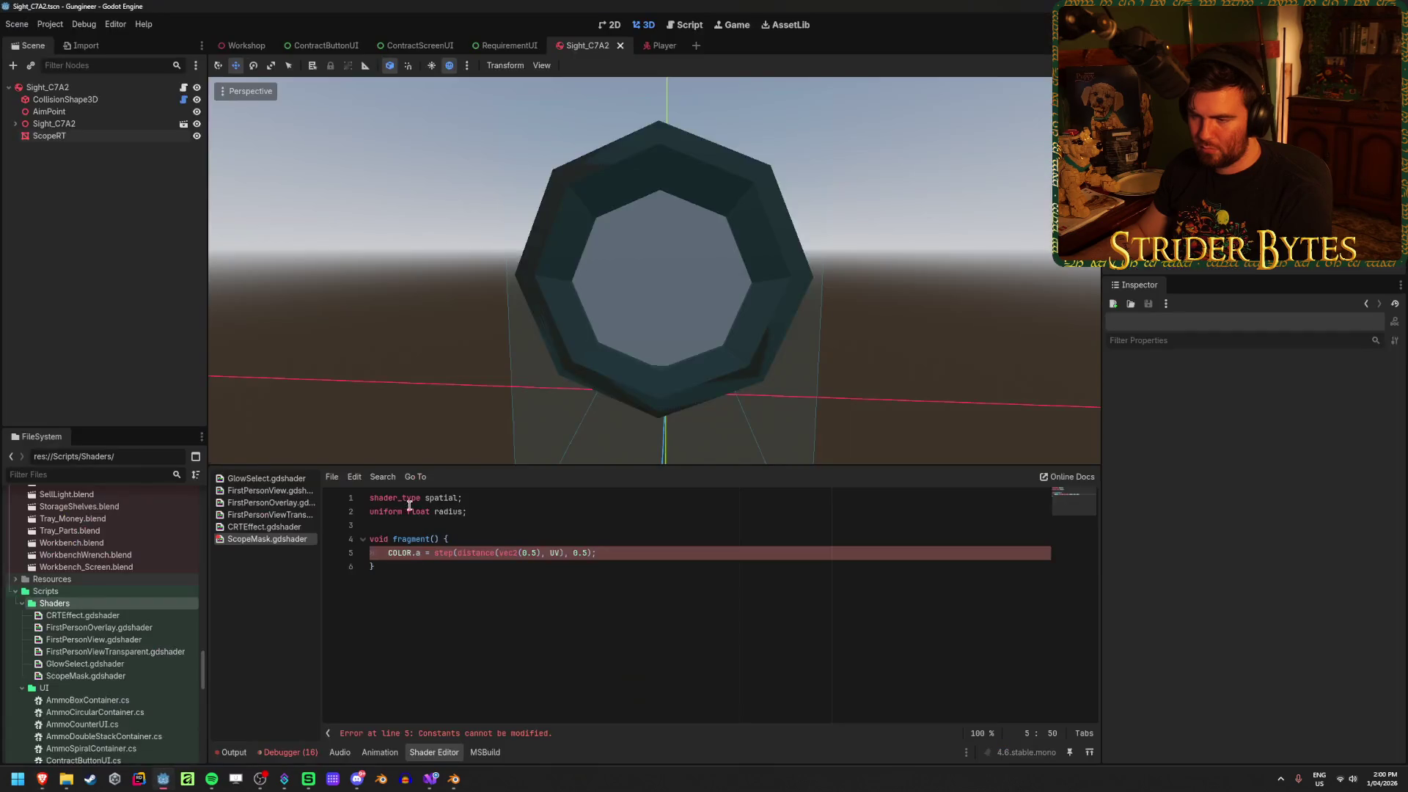
Replace the 0.5 step threshold on line 5 with the radius uniform
{"action": "key", "text": "alt+Tab"}
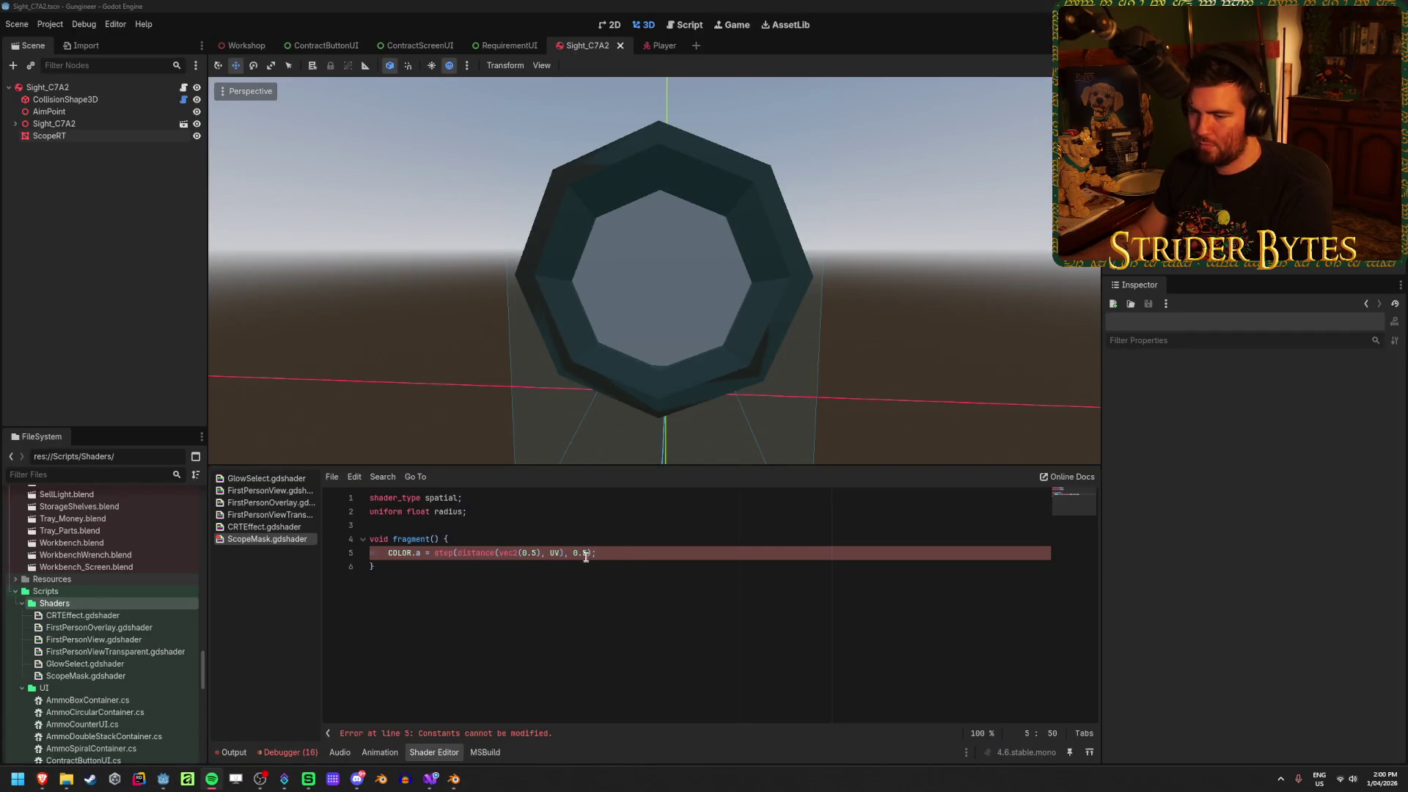
{"action": "left_click_drag", "start_coordinate": [609, 555], "coordinate": [433, 557]}
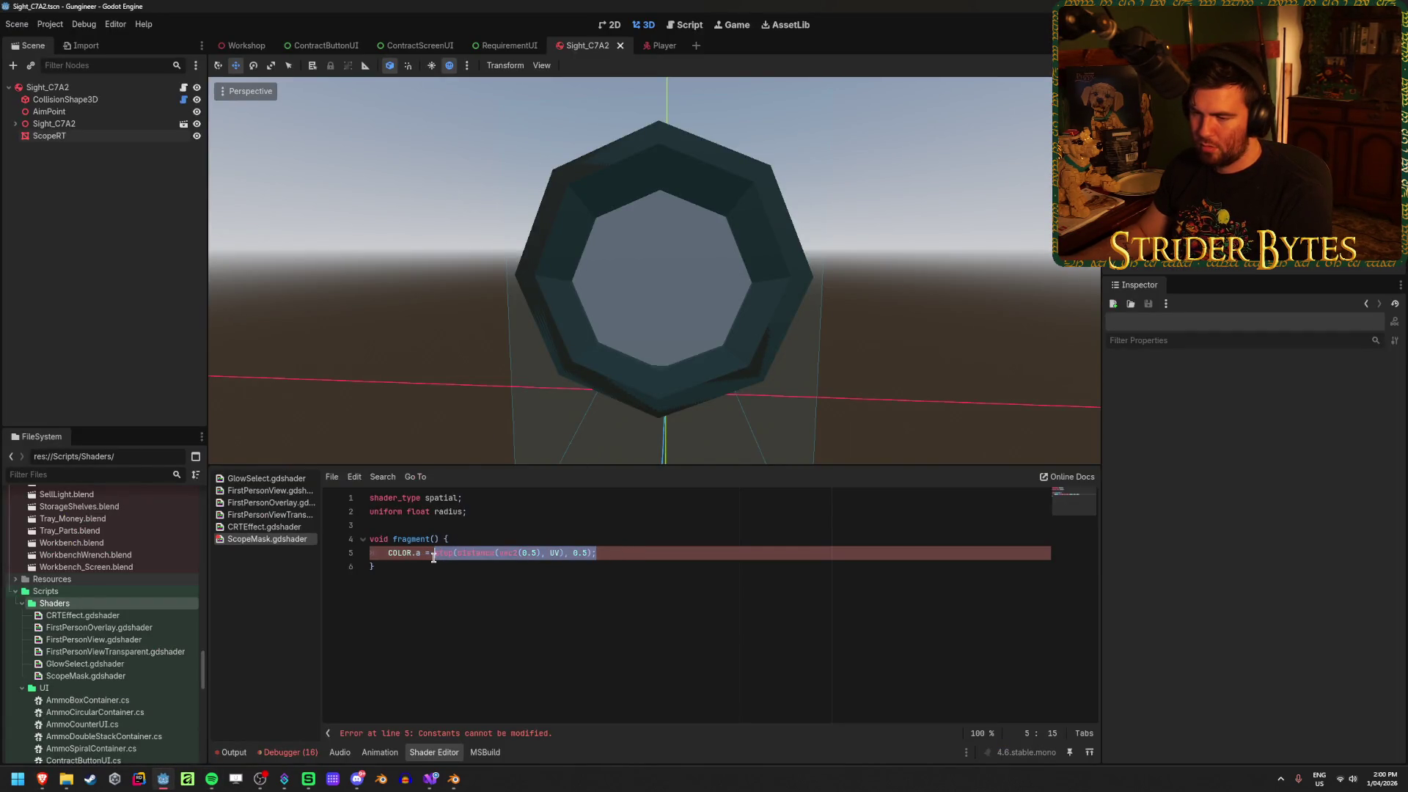
{"action": "left_click", "coordinate": [532, 552]}
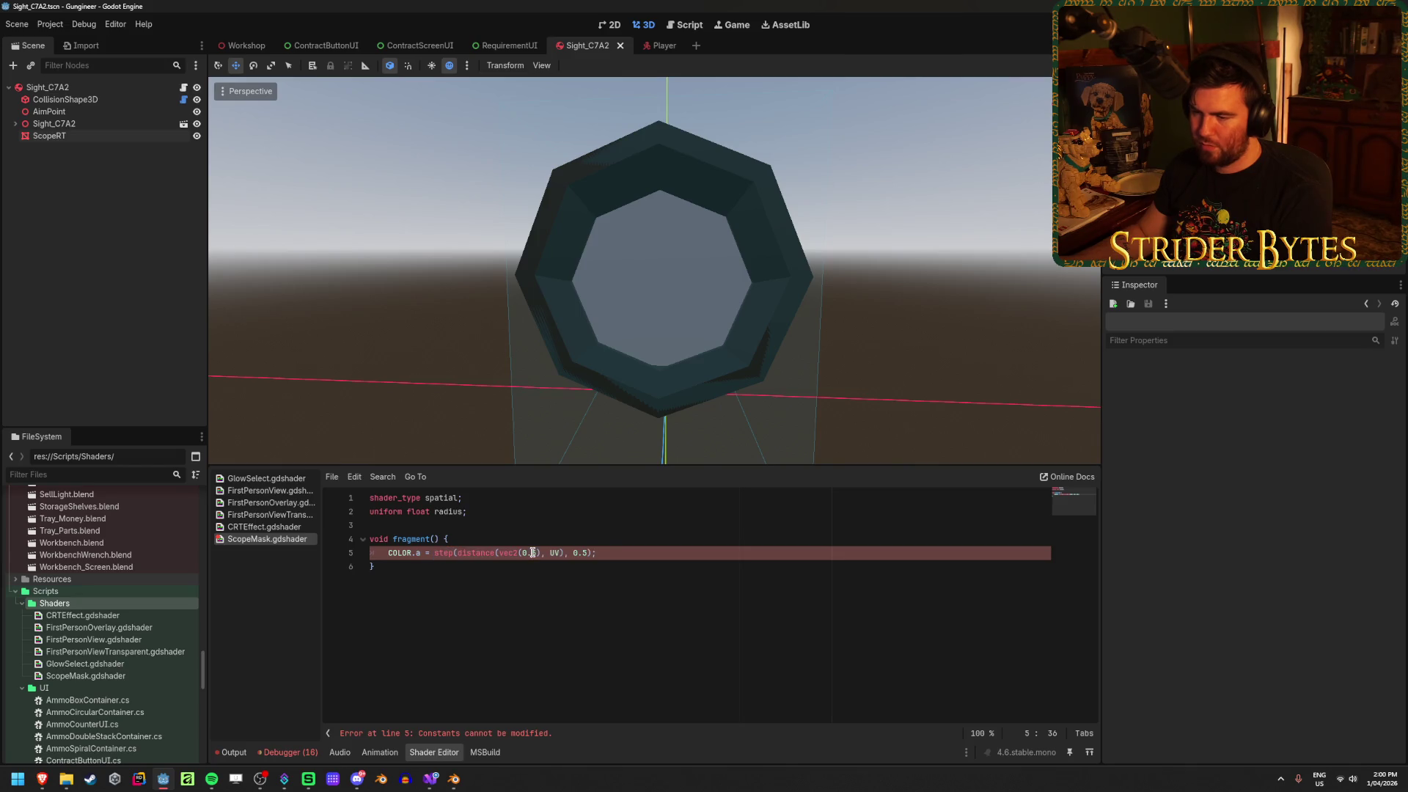
{"action": "double_click", "coordinate": [587, 553]}
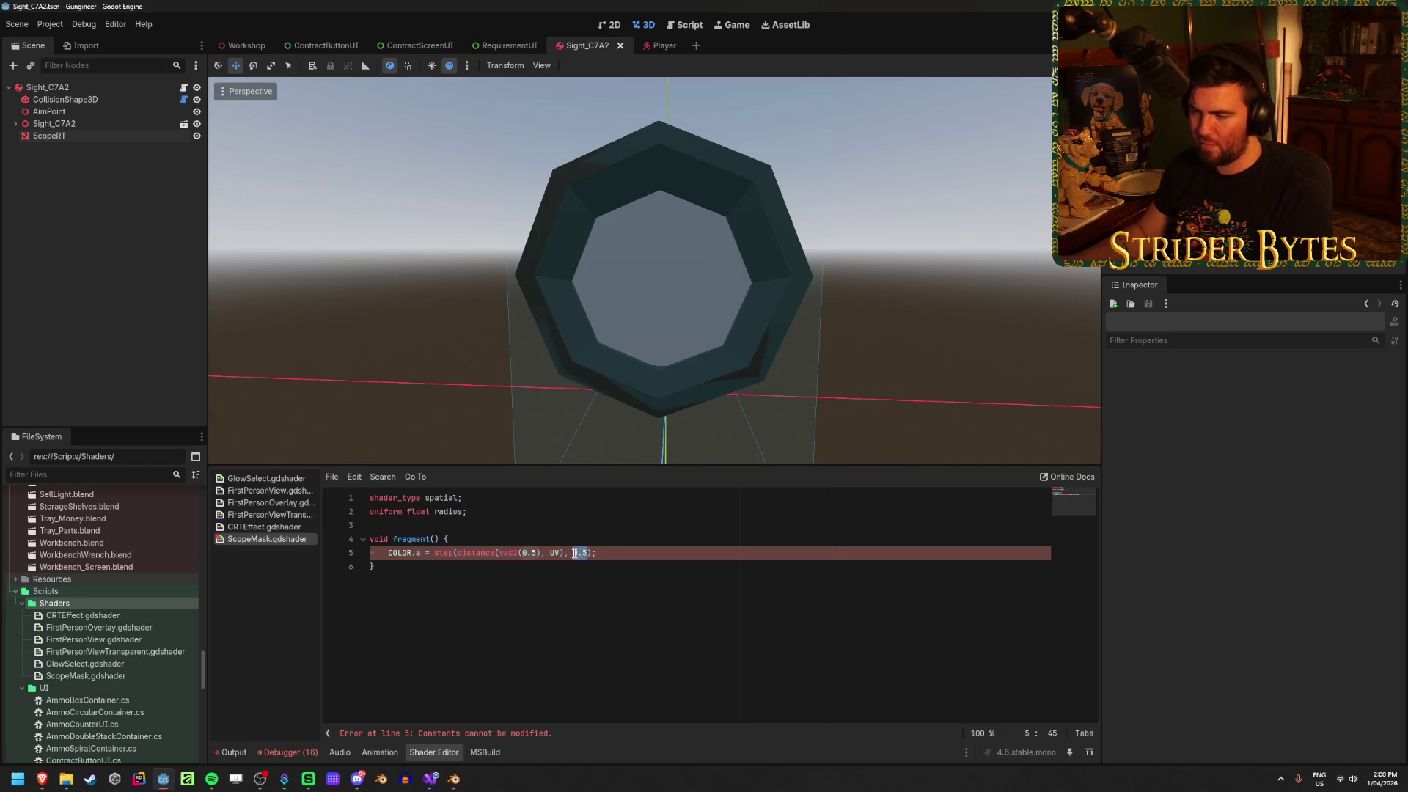
{"action": "type", "text": "radius"}
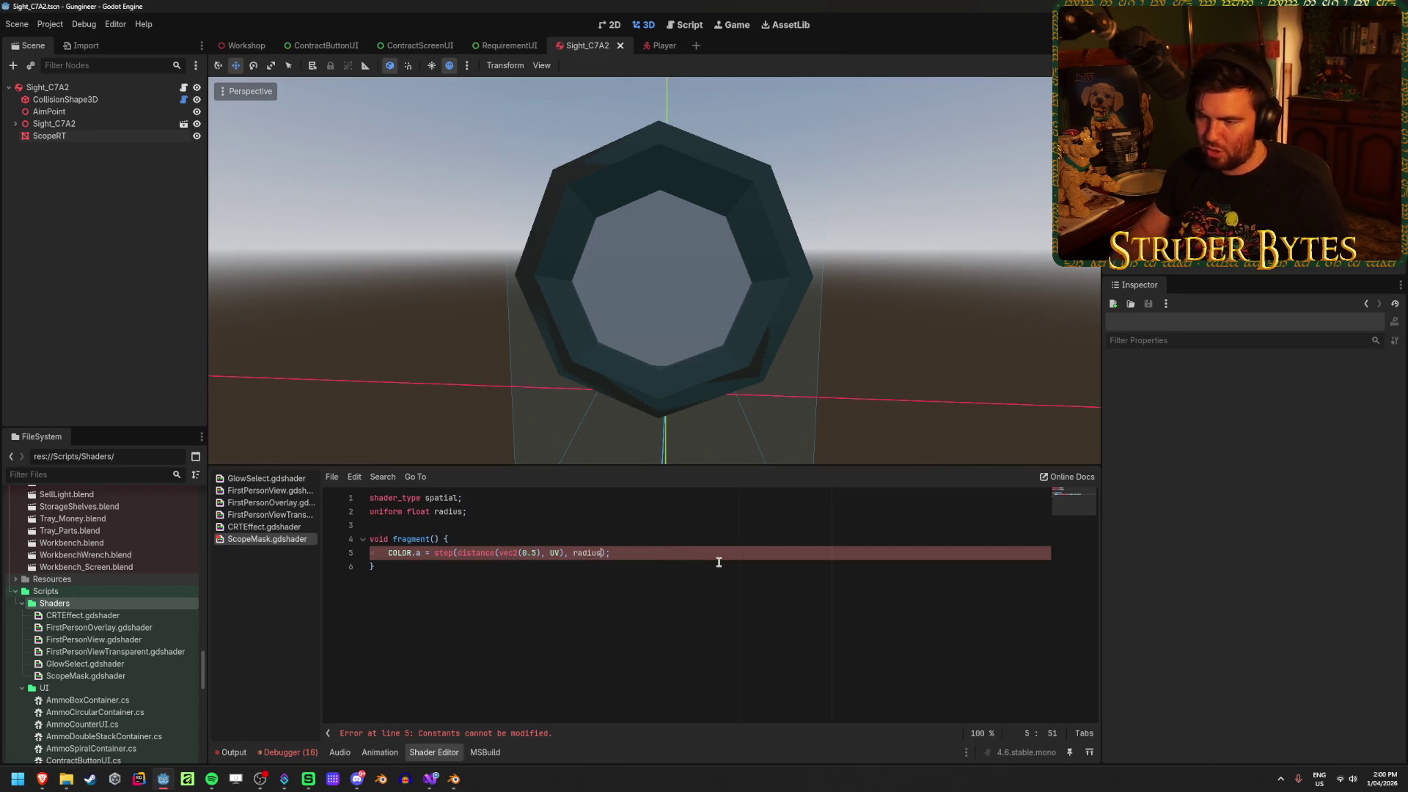
{"action": "key", "text": "Down"}
{"action": "left_click", "coordinate": [717, 555]}
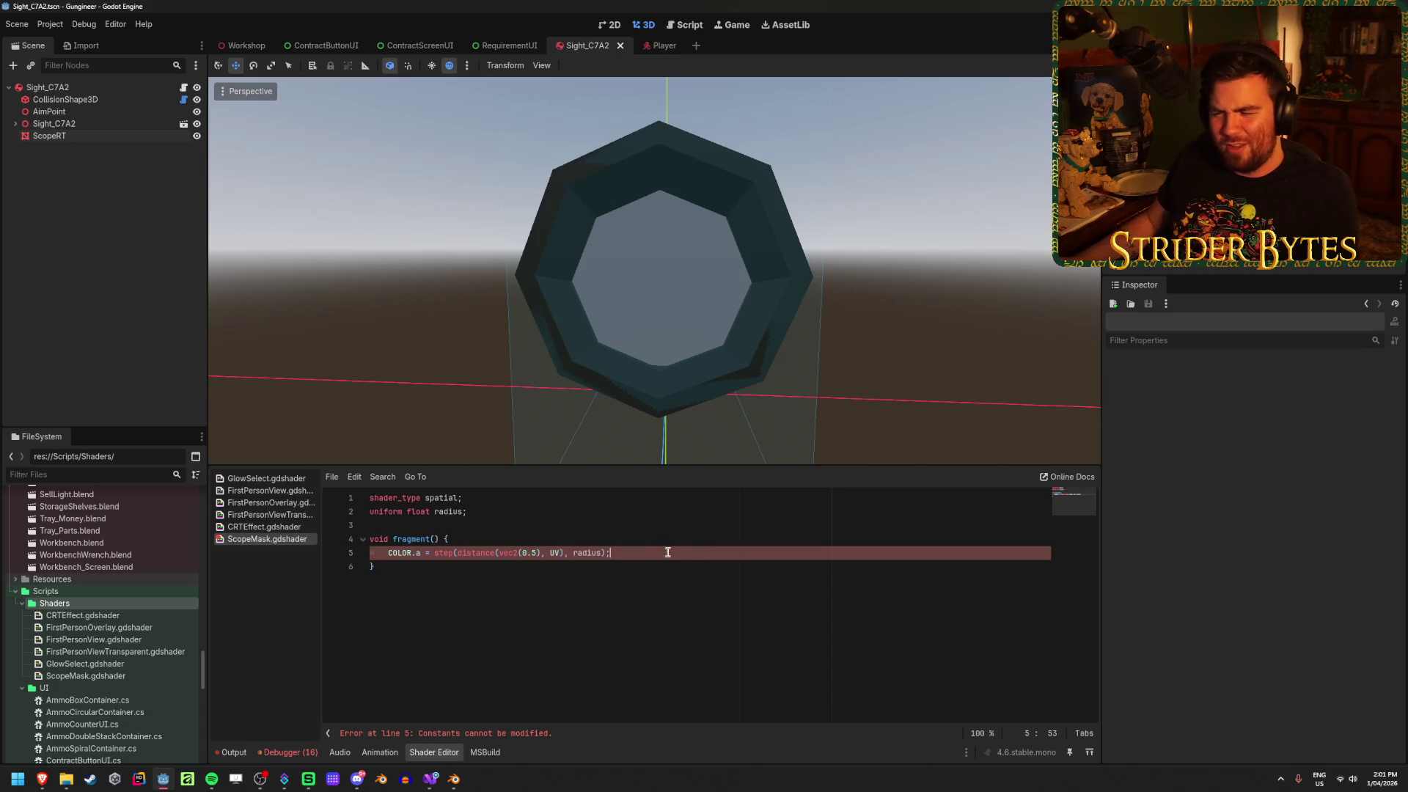
Select the 'COLOR.a =' prefix on line 5 to examine it for replacement
{"action": "left_click_drag", "start_coordinate": [658, 555], "coordinate": [411, 552]}
{"action": "left_click_drag", "start_coordinate": [660, 553], "coordinate": [392, 550]}
{"action": "left_click", "coordinate": [433, 552]}
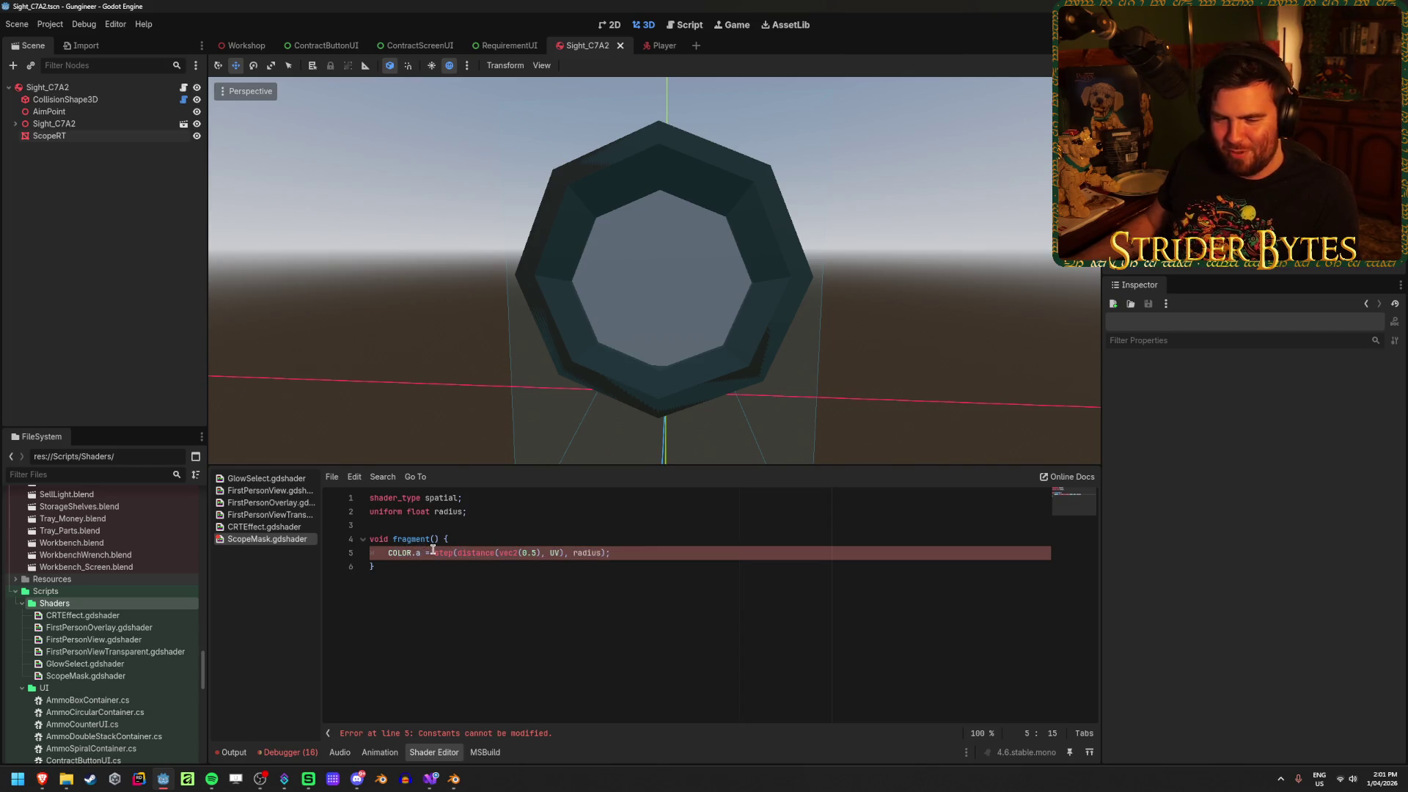
{"action": "left_click_drag", "start_coordinate": [433, 553], "coordinate": [399, 552]}
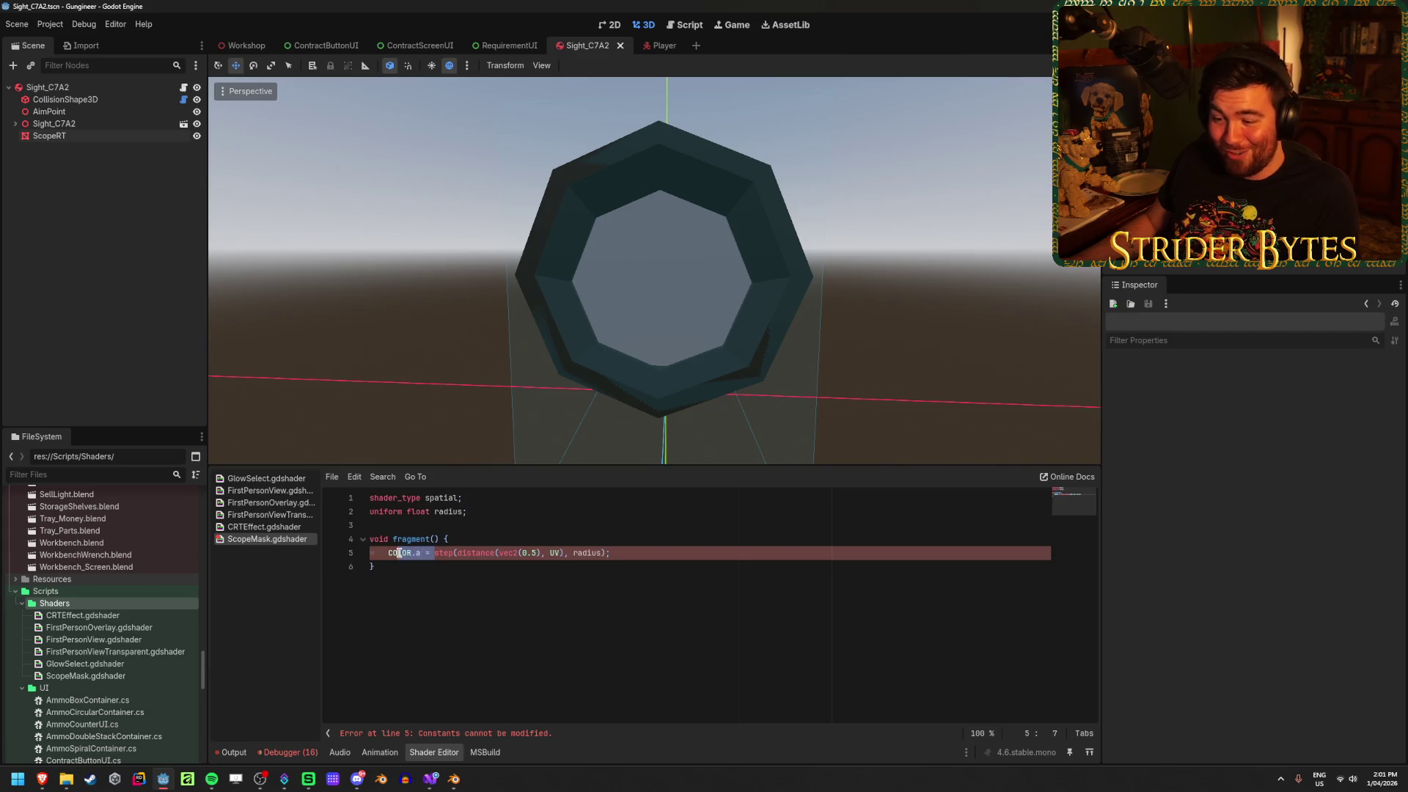
{"action": "left_click", "coordinate": [639, 553]}
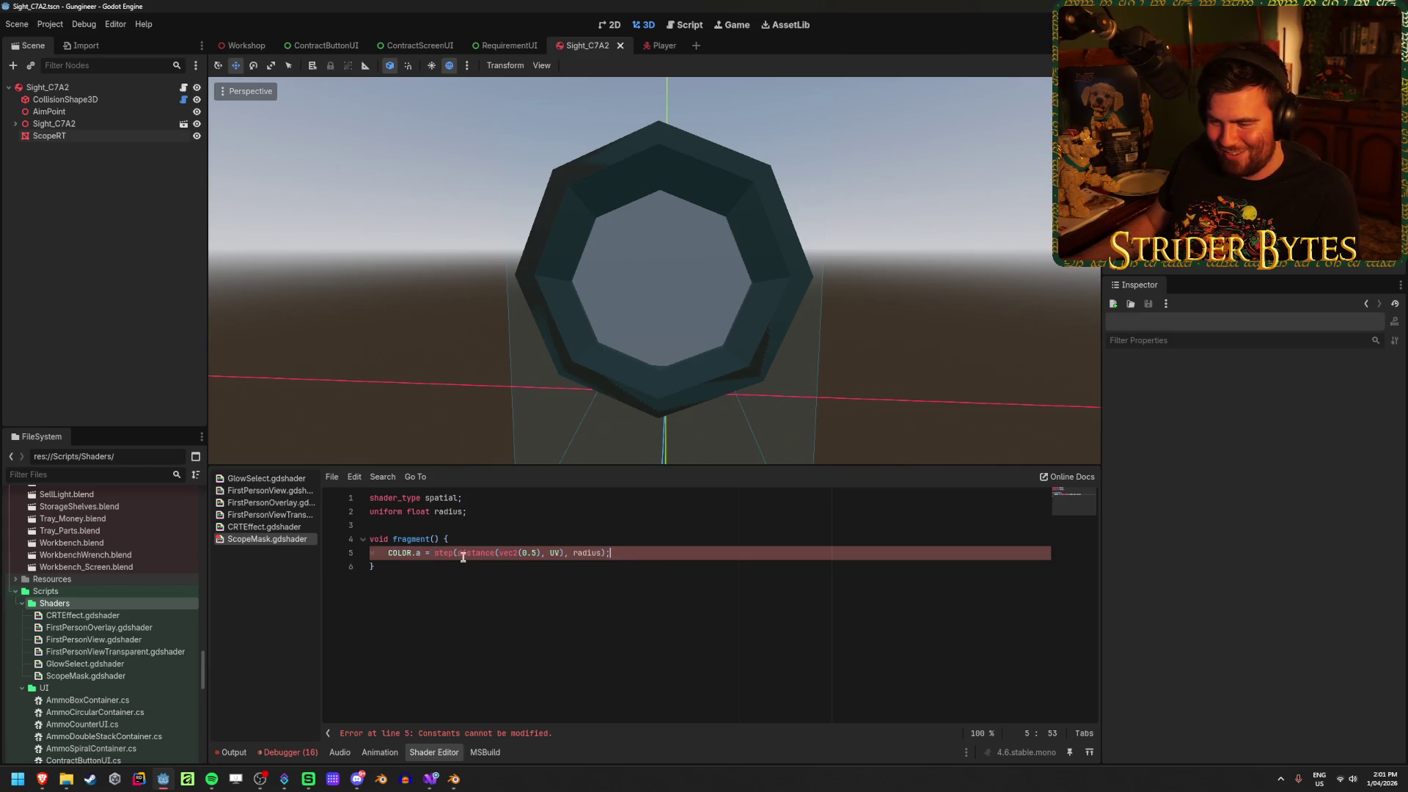
Replace 'COLOR.a =' on line 5 with 'float circle =' and save
{"action": "mouse_move", "coordinate": [42, 779]}
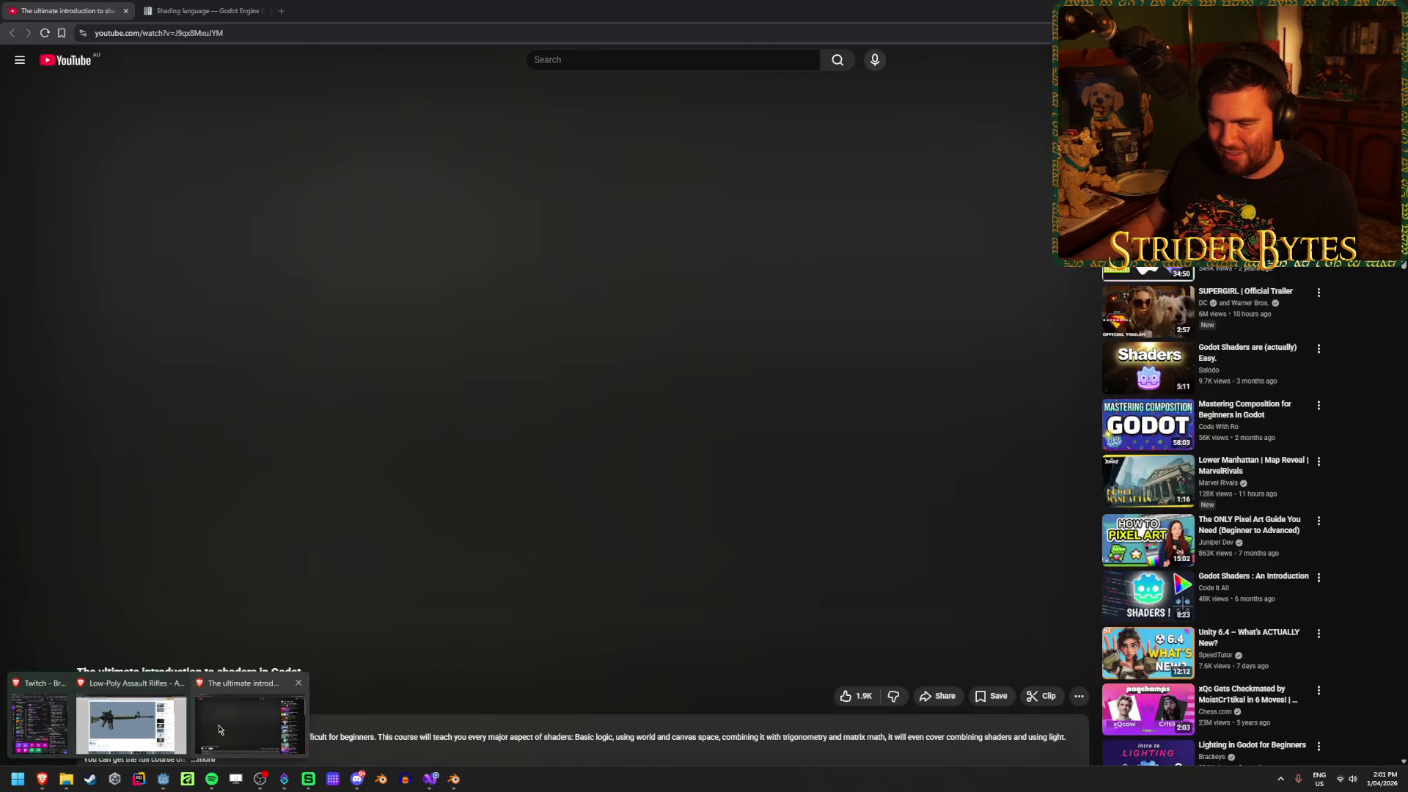
{"action": "left_click", "coordinate": [239, 724]}
{"action": "mouse_move", "coordinate": [315, 526]}
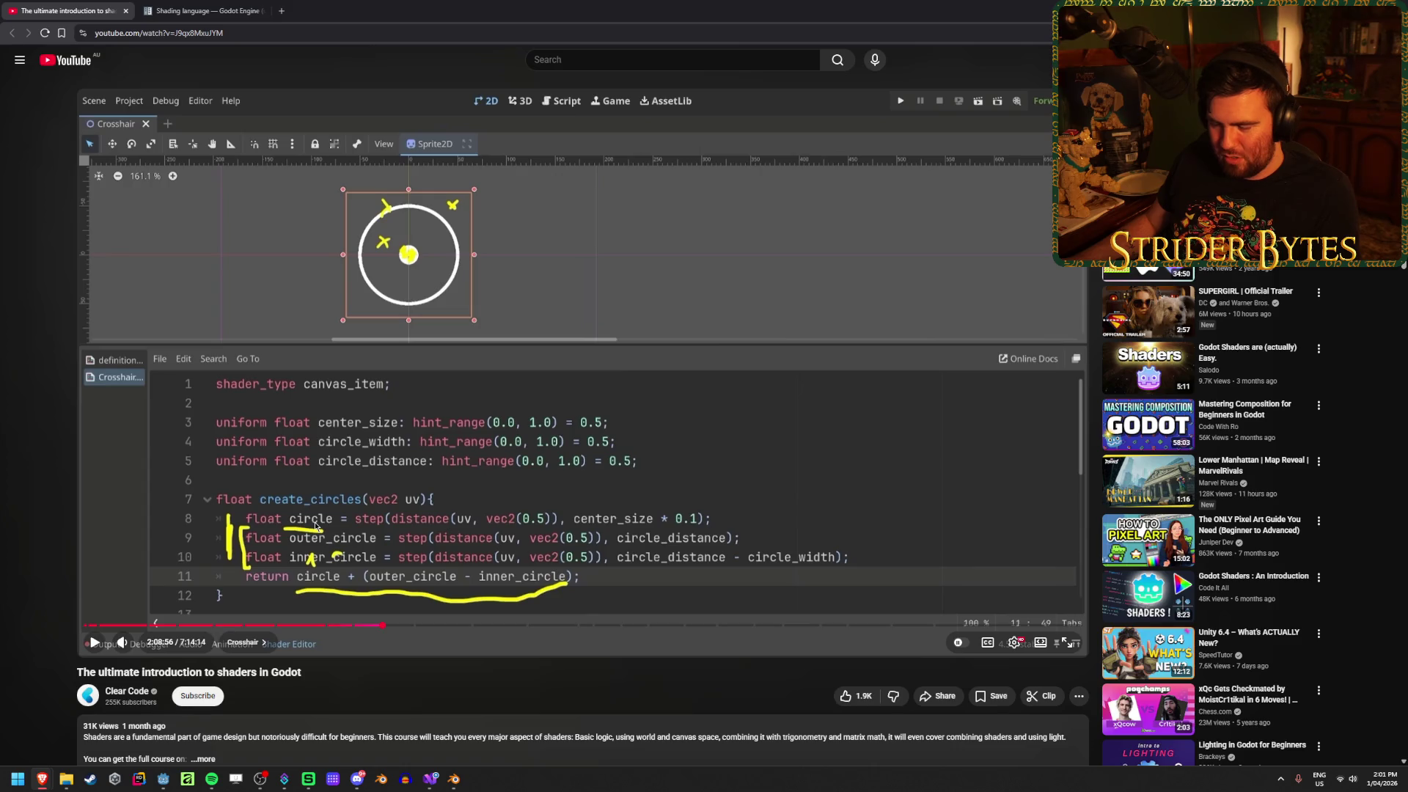
{"action": "key", "text": "alt+Tab"}
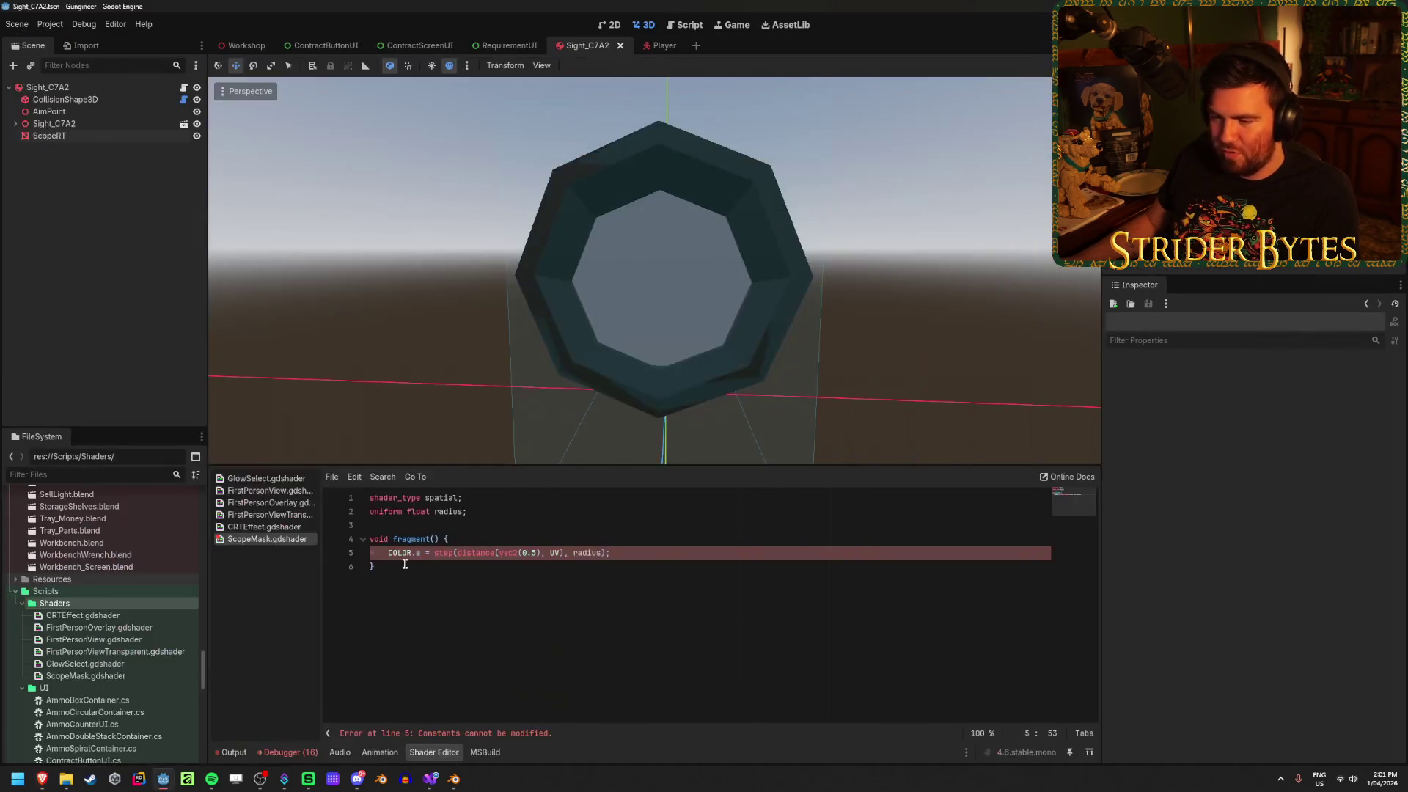
{"action": "left_click_drag", "start_coordinate": [435, 552], "coordinate": [409, 553]}
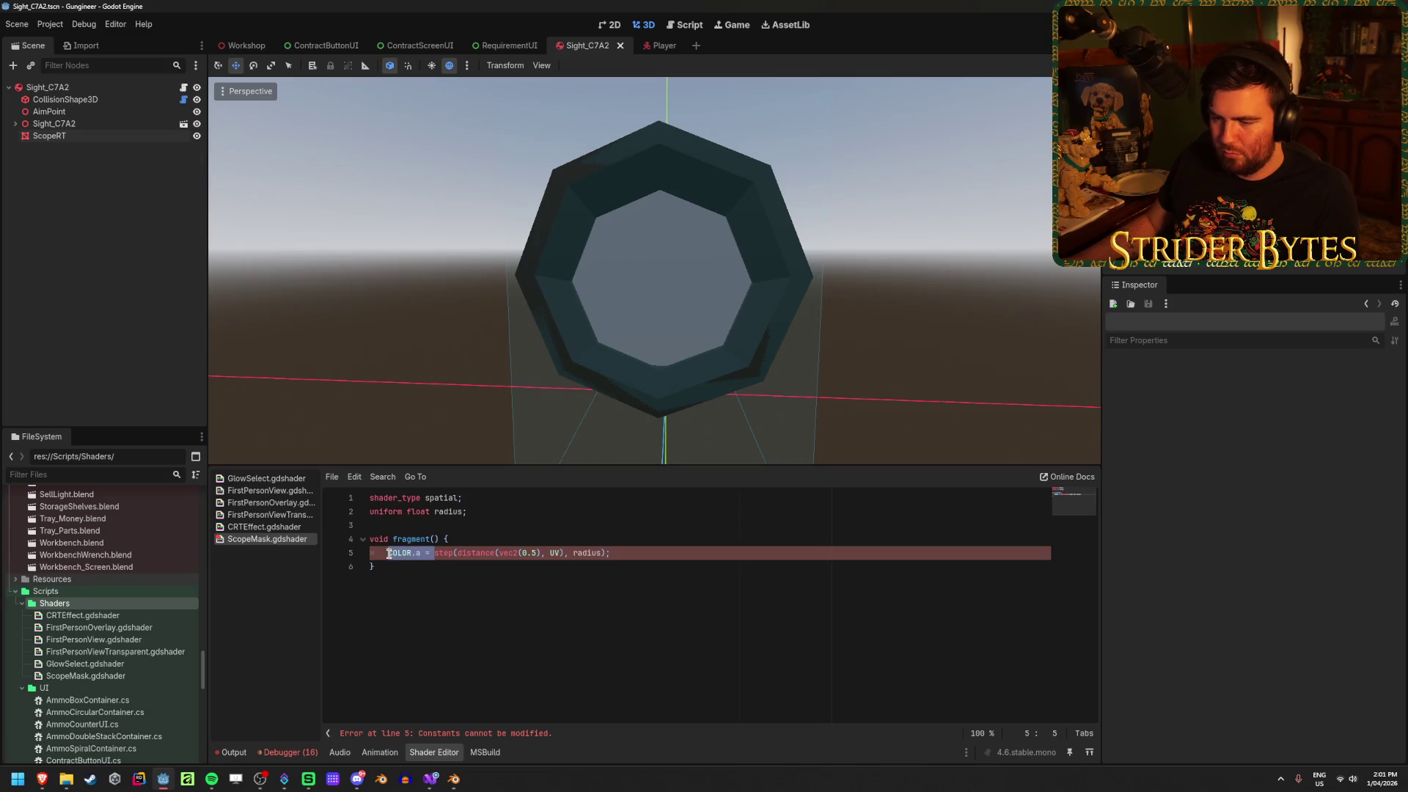
{"action": "key", "text": "BackSpace"}
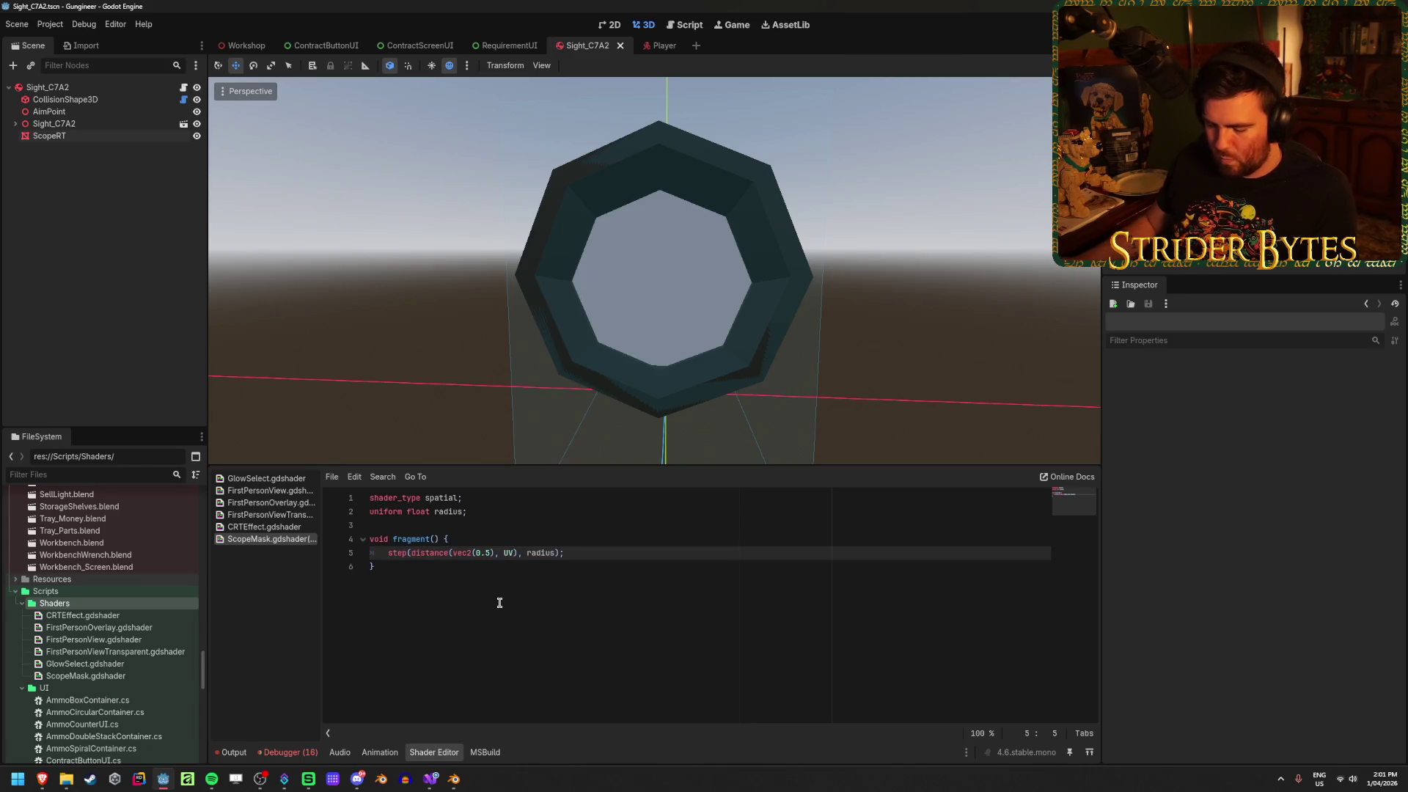
{"action": "type", "text": "float ci"}
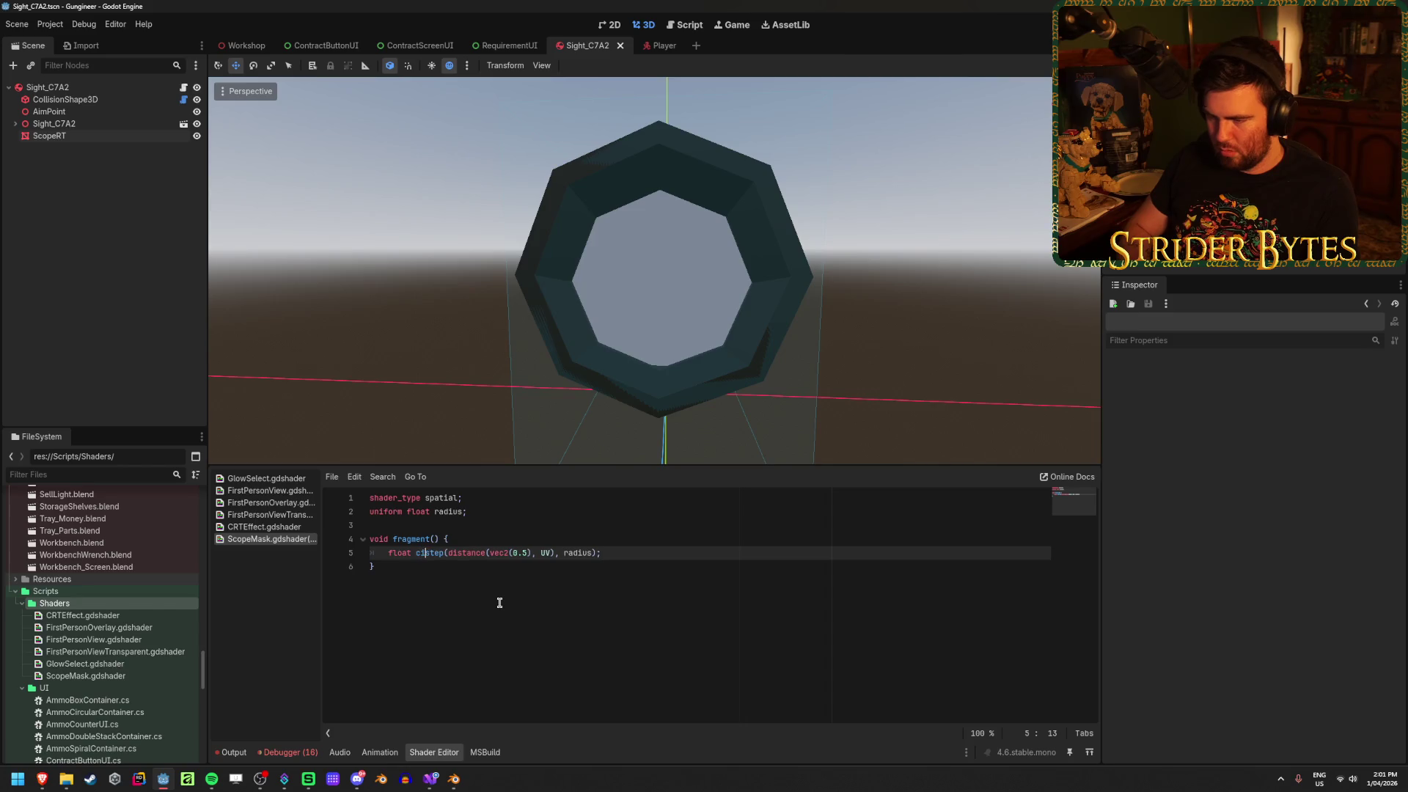
{"action": "type", "text": "rcle ="}
{"action": "key", "text": "ctrl+s"}
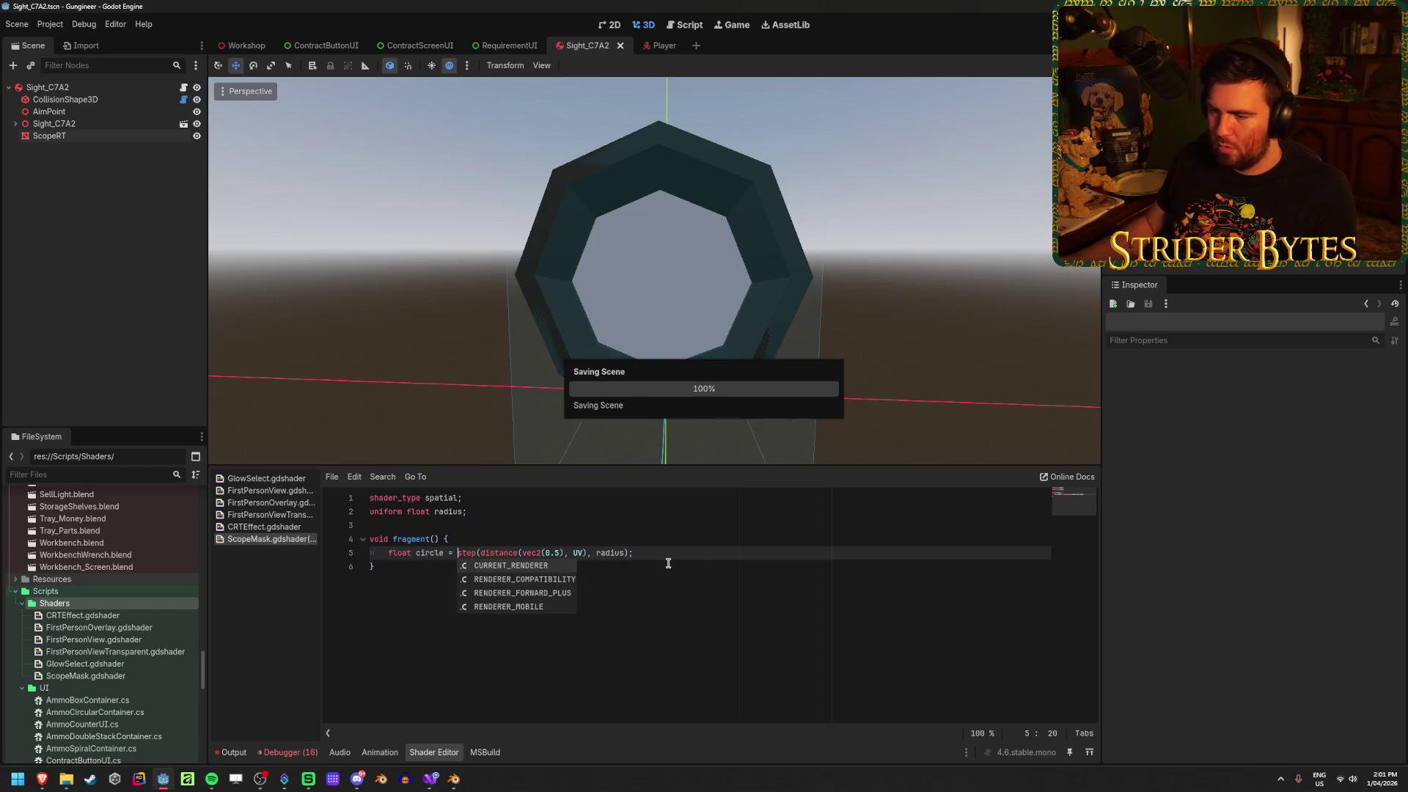
{"action": "left_click", "coordinate": [708, 552]}
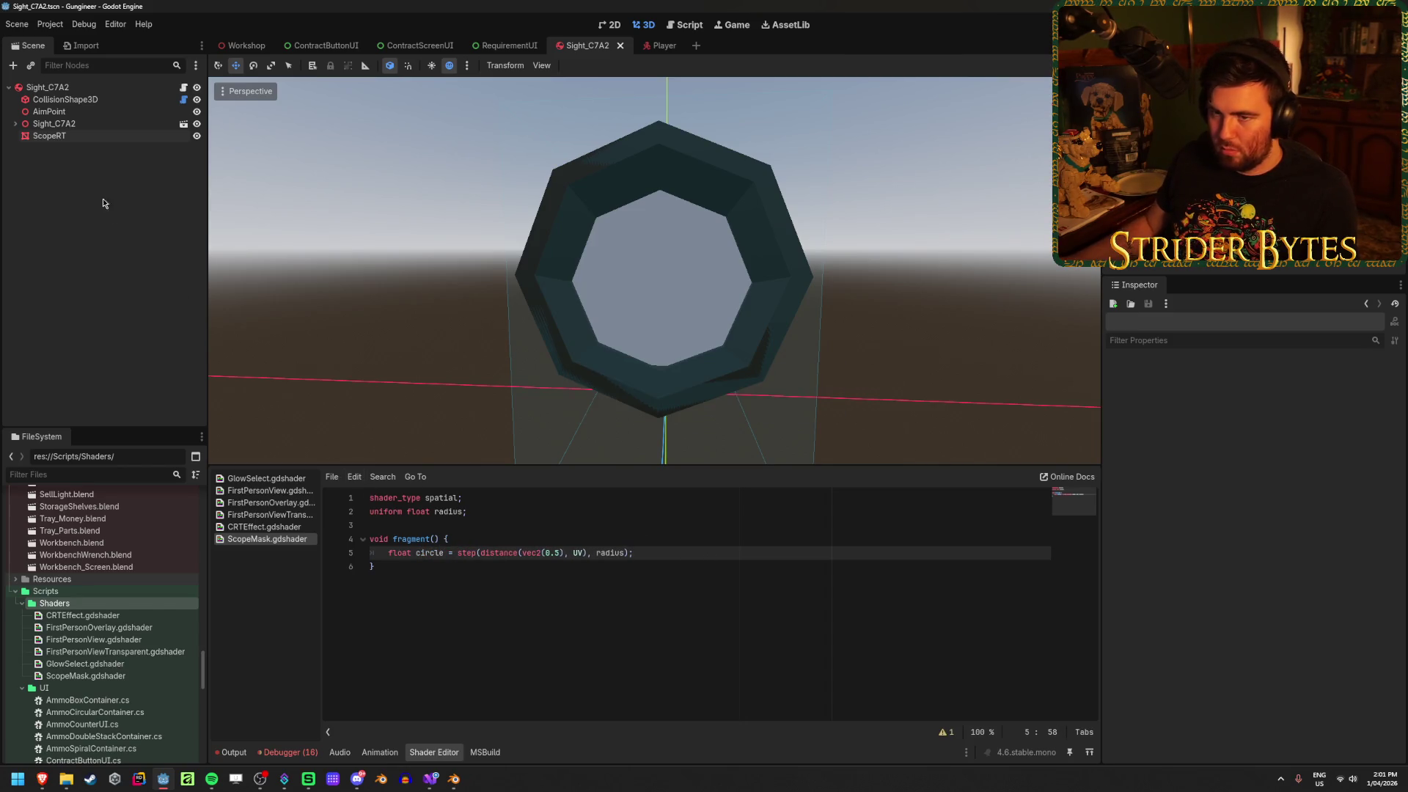
Set the Radius shader parameter on ScopeRT's material to 0.5 and save the scene
{"action": "left_click", "coordinate": [50, 136]}
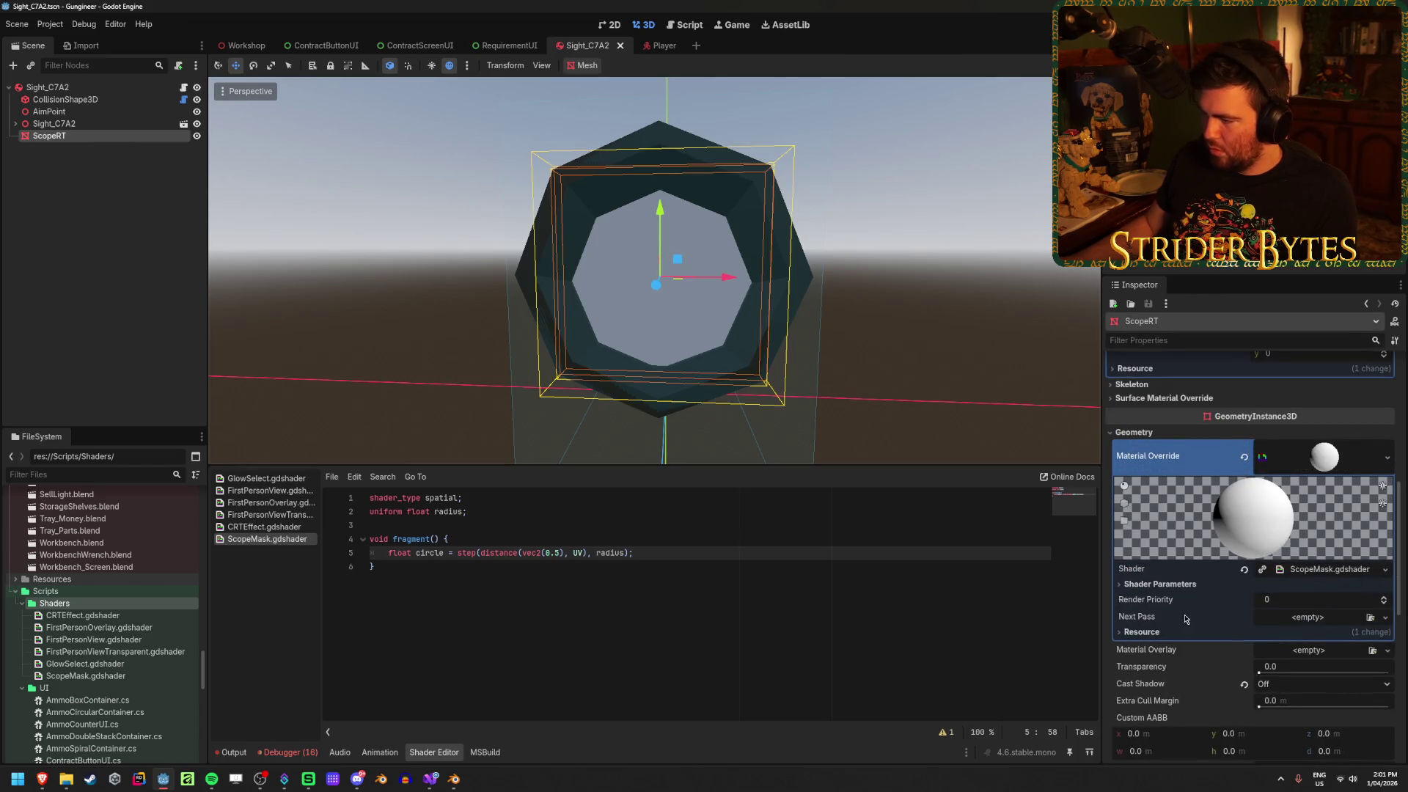
{"action": "left_click", "coordinate": [1171, 585]}
{"action": "left_click_drag", "start_coordinate": [1291, 604], "coordinate": [1319, 604]}
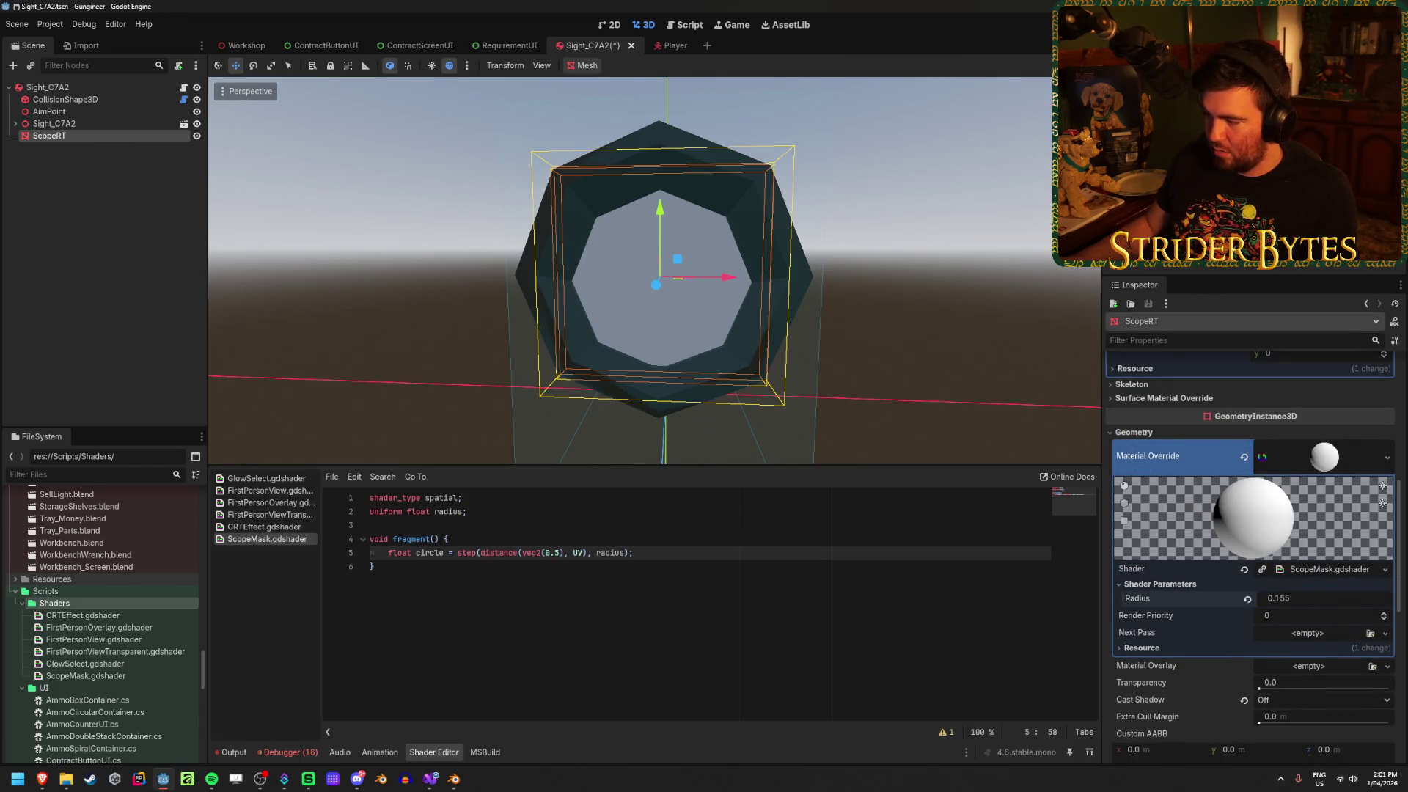
{"action": "left_click", "coordinate": [1289, 599]}
{"action": "type", "text": "0.5"}
{"action": "key", "text": "Return"}
{"action": "key", "text": "ctrl+s"}
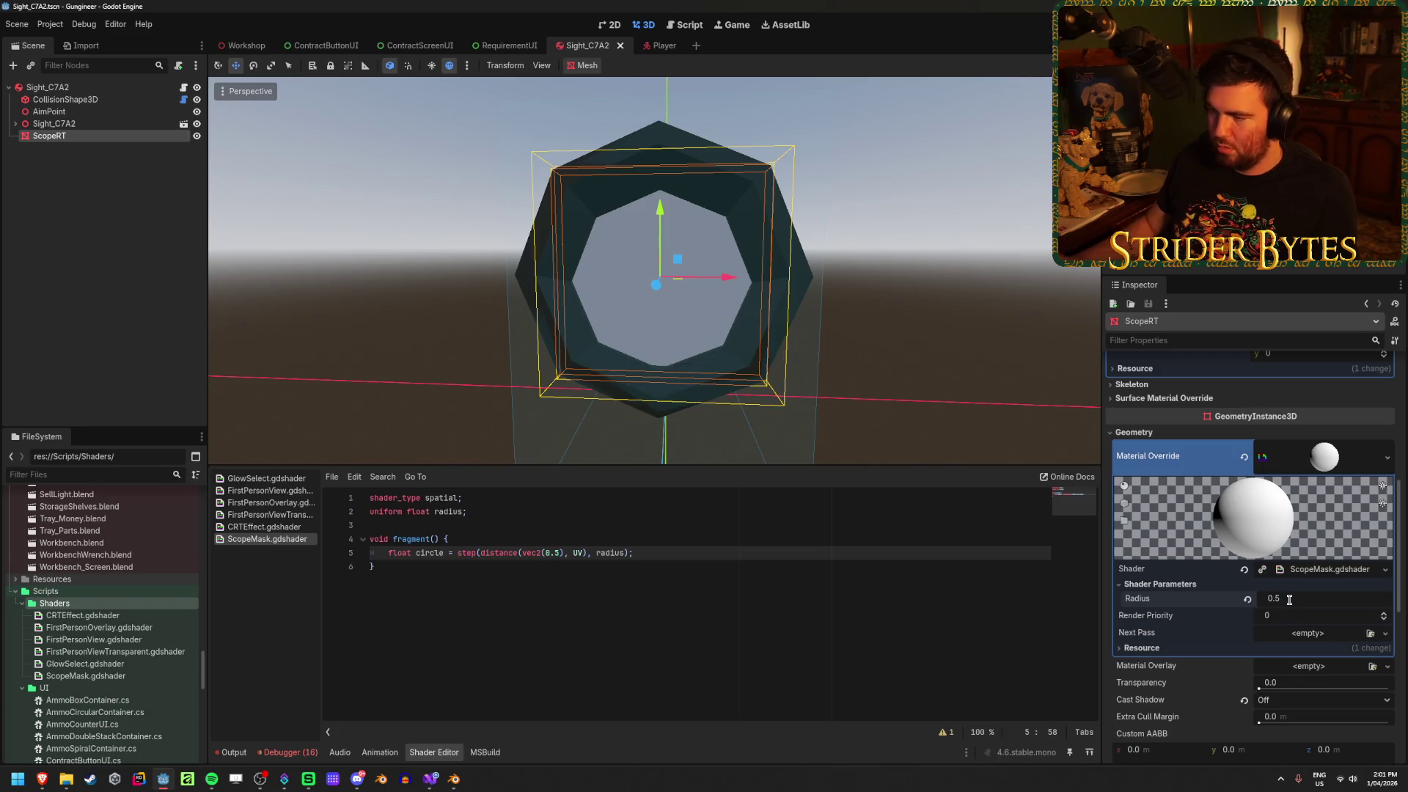